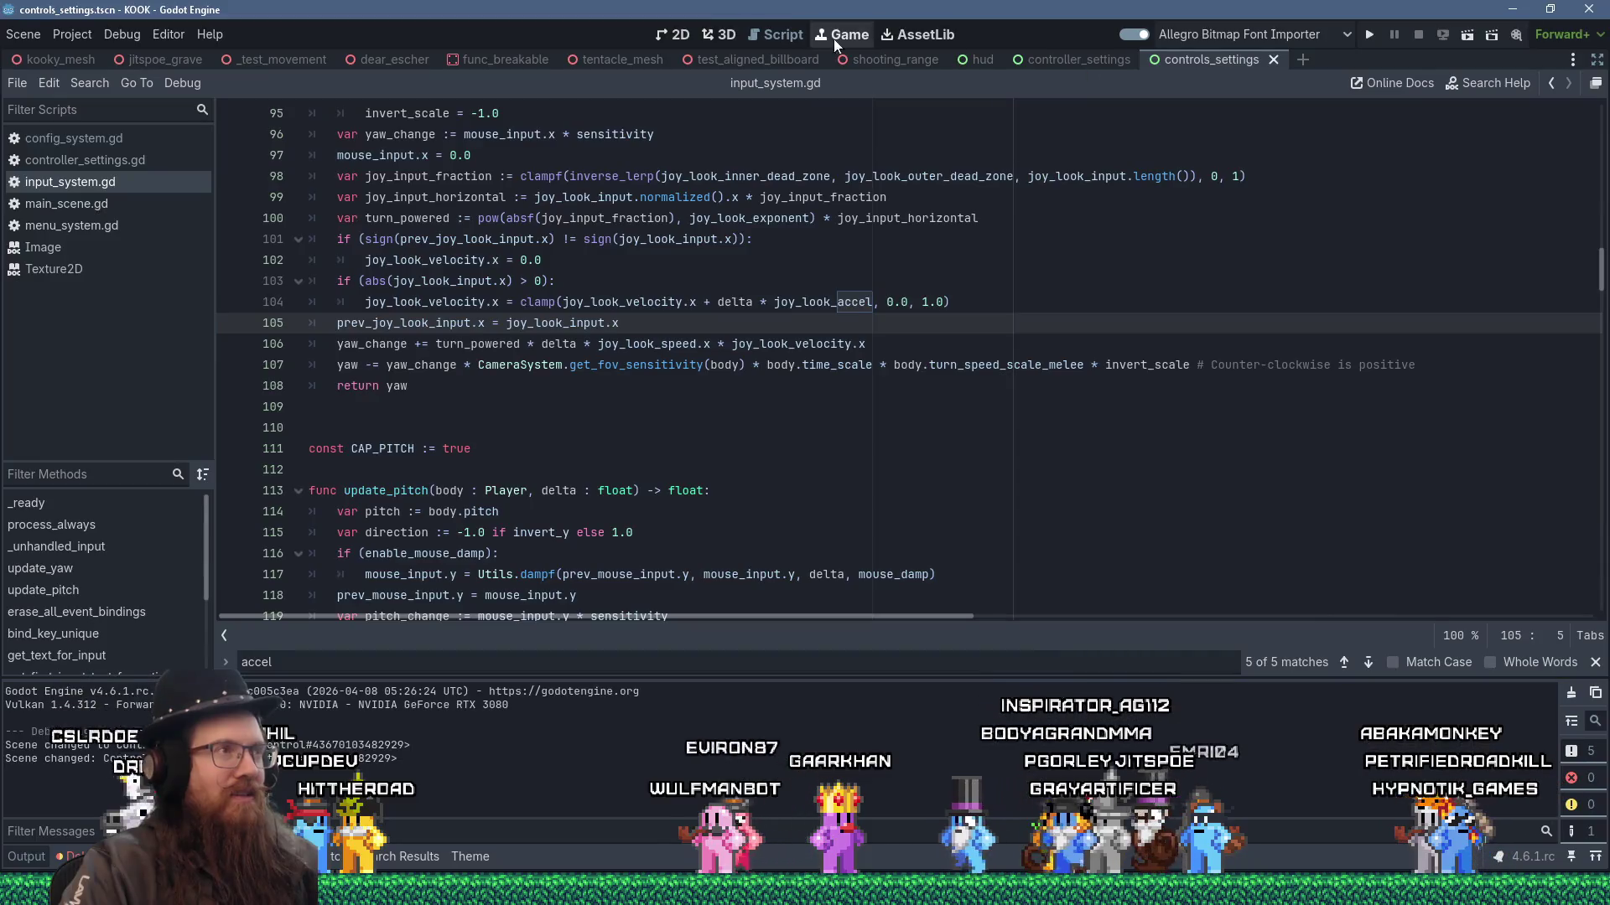
- Close the controls_settings scene, switch to the 2D view and exit distraction-free mode
{"action": "middle_click", "coordinate": [1182, 65]}
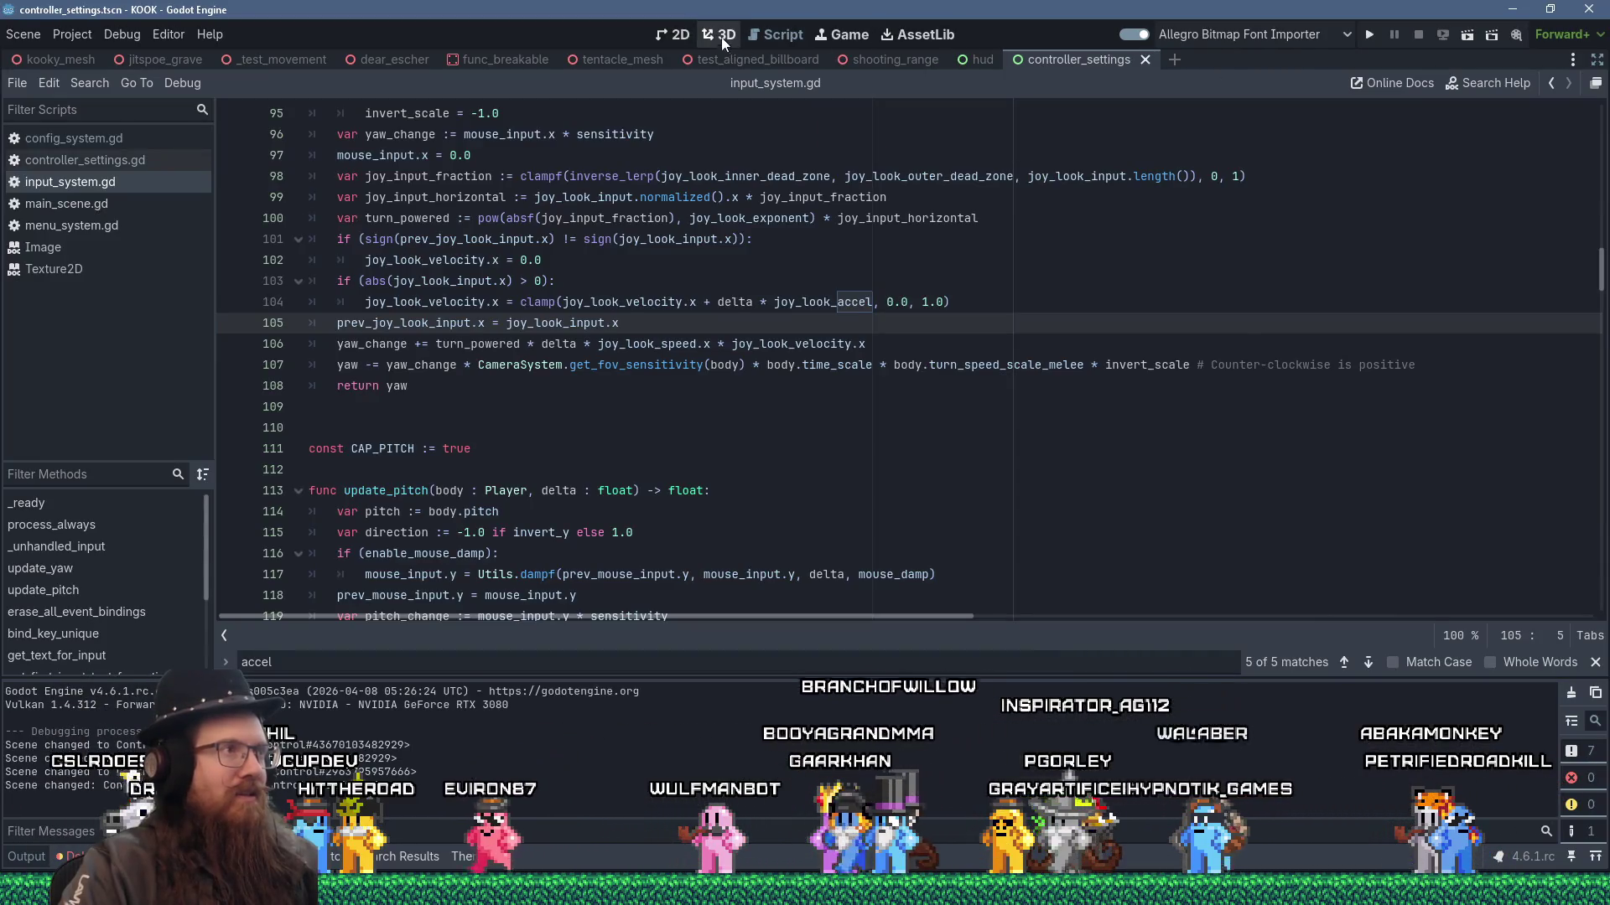
{"action": "left_click", "coordinate": [676, 33]}
{"action": "scroll", "coordinate": [694, 322], "scroll_direction": "down", "scroll_amount": 4}
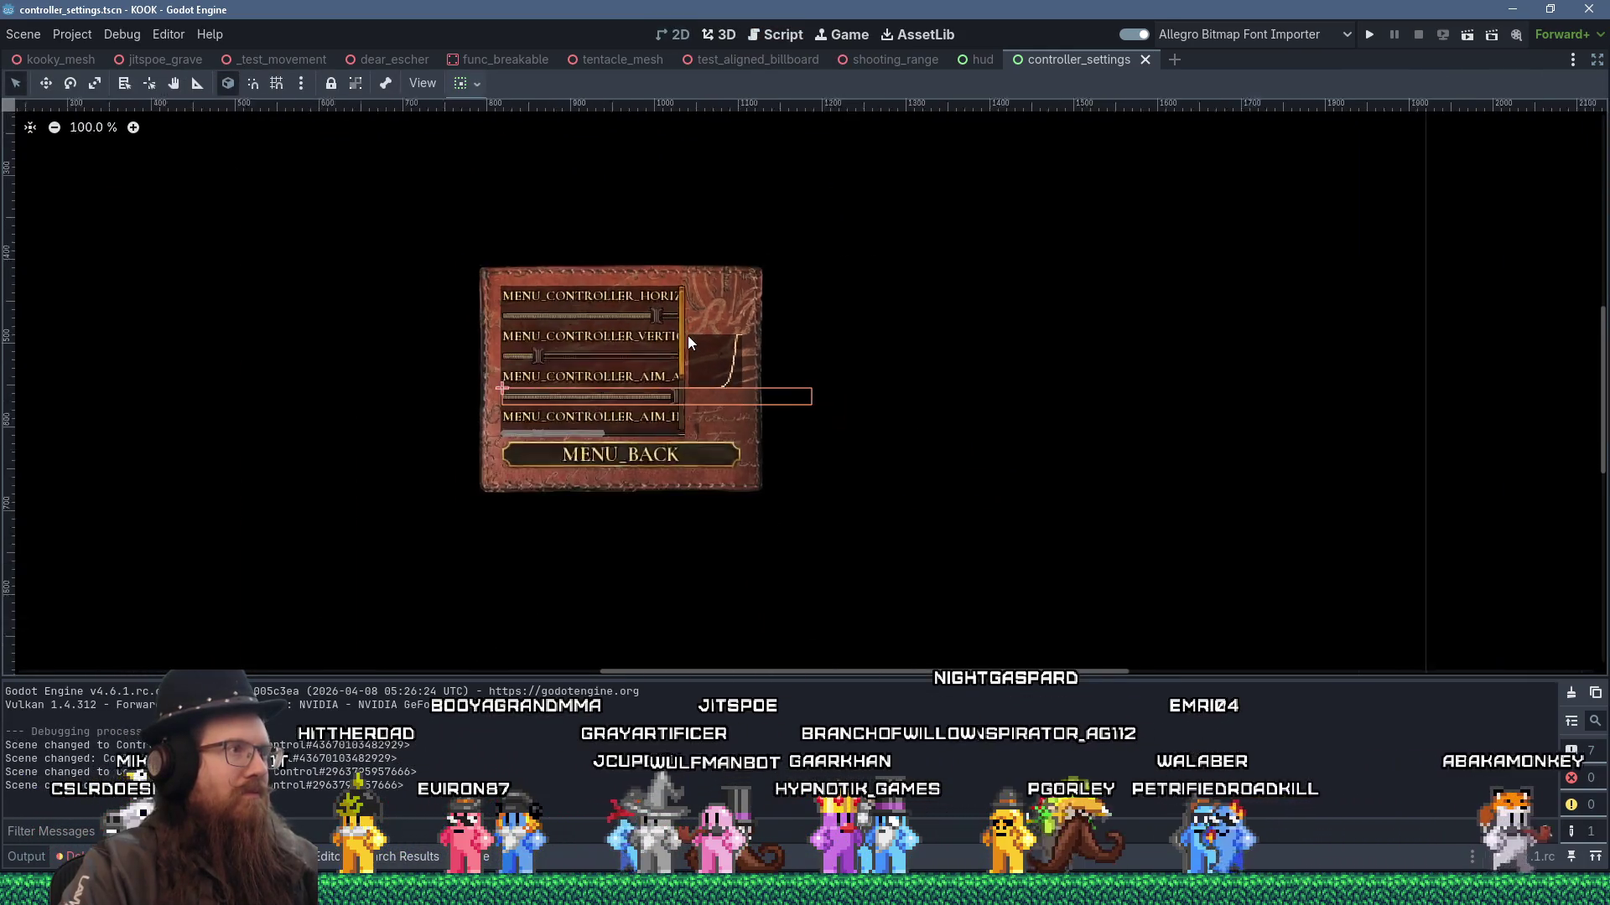
{"action": "scroll", "coordinate": [688, 337], "scroll_direction": "up", "scroll_amount": 4}
{"action": "key", "text": "ctrl+shift+F11"}
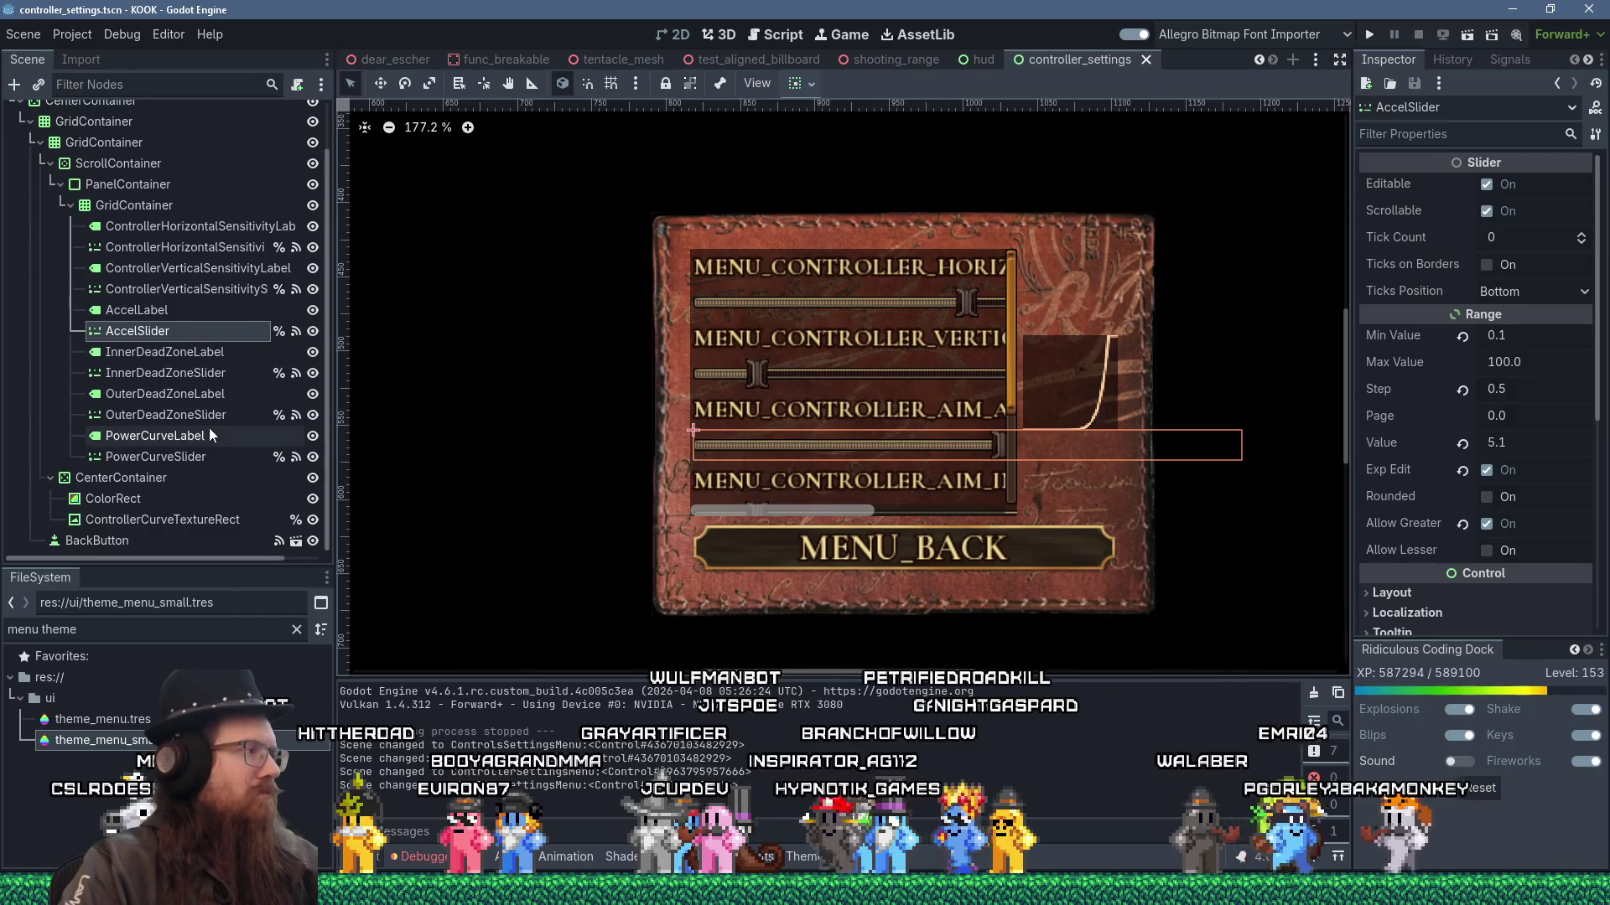
- Add a Button child node under the inner GridContainer
{"action": "left_click", "coordinate": [114, 207]}
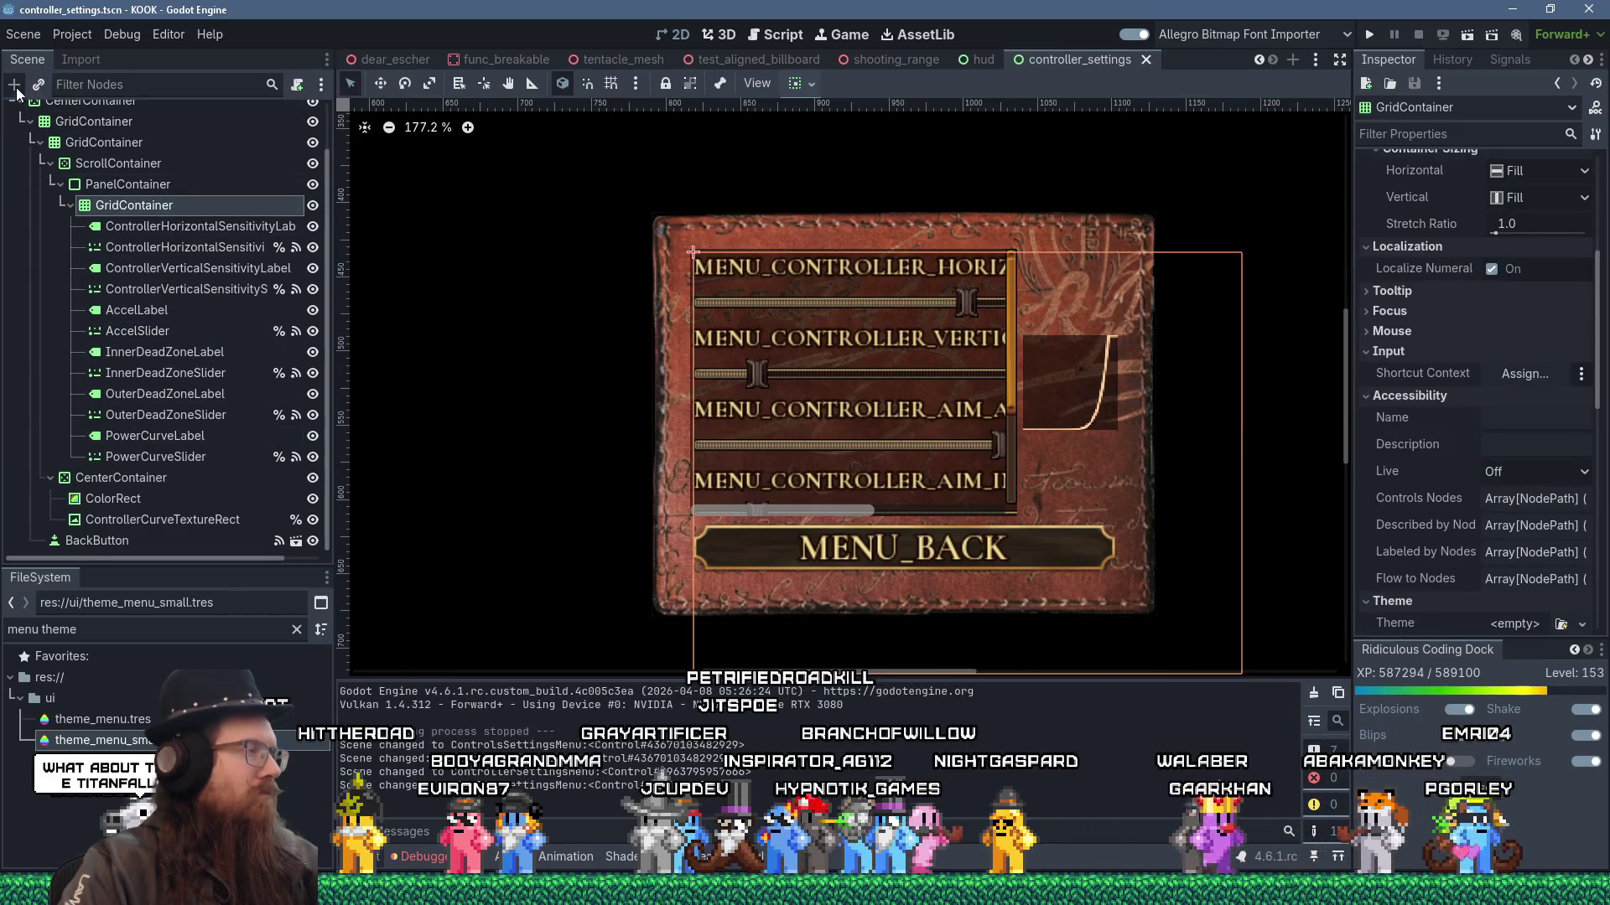
{"action": "left_click", "coordinate": [15, 87]}
{"action": "type", "text": "butto"}
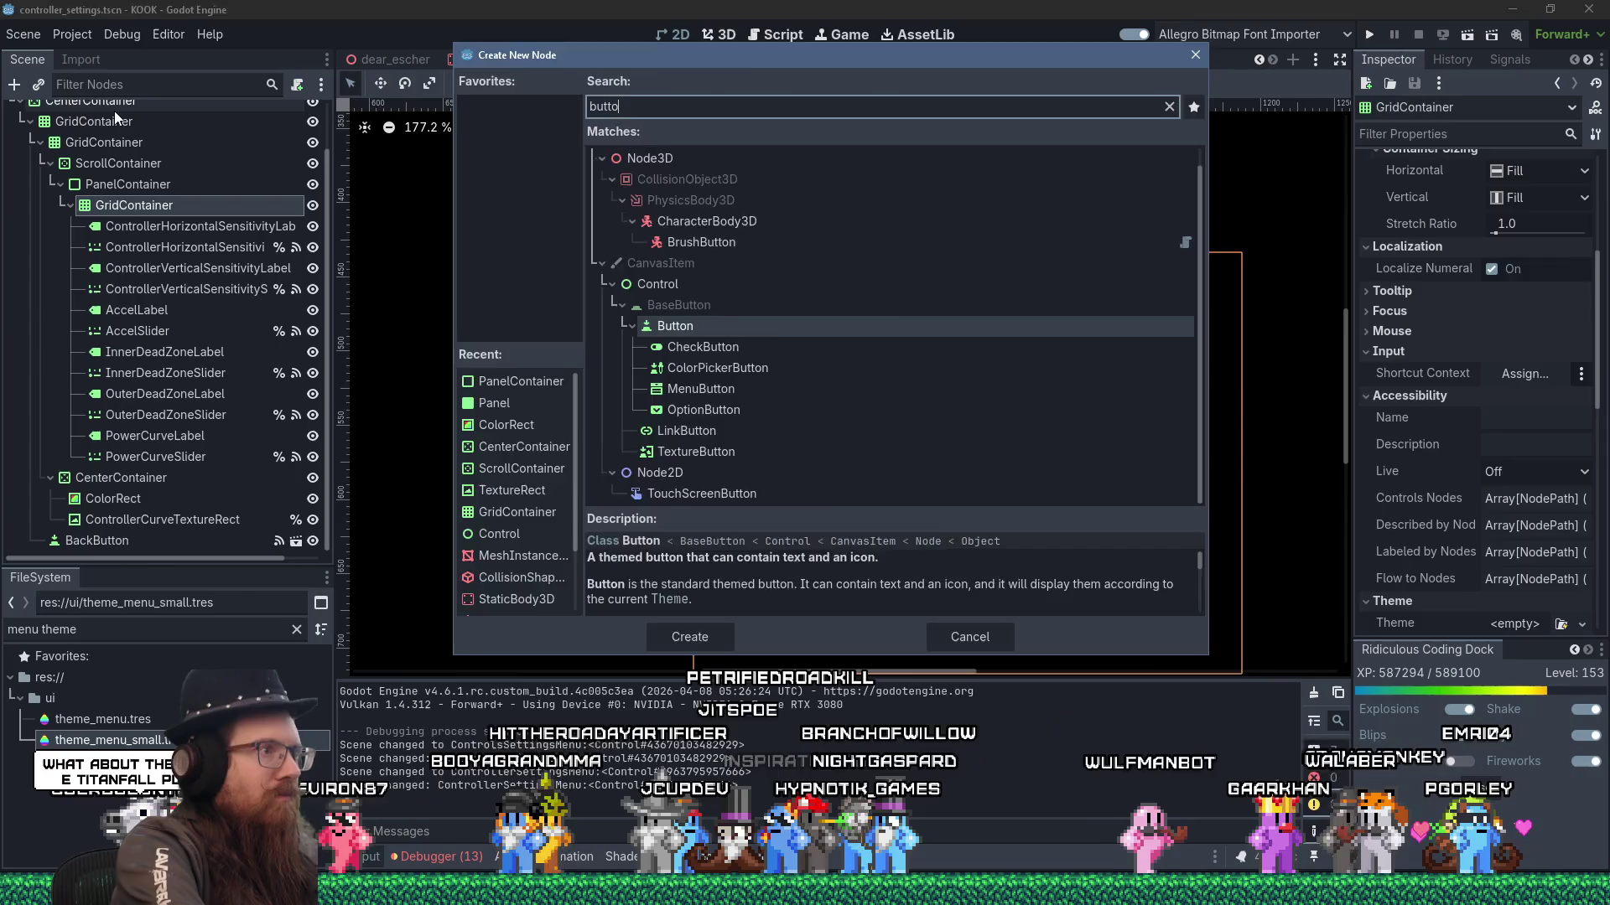
{"action": "key", "text": "Return"}
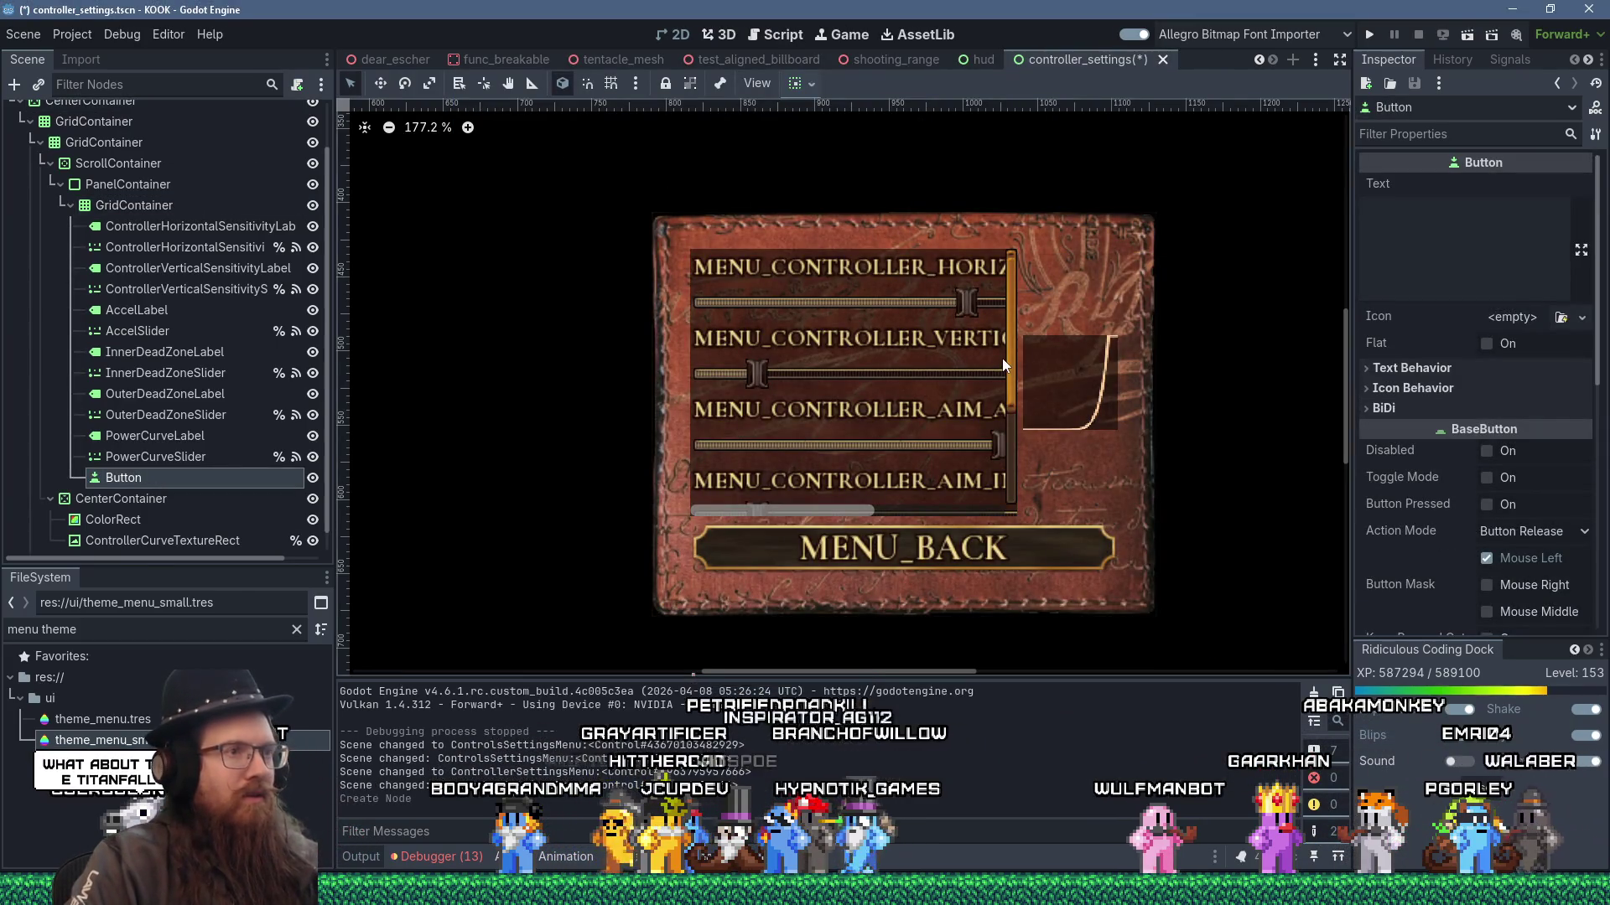
- Rename the new Button node to ButtonReset
{"action": "left_click", "coordinate": [1420, 225]}
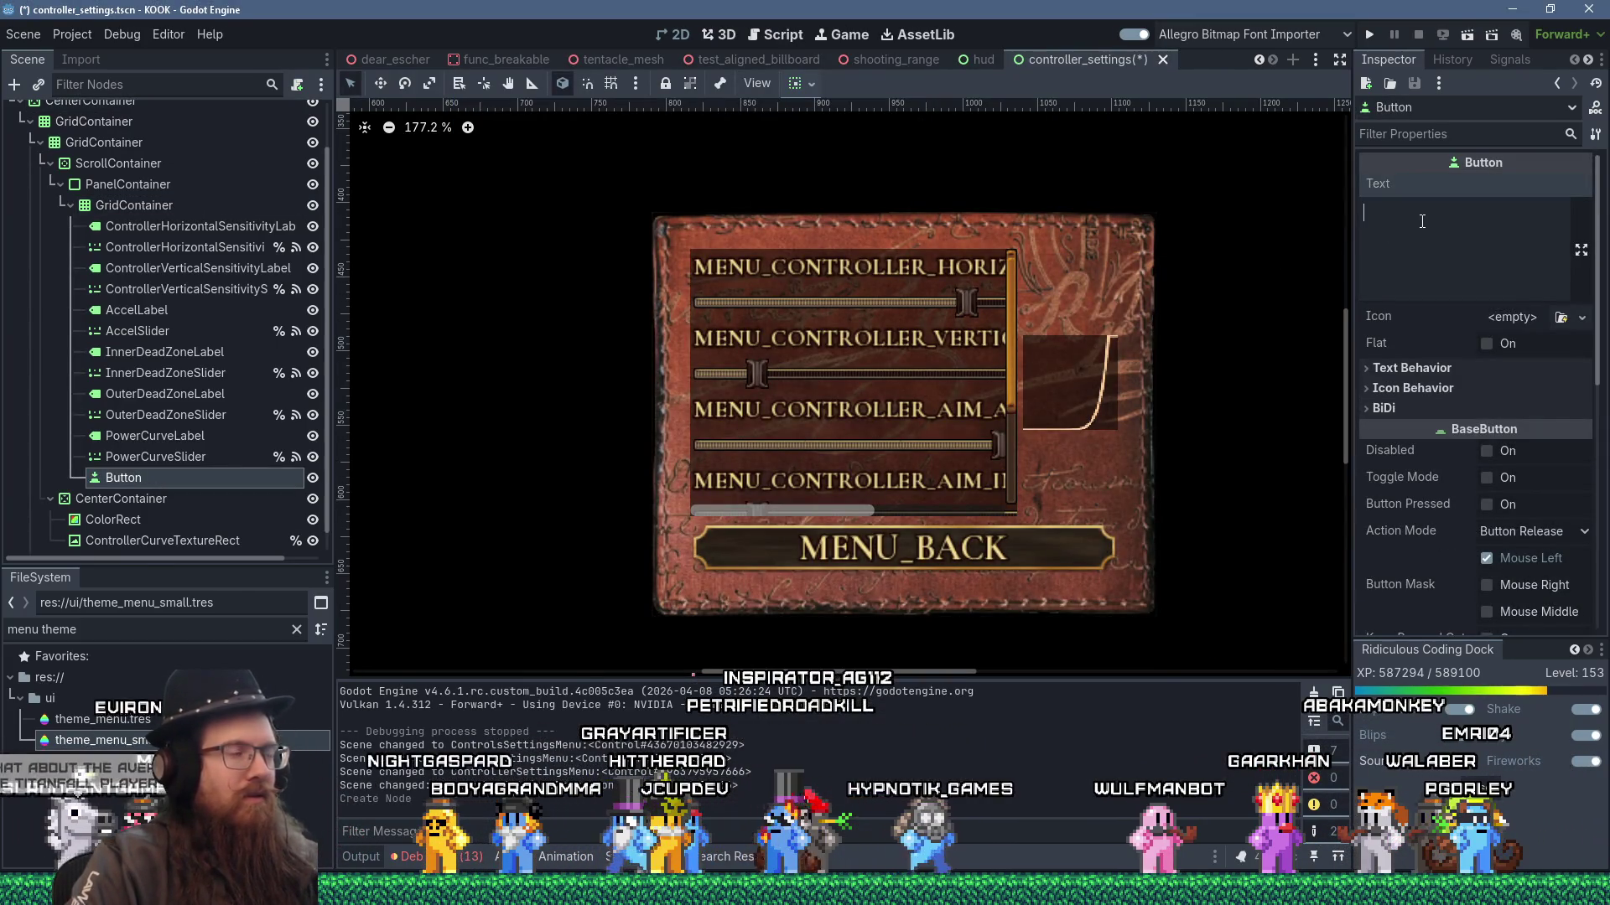
{"action": "double_click", "coordinate": [161, 478]}
{"action": "type", "text": "Rese"}
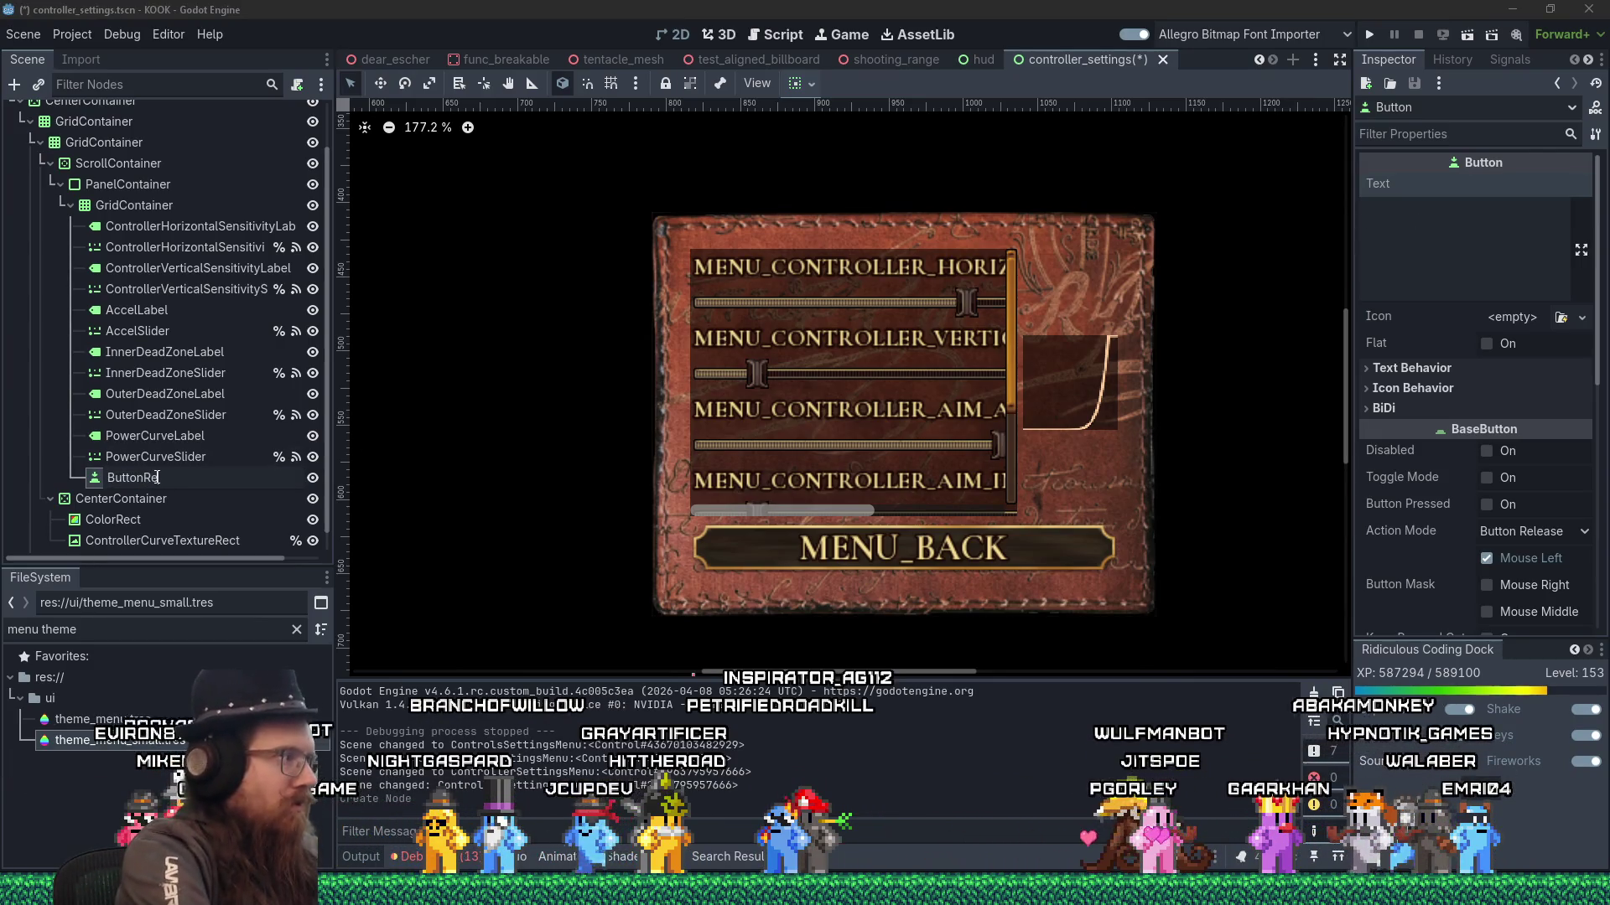
{"action": "type", "text": "t"}
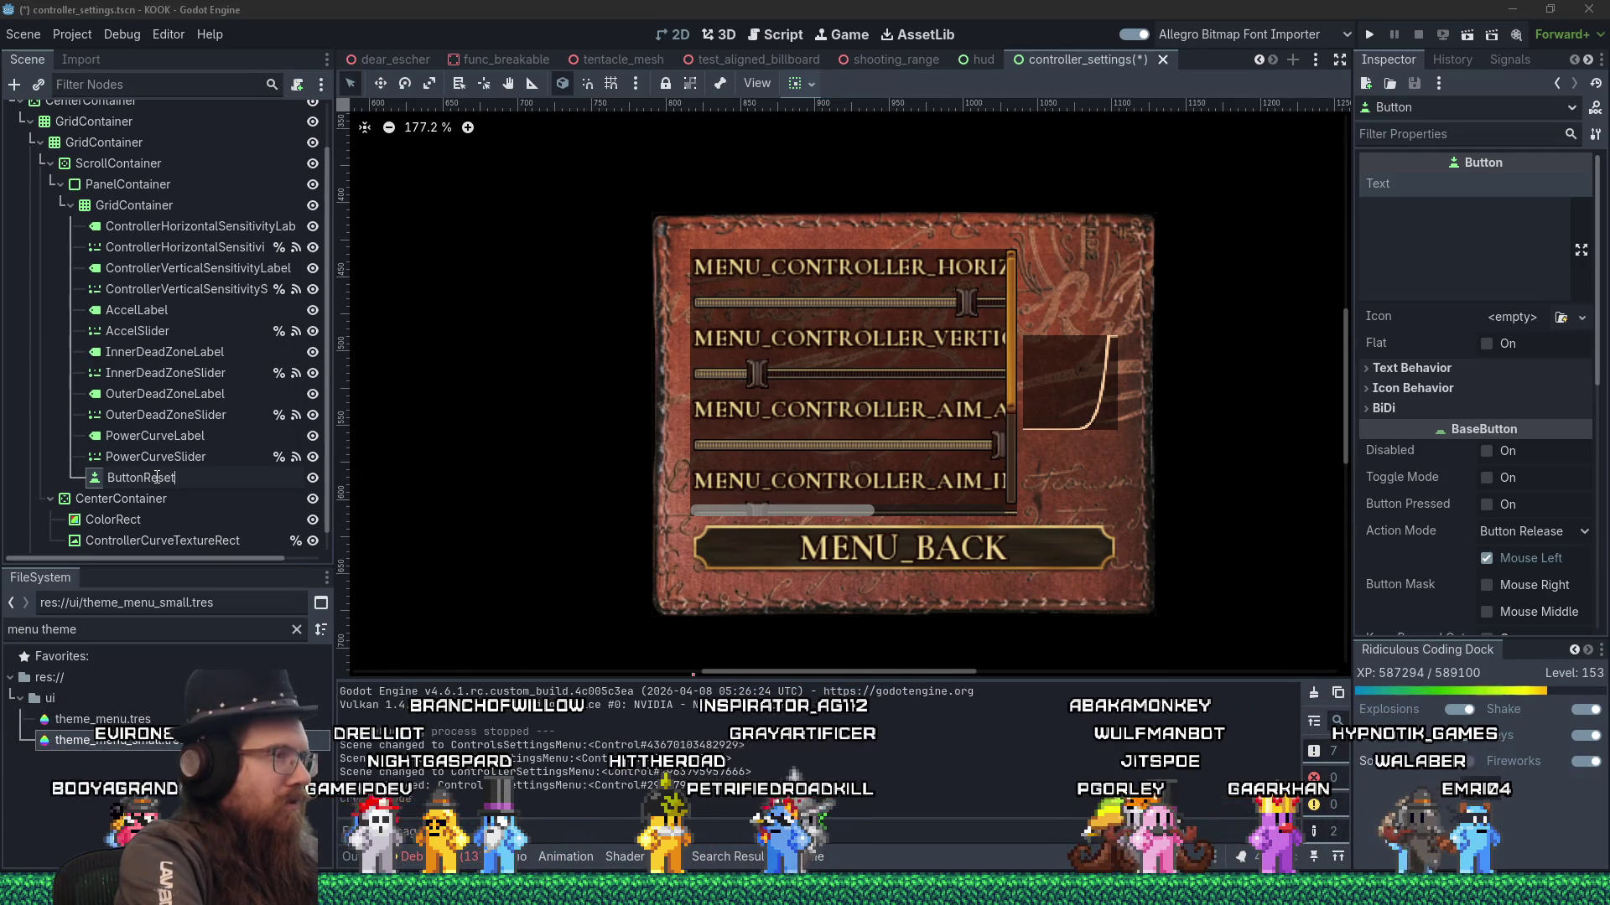
{"action": "key", "text": "Return"}
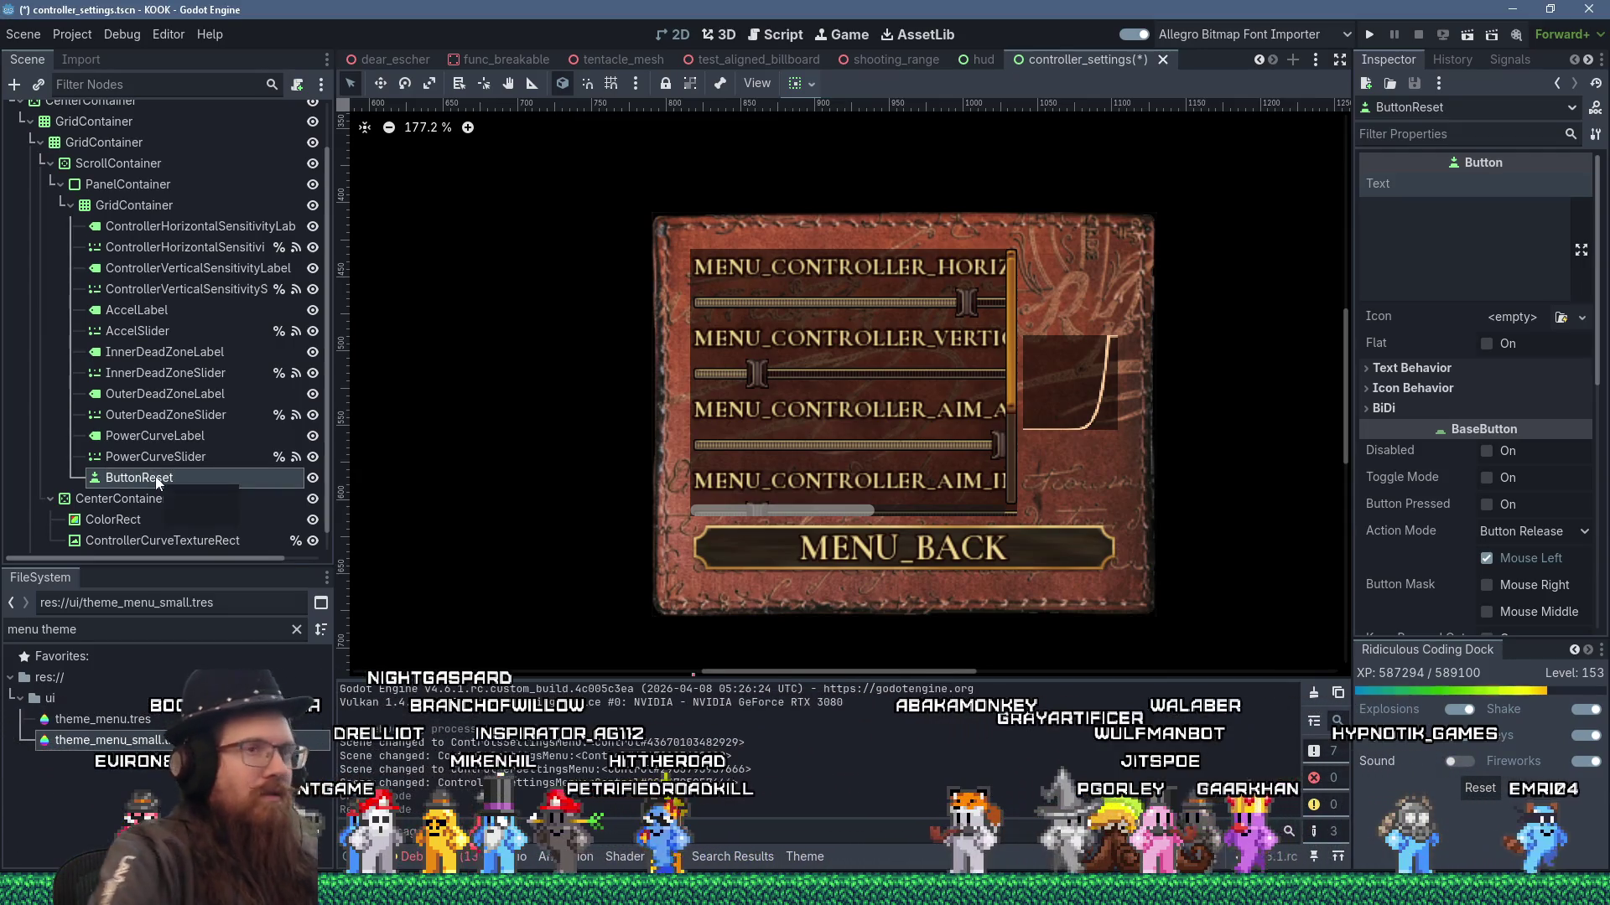
{"action": "left_click", "coordinate": [1413, 251]}
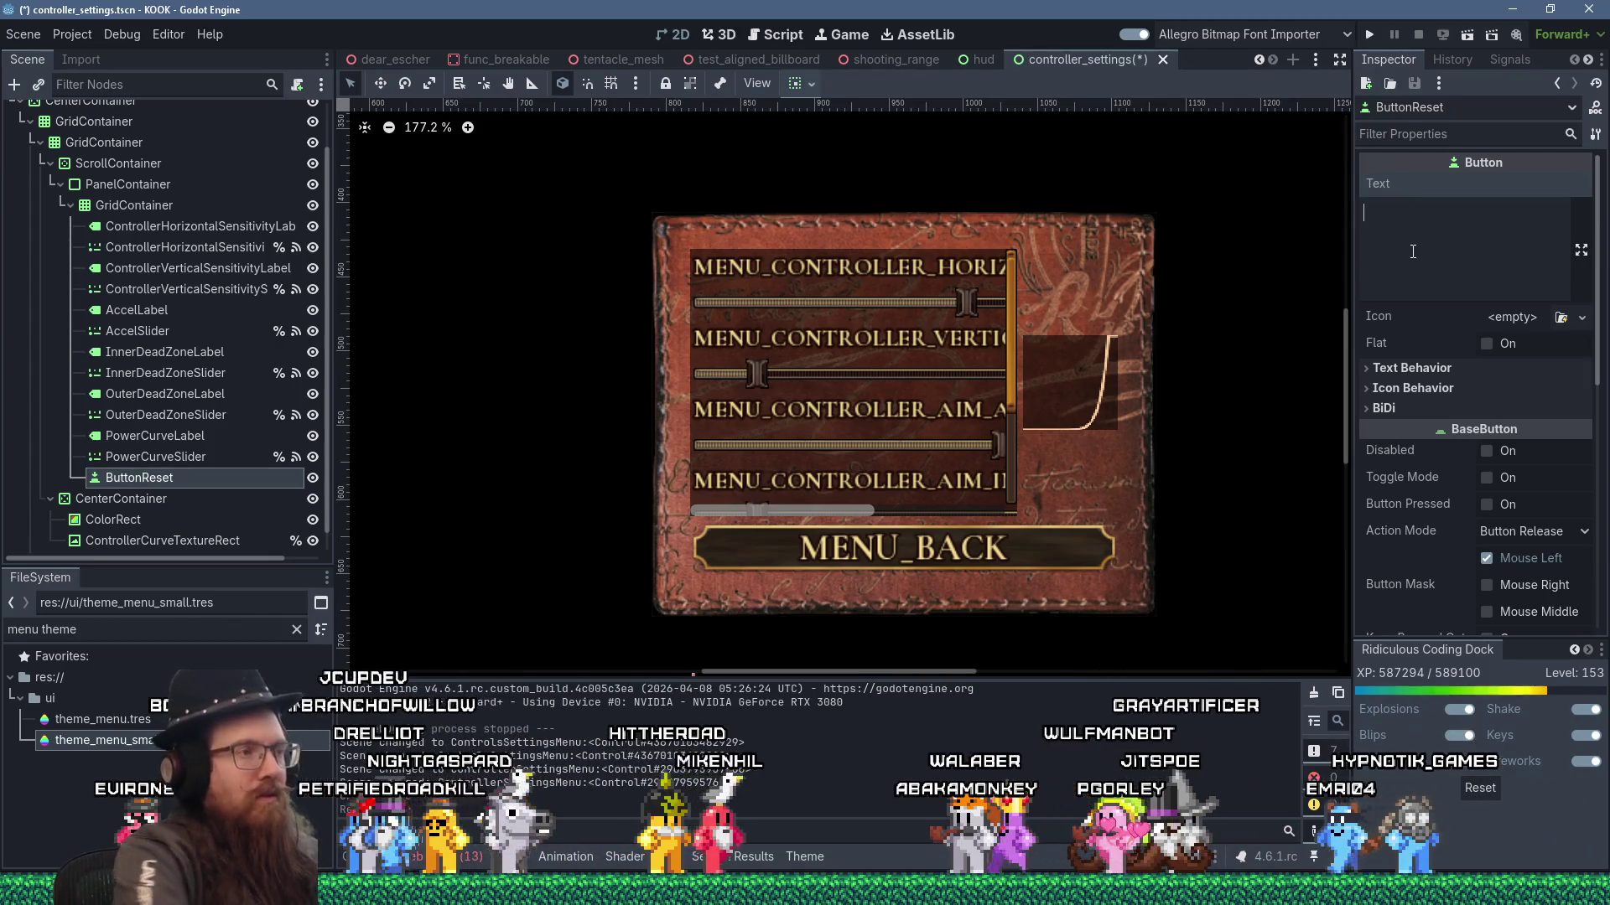
- Set ButtonReset's text to MENU_RESET_CONTROLLER_AIM_SETTINGS, copy that key, and switch to kook_localization.xlsx
{"action": "type", "text": "MENU_RESET"}
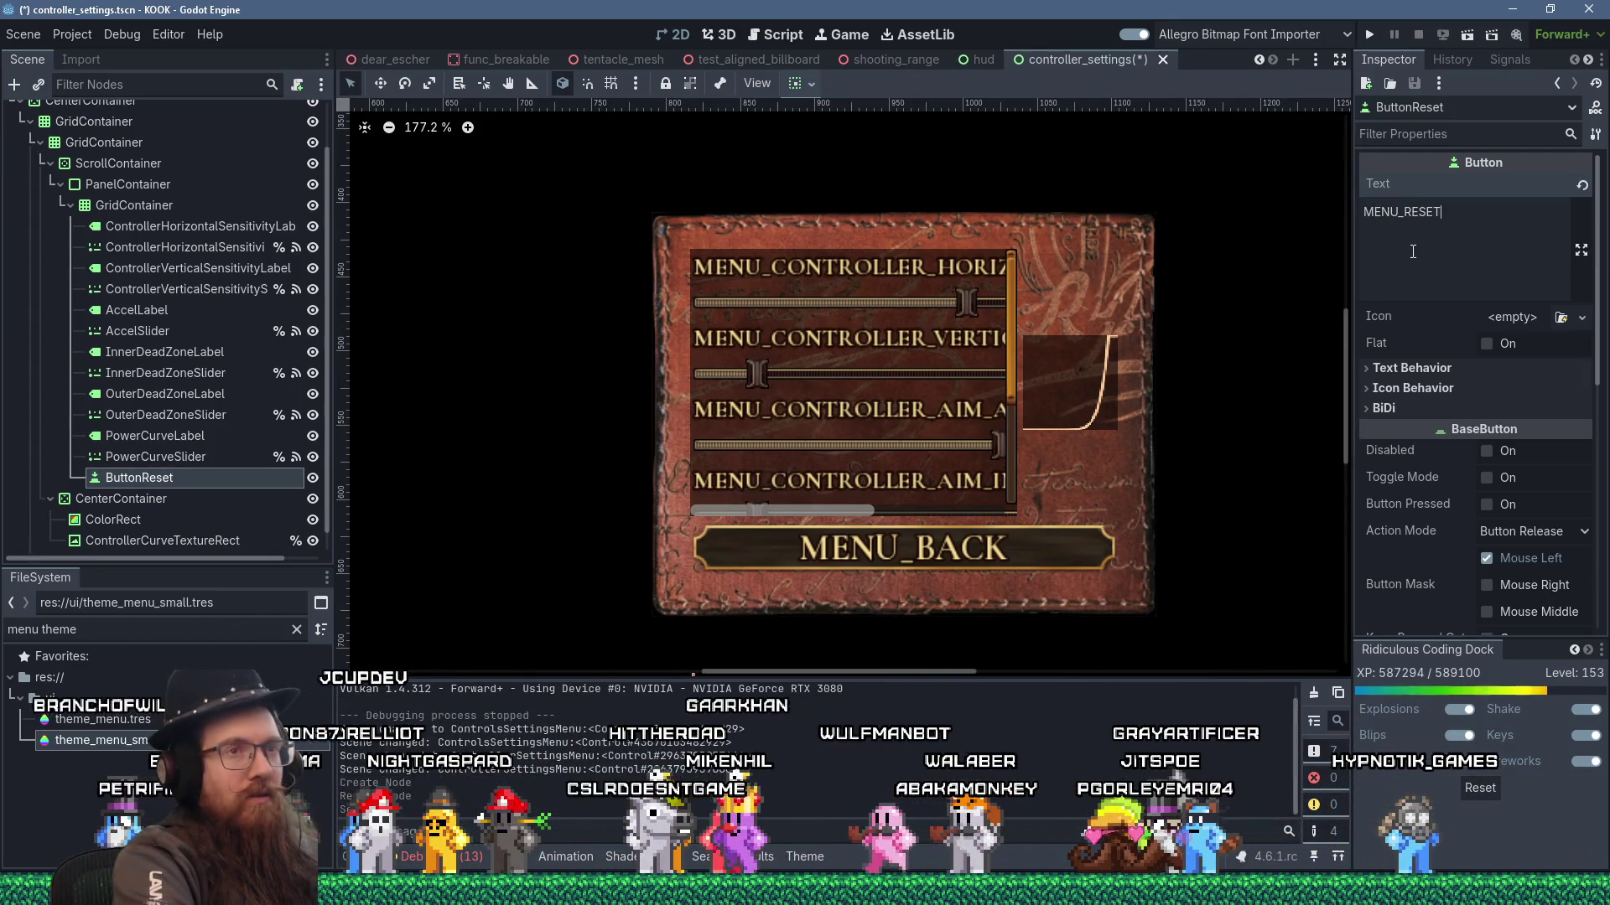
{"action": "type", "text": "_CONTN"}
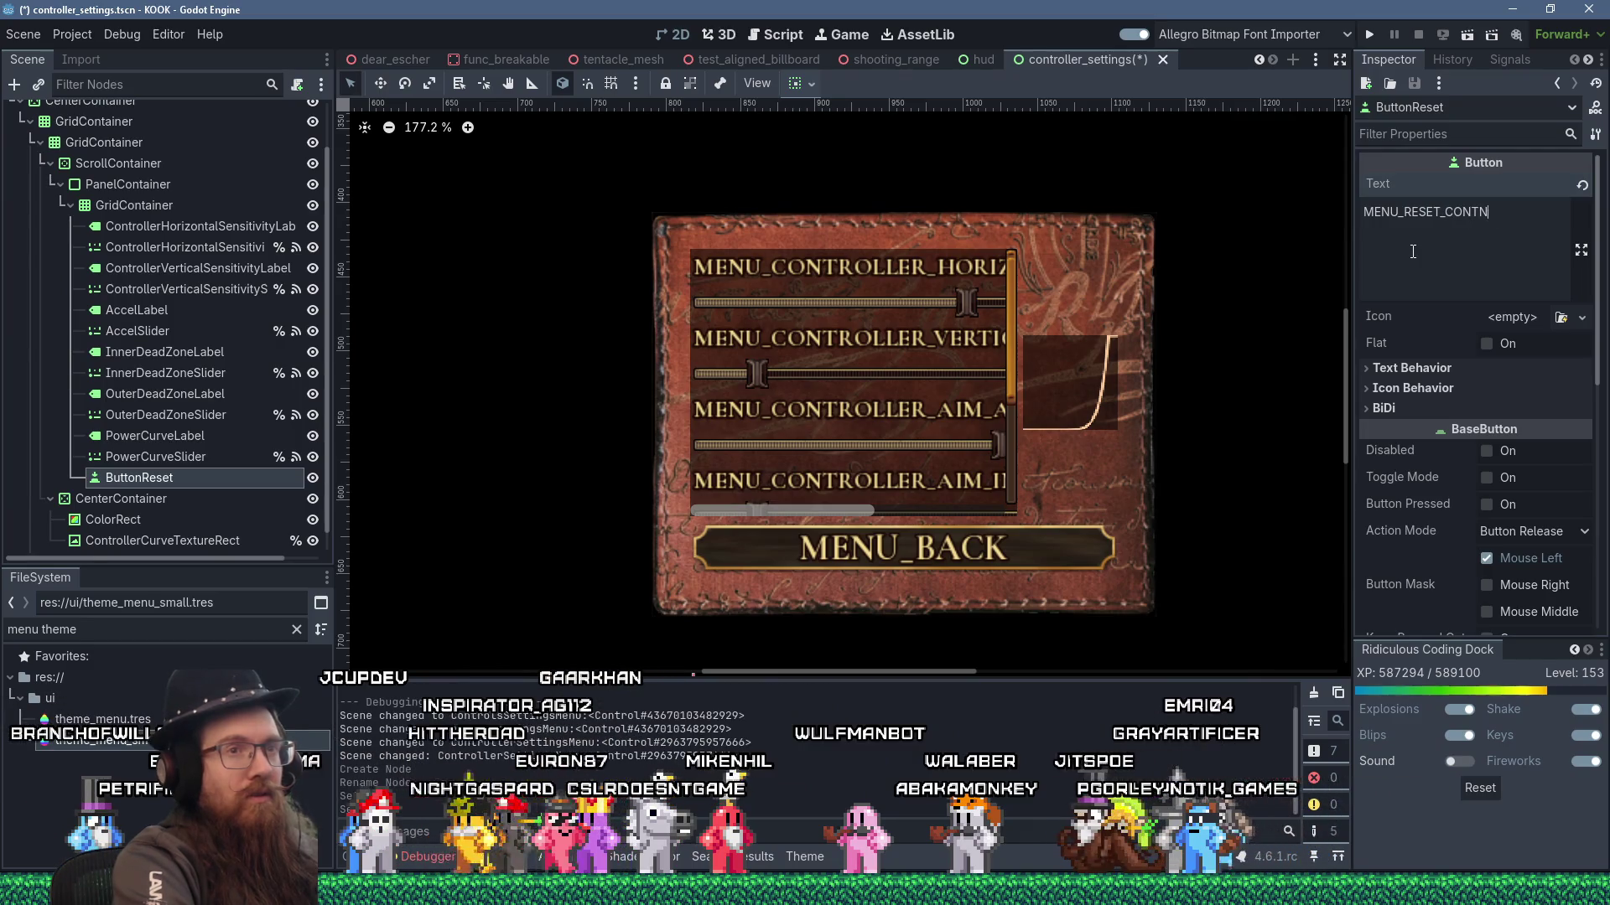
{"action": "key", "text": "BackSpace"}
{"action": "type", "text": "ROLLER_AIM_SETTINGS"}
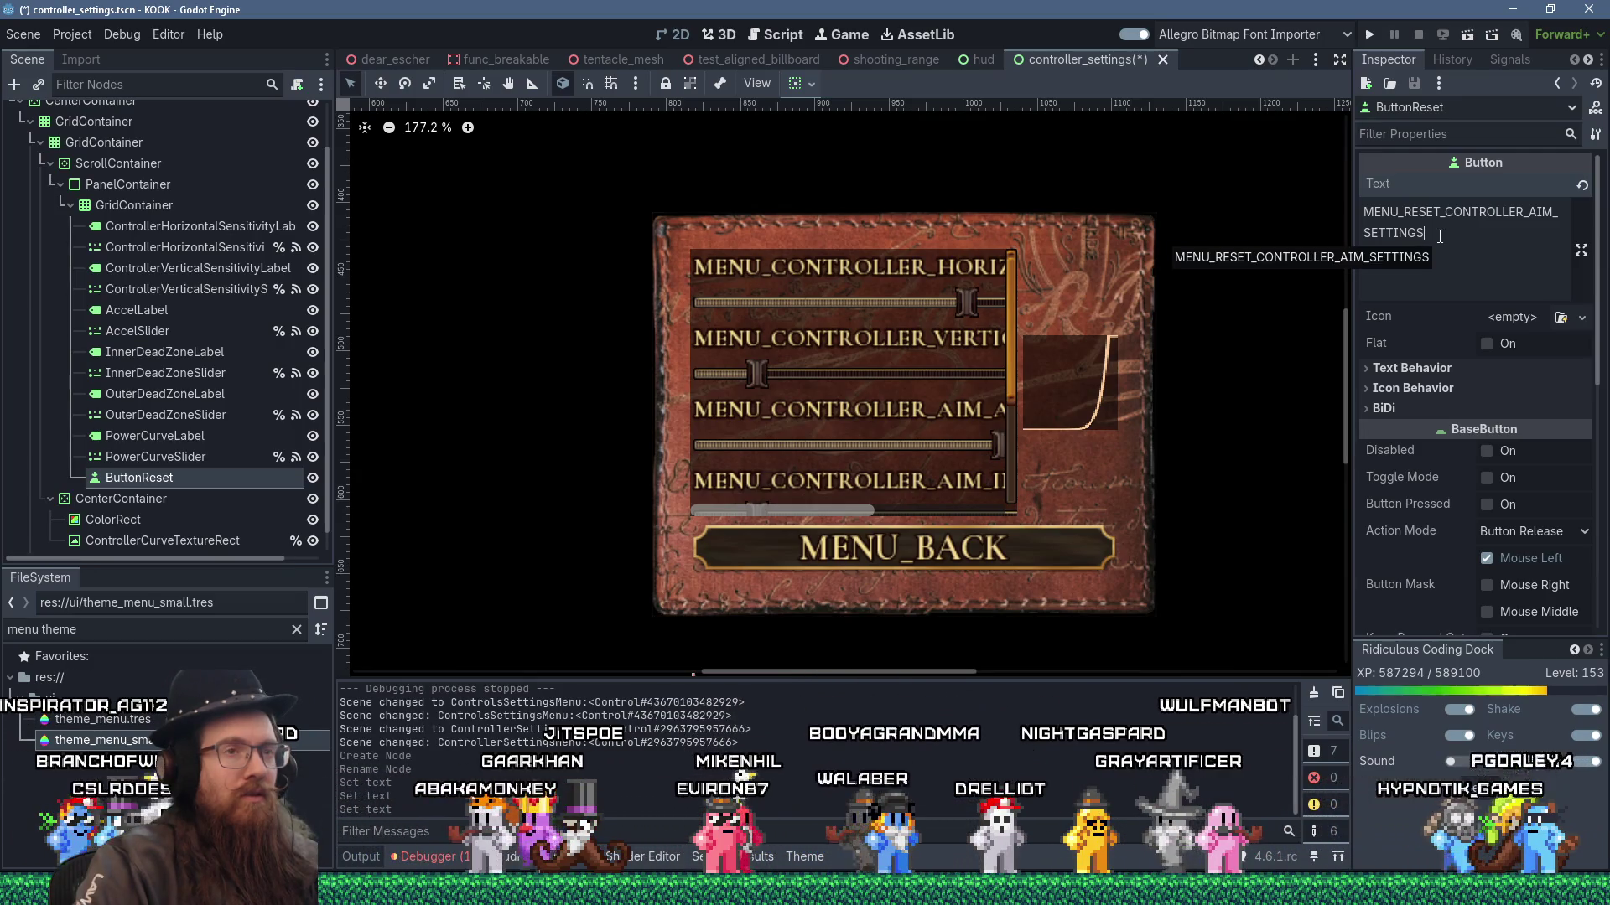
{"action": "double_click", "coordinate": [1375, 214]}
{"action": "right_click", "coordinate": [1375, 213]}
{"action": "left_click", "coordinate": [1415, 290]}
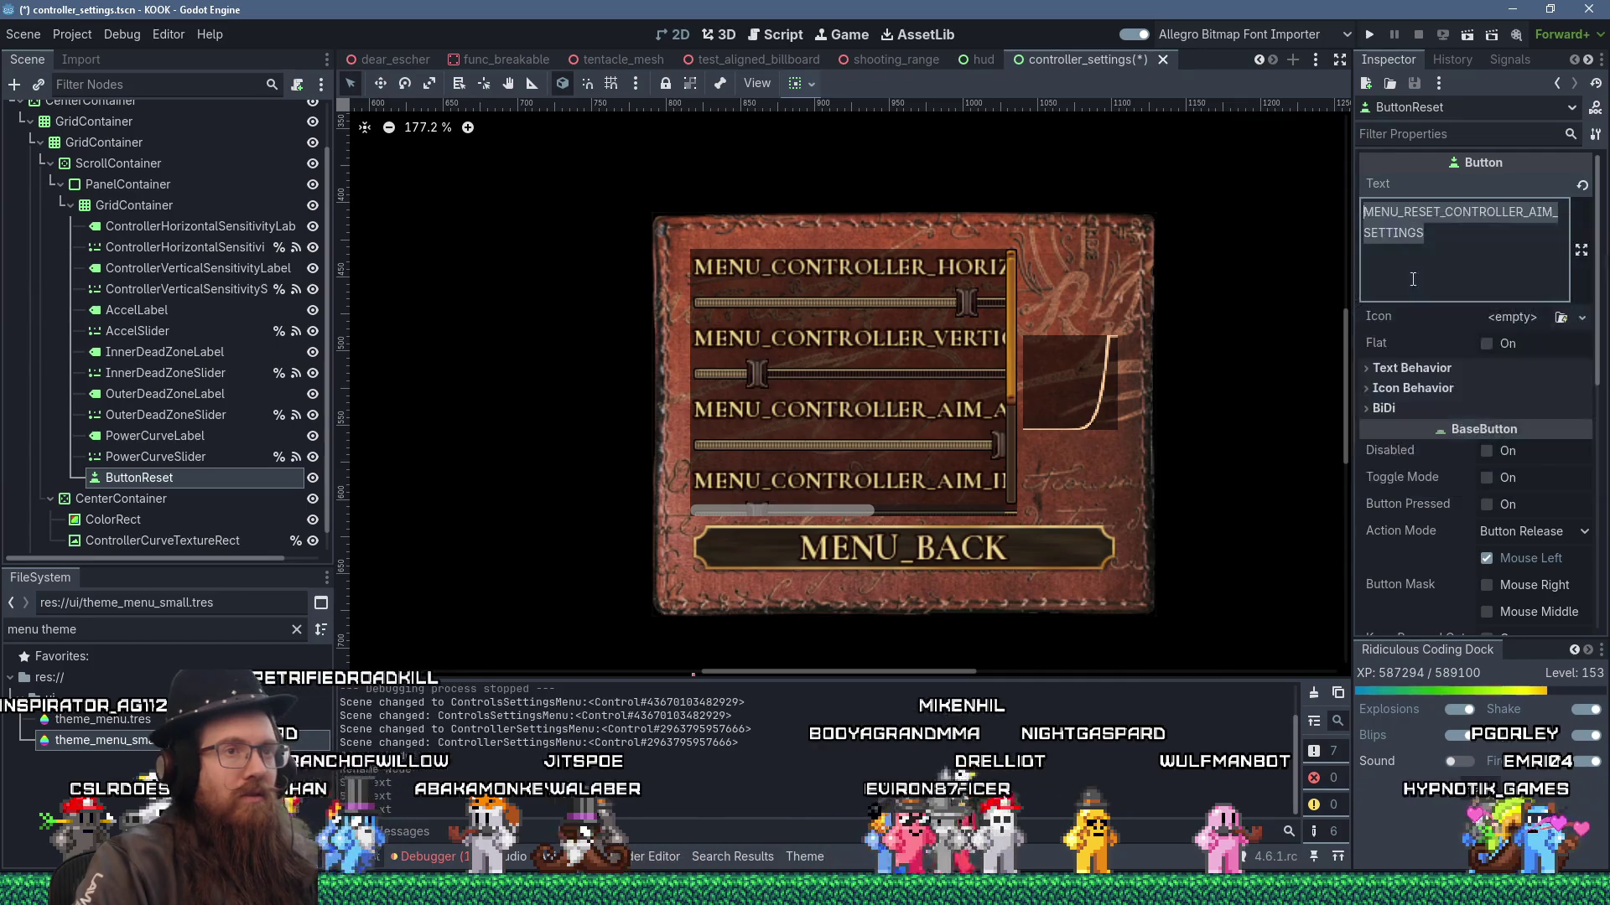
{"action": "key", "text": "alt+Tab"}
{"action": "key", "text": "Tab"}
{"action": "key", "text": "Tab"}
{"action": "key", "text": "Tab"}
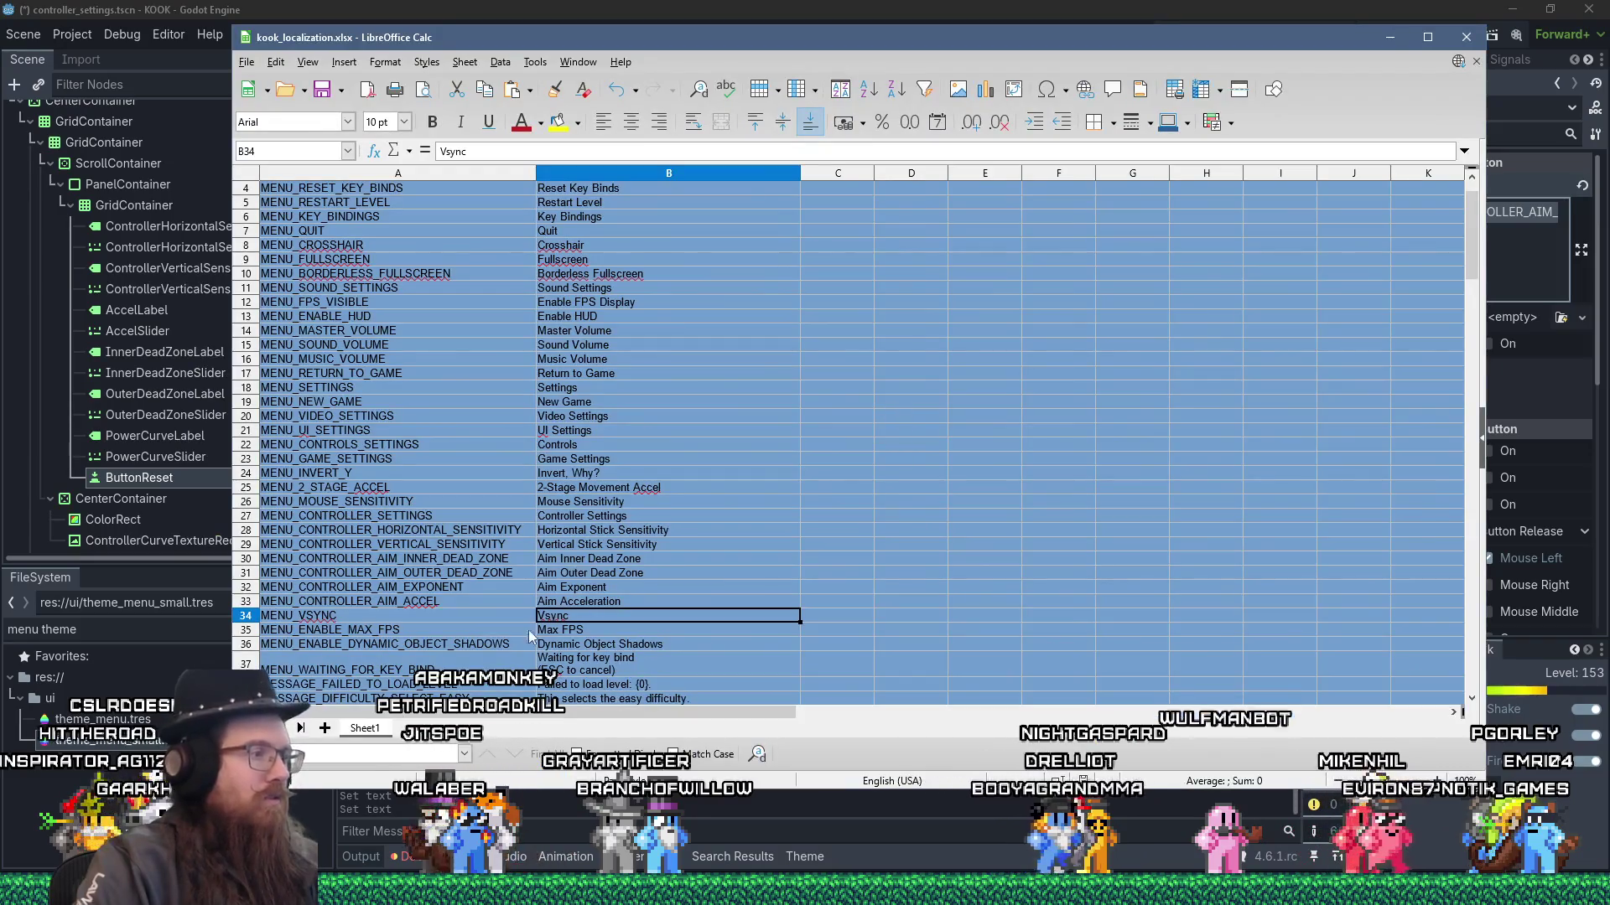
- Insert an empty row 34 and paste MENU_RESET_CONTROLLER_AIM_SETTINGS into A34
{"action": "left_click", "coordinate": [373, 614]}
{"action": "right_click", "coordinate": [374, 614]}
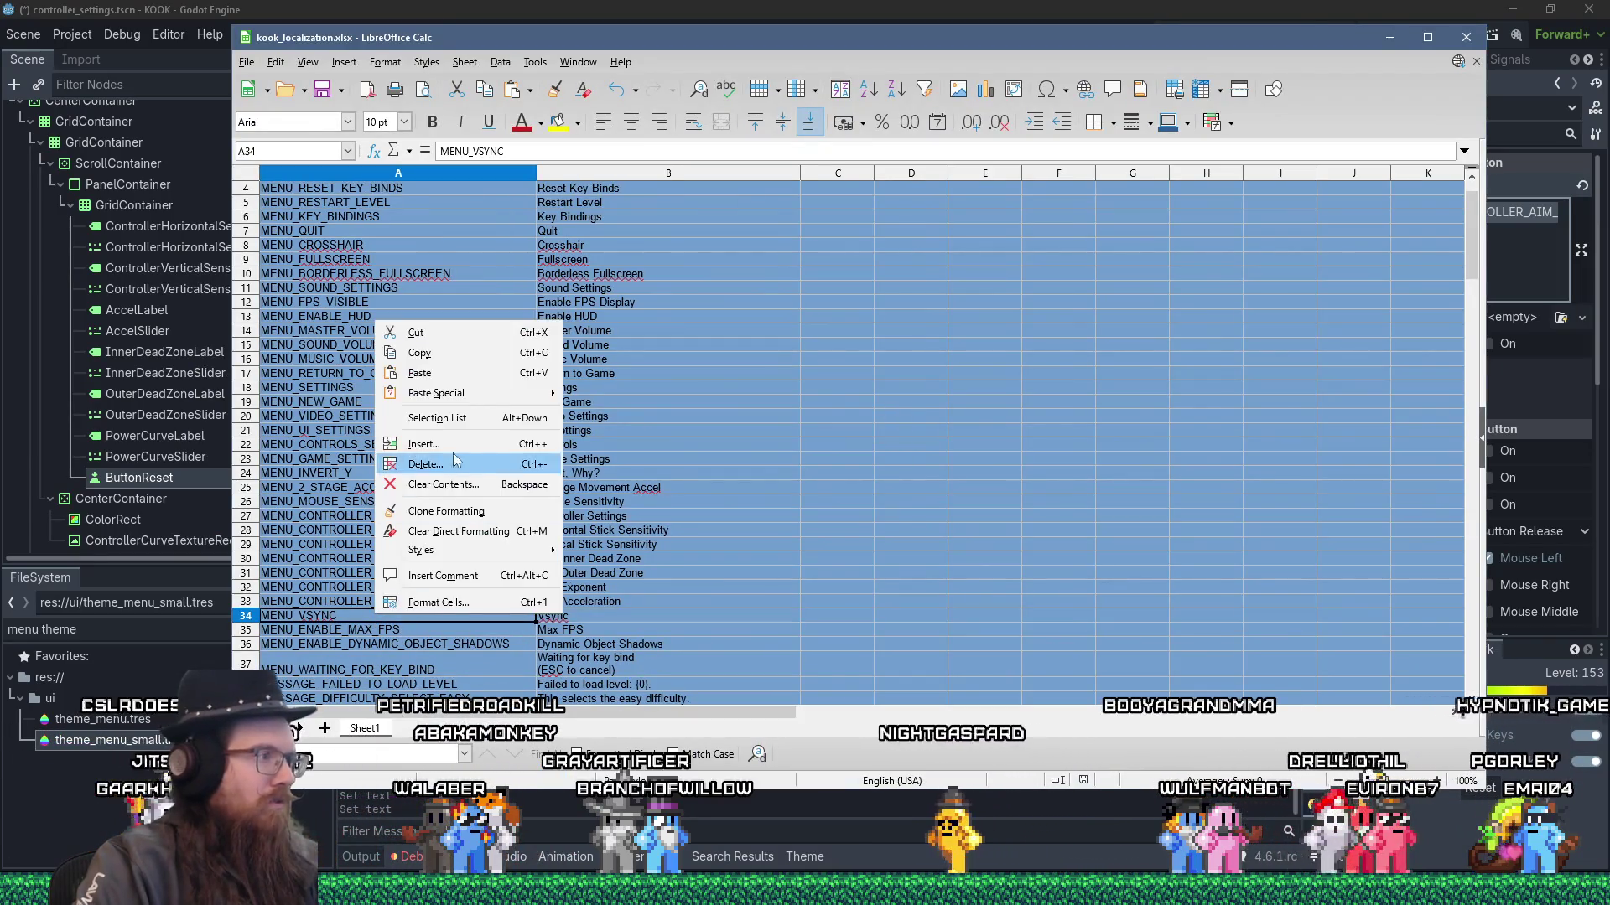
{"action": "left_click", "coordinate": [419, 450]}
{"action": "left_click", "coordinate": [857, 468]}
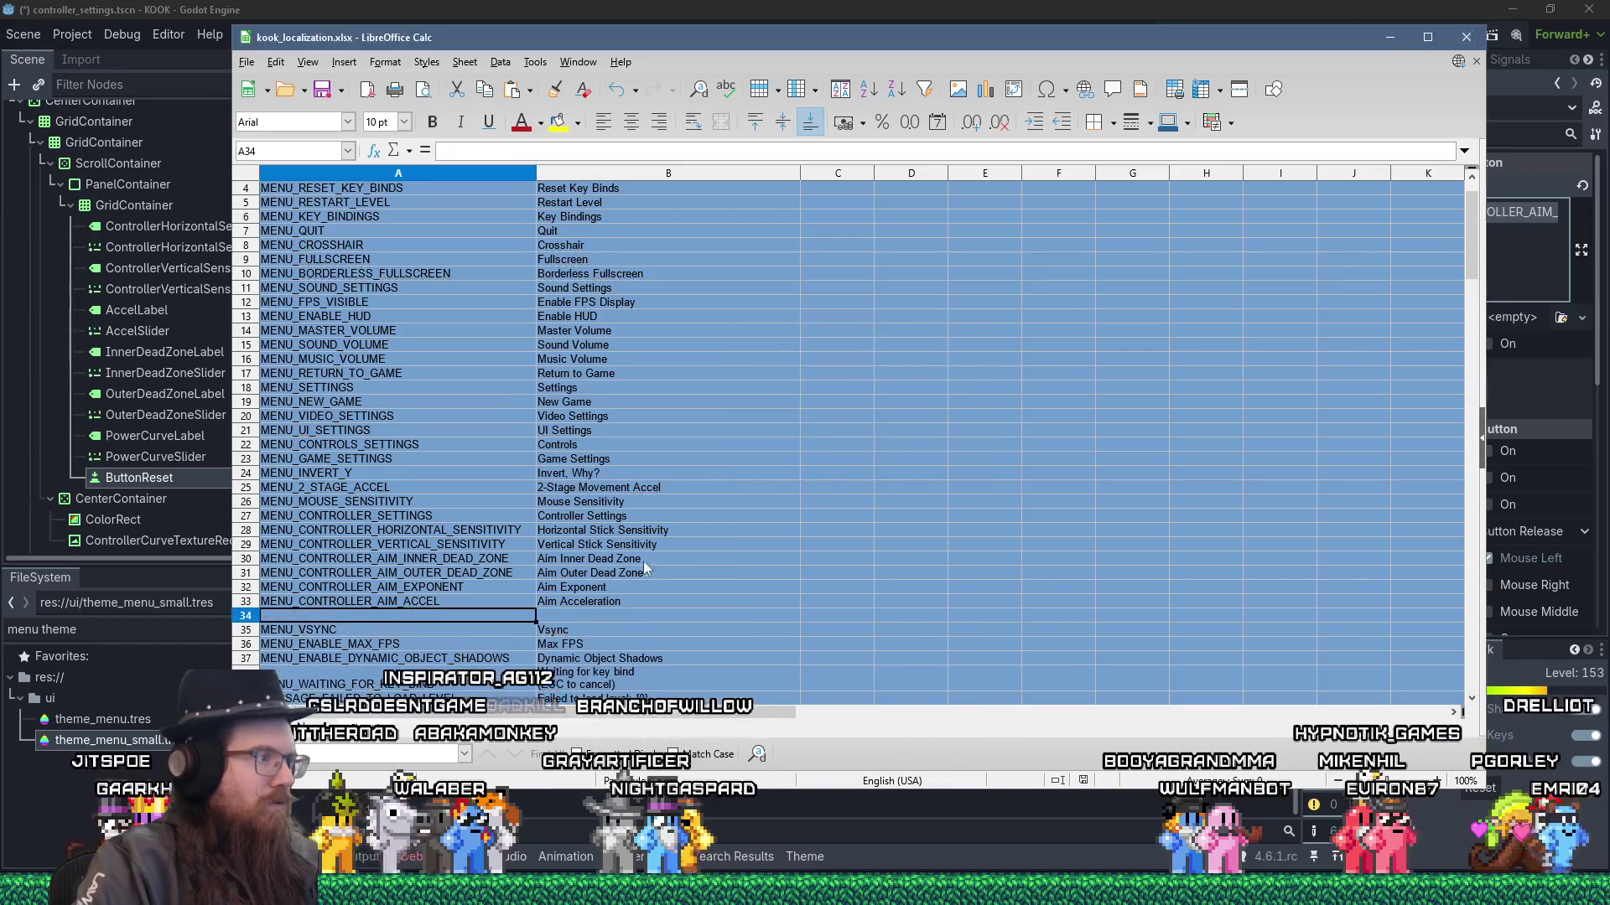
{"action": "right_click", "coordinate": [468, 150]}
{"action": "left_click", "coordinate": [503, 202]}
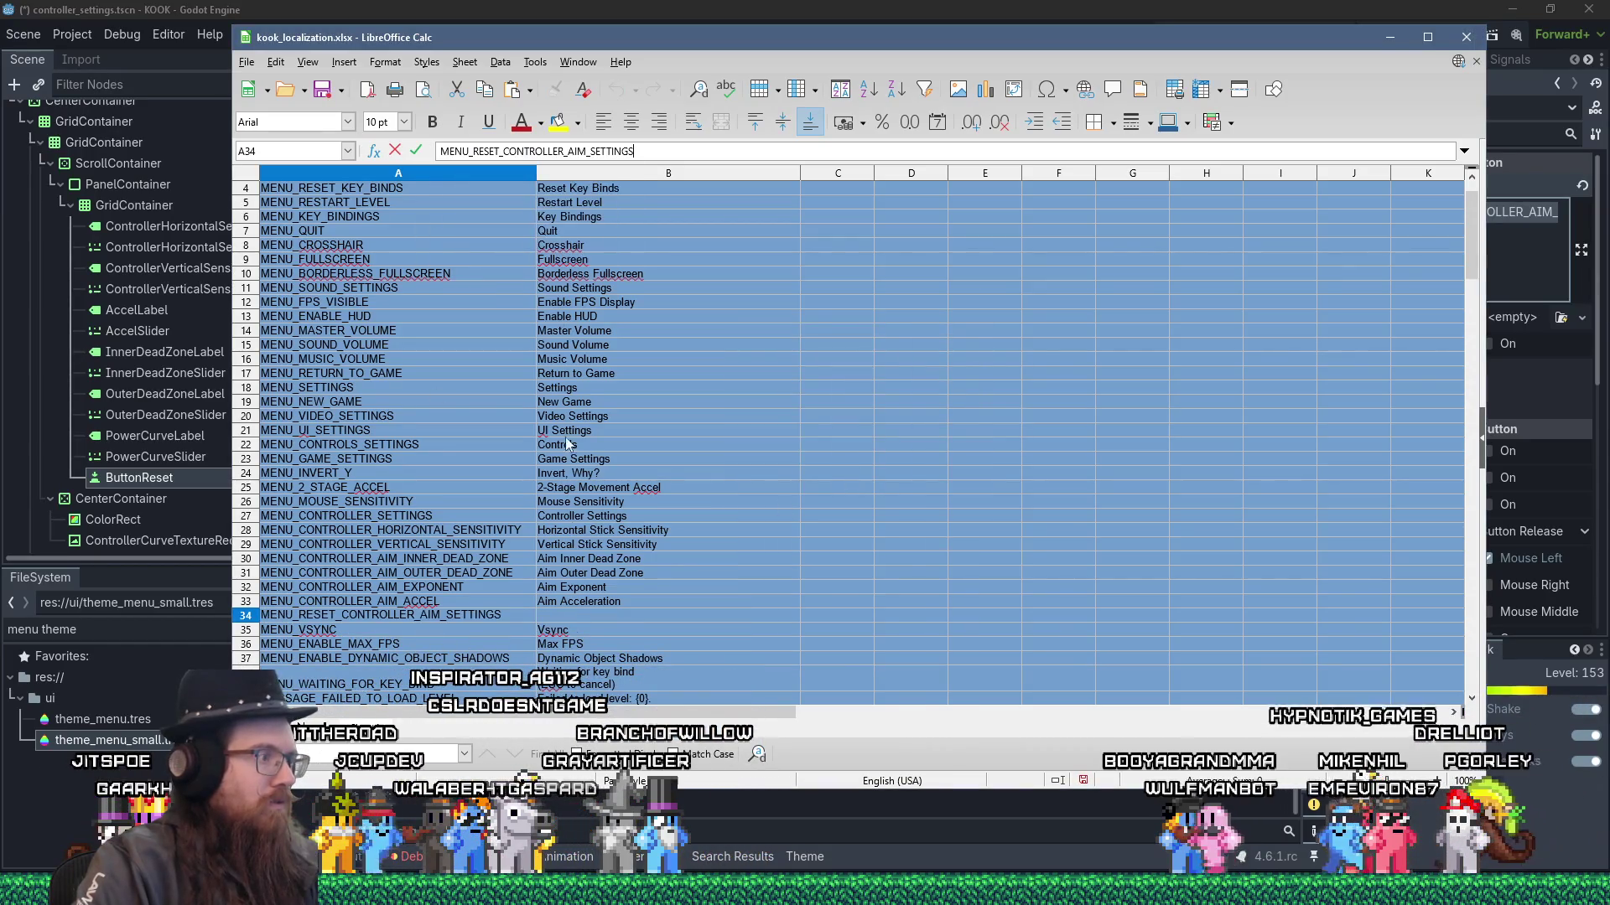
- Enter 'Reset To Default' in B34 and return to Godot
{"action": "double_click", "coordinate": [572, 611]}
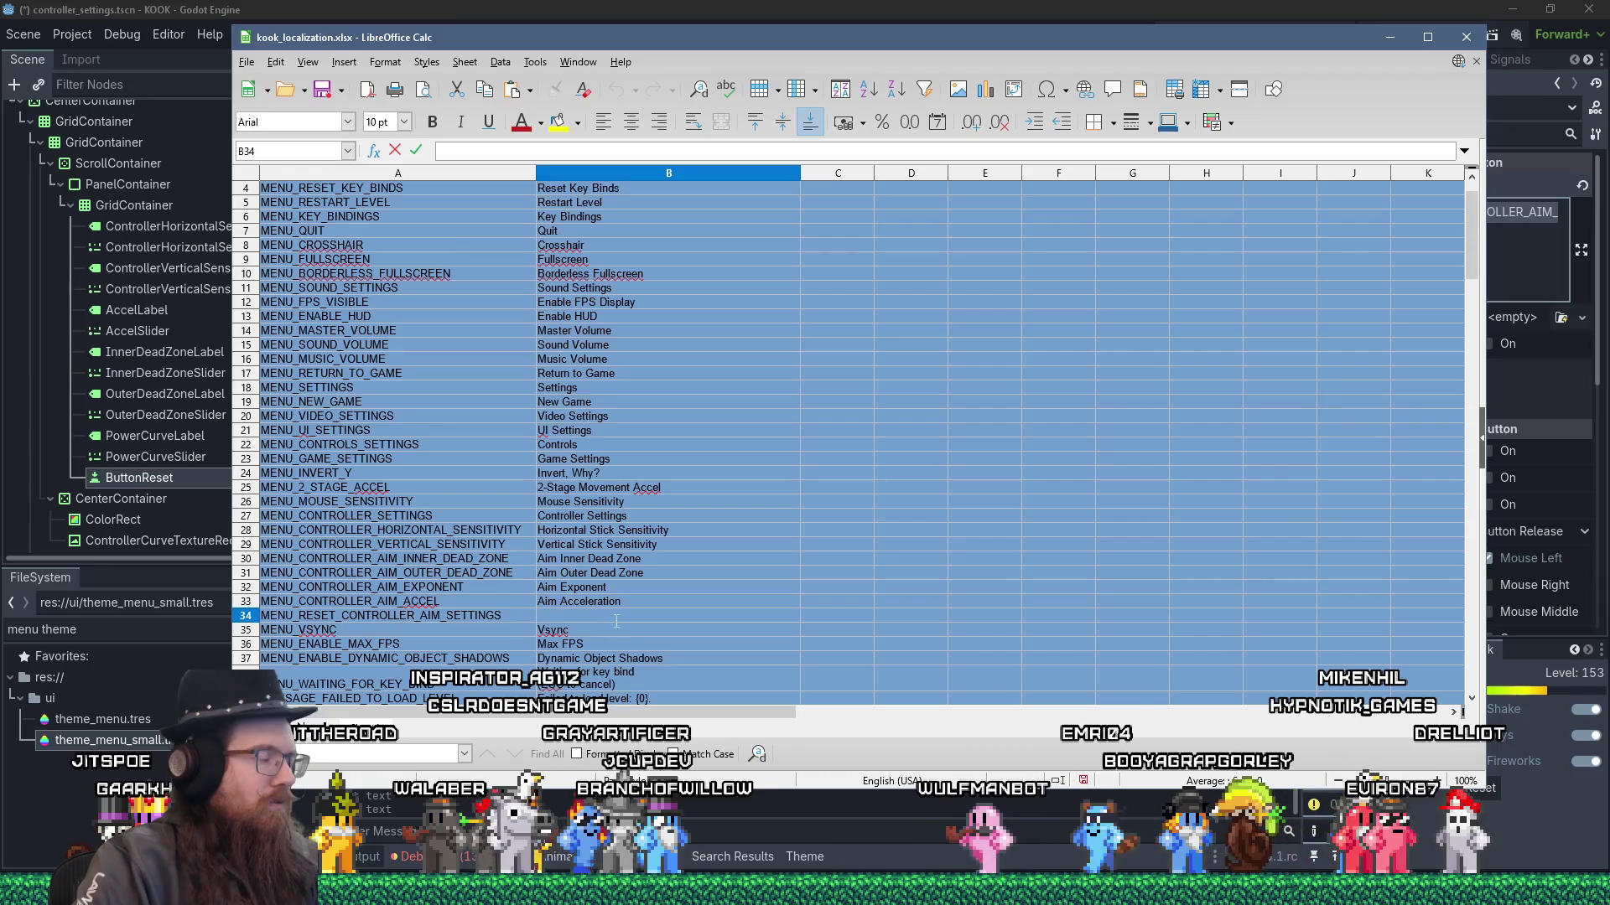
{"action": "type", "text": "Reset"}
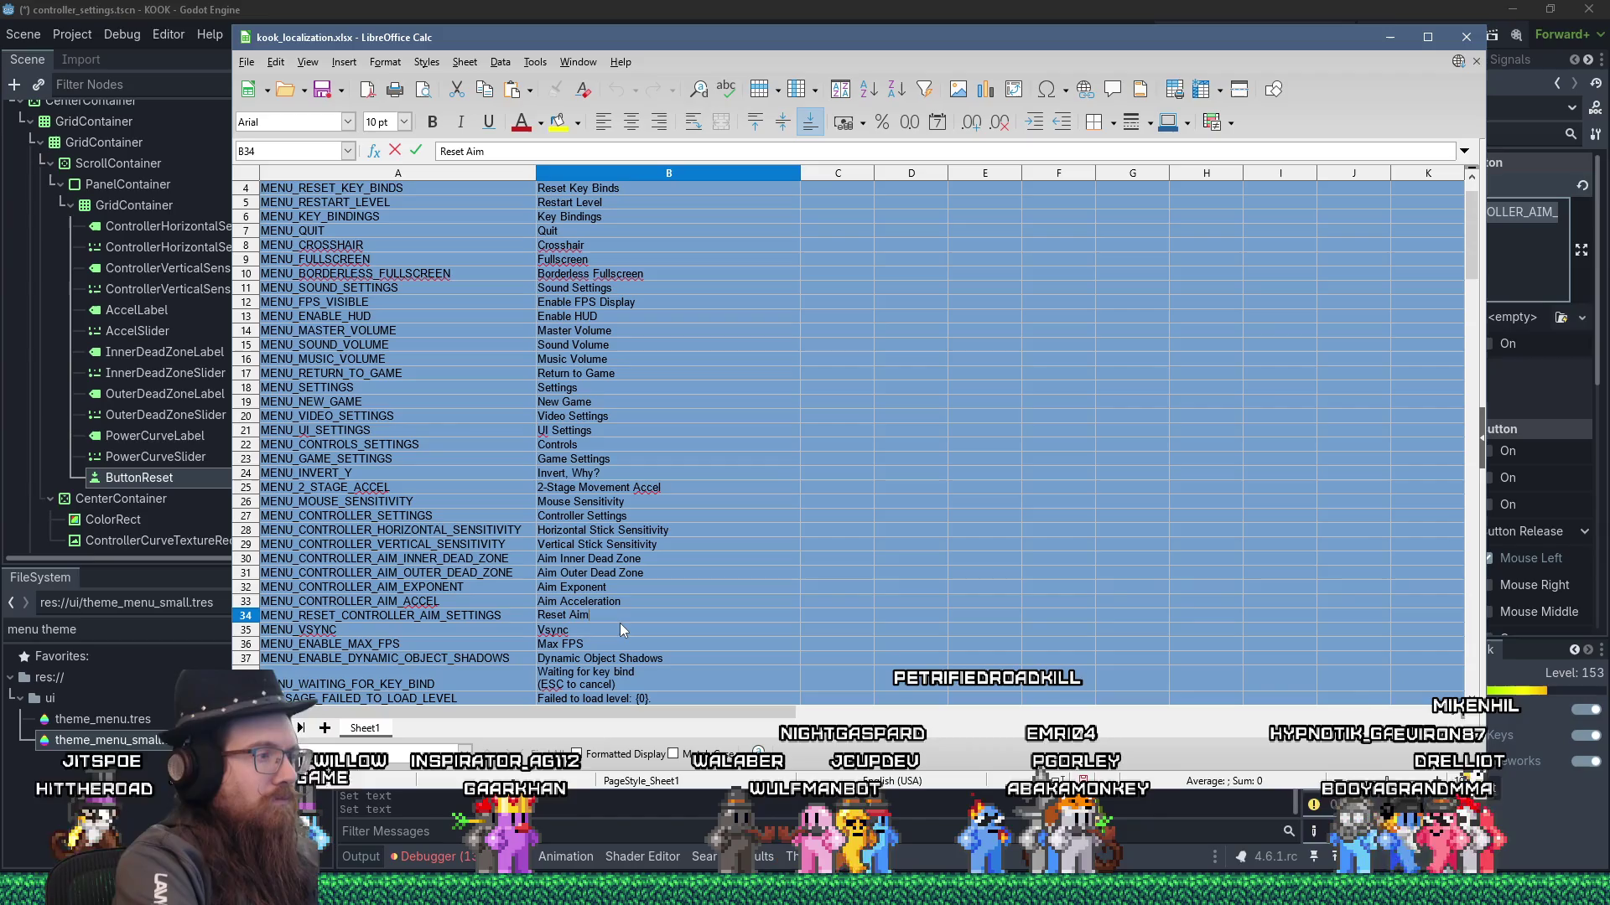
{"action": "type", "text": "Aim"}
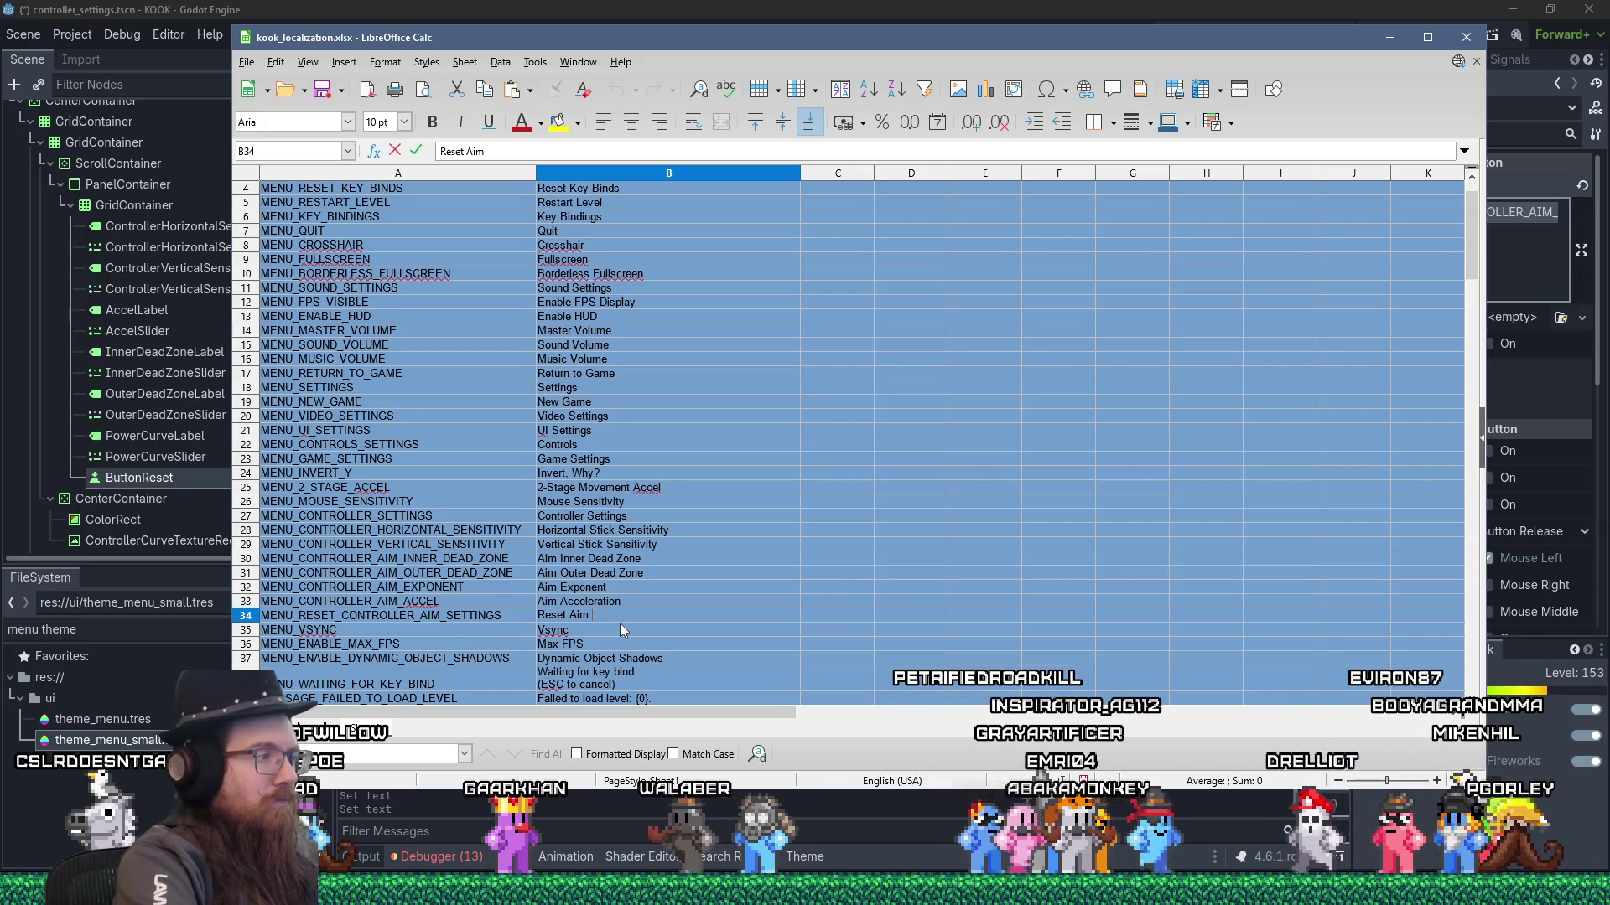
{"action": "key", "text": "shift+Left"}
{"action": "key", "text": "shift+Left"}
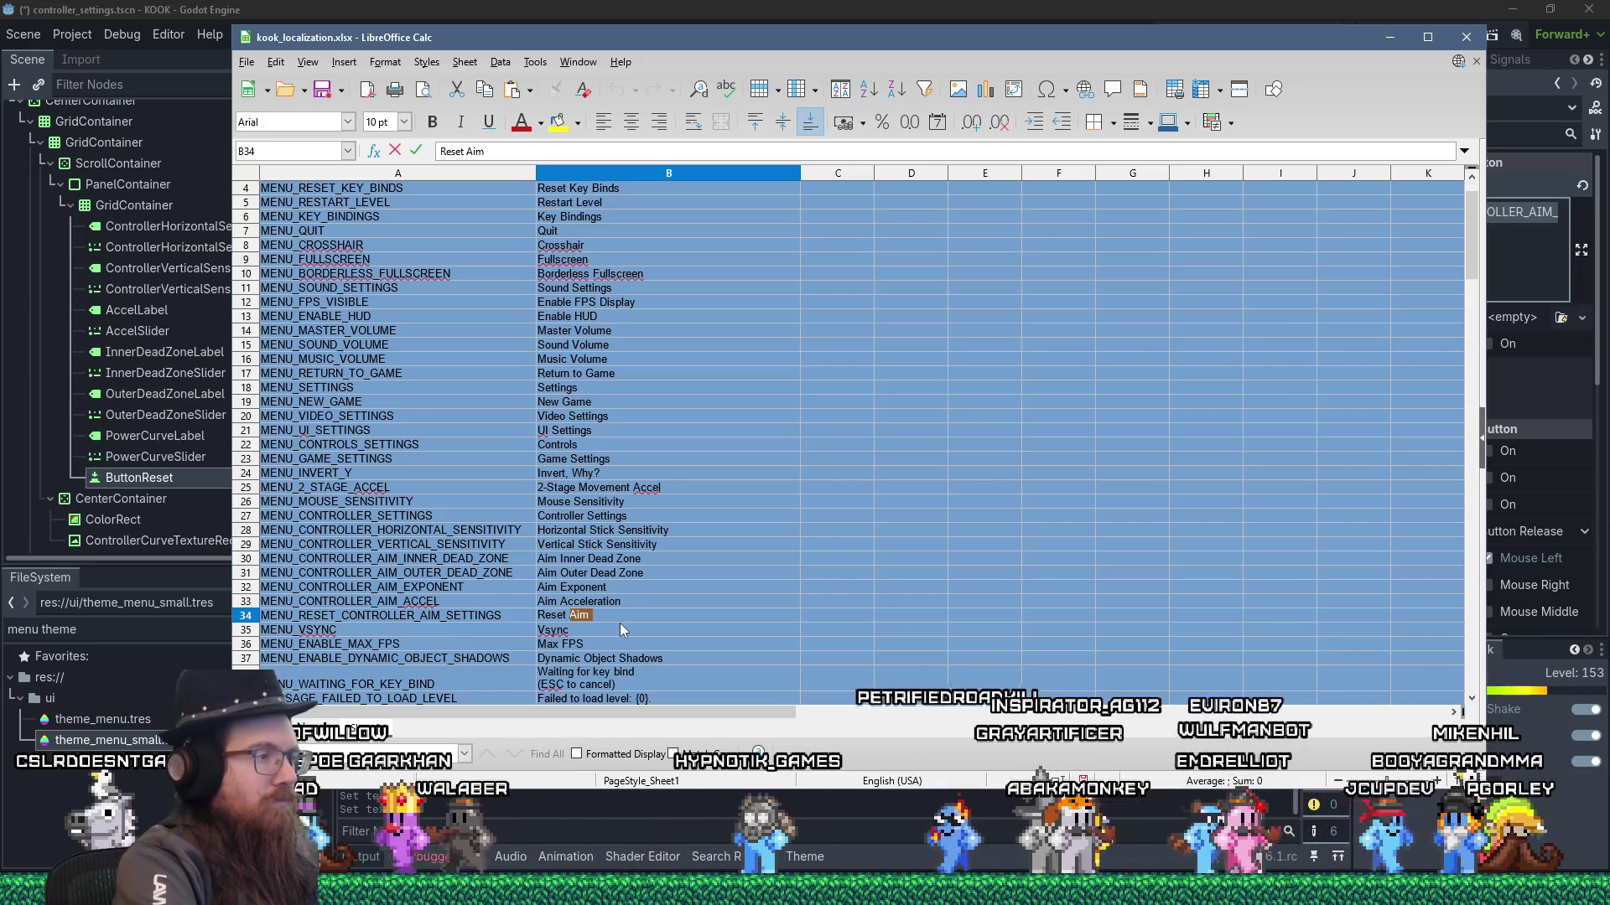
{"action": "key", "text": "BackSpace"}
{"action": "key", "text": "BackSpace"}
{"action": "type", "text": "To Default"}
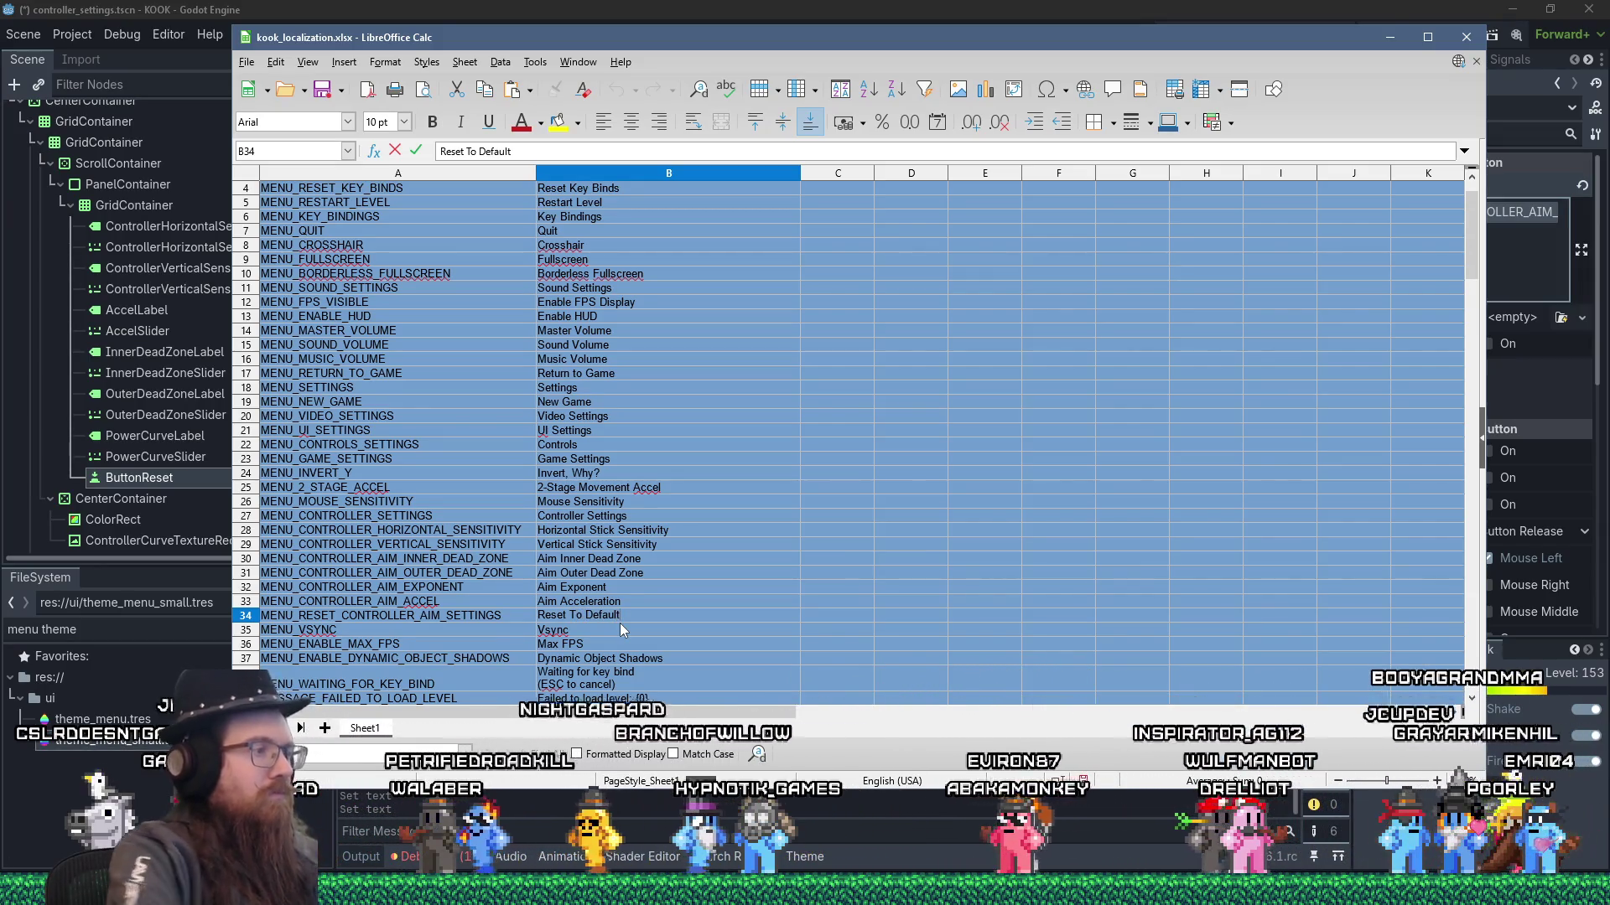
{"action": "key", "text": "shift+Tab"}
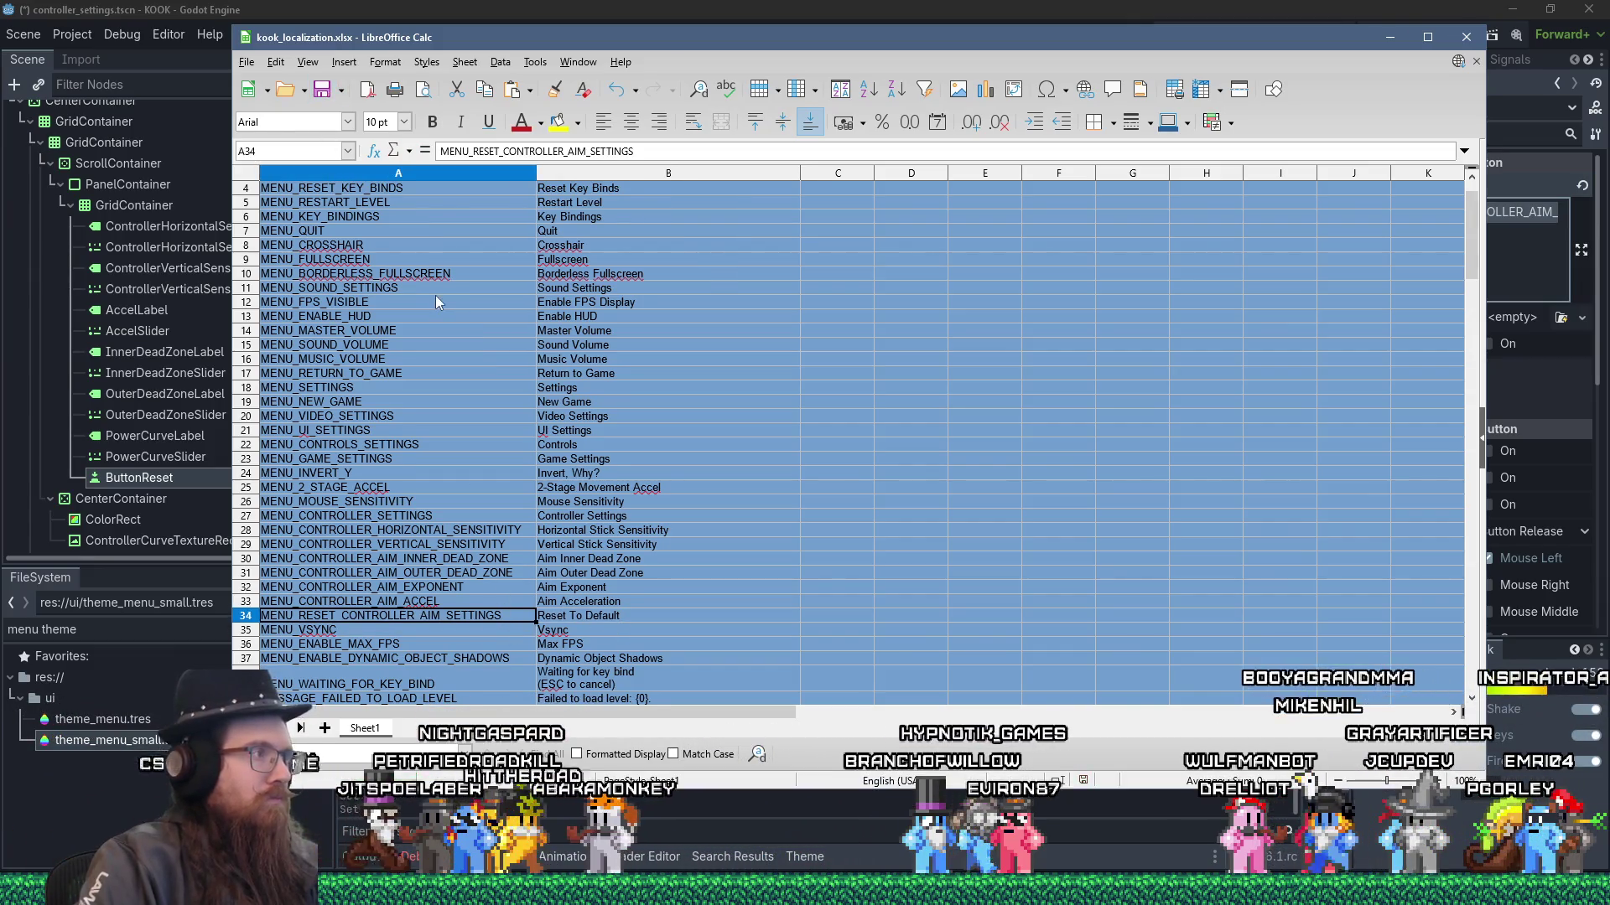
{"action": "key", "text": "alt+Tab"}
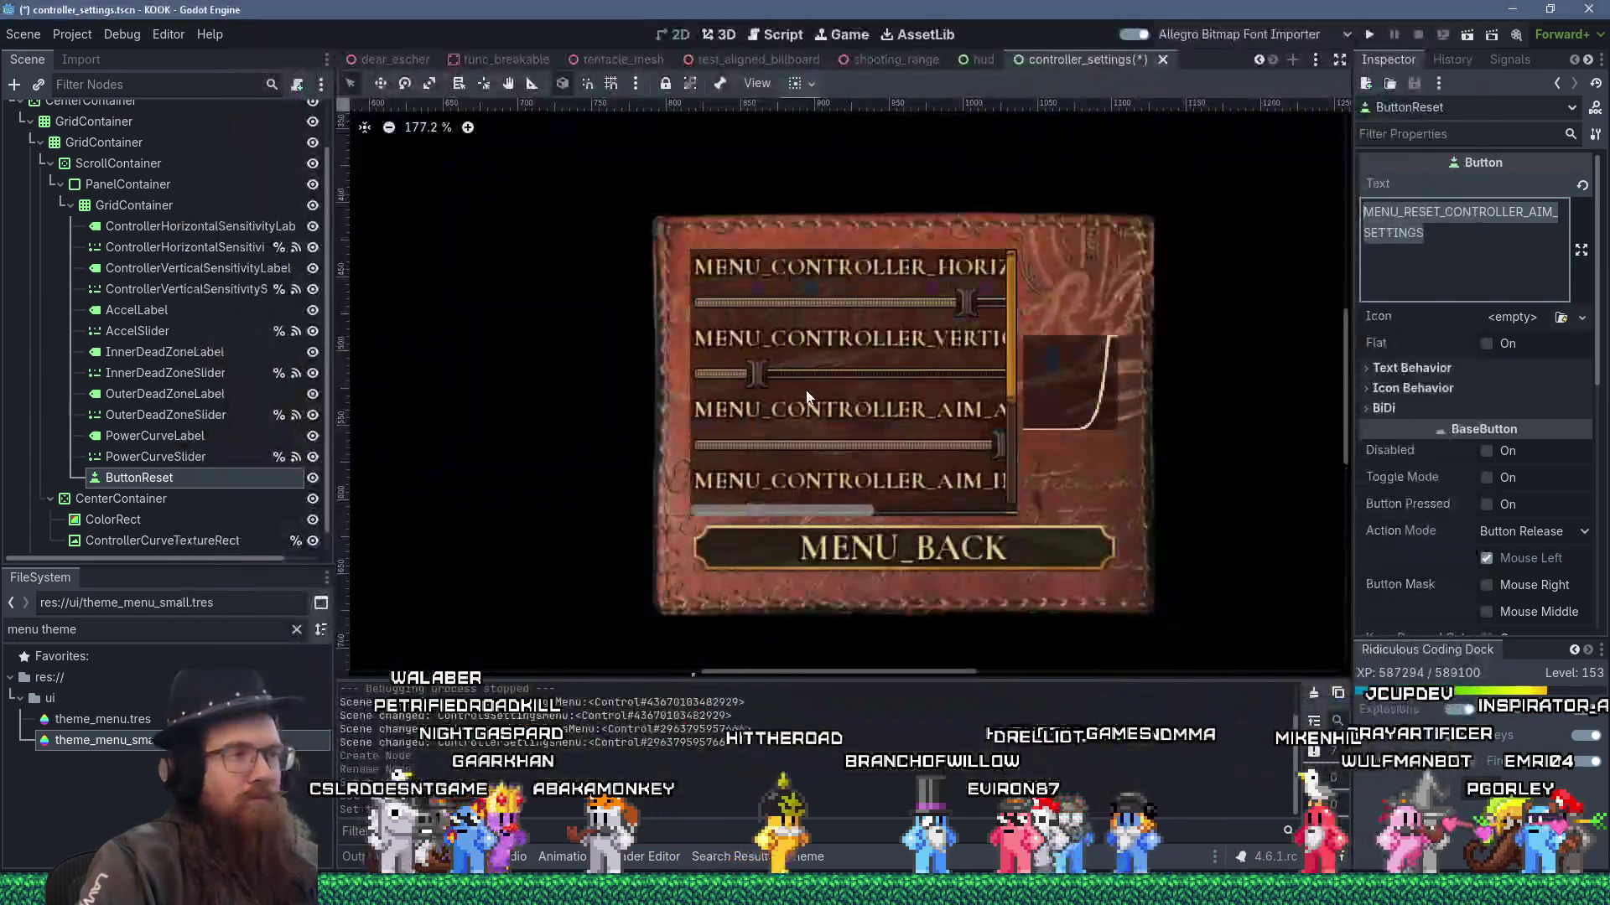
- Reselect ButtonReset and redo one step in the edit history
{"action": "left_click", "coordinate": [1012, 374]}
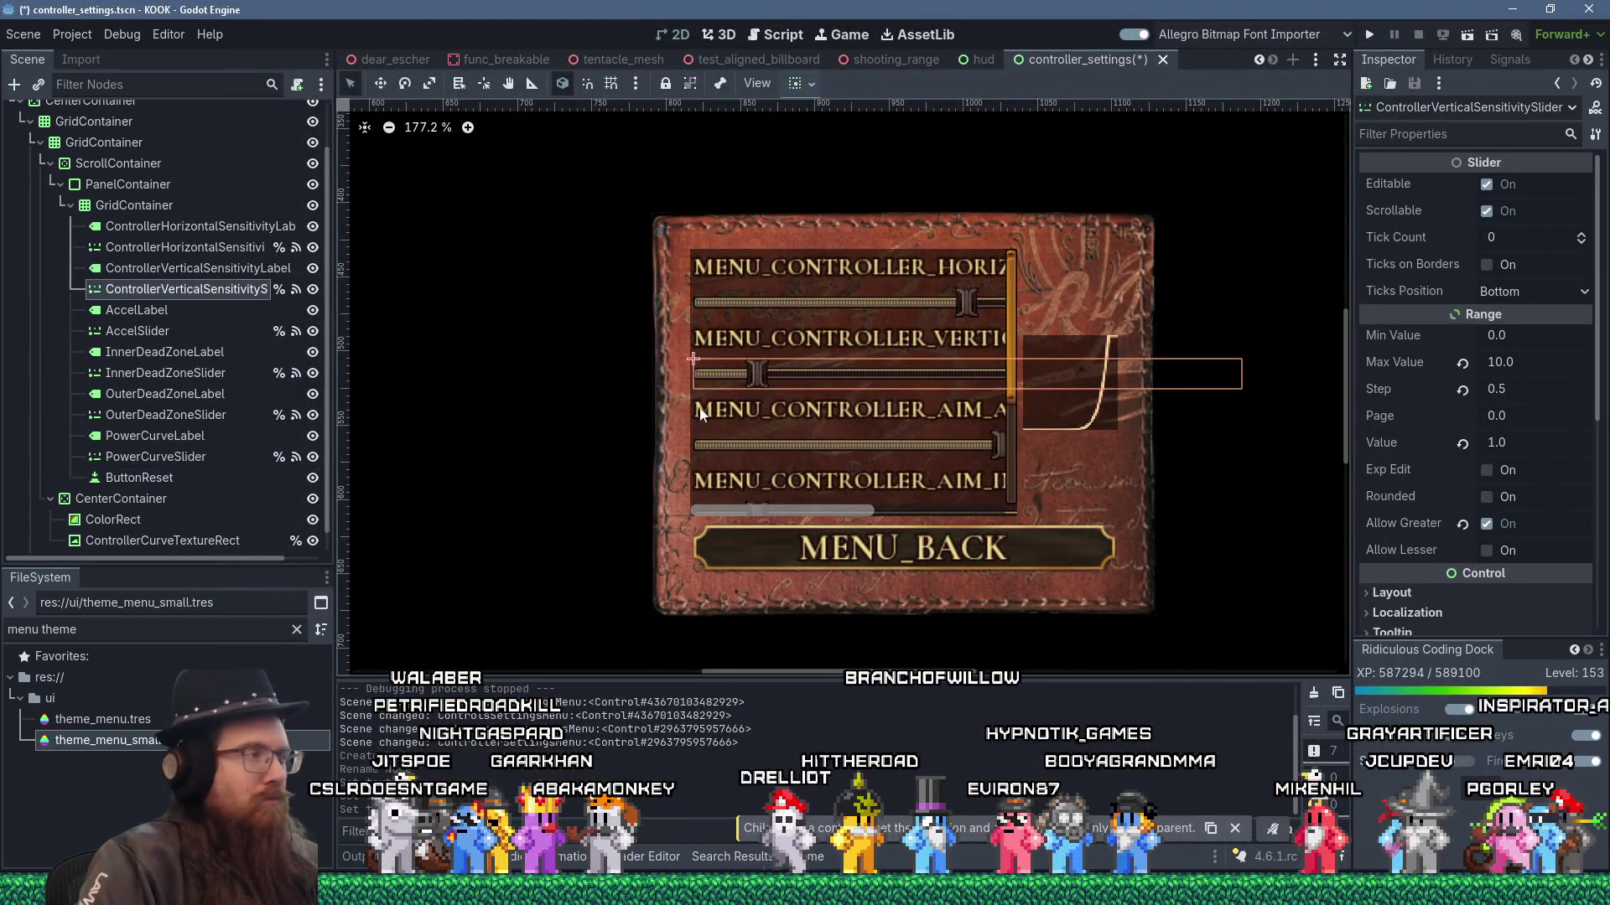
{"action": "left_click", "coordinate": [192, 477]}
{"action": "left_click", "coordinate": [1452, 60]}
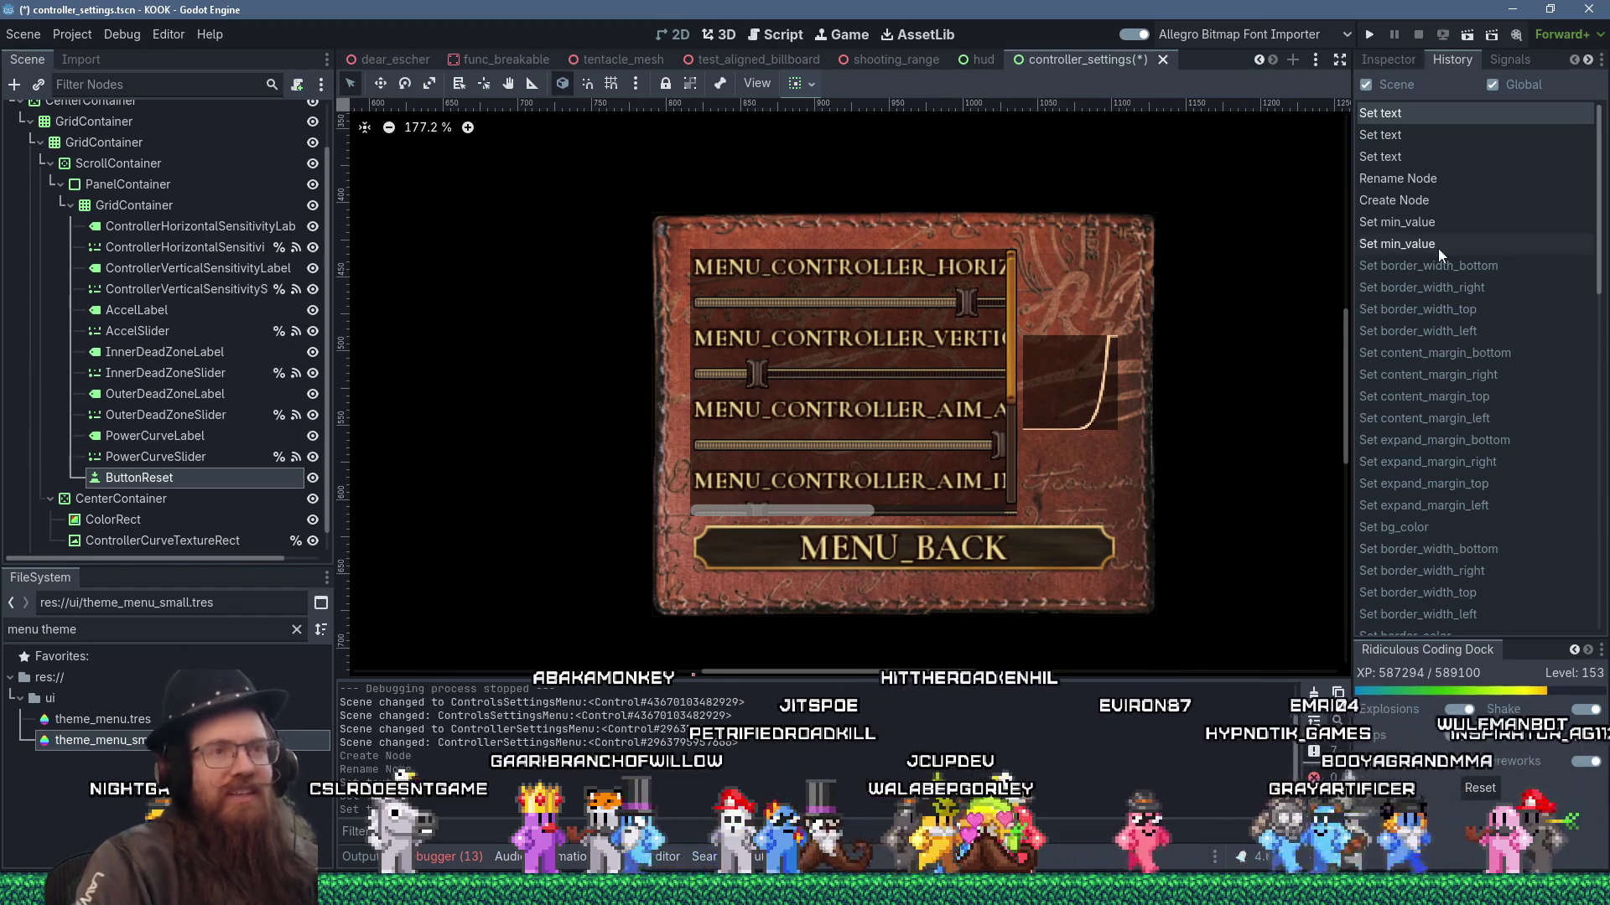
{"action": "key", "text": "ctrl+shift+z"}
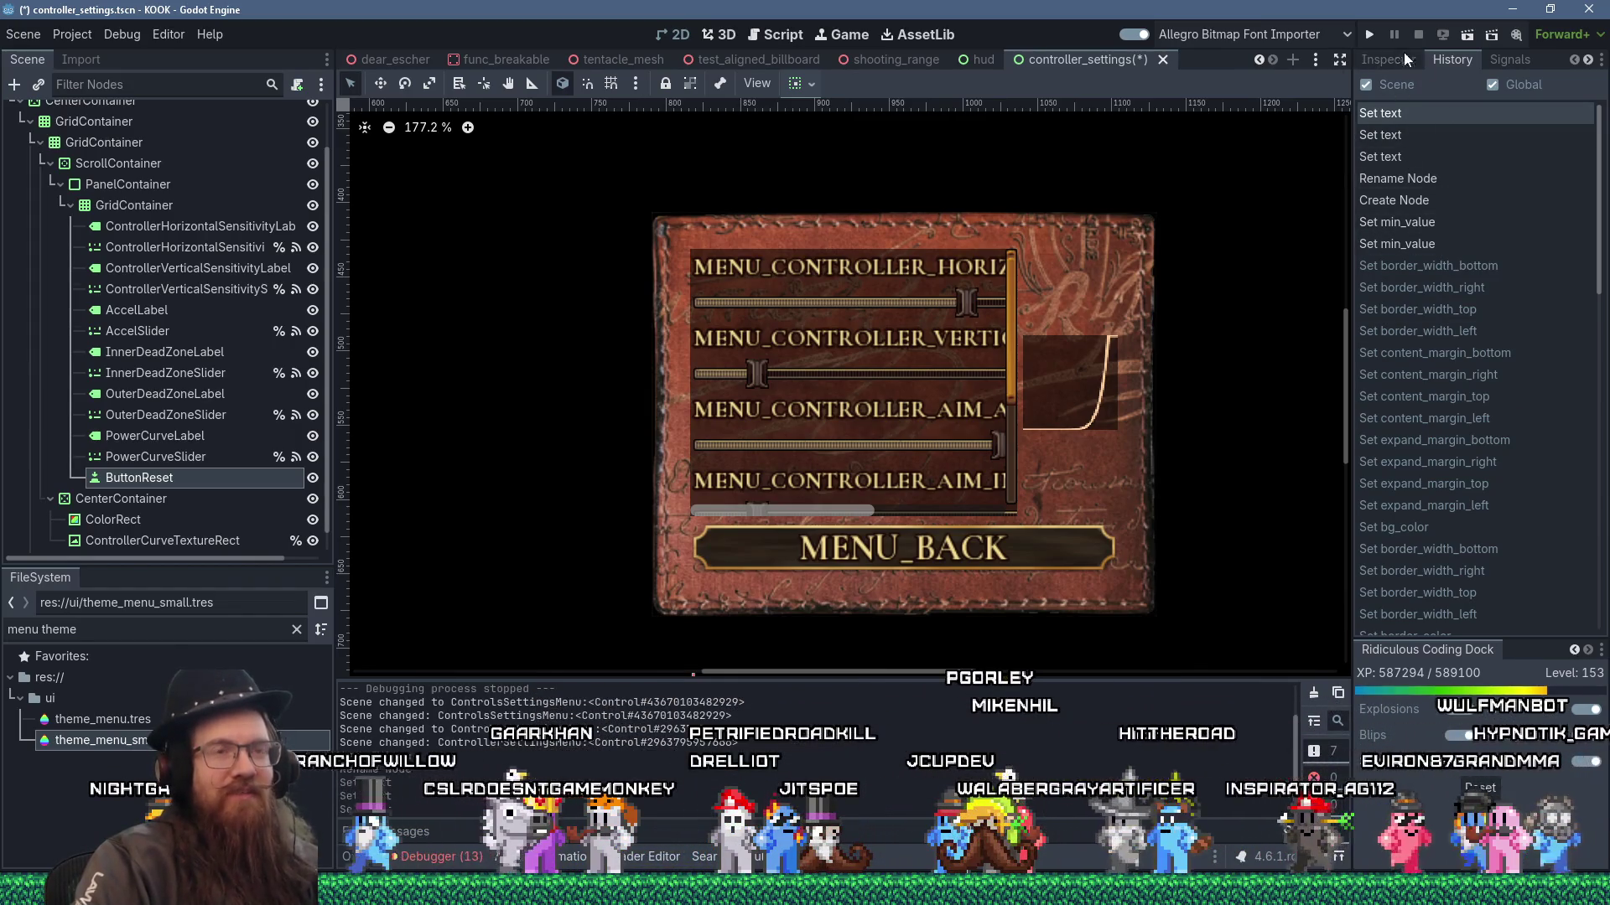
- Show ButtonReset's signals, including pressed() and toggled(), in the right dock
{"action": "left_click", "coordinate": [1396, 60]}
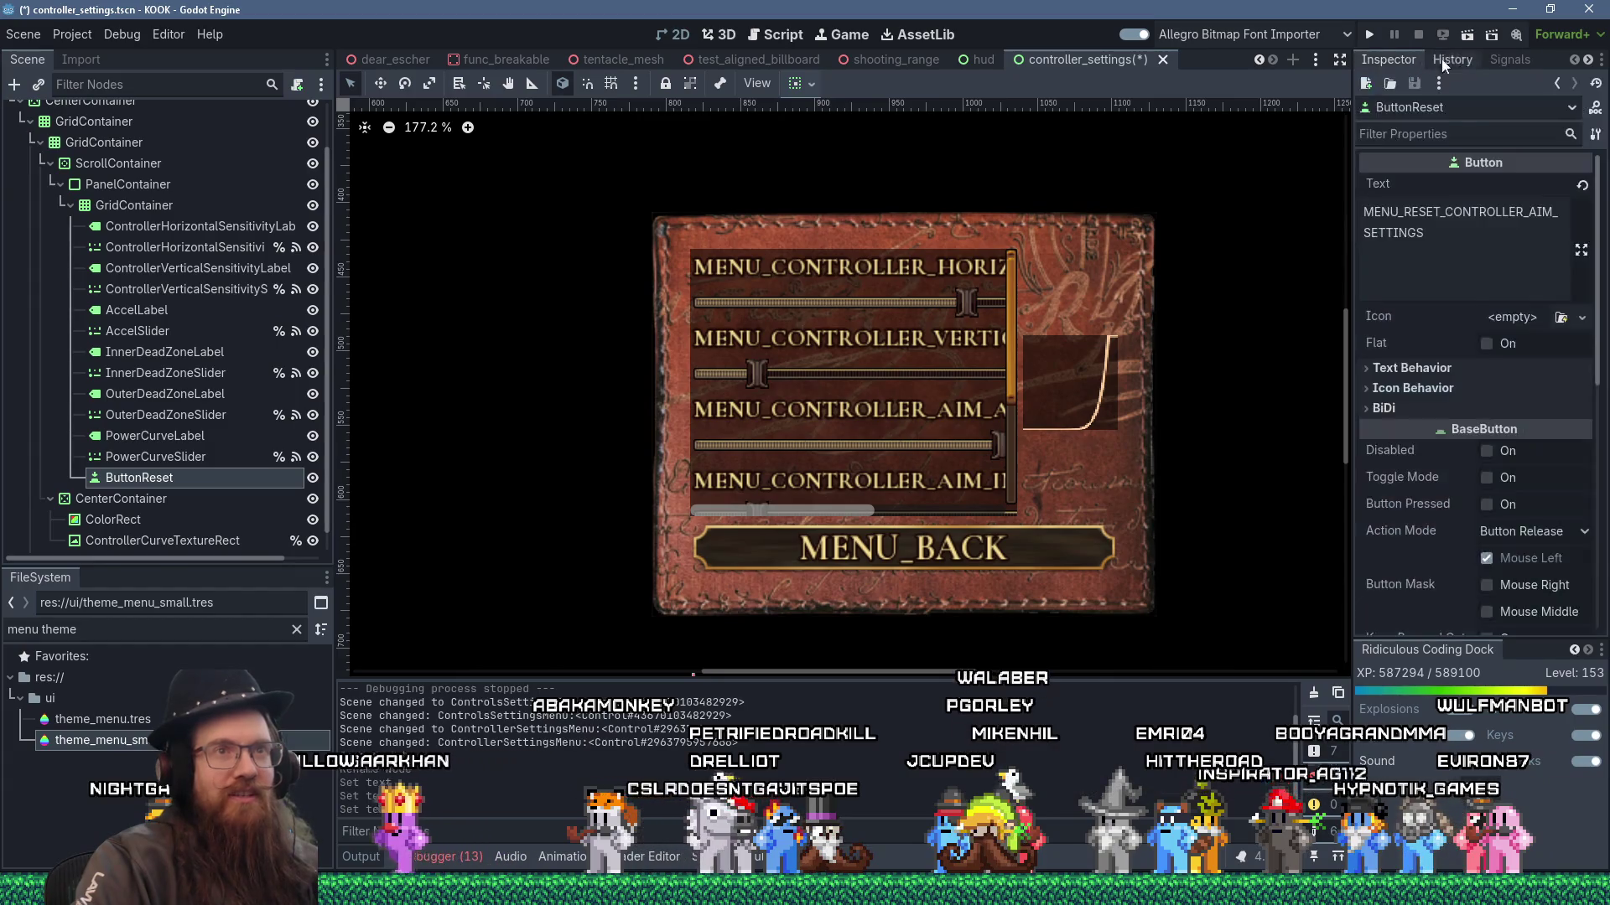
{"action": "left_click", "coordinate": [1502, 59]}
{"action": "left_click", "coordinate": [1385, 61]}
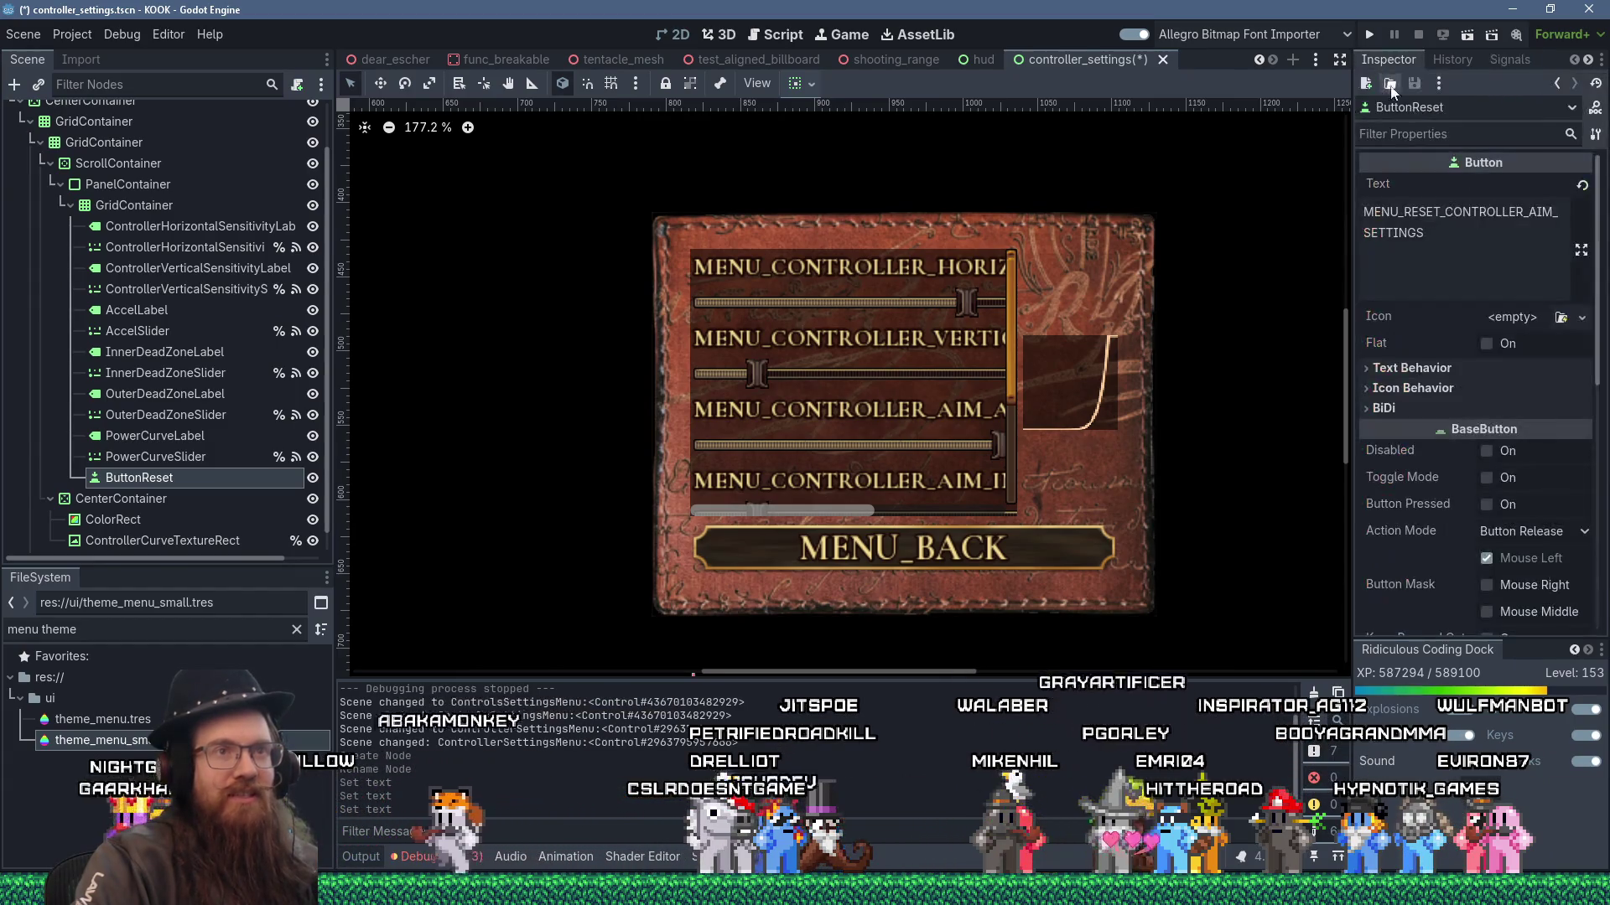
{"action": "left_click", "coordinate": [1450, 59]}
{"action": "left_click", "coordinate": [1503, 61]}
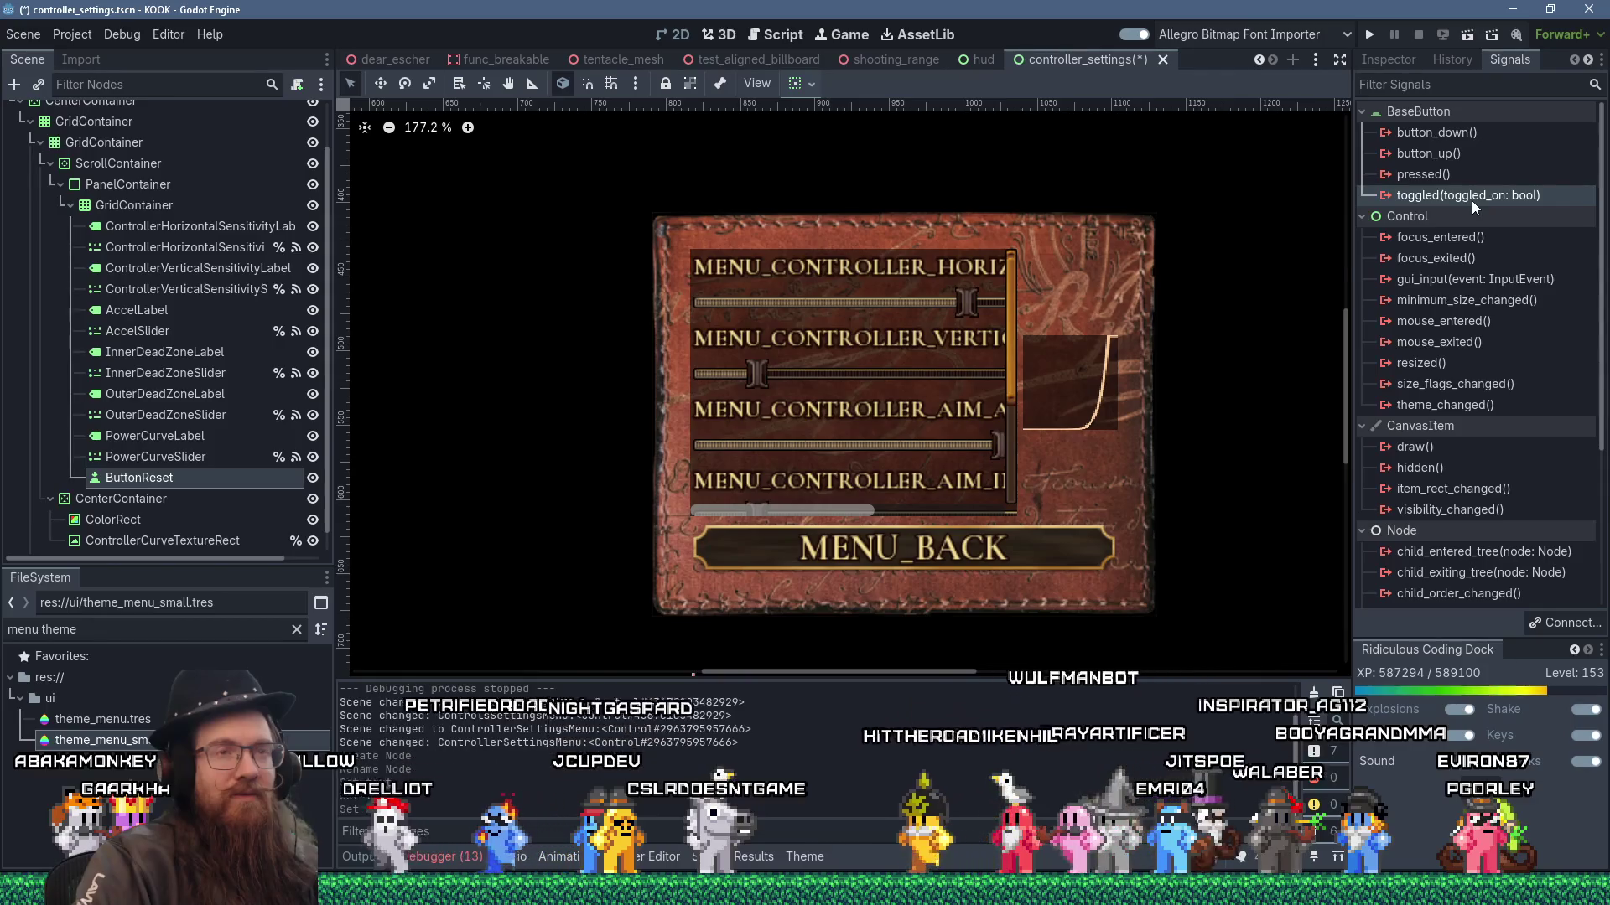
- Connect ButtonReset's toggled signal to a new _on_button_reset_toggled function and save
{"action": "left_click", "coordinate": [1565, 624]}
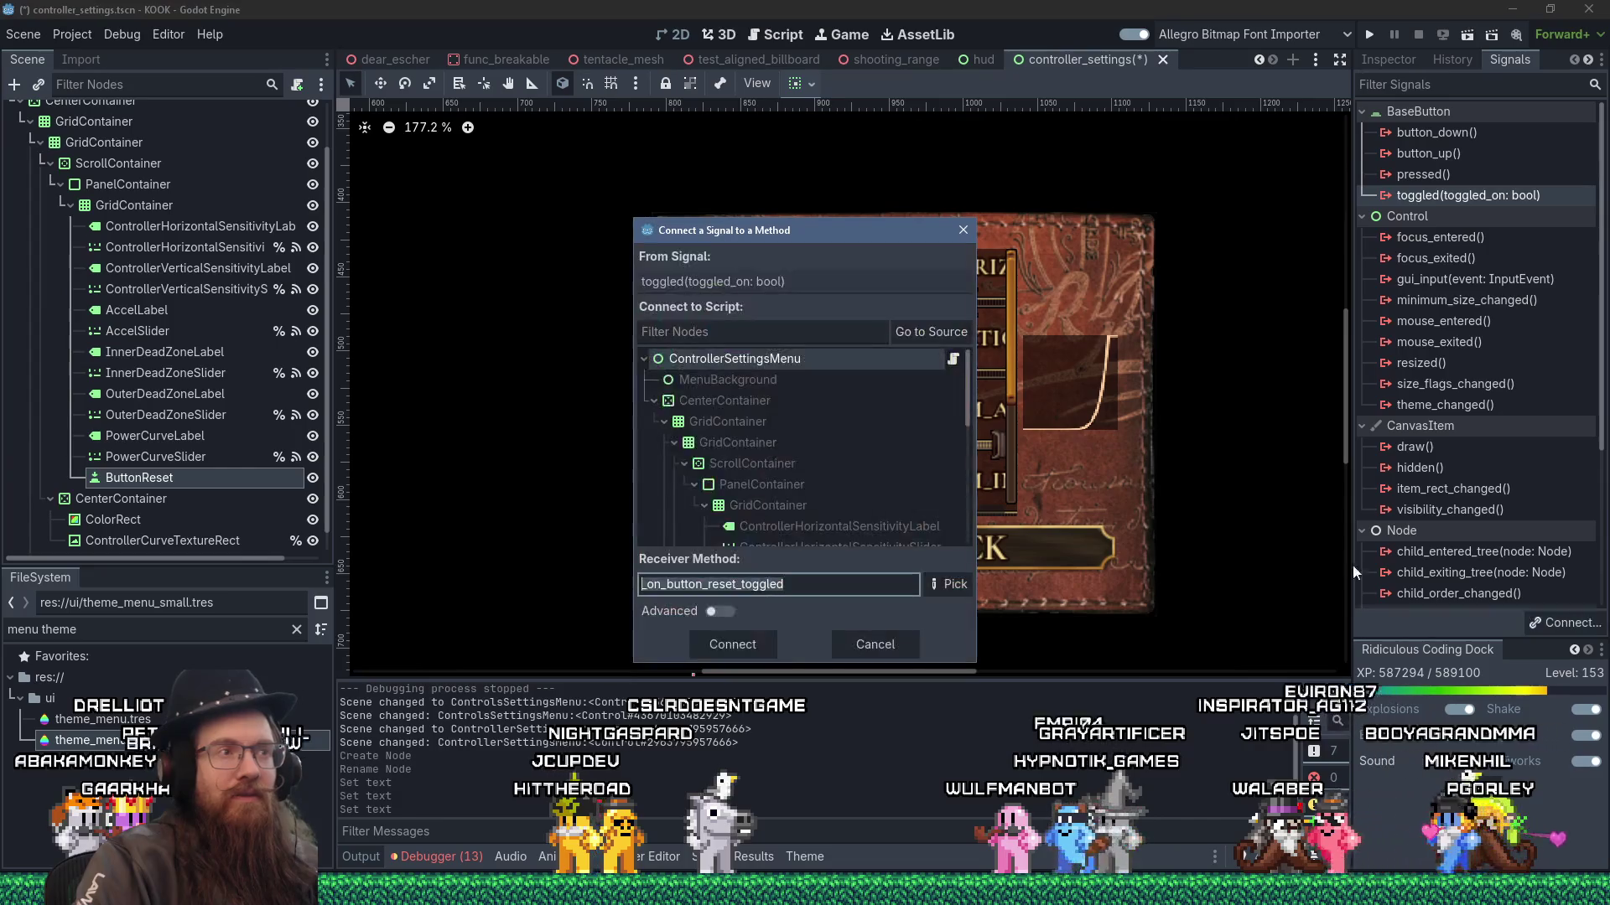
{"action": "left_click", "coordinate": [742, 641]}
{"action": "key", "text": "ctrl+s"}
- Delete the placeholder pass line from _on_button_reset_toggled
{"action": "scroll", "coordinate": [803, 476], "scroll_direction": "up", "scroll_amount": 3}
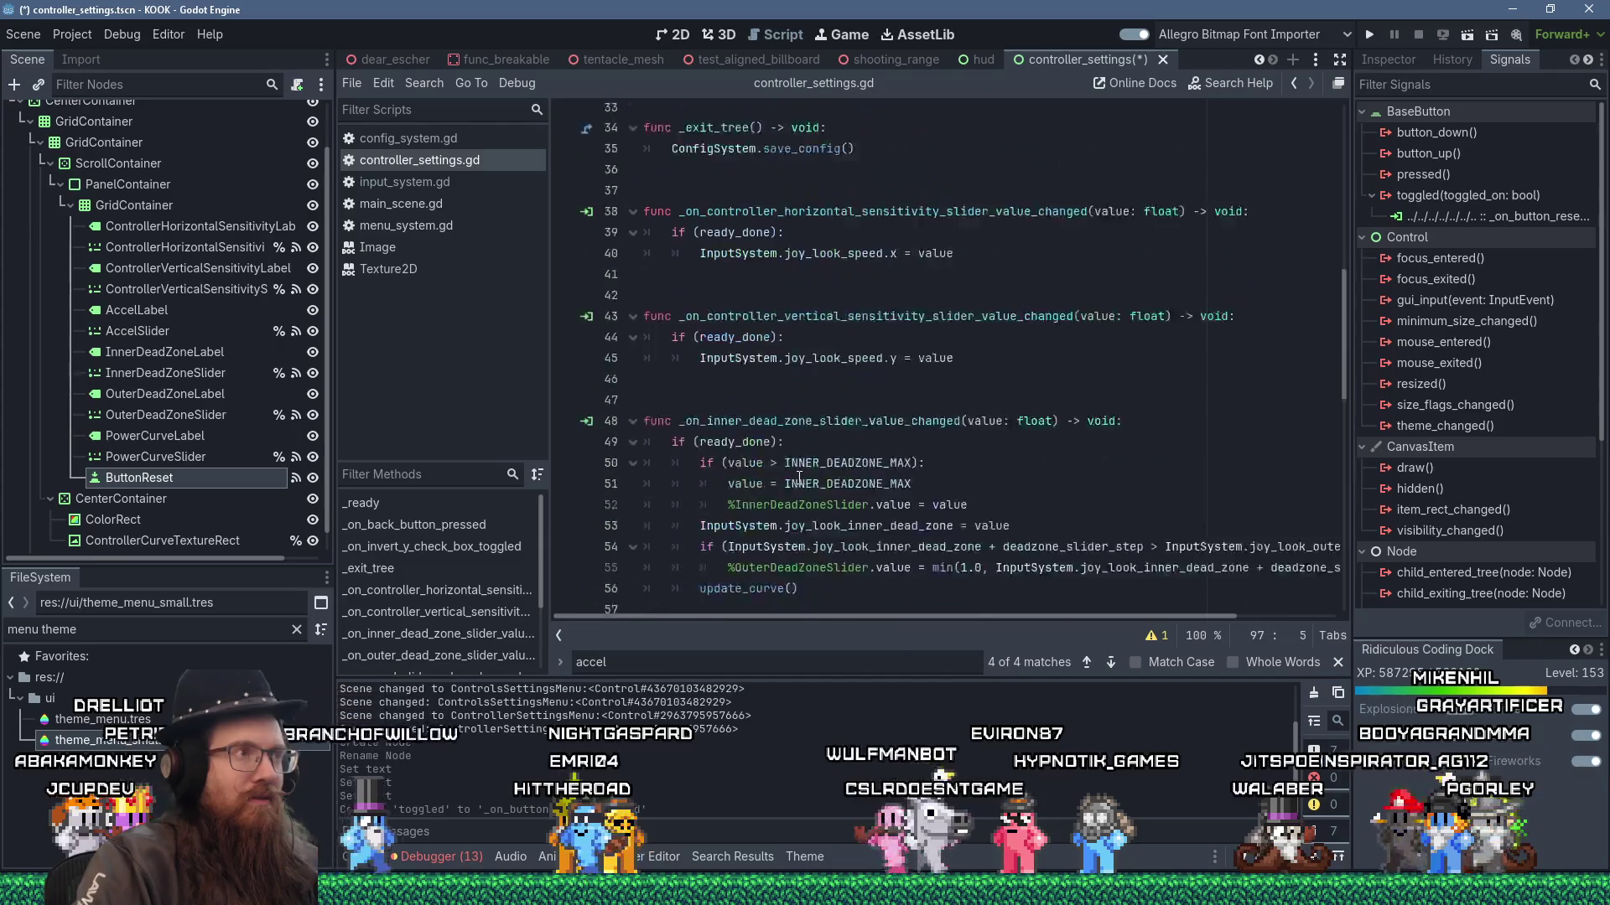
{"action": "scroll", "coordinate": [804, 475], "scroll_direction": "down", "scroll_amount": 5}
{"action": "type", "text": "oe"}
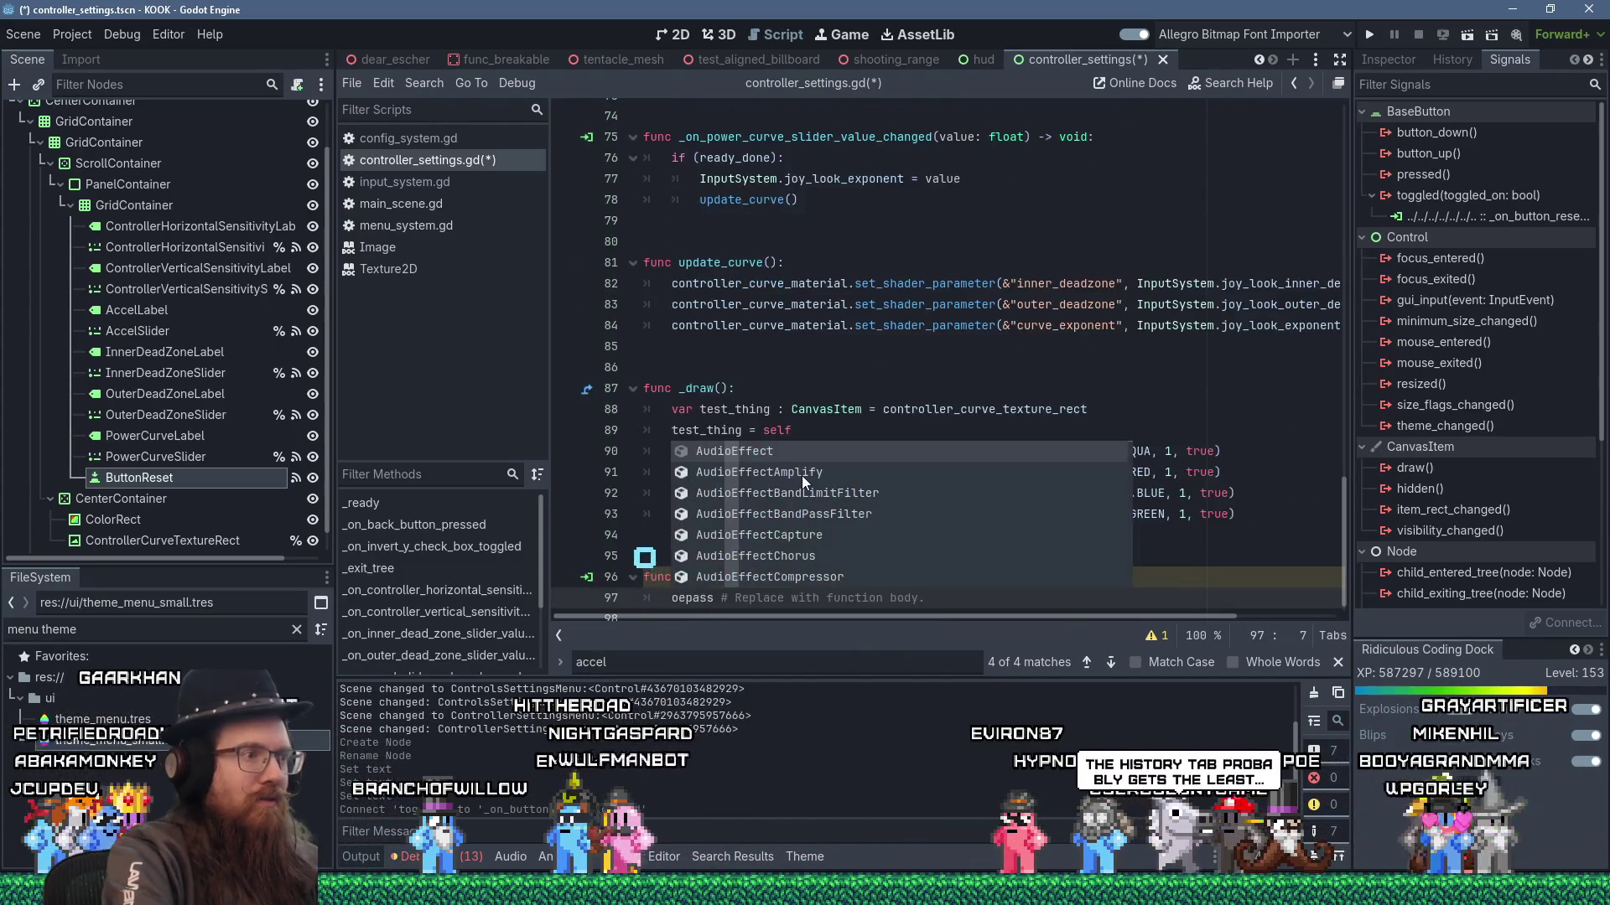
{"action": "key", "text": "End"}
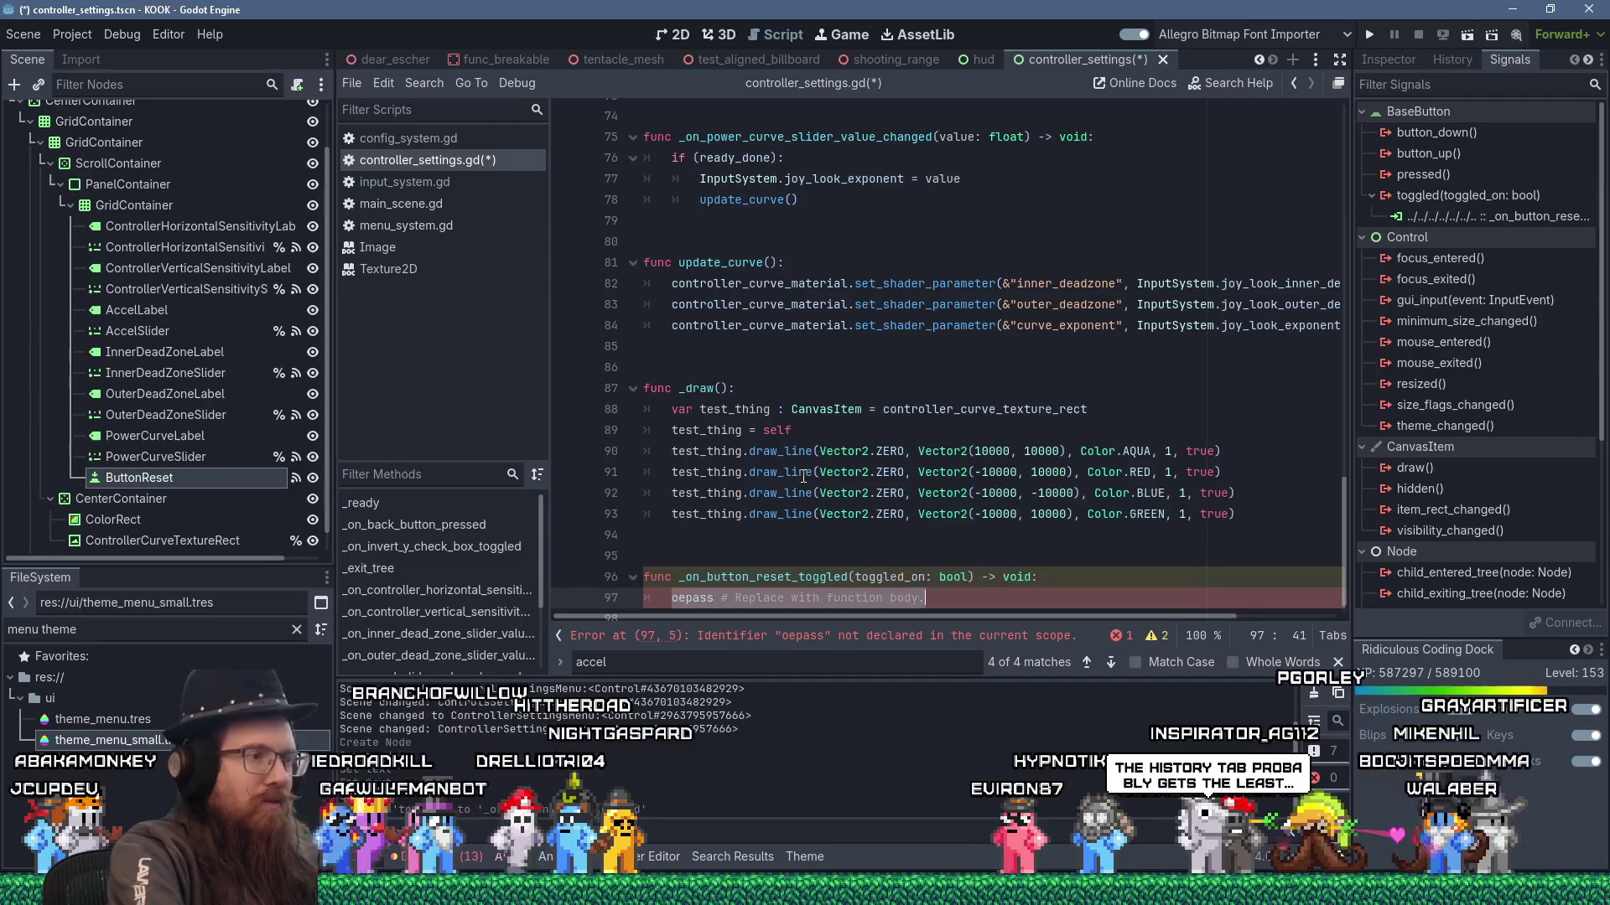
{"action": "key", "text": "Delete"}
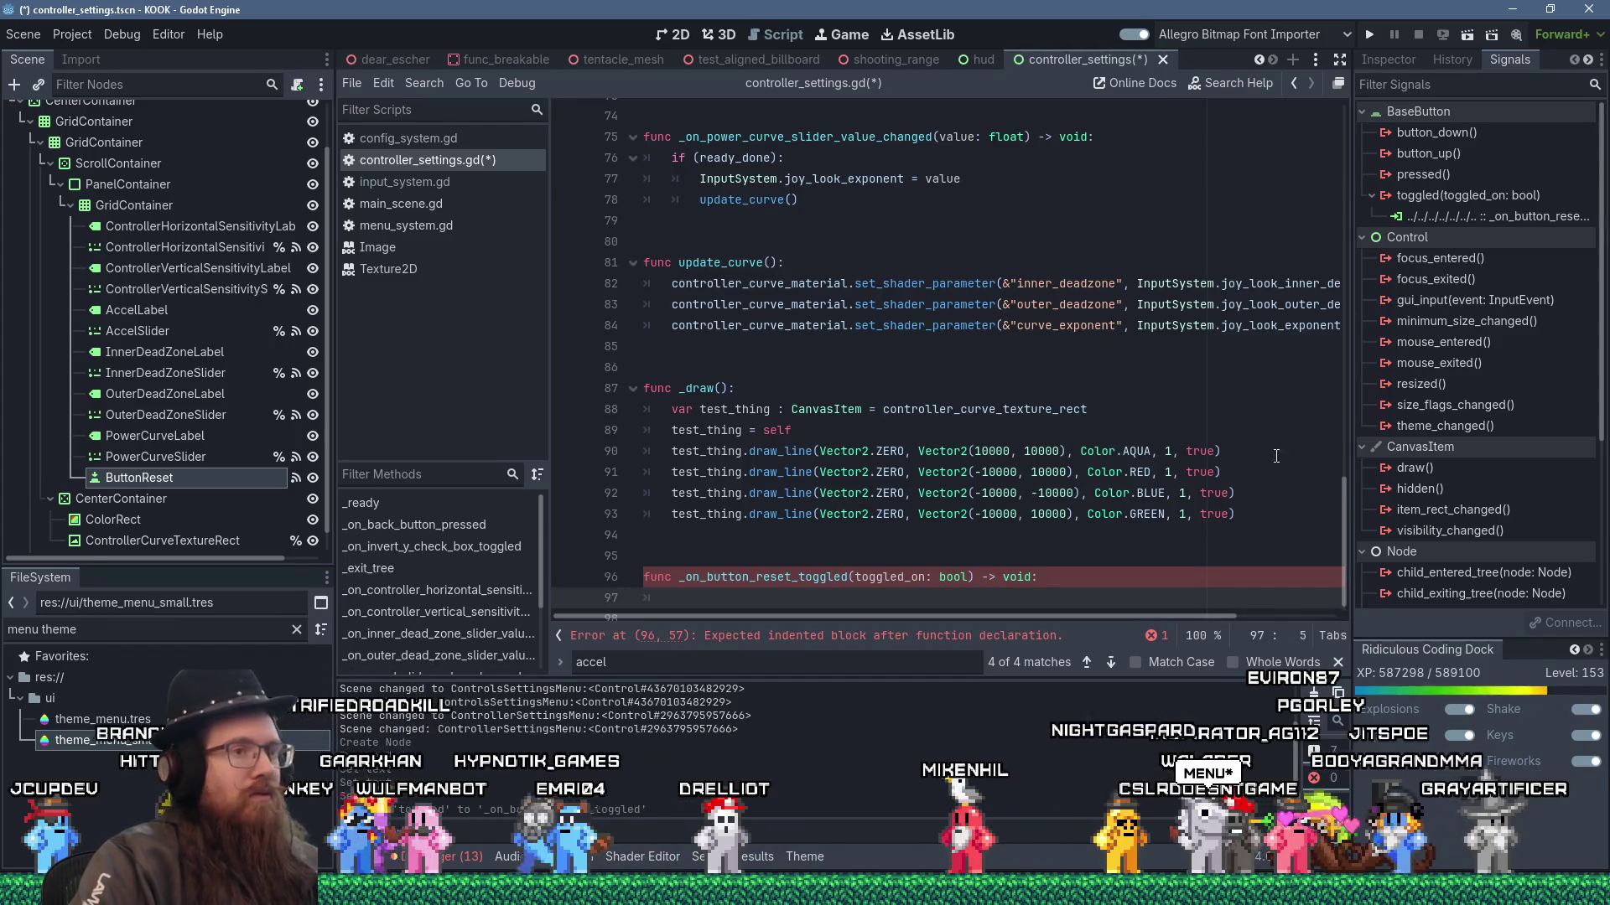
{"action": "left_click_drag", "start_coordinate": [1345, 530], "coordinate": [1302, 156]}
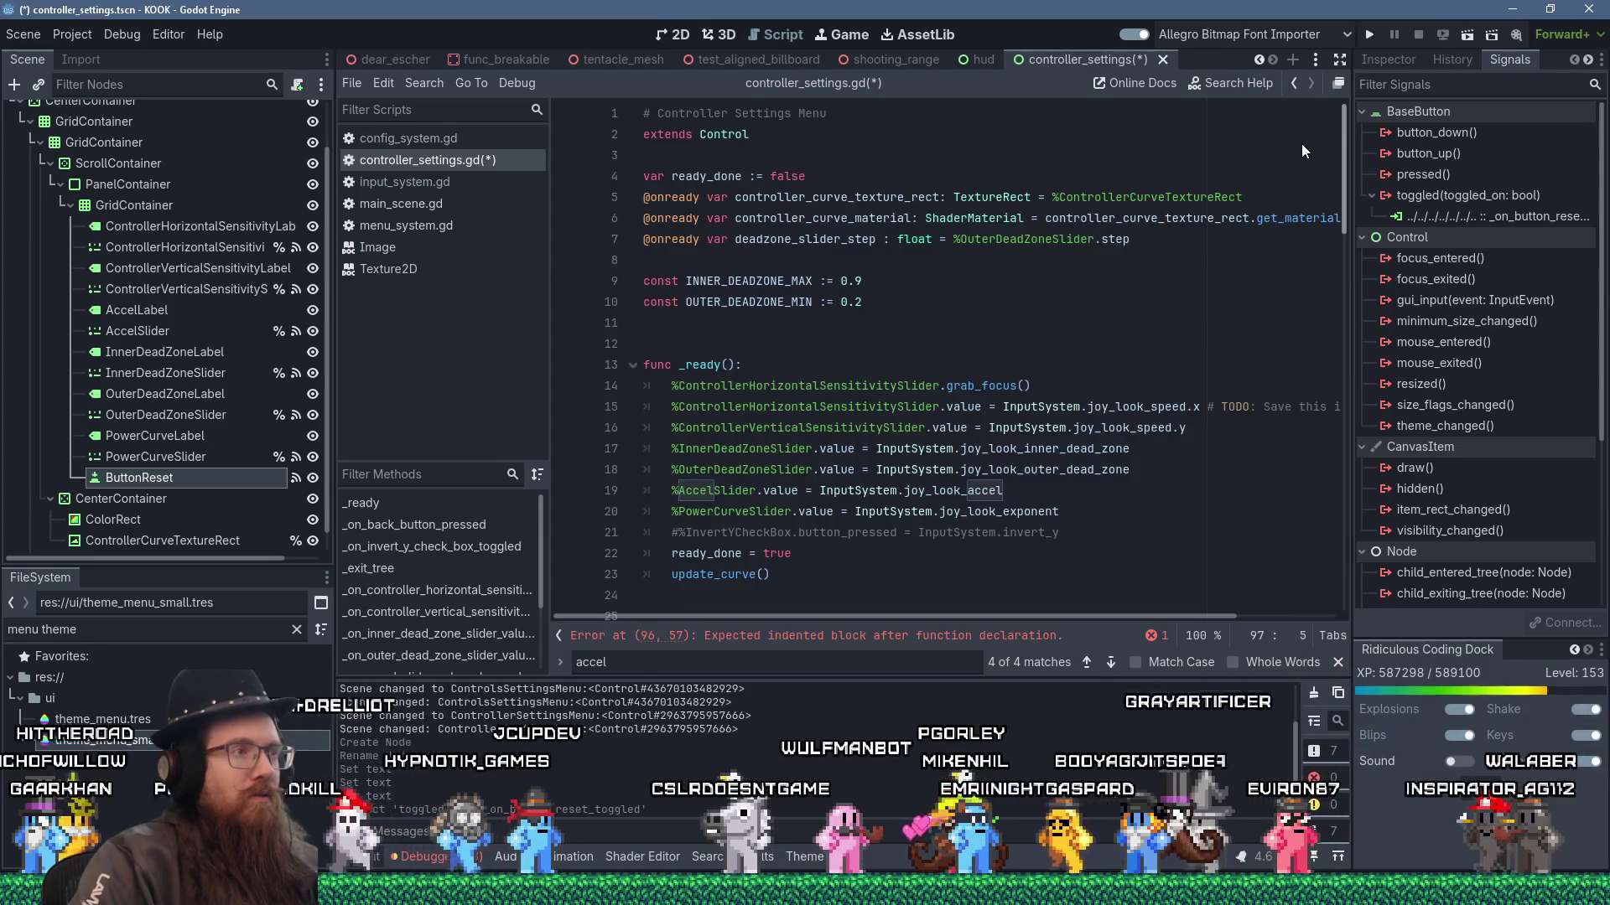
- Delete the '# TODO: Save this in settings config' comment on line 15
{"action": "left_click_drag", "start_coordinate": [1301, 143], "coordinate": [1300, 179]}
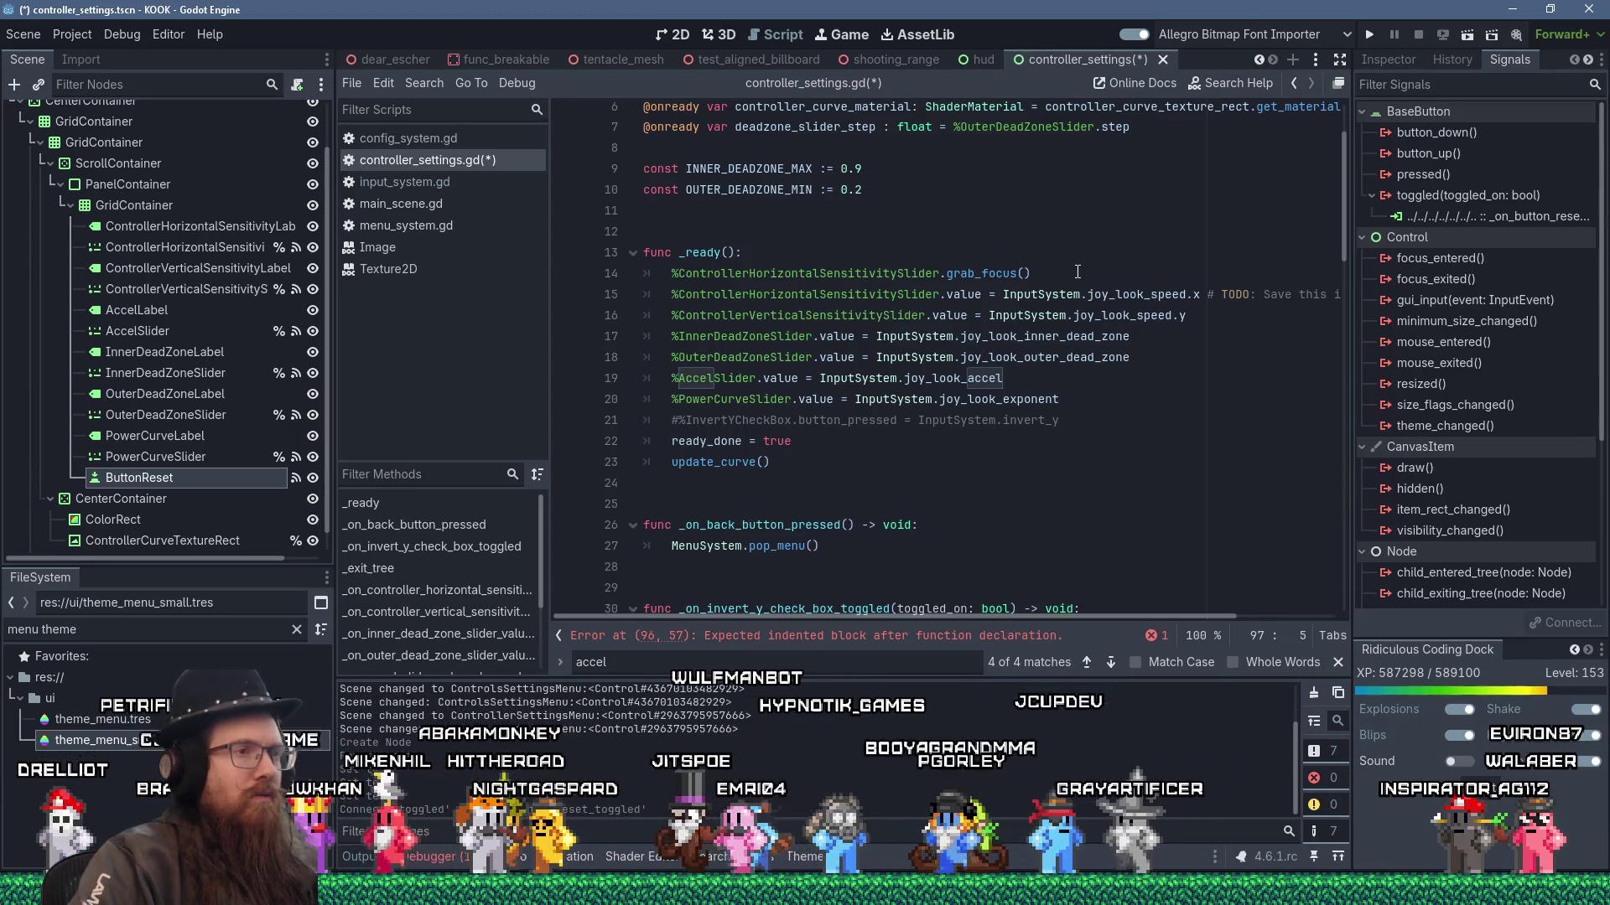
{"action": "scroll", "coordinate": [1073, 411], "scroll_direction": "right", "scroll_amount": 3}
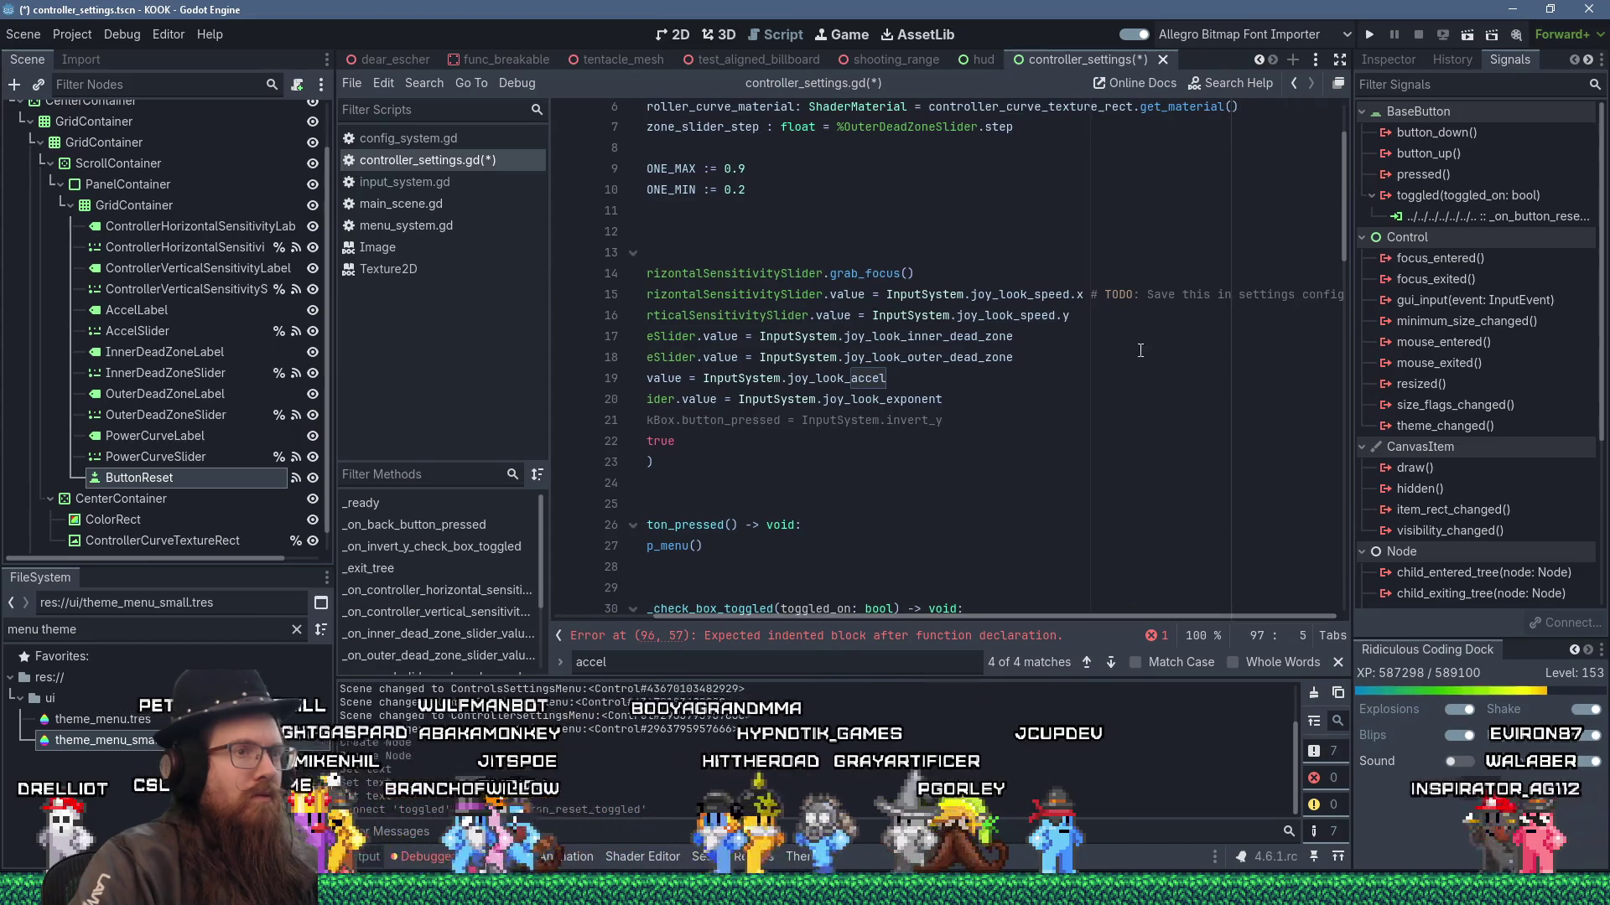
{"action": "left_click", "coordinate": [1088, 295]}
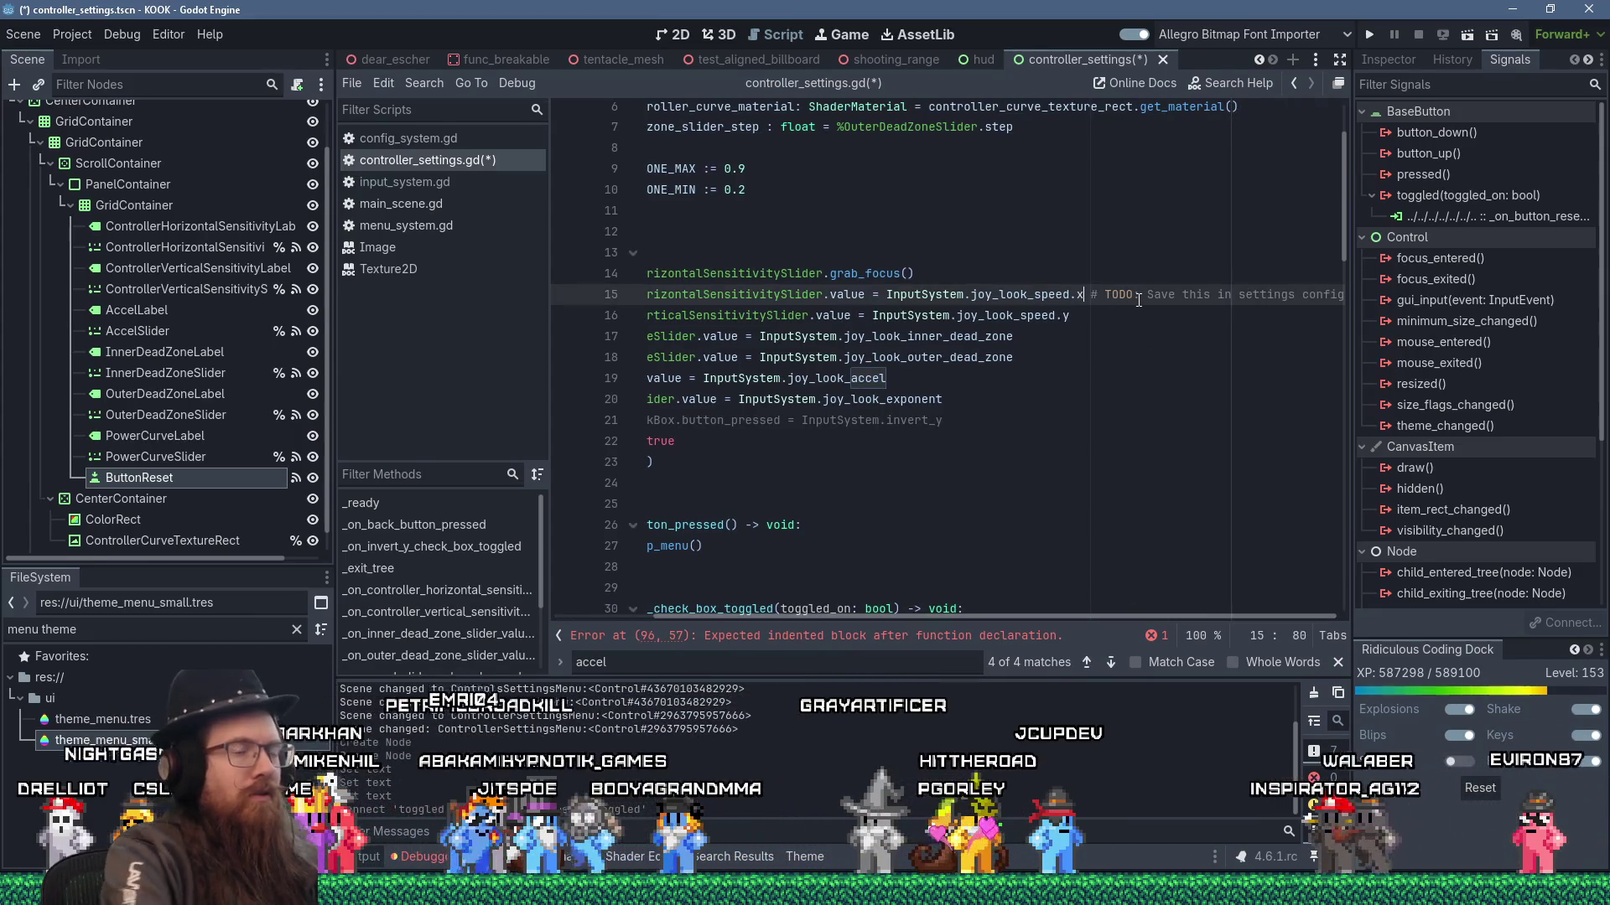
{"action": "key", "text": "shift+End"}
{"action": "key", "text": "Delete"}
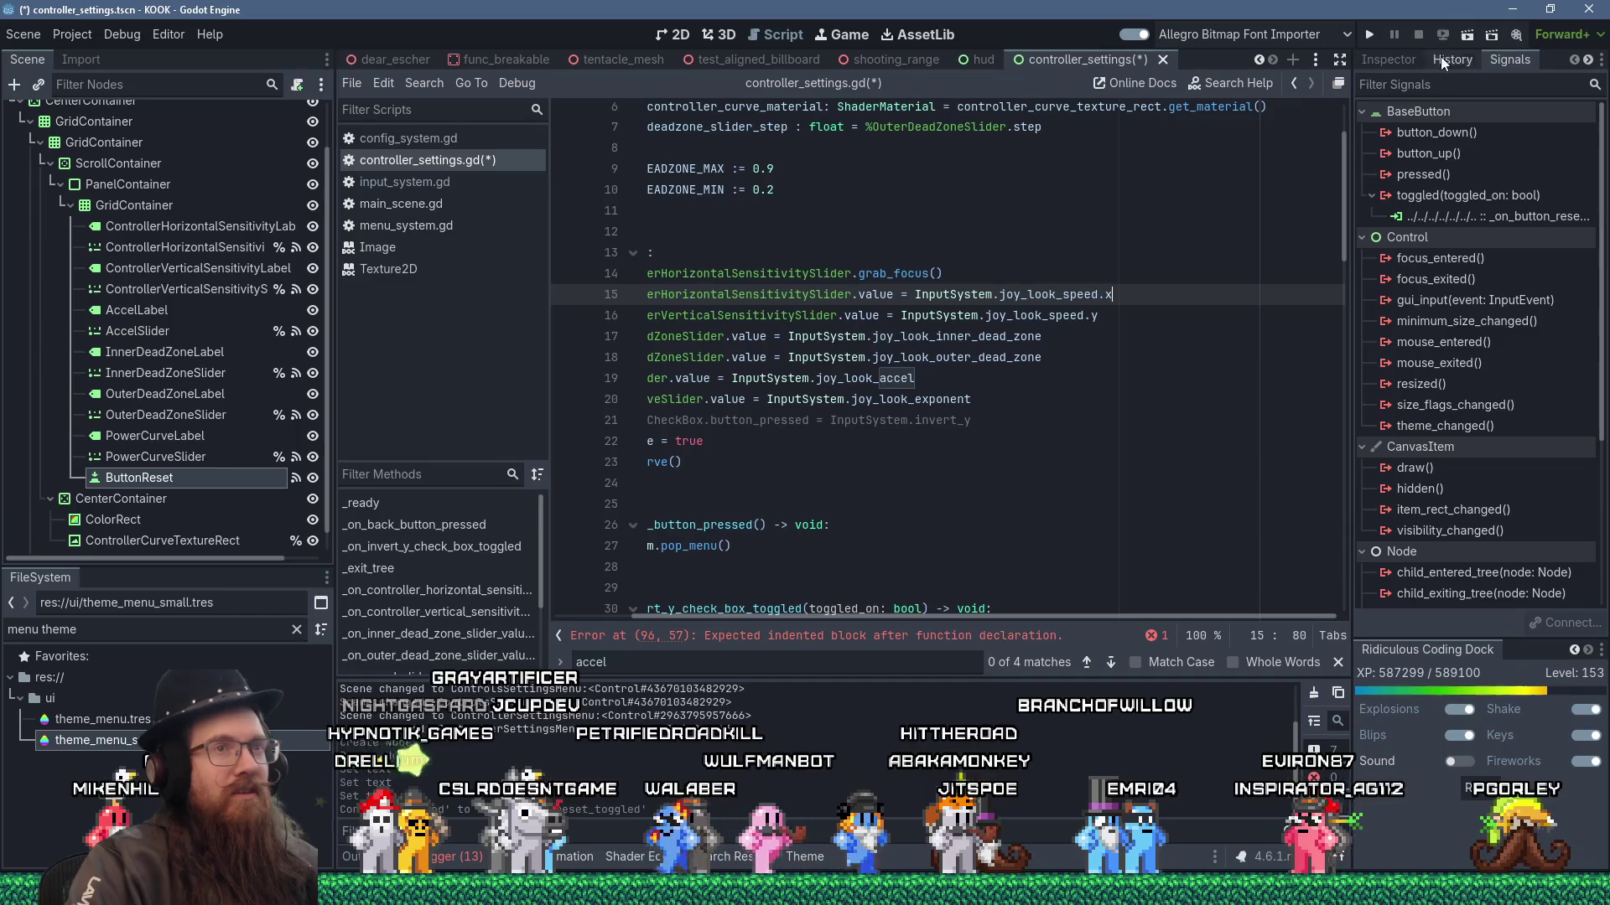
- Move the Signals dock tab ahead of the History tab
{"action": "left_click_drag", "start_coordinate": [1507, 62], "coordinate": [1430, 60]}
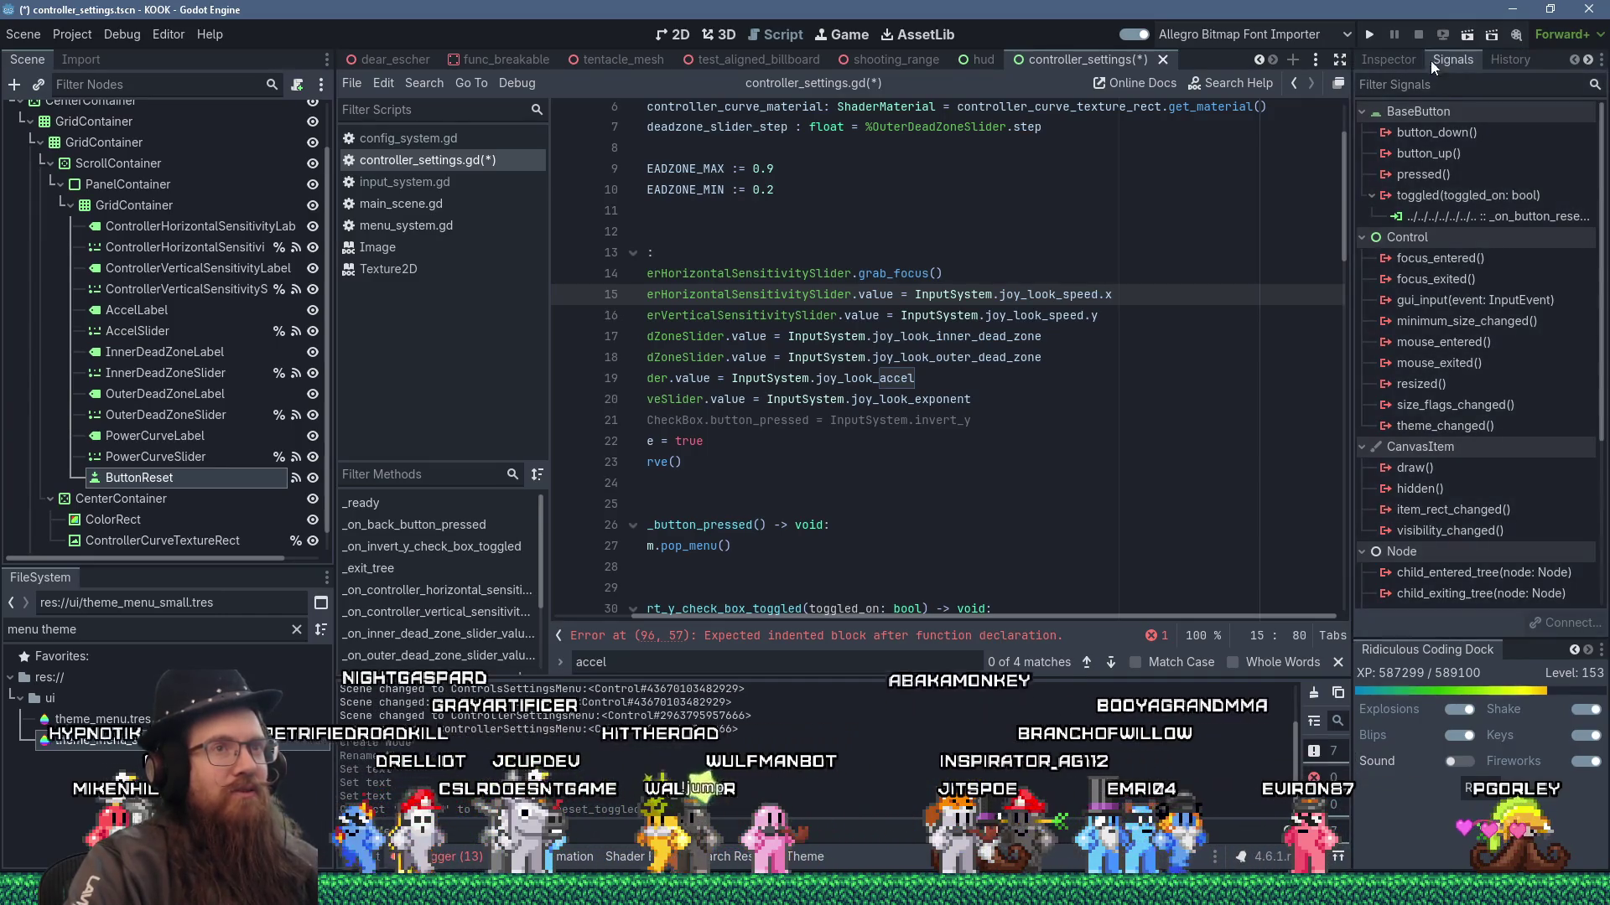
{"action": "left_click", "coordinate": [1497, 57]}
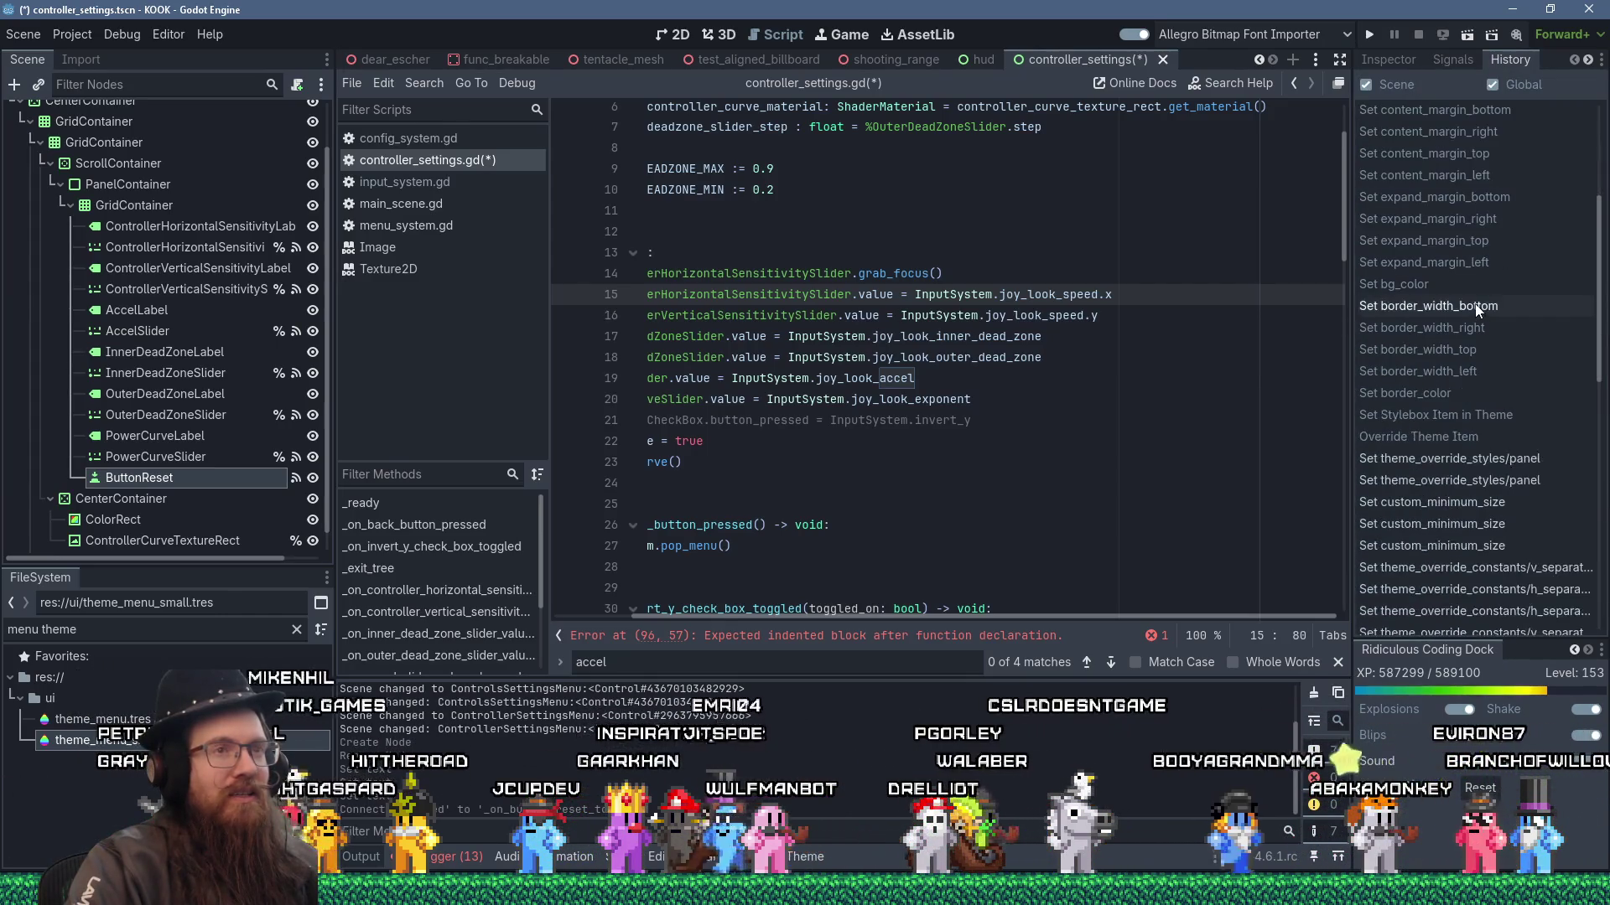
{"action": "scroll", "coordinate": [1477, 310], "scroll_direction": "down", "scroll_amount": 10}
{"action": "scroll", "coordinate": [1475, 303], "scroll_direction": "up", "scroll_amount": 10}
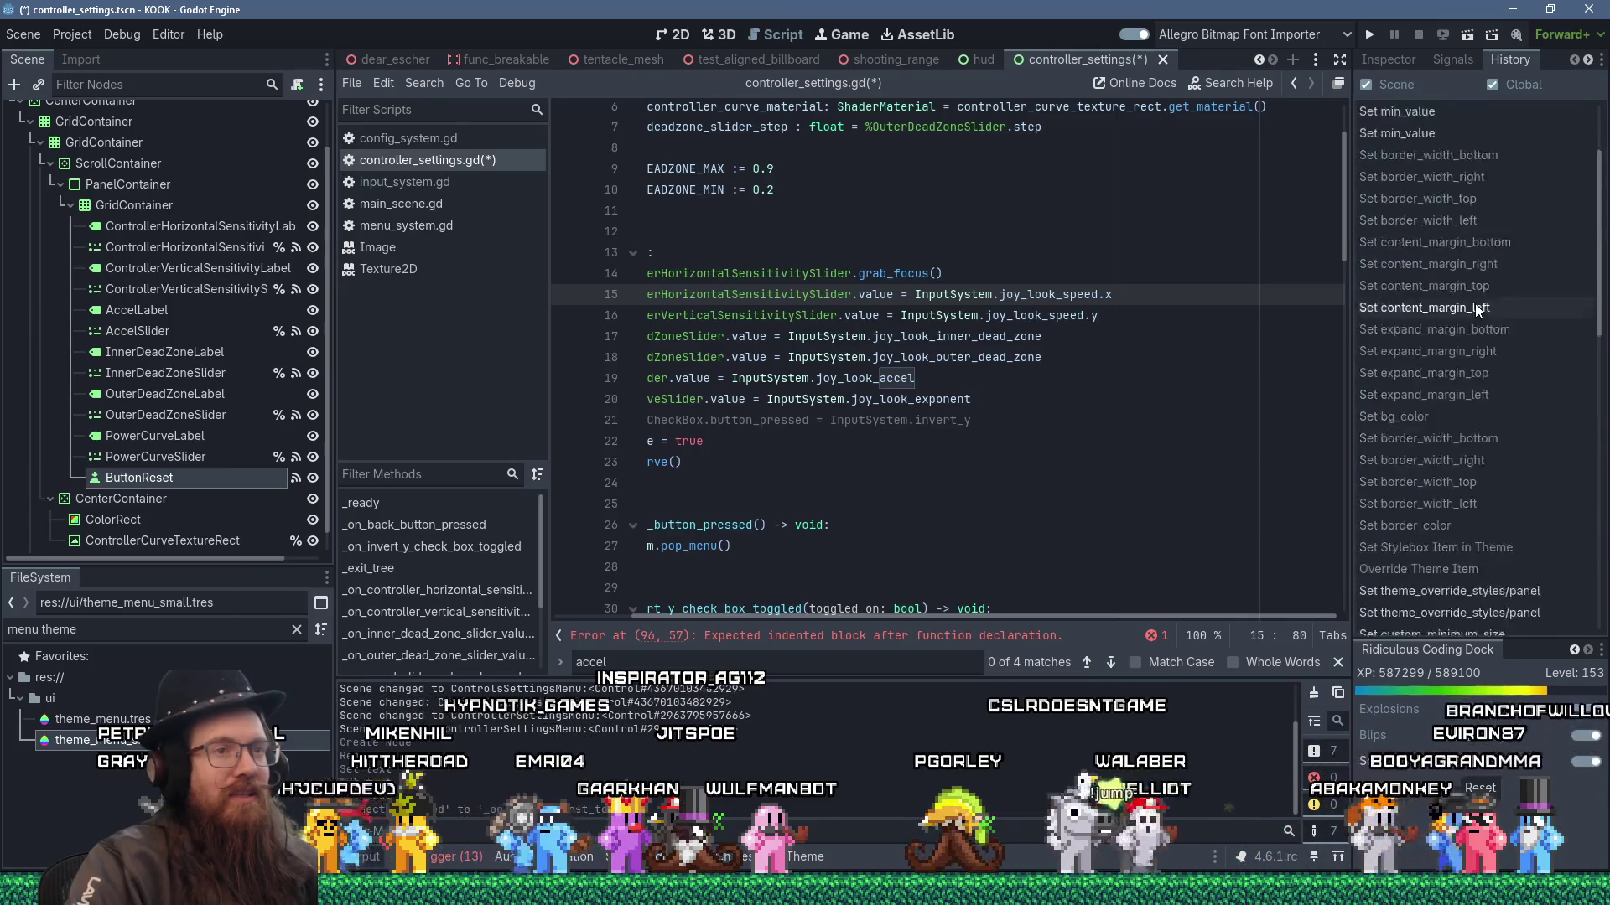
{"action": "left_click", "coordinate": [1452, 59]}
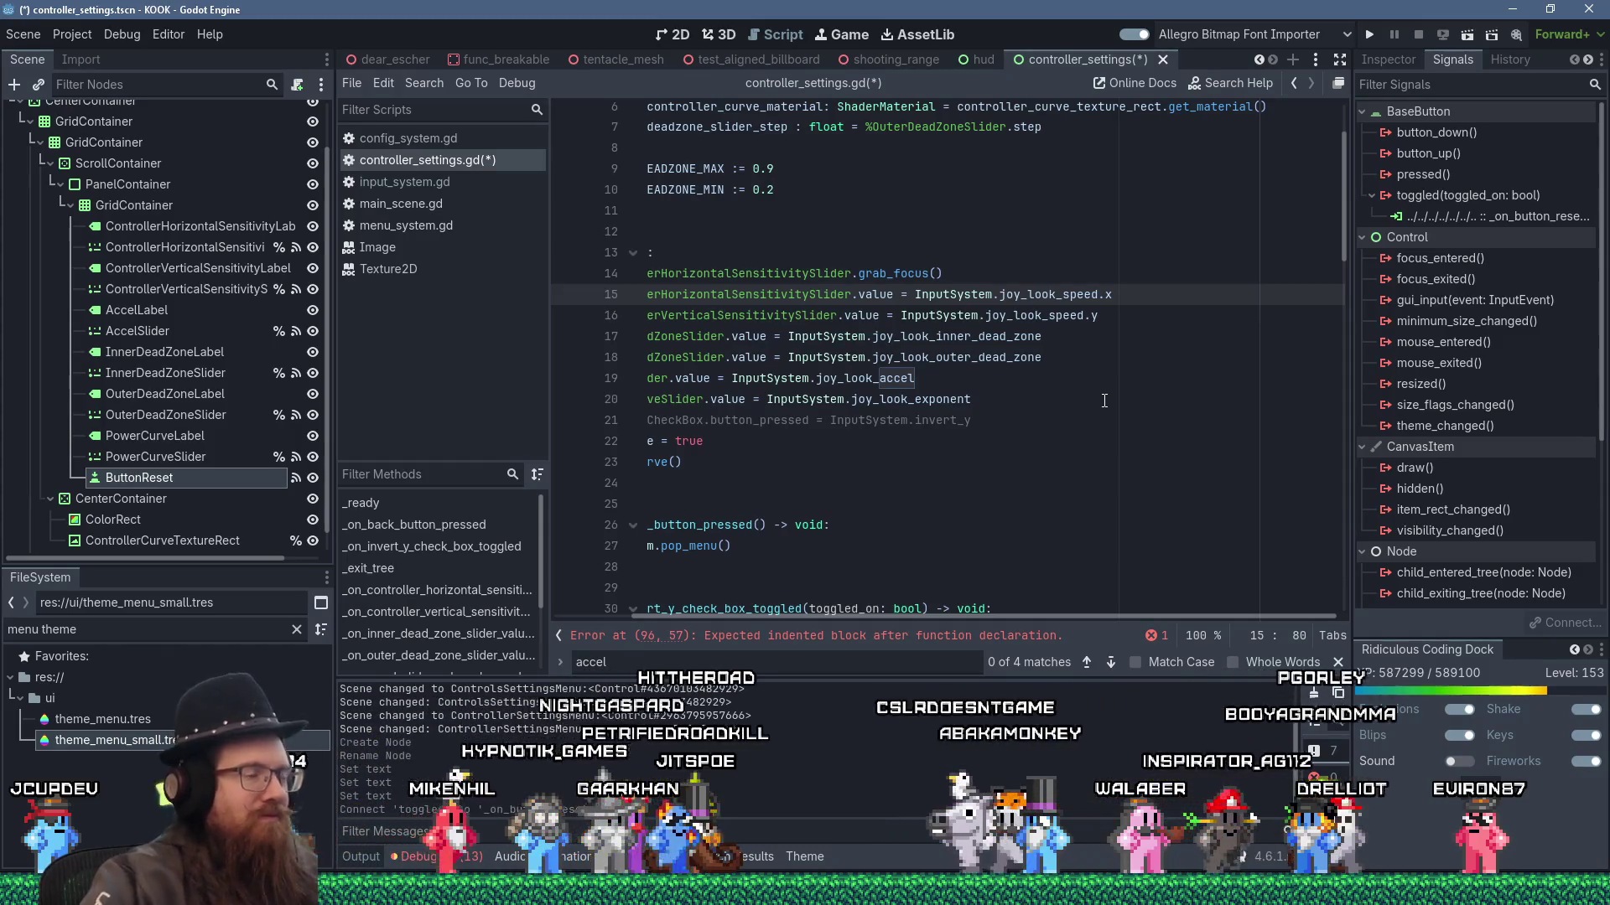
{"action": "left_click_drag", "start_coordinate": [1025, 615], "coordinate": [947, 617]}
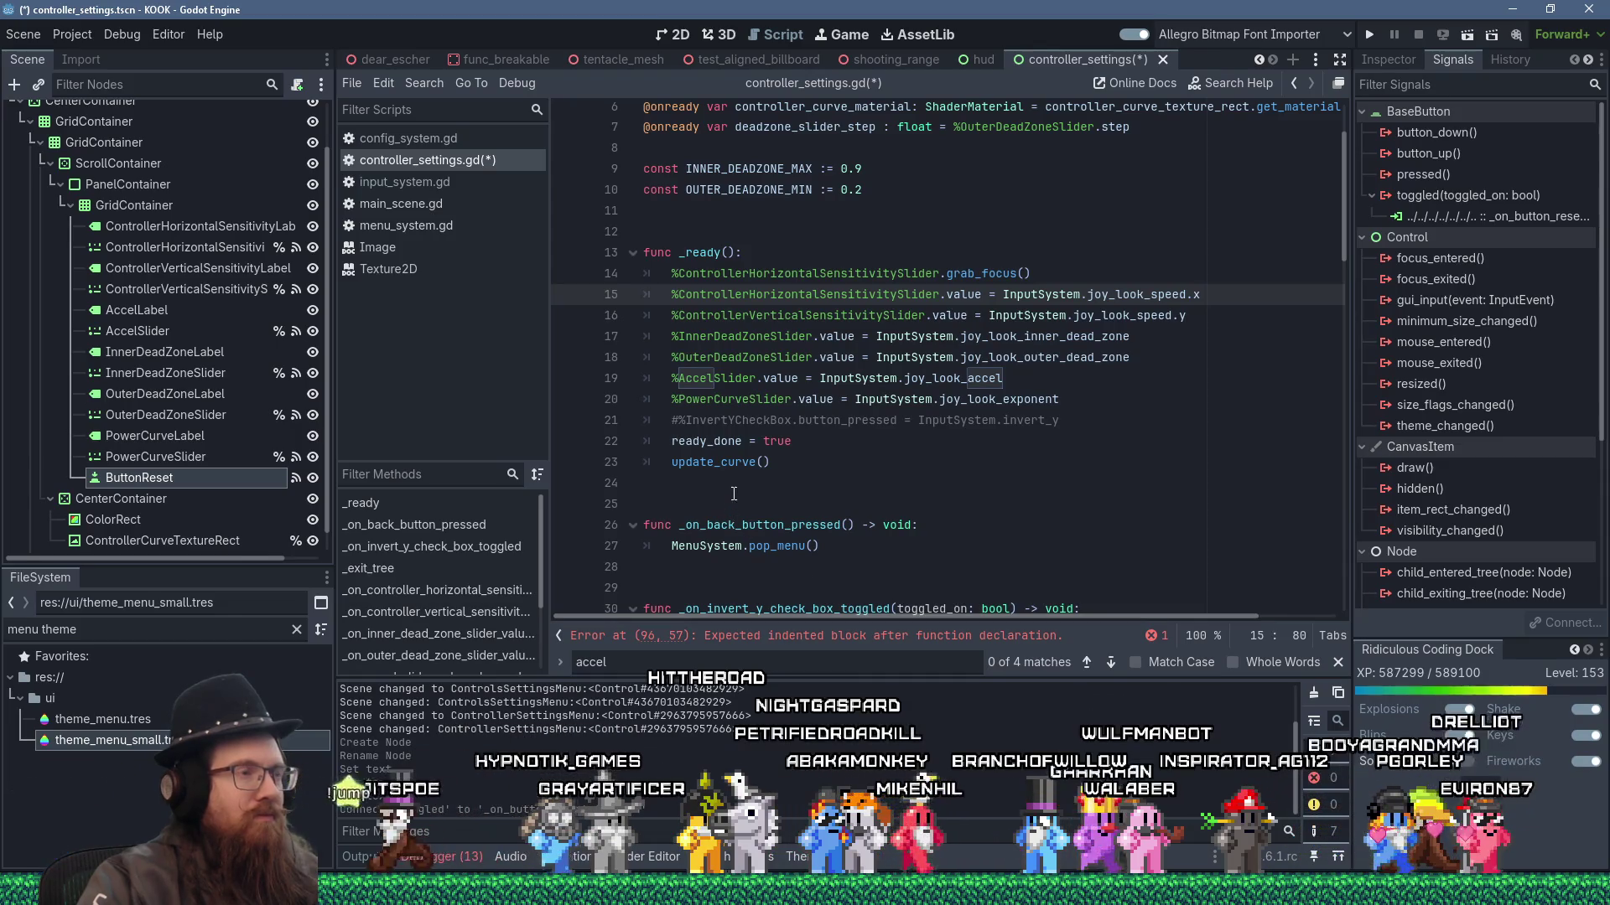
{"action": "scroll", "coordinate": [734, 494], "scroll_direction": "up", "scroll_amount": 2}
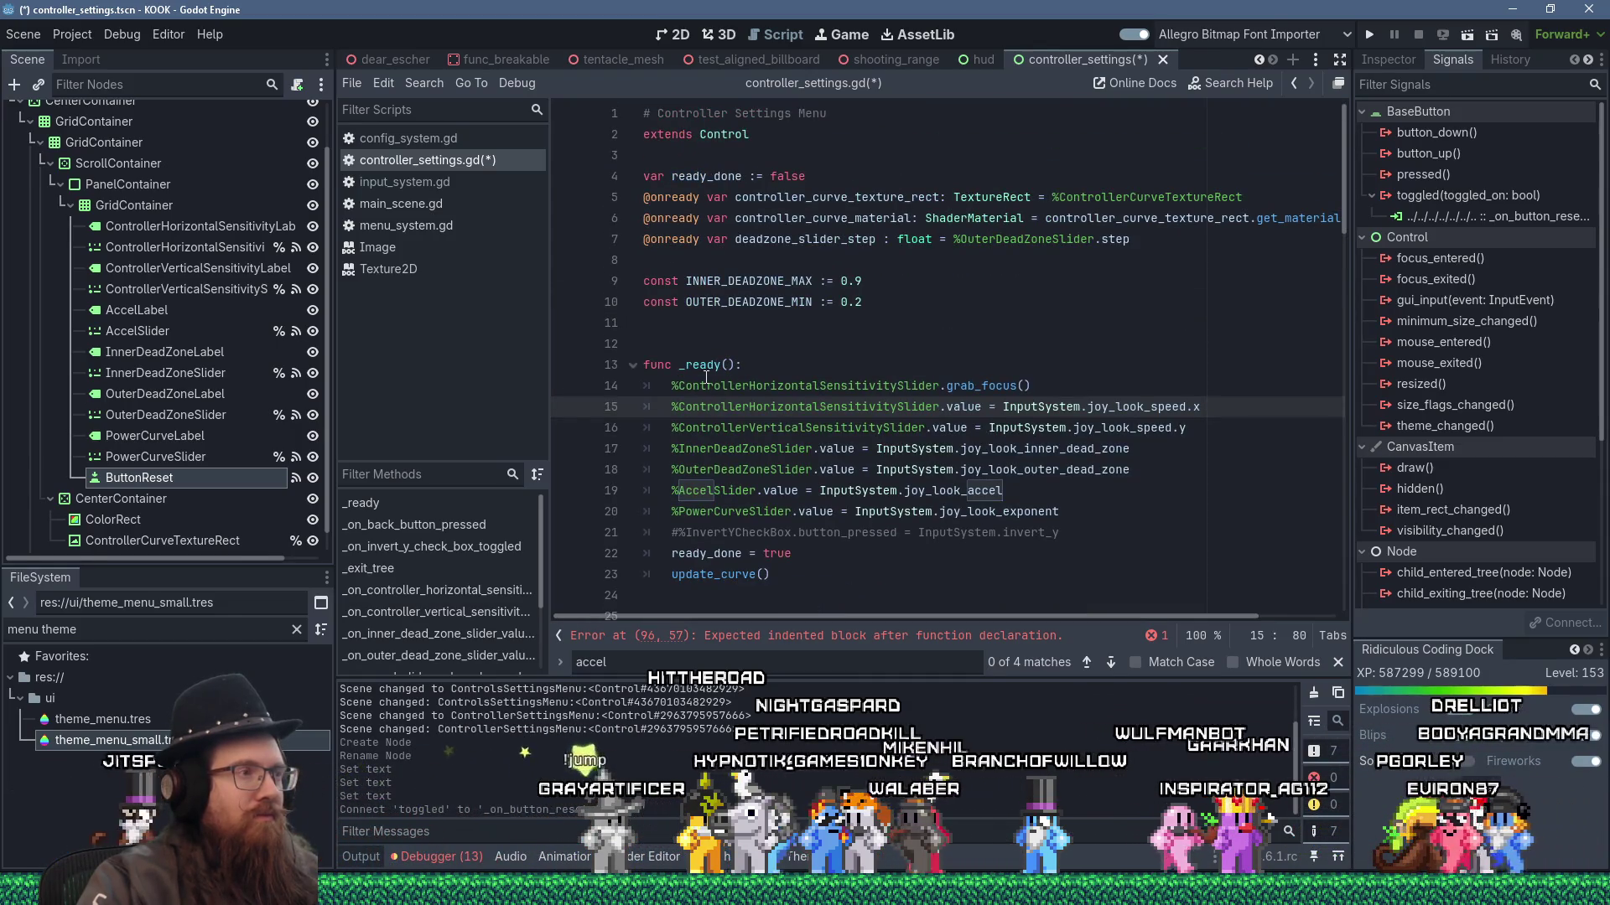
- Declare a new func set_ui_from_settings() after _ready
{"action": "scroll", "coordinate": [705, 379], "scroll_direction": "down", "scroll_amount": 2}
{"action": "left_click", "coordinate": [829, 474]}
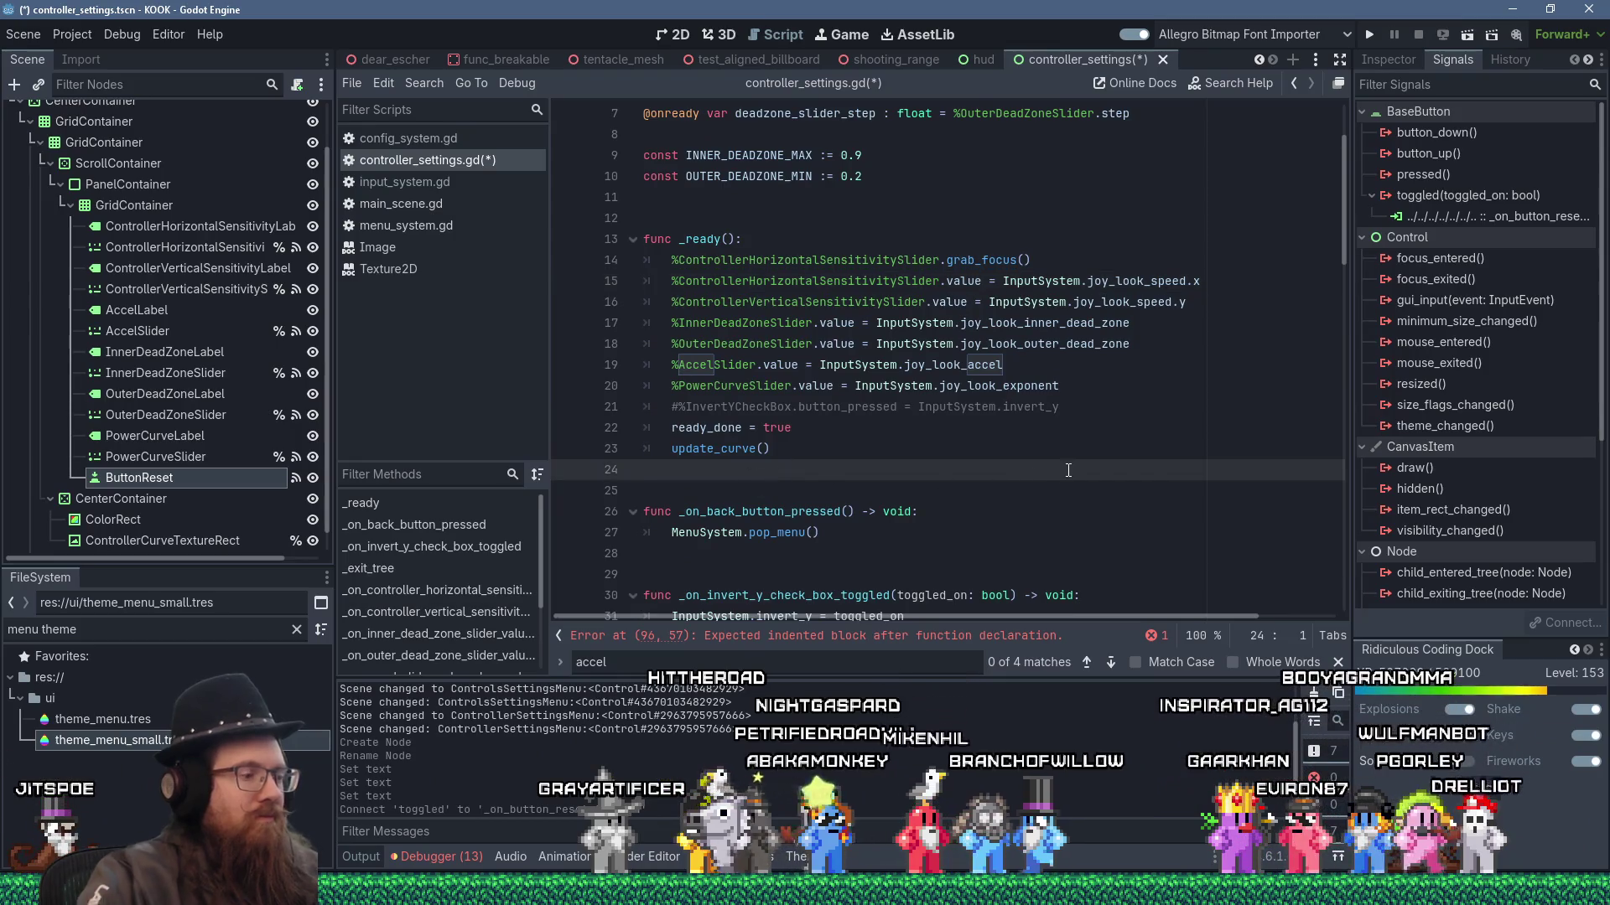
{"action": "key", "text": "Return"}
{"action": "key", "text": "Return"}
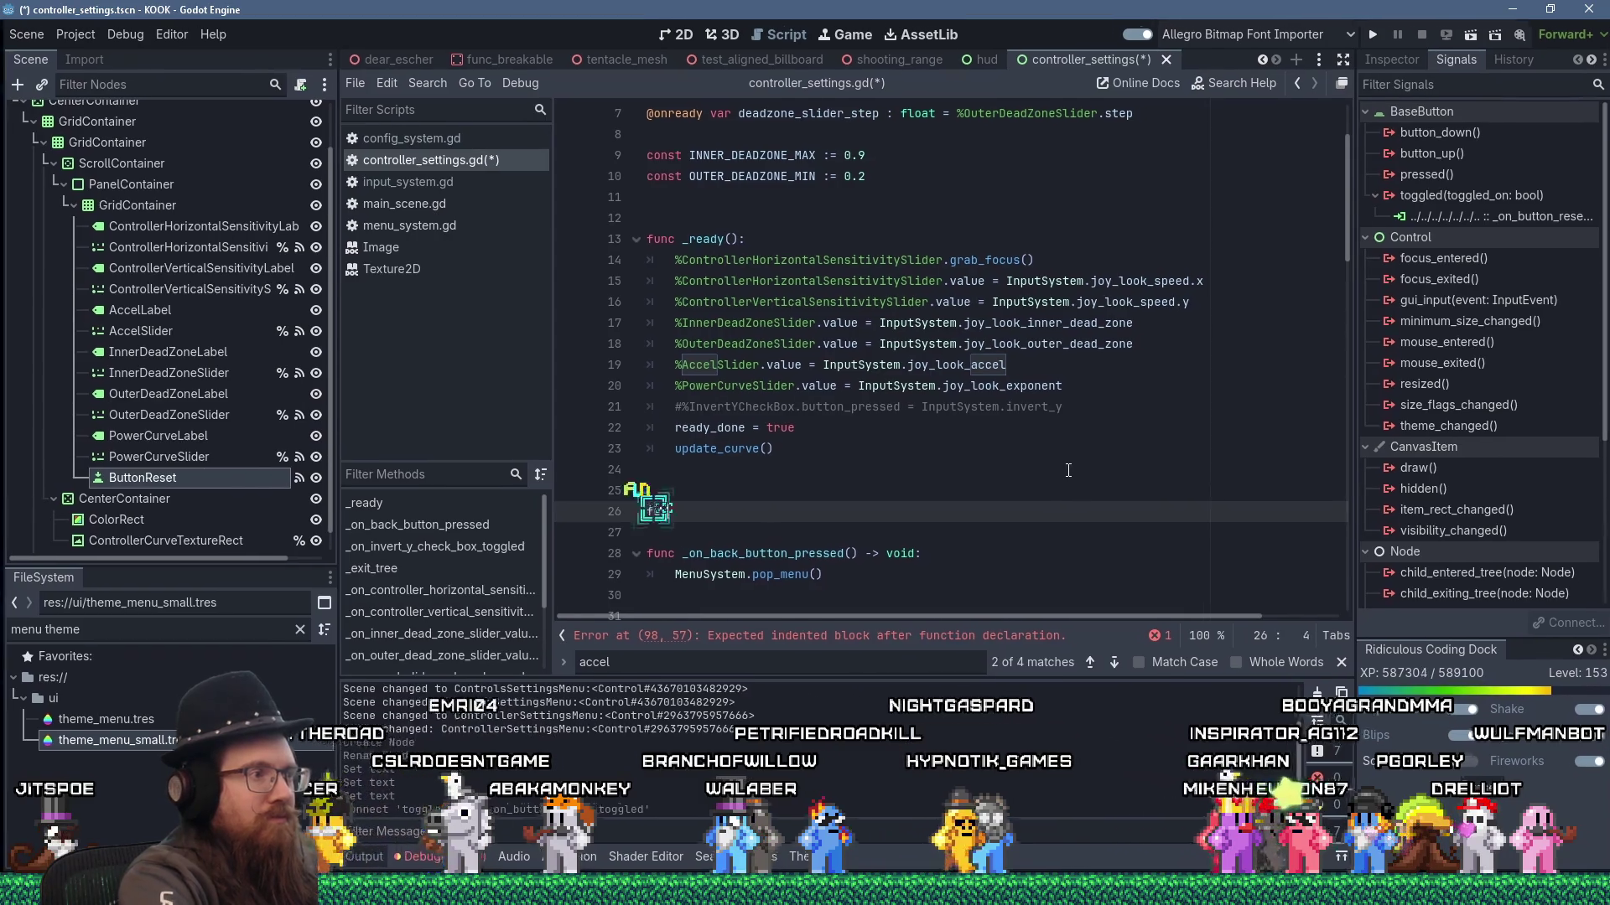
{"action": "type", "text": "nc set_ui"}
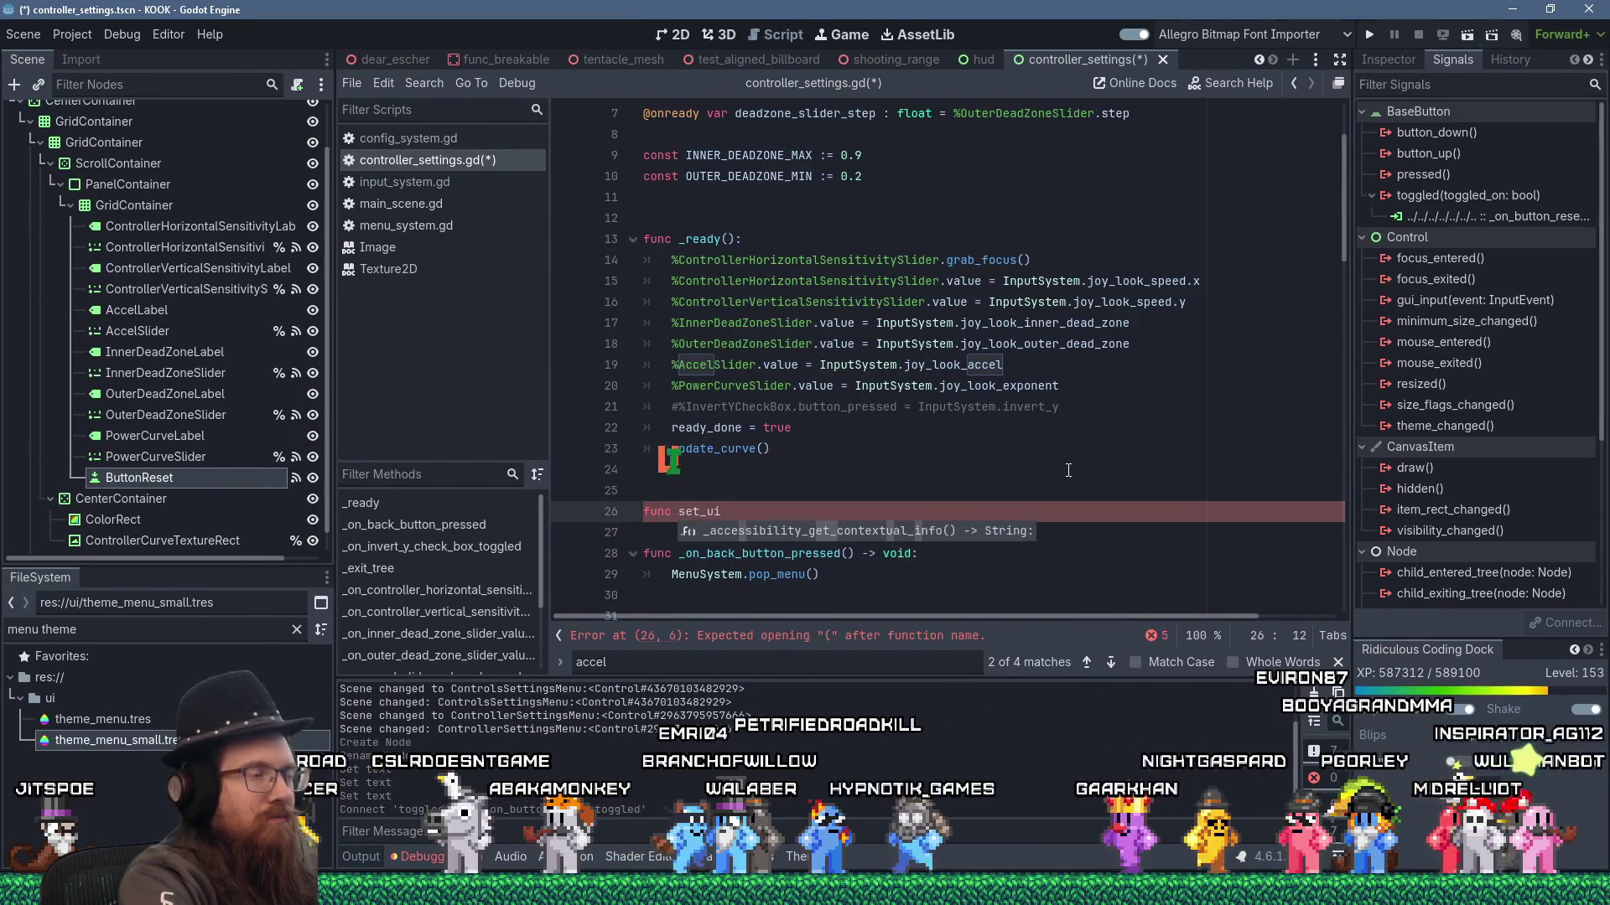
{"action": "type", "text": "():"}
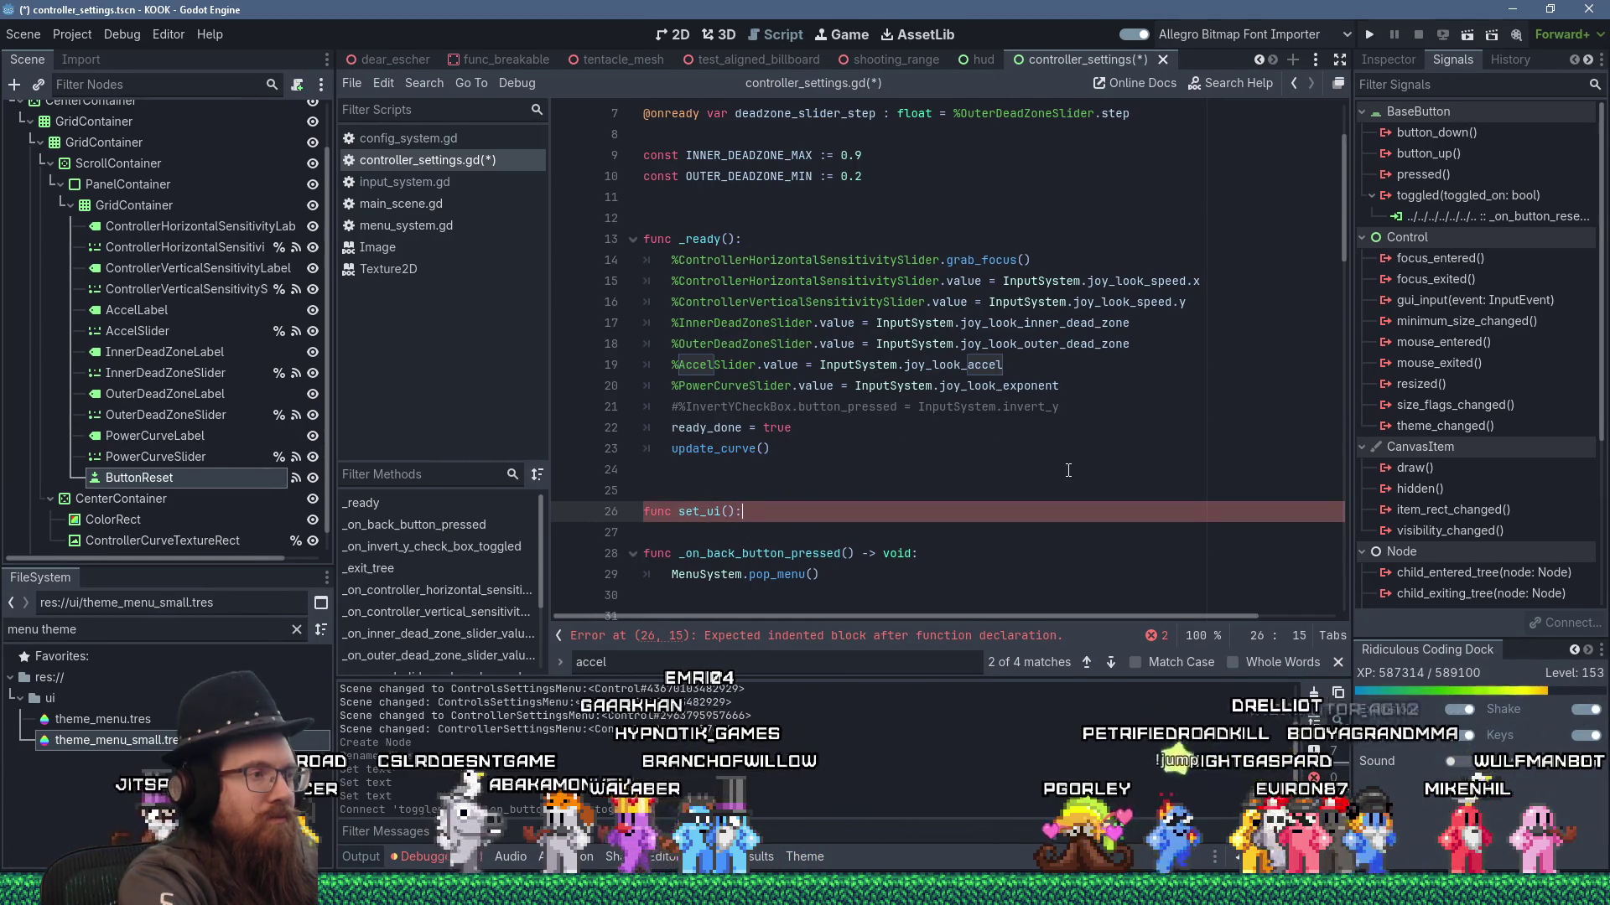
{"action": "key", "text": "BackSpace"}
{"action": "key", "text": "BackSpace"}
{"action": "key", "text": "BackSpace"}
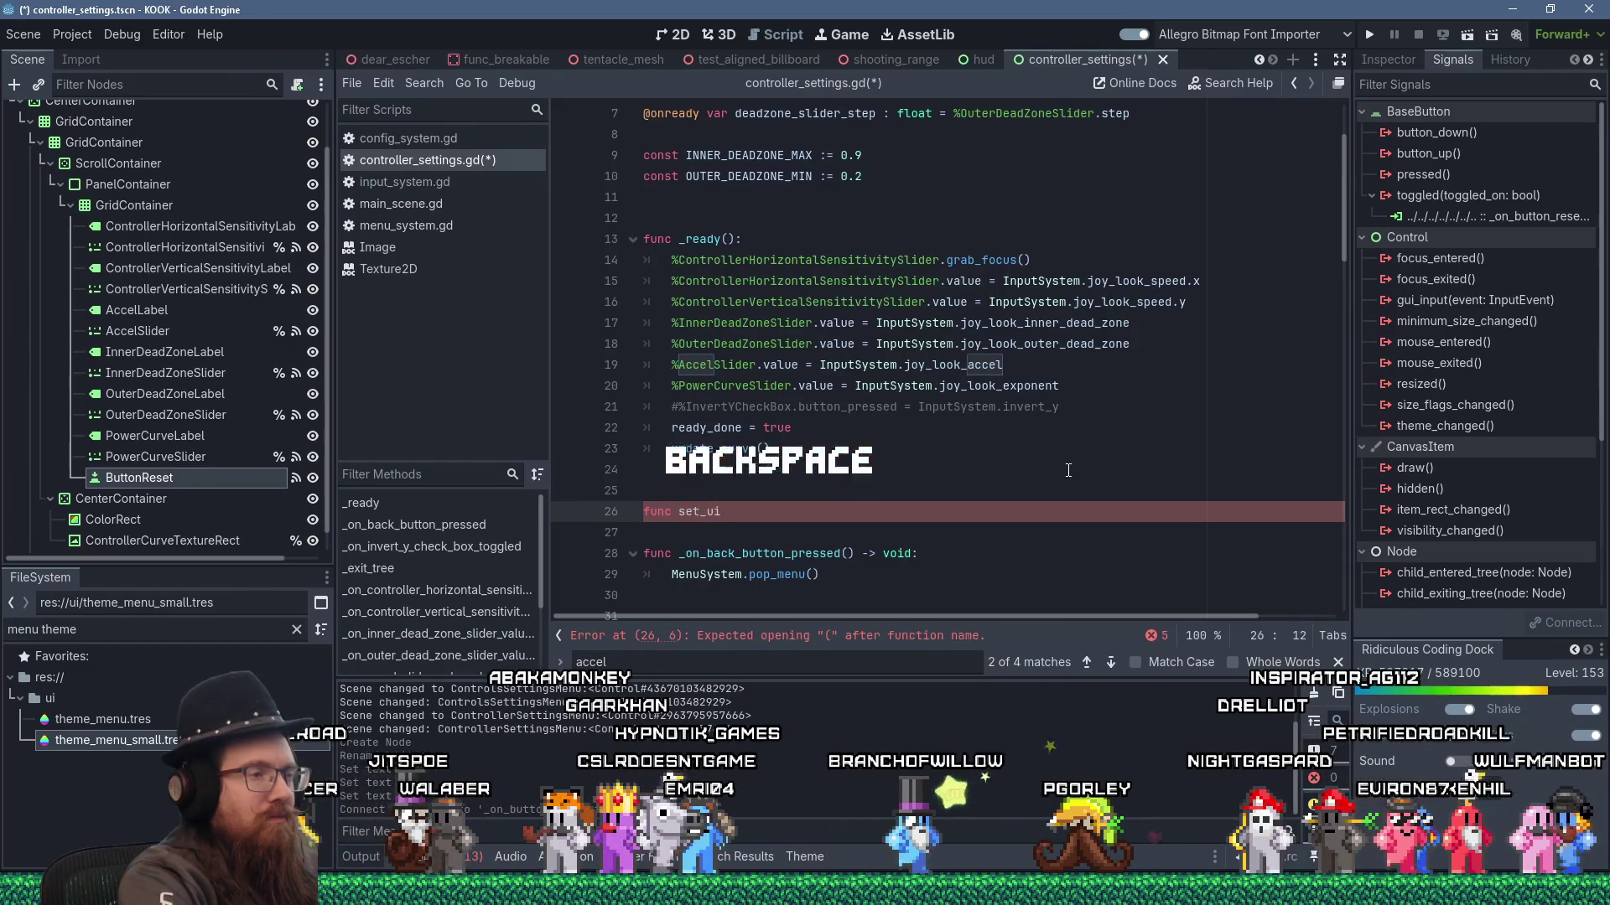
{"action": "type", "text": "_from_s"}
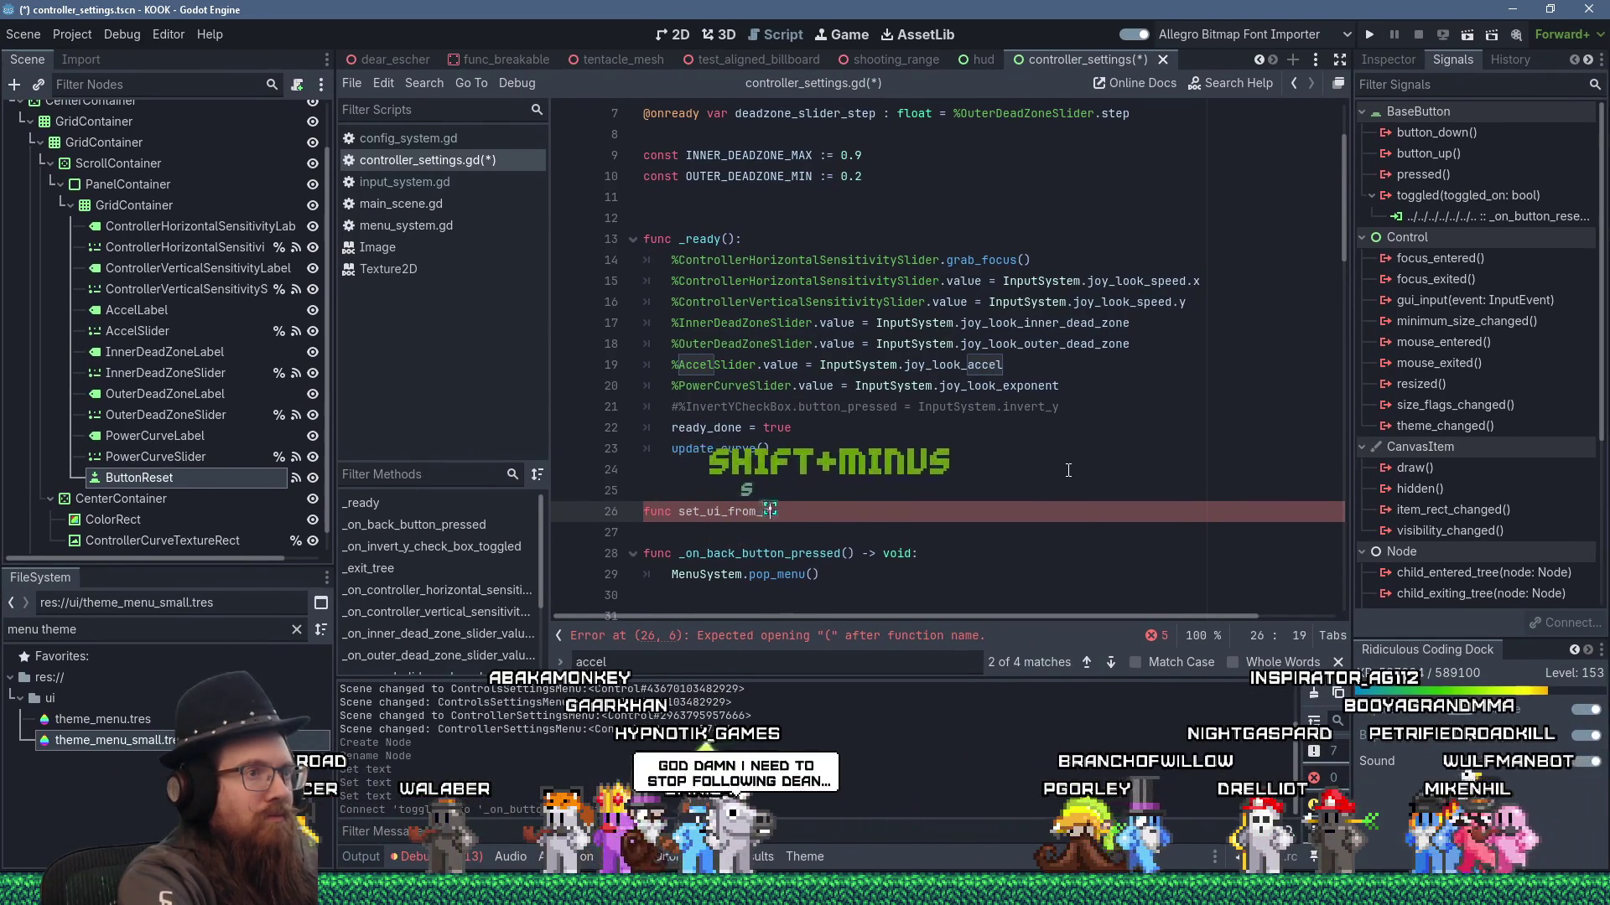
{"action": "type", "text": "ettings():"}
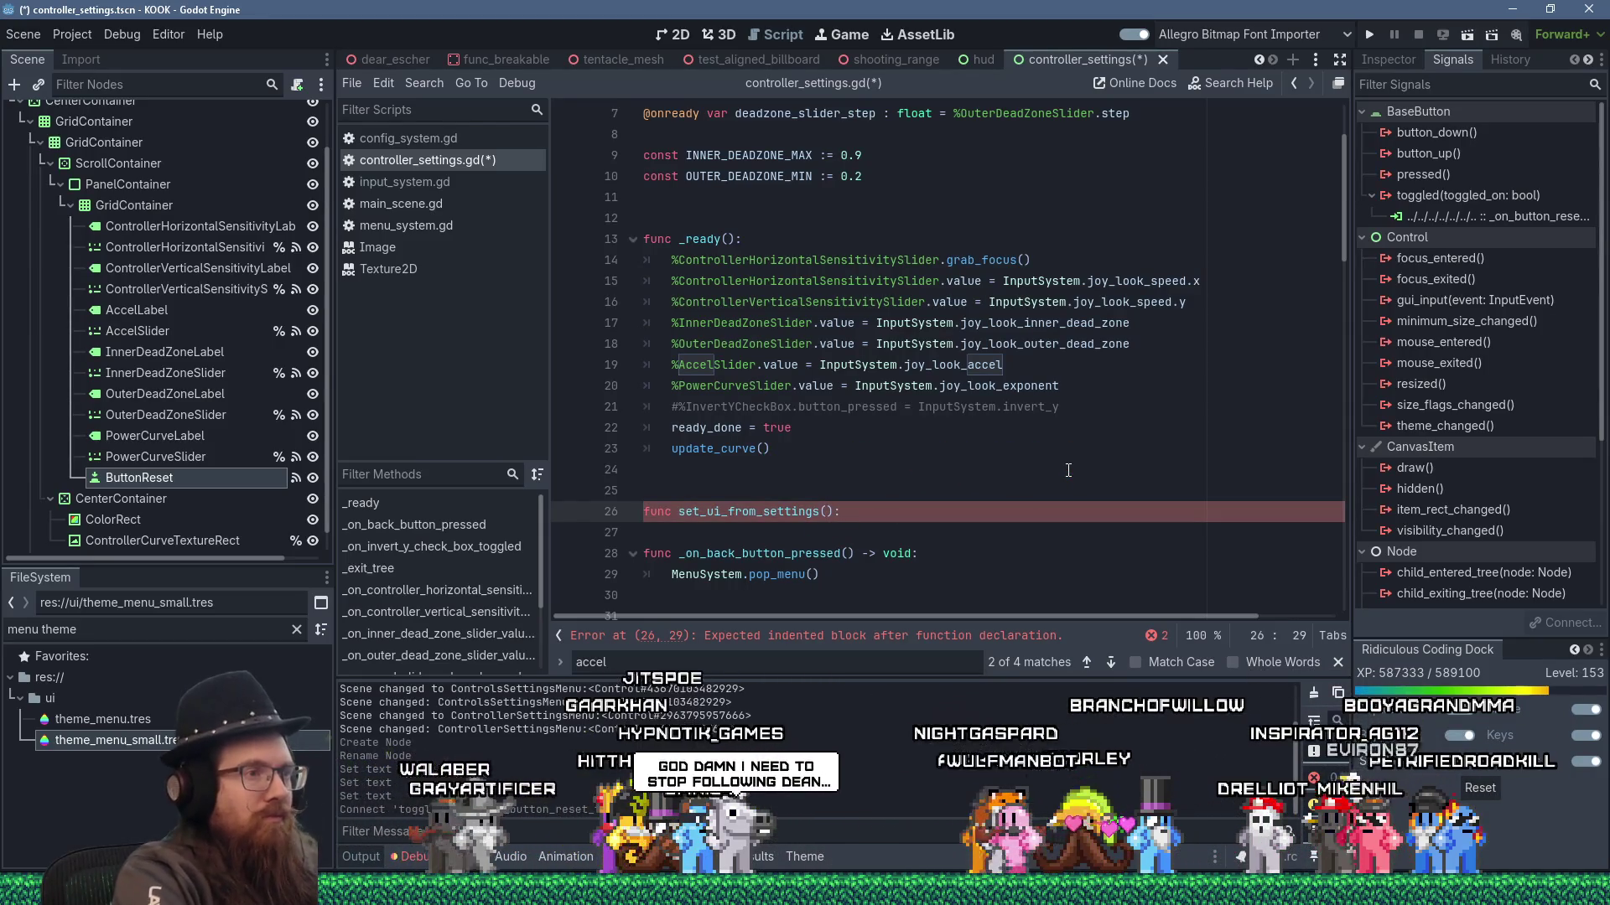
- Cut the slider value assignment lines out of _ready
{"action": "key", "text": "Up"}
{"action": "key", "text": "Up"}
{"action": "key", "text": "Up"}
{"action": "key", "text": "shift+Up"}
{"action": "key", "text": "shift+Up"}
{"action": "key", "text": "shift+Up"}
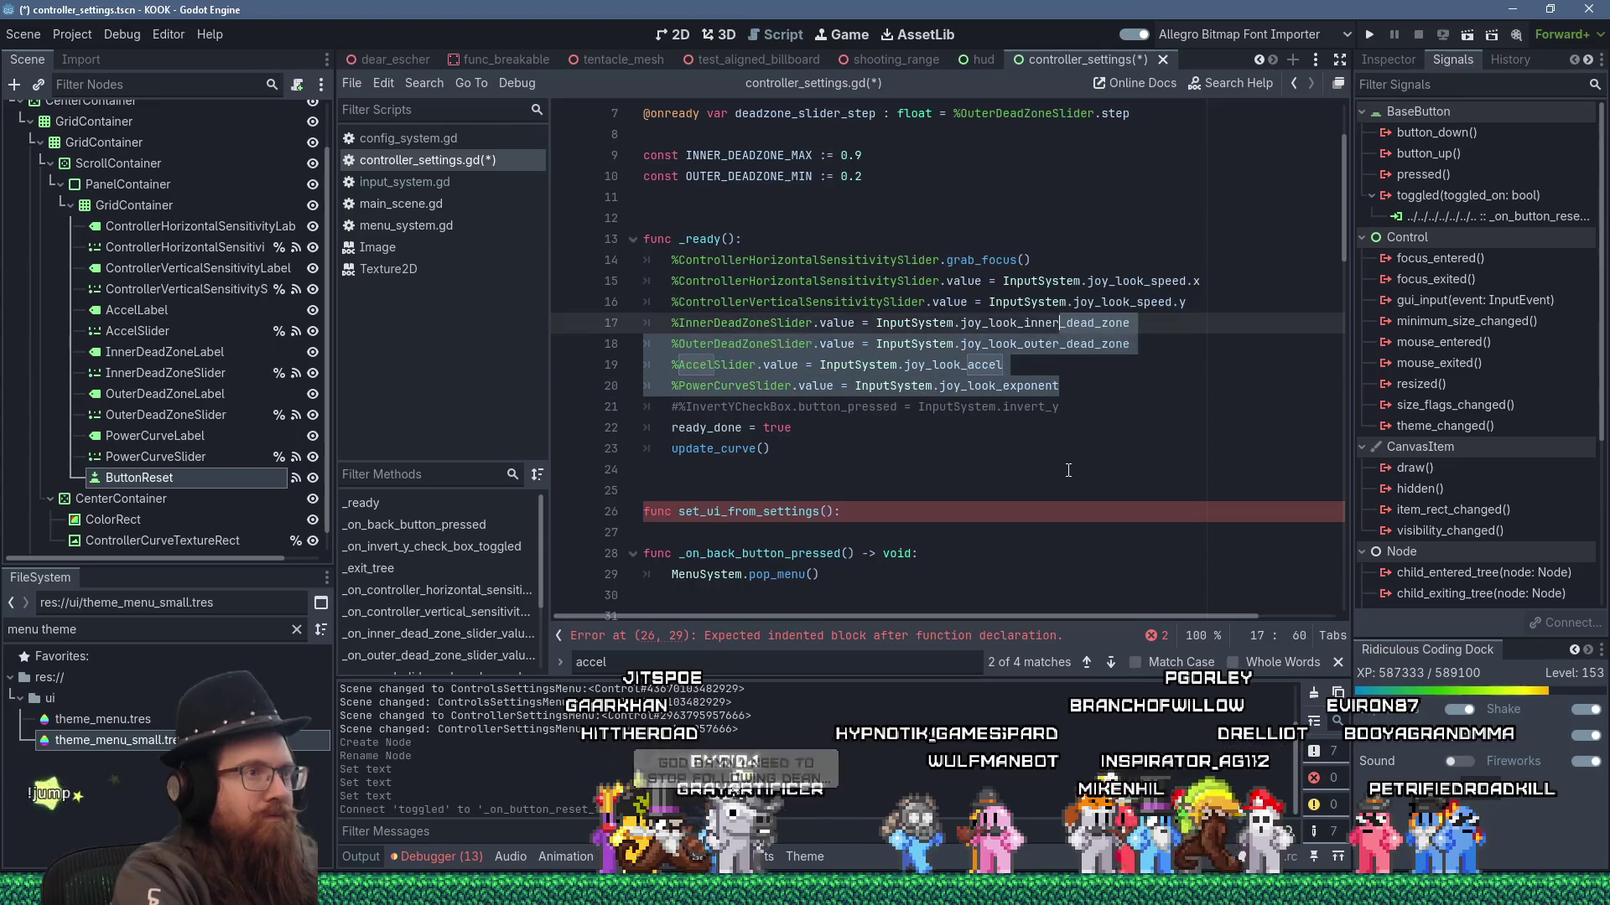
{"action": "key", "text": "shift+Down"}
{"action": "key", "text": "shift+Delete"}
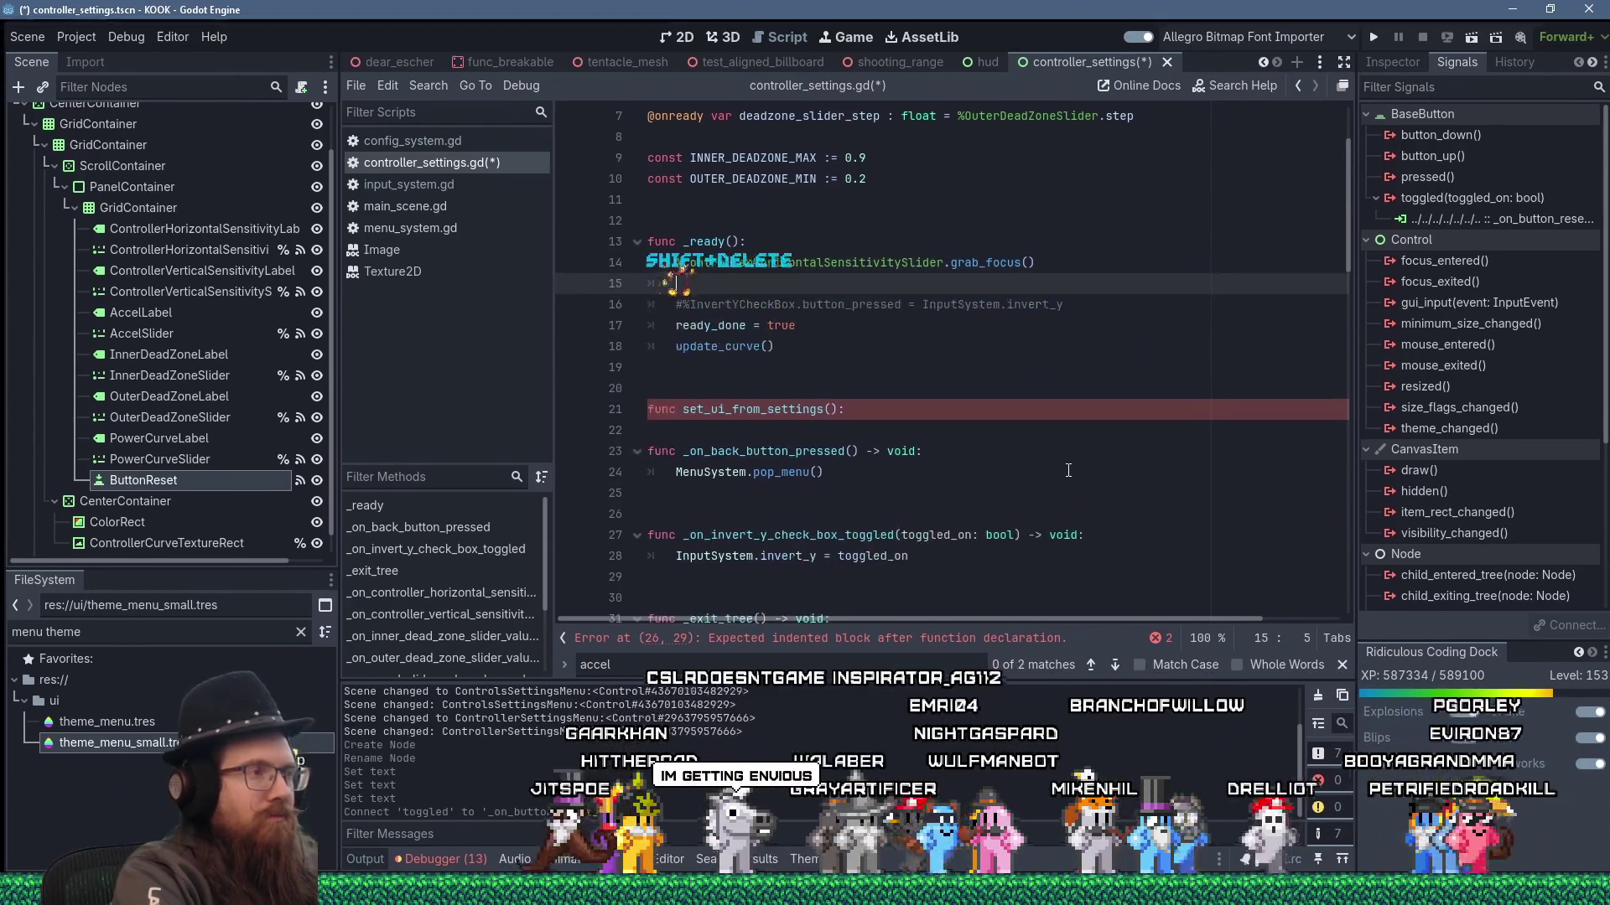
- Call set_ui_from_settings() from _ready and paste the six slider assignments plus update_curves() into it
{"action": "type", "text": "set_ui_"}
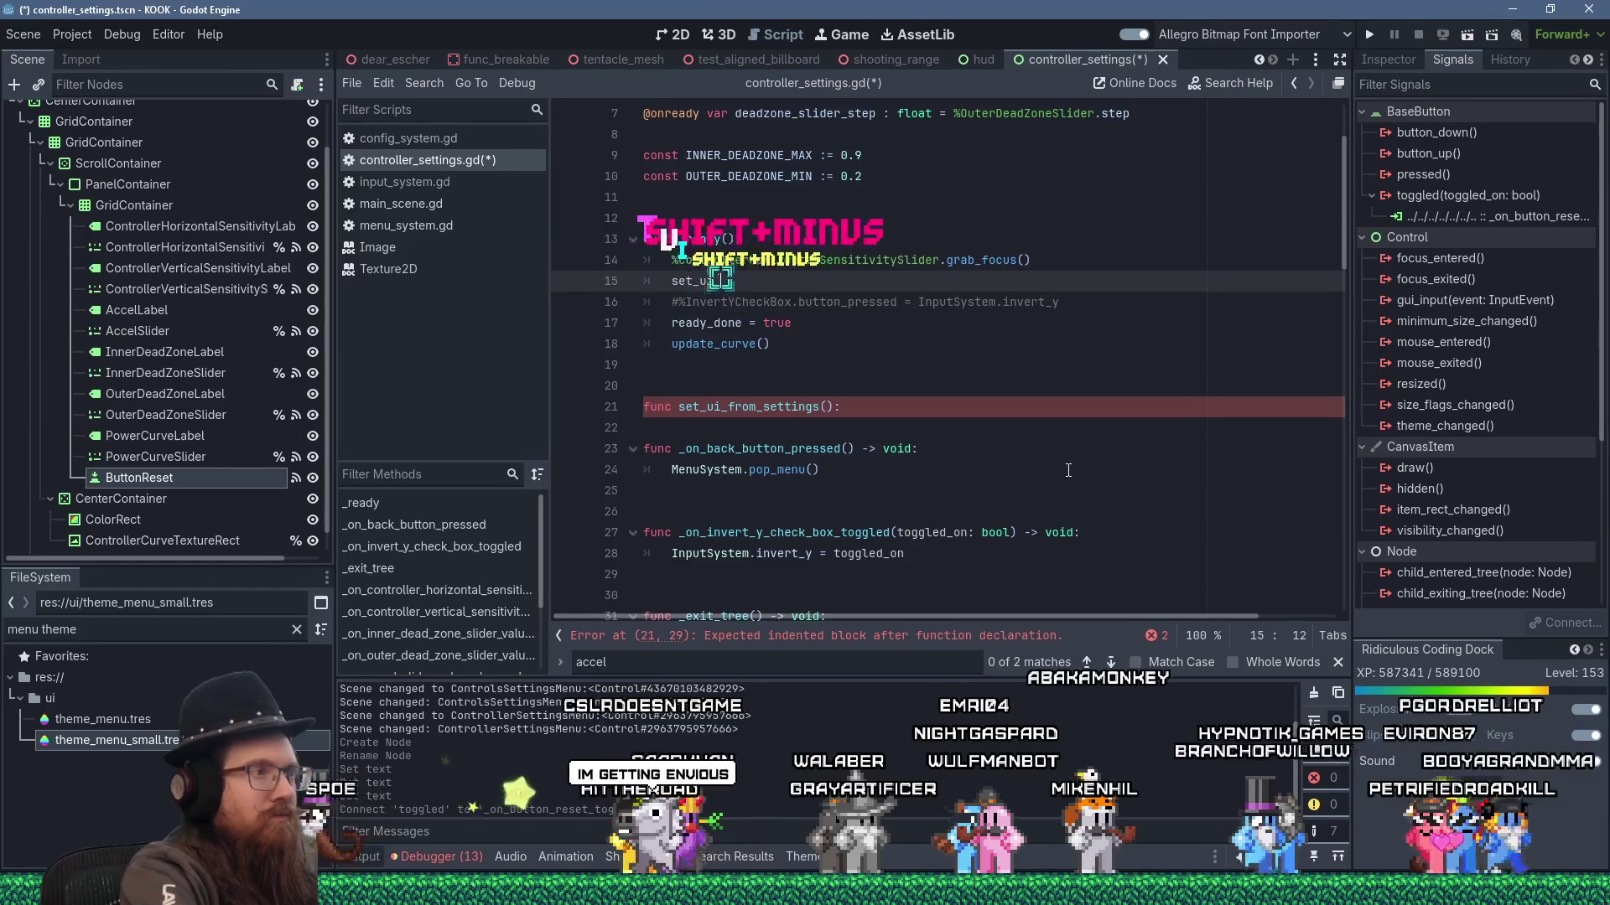
{"action": "type", "text": "from_setti"}
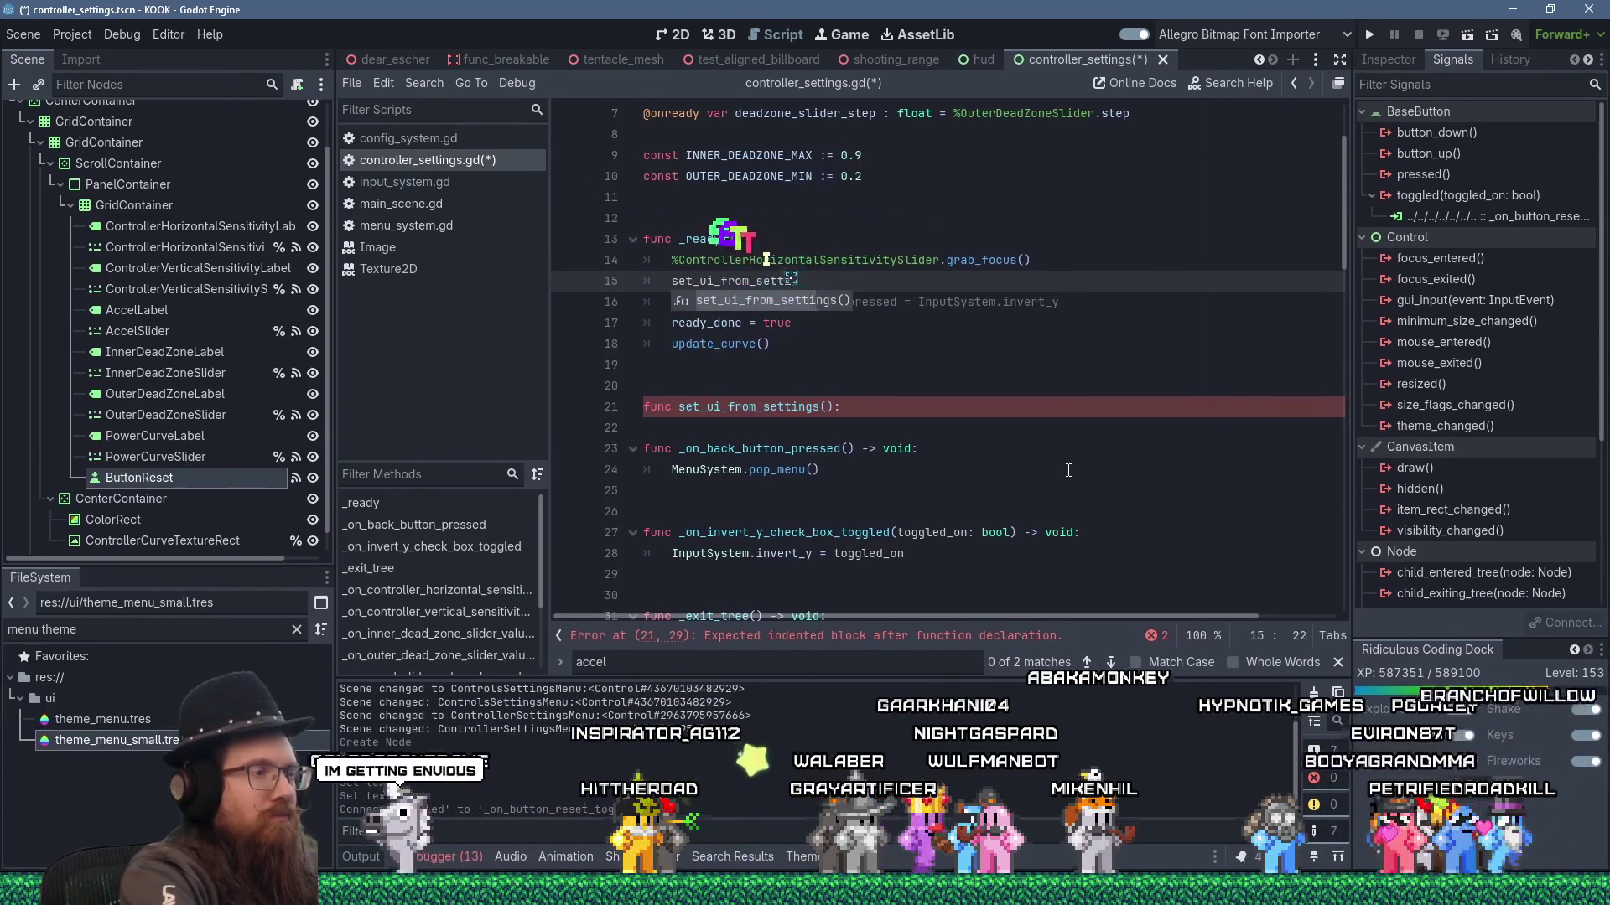
{"action": "type", "text": "ngs("}
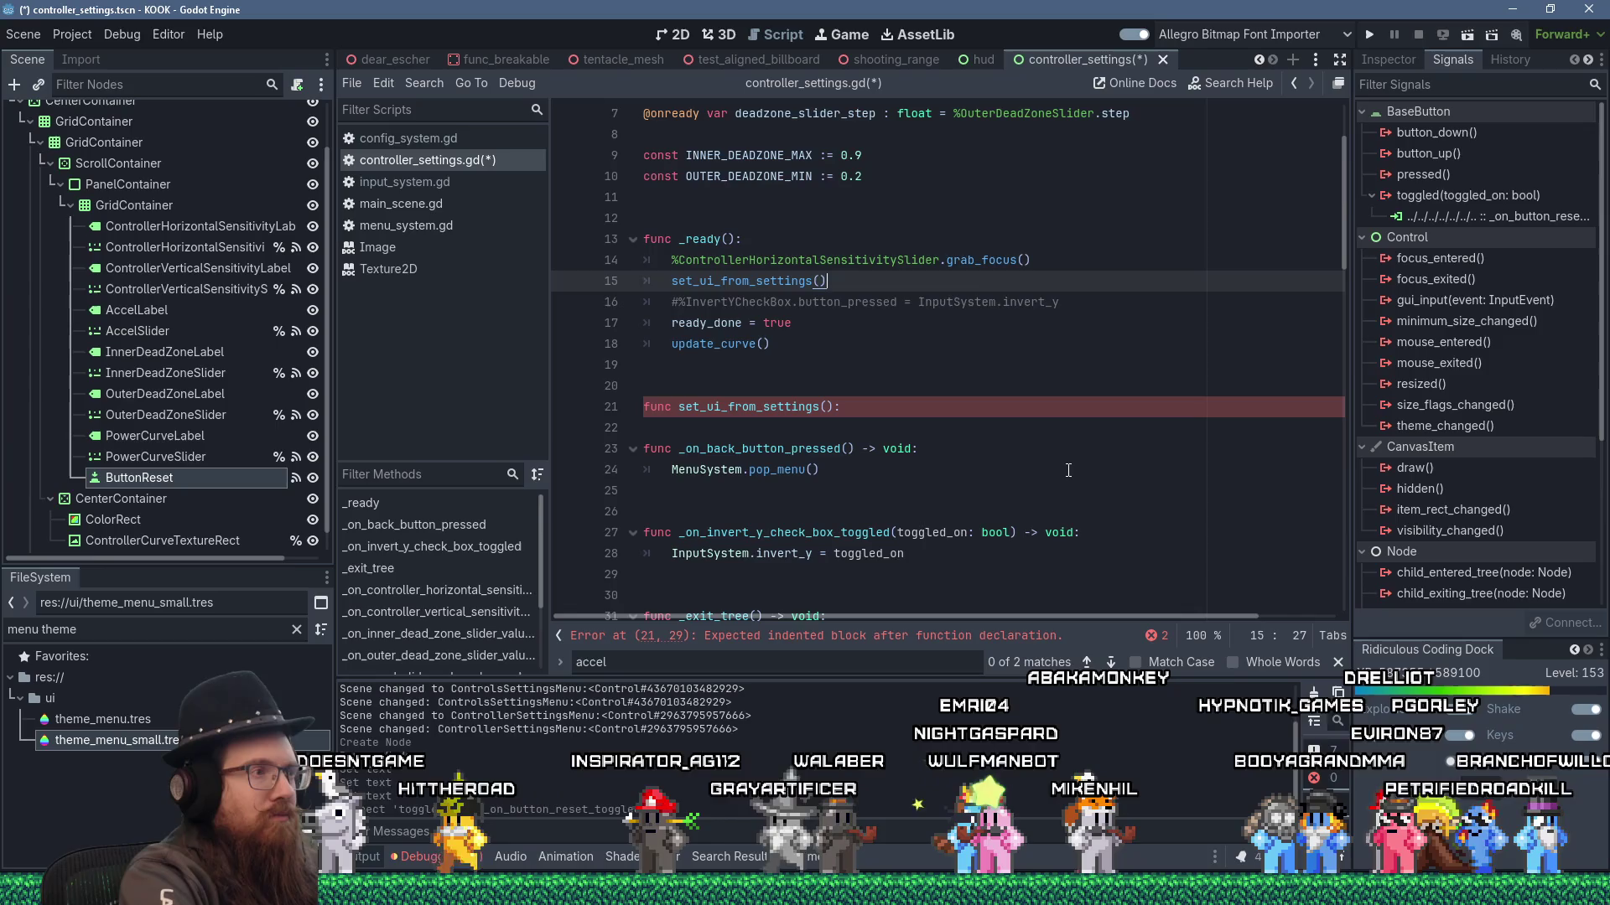
{"action": "key", "text": "Down"}
{"action": "key", "text": "Down"}
{"action": "key", "text": "Down"}
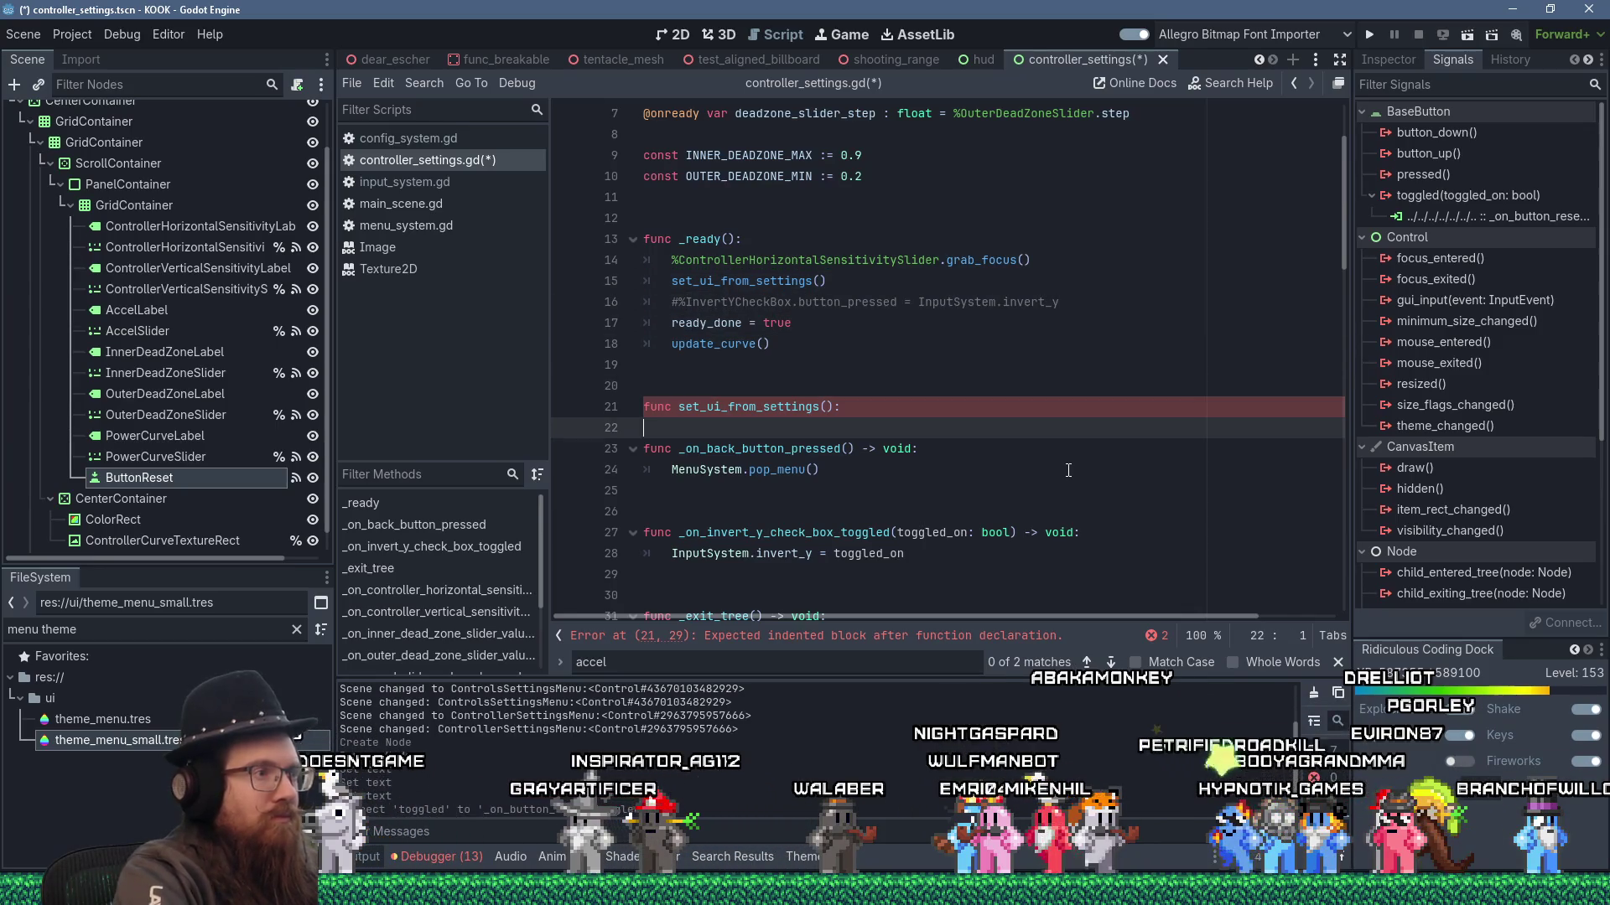
{"action": "type", "text": "%ControllerHorizontalSensitivitySlider.value = InputSystem.joy_look_speed.x \t%ControllerVerticalSensitivitySlider.value = InputSystem.joy_look_speed.y \t%InnerDeadZoneSlider.value = InputSystem.joy_look_inner_dead_zone \t%OuterDeadZoneSlider.value = InputSystem.joy_look_outer_dead_zone \t%AccelSlider.value = InputSystem.joy_look_accel \t%PowerCurveSlider.value = InputSystem.joy_look_exponent"}
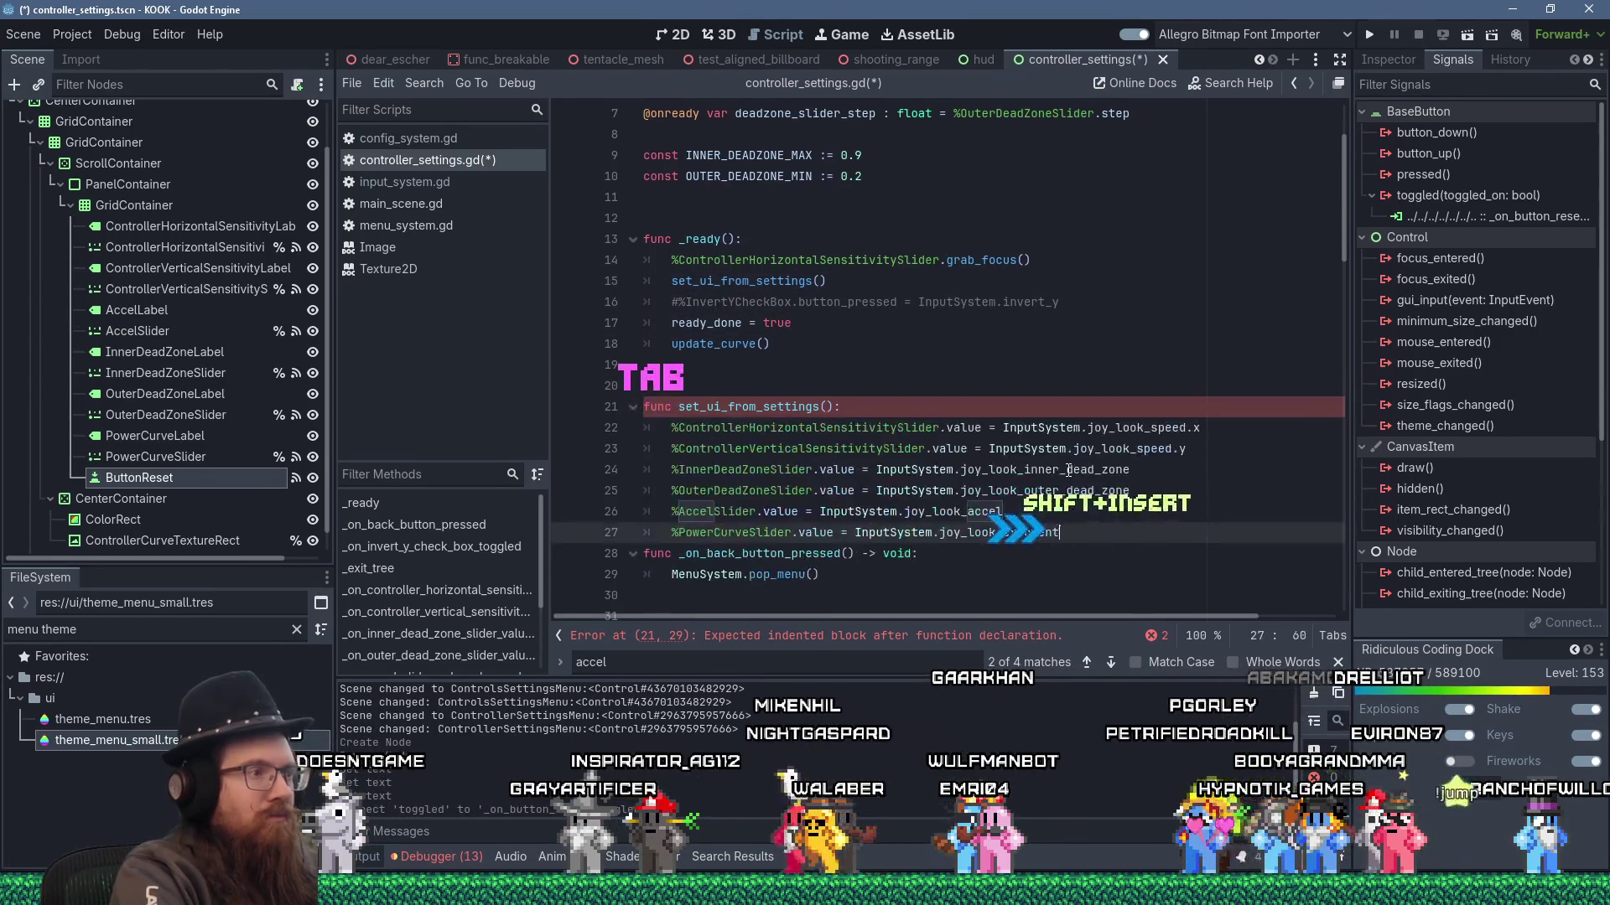
{"action": "key", "text": "Return"}
{"action": "type", "text": "updat"}
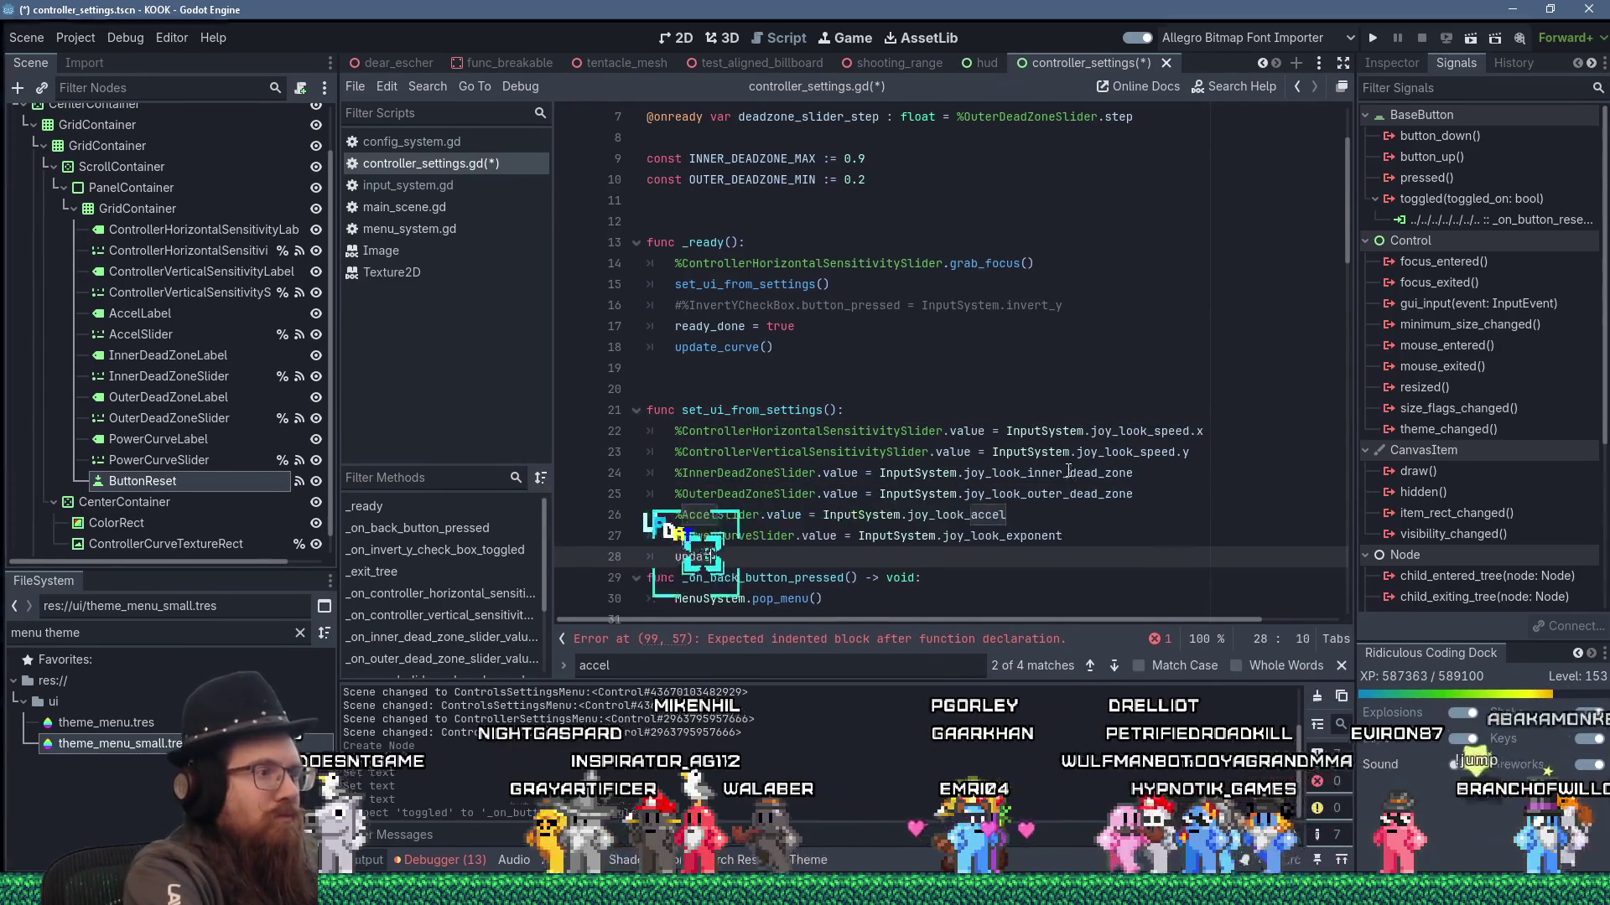
{"action": "key", "text": "Return"}
{"action": "key", "text": "Return"}
{"action": "key", "text": "Return"}
{"action": "key", "text": "BackSpace"}
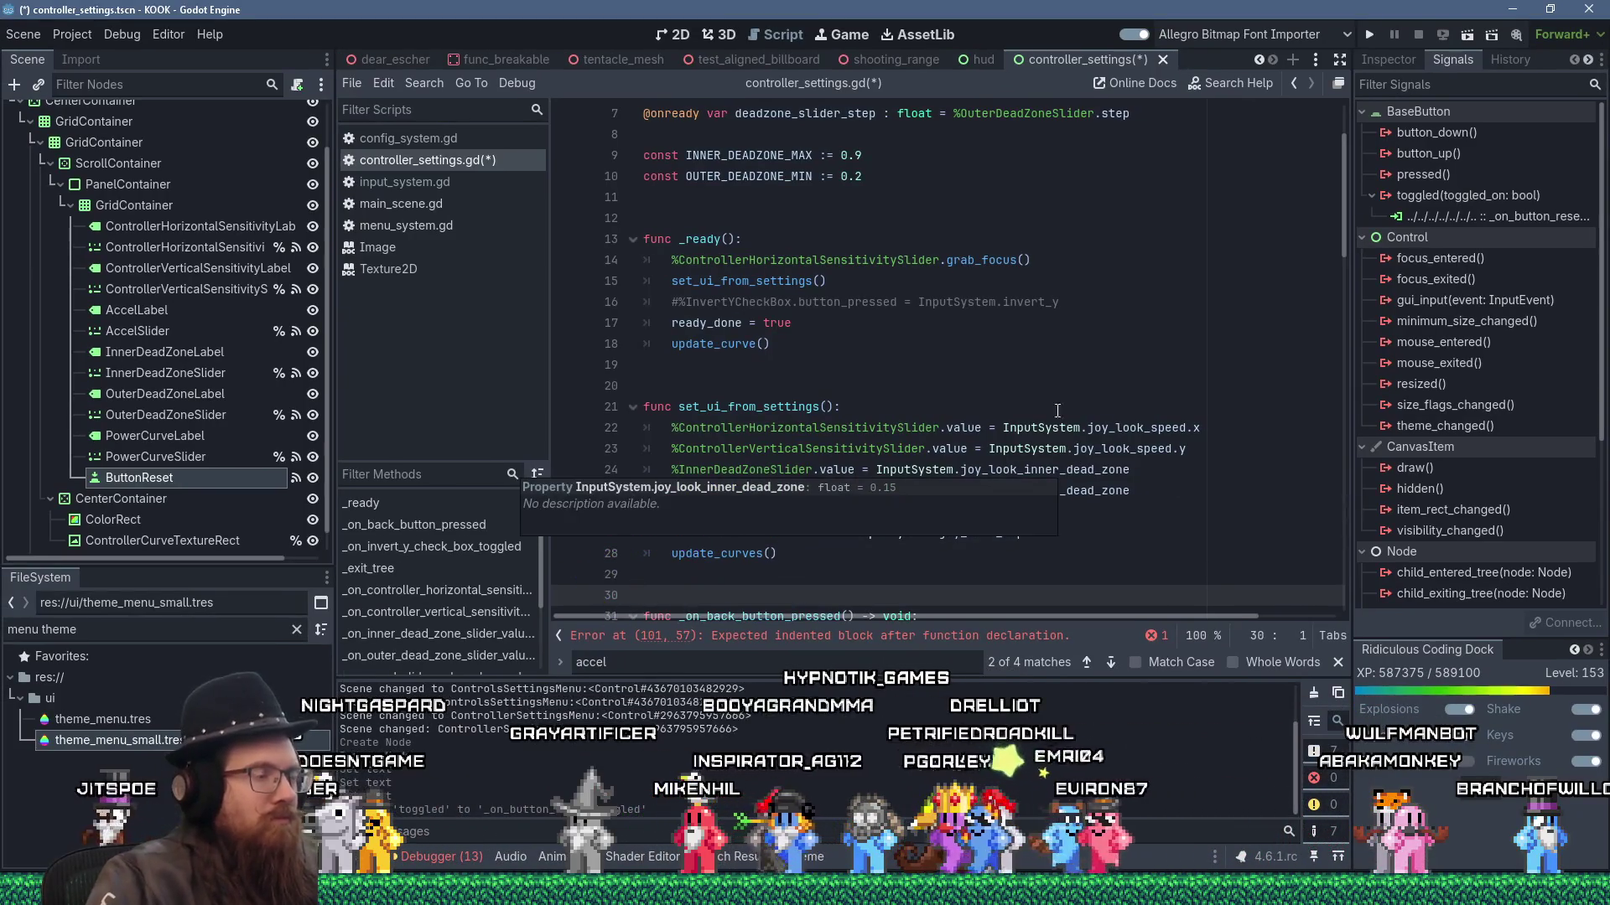
- Add ready_done = false as the first line of set_ui_from_settings
{"action": "left_click", "coordinate": [842, 345]}
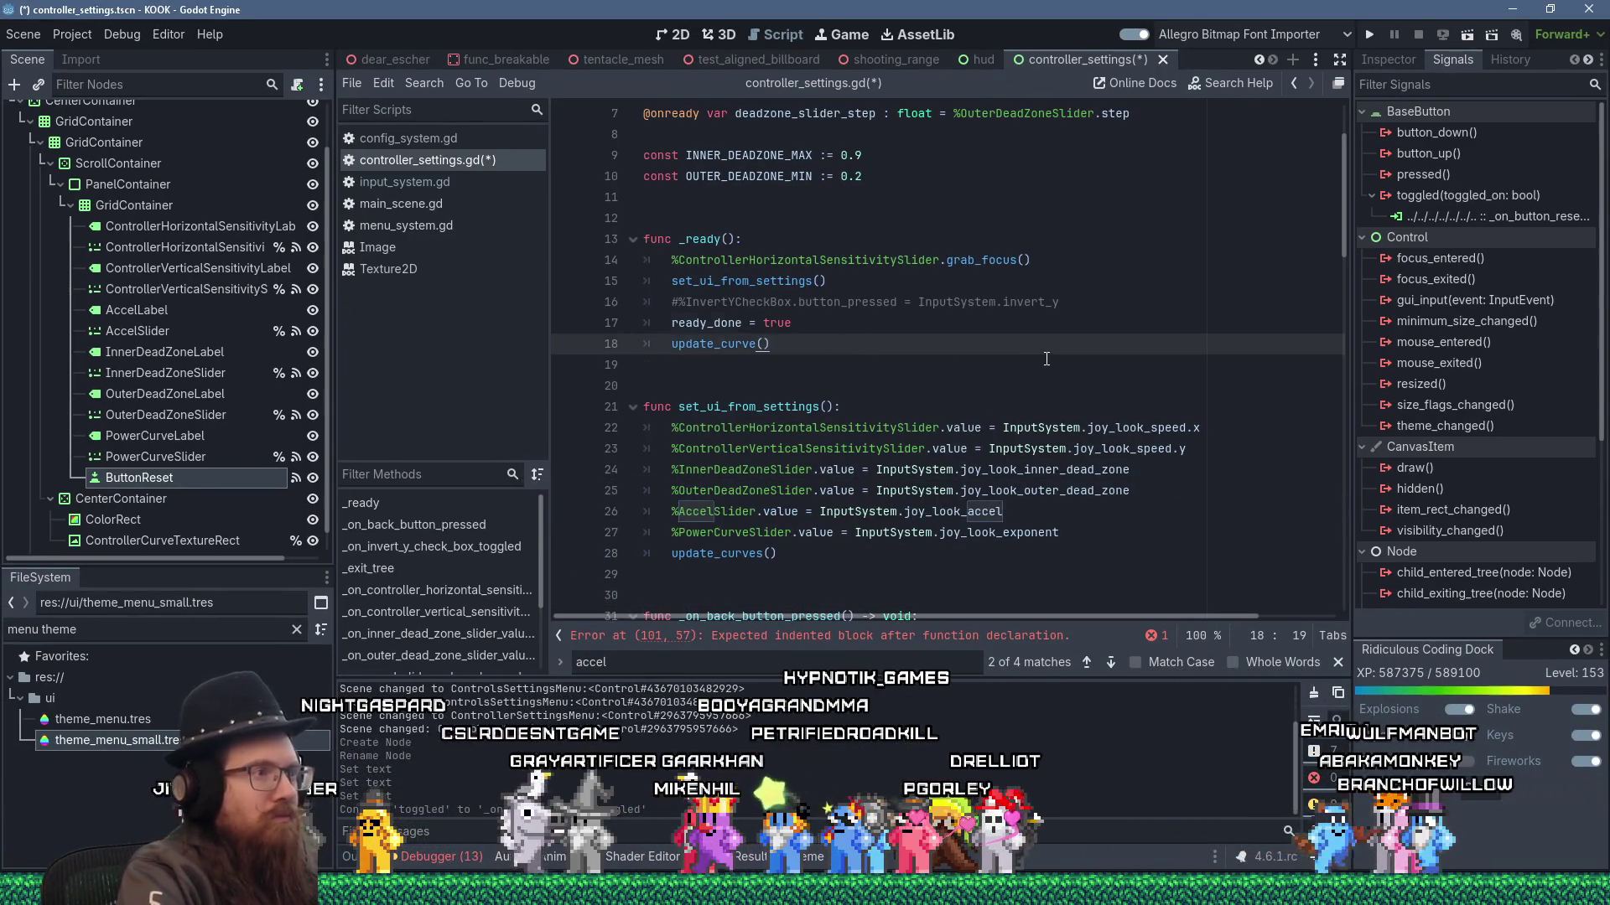
{"action": "key", "text": "Up"}
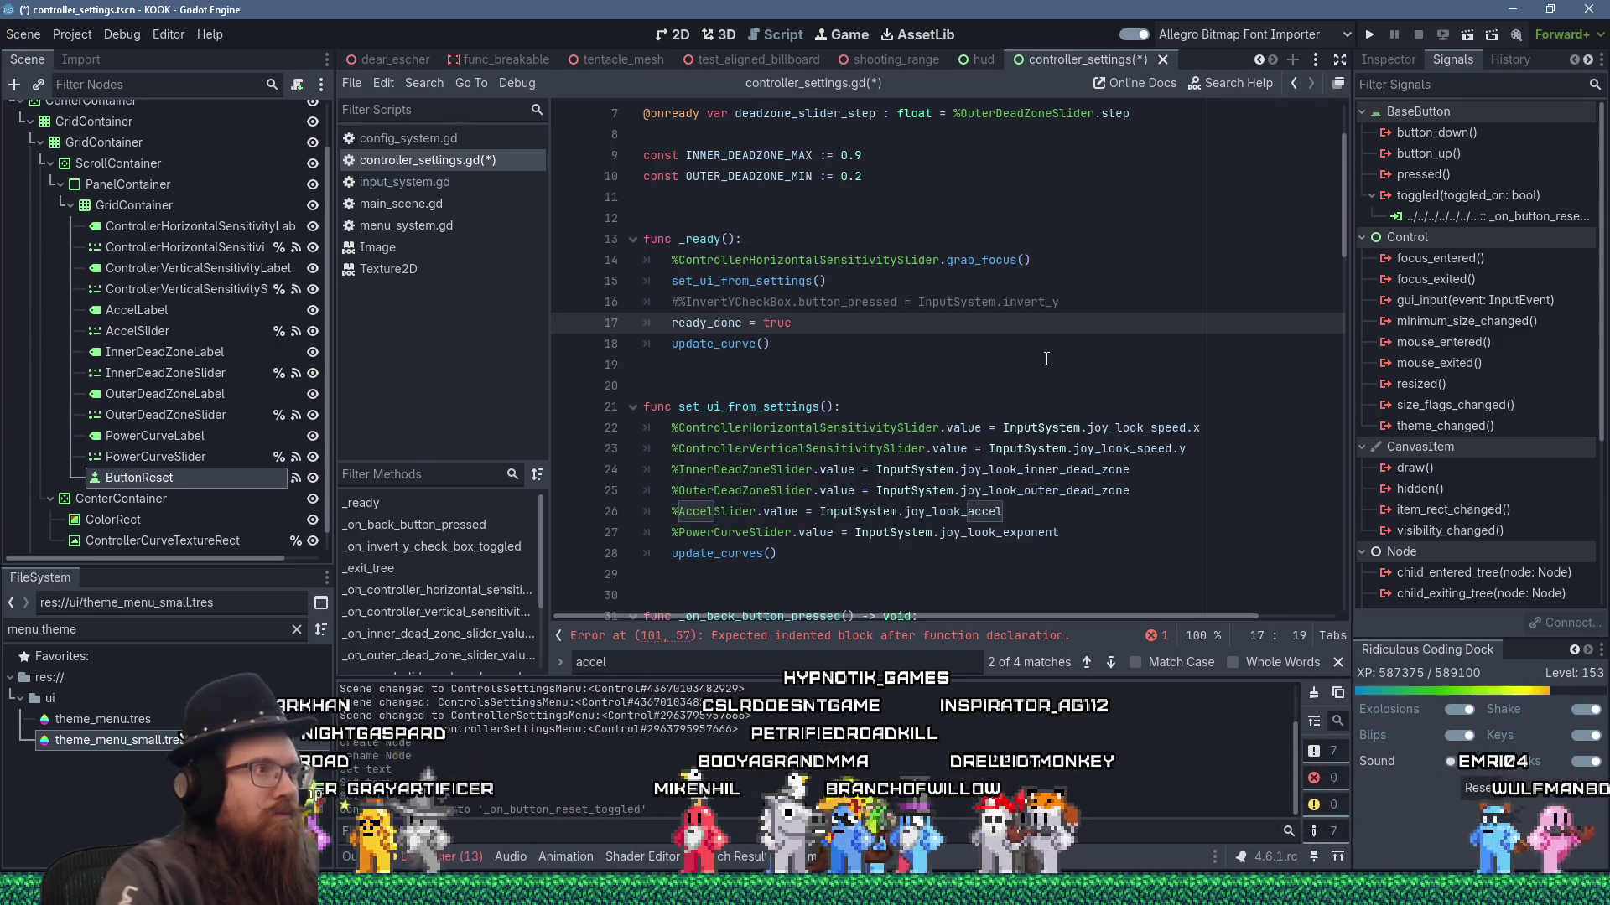
{"action": "scroll", "coordinate": [846, 425], "scroll_direction": "up", "scroll_amount": 2}
{"action": "scroll", "coordinate": [841, 413], "scroll_direction": "down", "scroll_amount": 3}
{"action": "left_click", "coordinate": [864, 340]}
{"action": "key", "text": "Return"}
{"action": "type", "text": "ready_done = "}
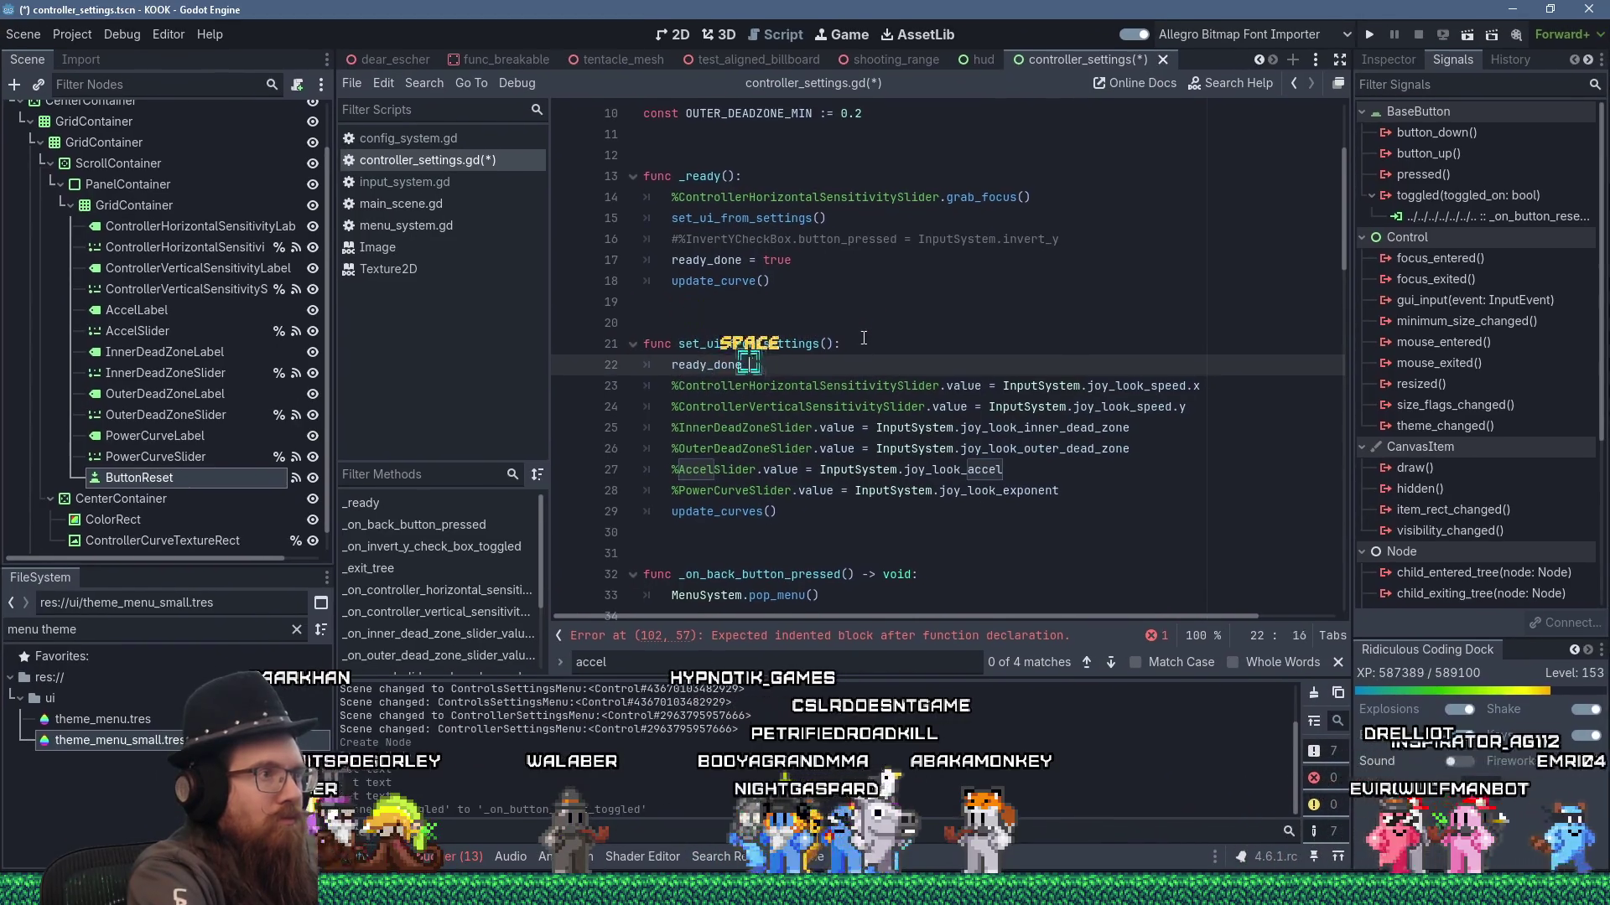
{"action": "type", "text": "= false"}
{"action": "key", "text": "Down"}
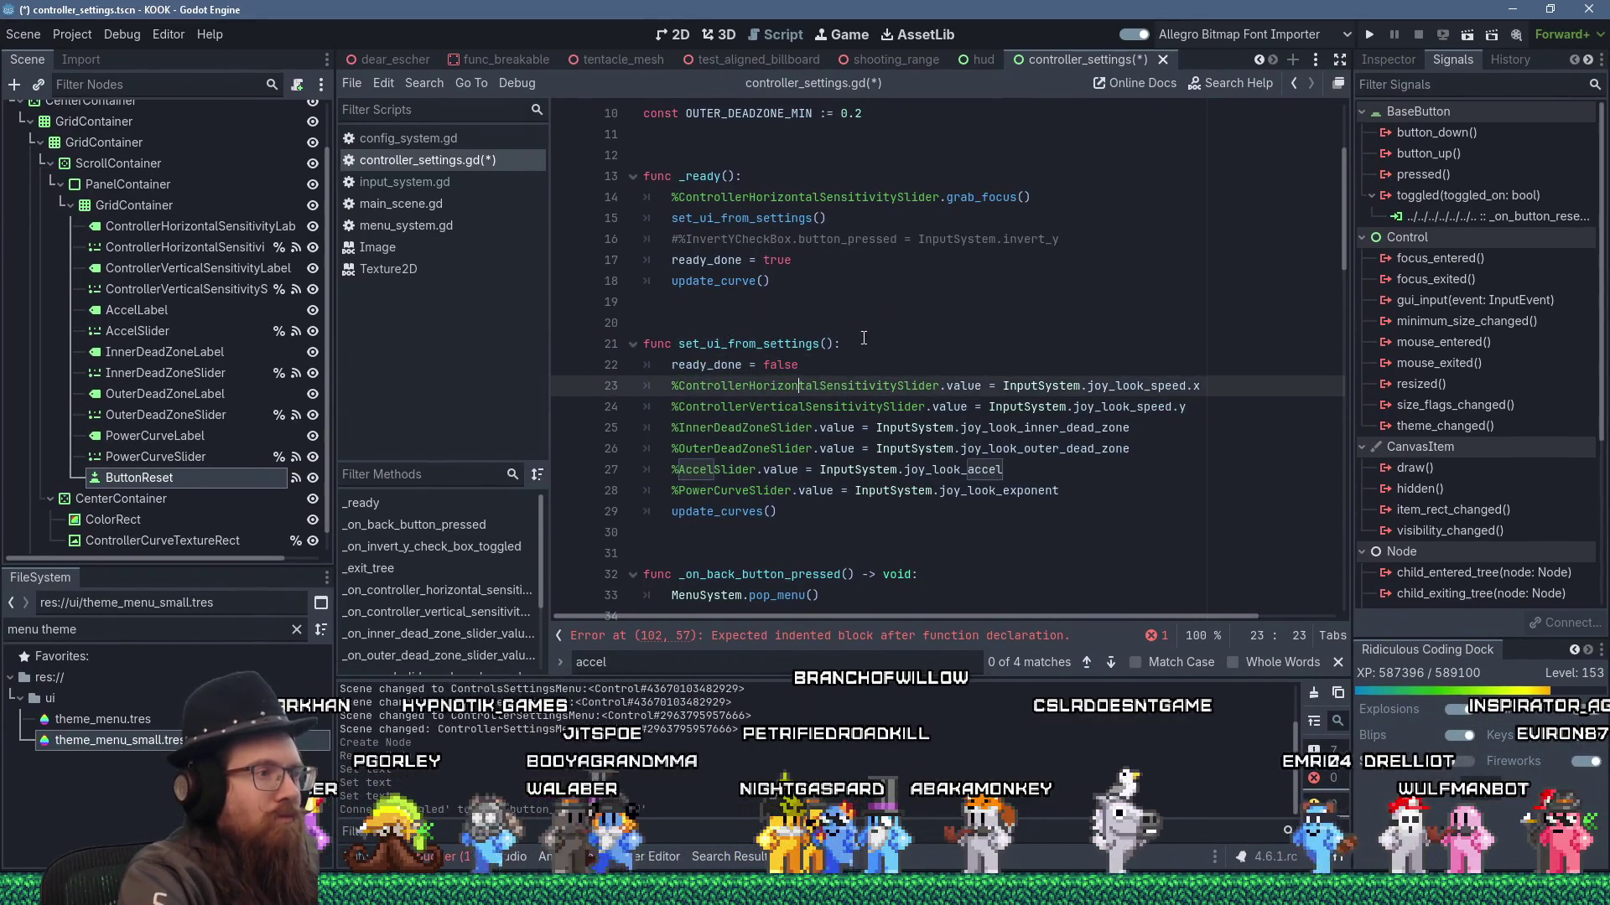
- Add ready_done = true after update_curves() at the end of set_ui_from_settings
{"action": "key", "text": "Down"}
{"action": "key", "text": "Down"}
{"action": "key", "text": "Down"}
{"action": "type", "text": "done ="}
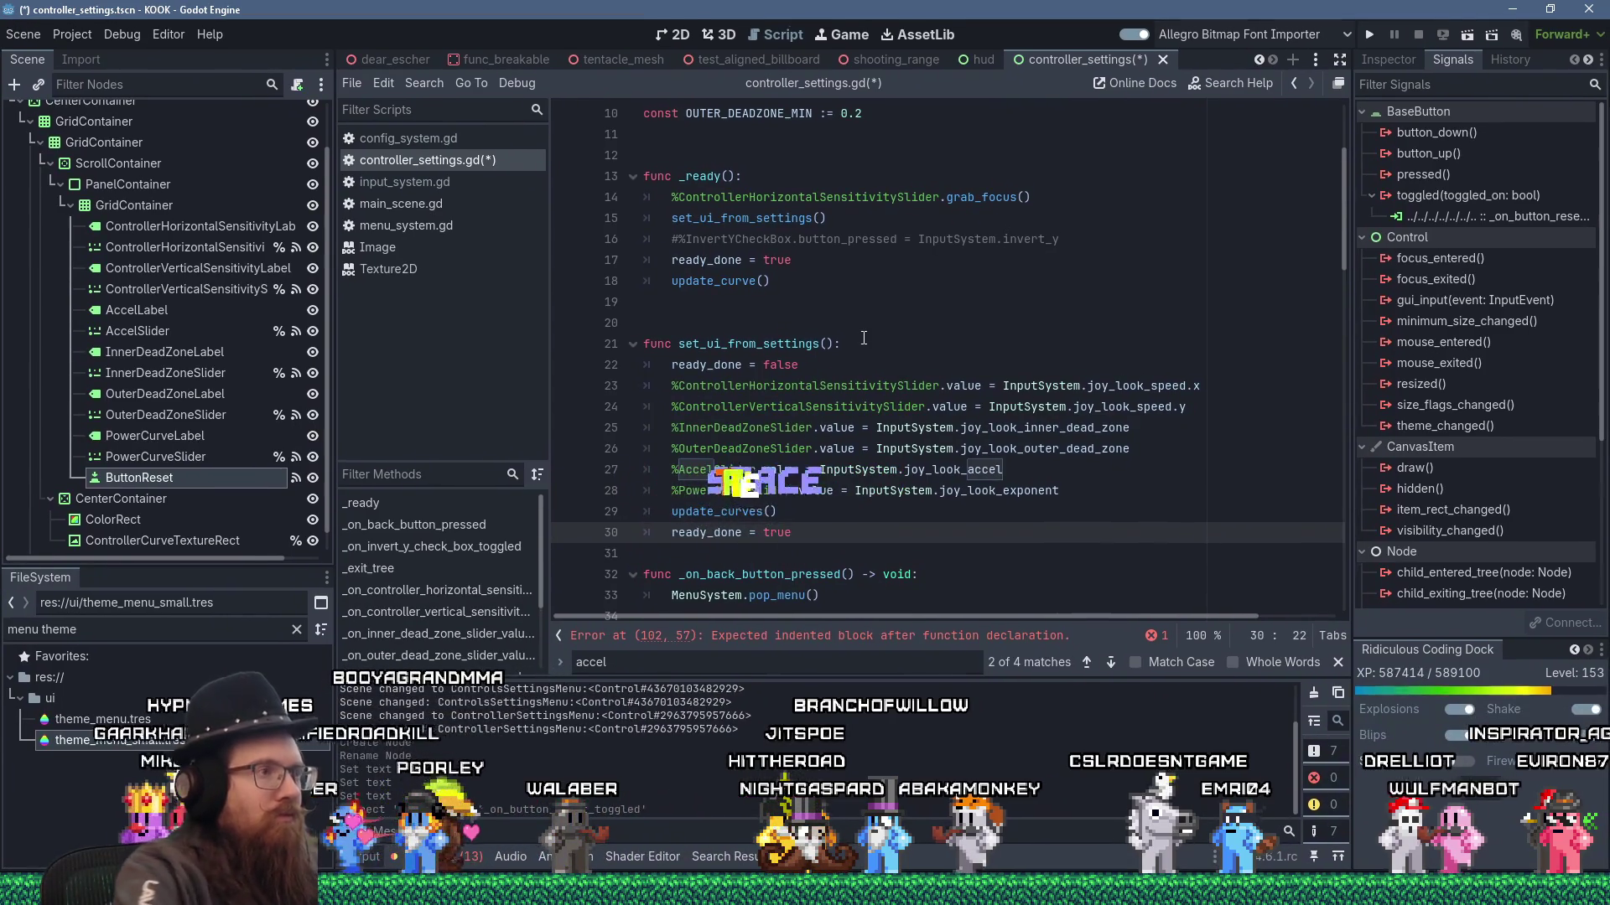
{"action": "key", "text": "Down"}
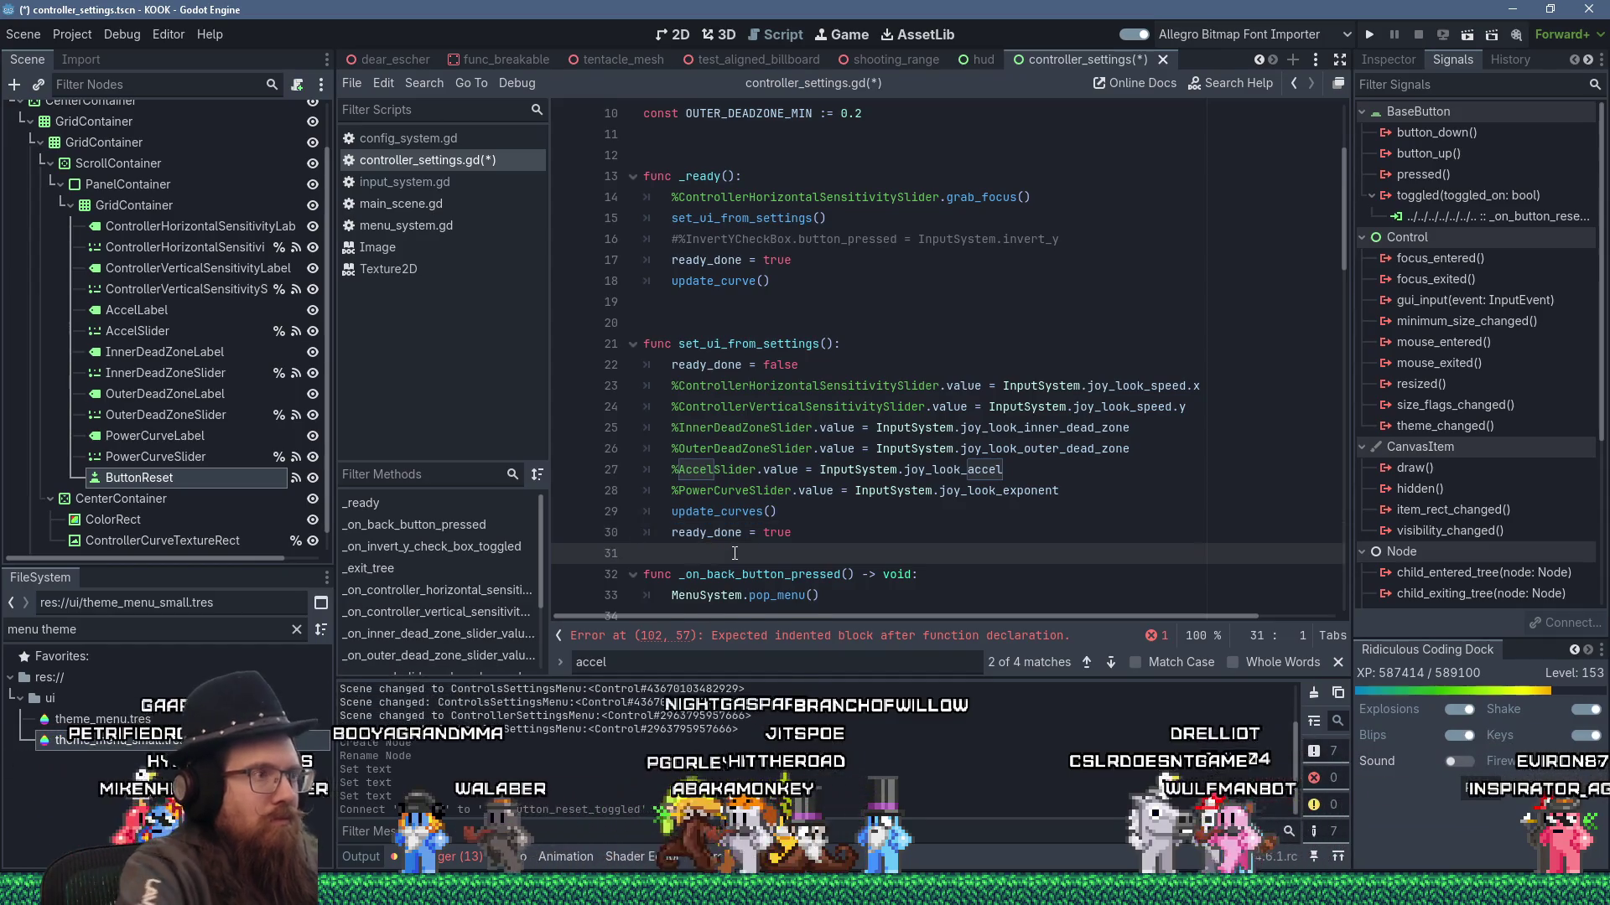
{"action": "key", "text": "Return"}
{"action": "double_click", "coordinate": [748, 344]}
{"action": "right_click", "coordinate": [746, 345]}
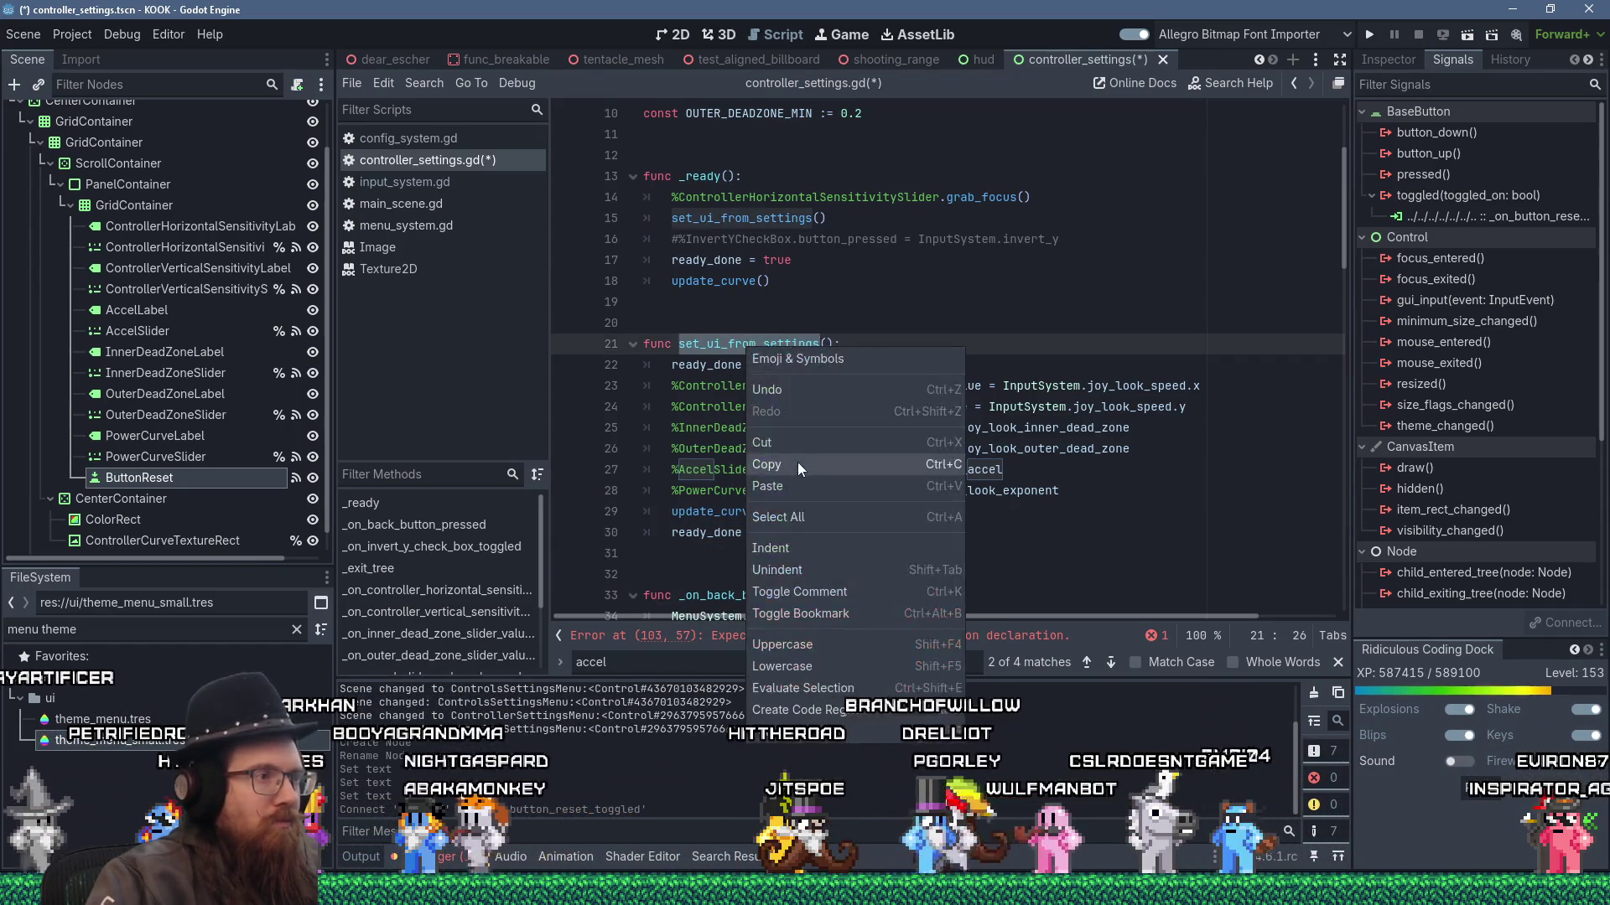
- Paste a set_ui_from_settings() call into _on_button_reset_toggled
{"action": "left_click", "coordinate": [797, 461]}
{"action": "scroll", "coordinate": [873, 482], "scroll_direction": "down", "scroll_amount": 1}
{"action": "scroll", "coordinate": [872, 482], "scroll_direction": "down", "scroll_amount": 20}
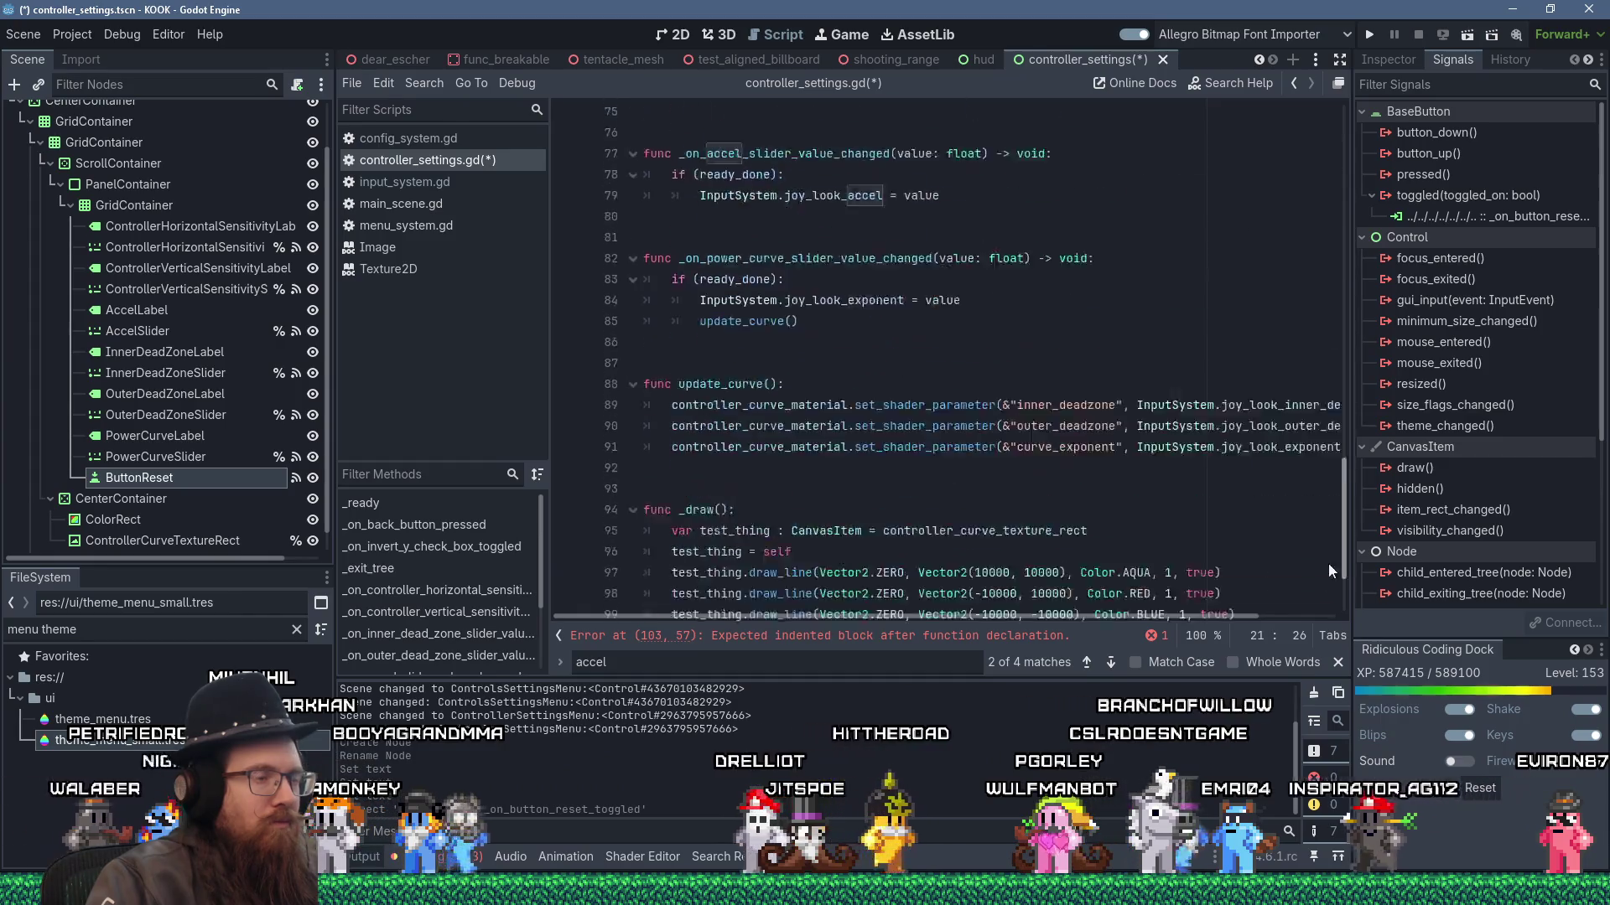
{"action": "left_click", "coordinate": [921, 586]}
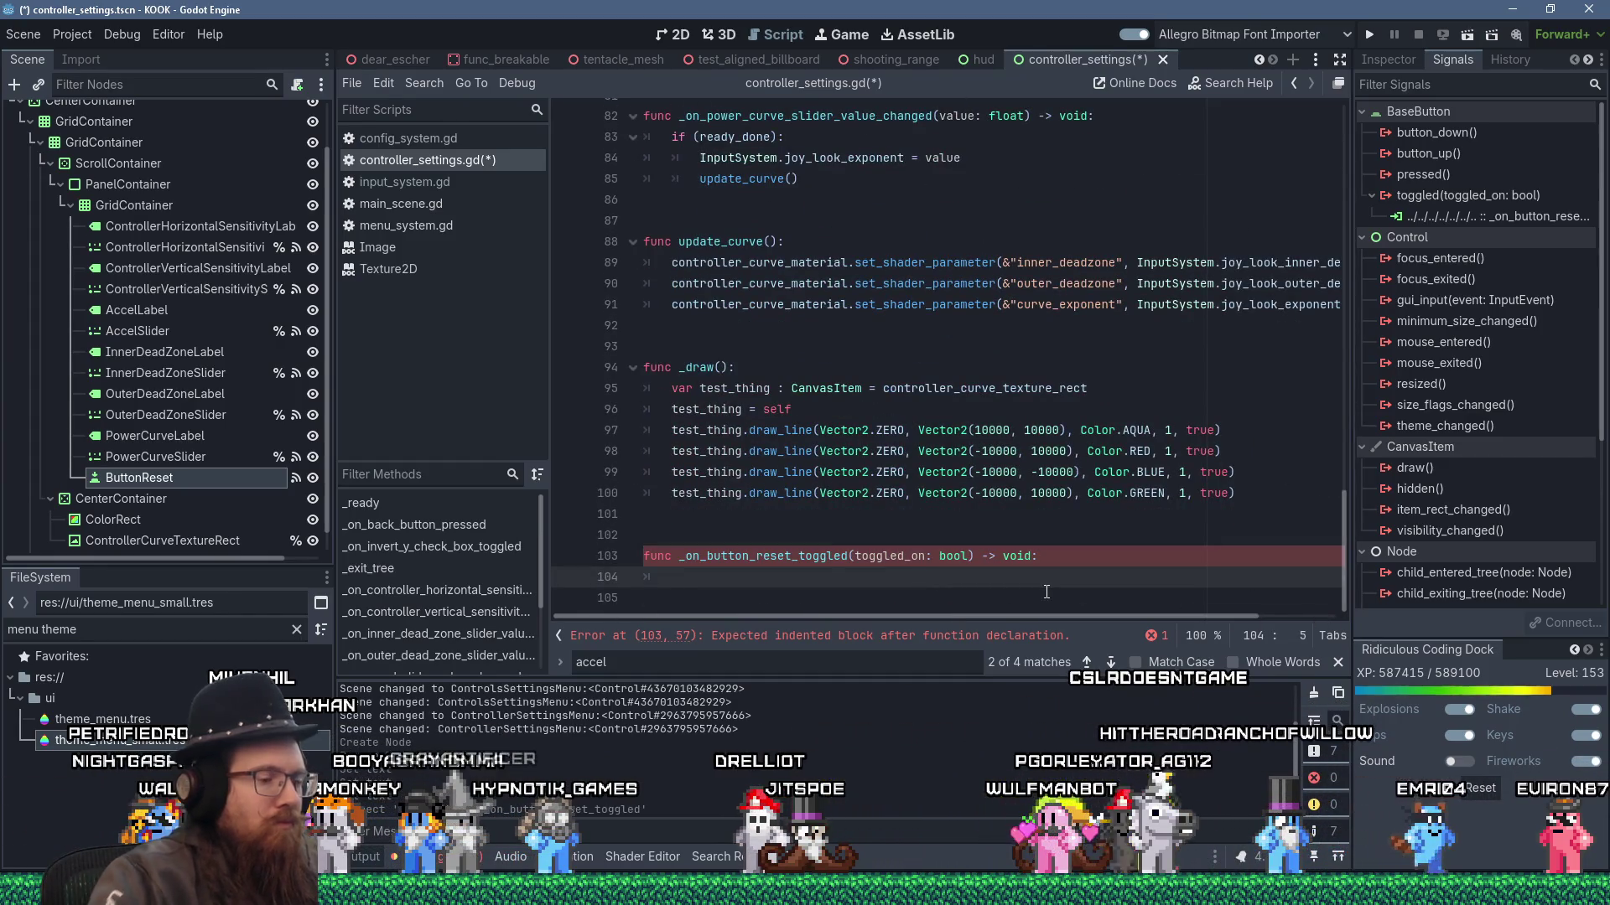
{"action": "key", "text": "shift+Insert"}
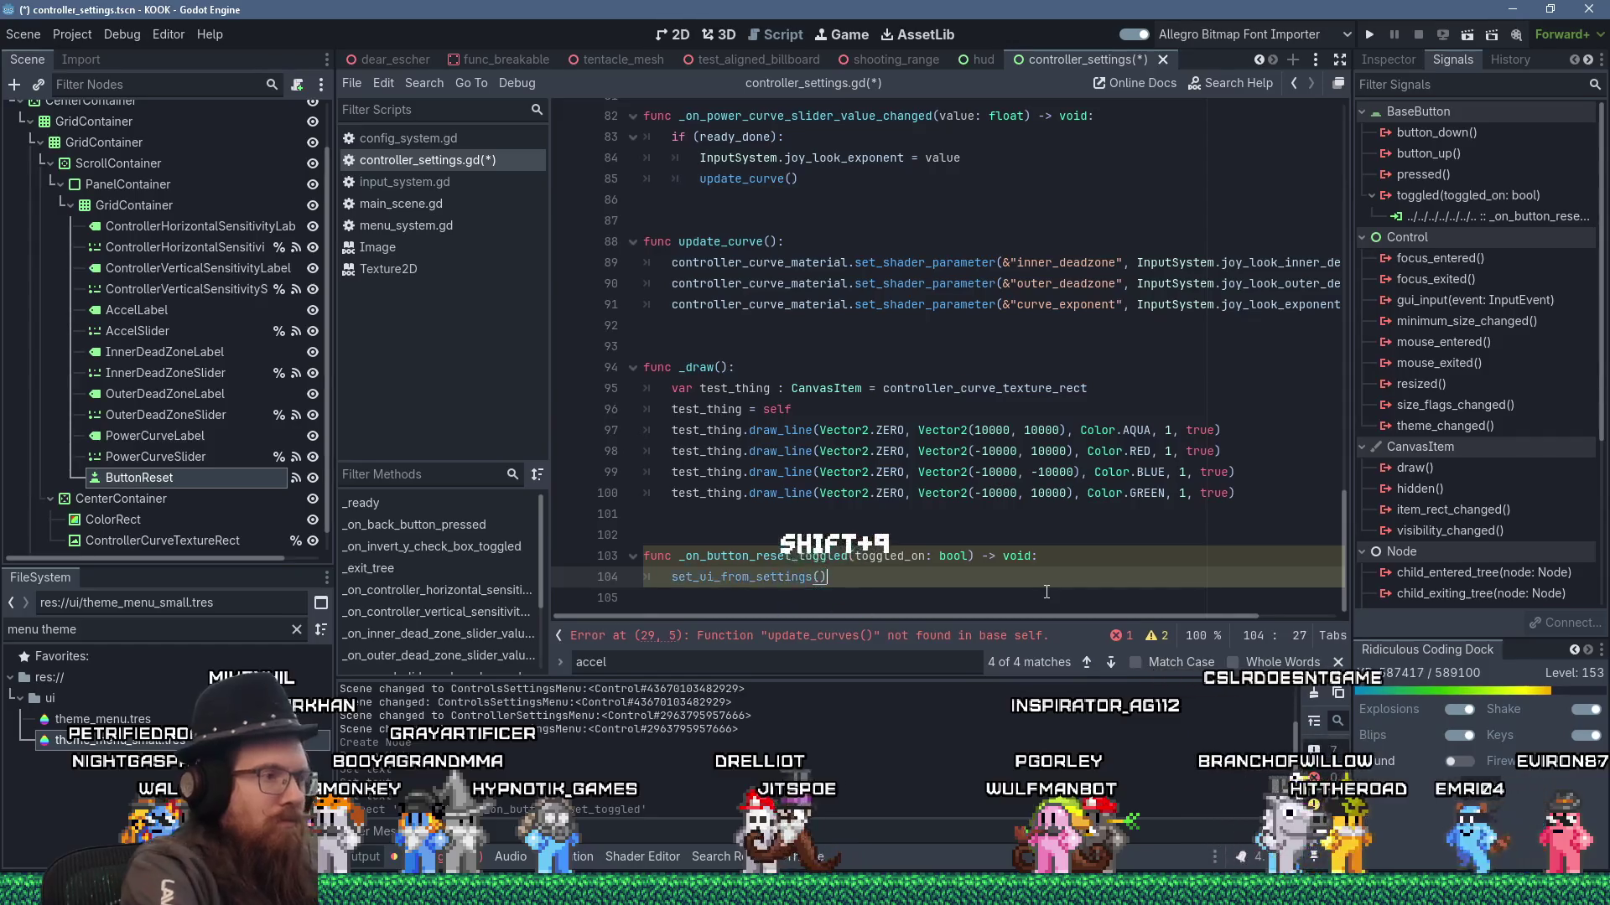
- Insert InputSystem.set_default_controller_aim_settings() above the set_ui_from_settings() call
{"action": "key", "text": "Up"}
{"action": "key", "text": "End"}
{"action": "key", "text": "Return"}
{"action": "type", "text": "InputSystem"}
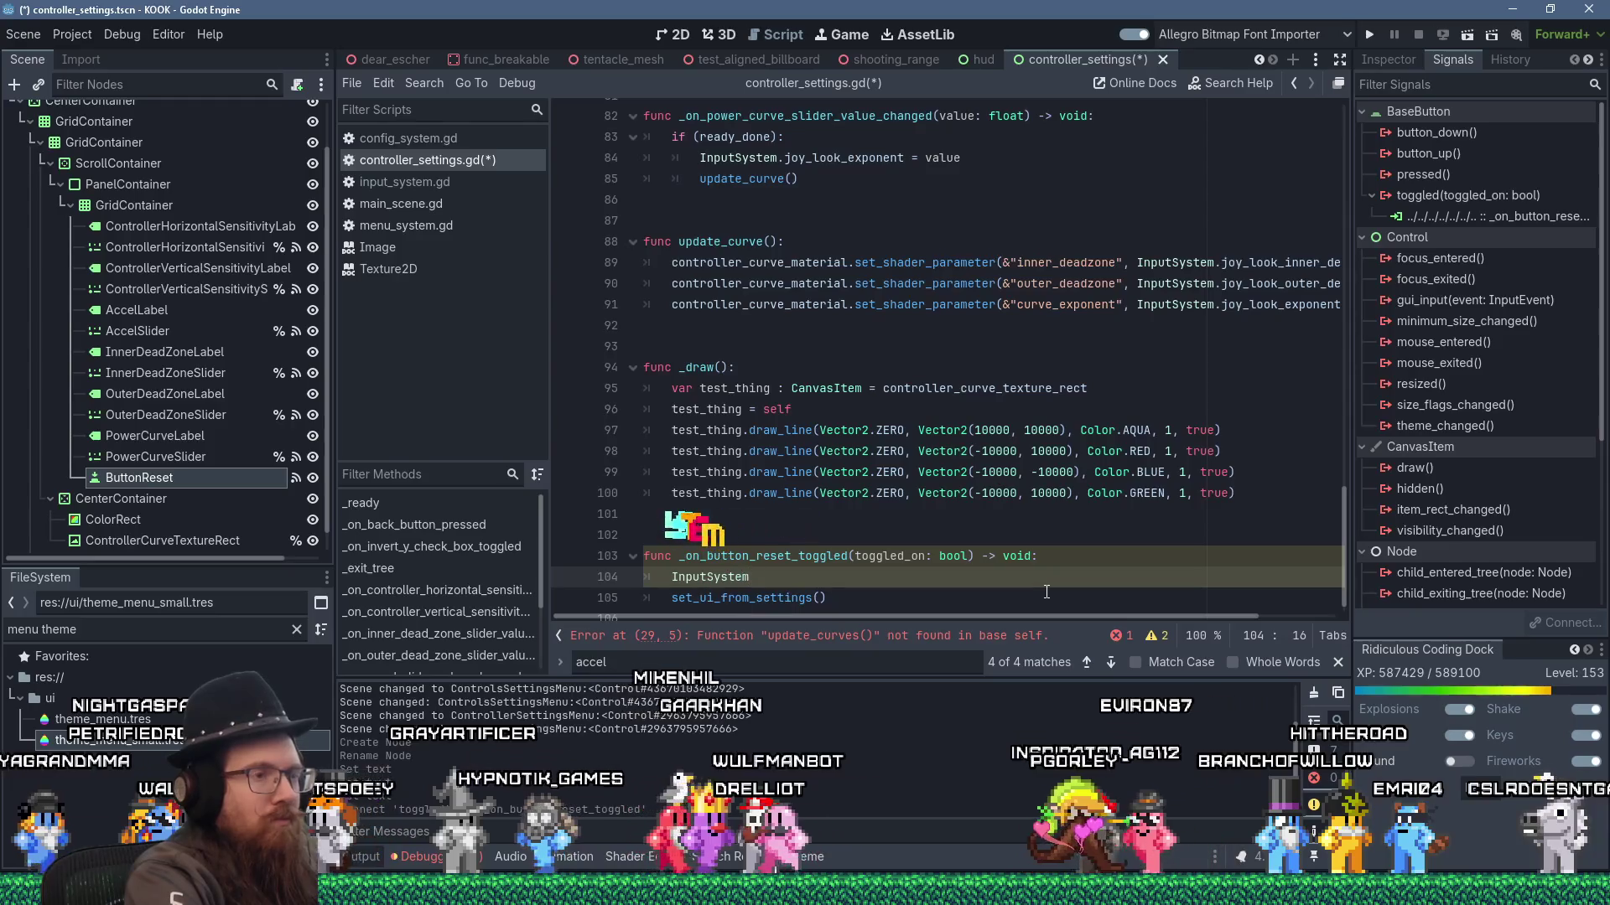
{"action": "type", "text": "."}
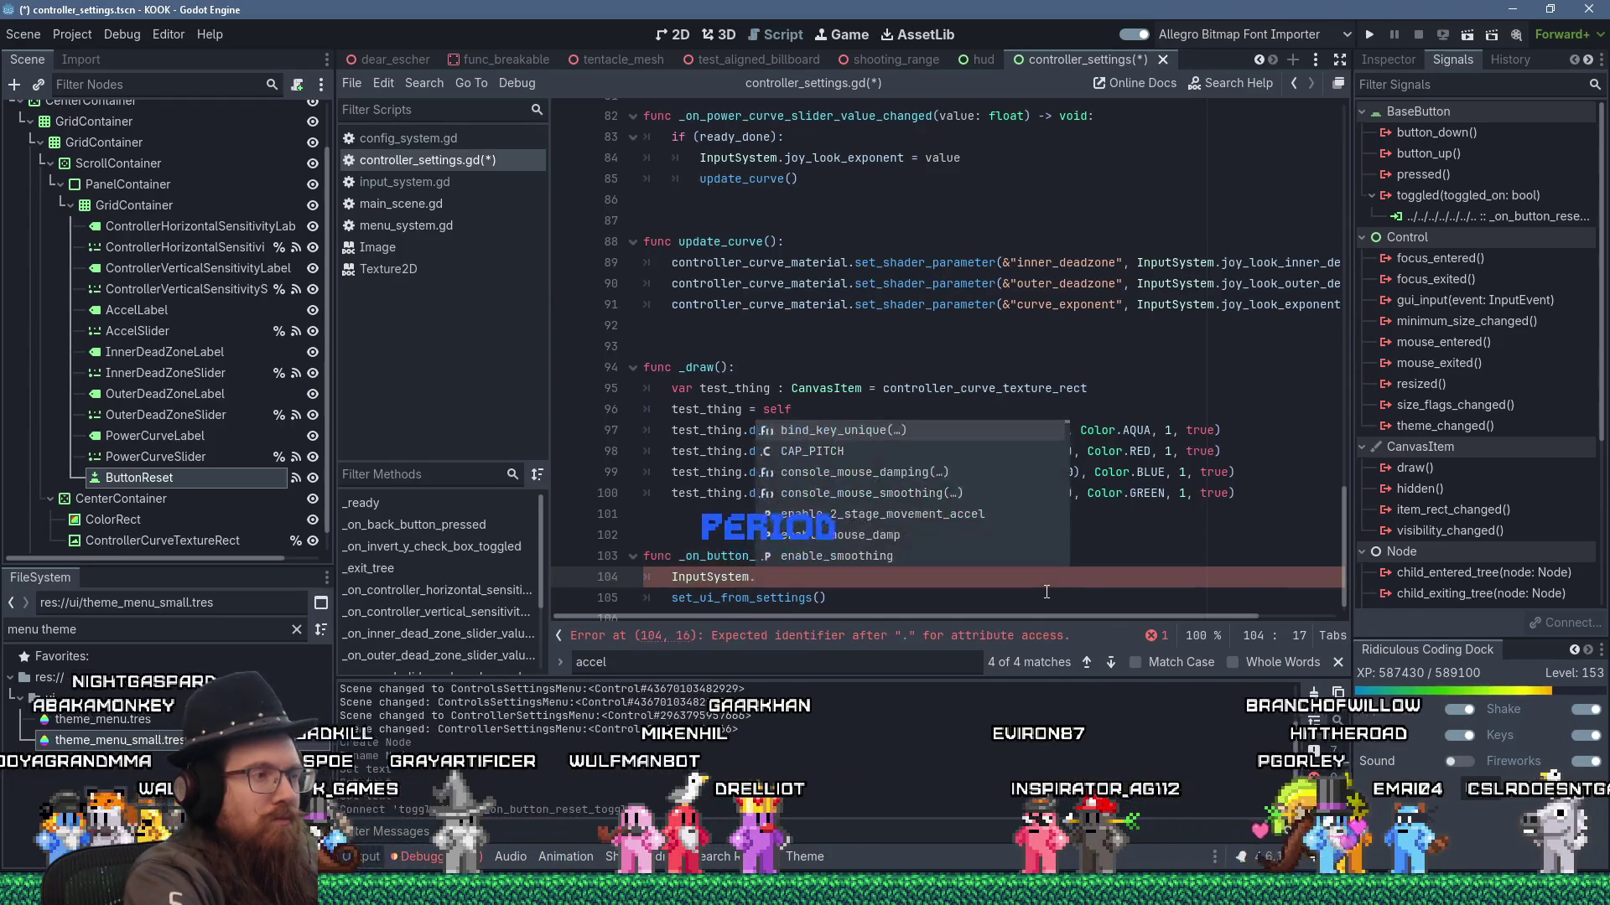
{"action": "type", "text": "set_d"}
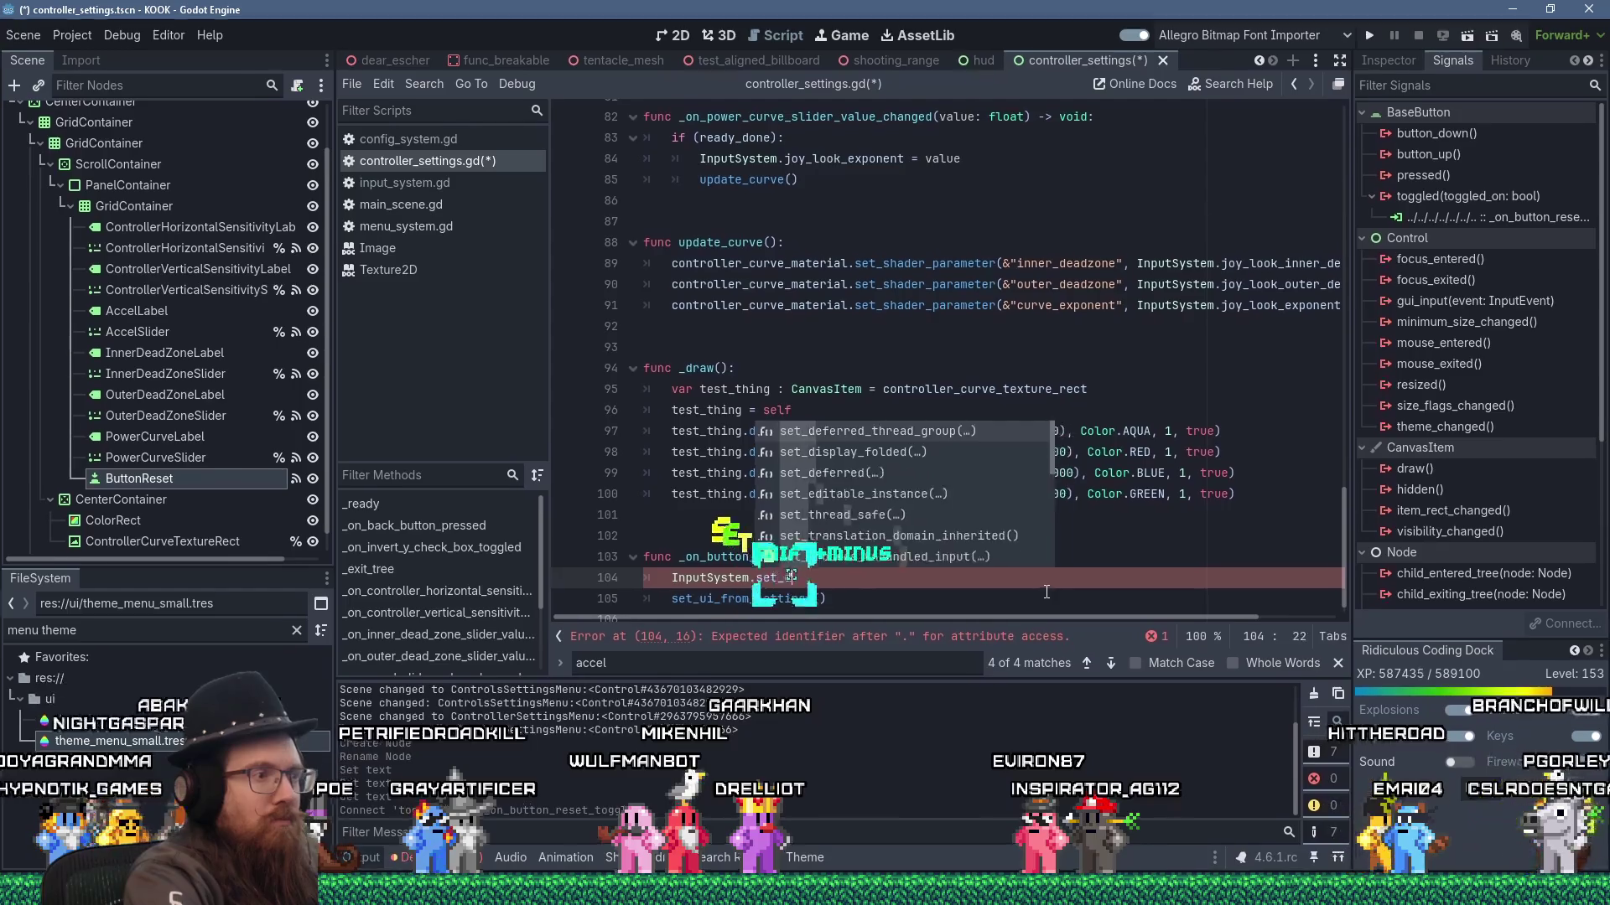
{"action": "type", "text": "efualt"}
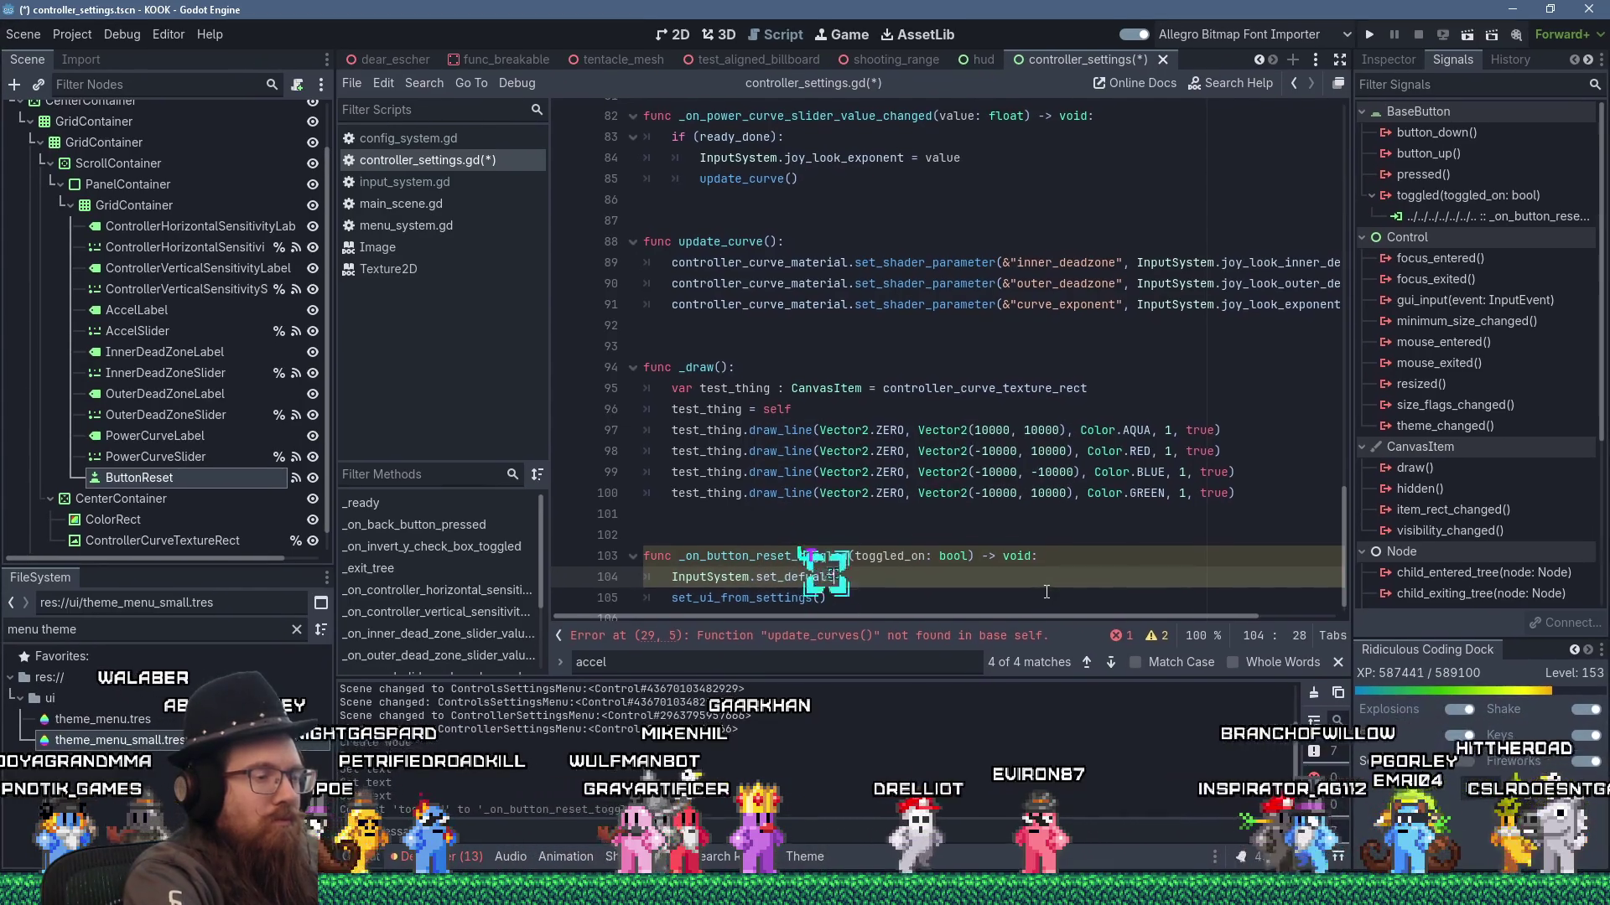
{"action": "type", "text": "_controller_"}
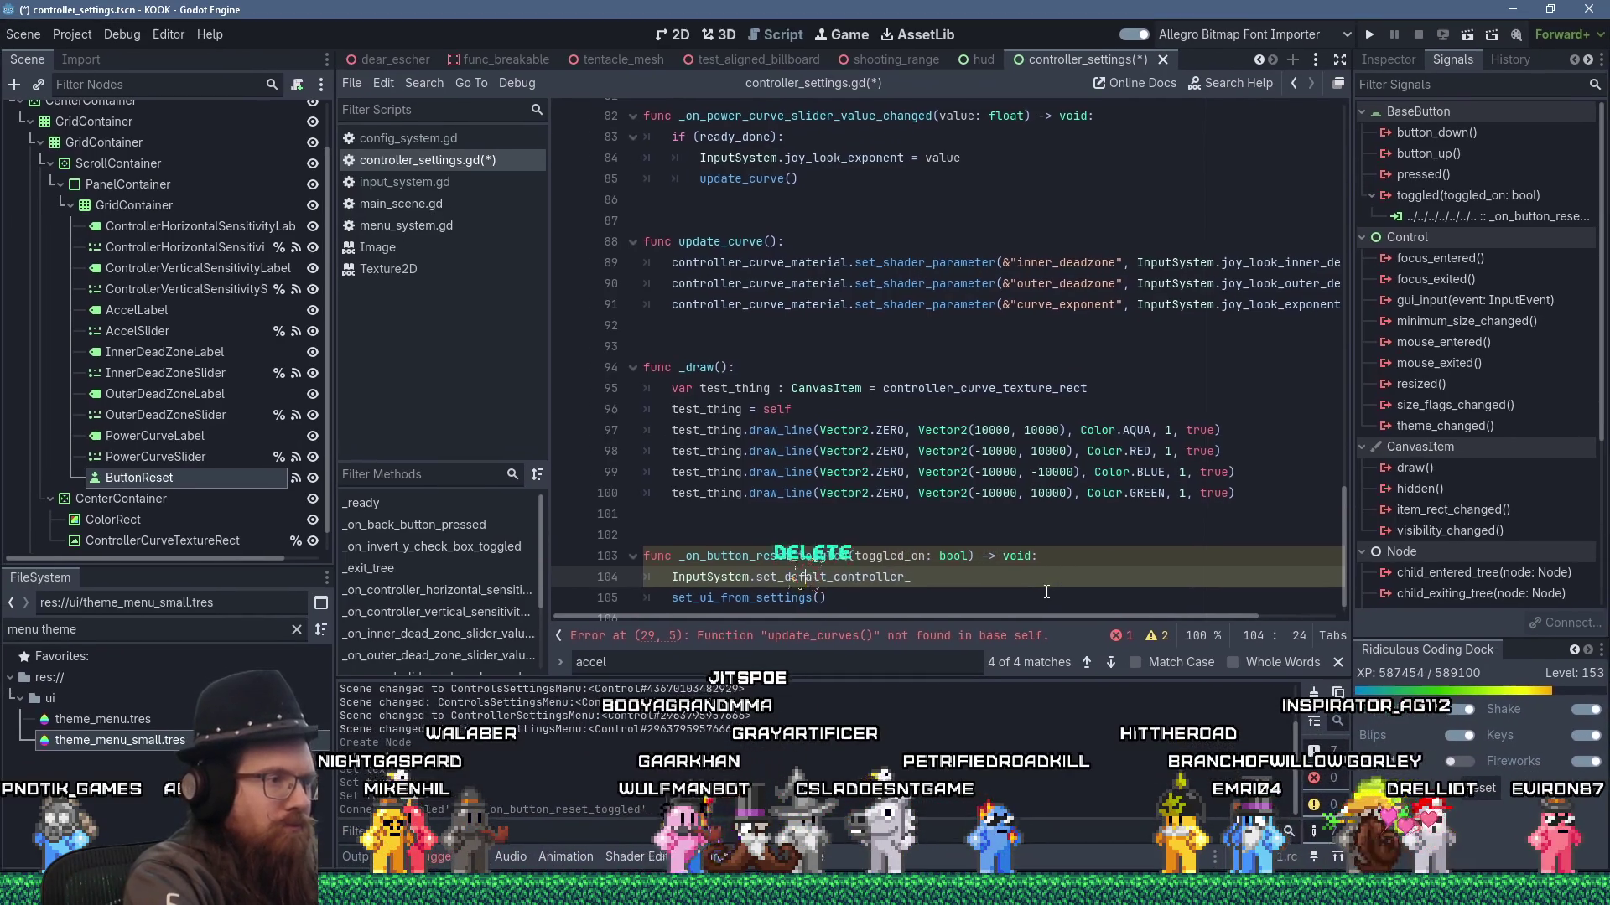
{"action": "type", "text": "aim_se"}
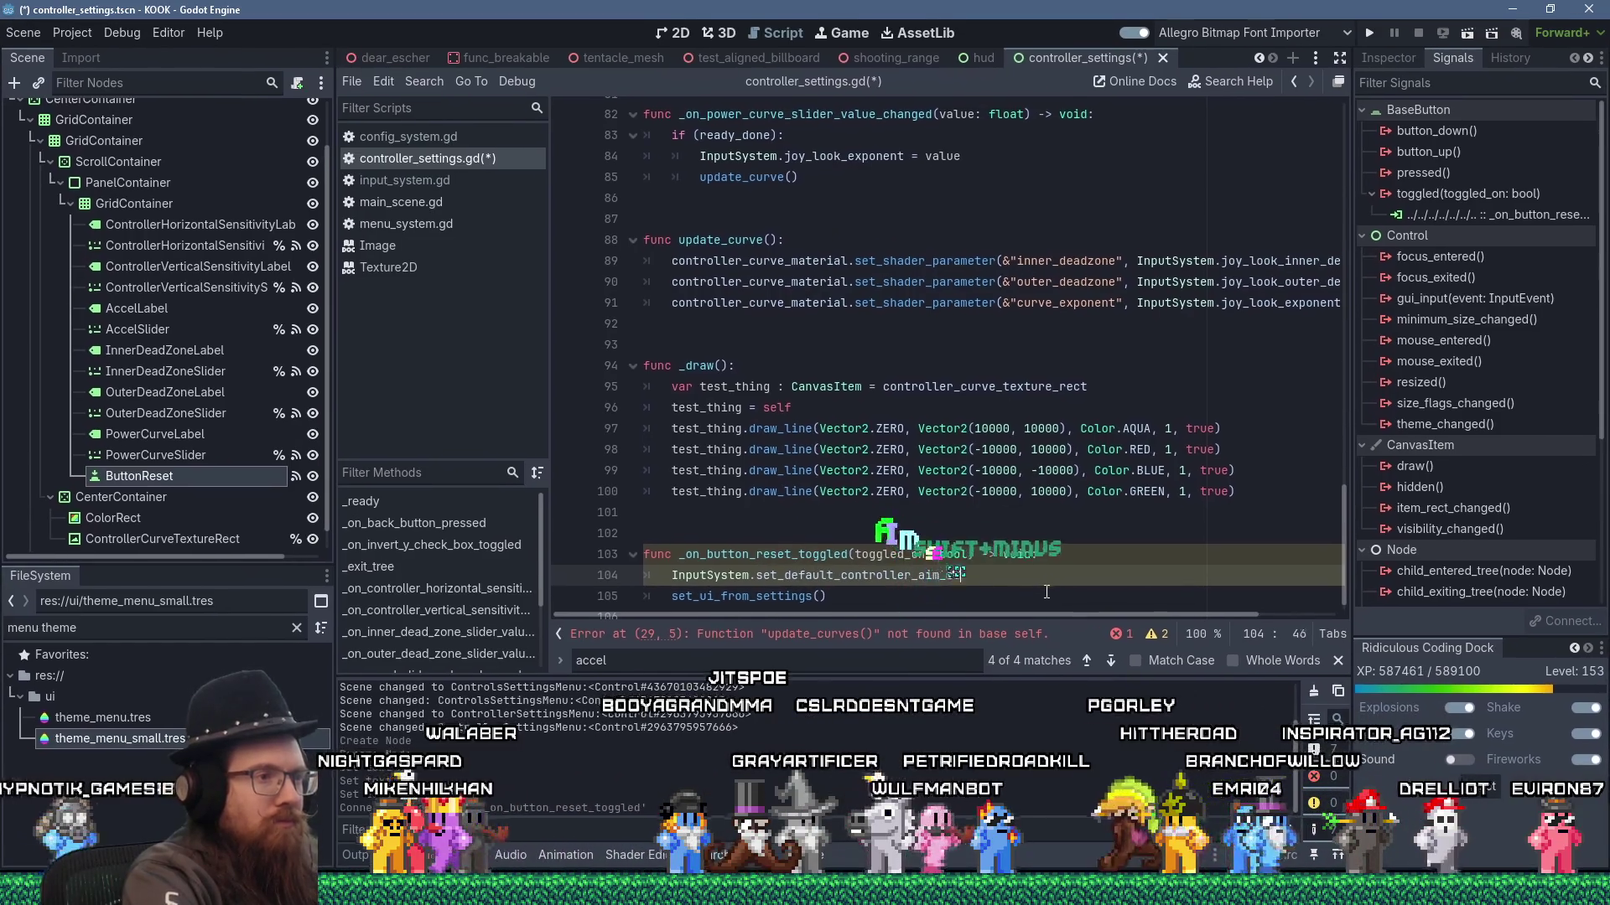
{"action": "type", "text": "ttings()"}
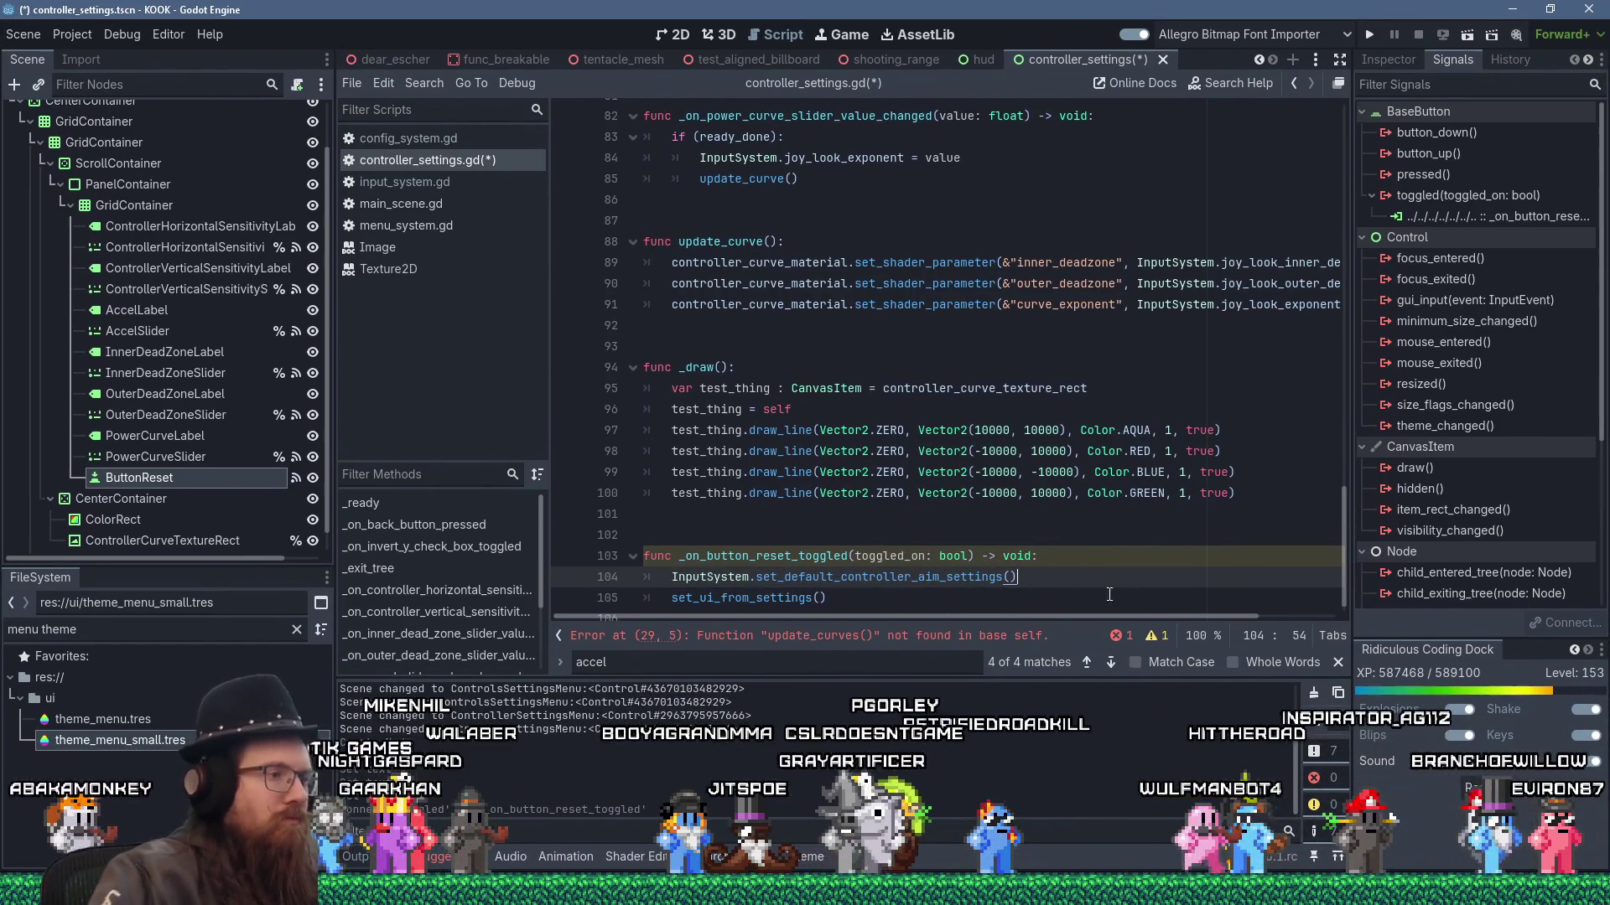
{"action": "left_click", "coordinate": [738, 577], "text": "ctrl"}
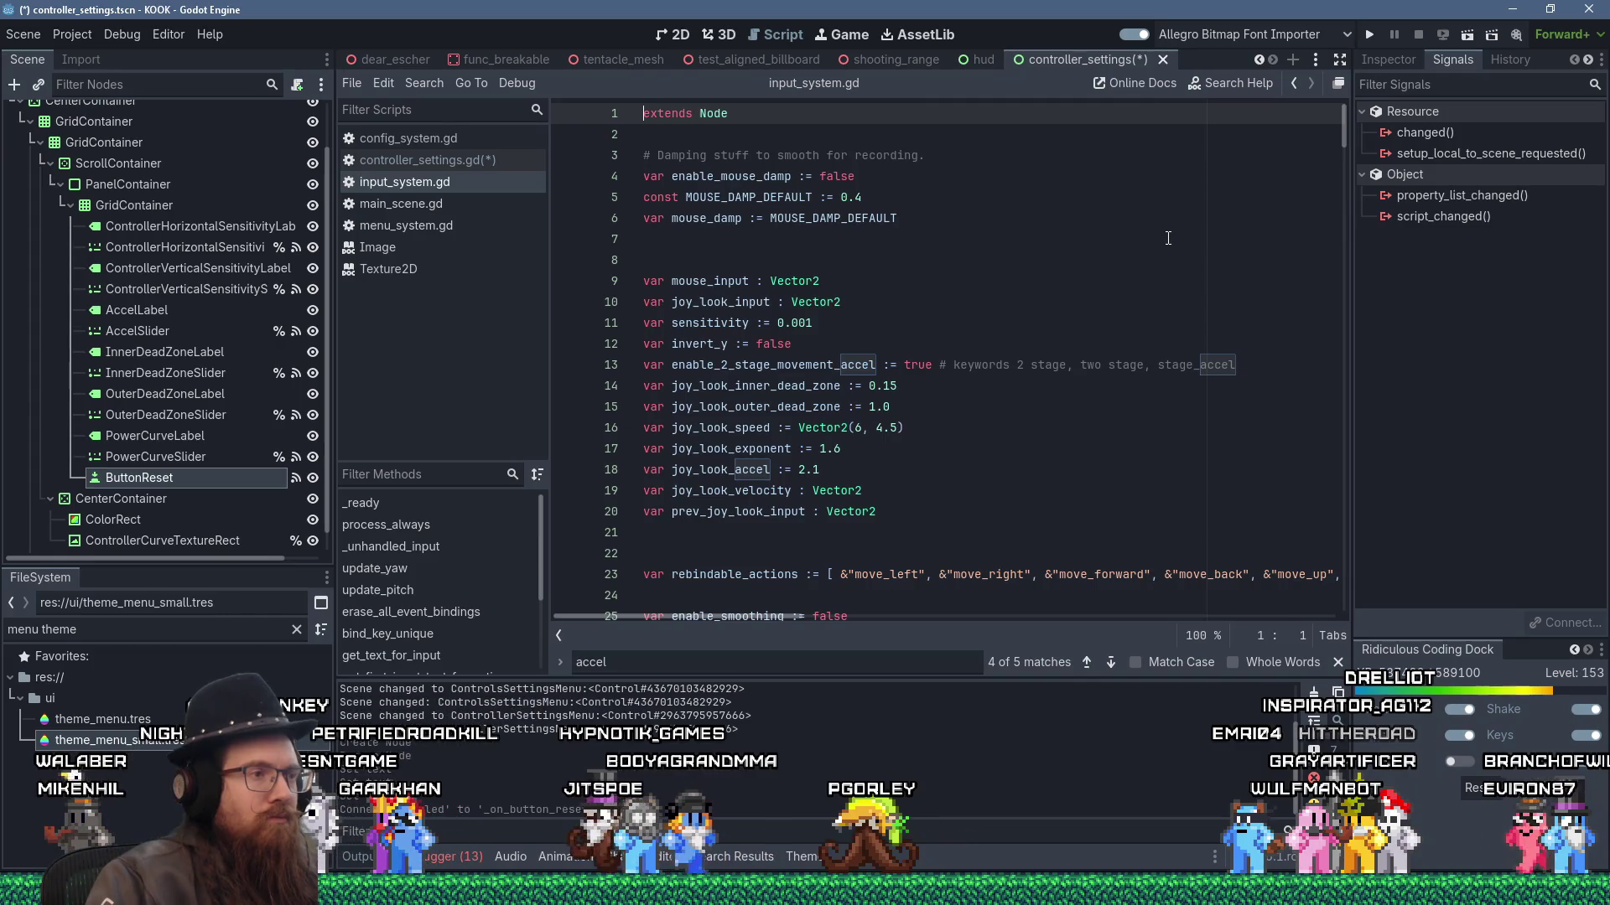
- Add const JOY_LOOK_INNER_DEAD_ZONE_DEFAULT := 0.15 after line 13 and use it for the inner dead zone
{"action": "scroll", "coordinate": [1168, 238], "scroll_direction": "down", "scroll_amount": 7}
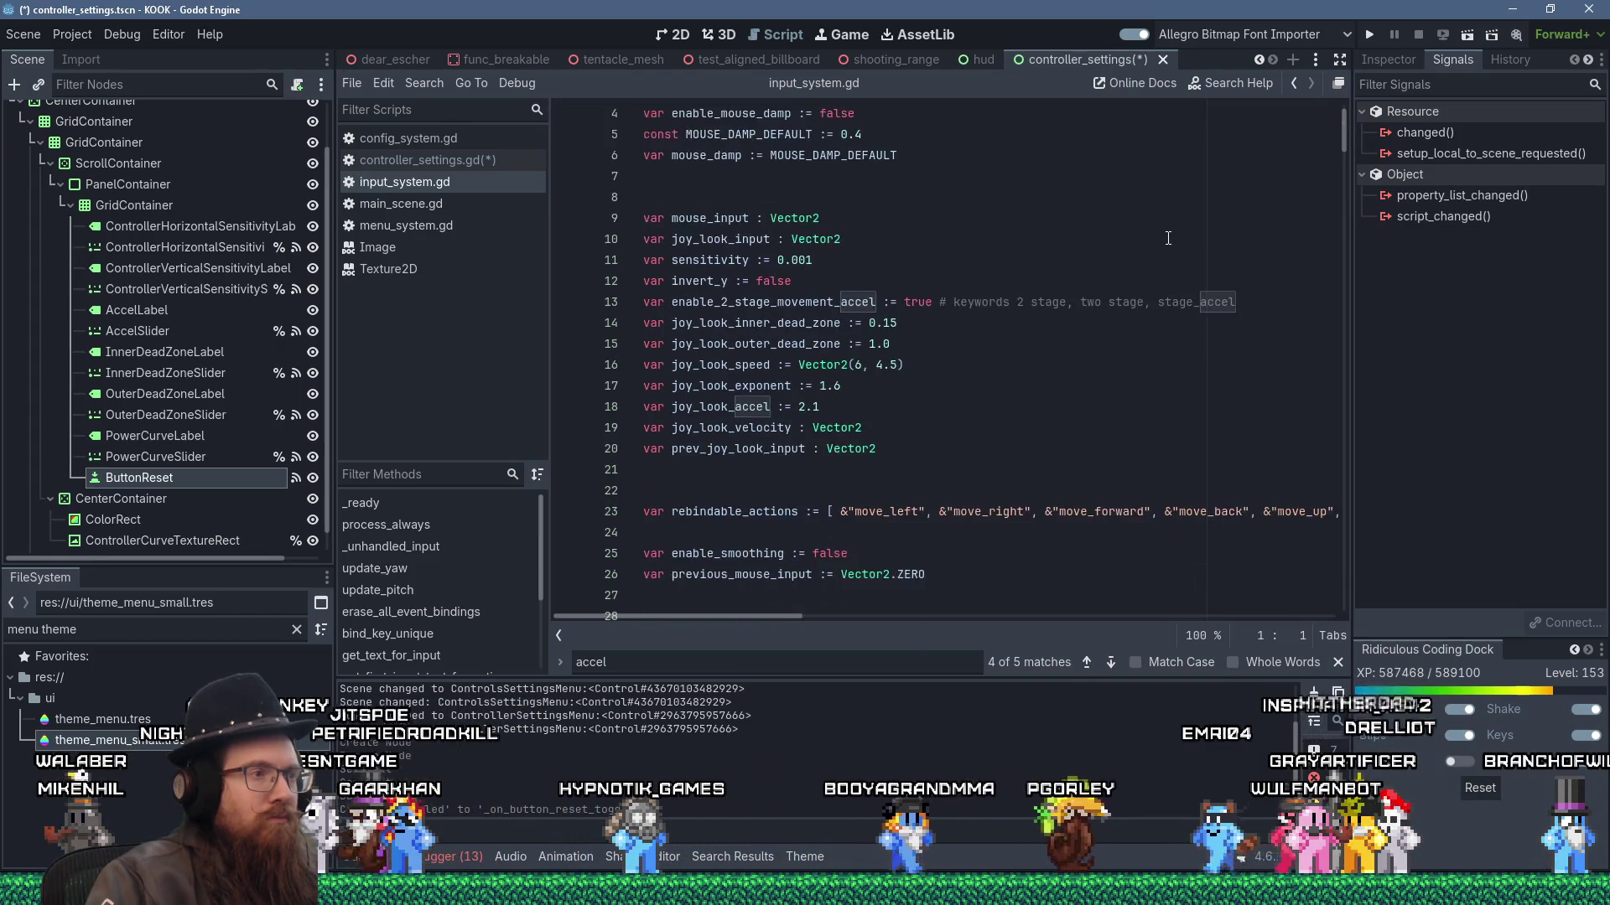
{"action": "scroll", "coordinate": [1174, 243], "scroll_direction": "up", "scroll_amount": 5}
{"action": "scroll", "coordinate": [1174, 242], "scroll_direction": "up", "scroll_amount": 2}
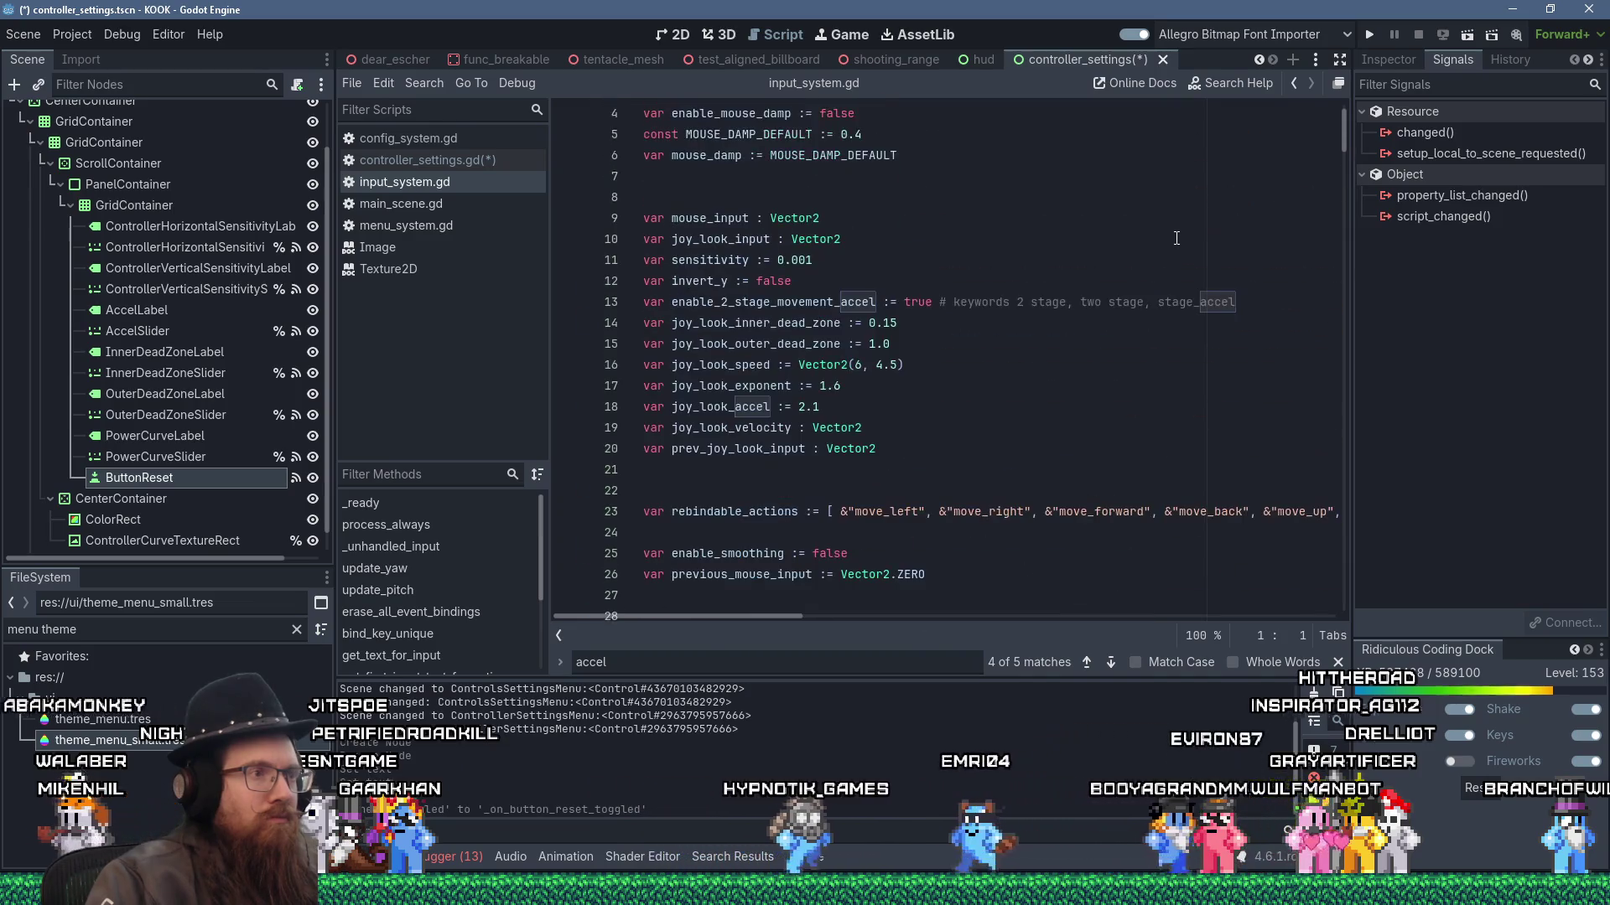
{"action": "scroll", "coordinate": [989, 424], "scroll_direction": "up", "scroll_amount": 1}
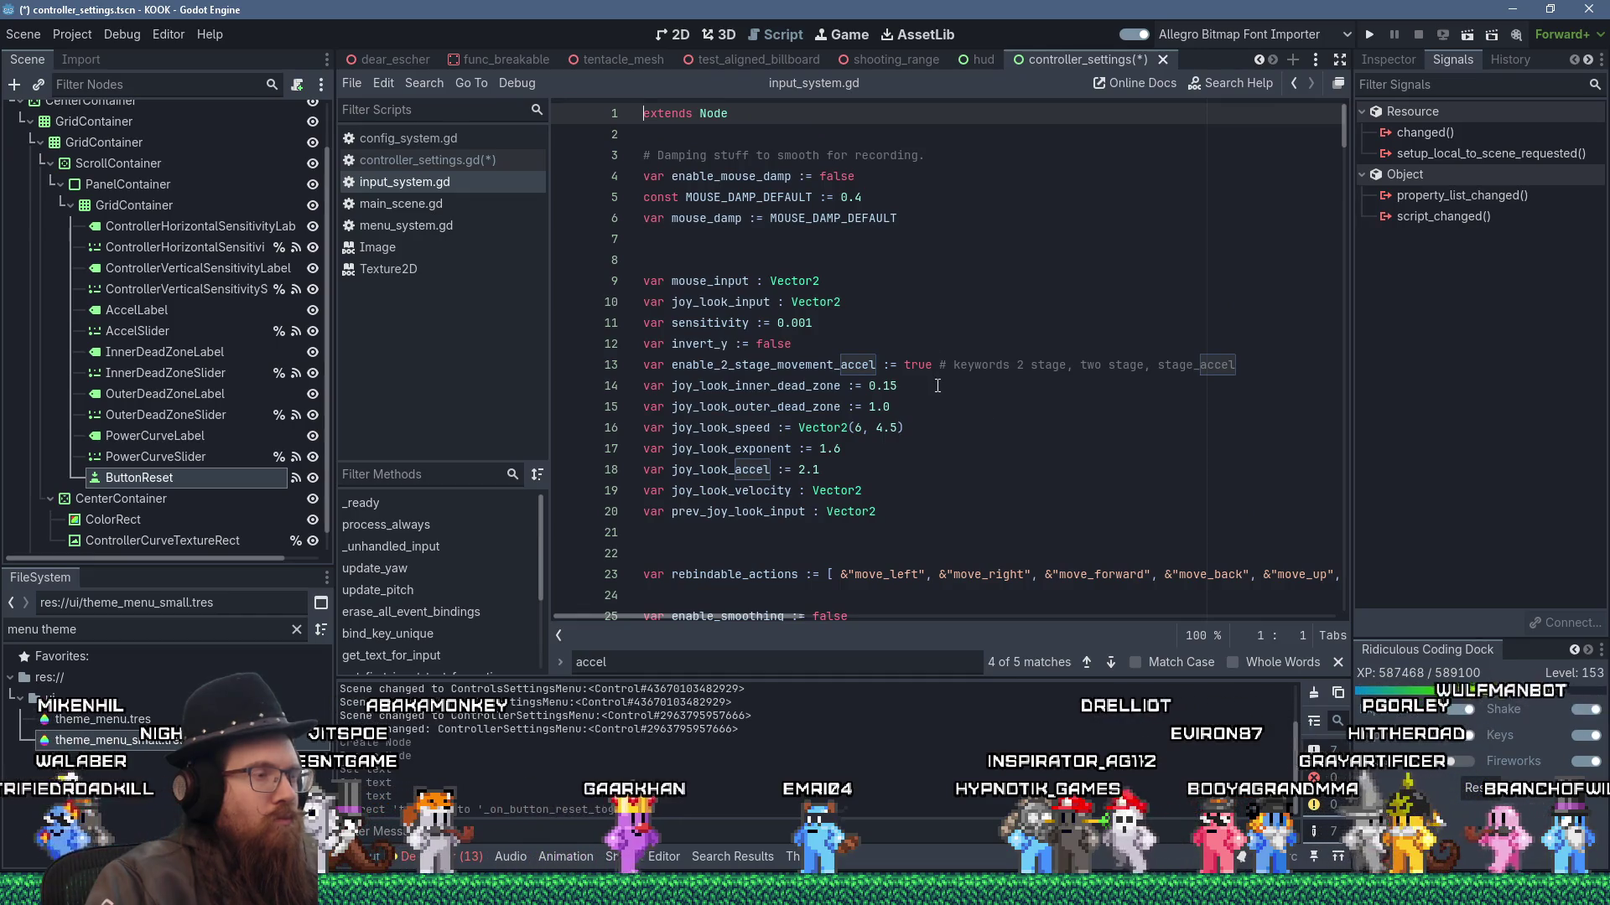
{"action": "left_click", "coordinate": [1267, 364]}
{"action": "key", "text": "Return"}
{"action": "type", "text": "nst JOY_LOOK_INNER_D"}
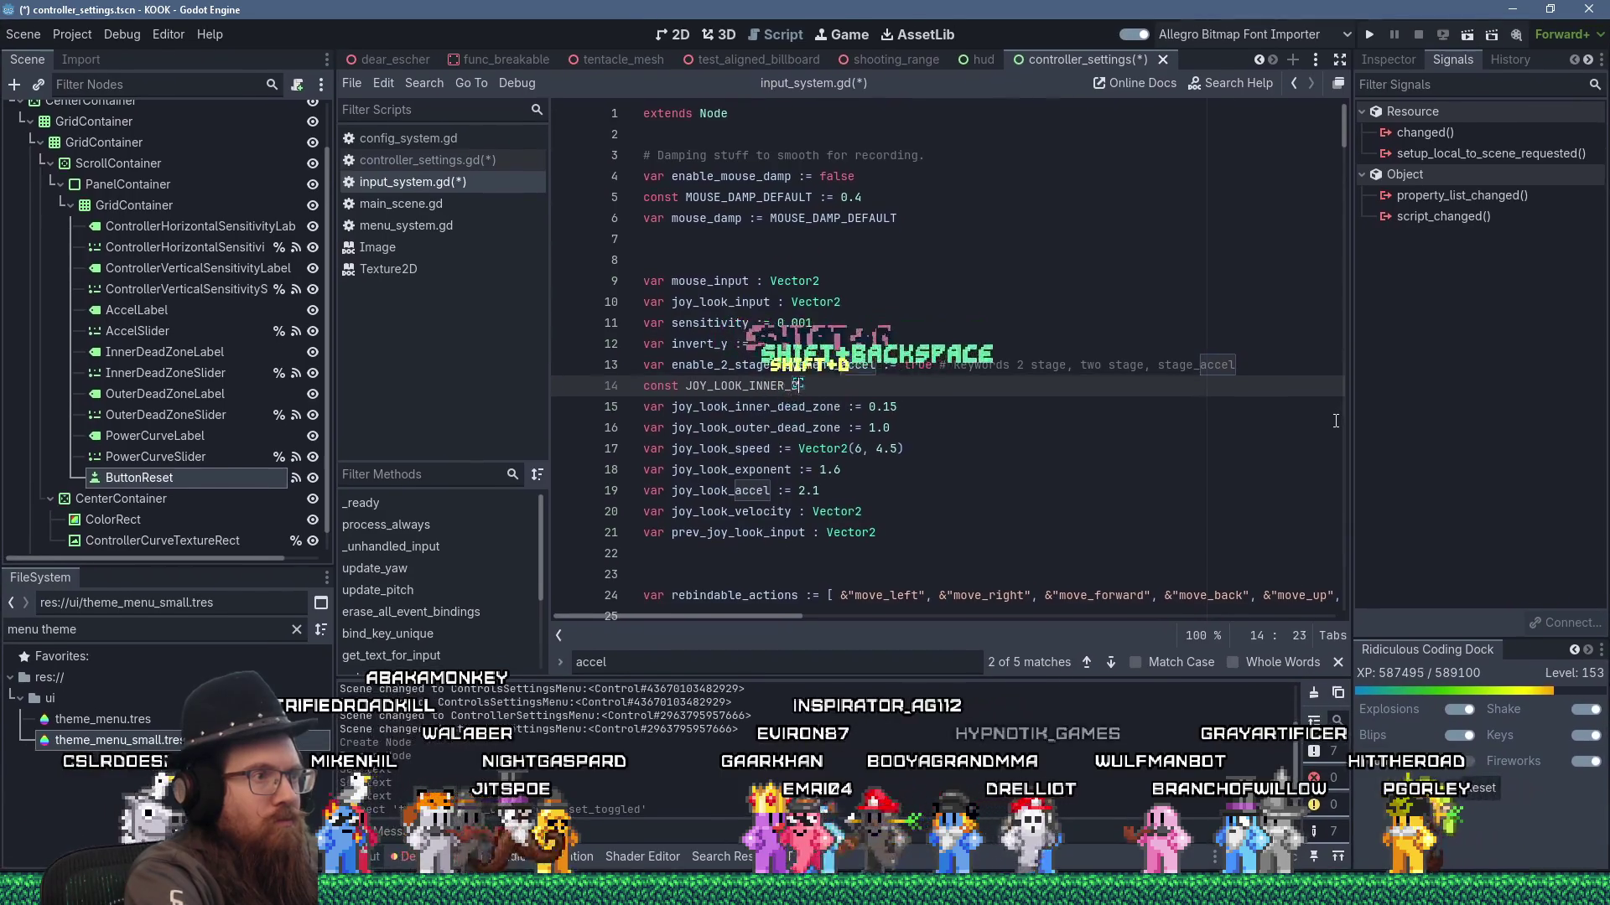
{"action": "type", "text": "EAD_ZONE_DEFAULT := 0.15"}
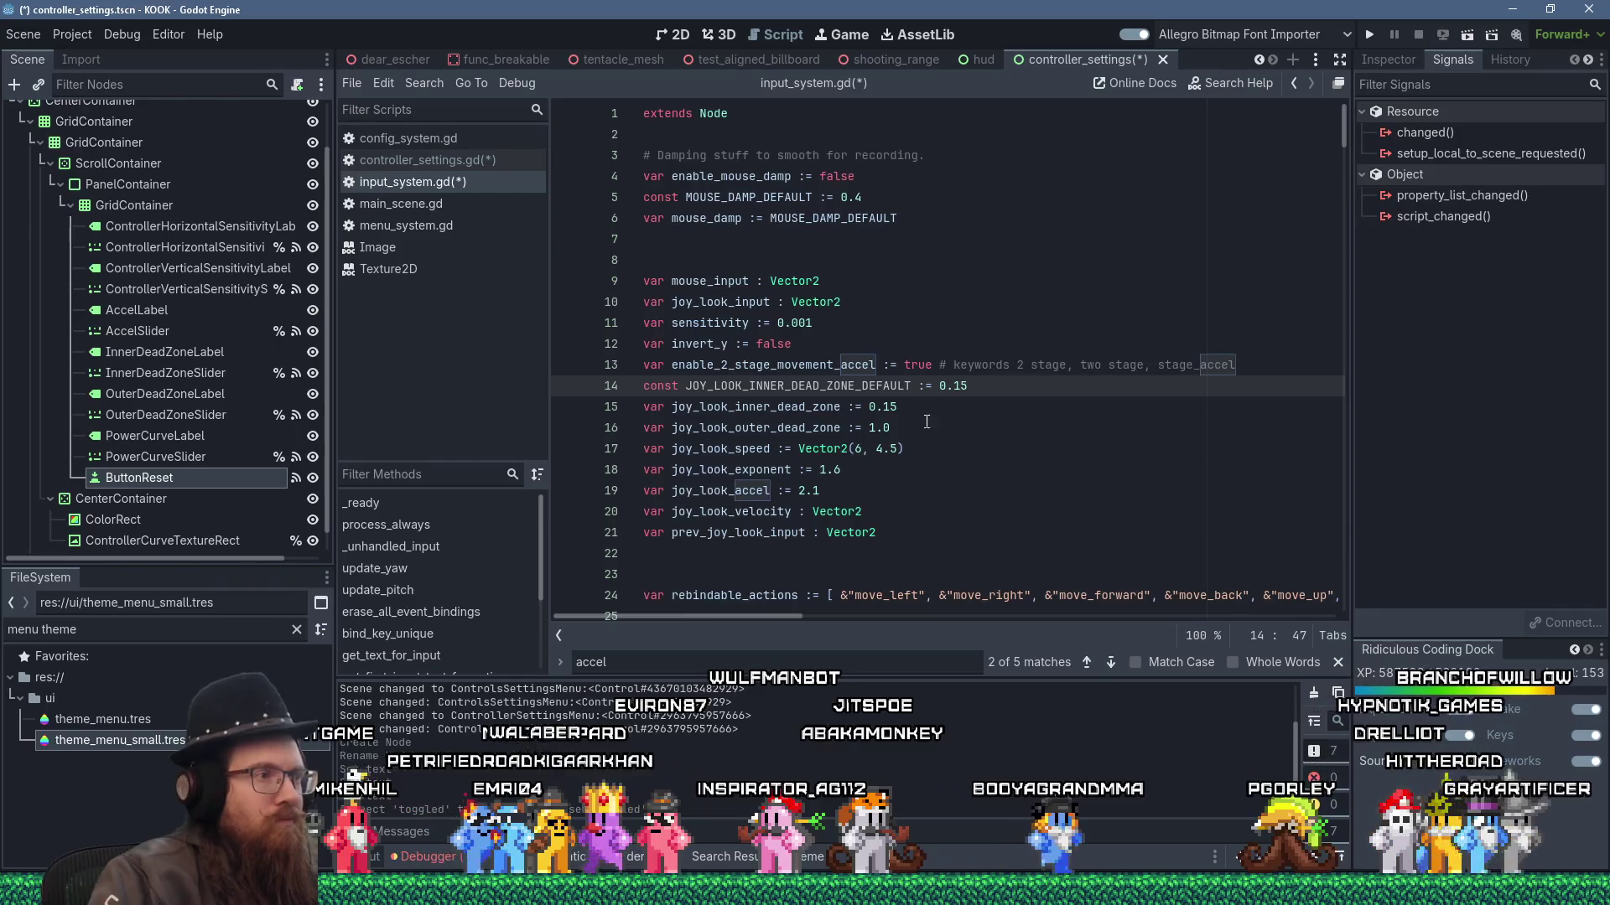
{"action": "double_click", "coordinate": [848, 389]}
{"action": "right_click", "coordinate": [848, 391]}
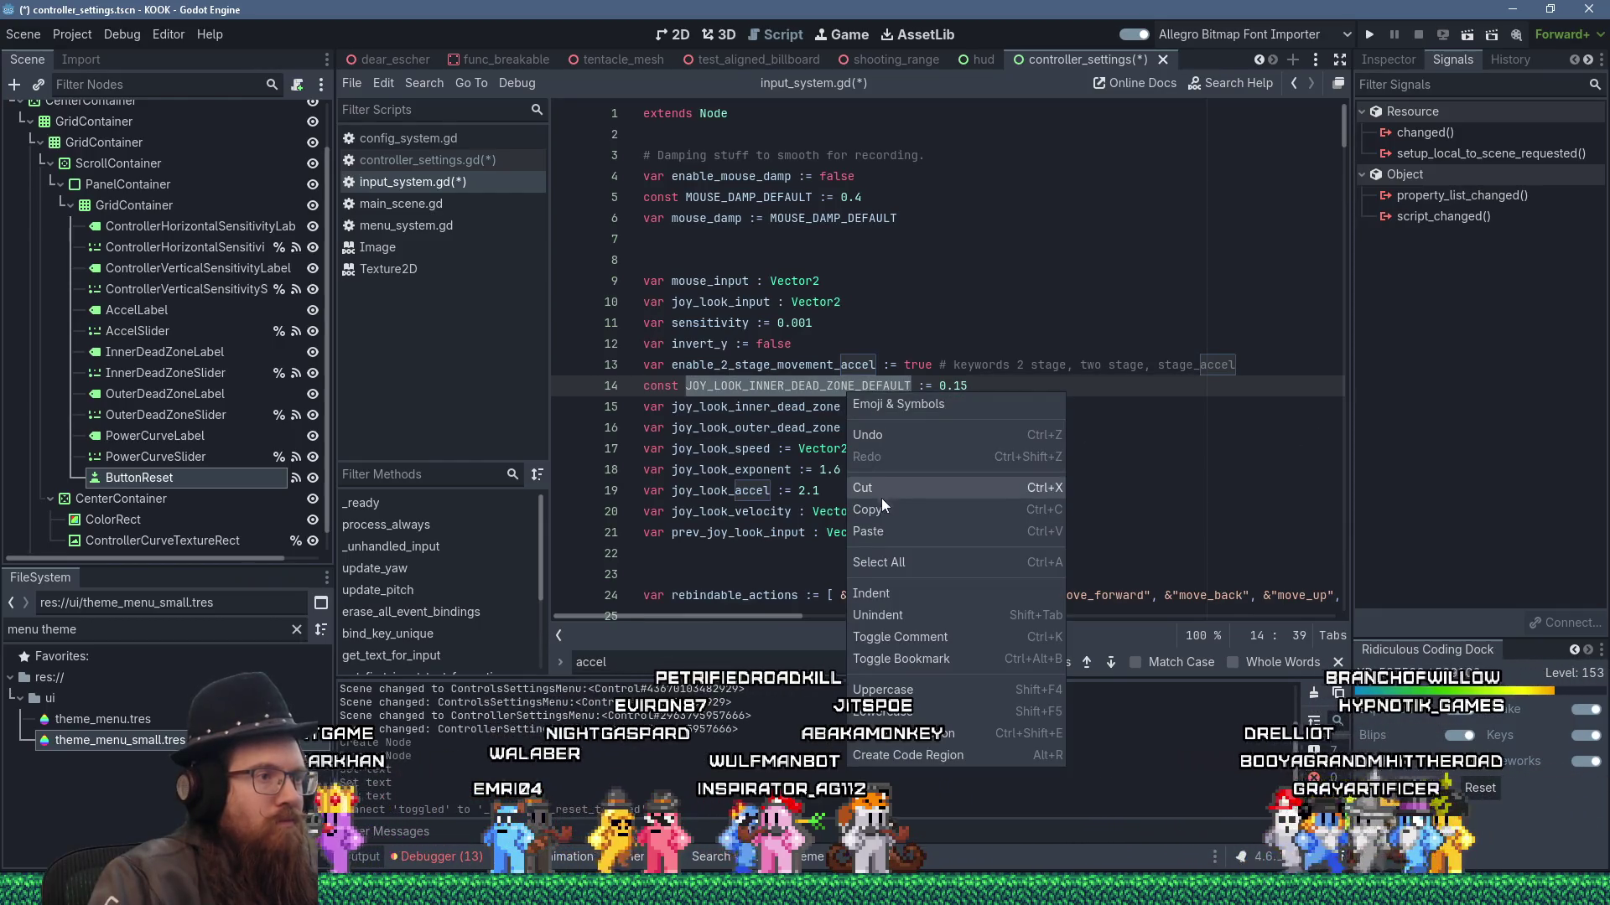
{"action": "left_click", "coordinate": [868, 509]}
{"action": "double_click", "coordinate": [884, 408]}
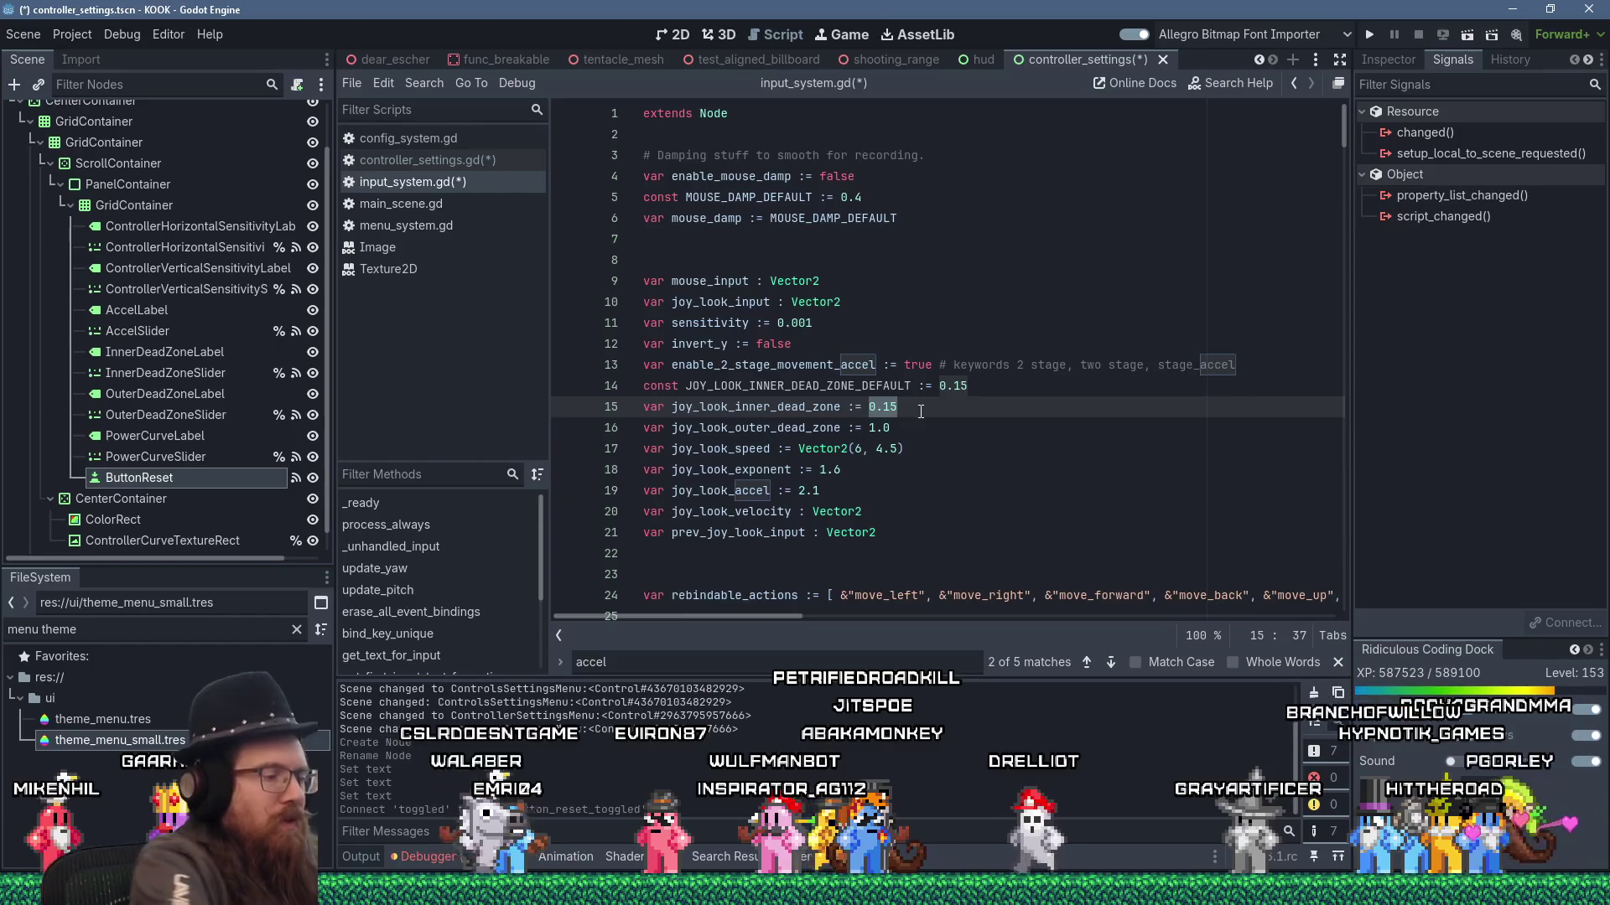
- Add const JOY_LOOK_OUTER_DEAD_ZONE_DEFAULT := 1.0 and substitute it for the outer dead zone's literal
{"action": "key", "text": "Up"}
{"action": "key", "text": "Return"}
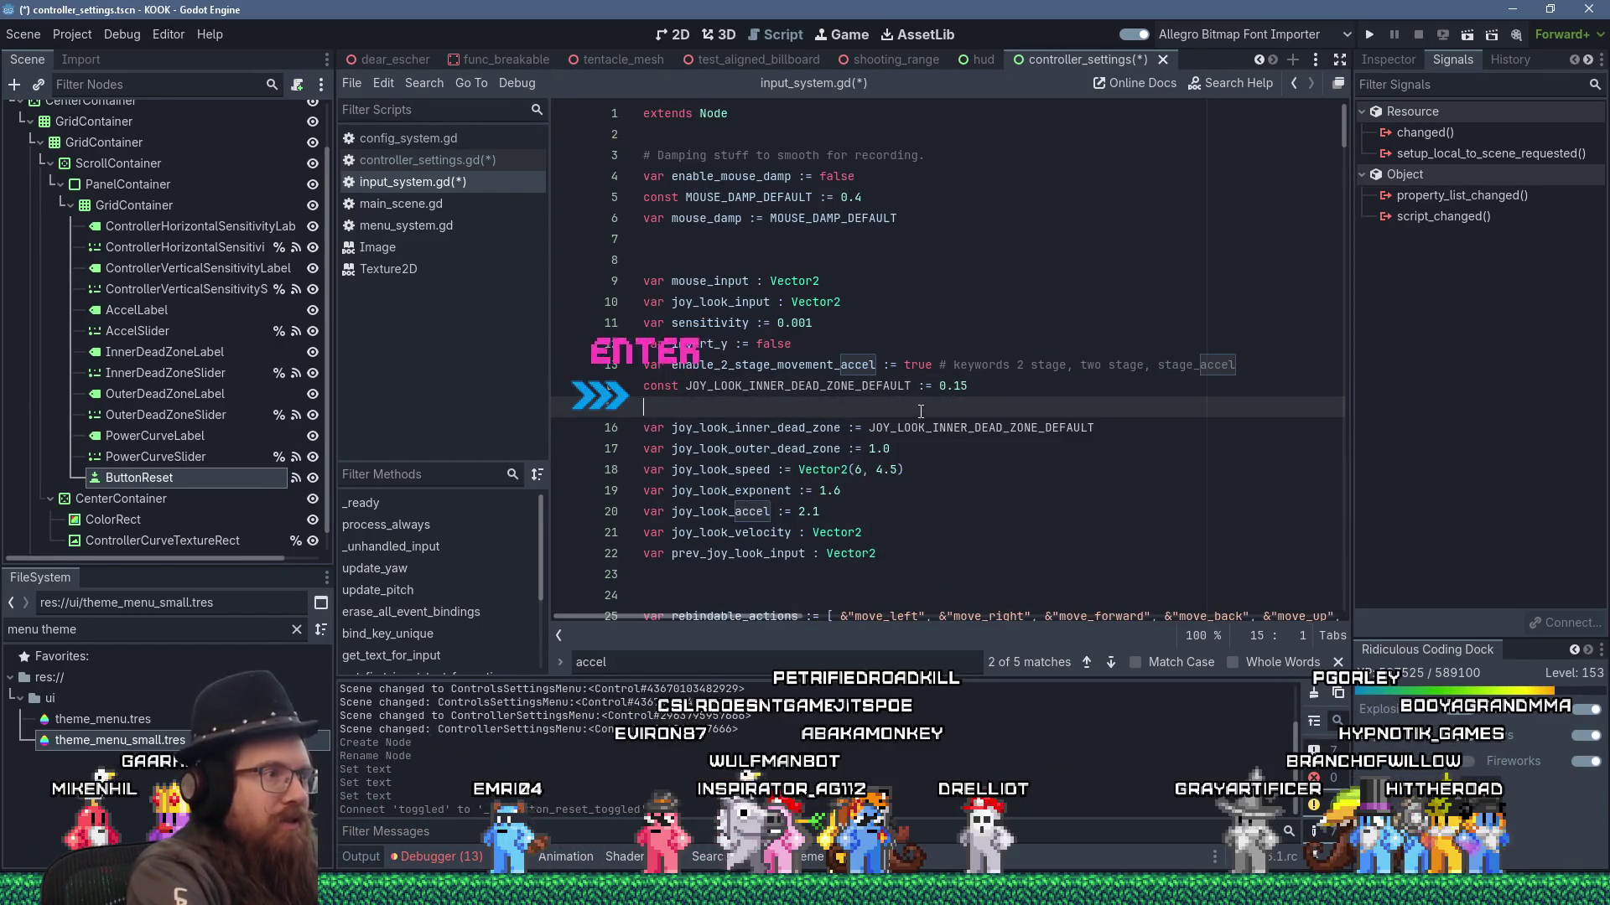
{"action": "type", "text": "const "}
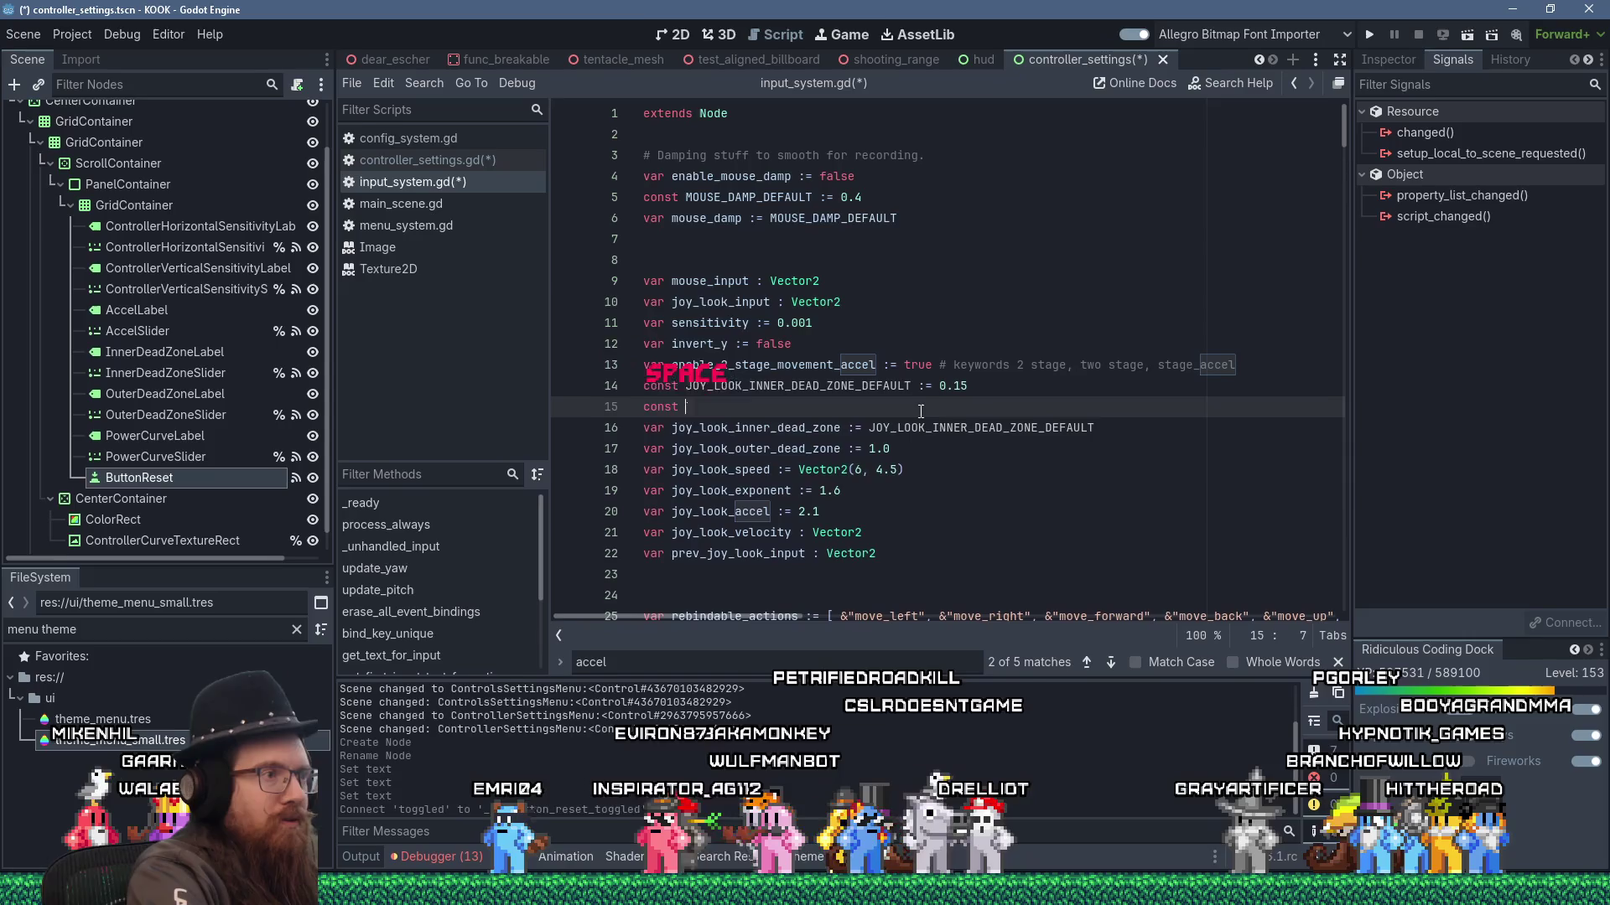
{"action": "type", "text": "JOY_LOOK_OUTER_DEAD_ZONE_DEF"}
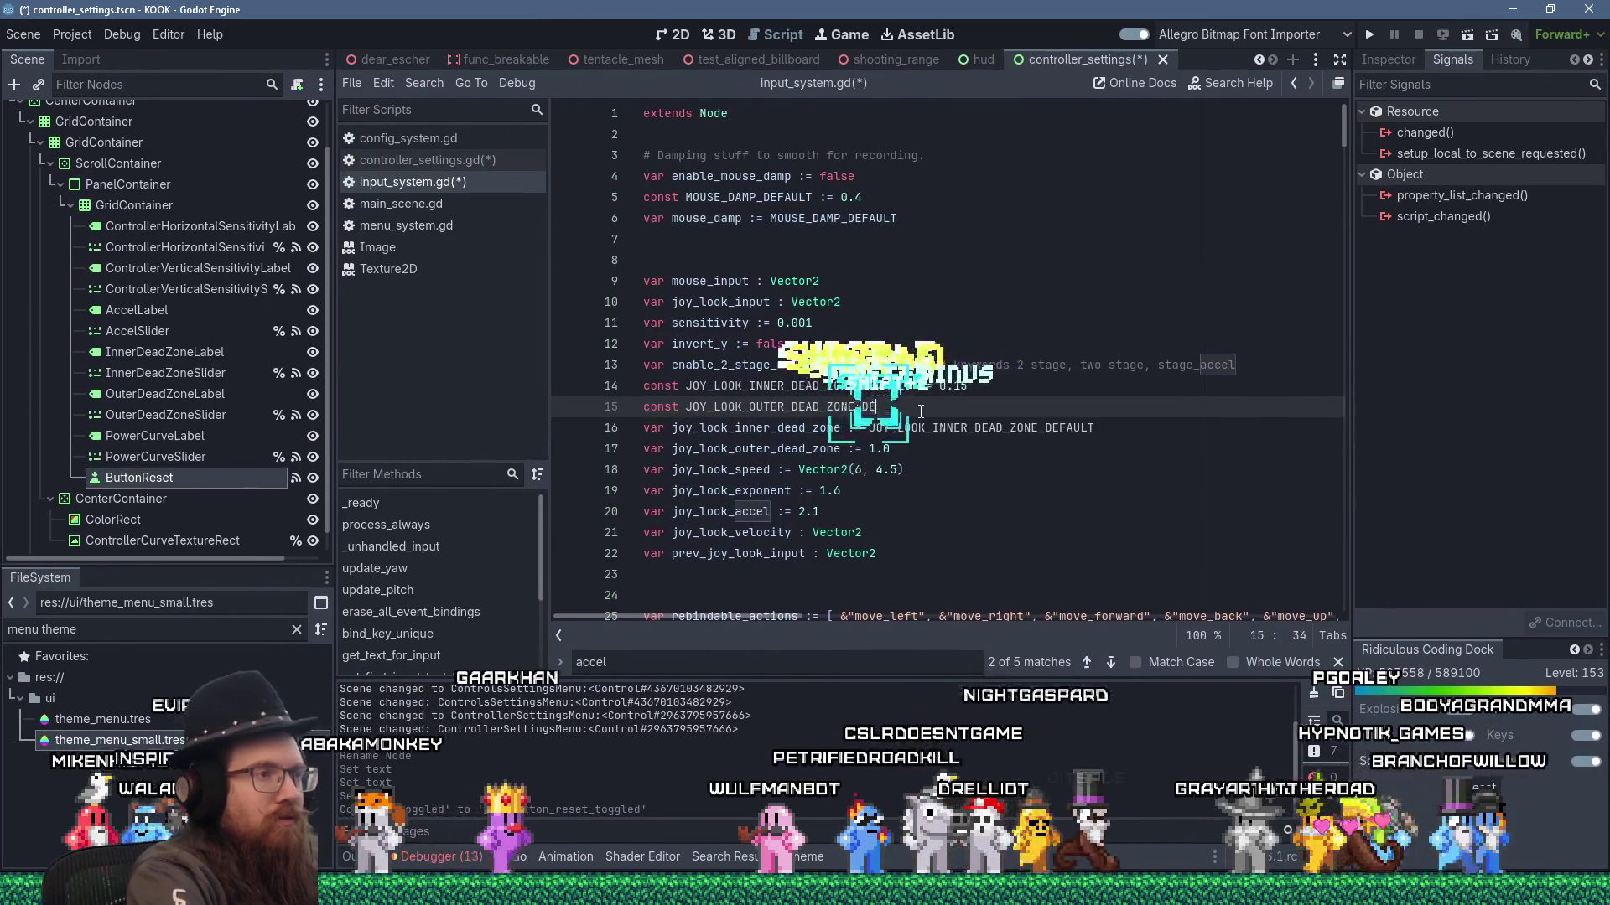
{"action": "type", "text": "AULT := 1.0"}
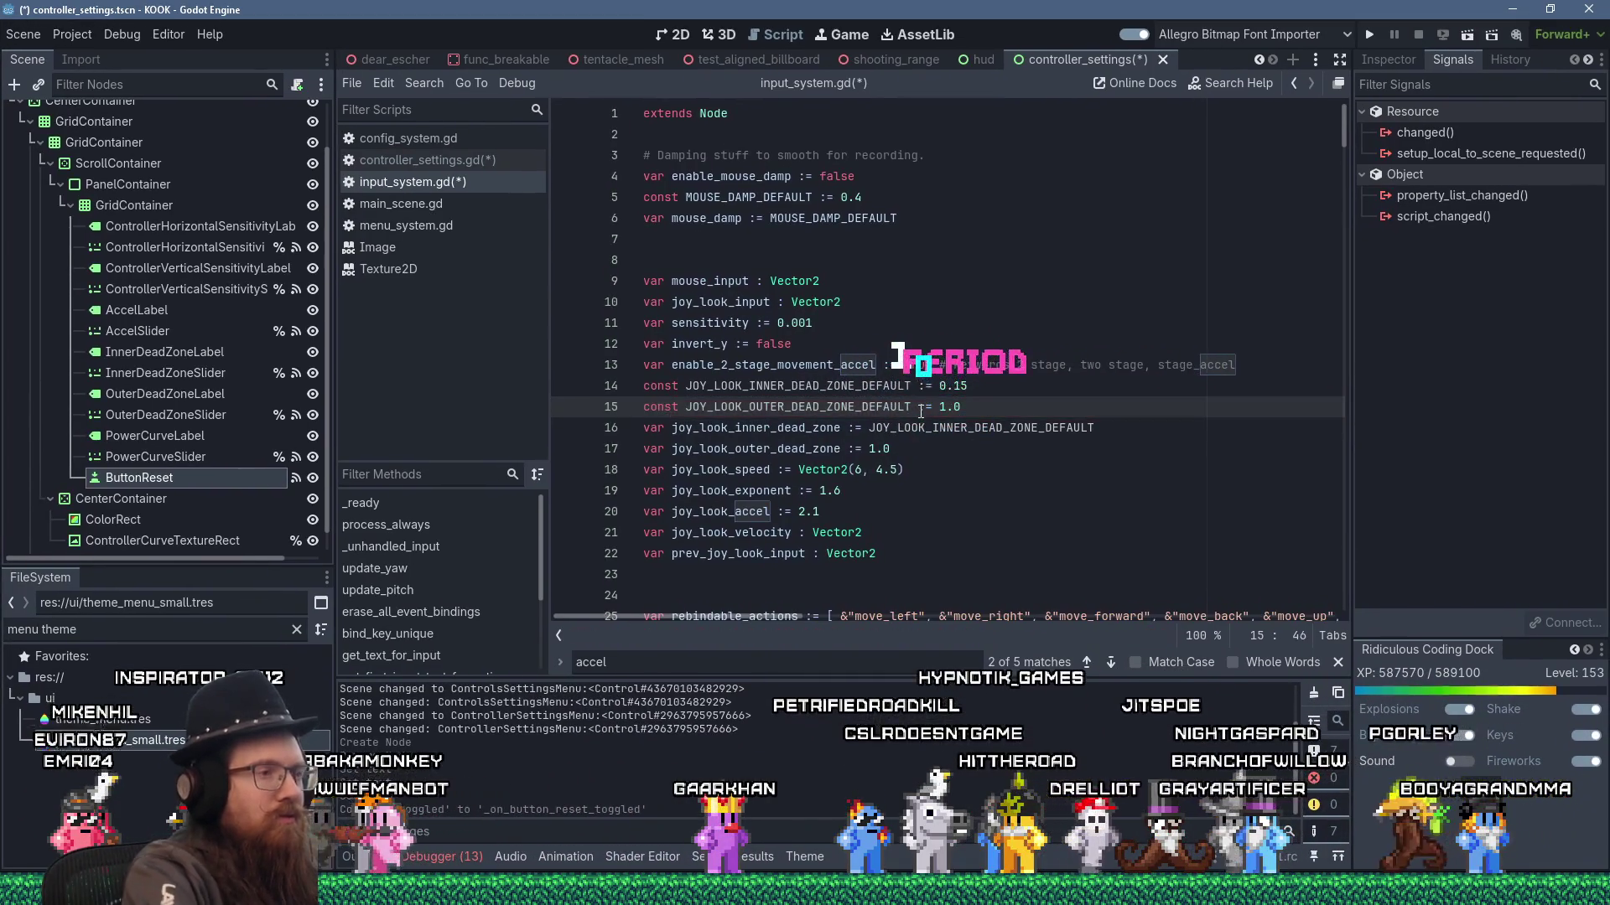
{"action": "double_click", "coordinate": [879, 406]}
{"action": "right_click", "coordinate": [872, 407]}
{"action": "left_click", "coordinate": [902, 526]}
{"action": "double_click", "coordinate": [885, 449]}
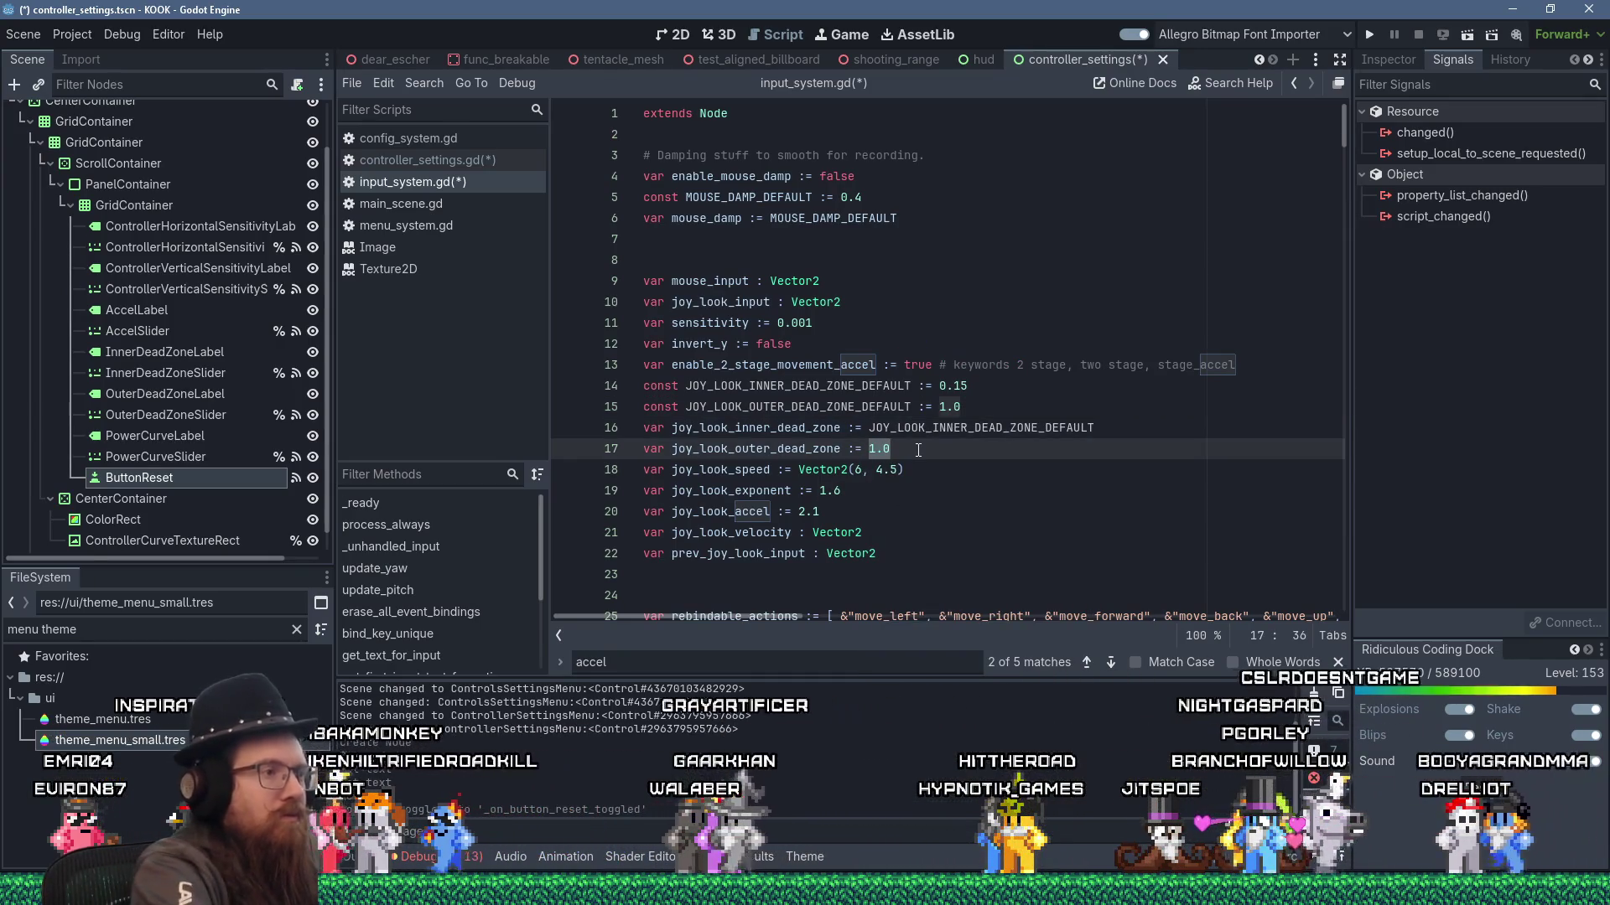
{"action": "type", "text": "JOY_LOOK_OUTER_DEAD_ZONE_DEFAULT"}
- Define JOY_LOOK_SPEED_DEFAULT := Vector2(6, 4.5) and make the speed variable start from it
{"action": "left_click_drag", "start_coordinate": [800, 468], "coordinate": [959, 474]}
{"action": "type", "text": "JOY"}
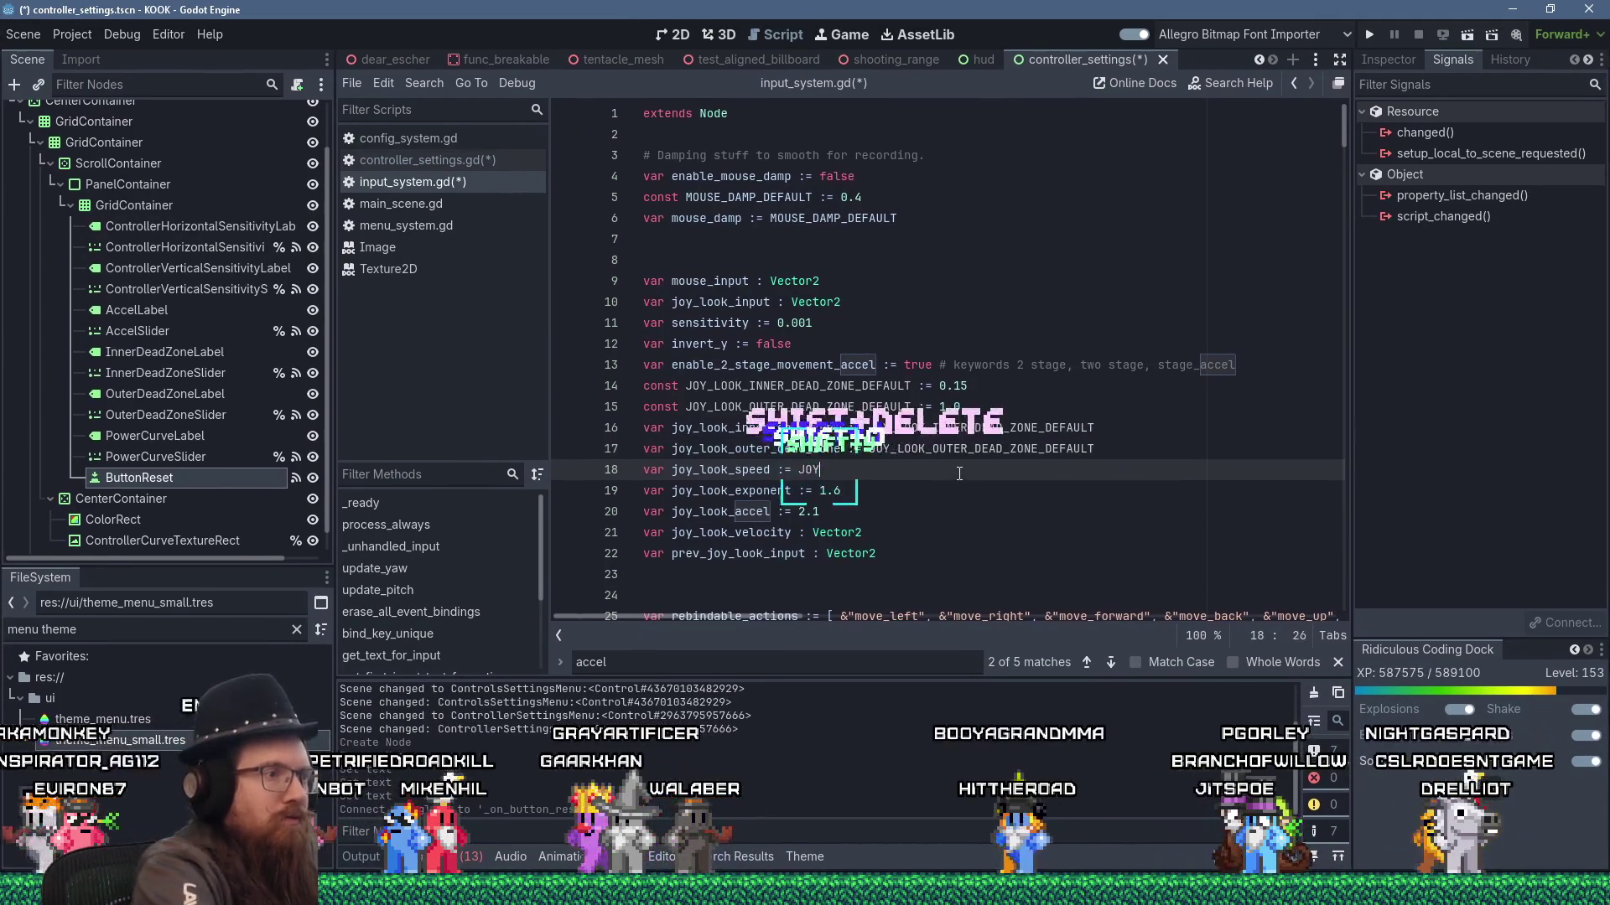
{"action": "type", "text": "_LOOK_SPEED_DE"}
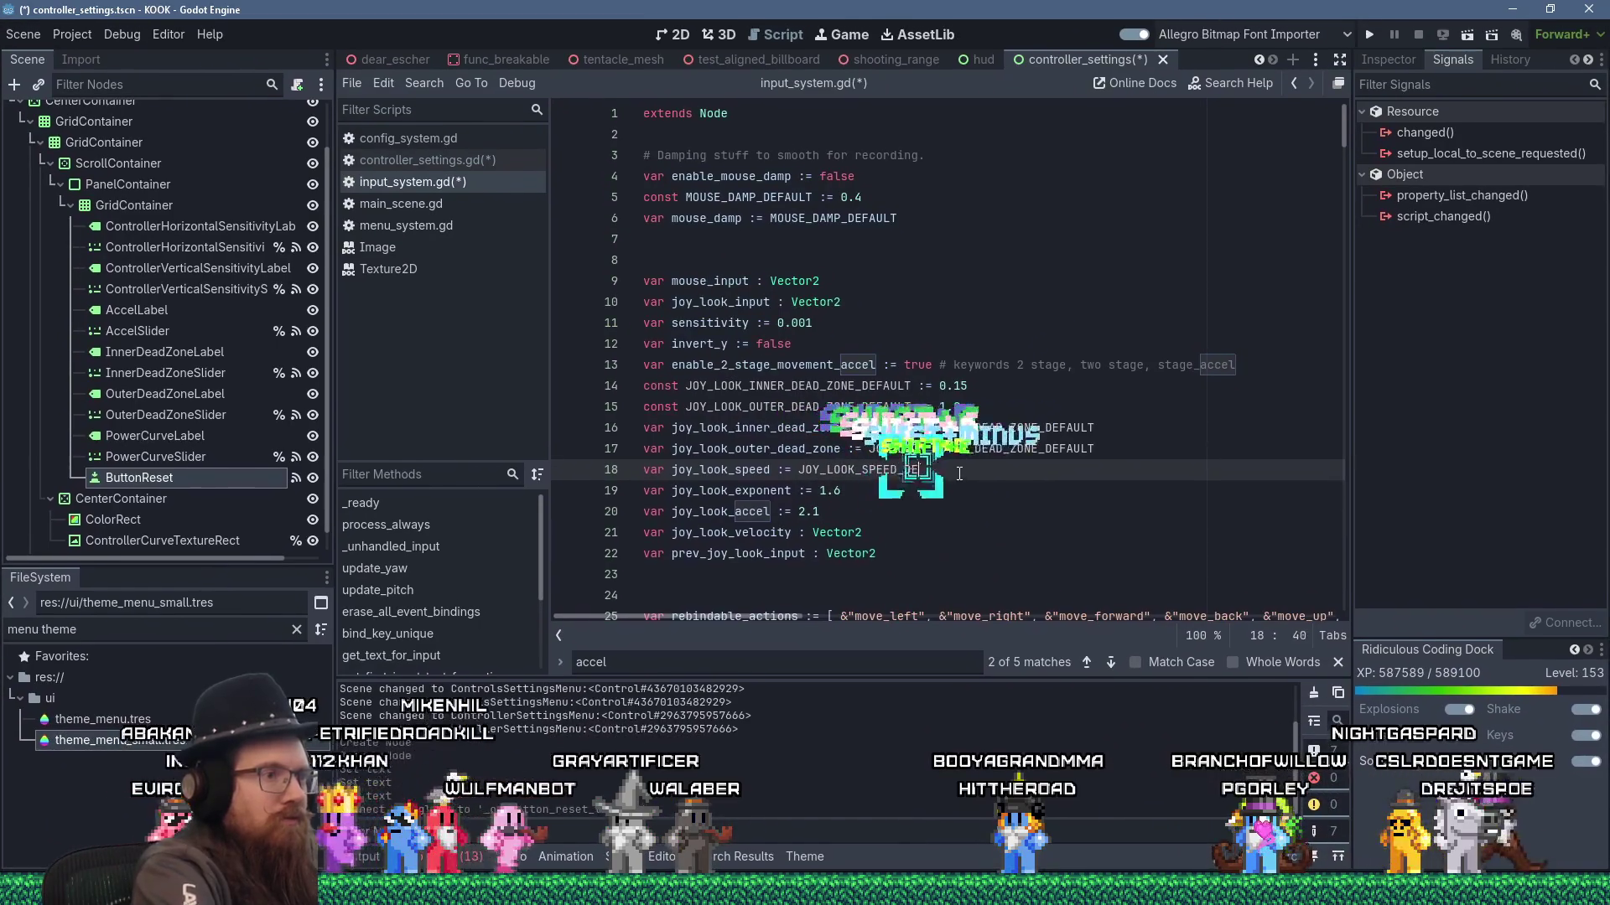
{"action": "key", "text": "Escape"}
{"action": "key", "text": "Up"}
{"action": "key", "text": "Up"}
{"action": "key", "text": "Up"}
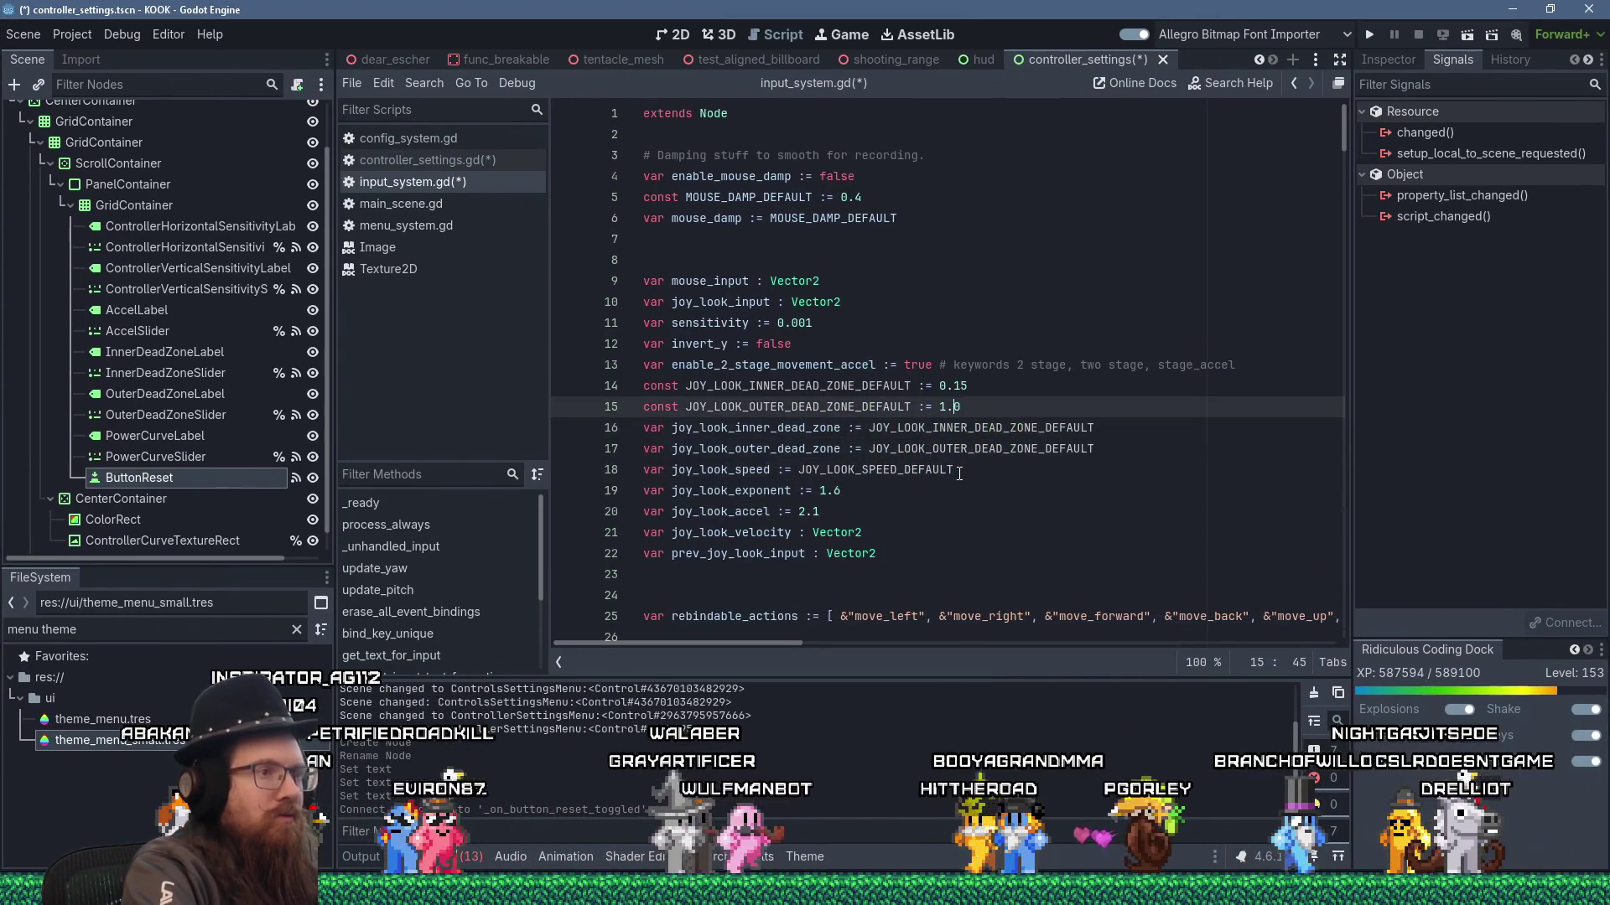
{"action": "key", "text": "Return"}
{"action": "type", "text": "const JO"}
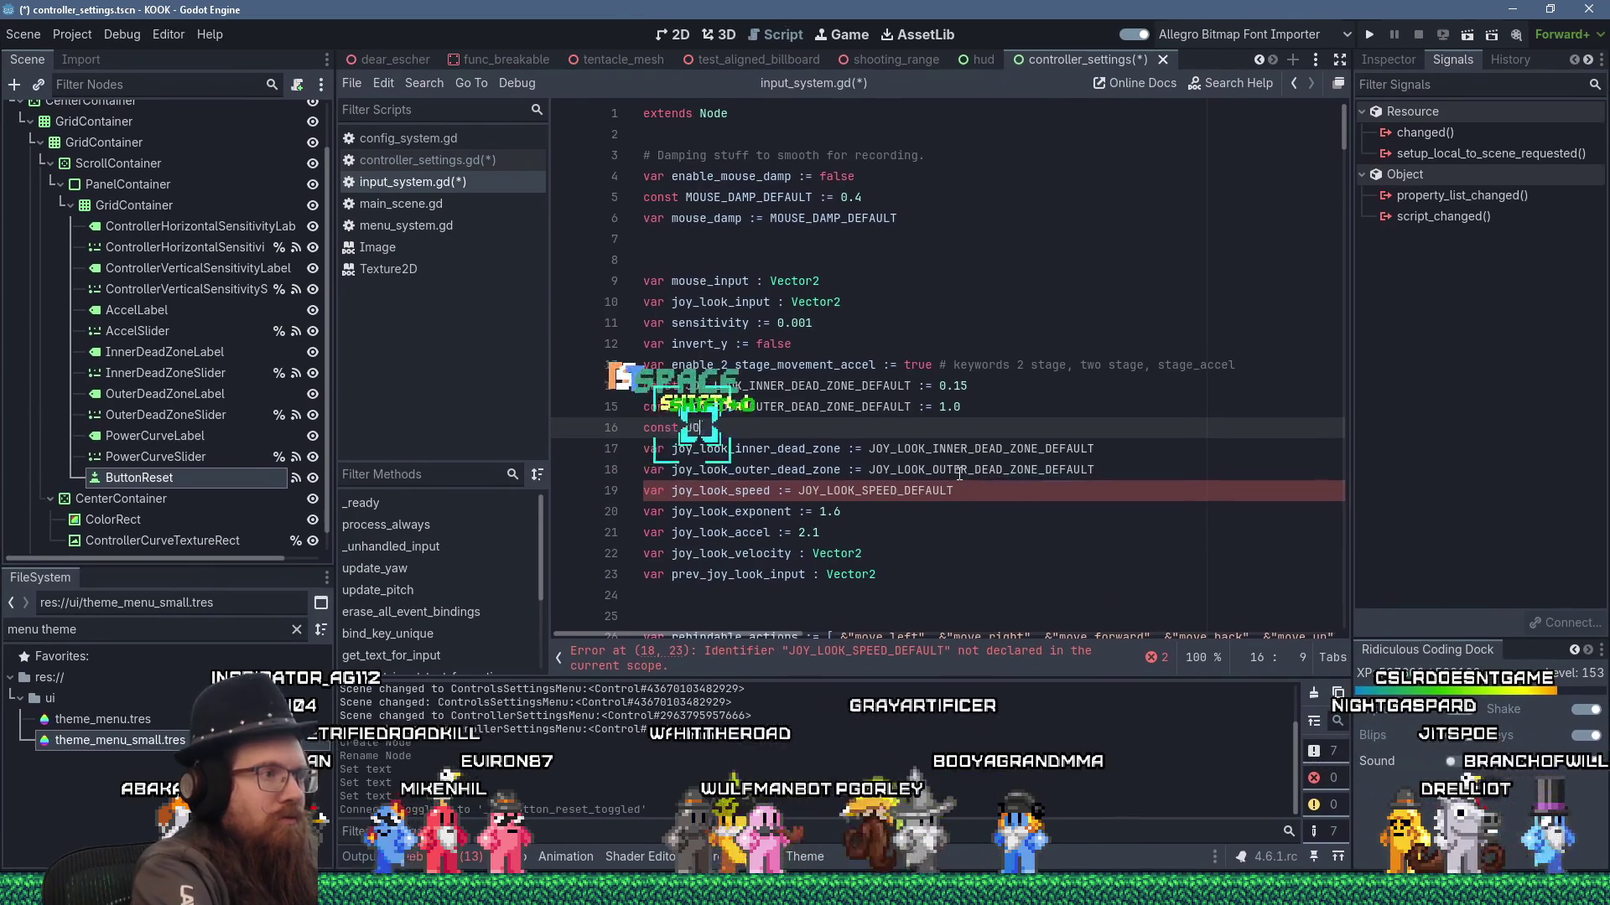
{"action": "type", "text": "Y_LOOK_SPEED_DEF"}
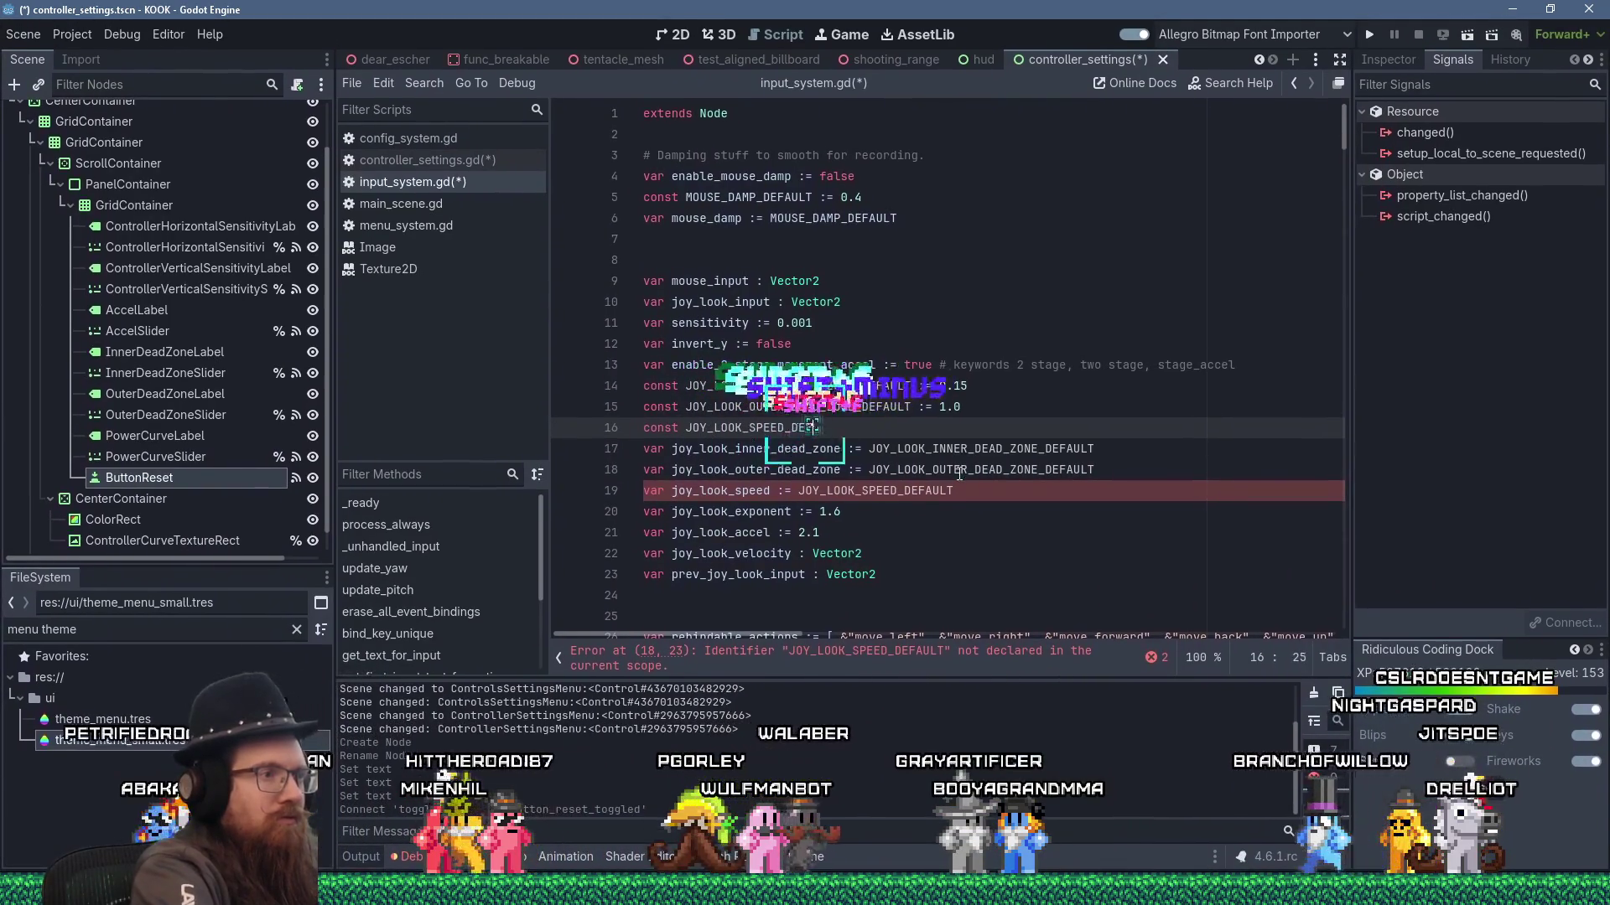
{"action": "type", "text": "AULT := Vector2(6, 4.5"}
{"action": "key", "text": "ctrl+v"}
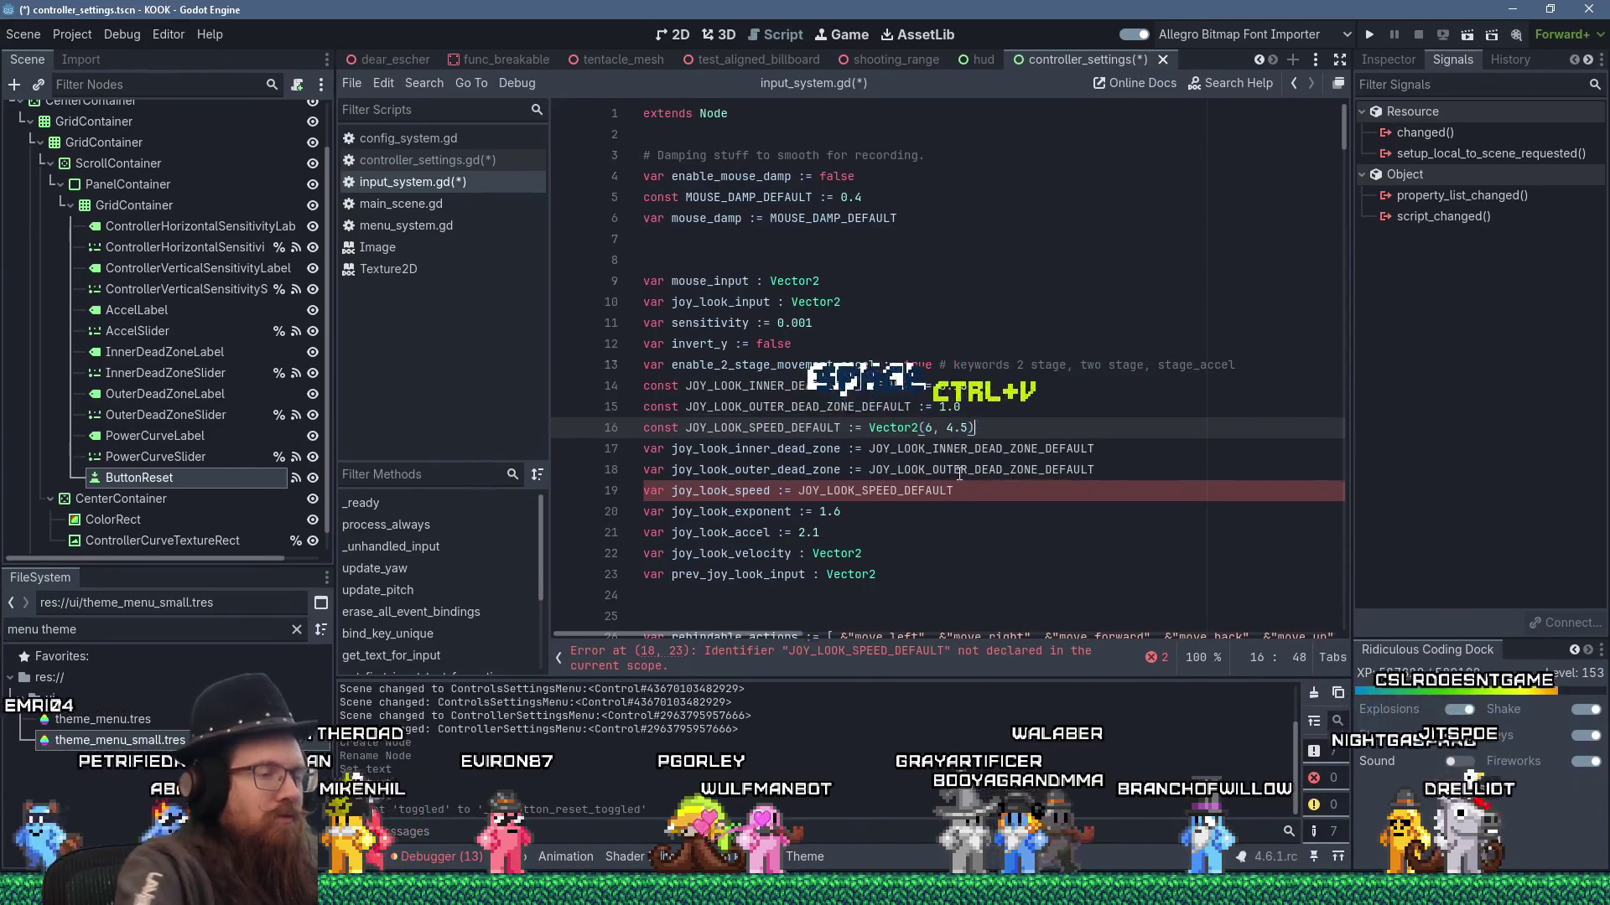
- Replace the exponent's 1.6 with JOY_LOOK_EXPONENT_DEFAULT and define that constant as 1.6
{"action": "left_click_drag", "start_coordinate": [822, 512], "coordinate": [848, 512]}
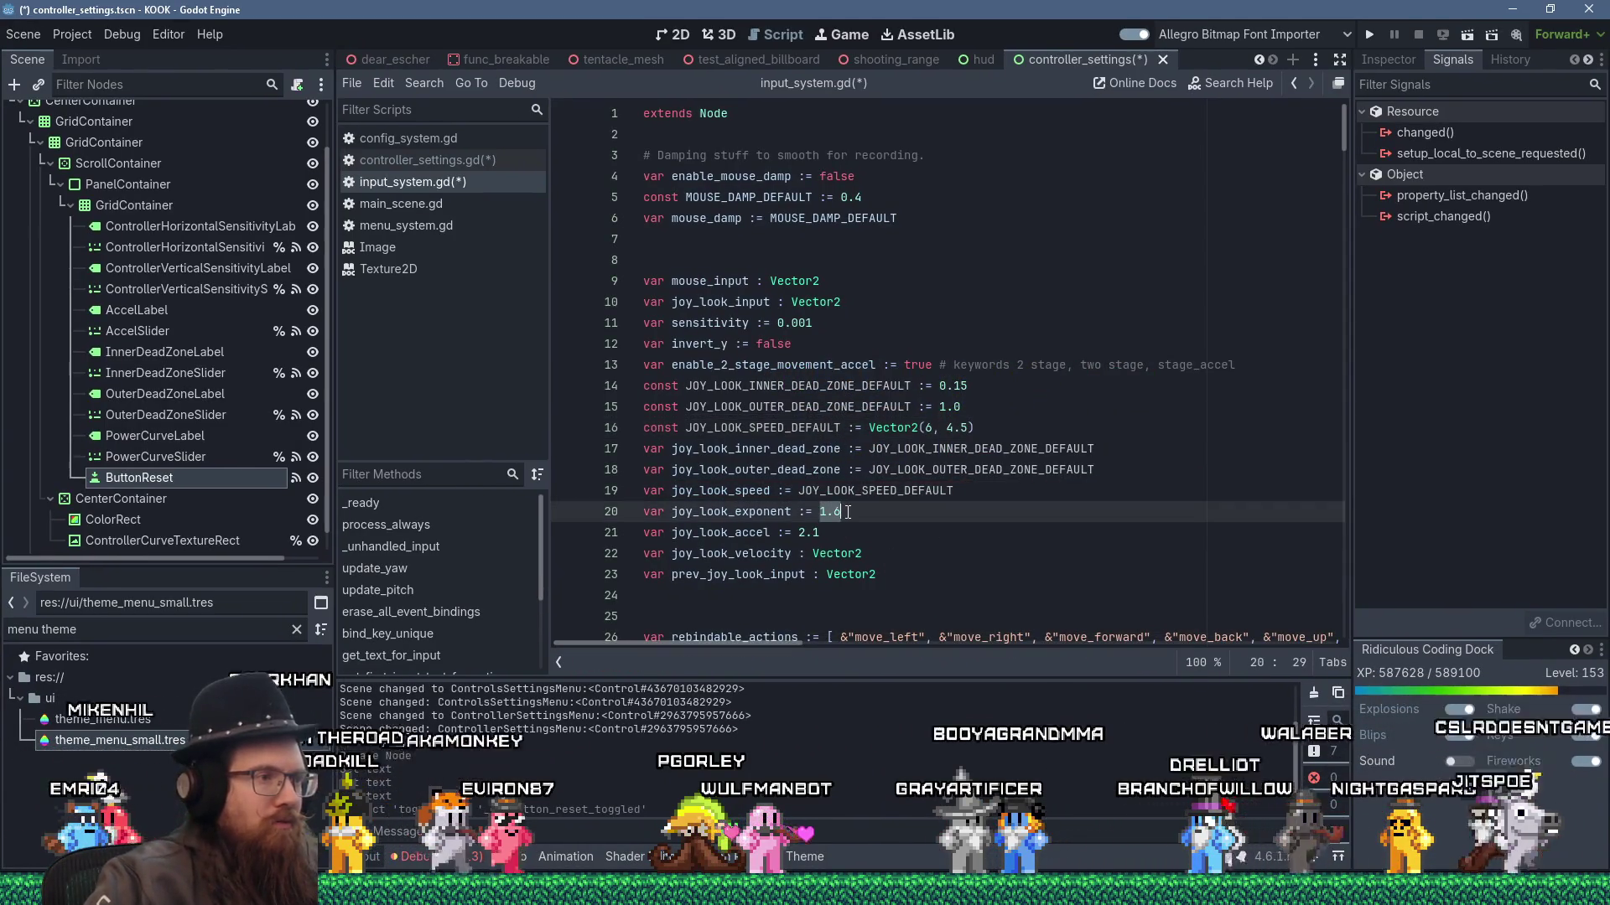
{"action": "key", "text": "shift+Delete"}
{"action": "type", "text": "()"}
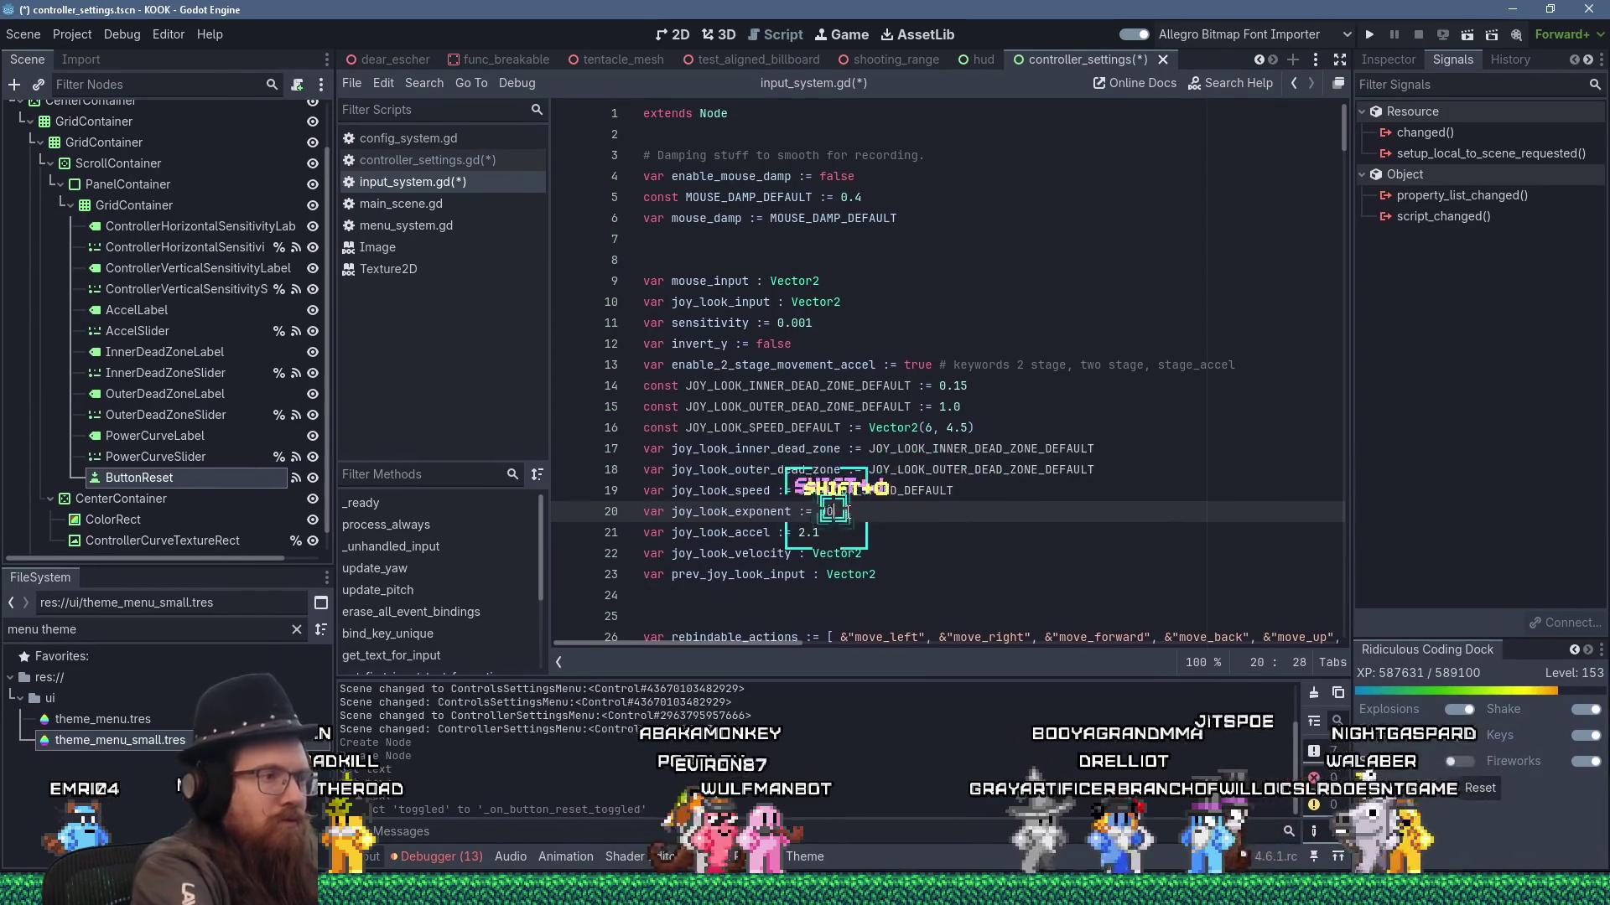
{"action": "type", "text": "LOOK_EXPONENT_"}
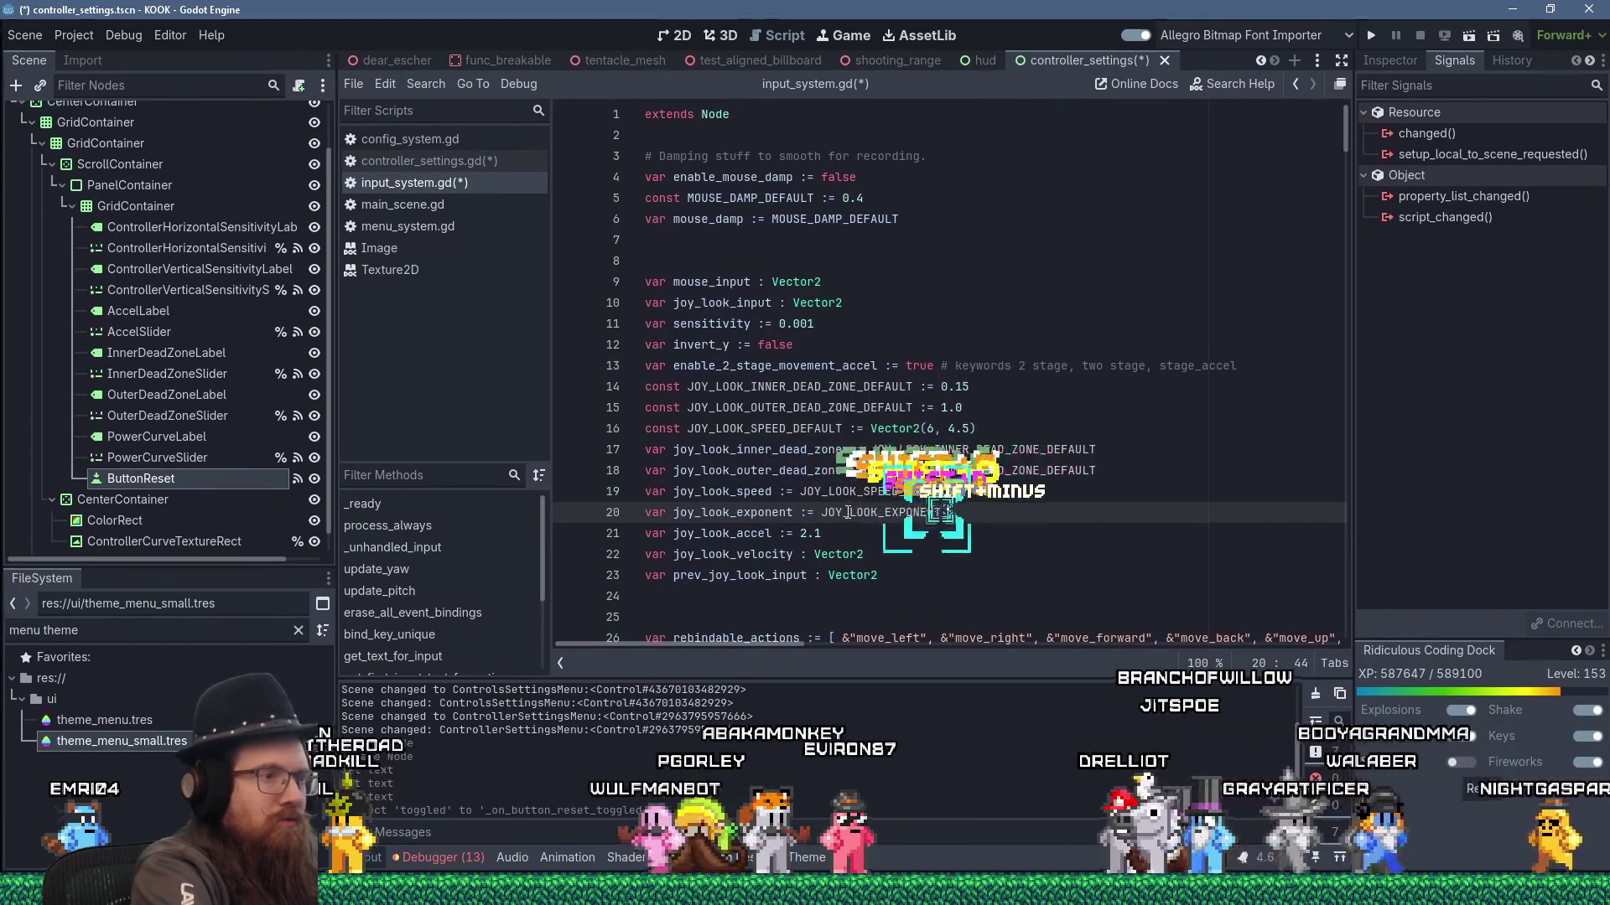
{"action": "type", "text": "DEFAULT"}
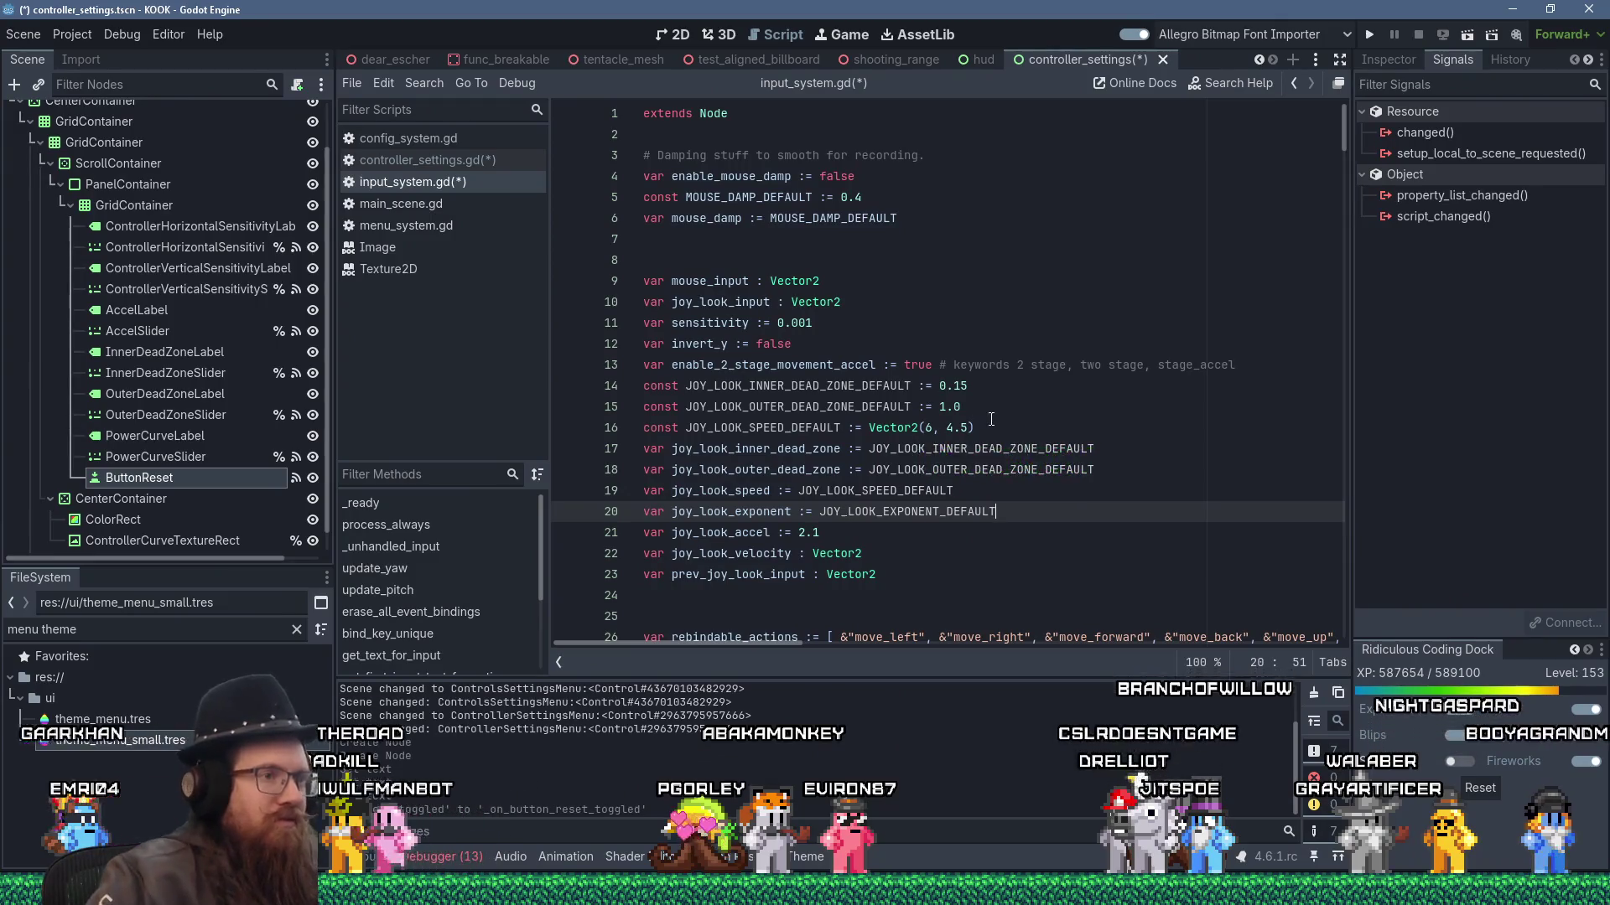
{"action": "left_click", "coordinate": [992, 427]}
{"action": "key", "text": "Return"}
{"action": "type", "text": "const "}
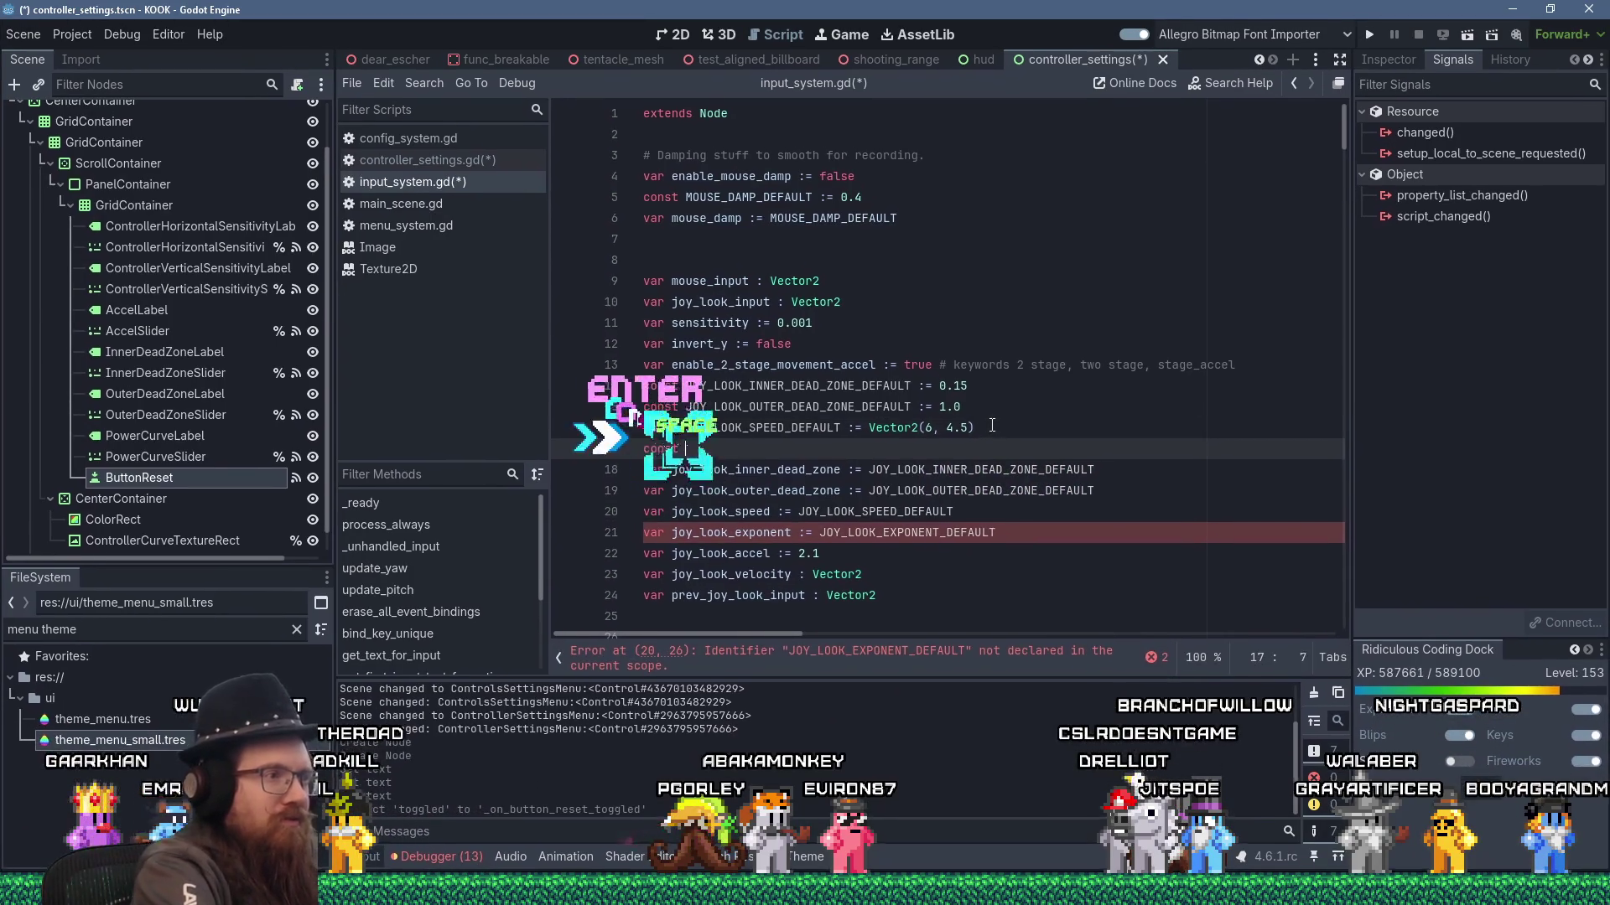
{"action": "type", "text": "JOY_LOOK_EXP"}
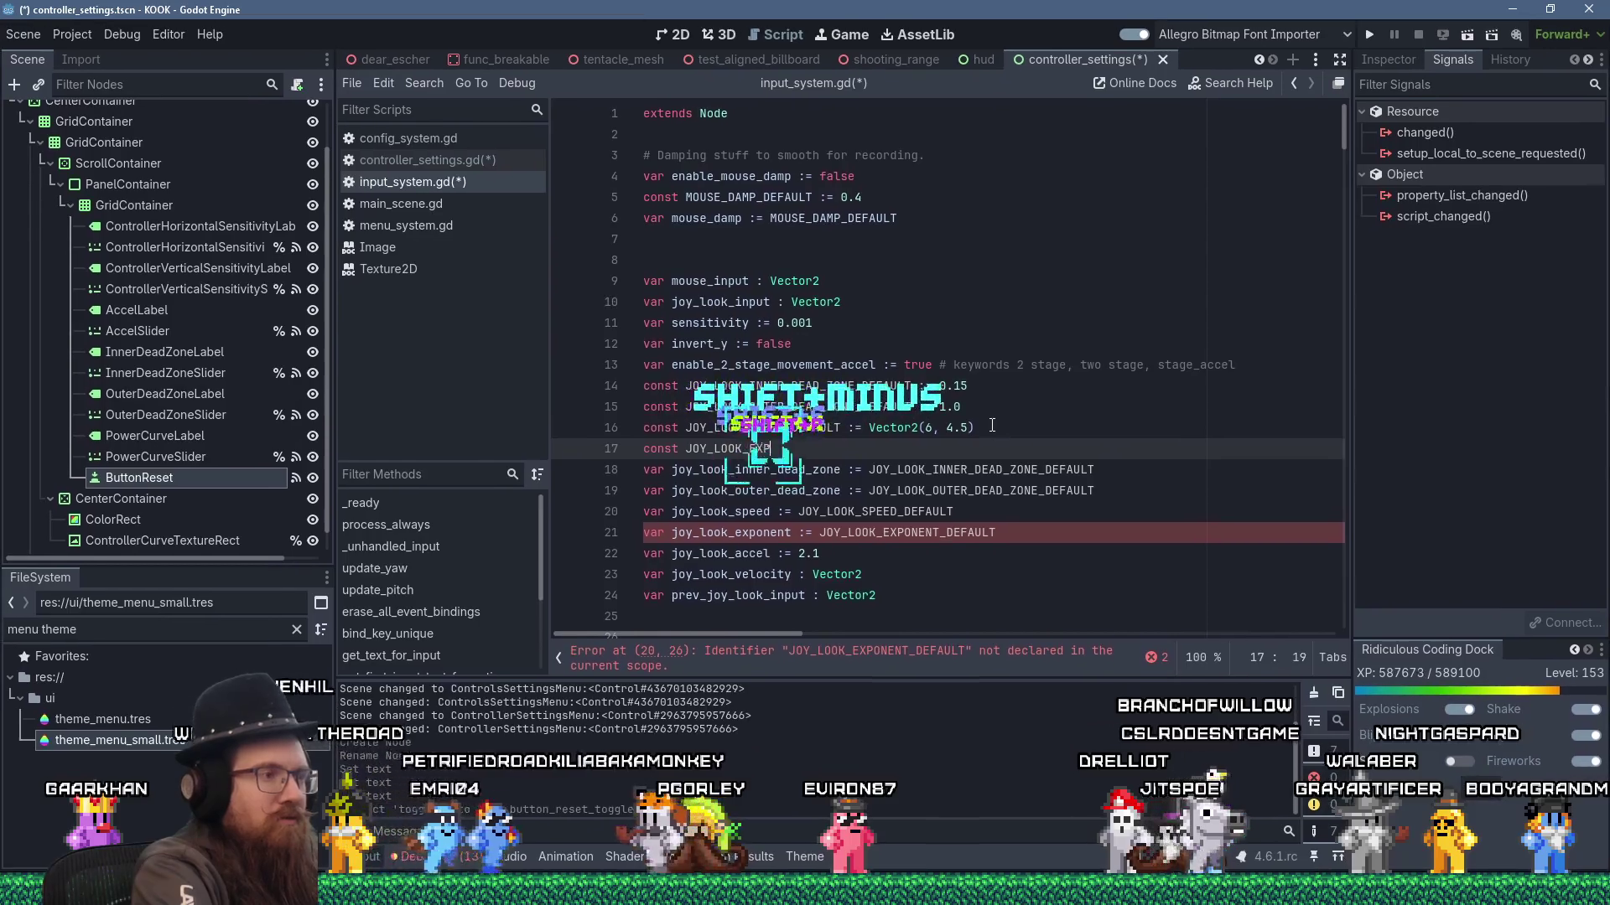
{"action": "type", "text": "ONENT_DEFAULT := 1.6"}
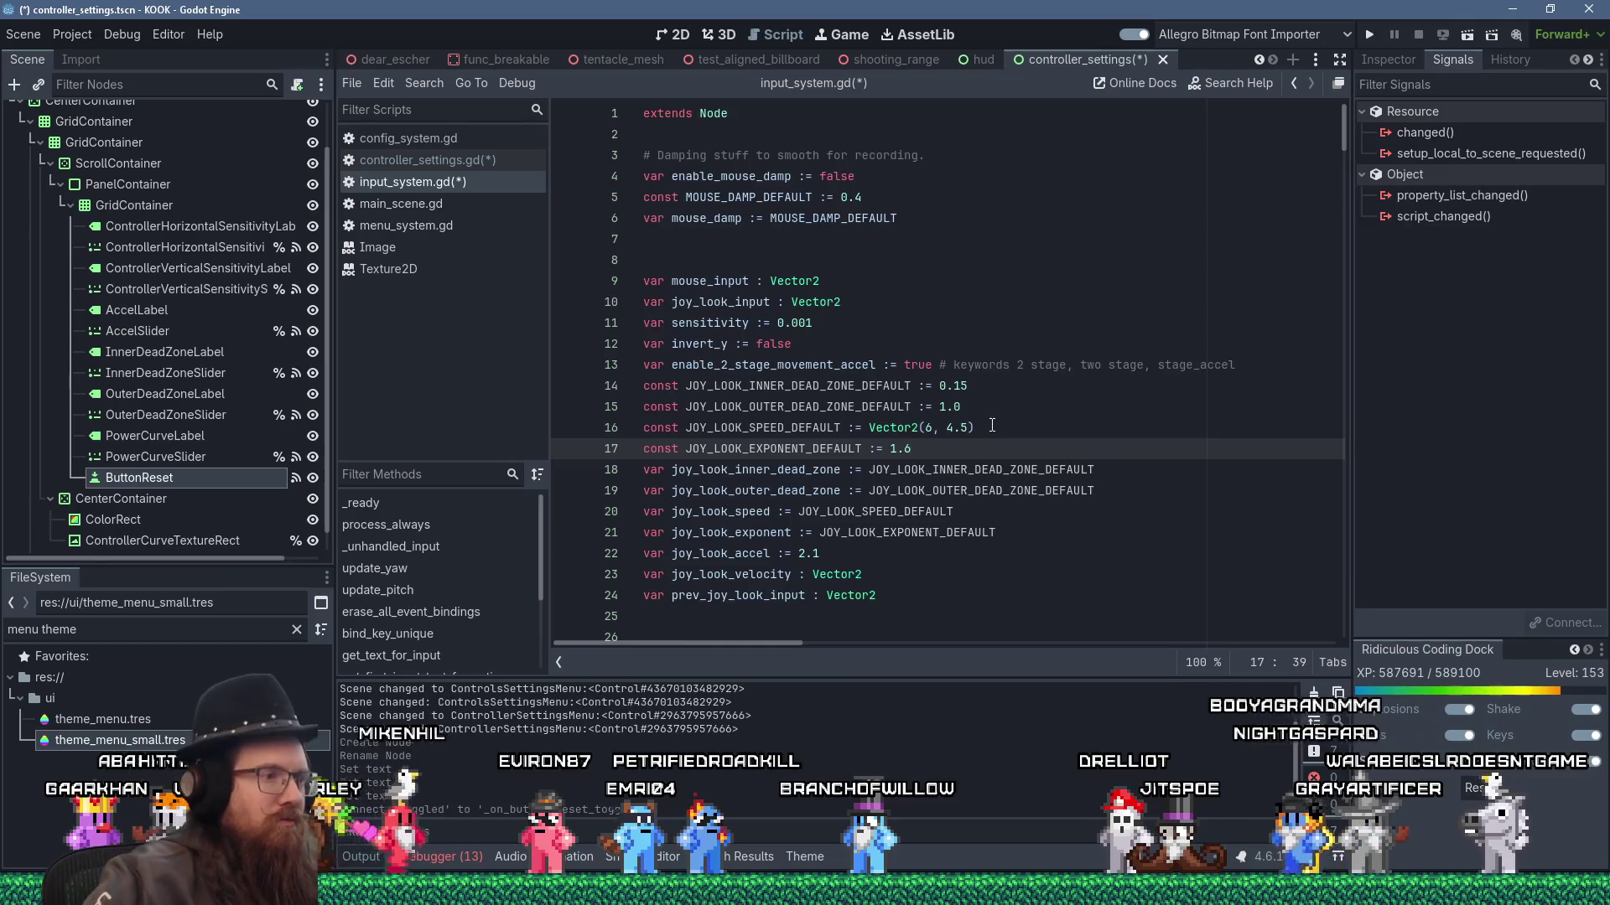
- Replace the acceleration's 2.1 with JOY_LOOK_ACCEL_DEFAULT and define that constant as 2.1
{"action": "double_click", "coordinate": [815, 554]}
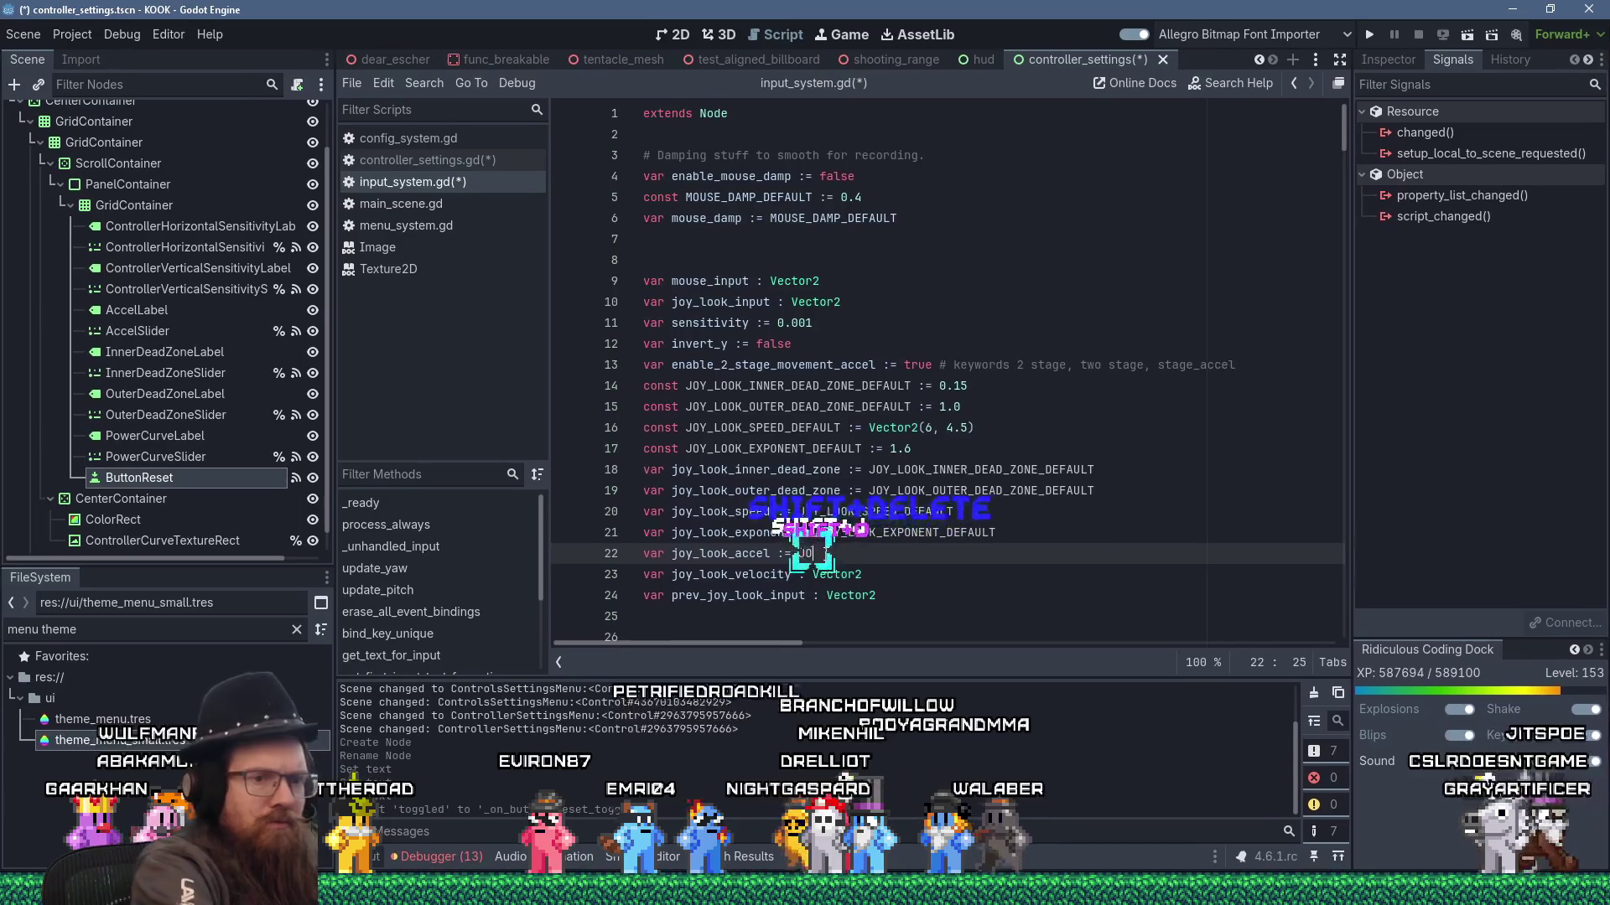
{"action": "type", "text": "JOY_LOOX"}
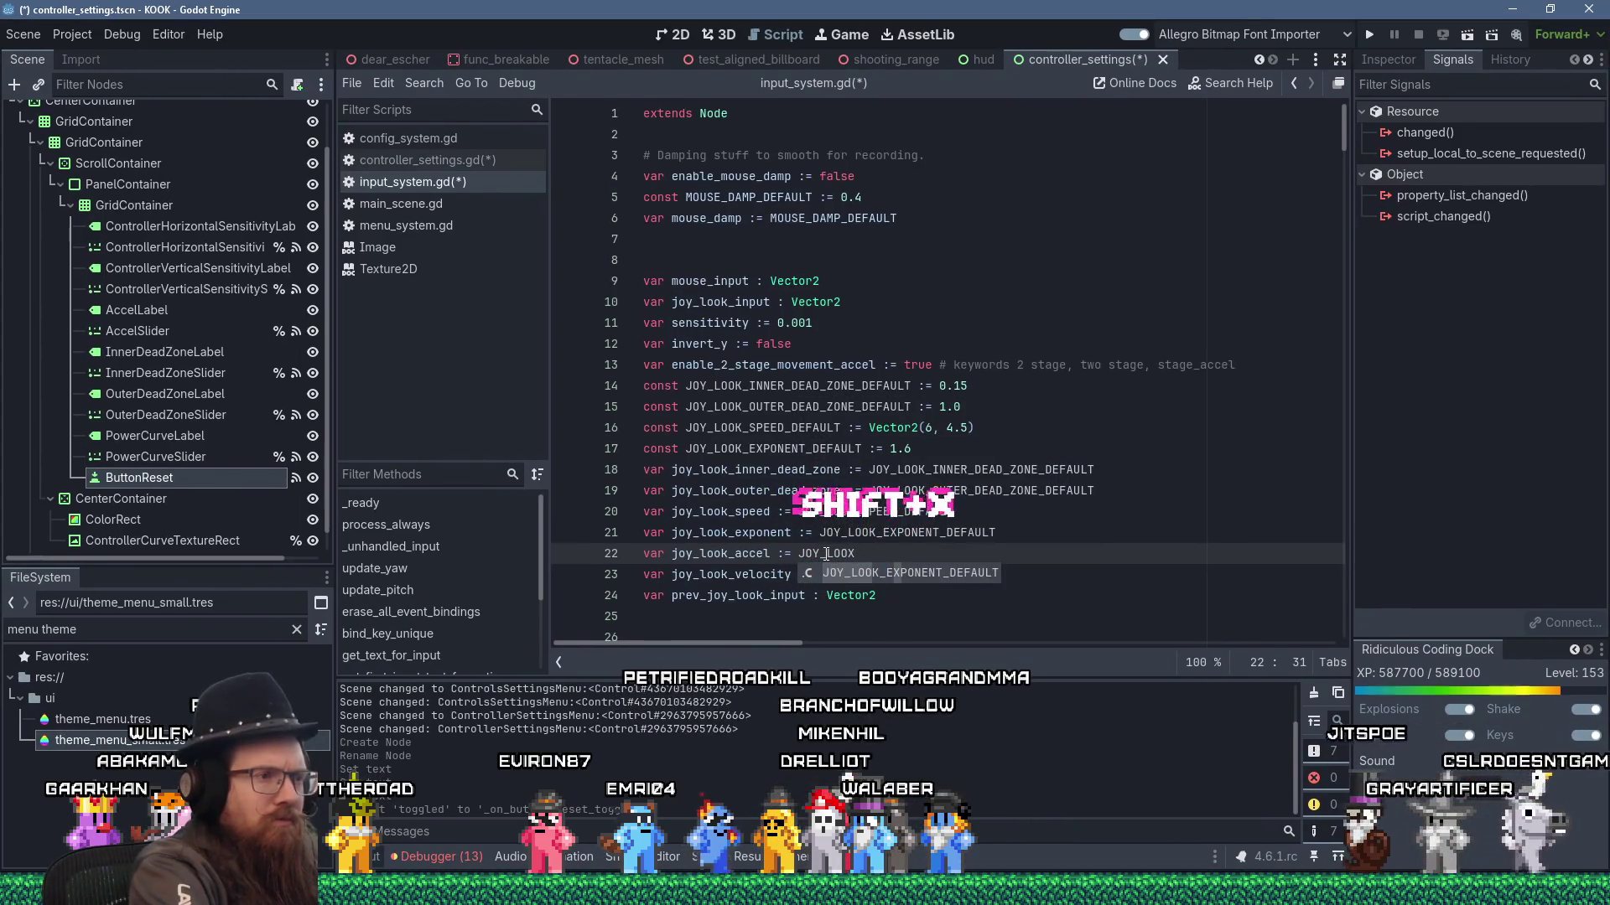
{"action": "key", "text": "BackSpace"}
{"action": "type", "text": "K_ACCEL_DEFAULT"}
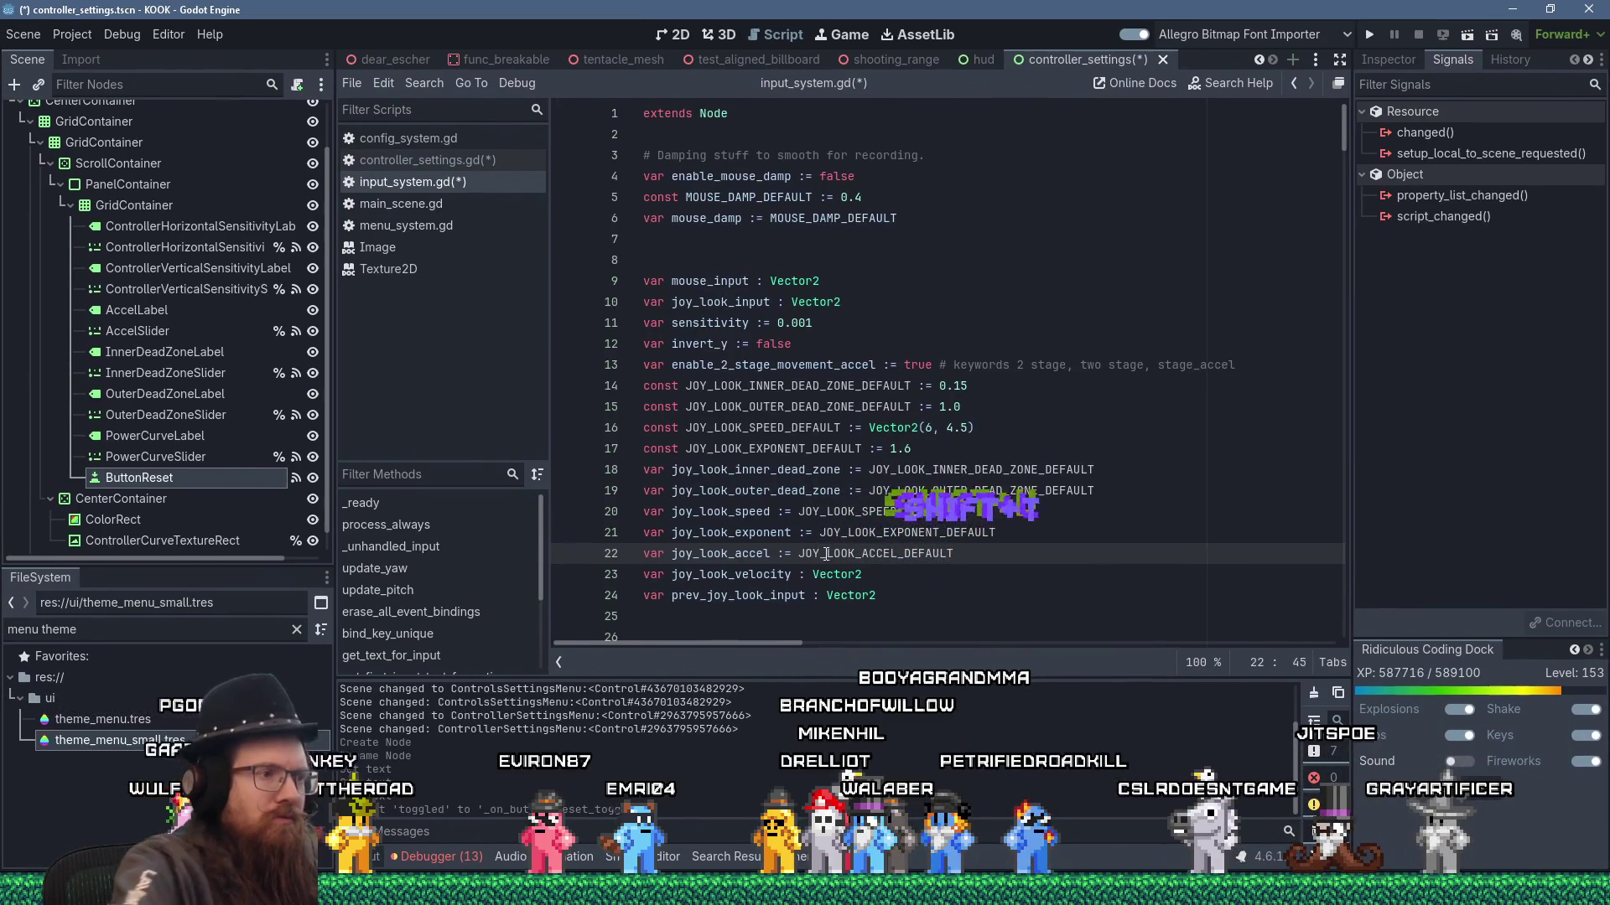
{"action": "left_click", "coordinate": [944, 446]}
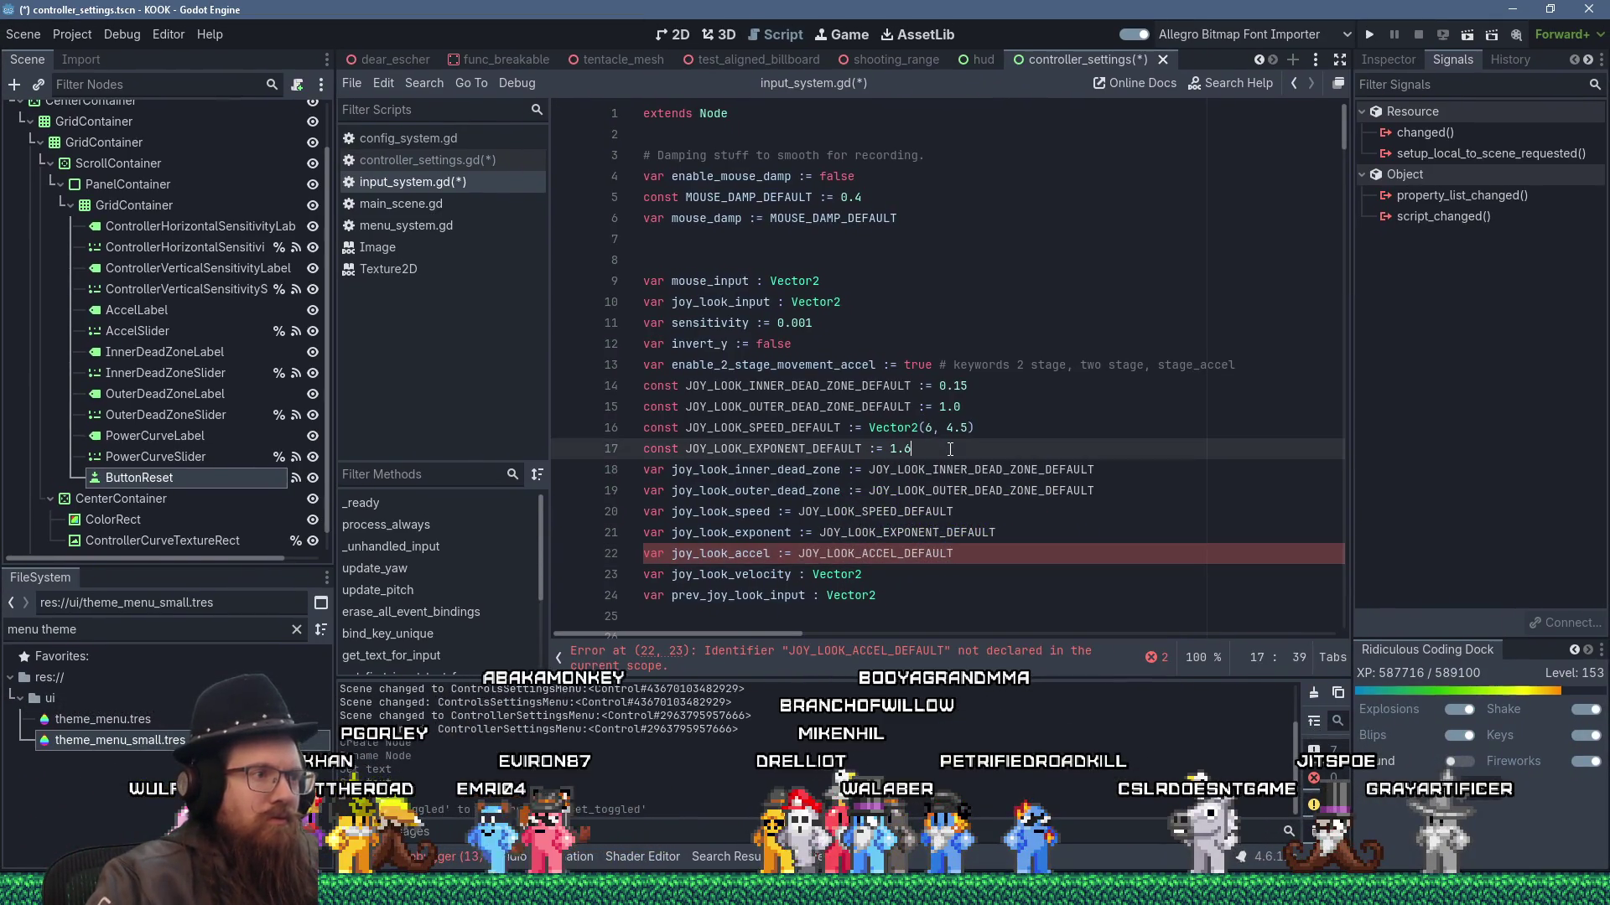
{"action": "key", "text": "Return"}
{"action": "type", "text": "va"}
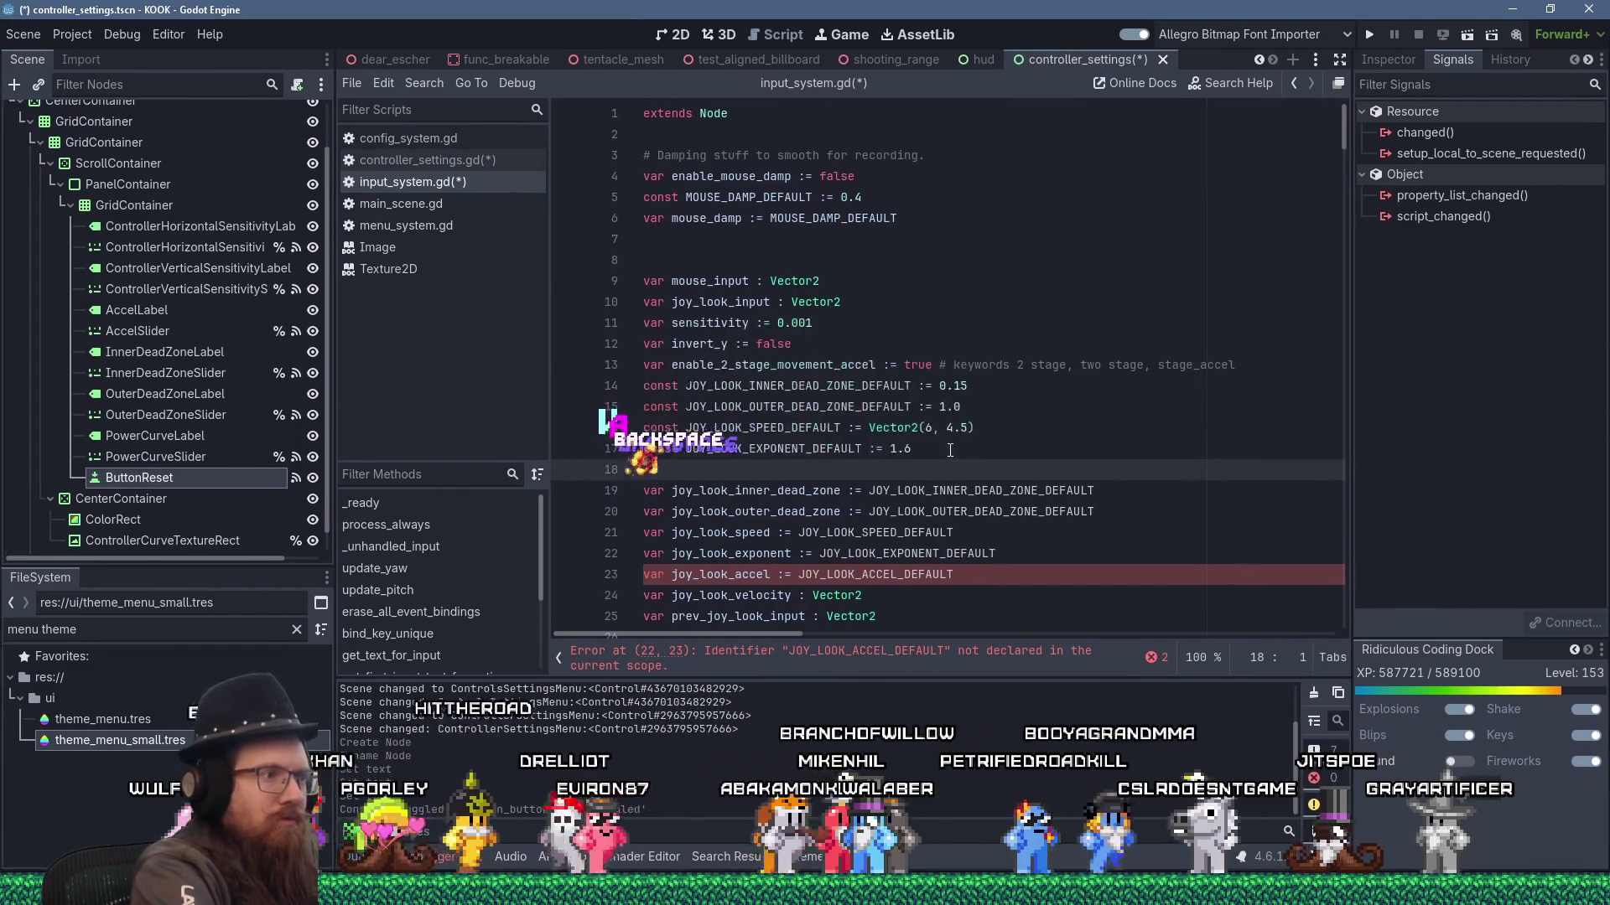
{"action": "key", "text": "BackSpace"}
{"action": "key", "text": "BackSpace"}
{"action": "type", "text": "const JOY_LOOK_ACCEL"}
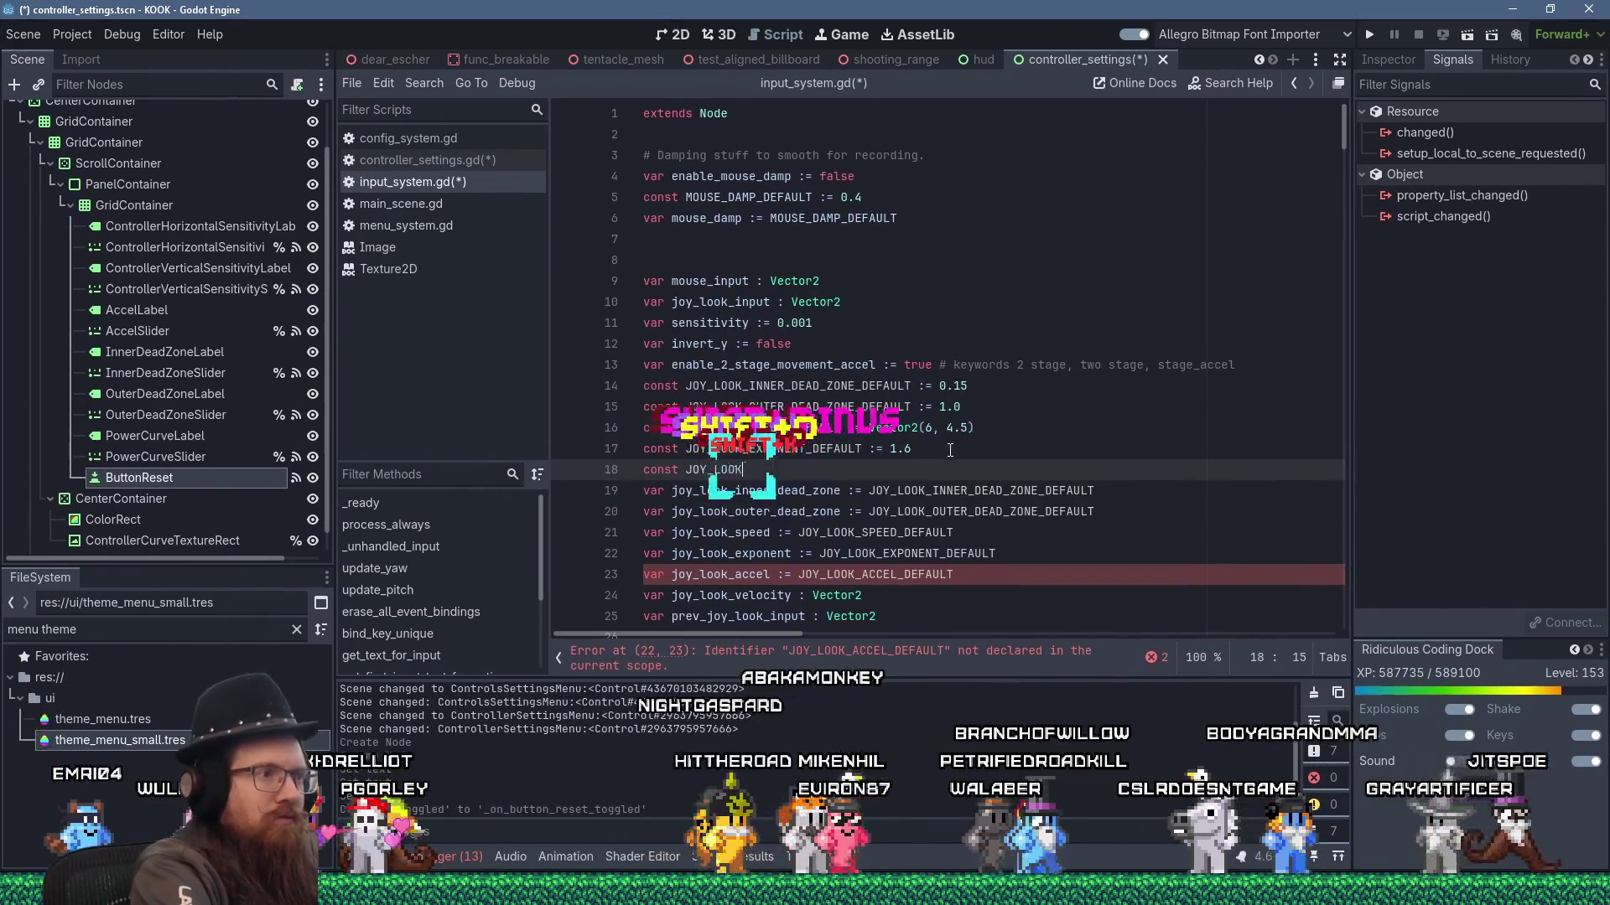
{"action": "type", "text": "_DEFAULT :+"}
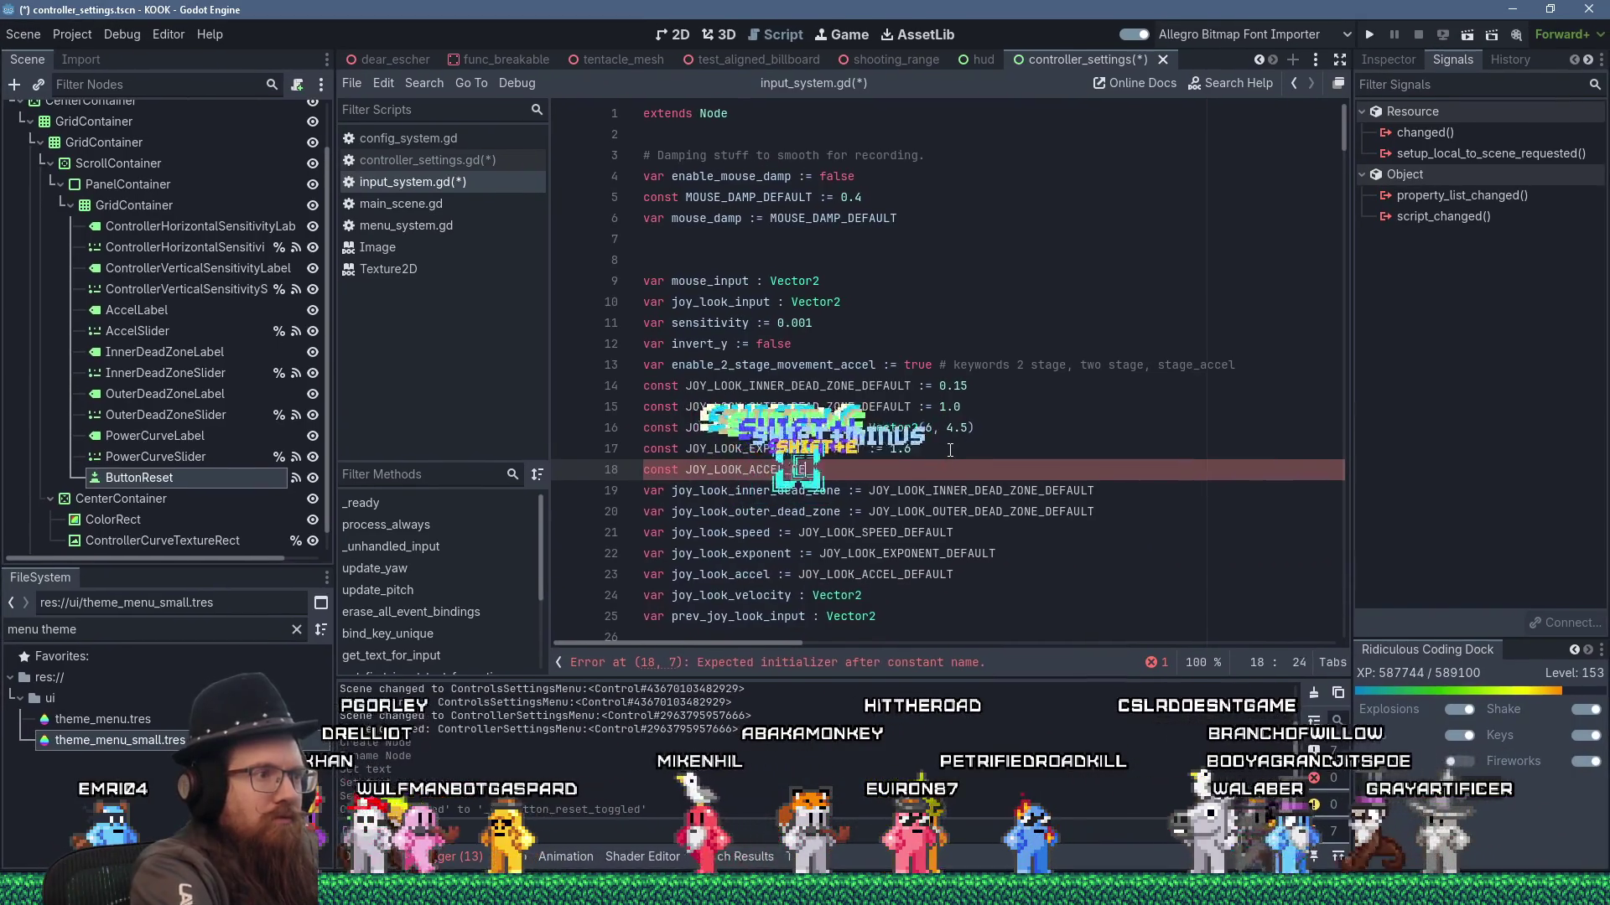
{"action": "key", "text": "BackSpace"}
{"action": "type", "text": "= 2.1"}
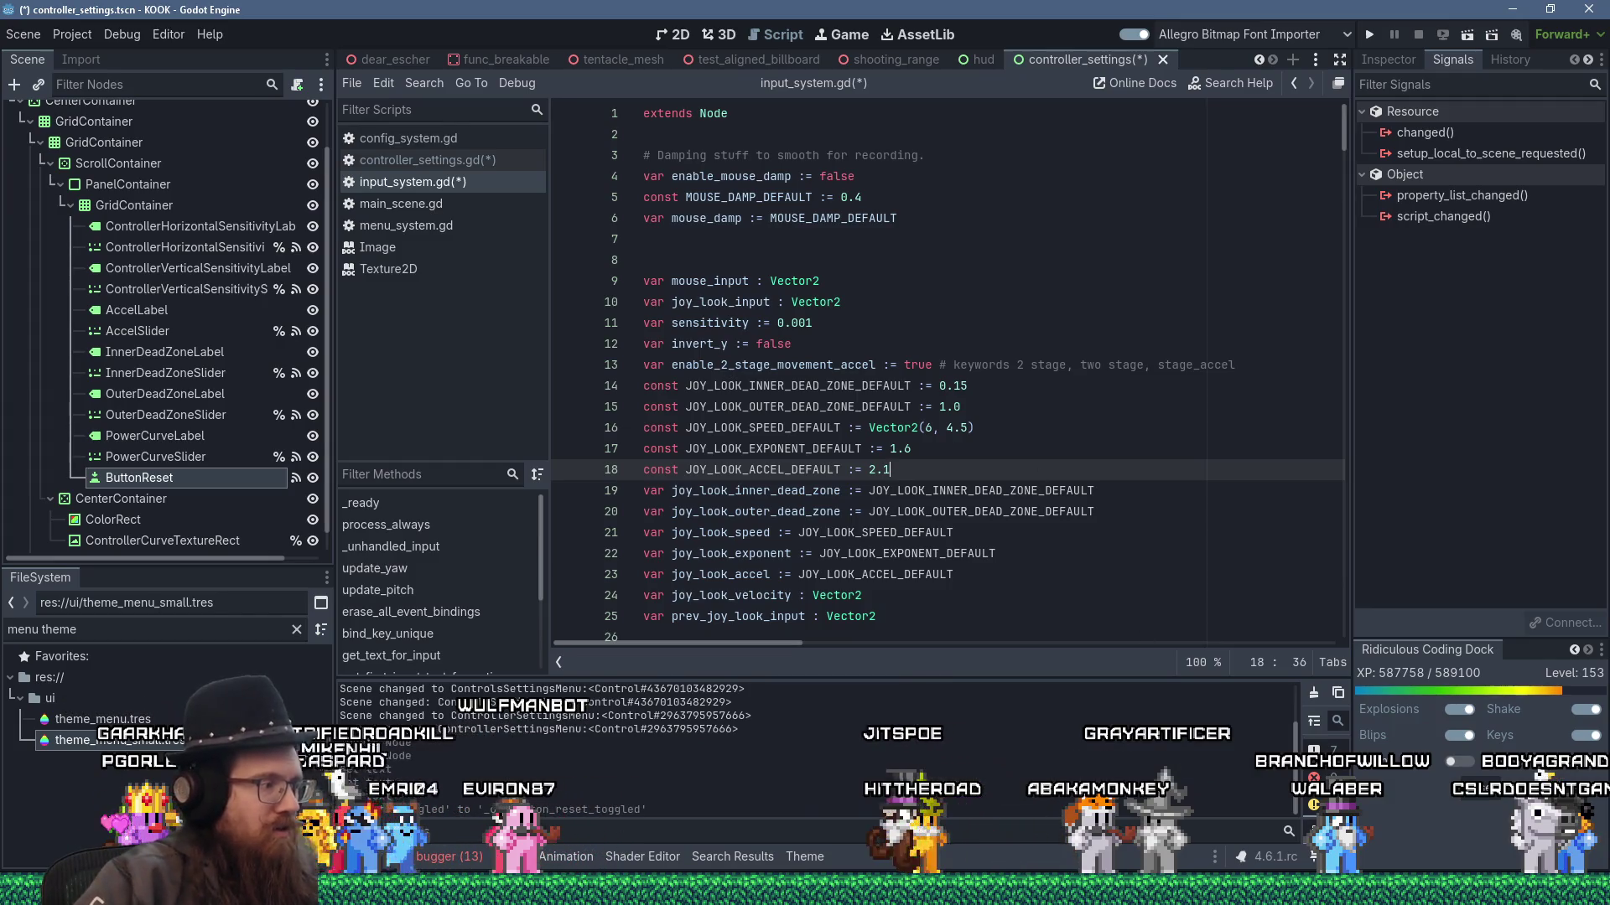
{"action": "key", "text": "alt+Tab"}
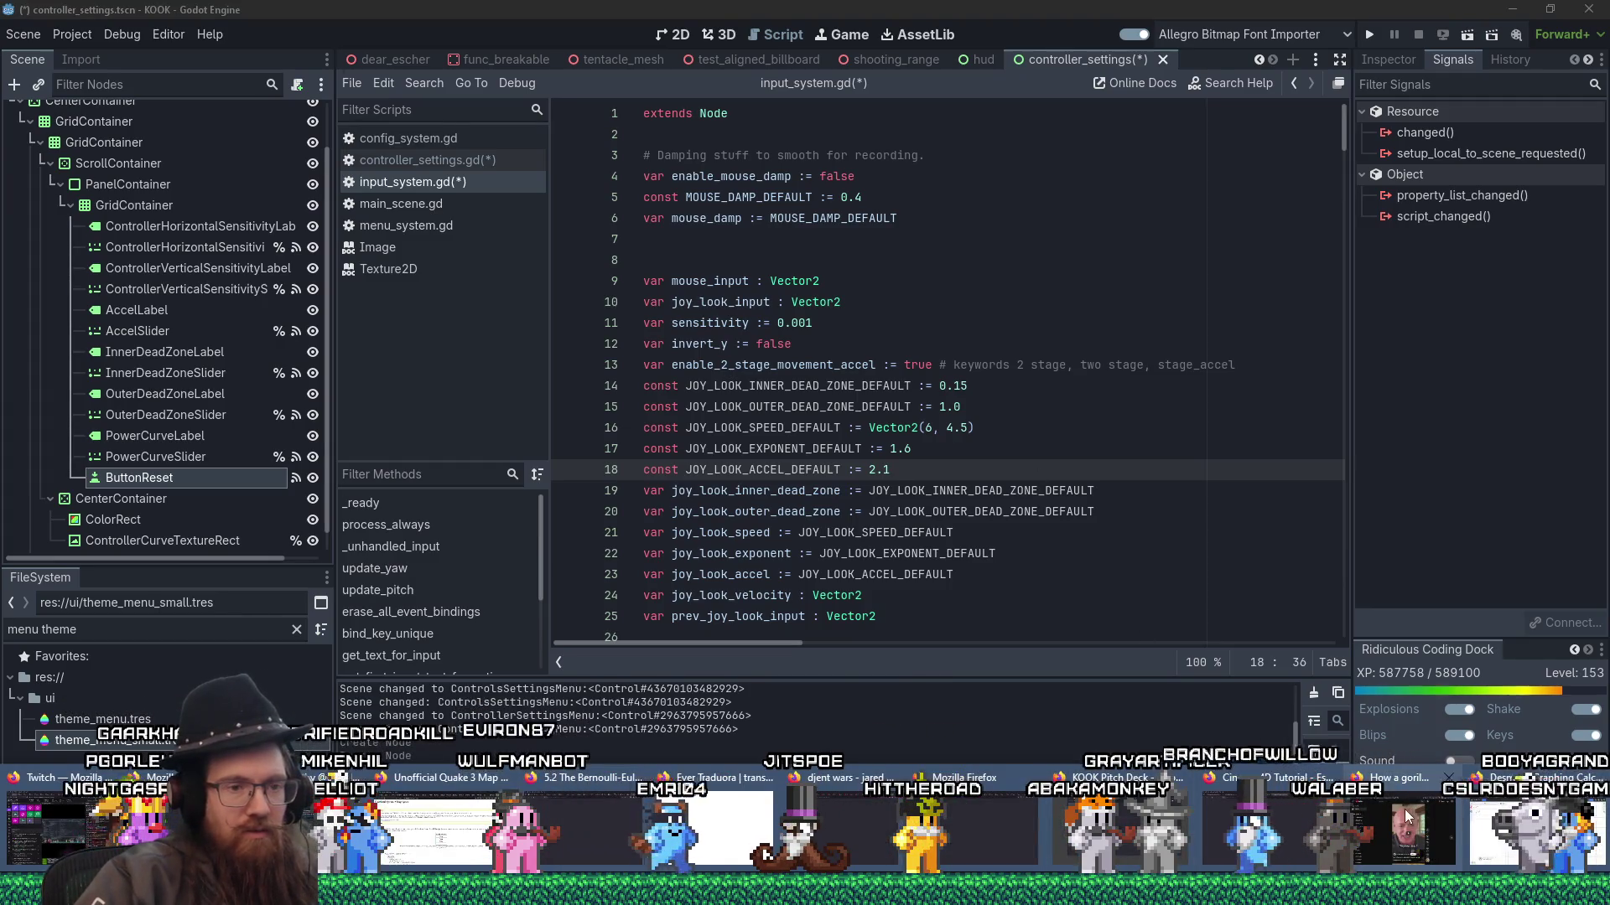
- Load the Fab website in one Firefox window, then bring the Bluesky post window forward
{"action": "key", "text": "alt+Tab"}
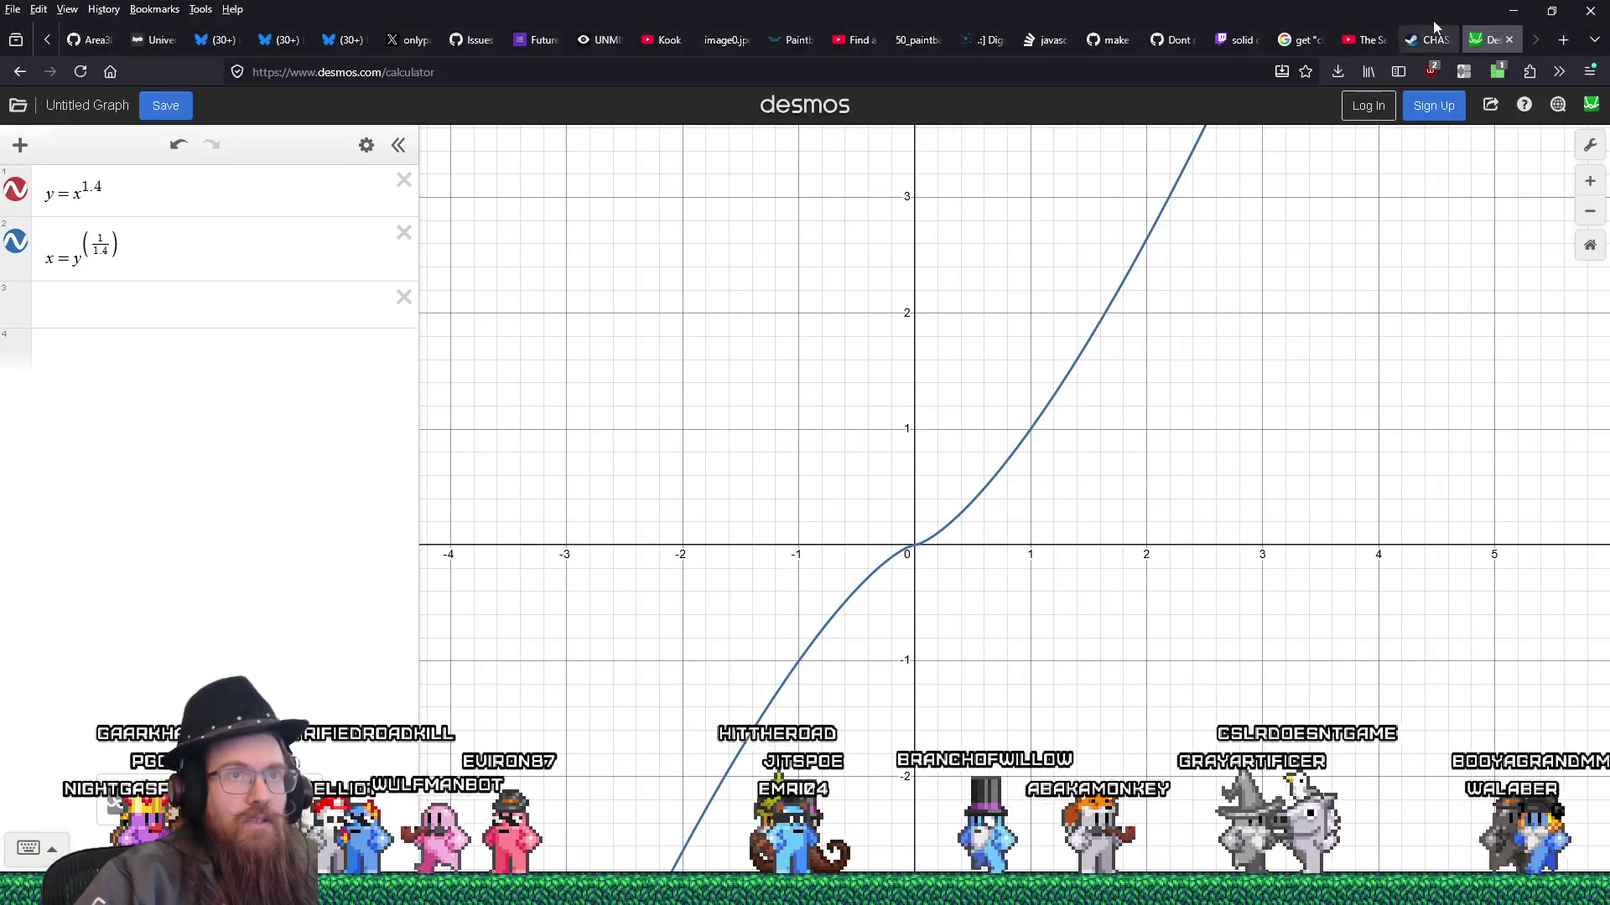
{"action": "key", "text": "ctrl+t"}
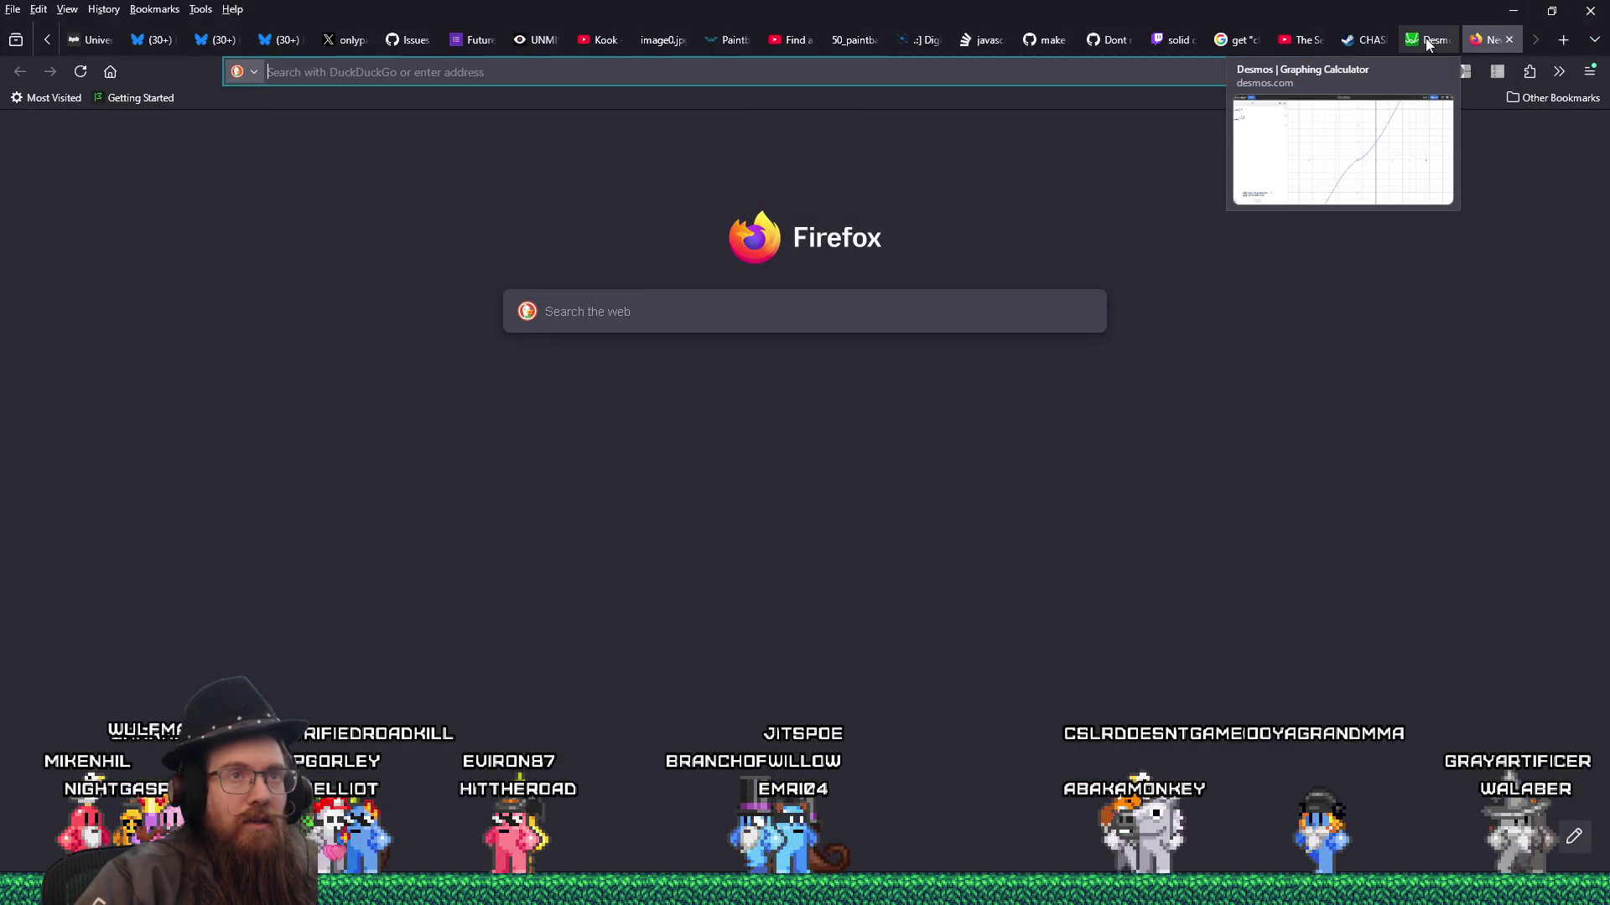
{"action": "key", "text": "ctrl+w"}
{"action": "left_click", "coordinate": [1427, 40]}
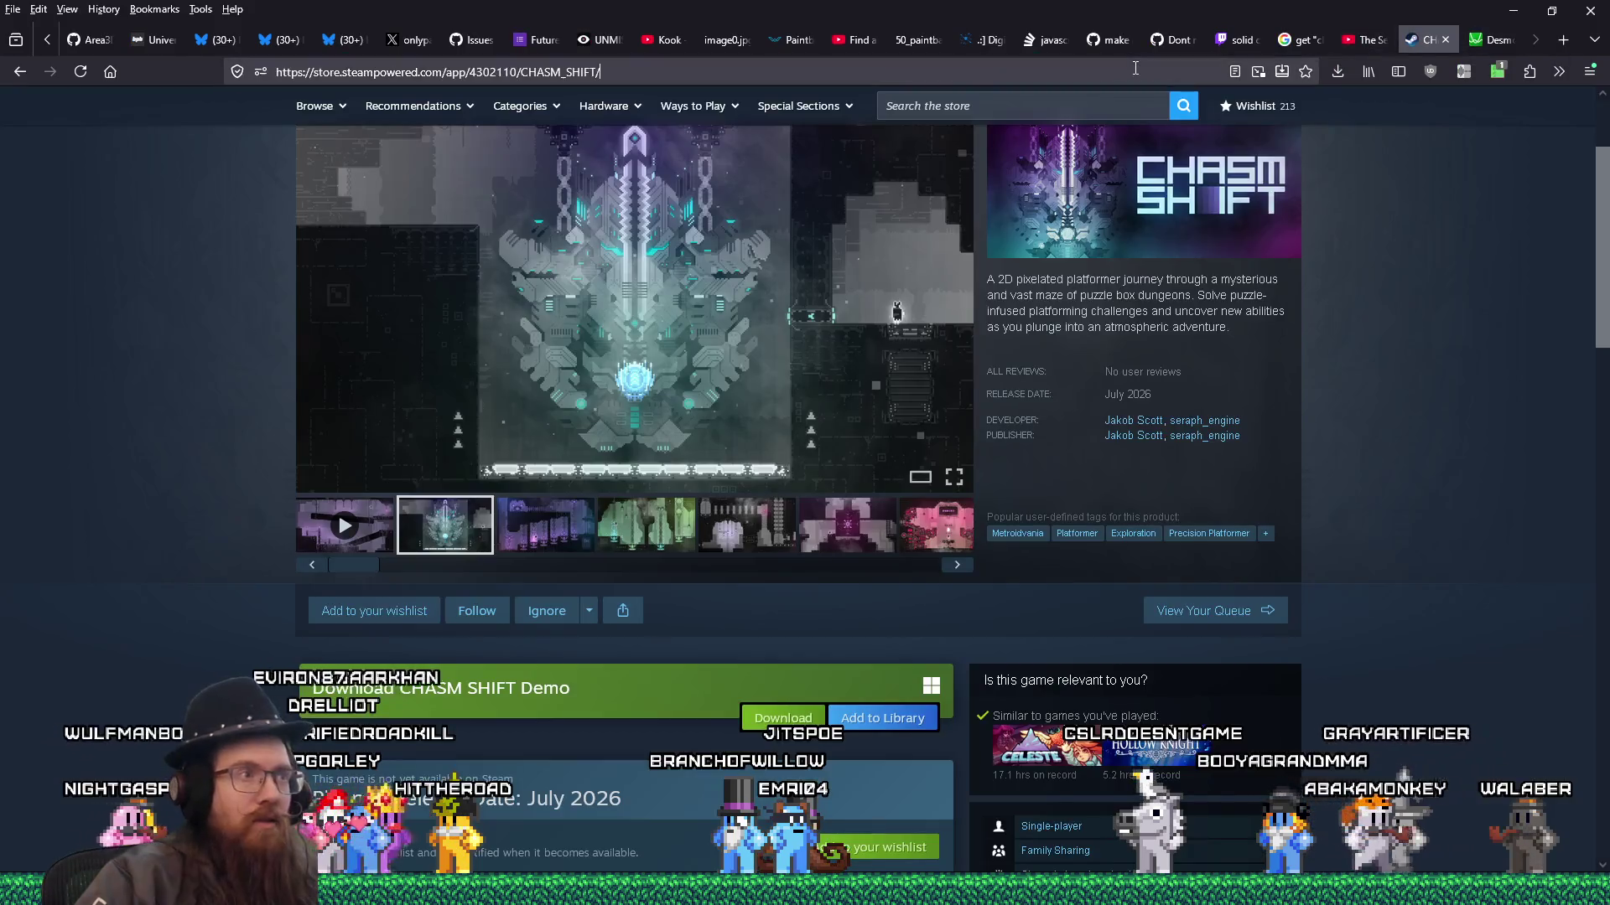
{"action": "left_click", "coordinate": [1135, 67]}
{"action": "type", "text": "fab"}
{"action": "key", "text": "Return"}
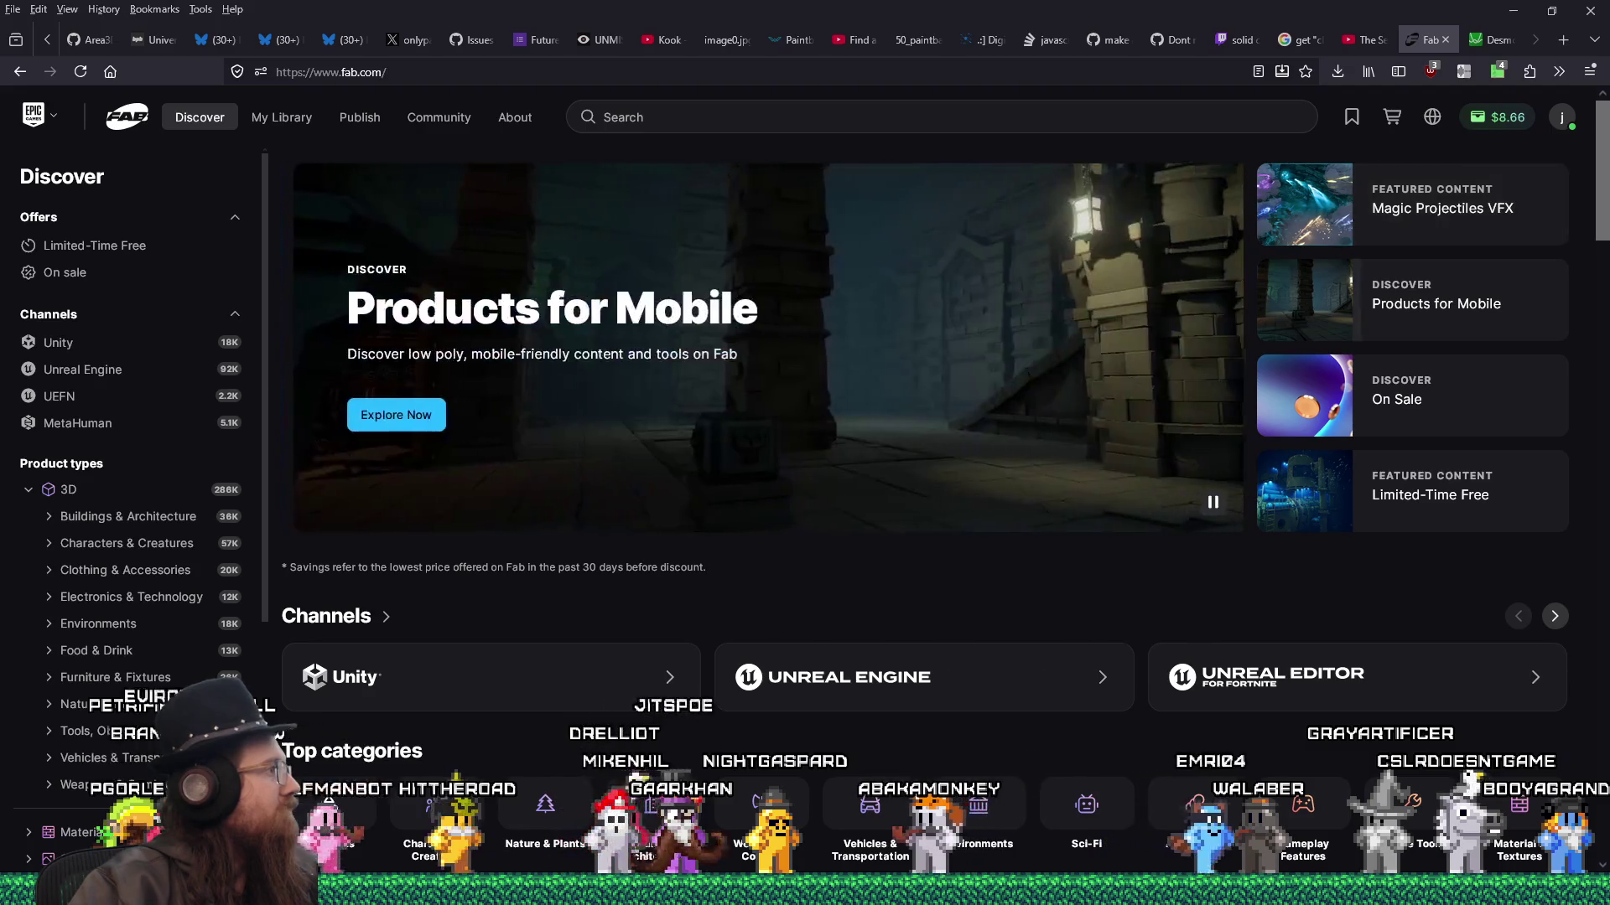
{"action": "key", "text": "alt+Tab"}
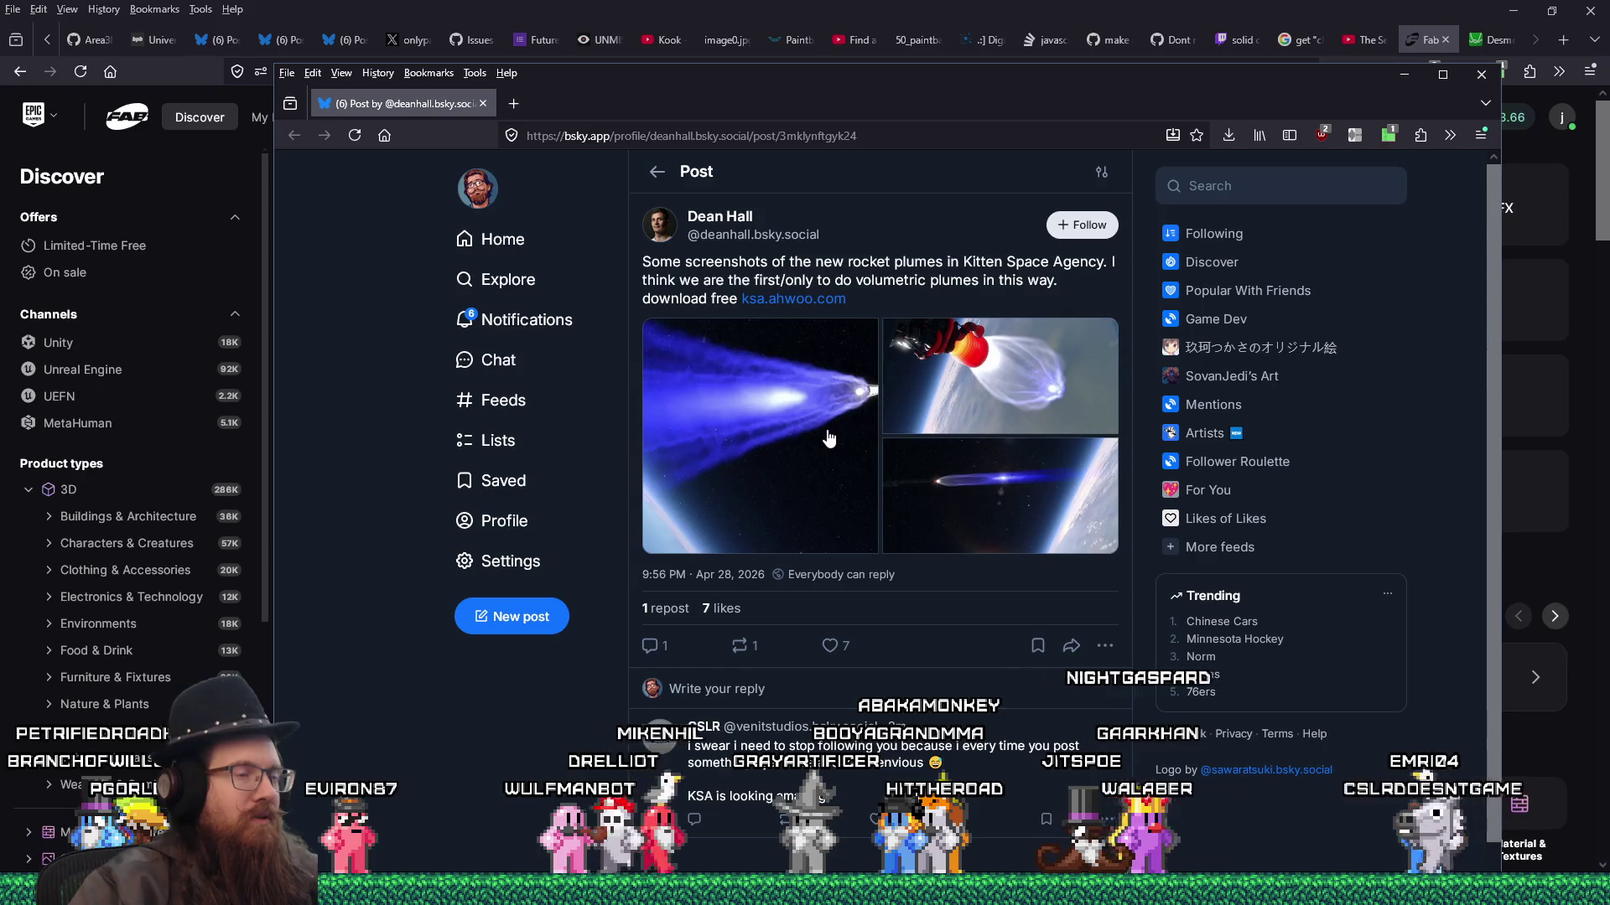
- View each rocket-plume screenshot full size in the lightbox, then return to the Fab window
{"action": "left_click", "coordinate": [971, 398]}
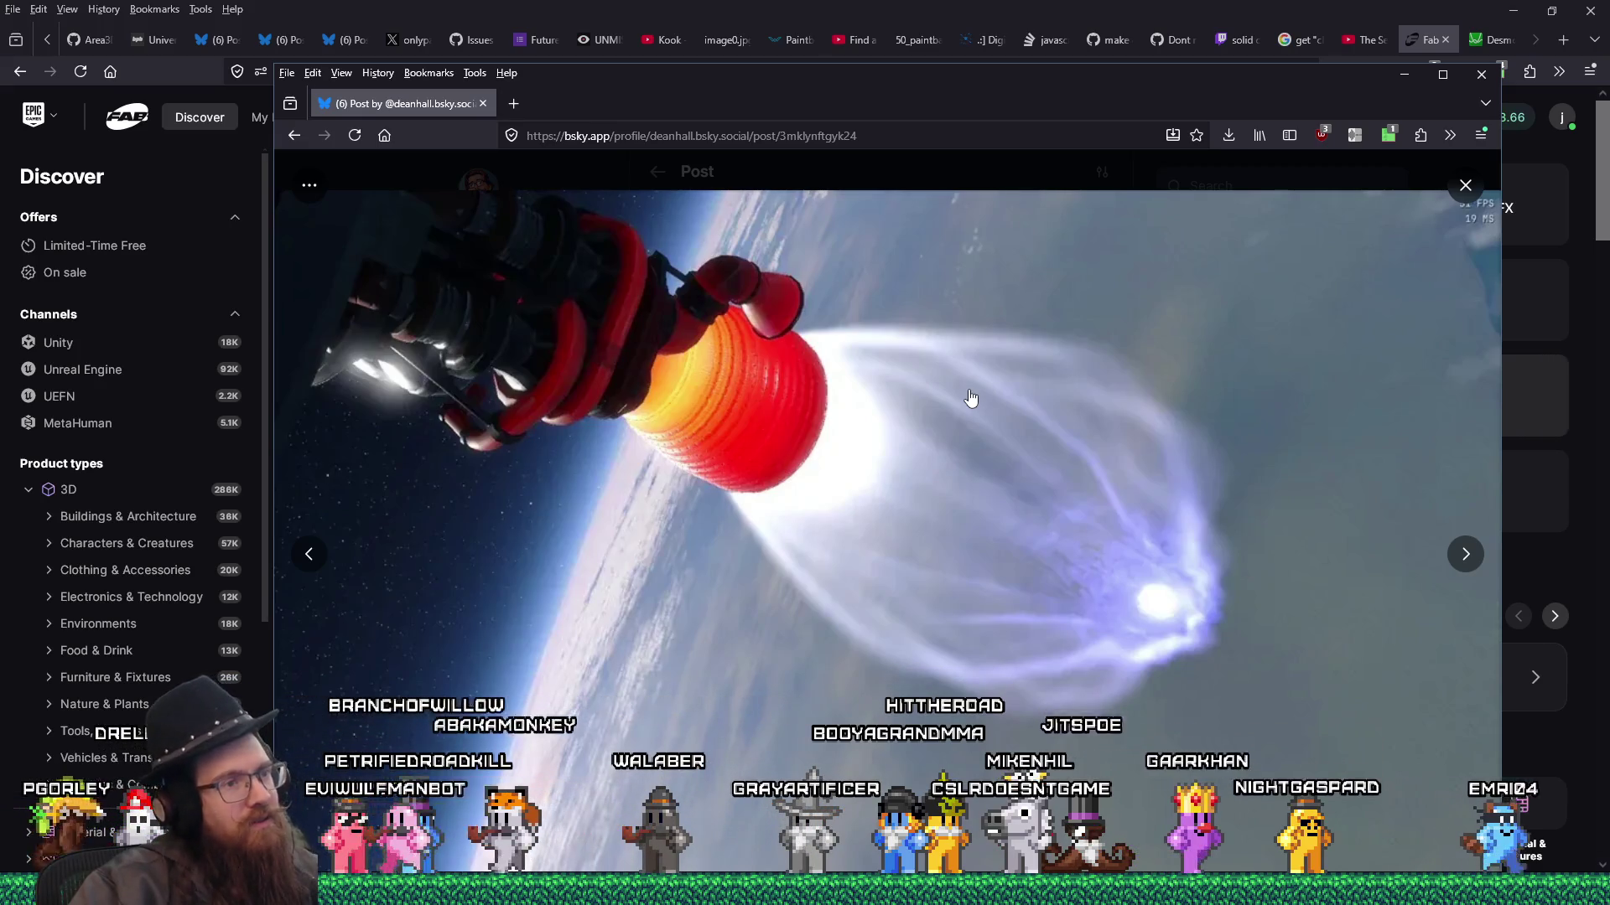
{"action": "left_click", "coordinate": [1464, 555]}
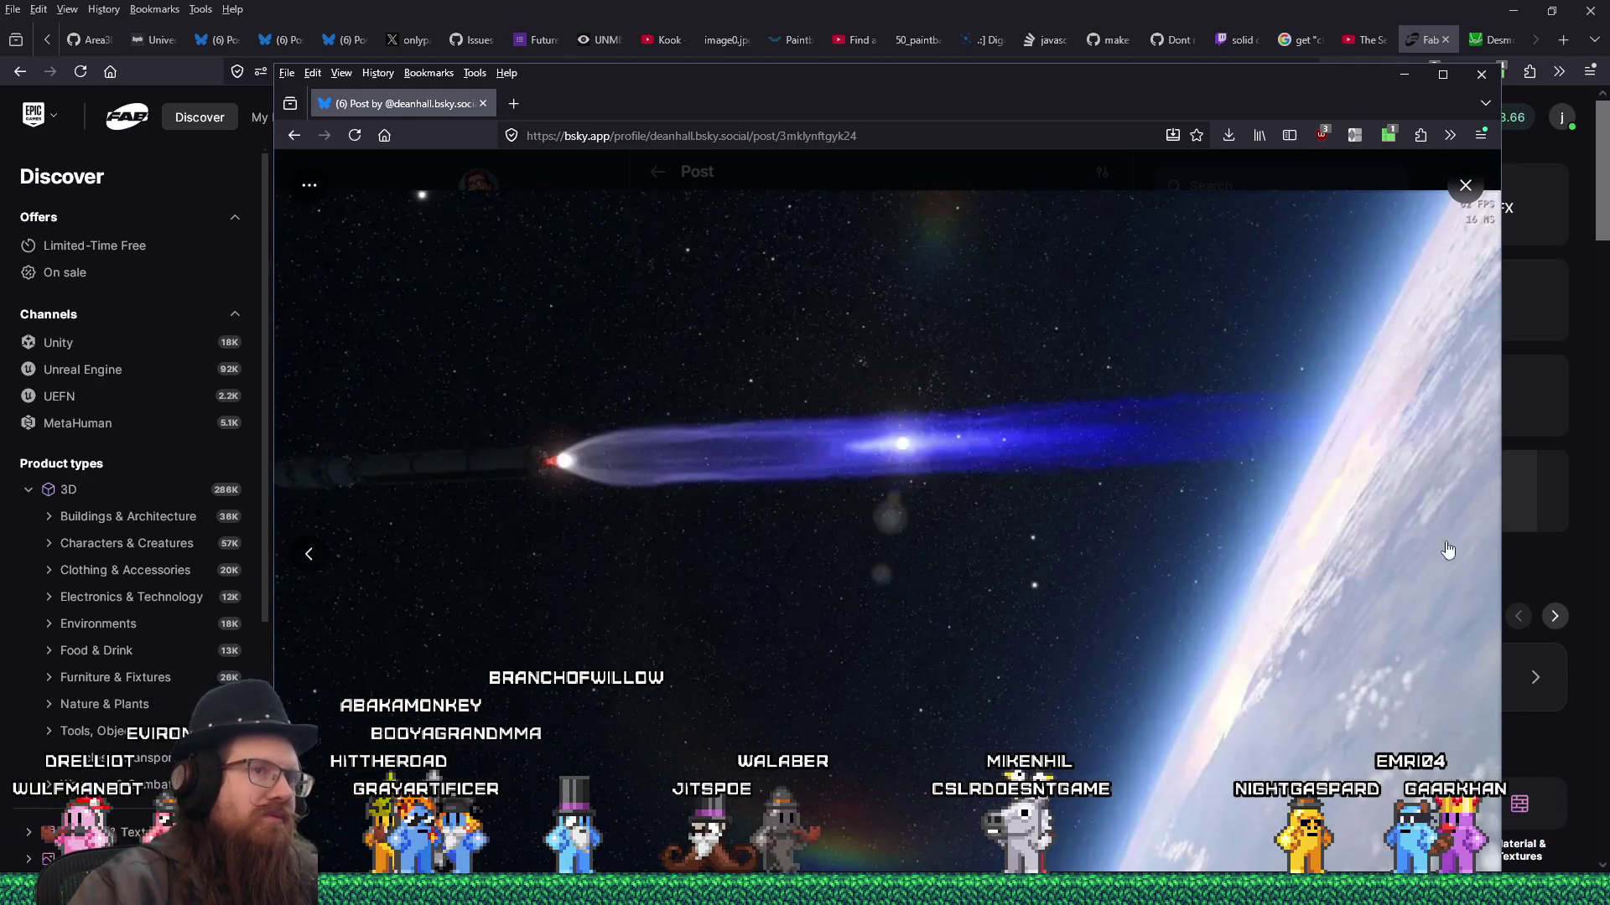
{"action": "left_click", "coordinate": [1465, 186]}
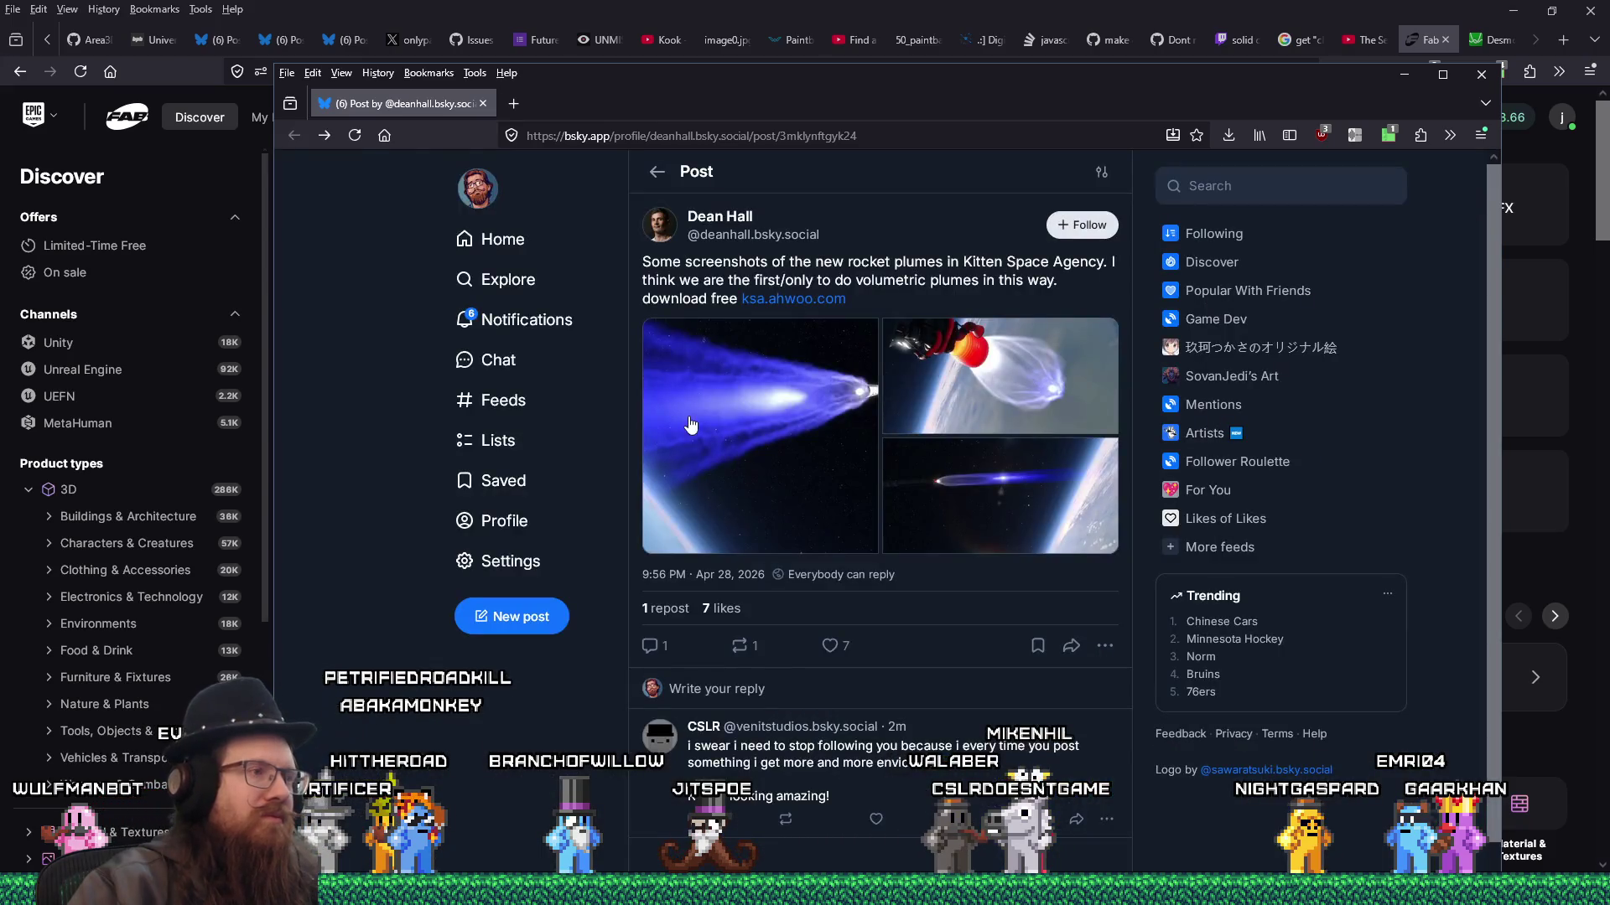
{"action": "left_click", "coordinate": [690, 426]}
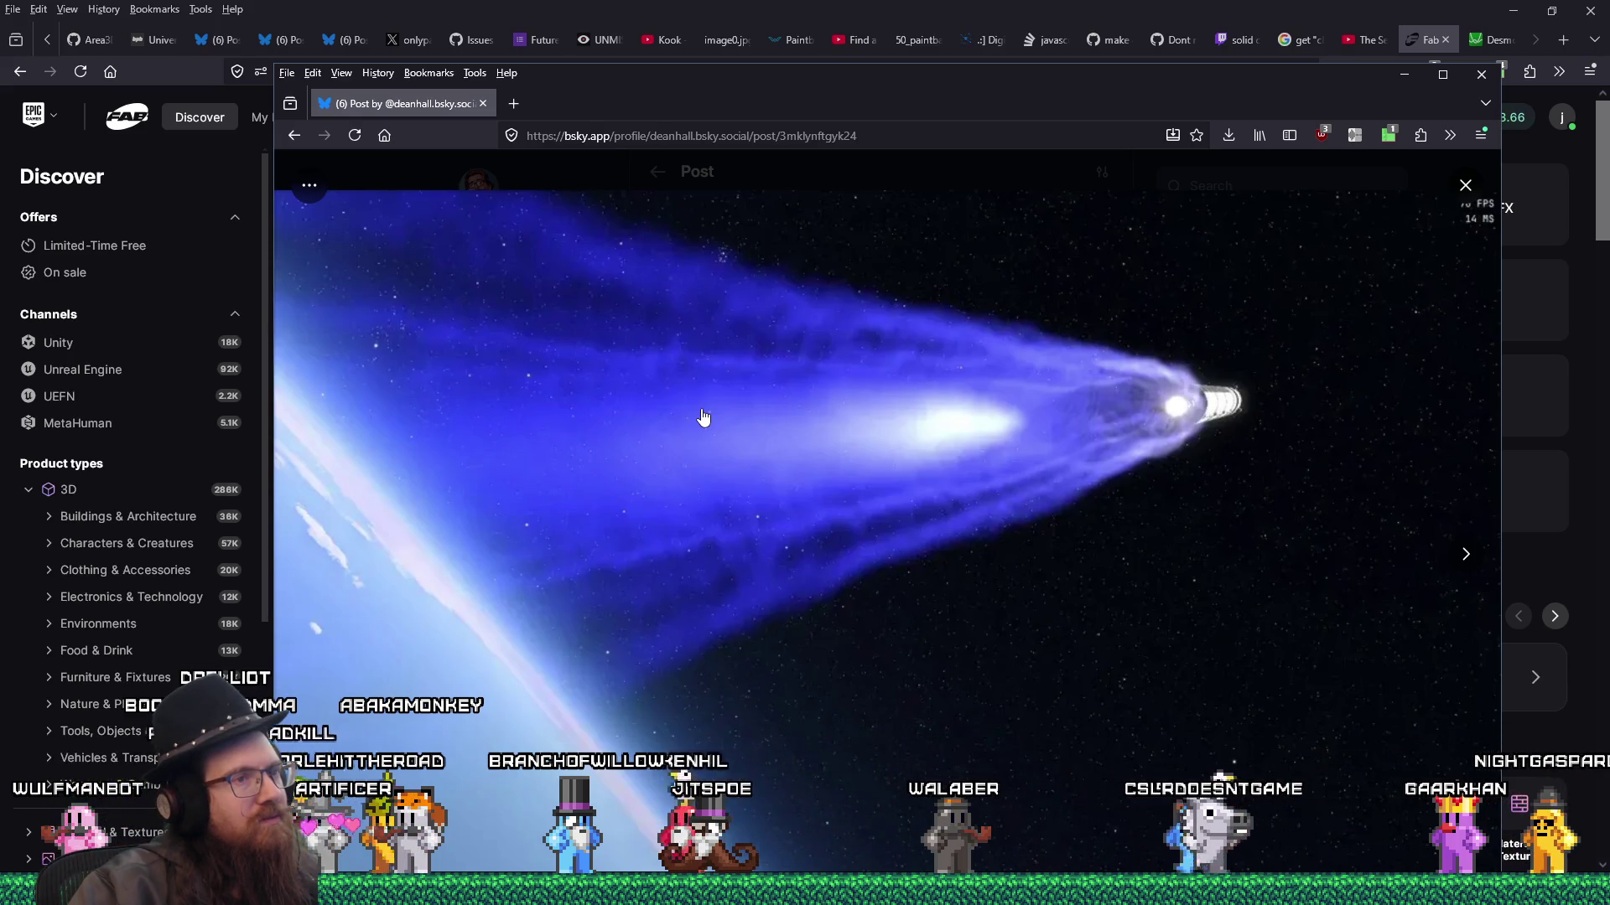
{"action": "left_click", "coordinate": [1462, 556]}
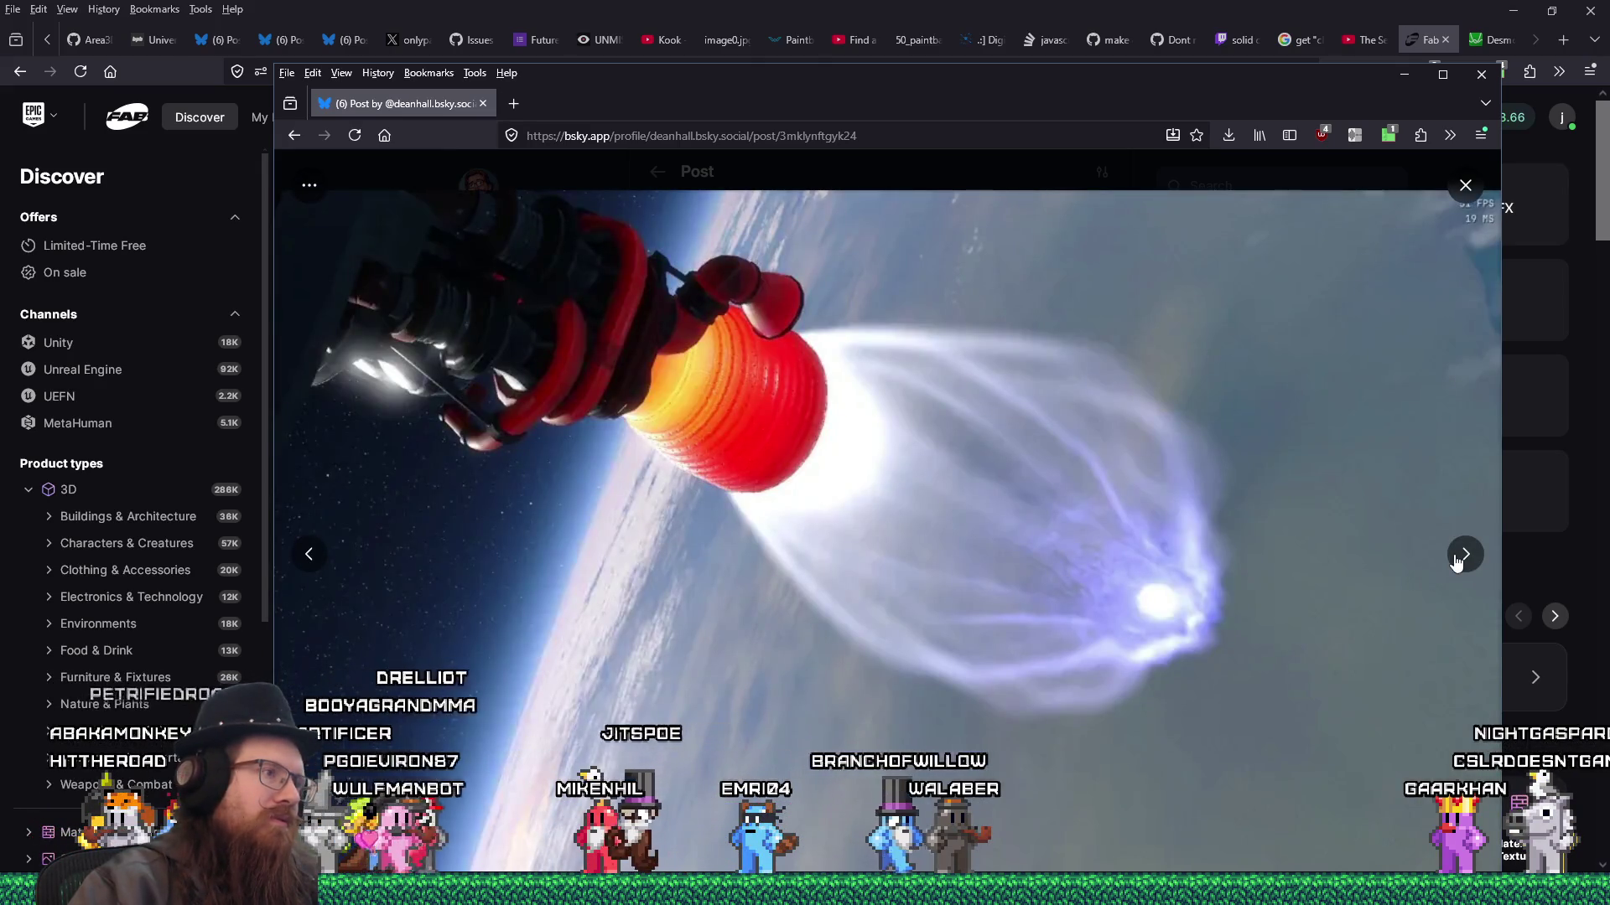
{"action": "left_click", "coordinate": [1464, 555]}
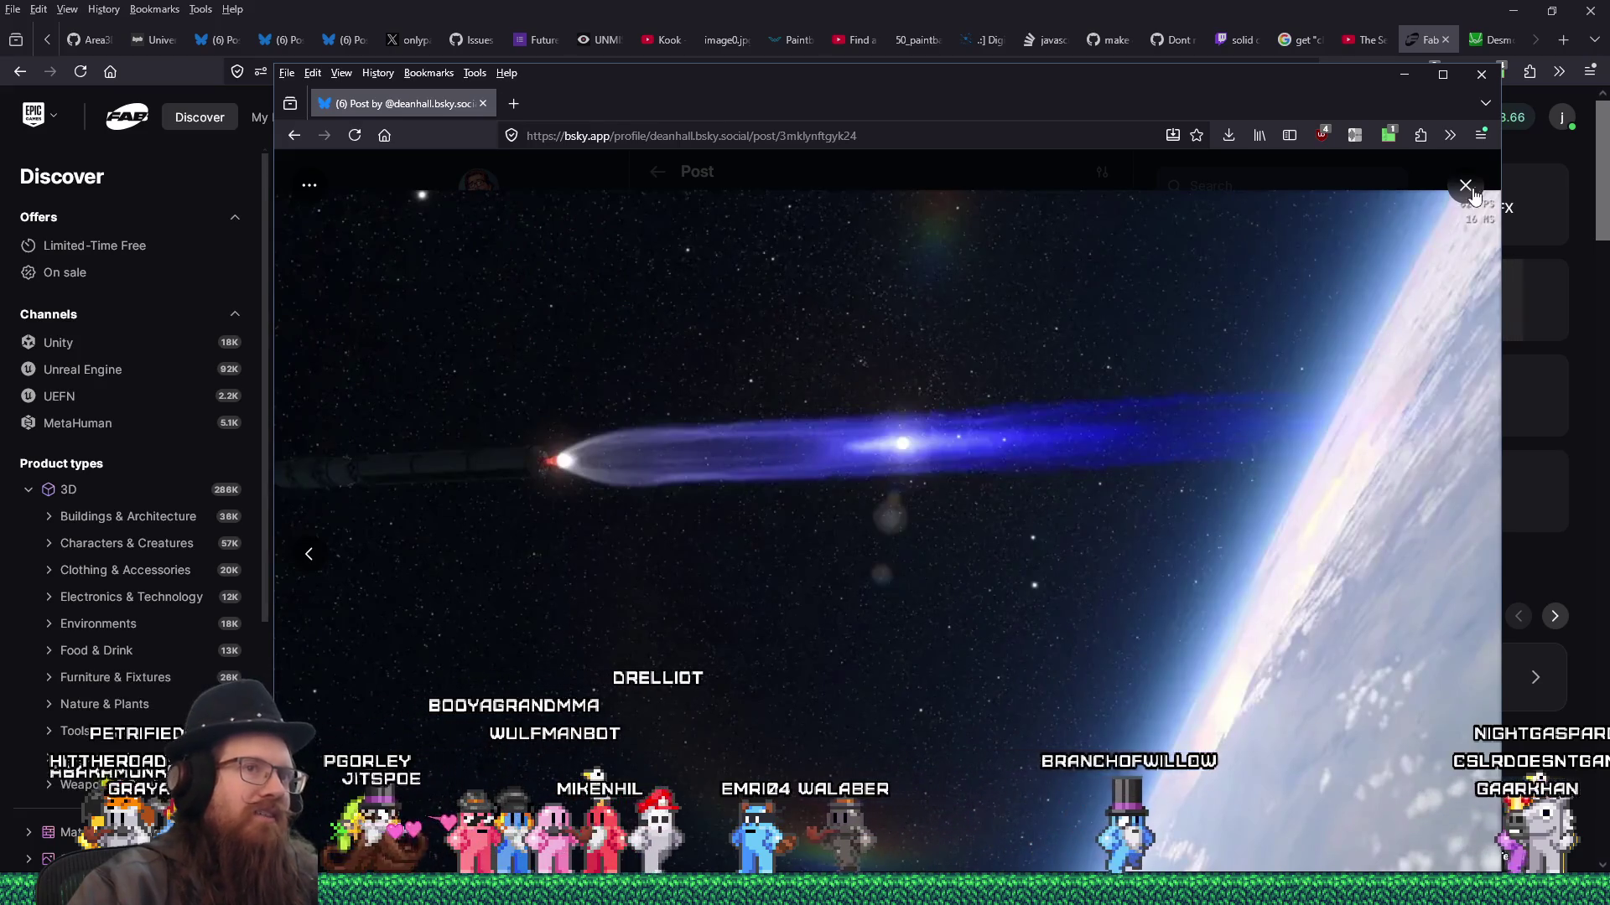
{"action": "left_click", "coordinate": [1465, 186]}
{"action": "left_click", "coordinate": [1097, 373]}
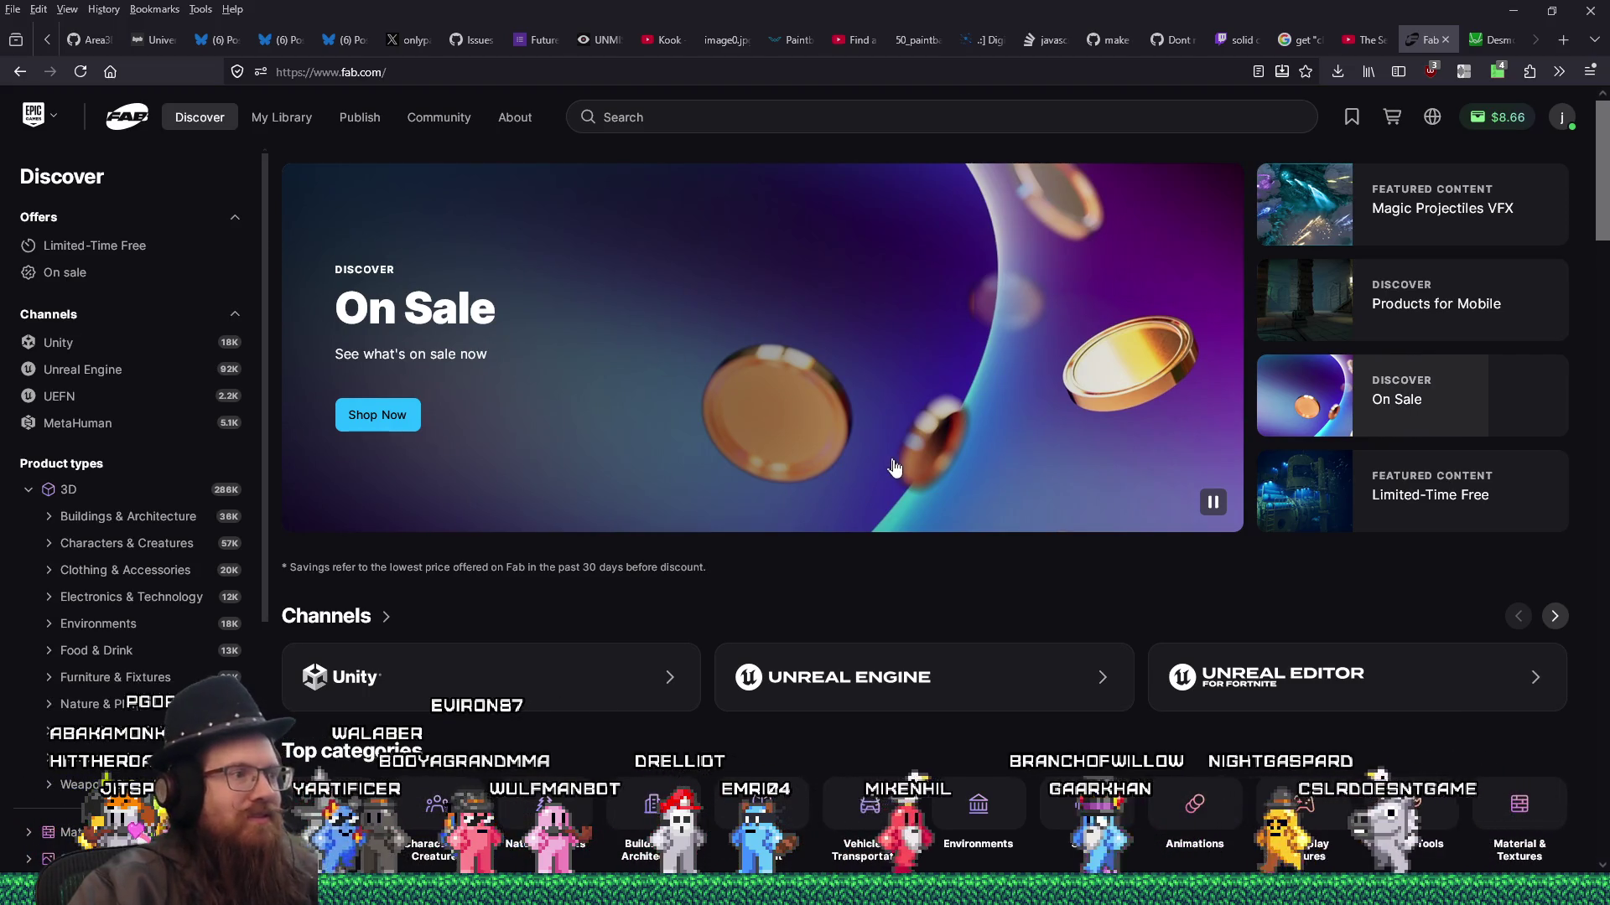
- Open the Bodycam Backroom VHS Effect listing from the Limited-Time Free offers
{"action": "scroll", "coordinate": [893, 465], "scroll_direction": "down", "scroll_amount": 5}
{"action": "scroll", "coordinate": [889, 461], "scroll_direction": "up", "scroll_amount": 5}
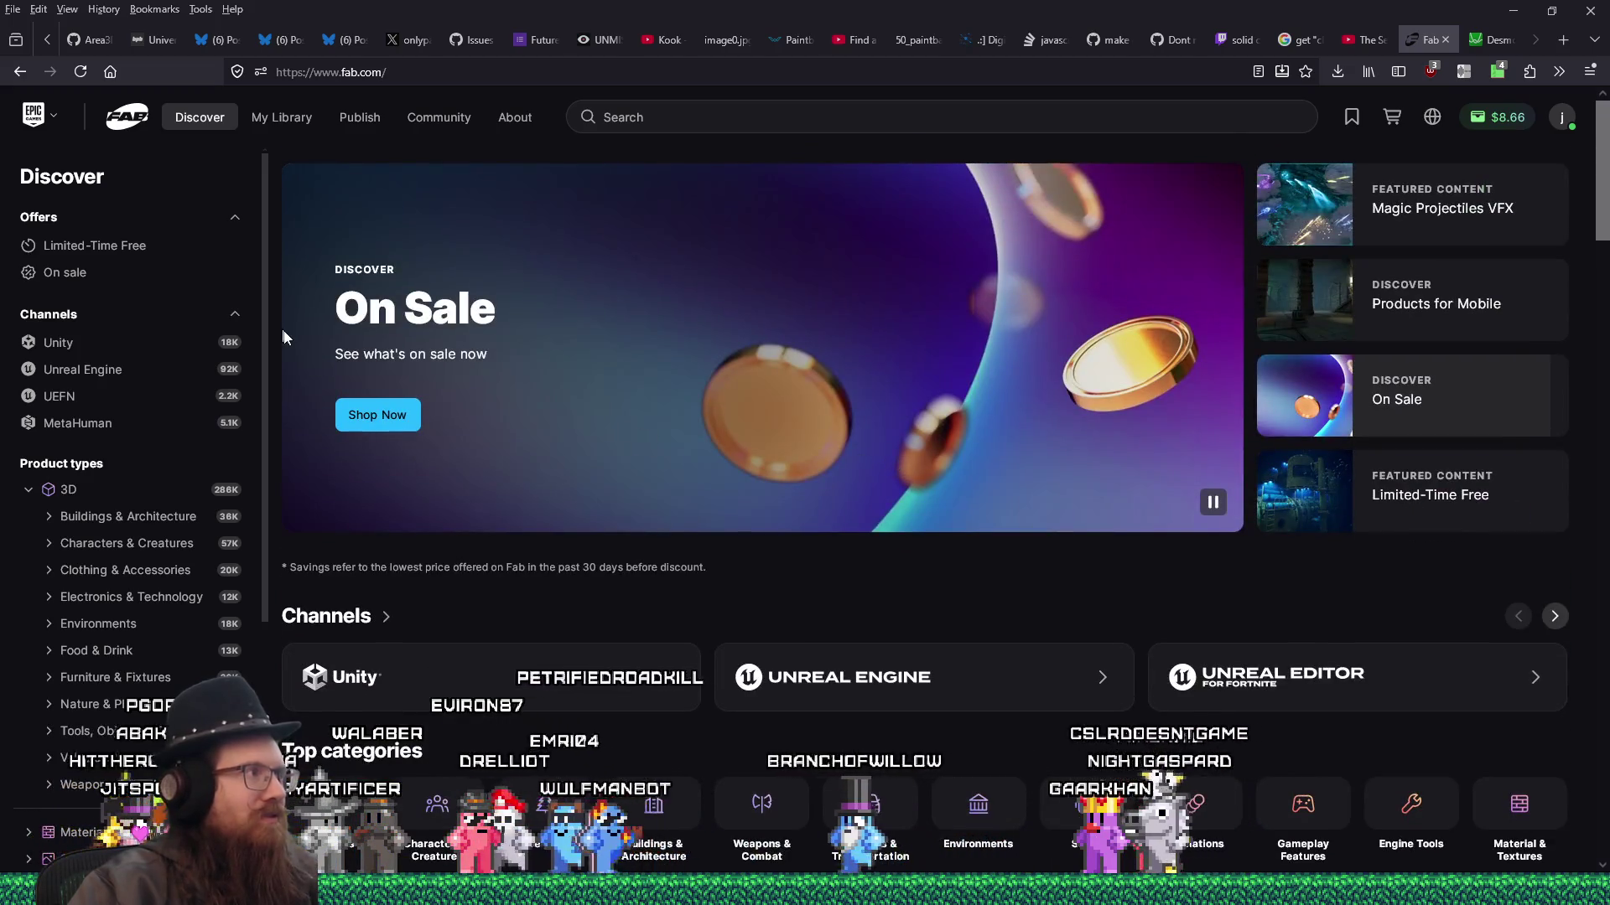
{"action": "left_click", "coordinate": [151, 247]}
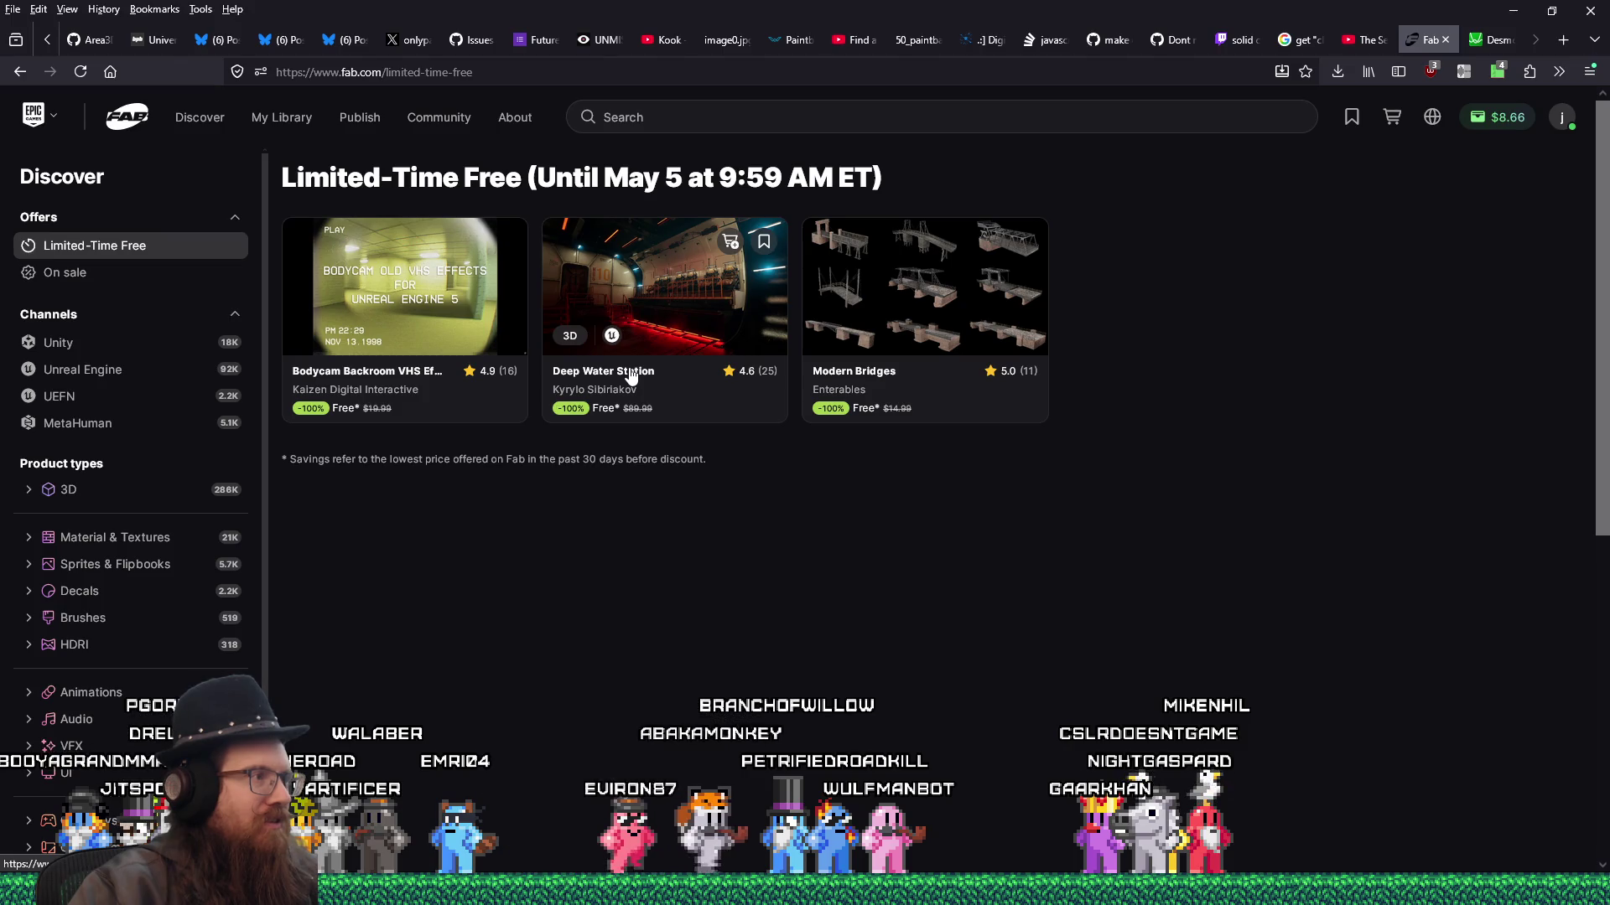
{"action": "left_click", "coordinate": [413, 275]}
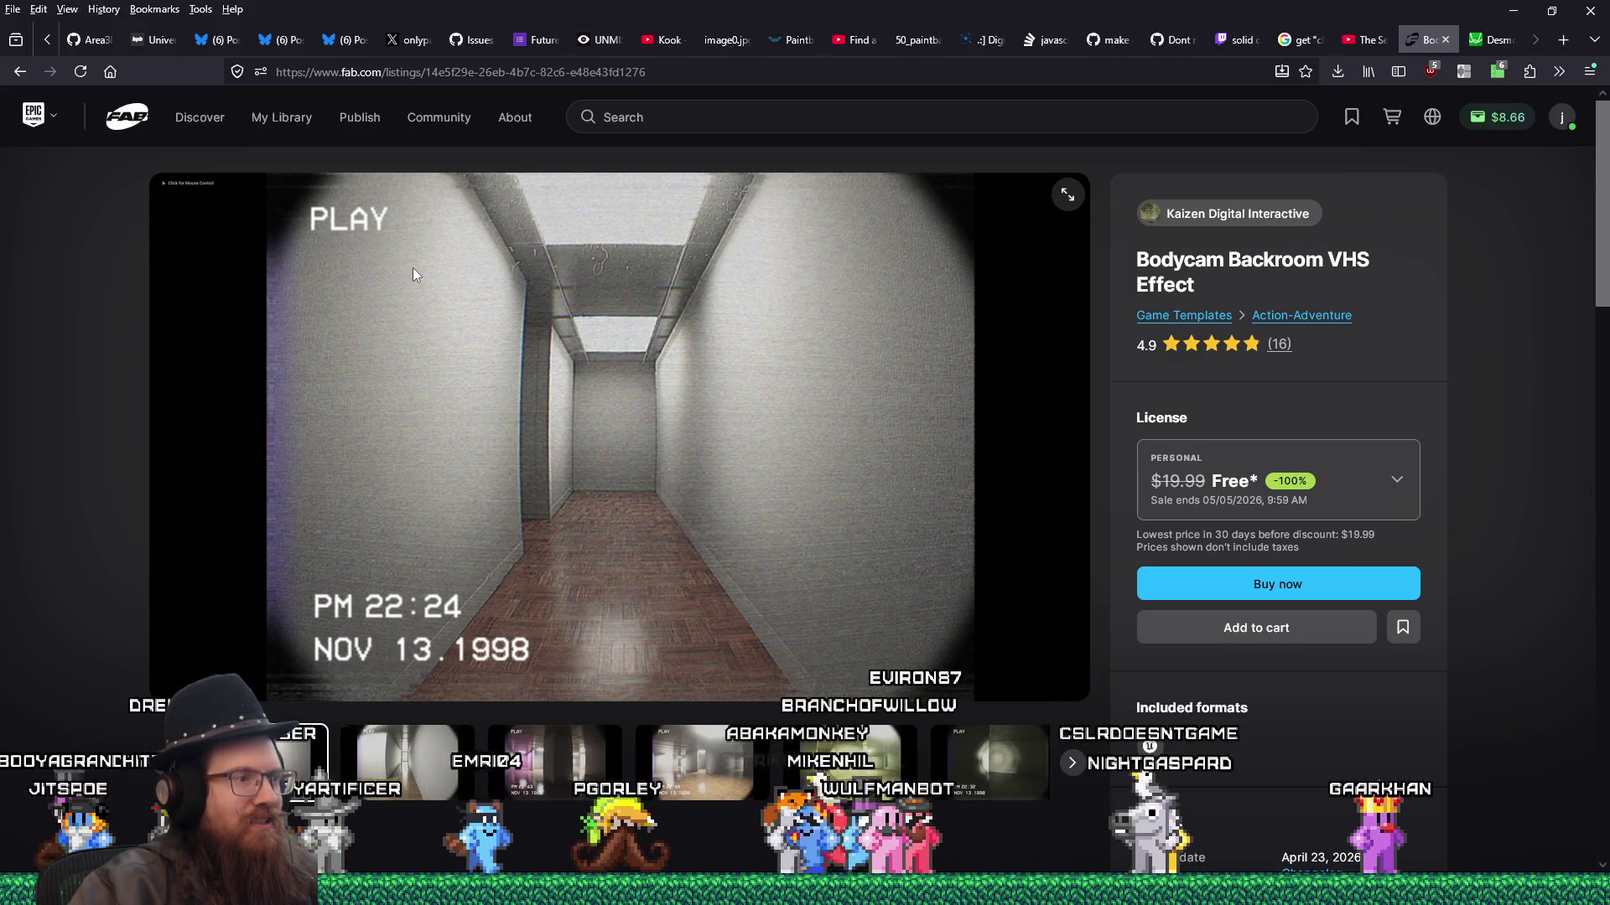
- Browse the listing's backroom preview images and videos, then switch the license to Professional
{"action": "left_click", "coordinate": [620, 759]}
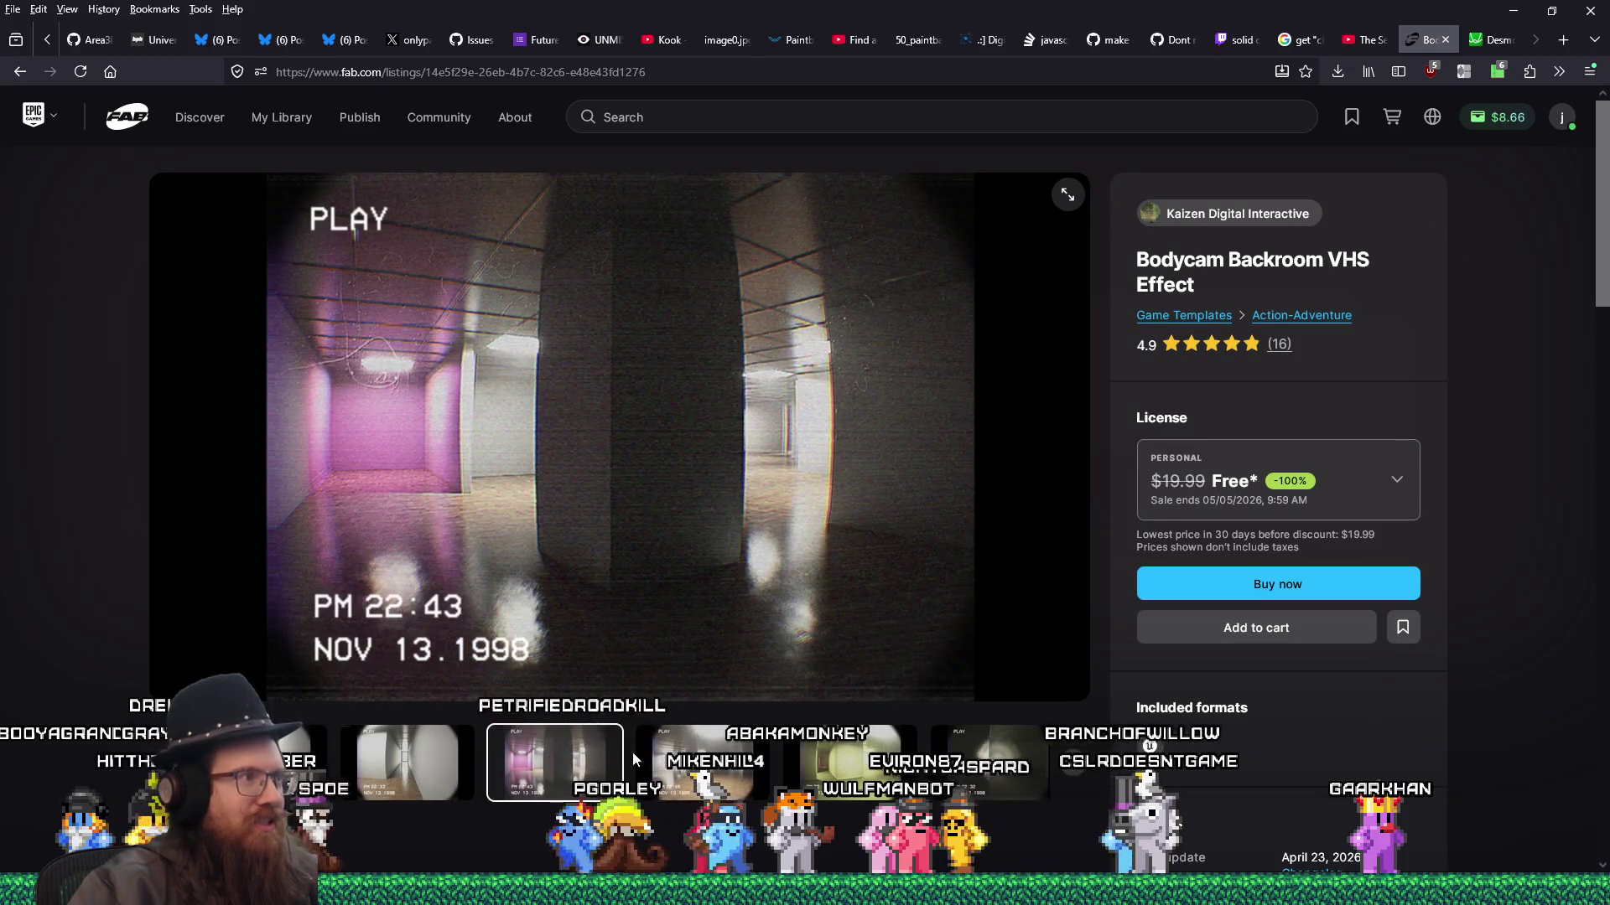
{"action": "left_click", "coordinate": [726, 772]}
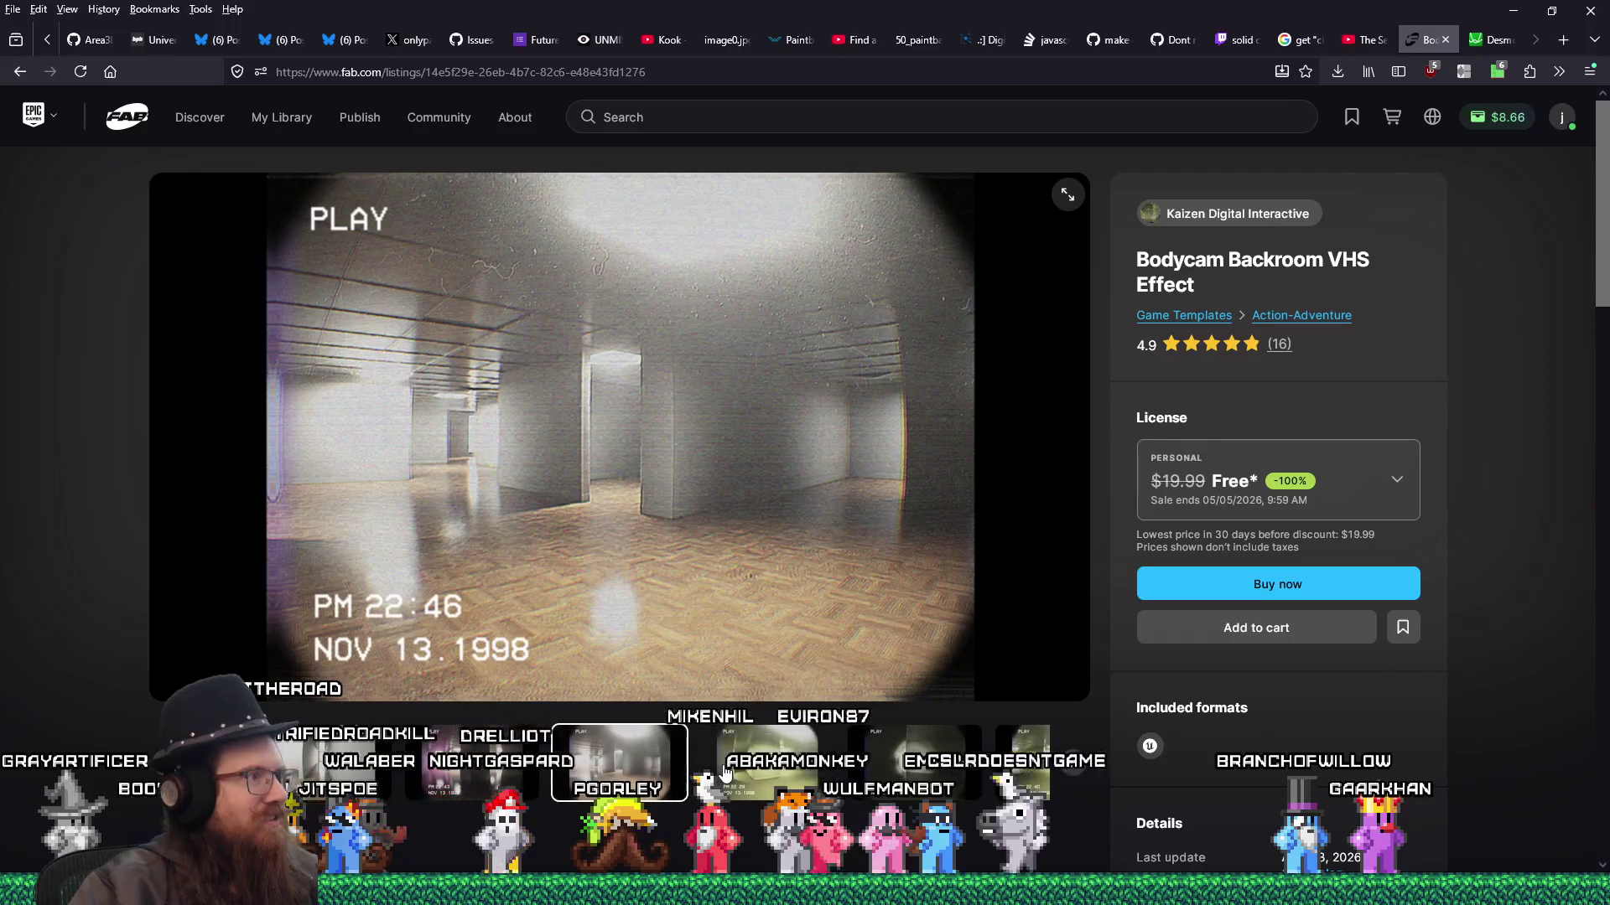
{"action": "left_click", "coordinate": [741, 772]}
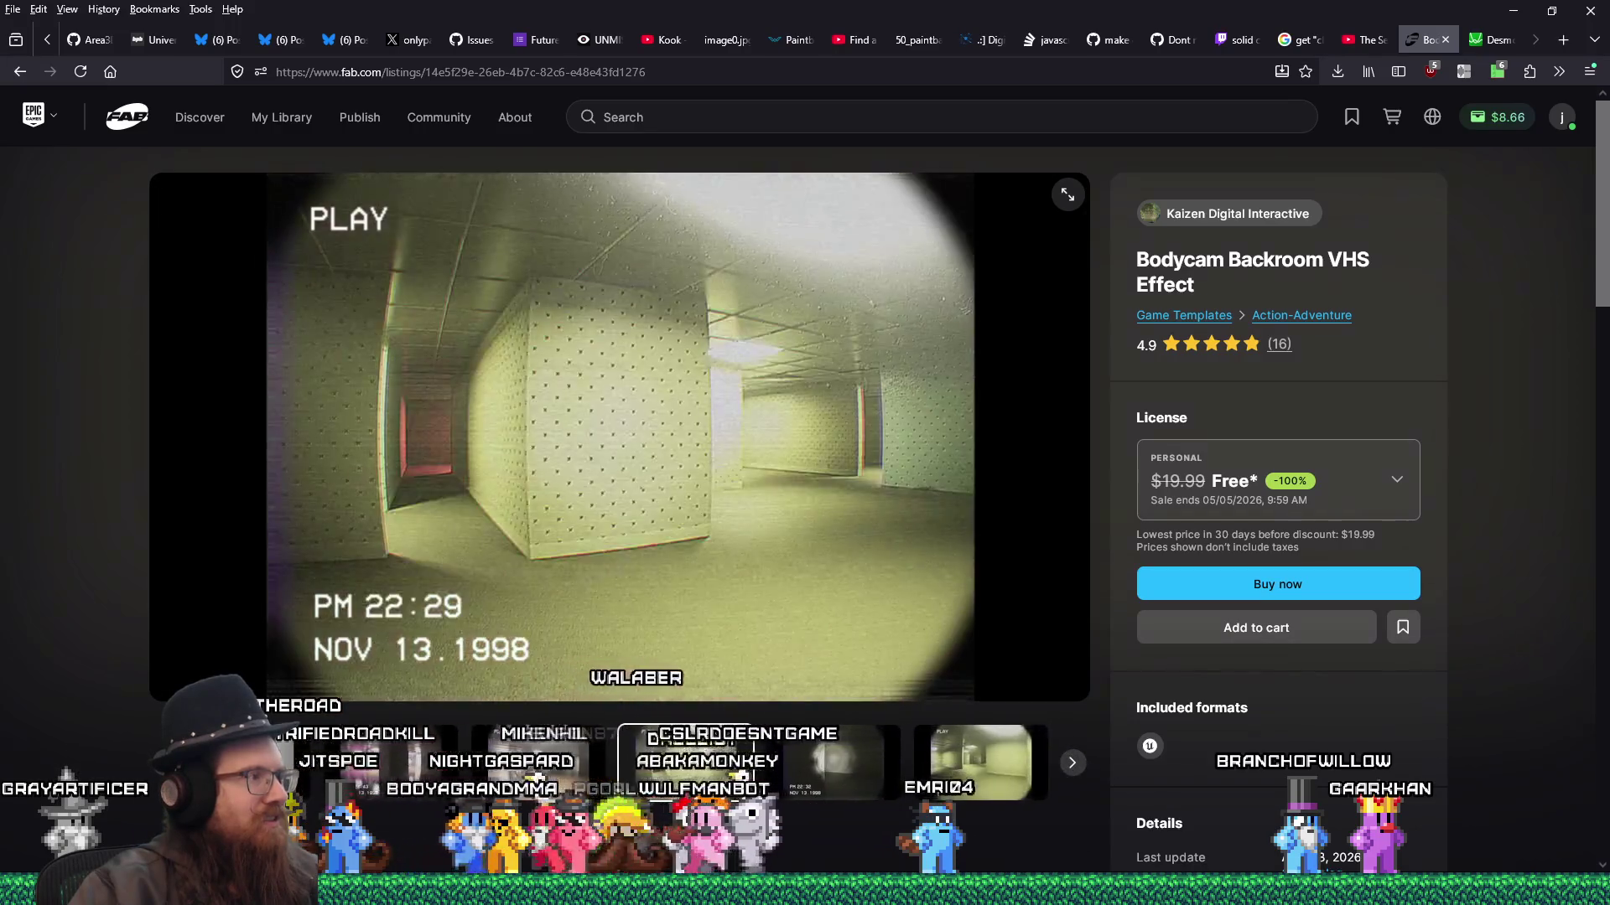
{"action": "left_click", "coordinate": [804, 774]}
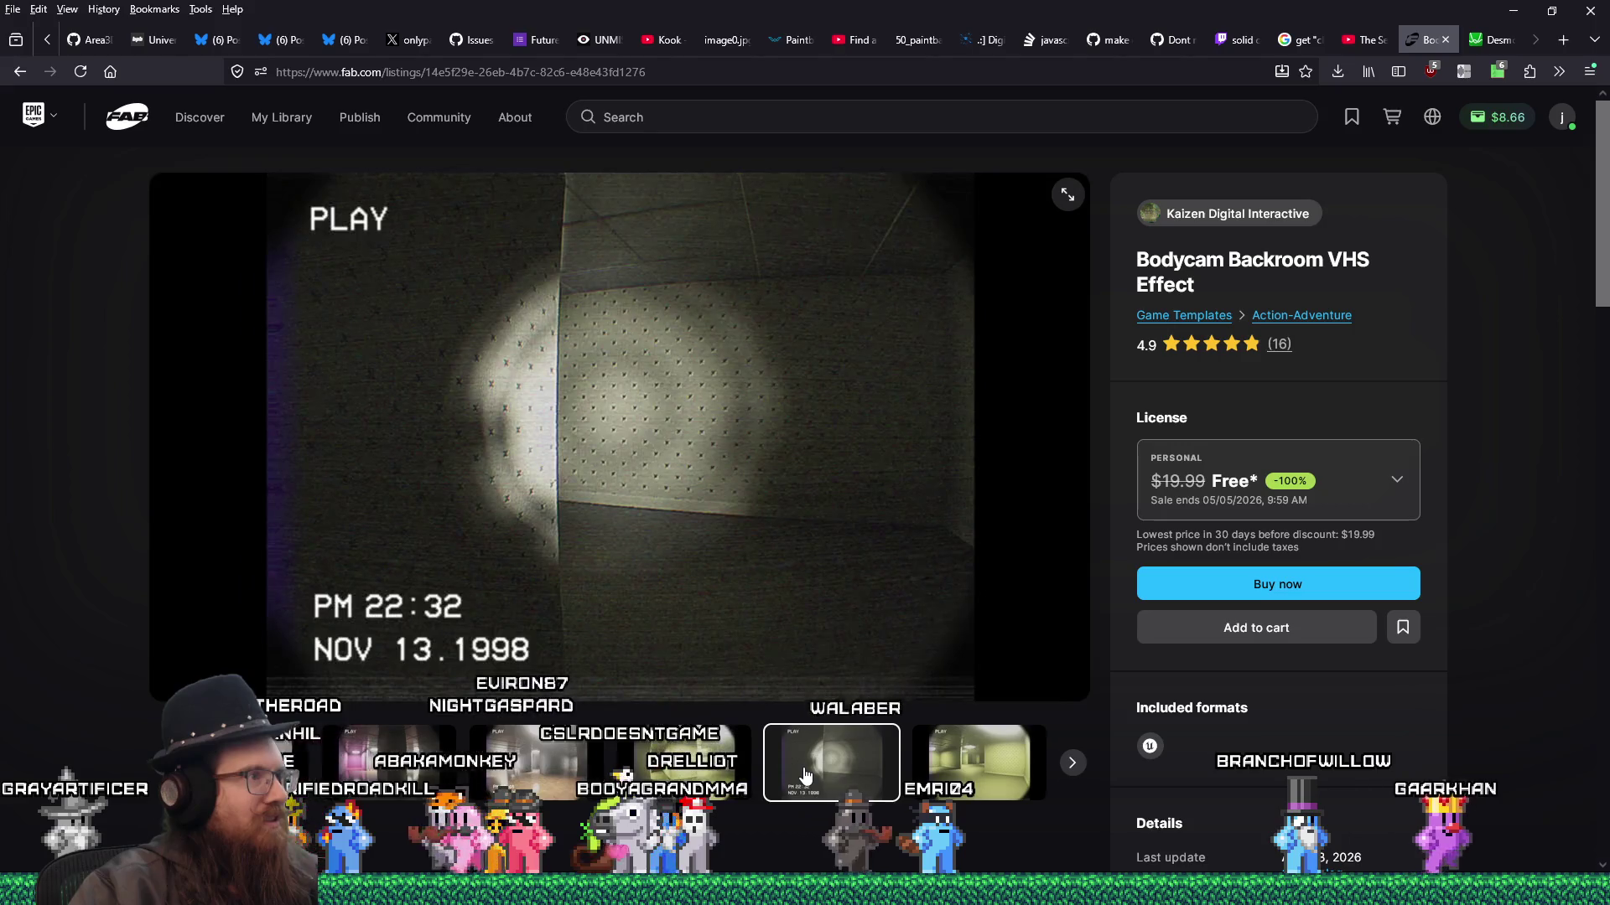
{"action": "left_click", "coordinate": [621, 777]}
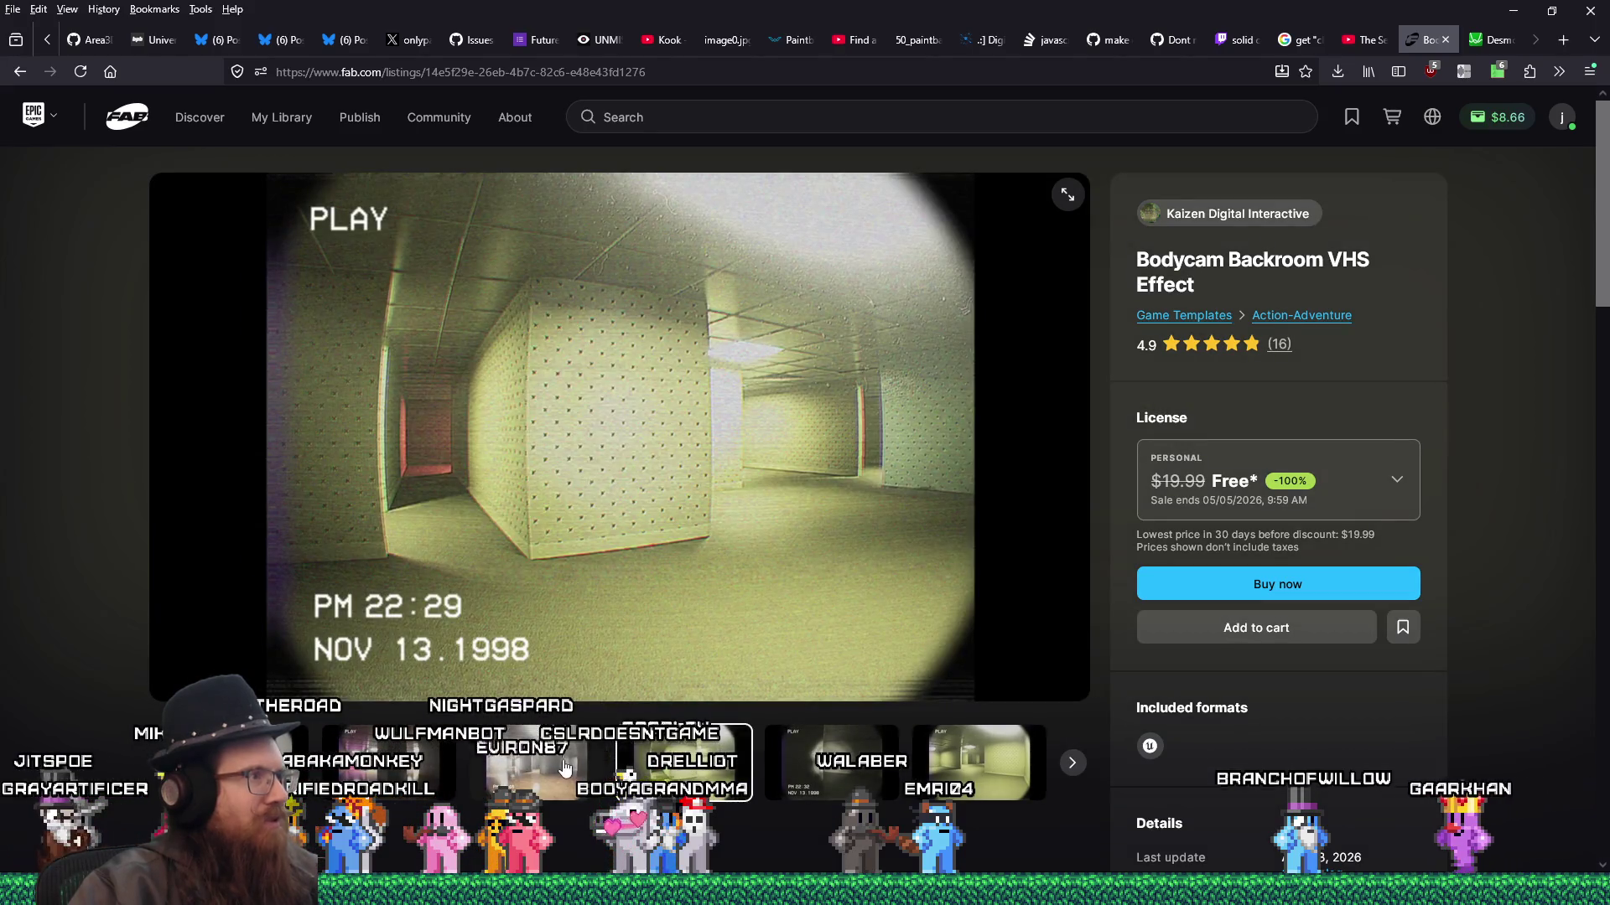
{"action": "left_click", "coordinate": [563, 768]}
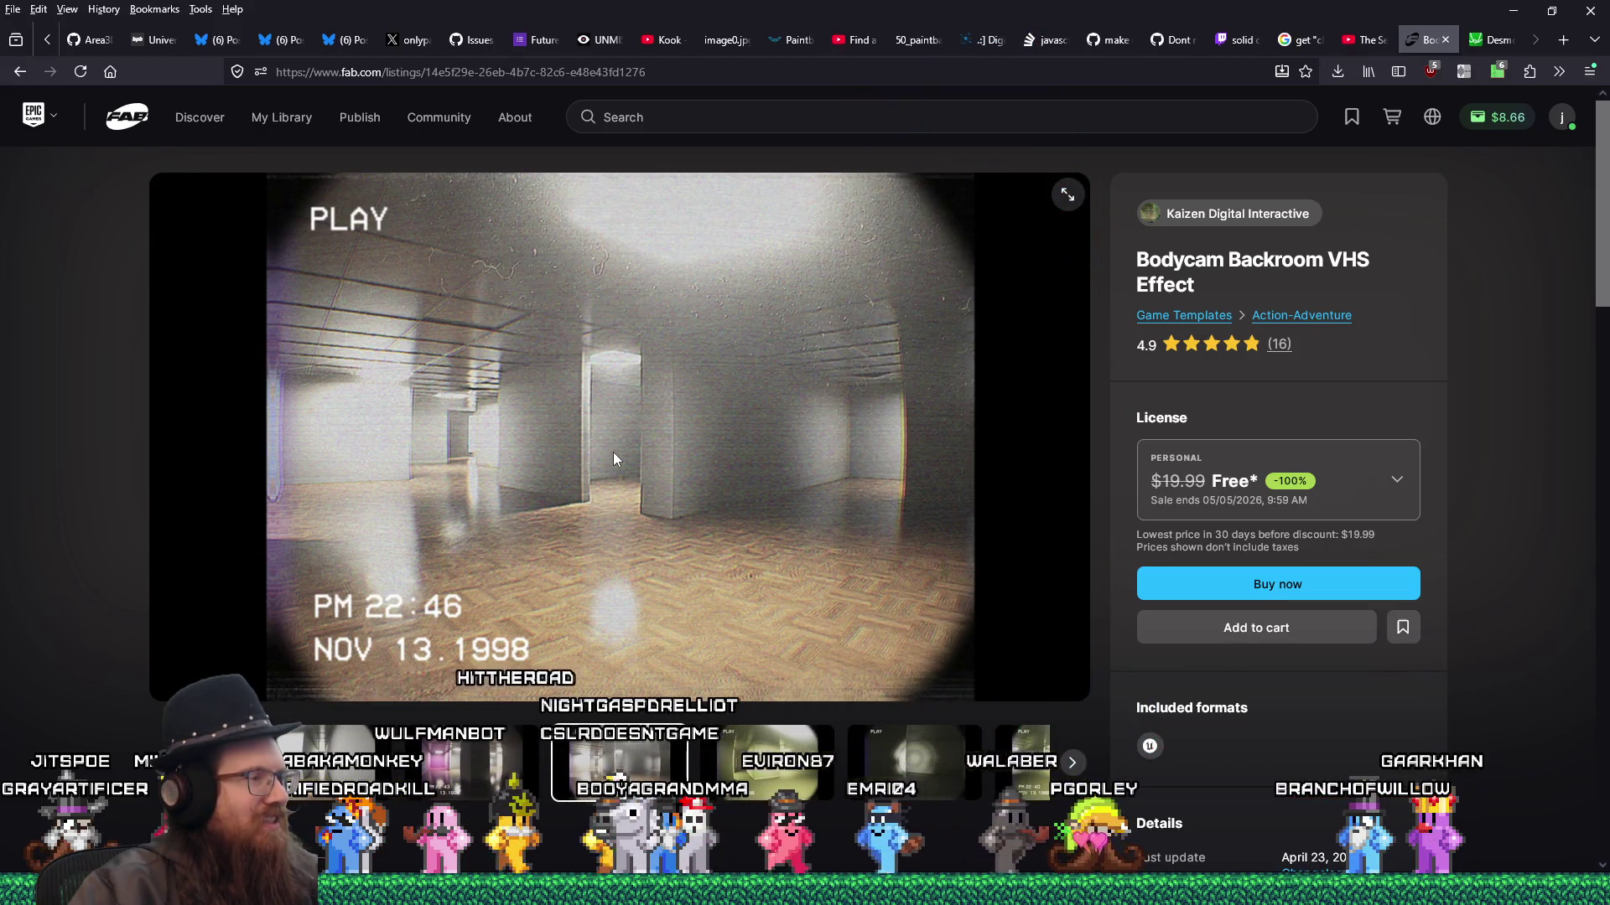
{"action": "left_click", "coordinate": [520, 788]}
{"action": "left_click", "coordinate": [407, 763]}
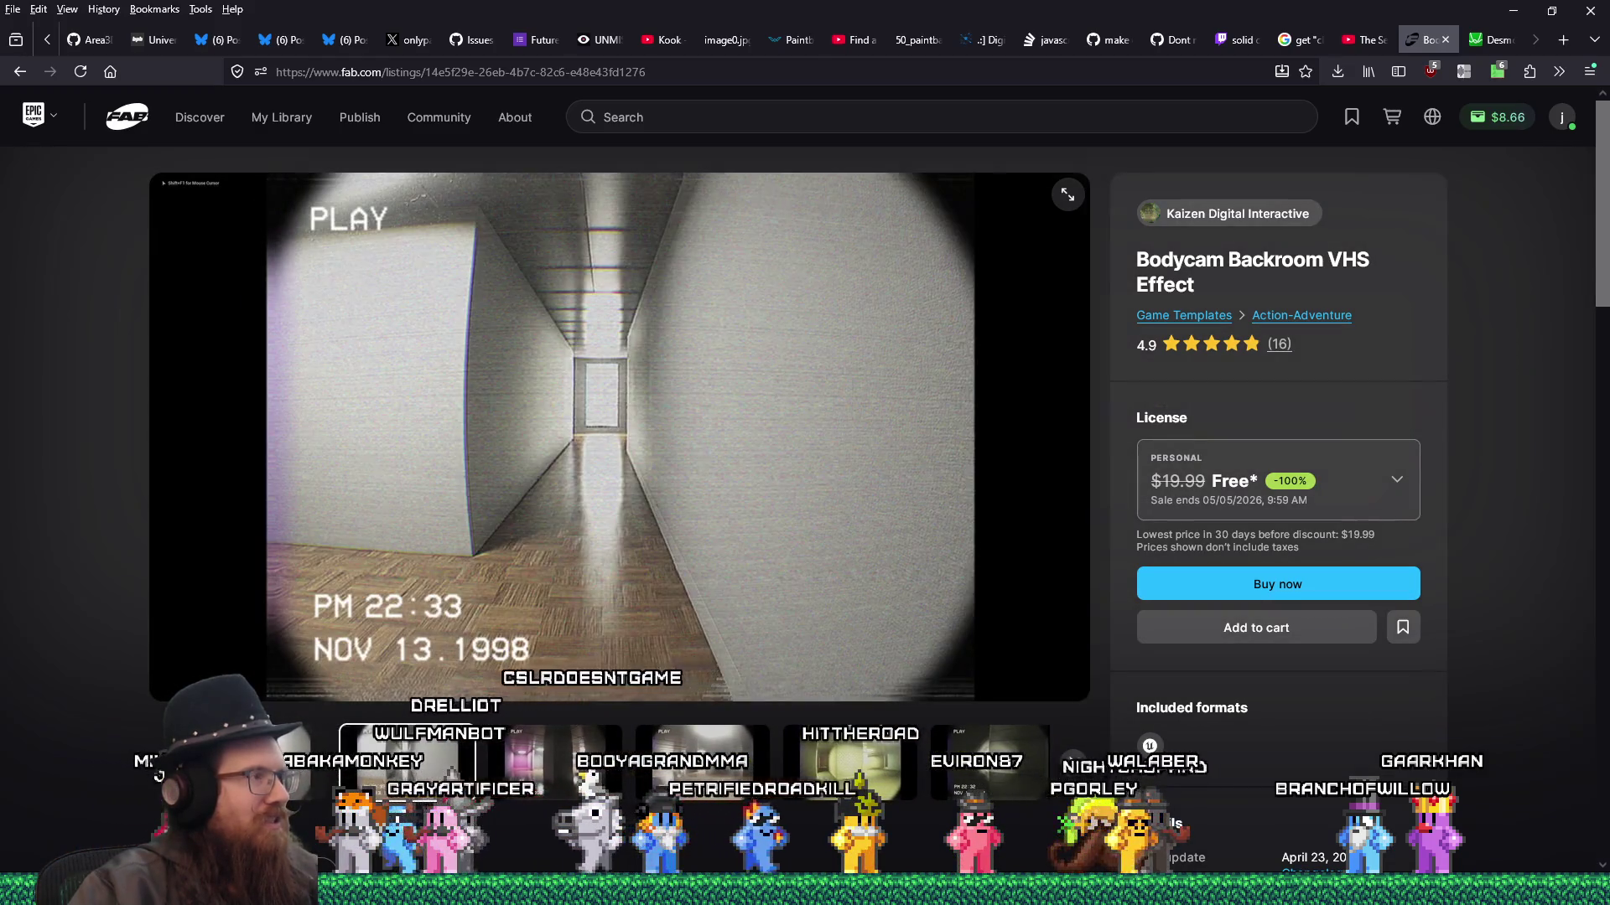
{"action": "left_click", "coordinate": [555, 763]}
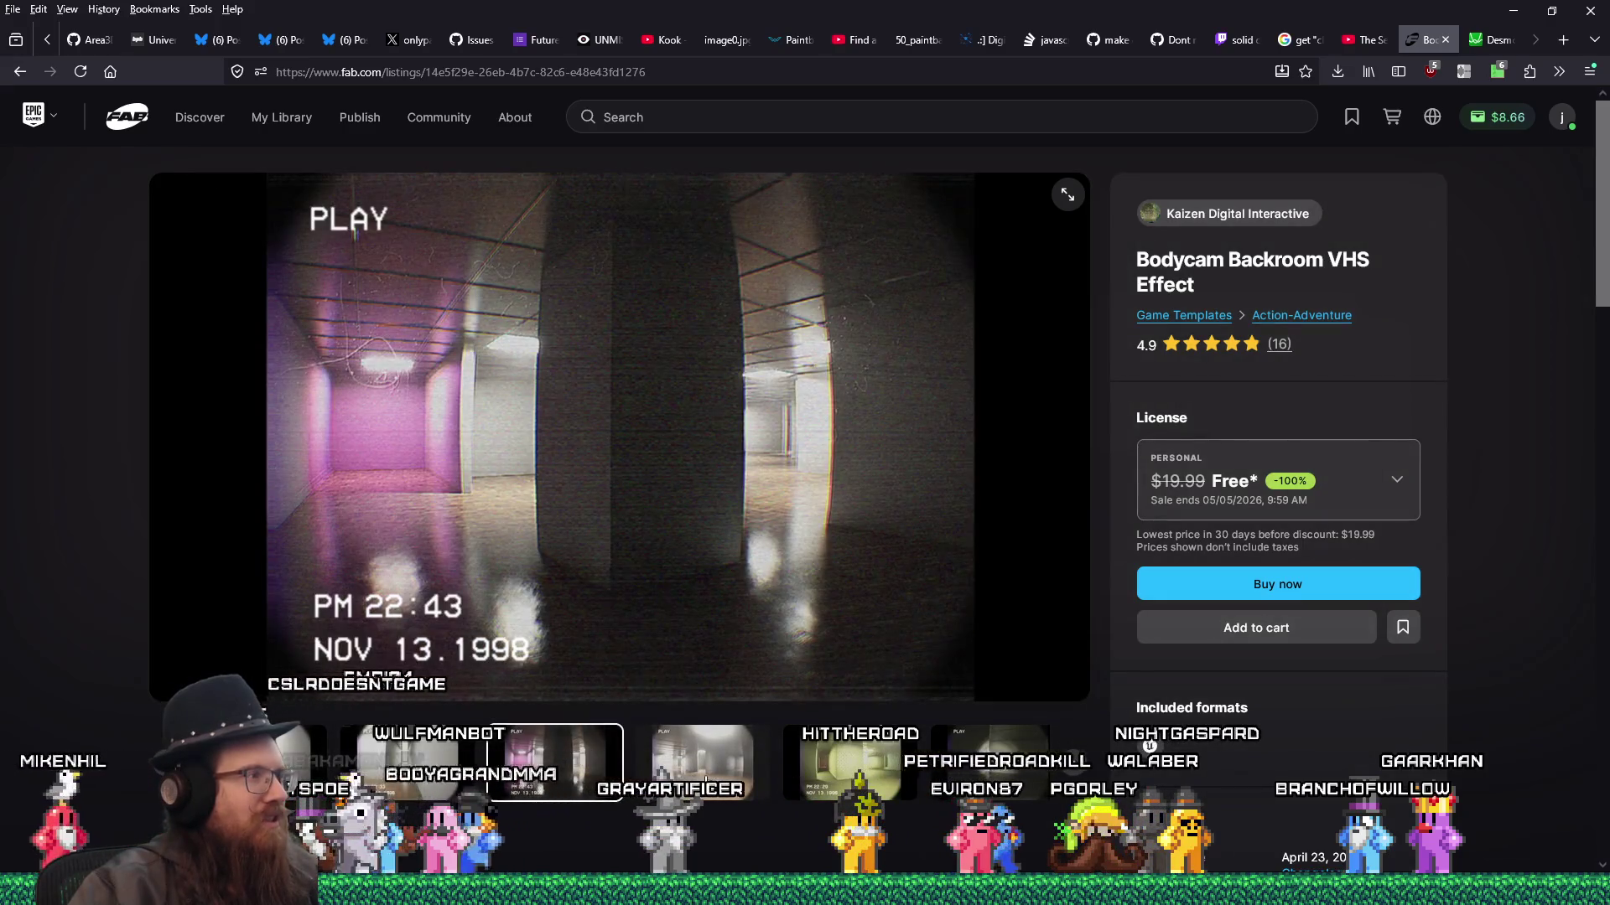
{"action": "left_click", "coordinate": [703, 763]}
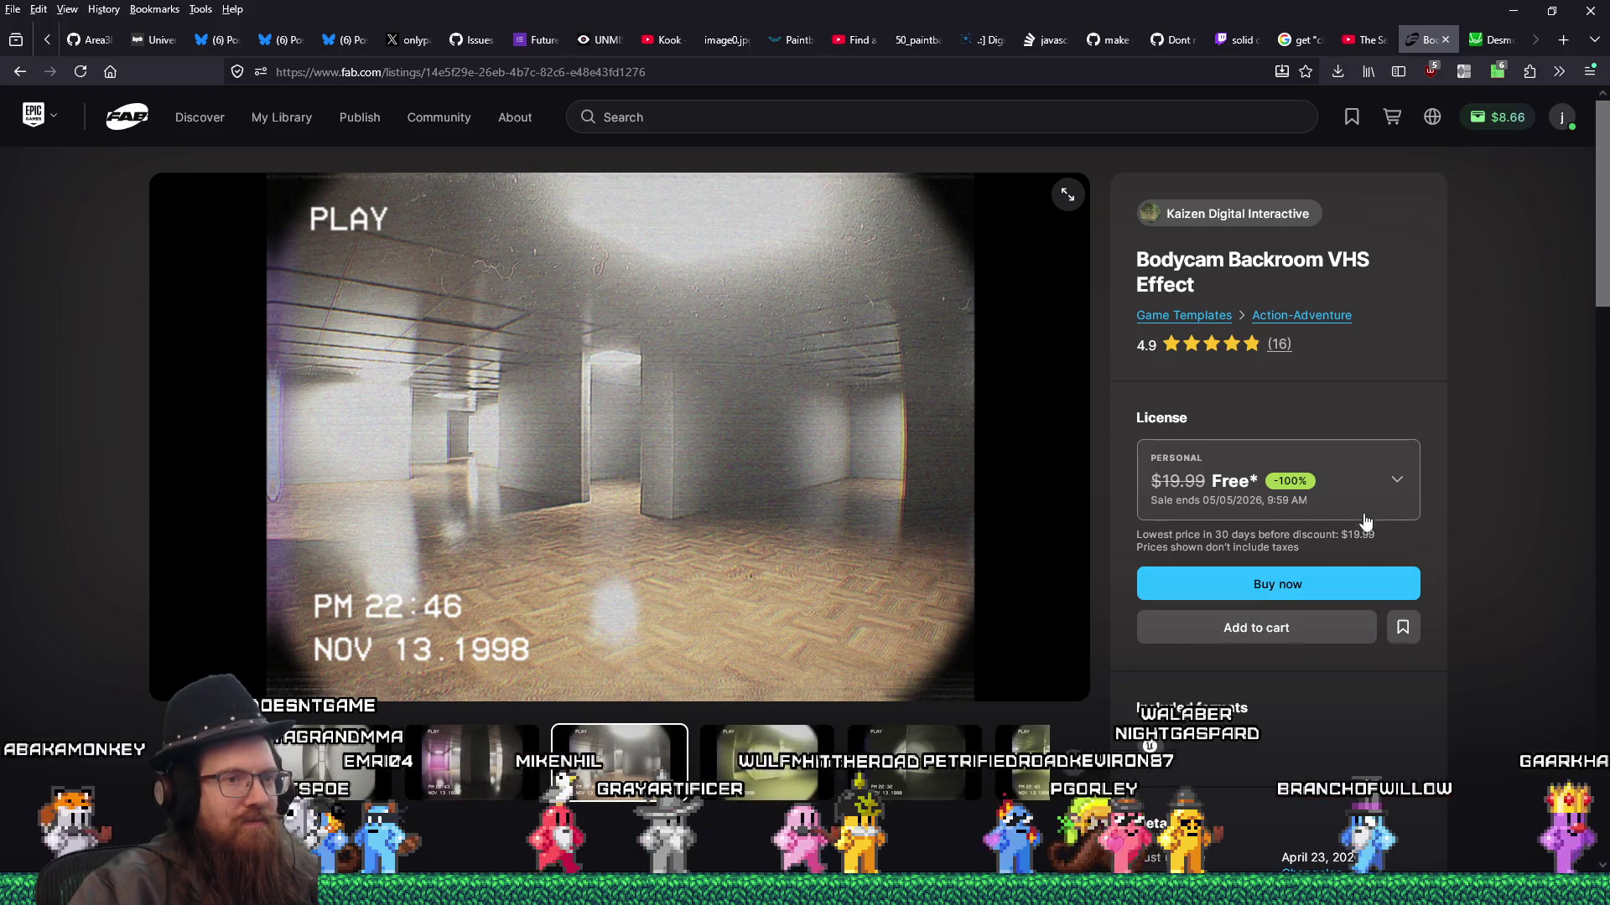
{"action": "left_click", "coordinate": [1396, 486]}
{"action": "left_click", "coordinate": [1197, 705]}
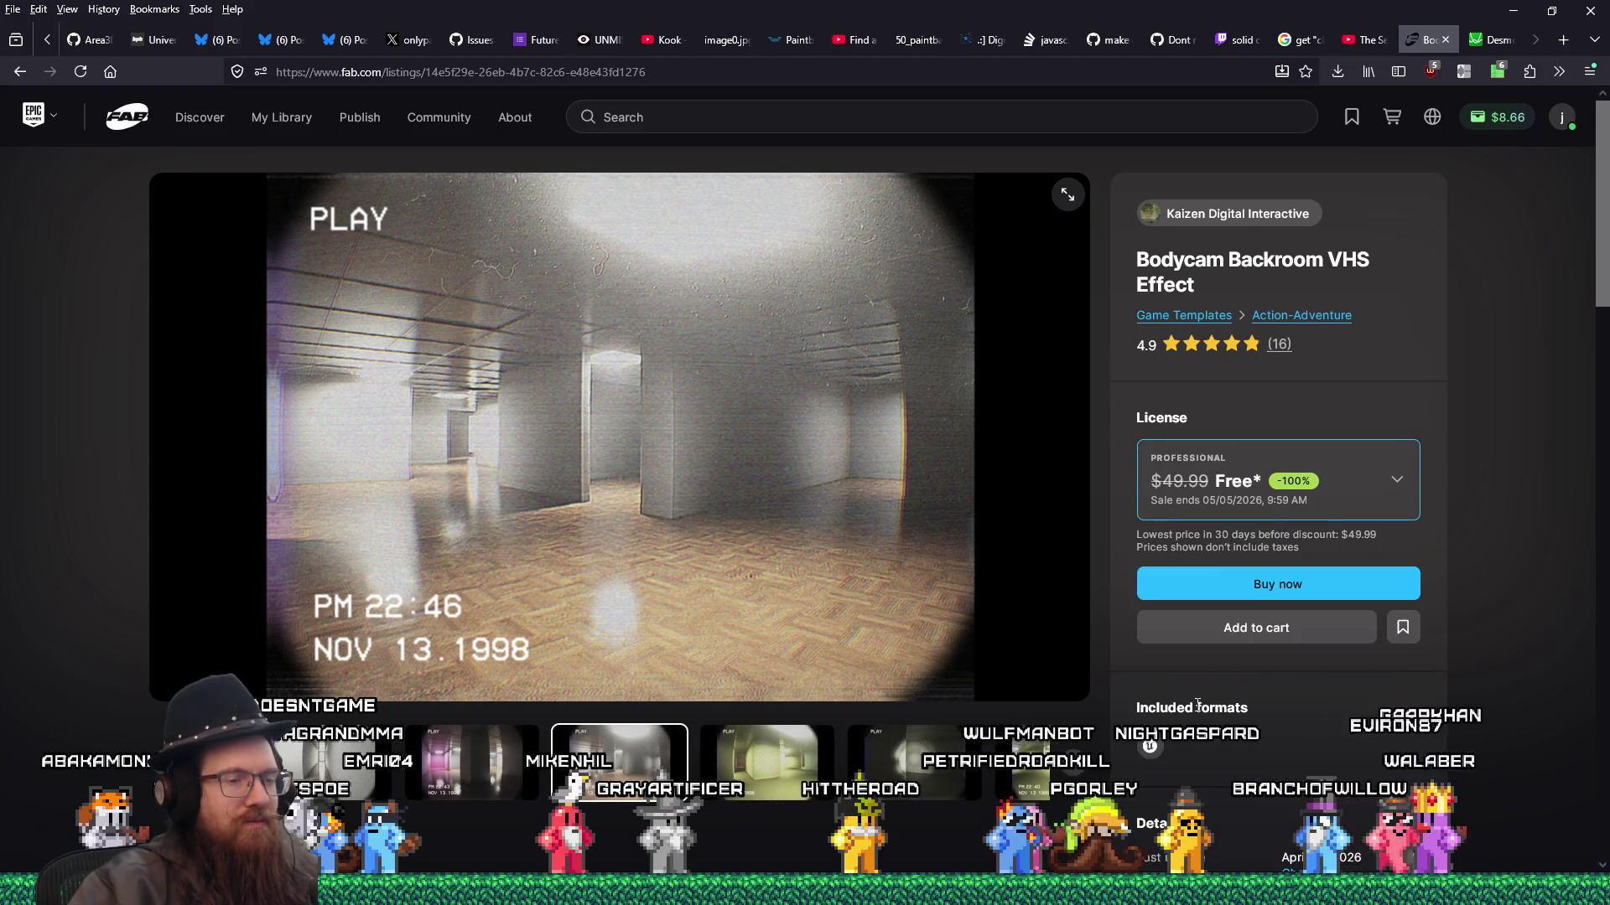
- Claim the Bodycam Backroom VHS Effect for free by placing the $0.00 order
{"action": "left_click", "coordinate": [1281, 591]}
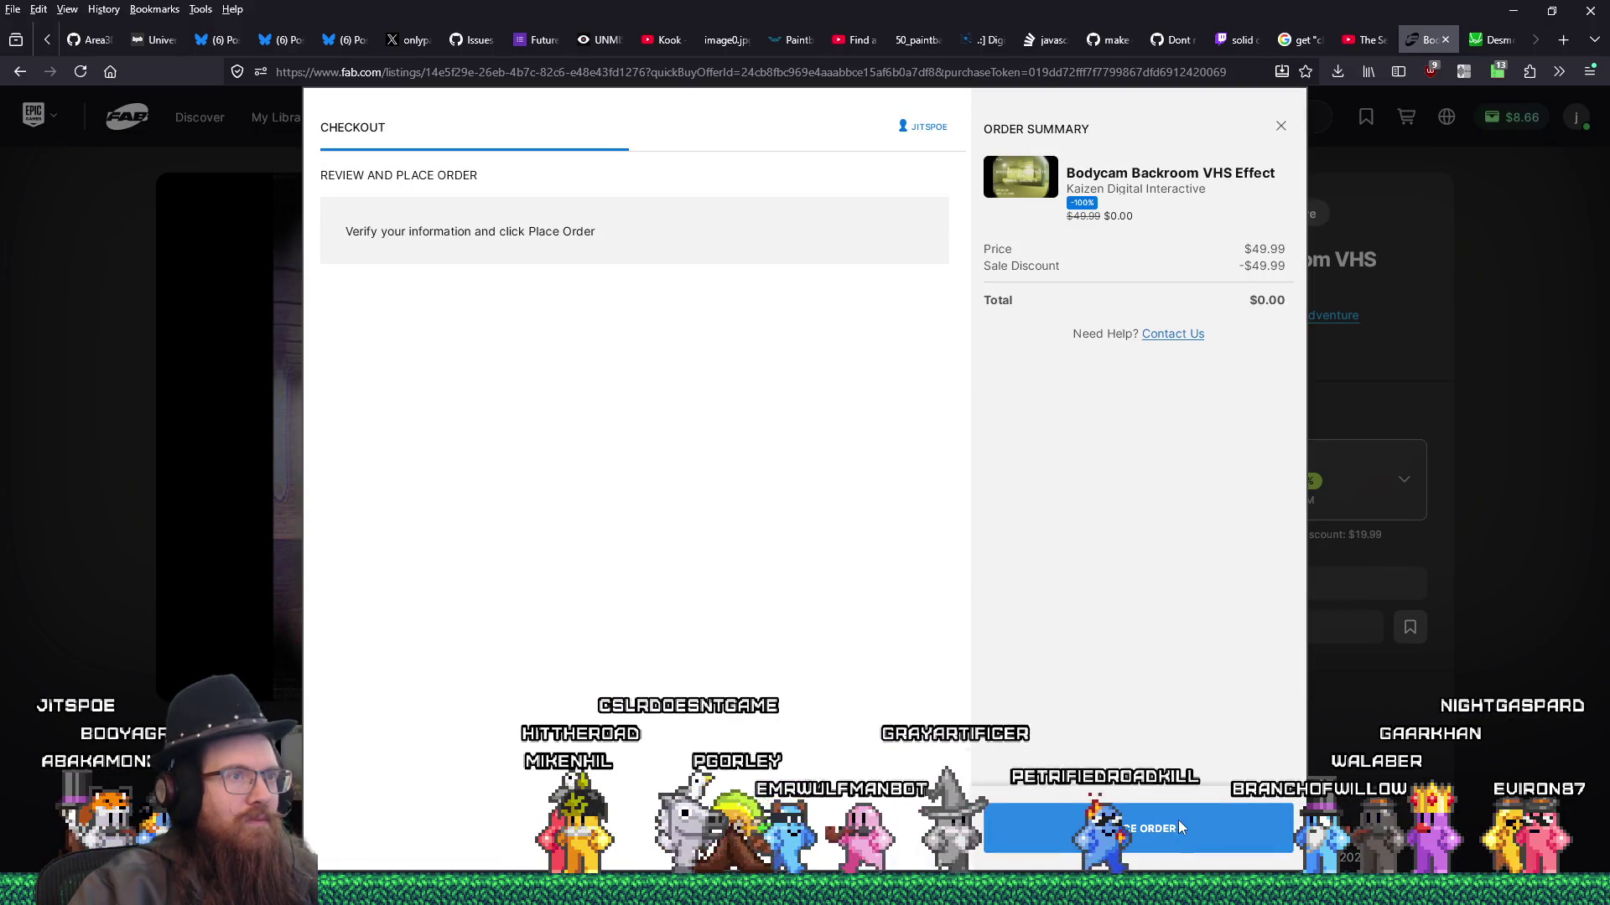
{"action": "left_click", "coordinate": [1180, 828]}
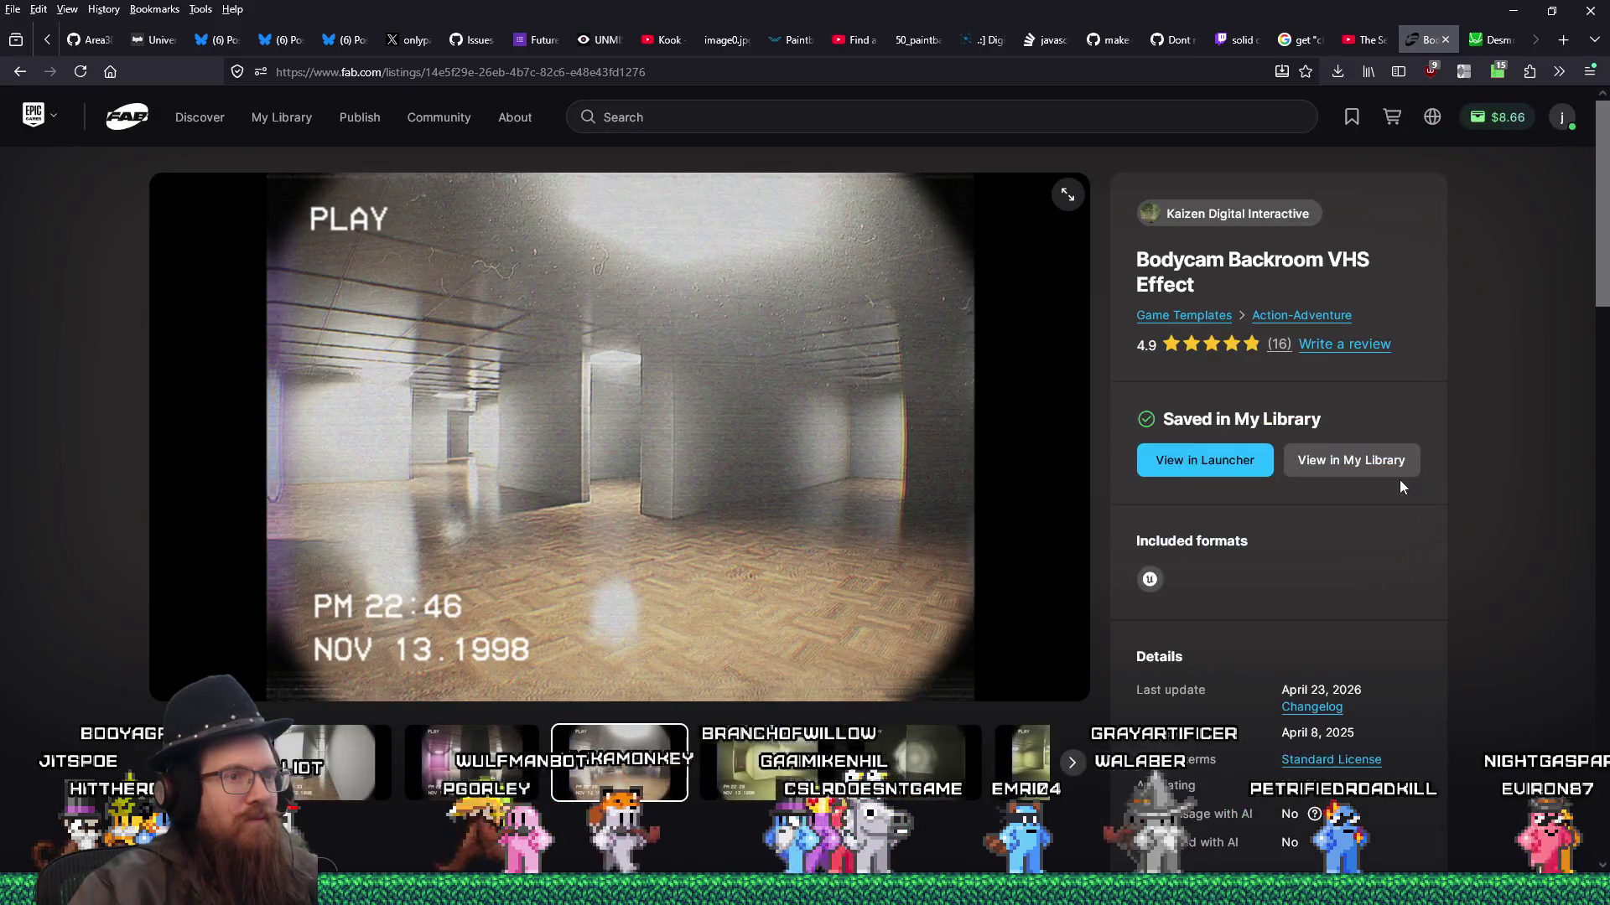
{"action": "scroll", "coordinate": [1402, 497], "scroll_direction": "down", "scroll_amount": 6}
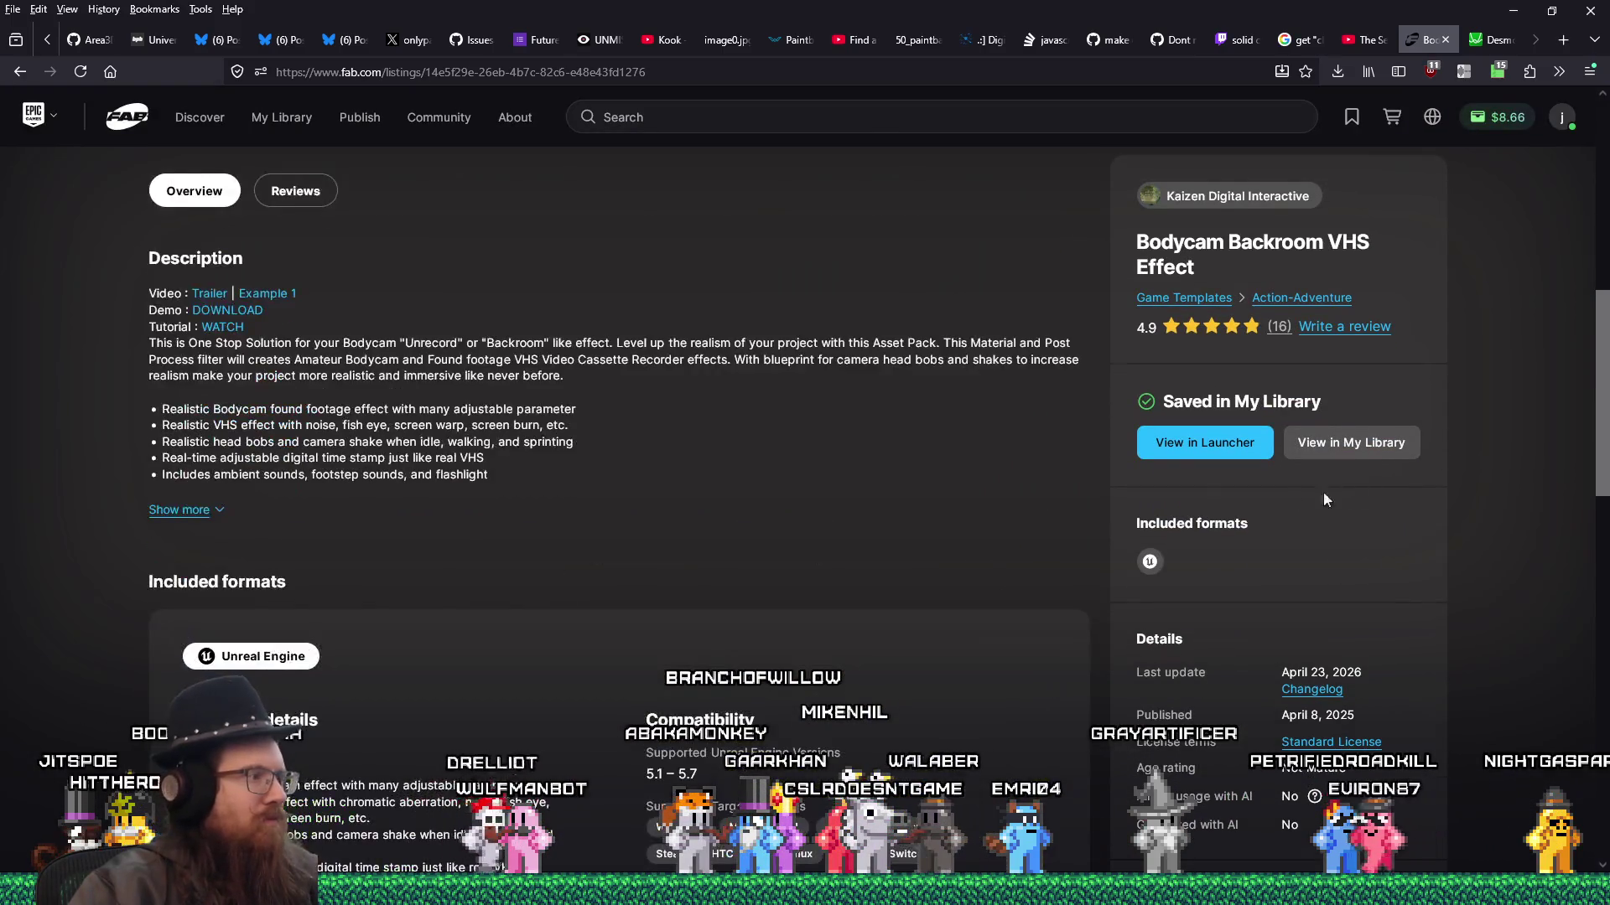
{"action": "scroll", "coordinate": [900, 452], "scroll_direction": "down", "scroll_amount": 5}
{"action": "scroll", "coordinate": [834, 434], "scroll_direction": "up", "scroll_amount": 10}
- Go back to Limited-Time Free and open the Deep Water Station listing
{"action": "mouse_move", "coordinate": [165, 121]}
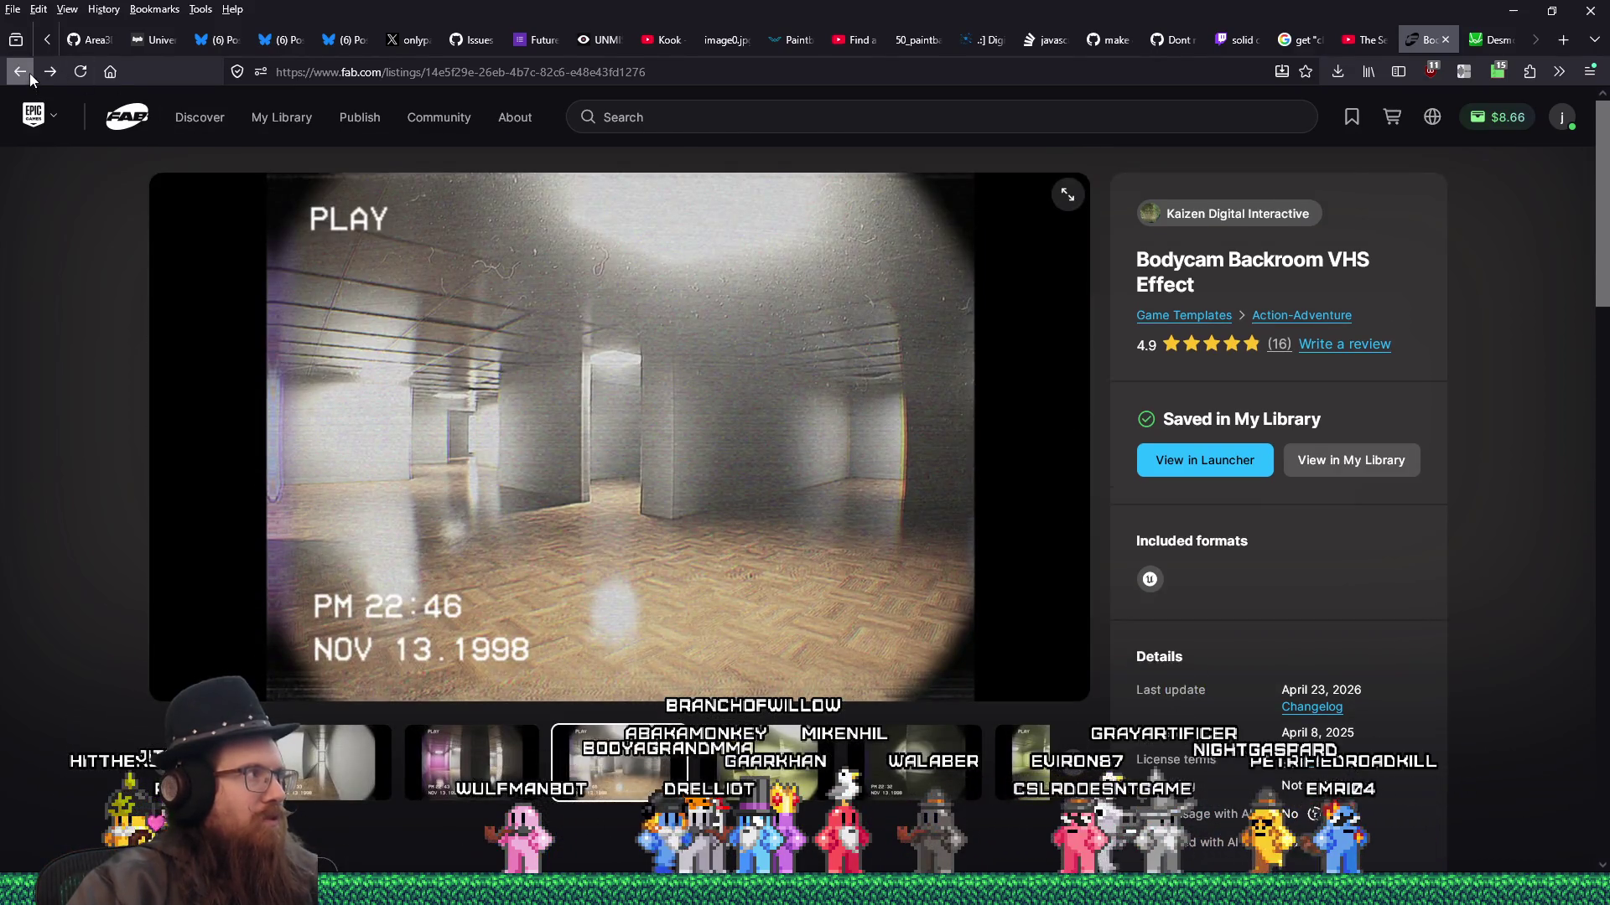
{"action": "left_click", "coordinate": [28, 74]}
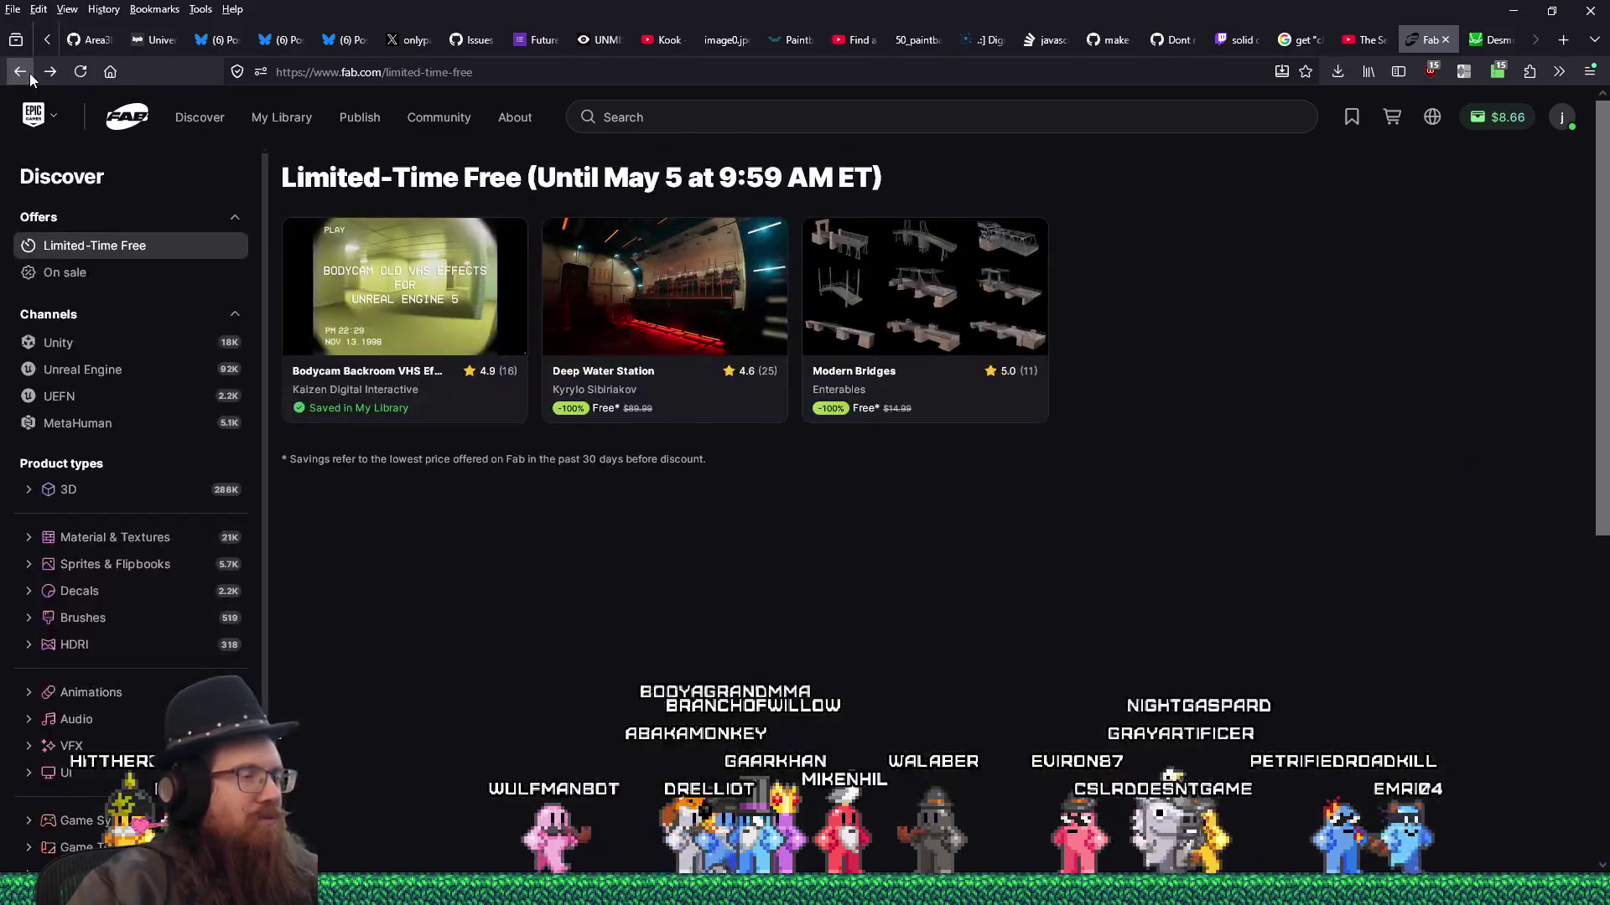
{"action": "left_click", "coordinate": [640, 308]}
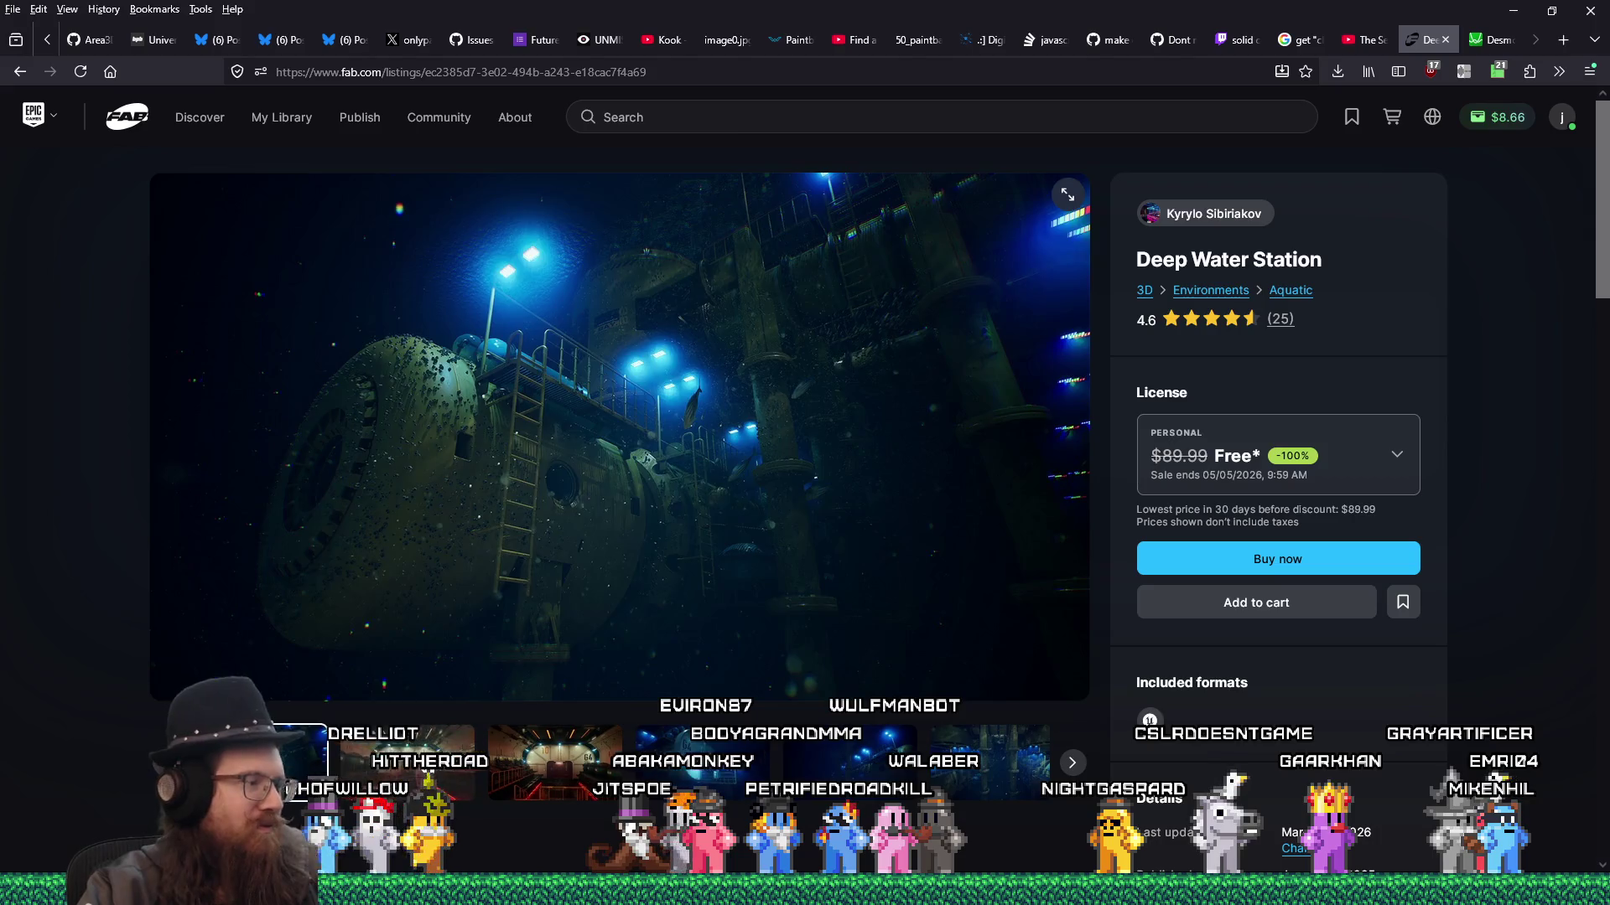
- Page through the Deep Water Station gallery from the red-lit corridor to the orange tunnel and control room
{"action": "left_click", "coordinate": [419, 759]}
{"action": "left_click", "coordinate": [613, 746]}
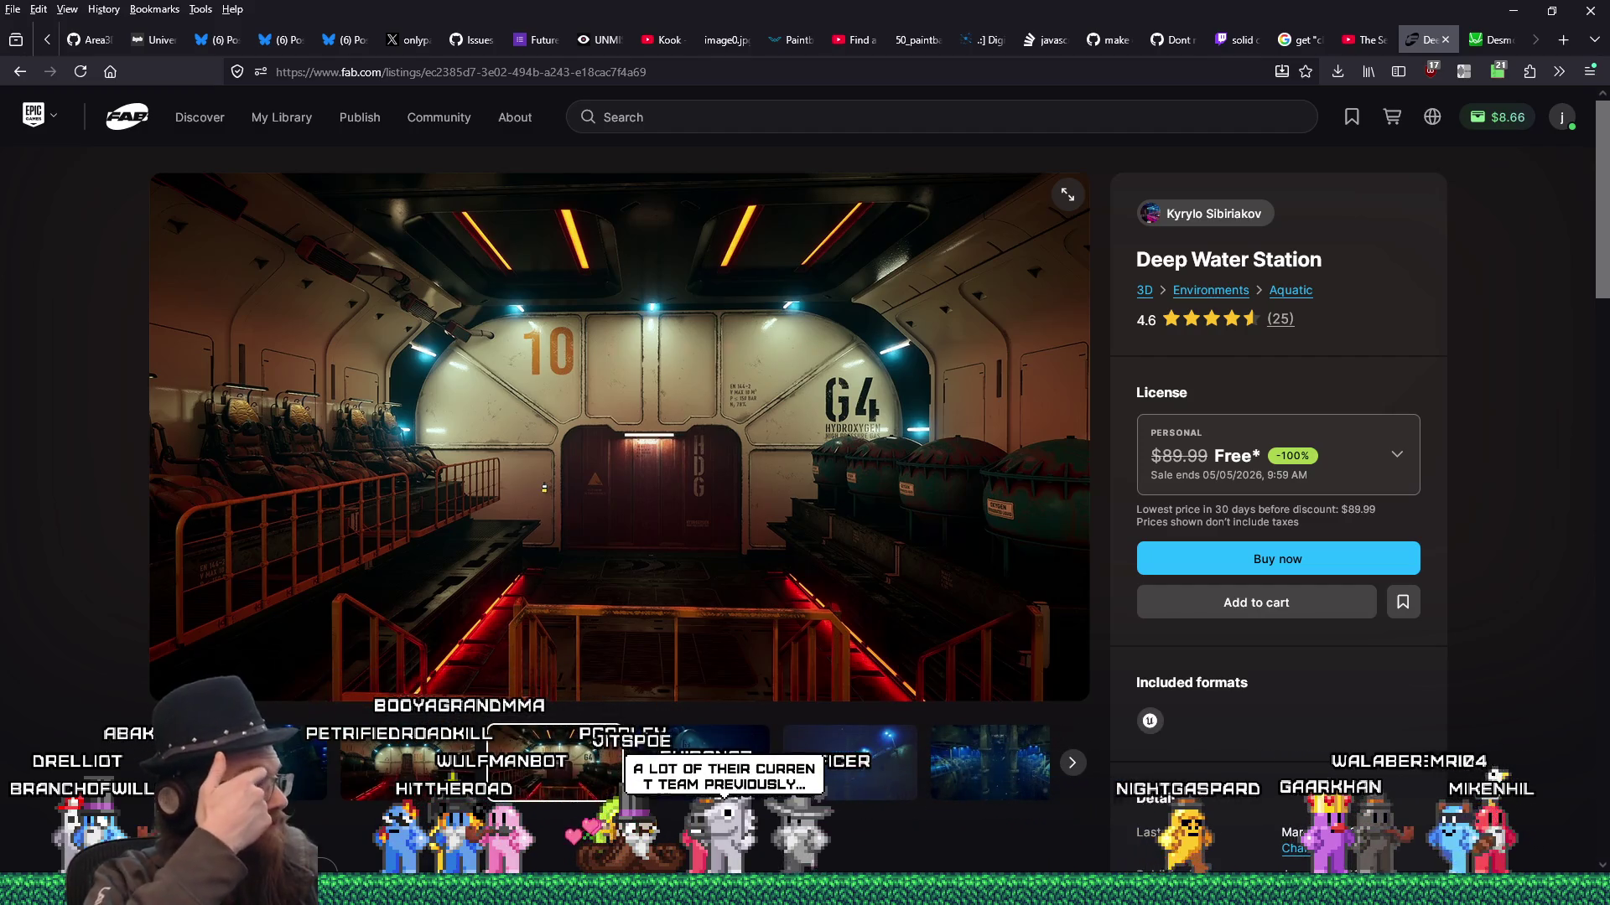
{"action": "key", "text": "Right"}
{"action": "key", "text": "Right"}
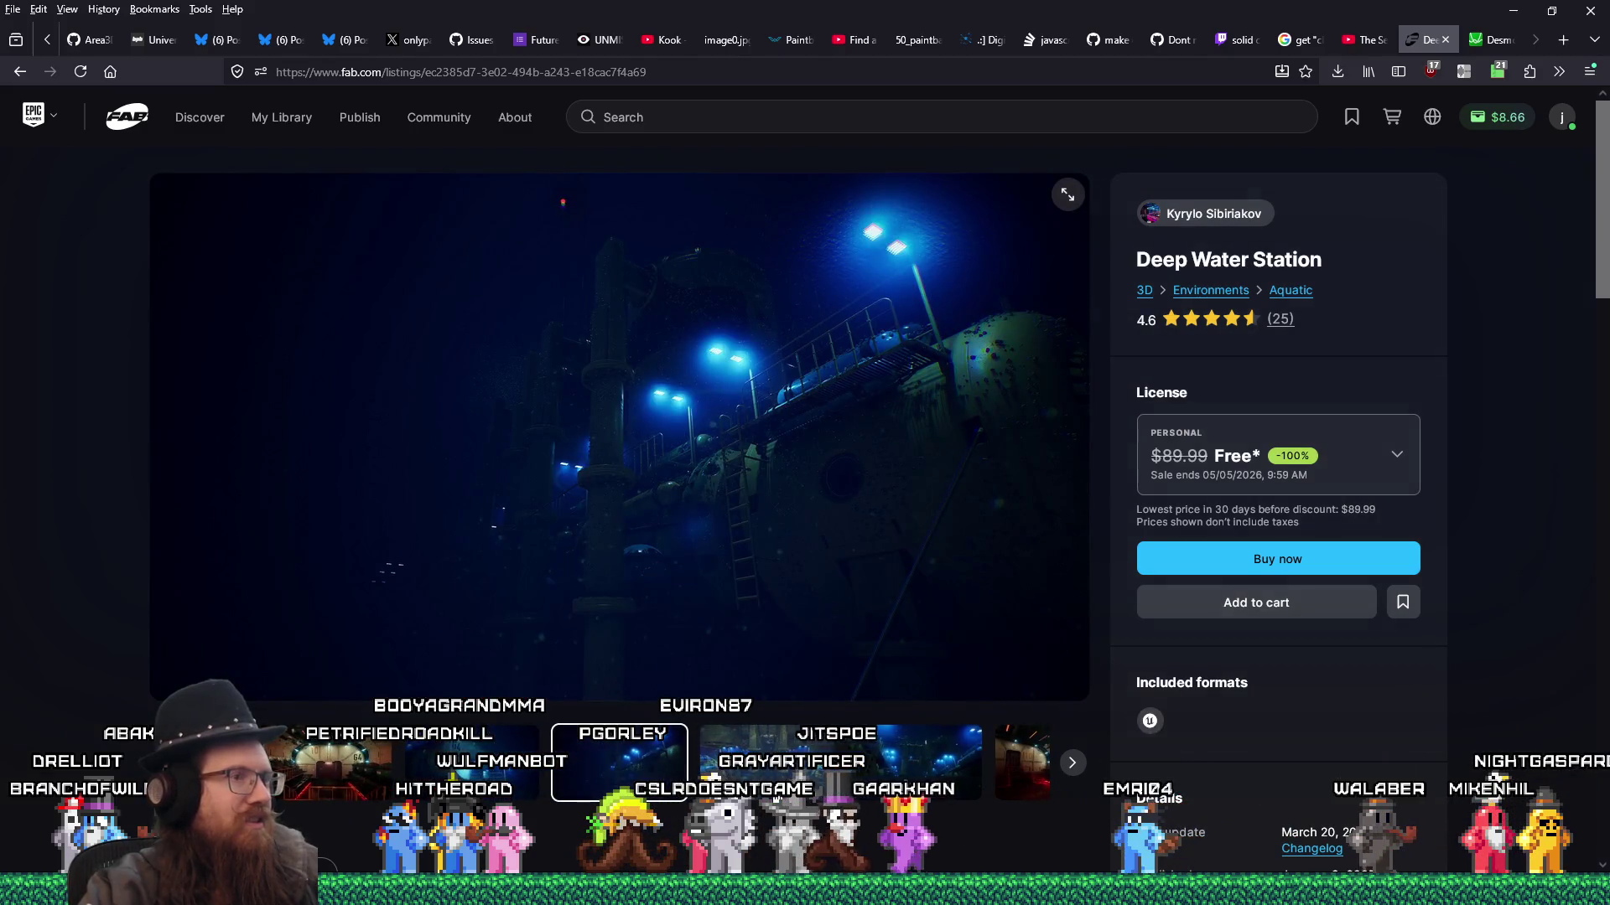
{"action": "key", "text": "Right"}
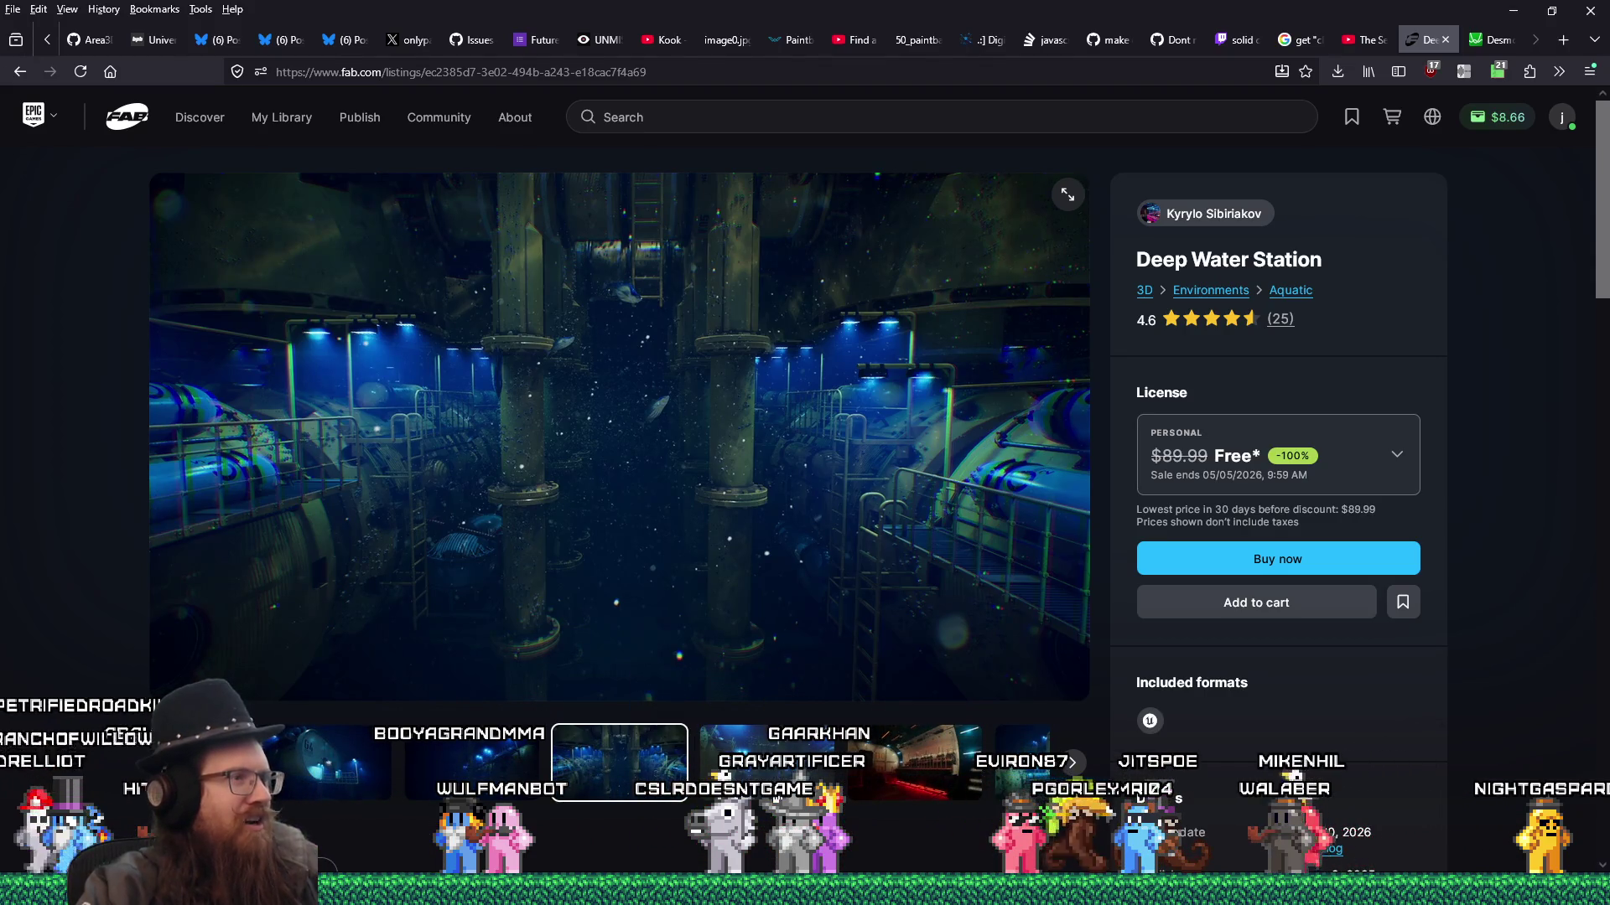
{"action": "key", "text": "Right"}
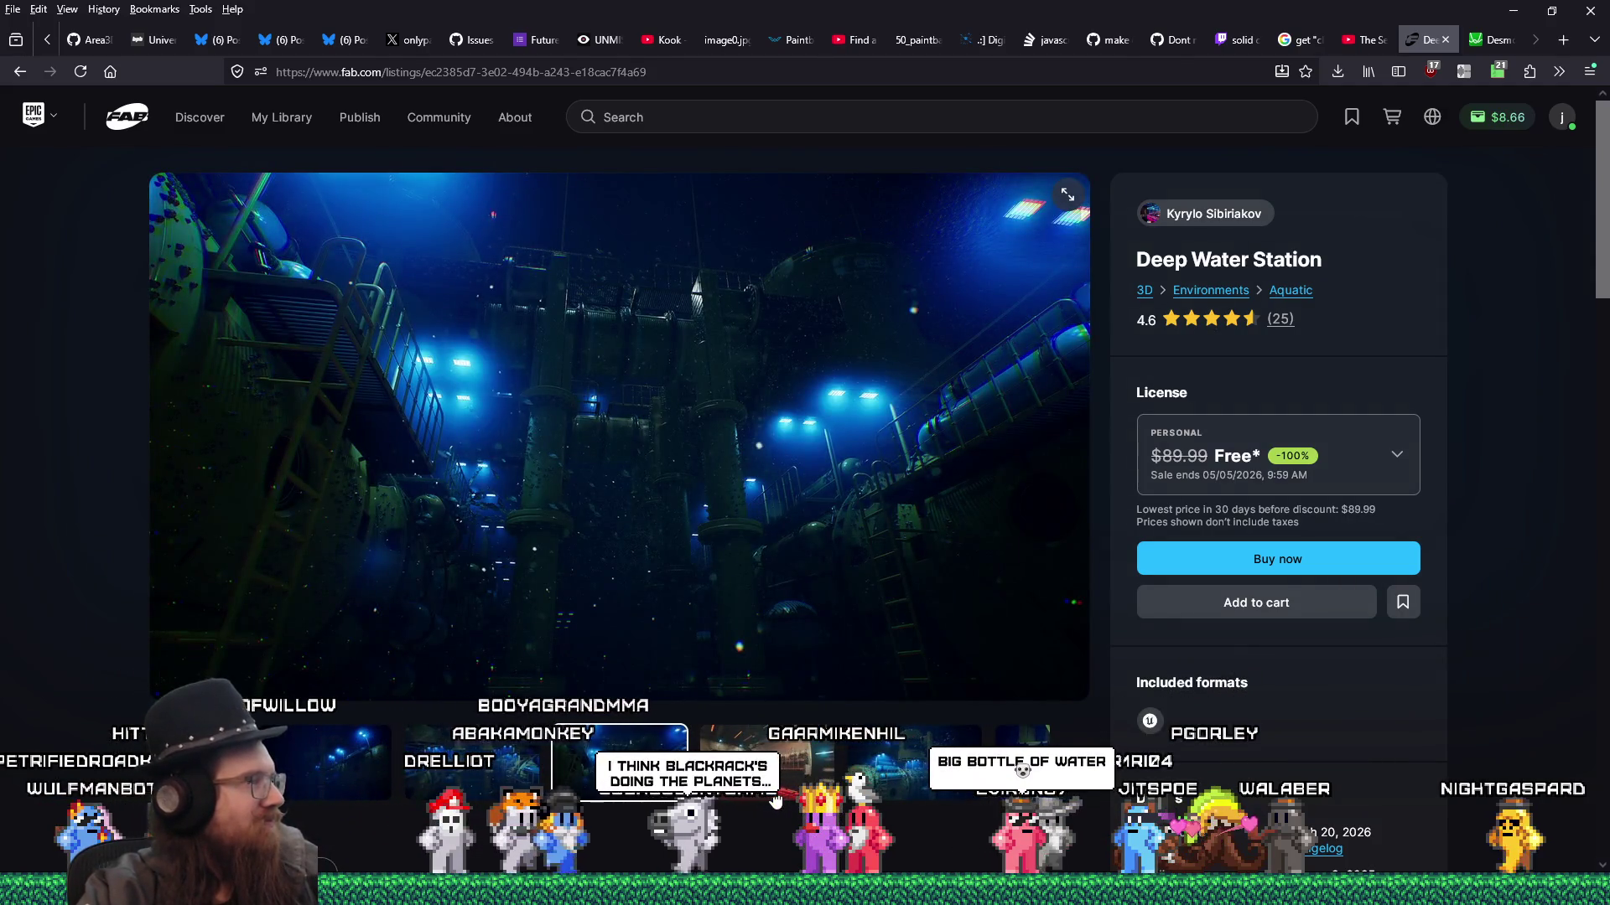
{"action": "left_click", "coordinate": [775, 798]}
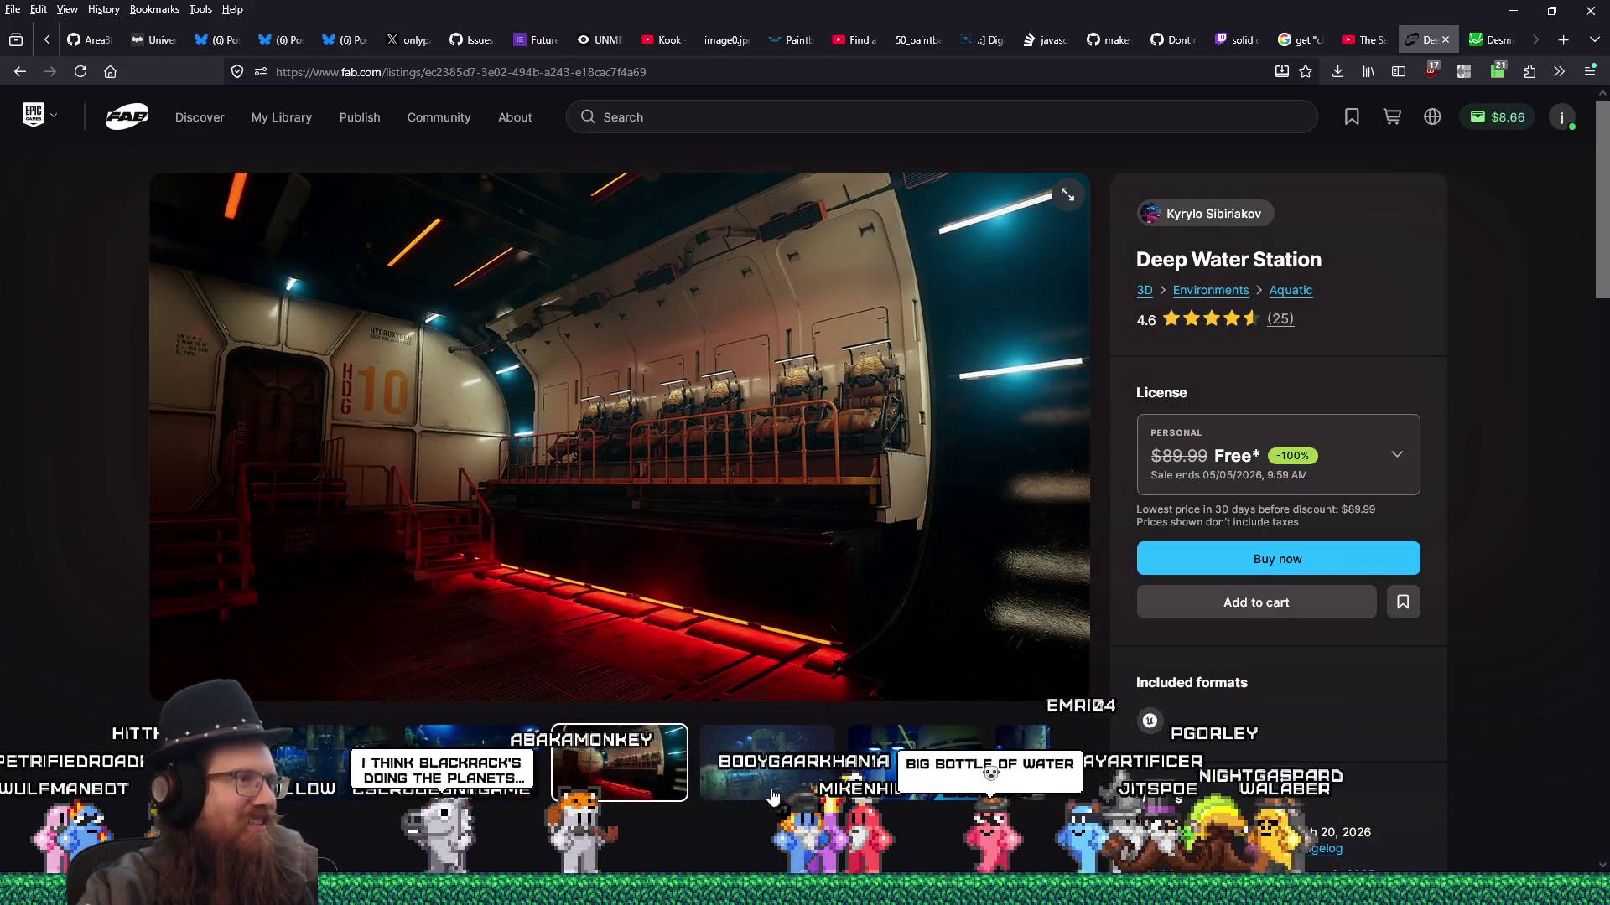
{"action": "left_click", "coordinate": [773, 796]}
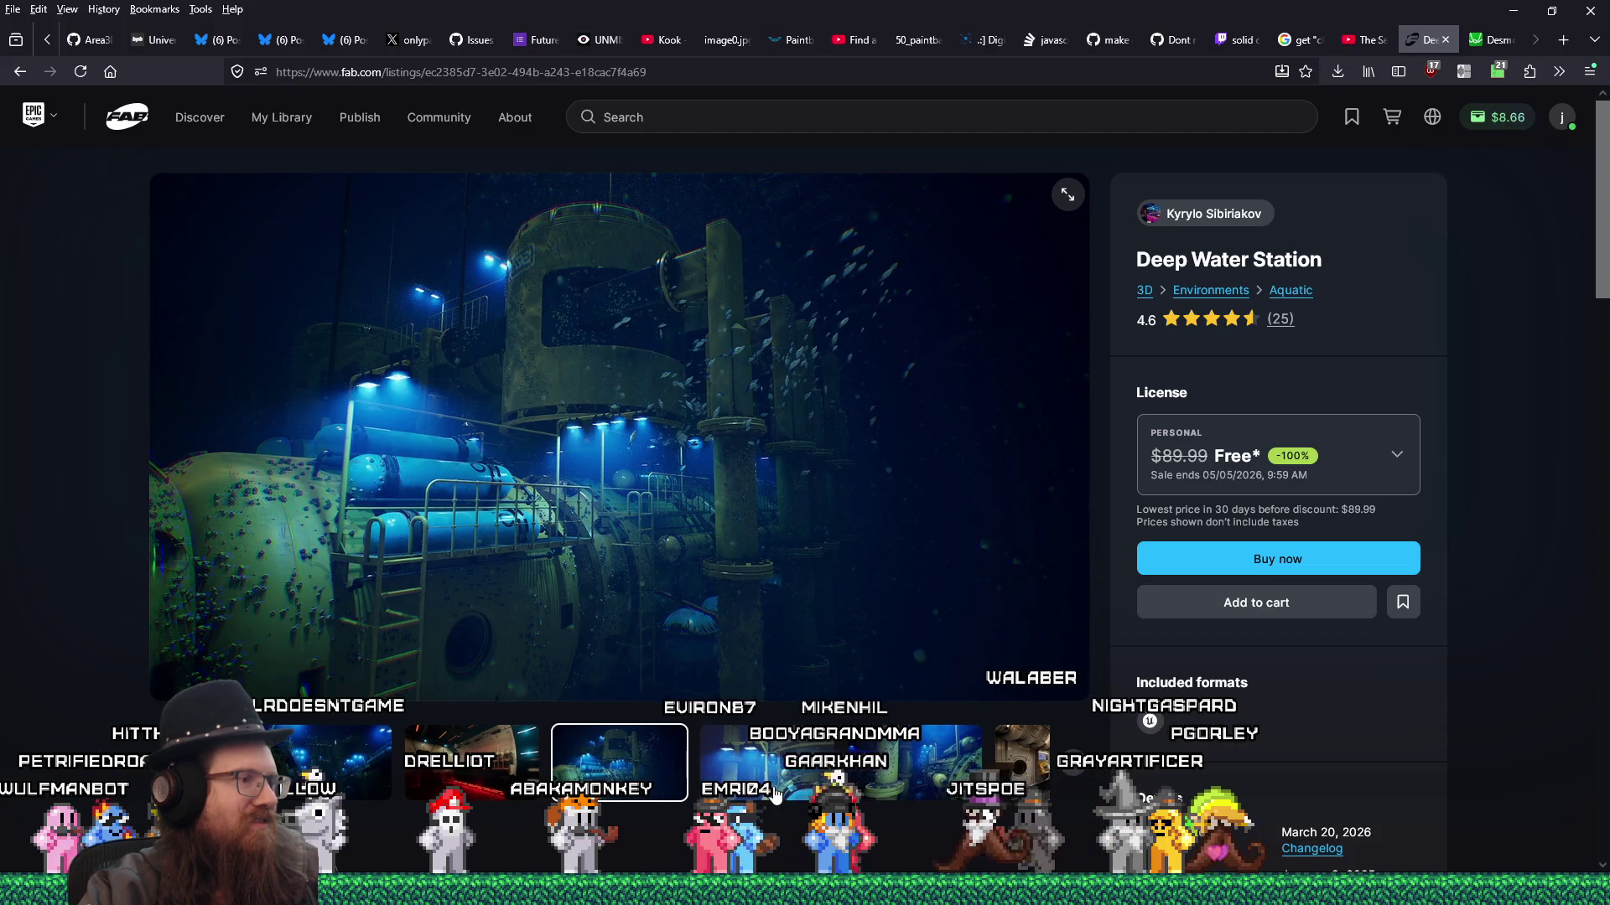
{"action": "left_click", "coordinate": [773, 797]}
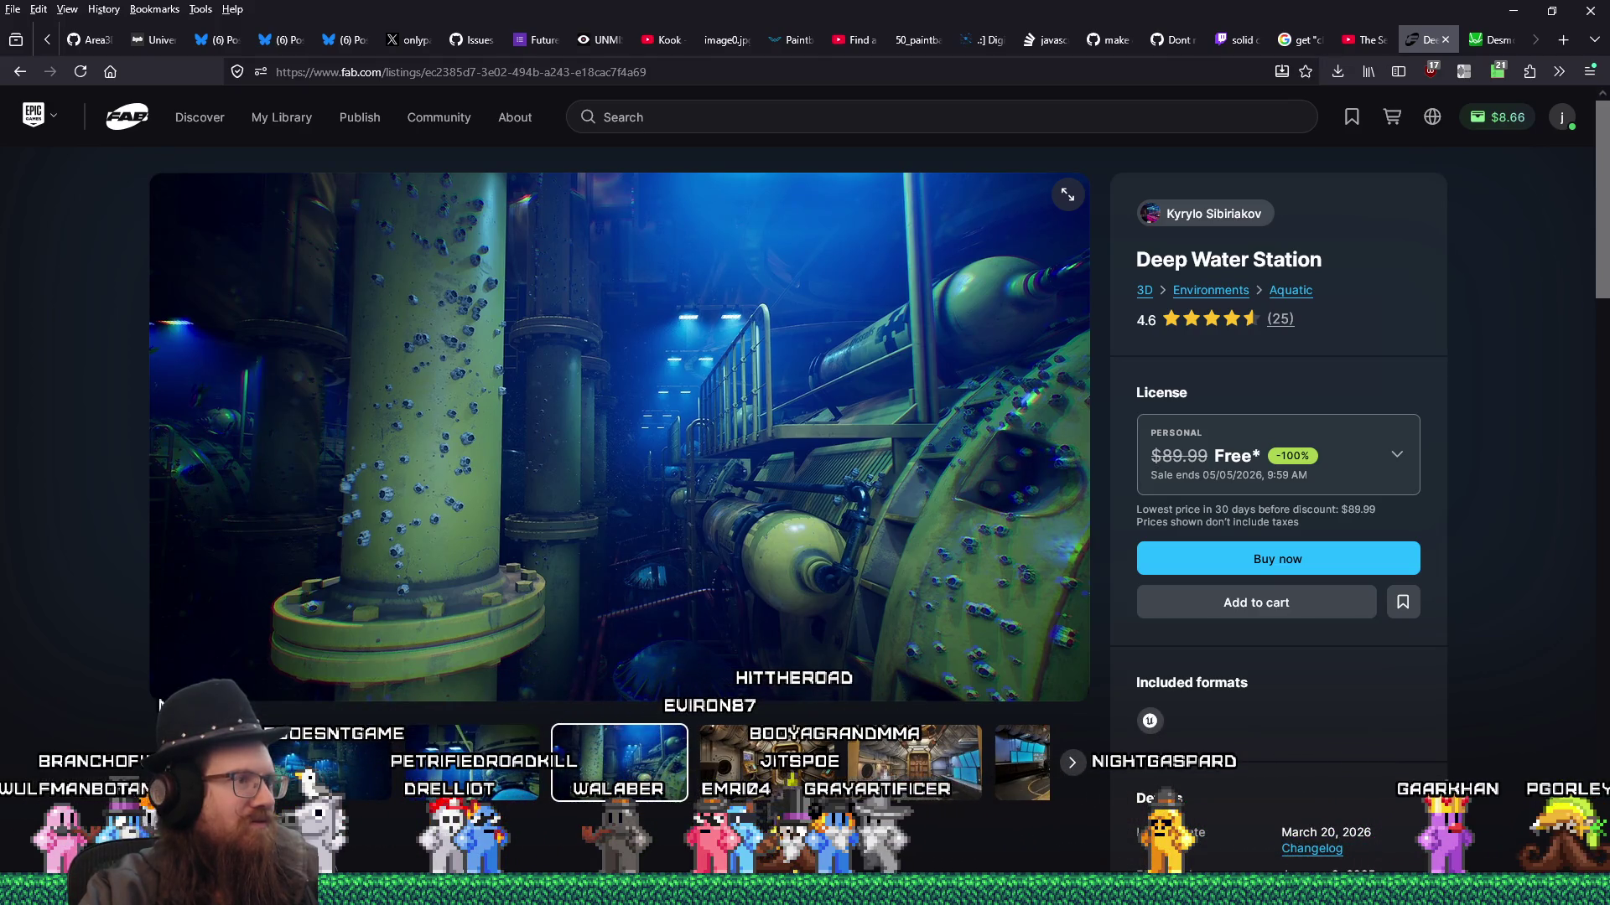
{"action": "left_click", "coordinate": [901, 781]}
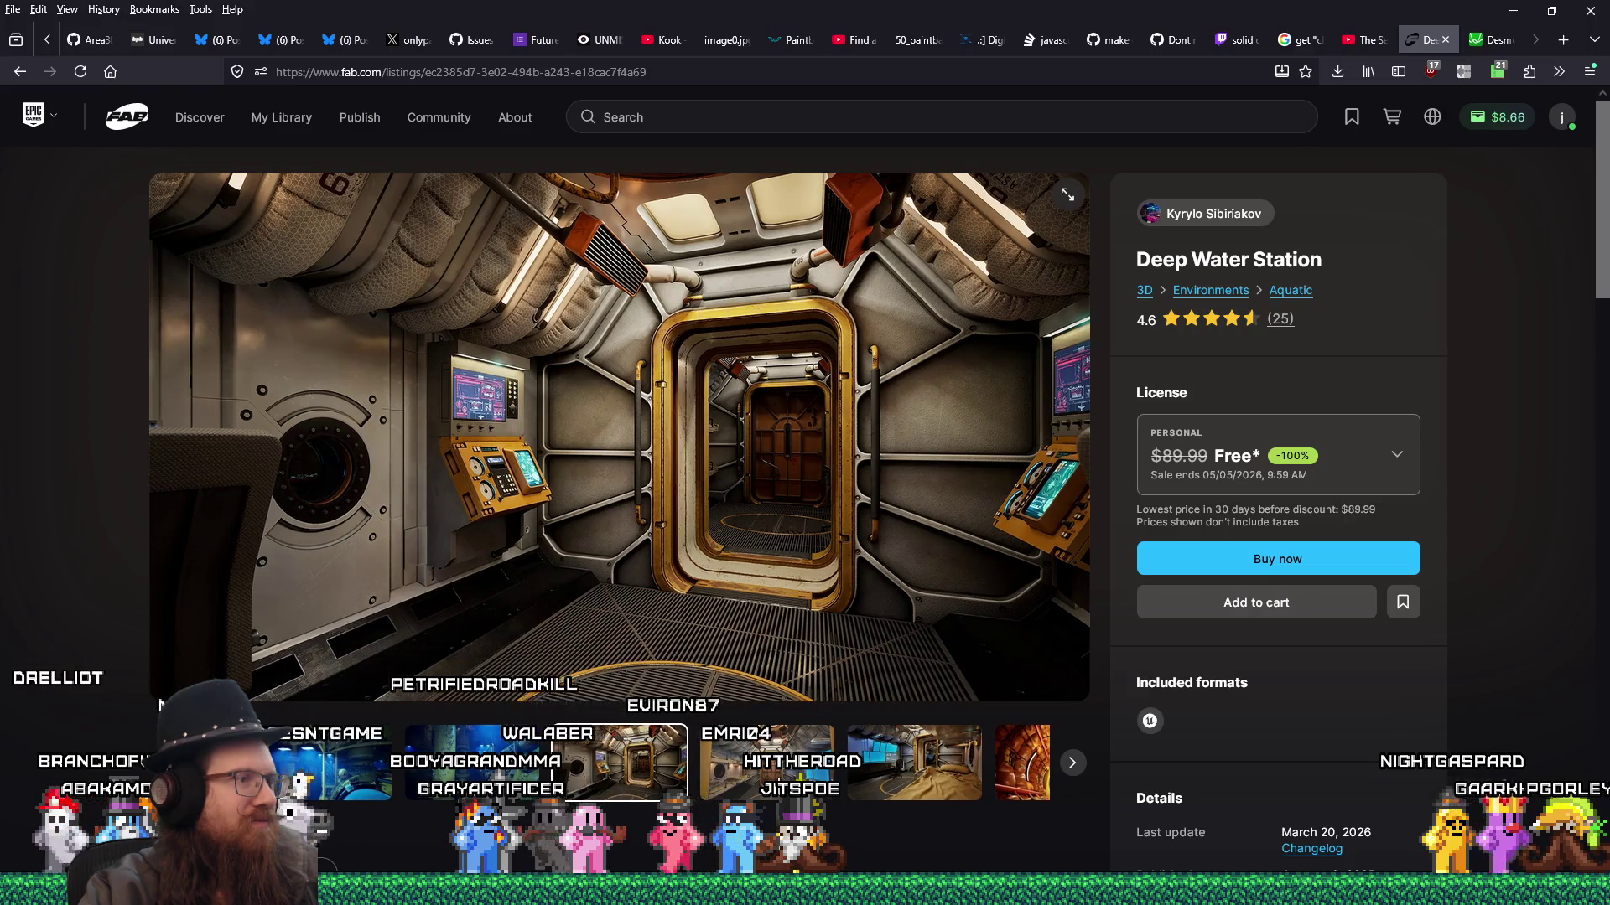
{"action": "left_click", "coordinate": [780, 787]}
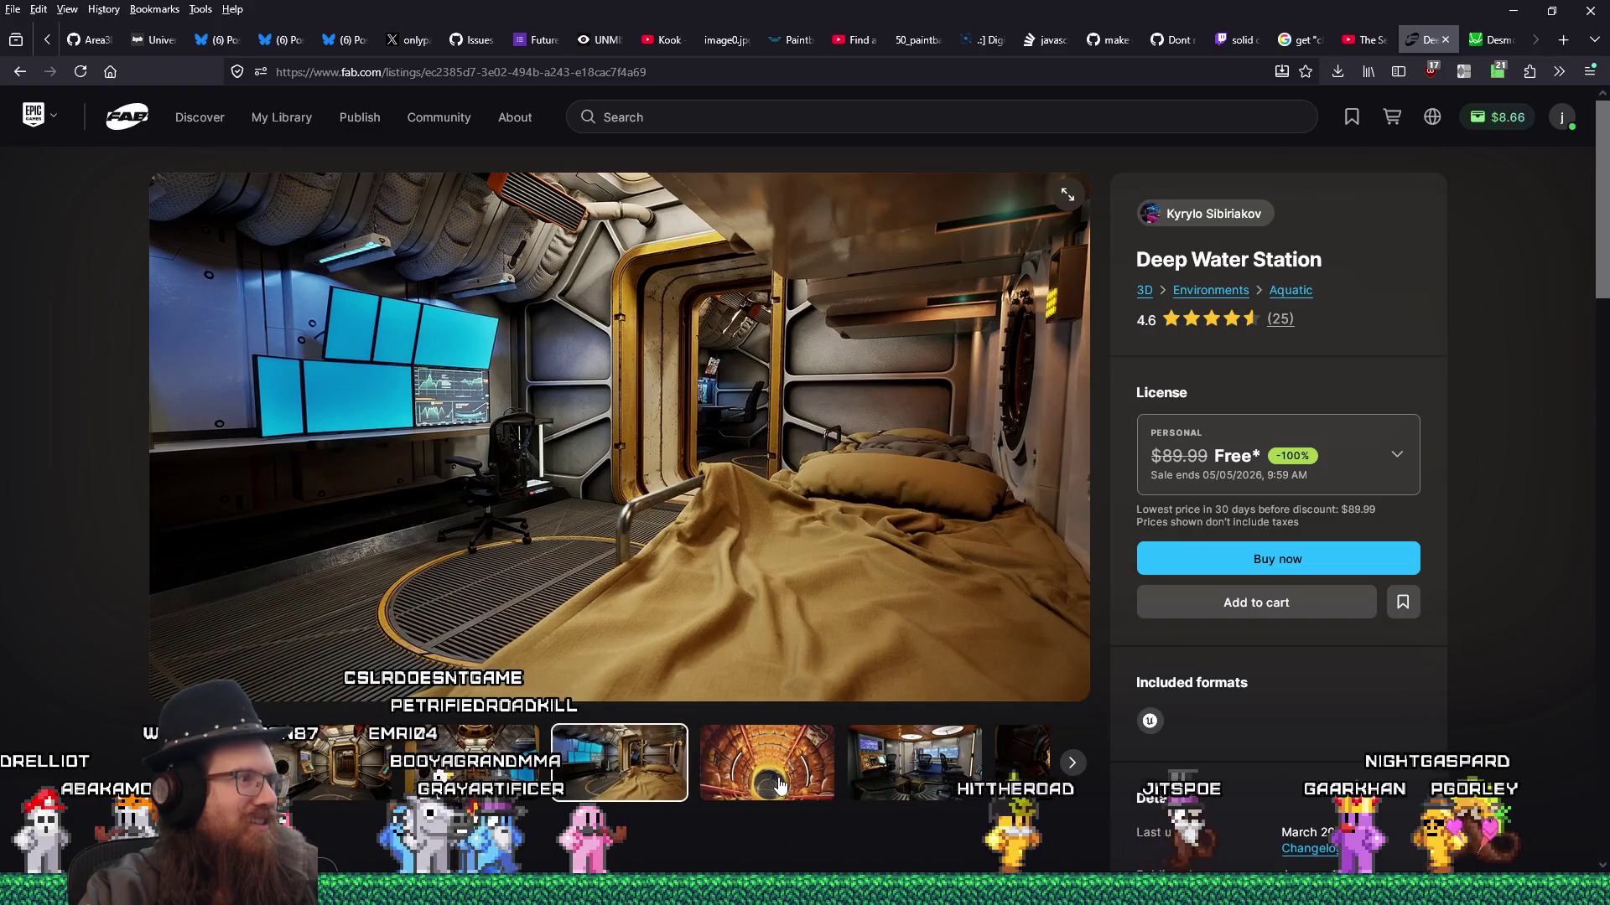
{"action": "left_click", "coordinate": [780, 787]}
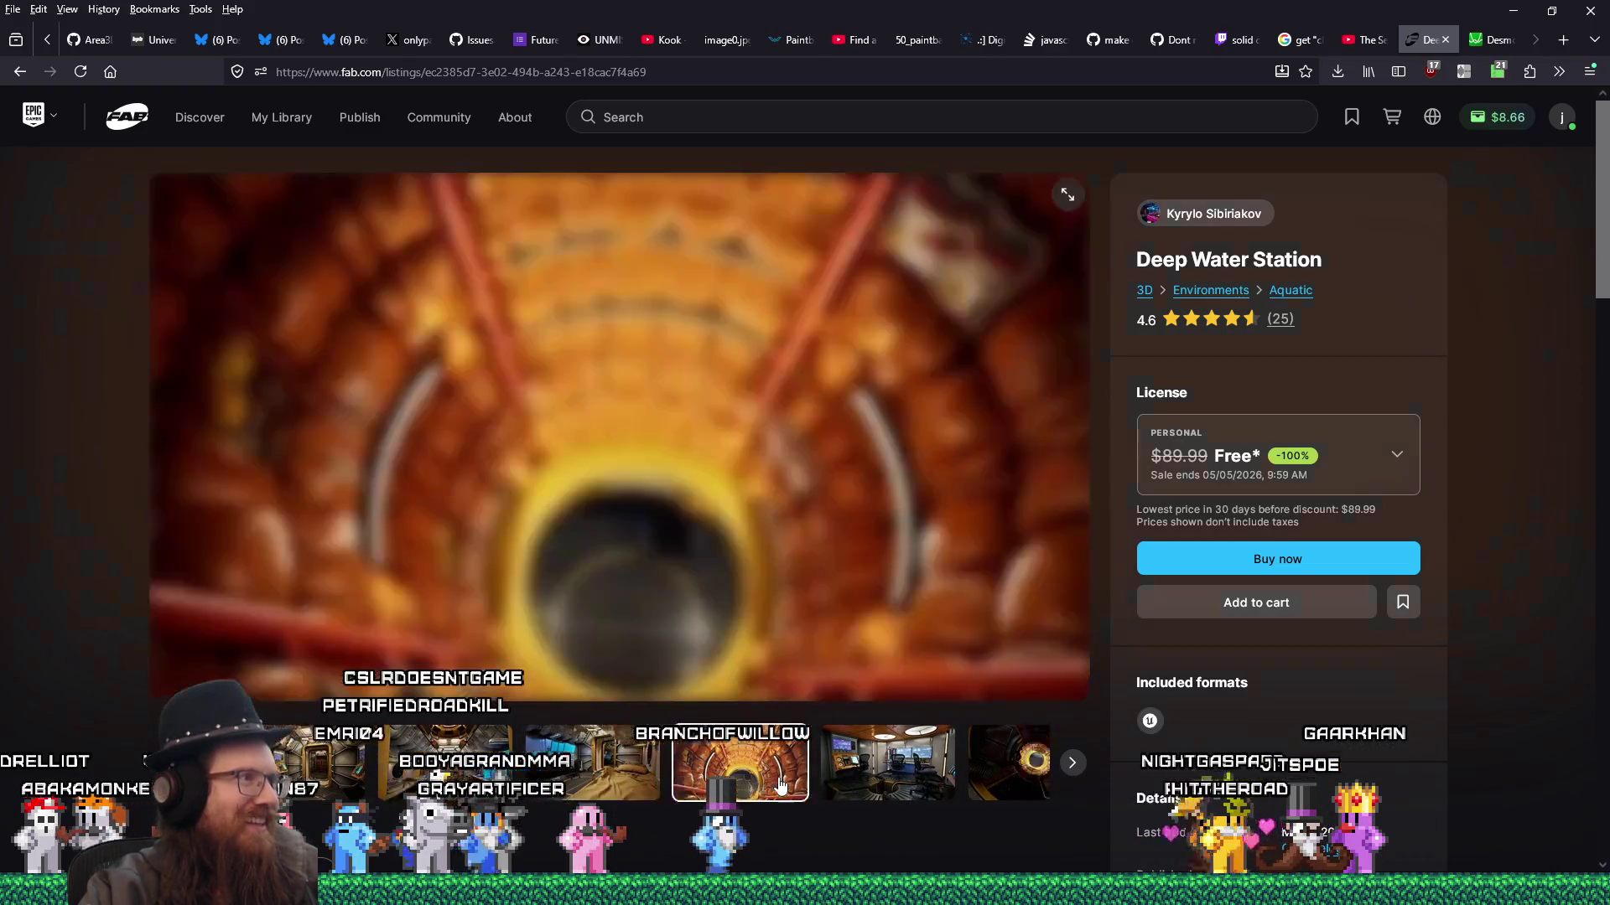
{"action": "left_click", "coordinate": [812, 786]}
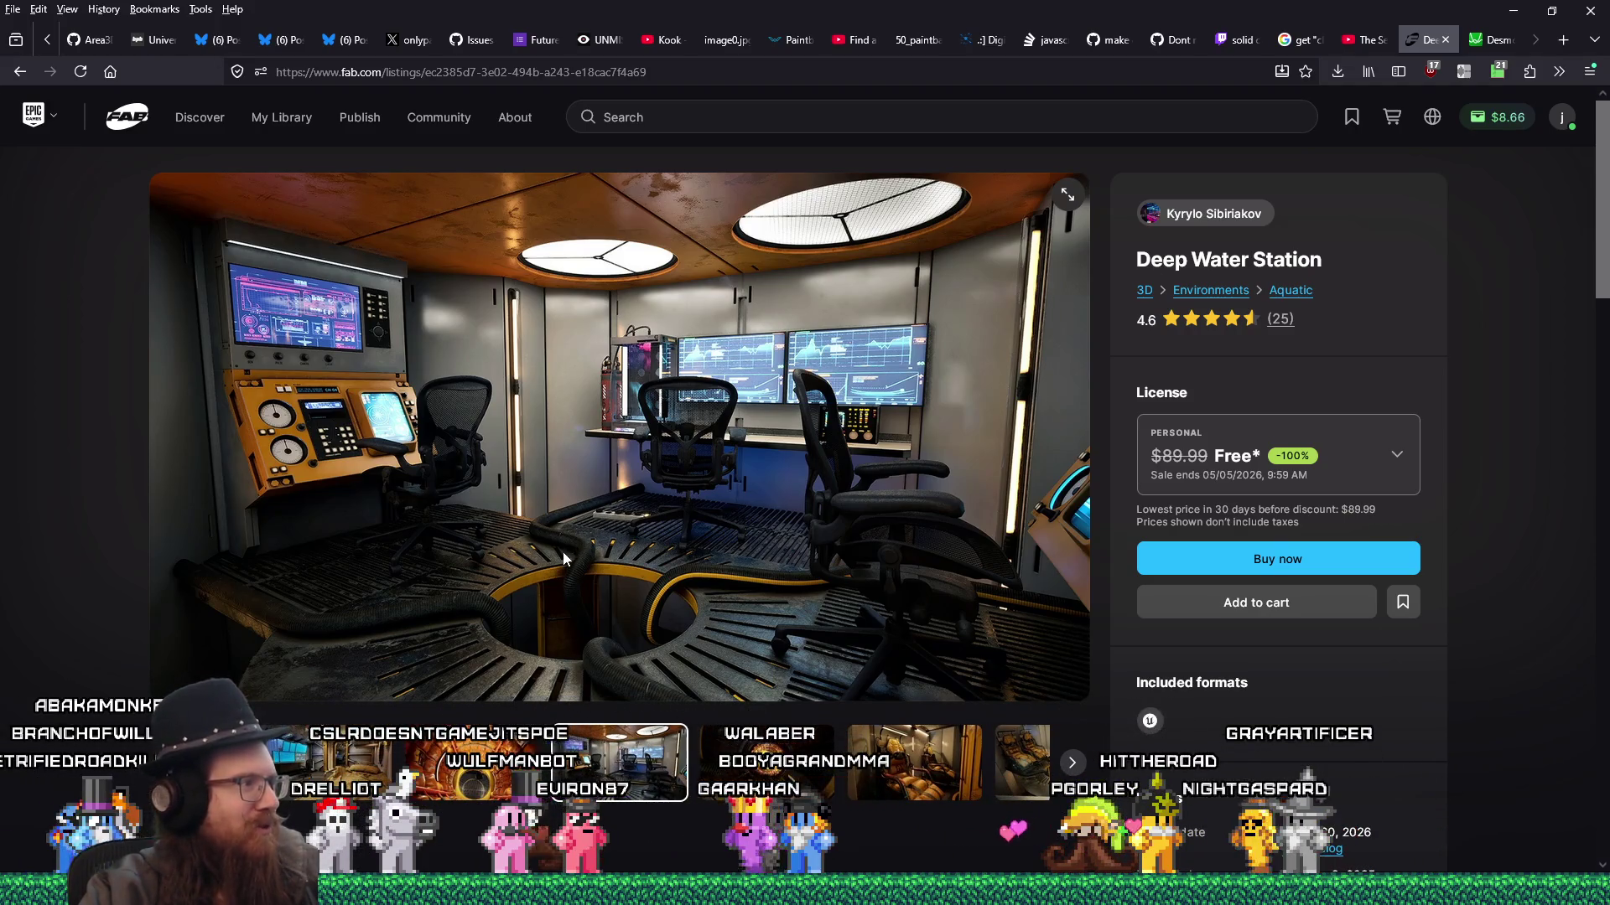
- Continue through the porthole, chair room and 10 / G4 corridor shots to the yellow props overview
{"action": "left_click", "coordinate": [792, 777]}
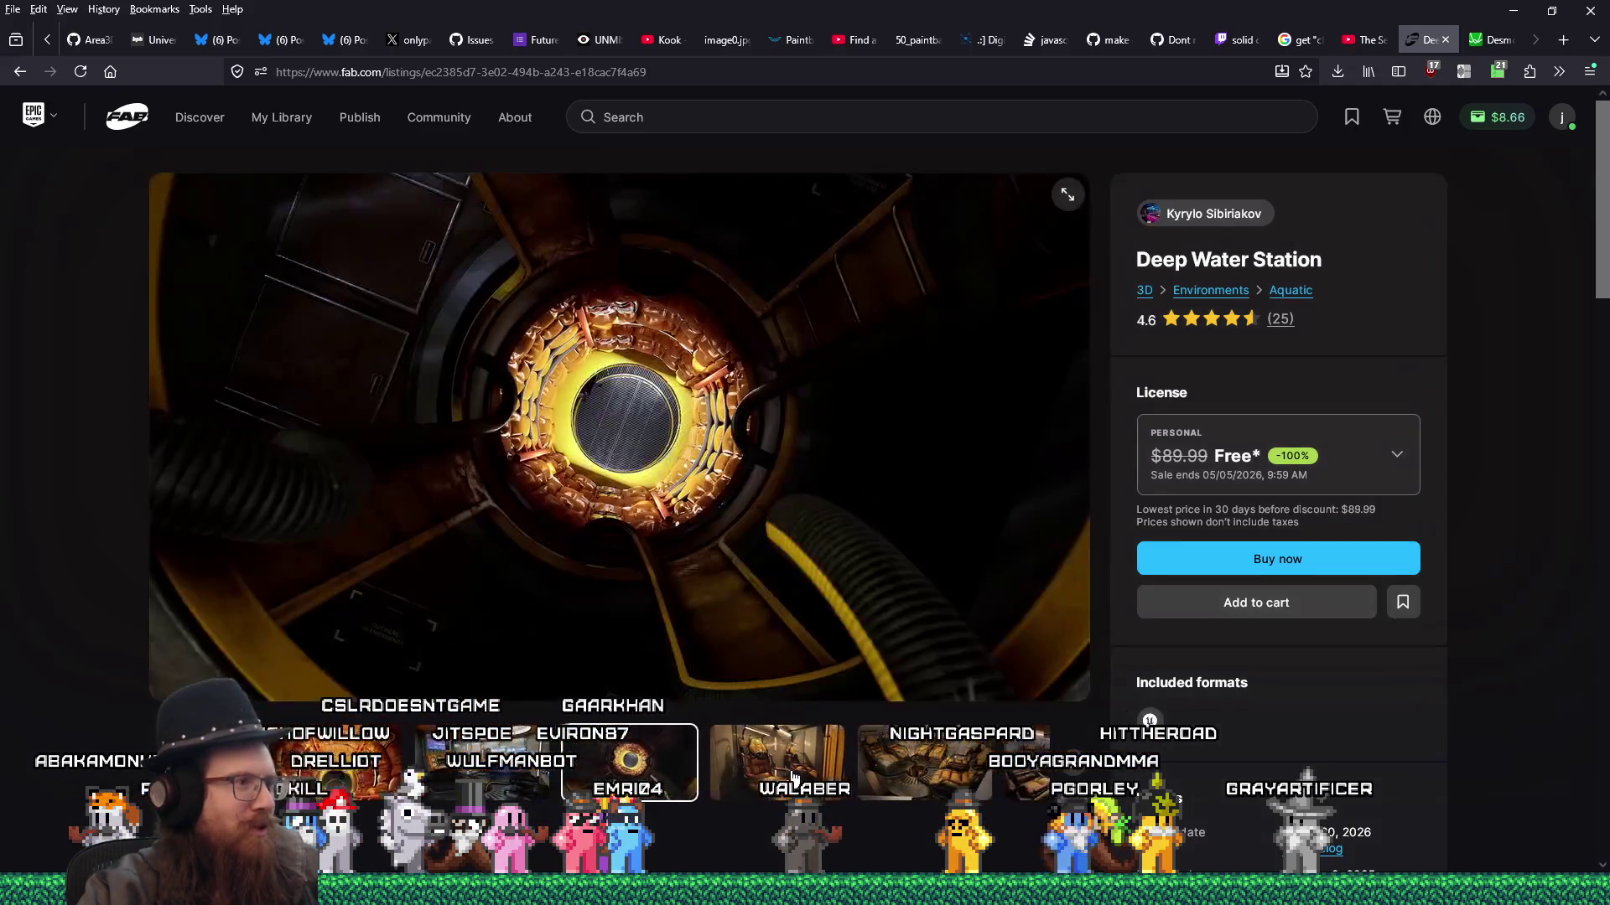
{"action": "left_click", "coordinate": [790, 763]}
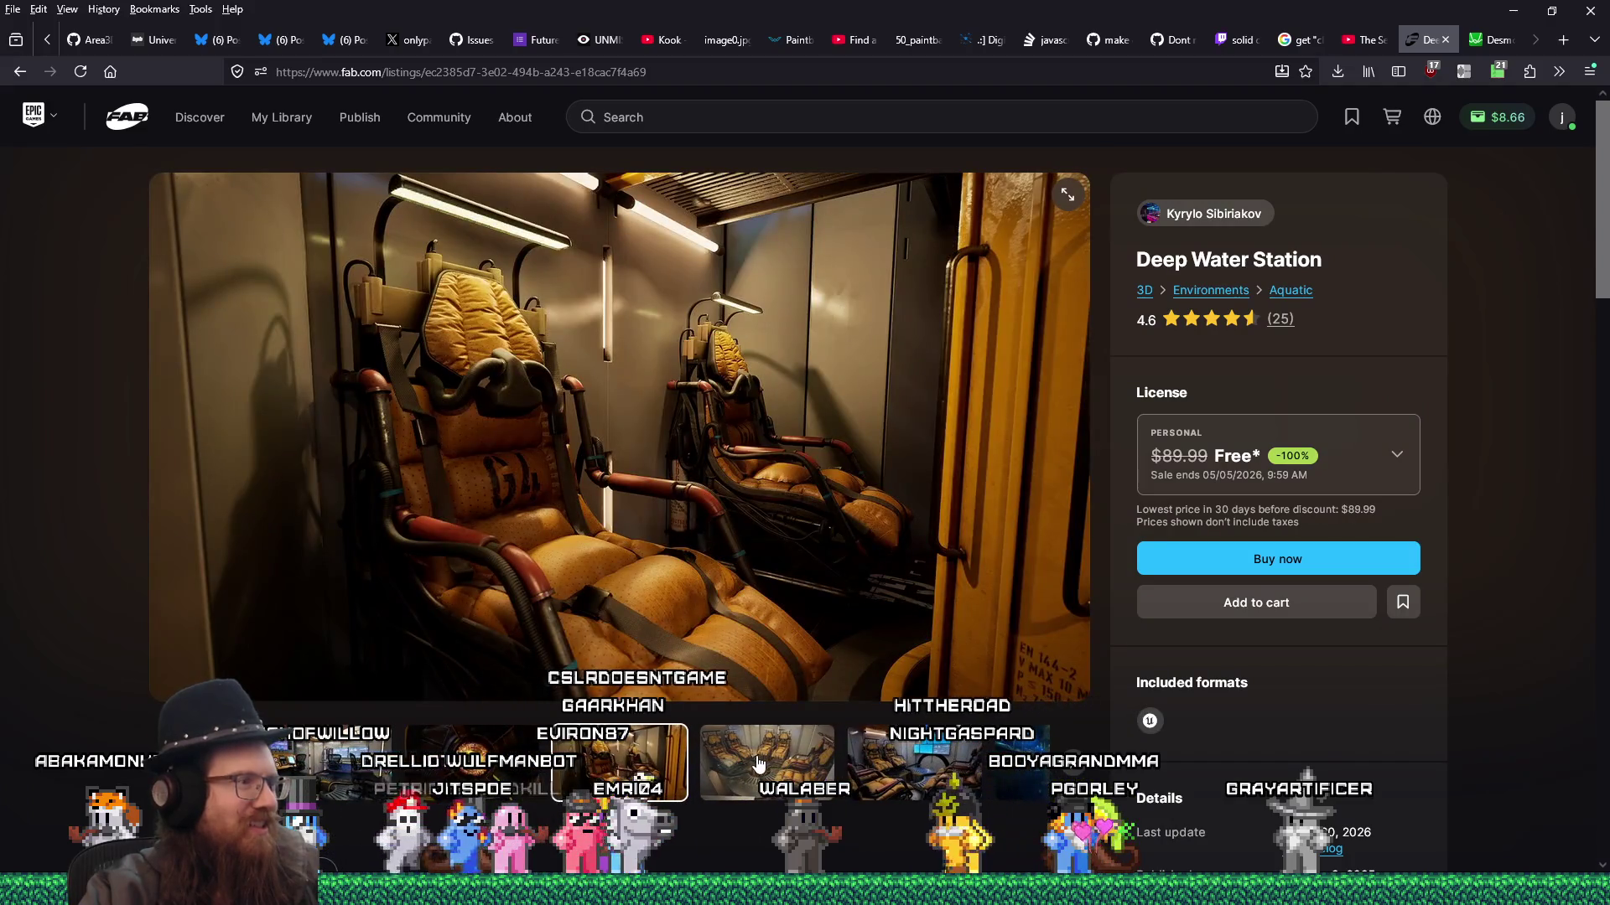
{"action": "left_click", "coordinate": [754, 771]}
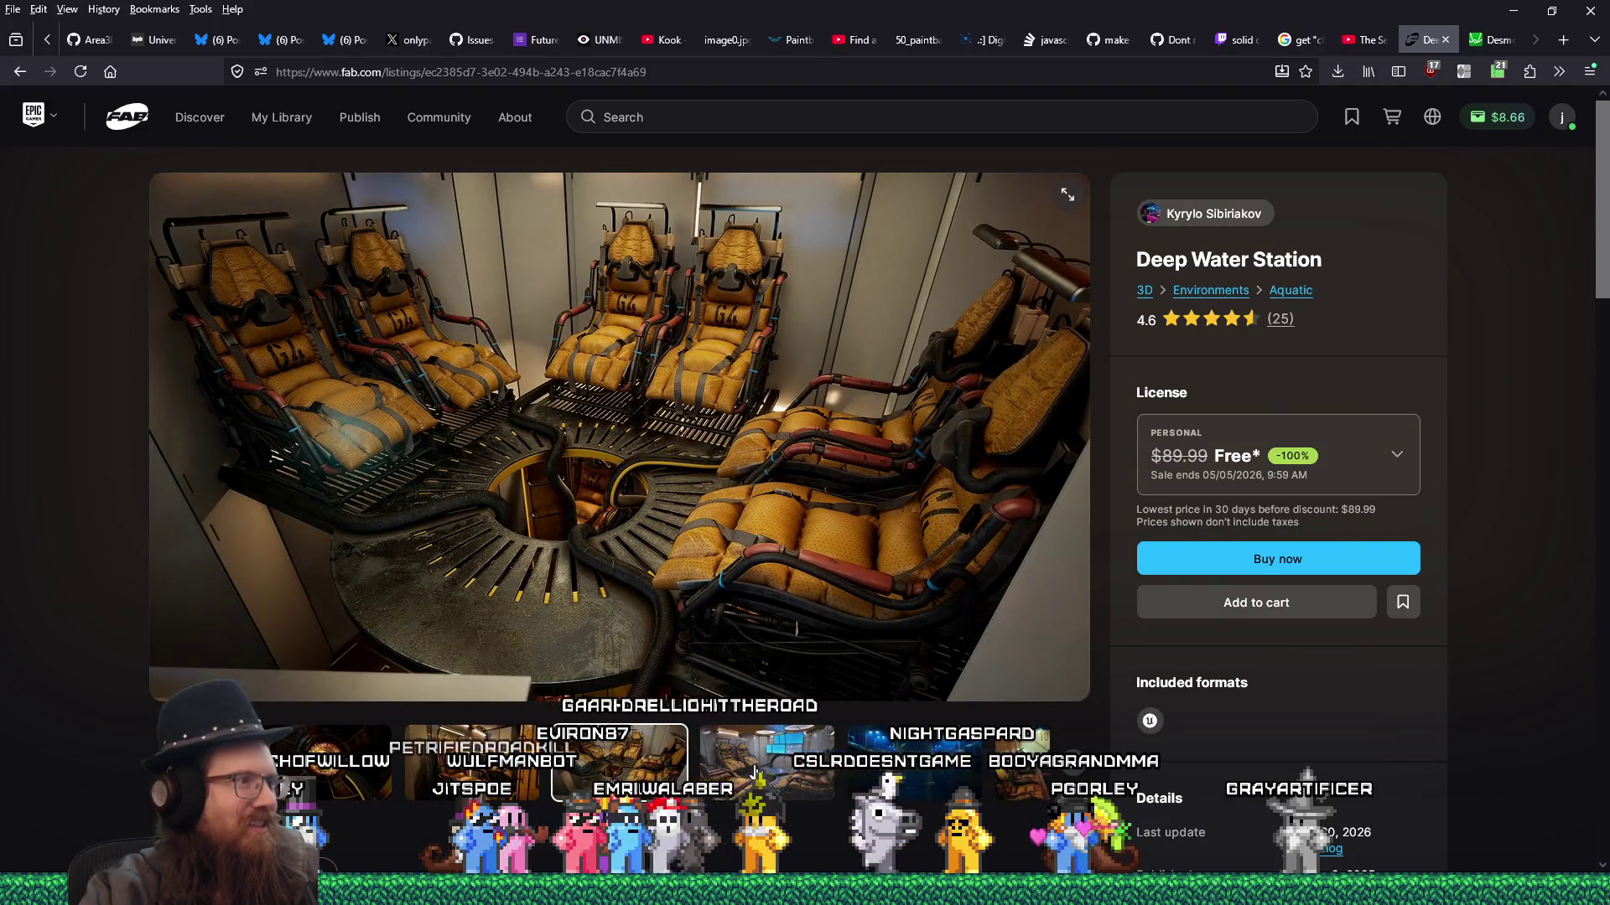
{"action": "left_click", "coordinate": [754, 771]}
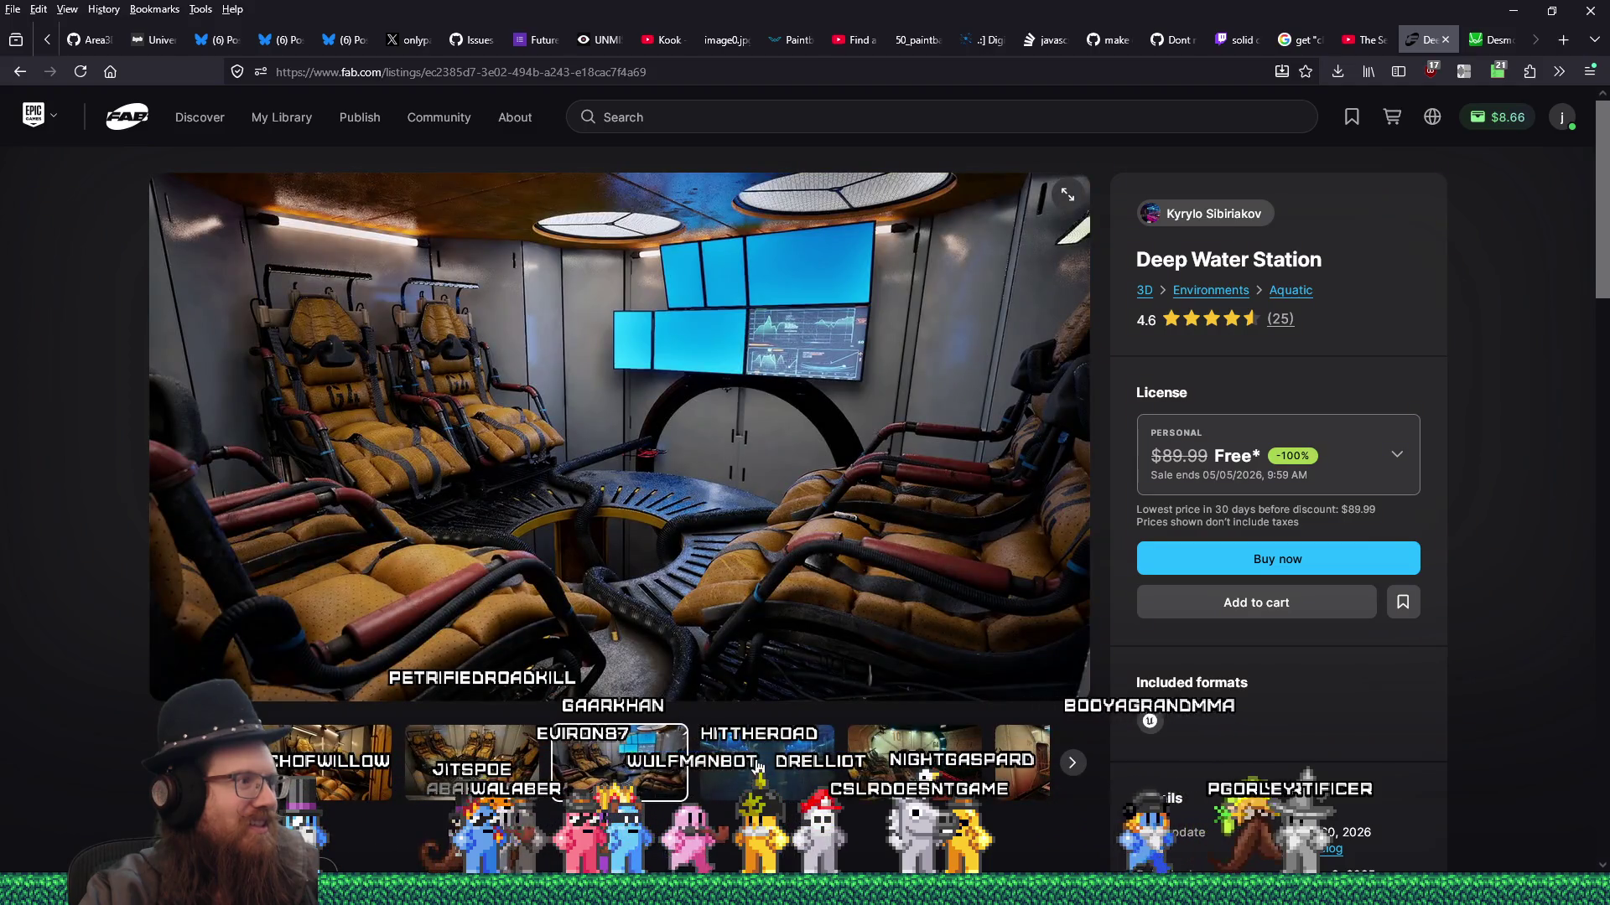
{"action": "left_click", "coordinate": [757, 767]}
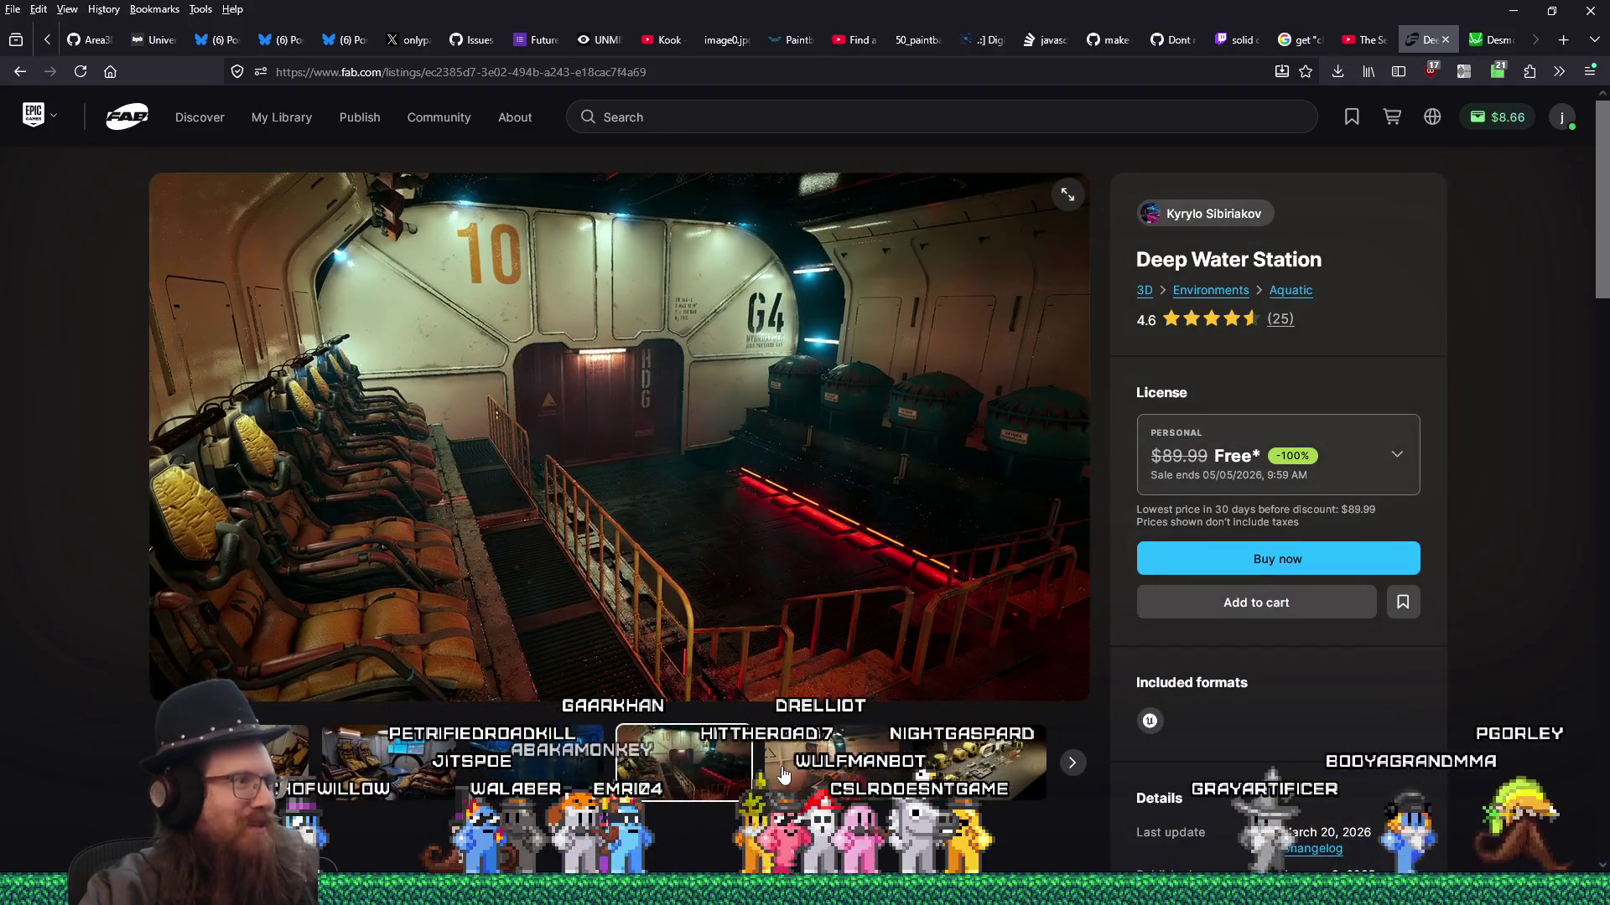
{"action": "left_click", "coordinate": [805, 772]}
{"action": "left_click", "coordinate": [386, 759]}
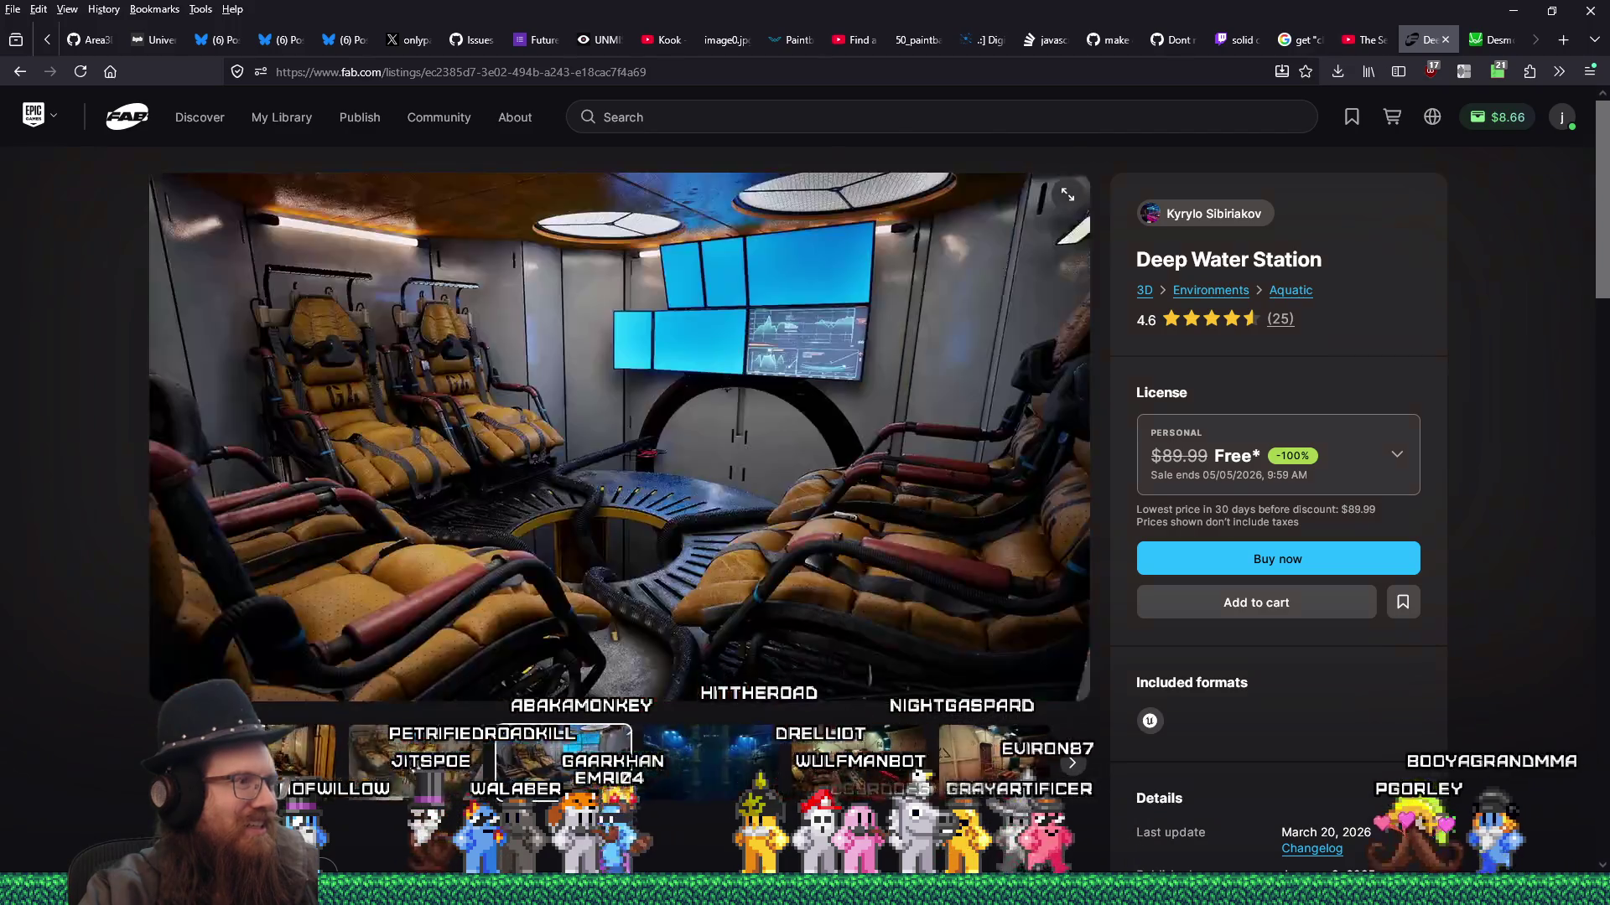
{"action": "left_click", "coordinate": [904, 776]}
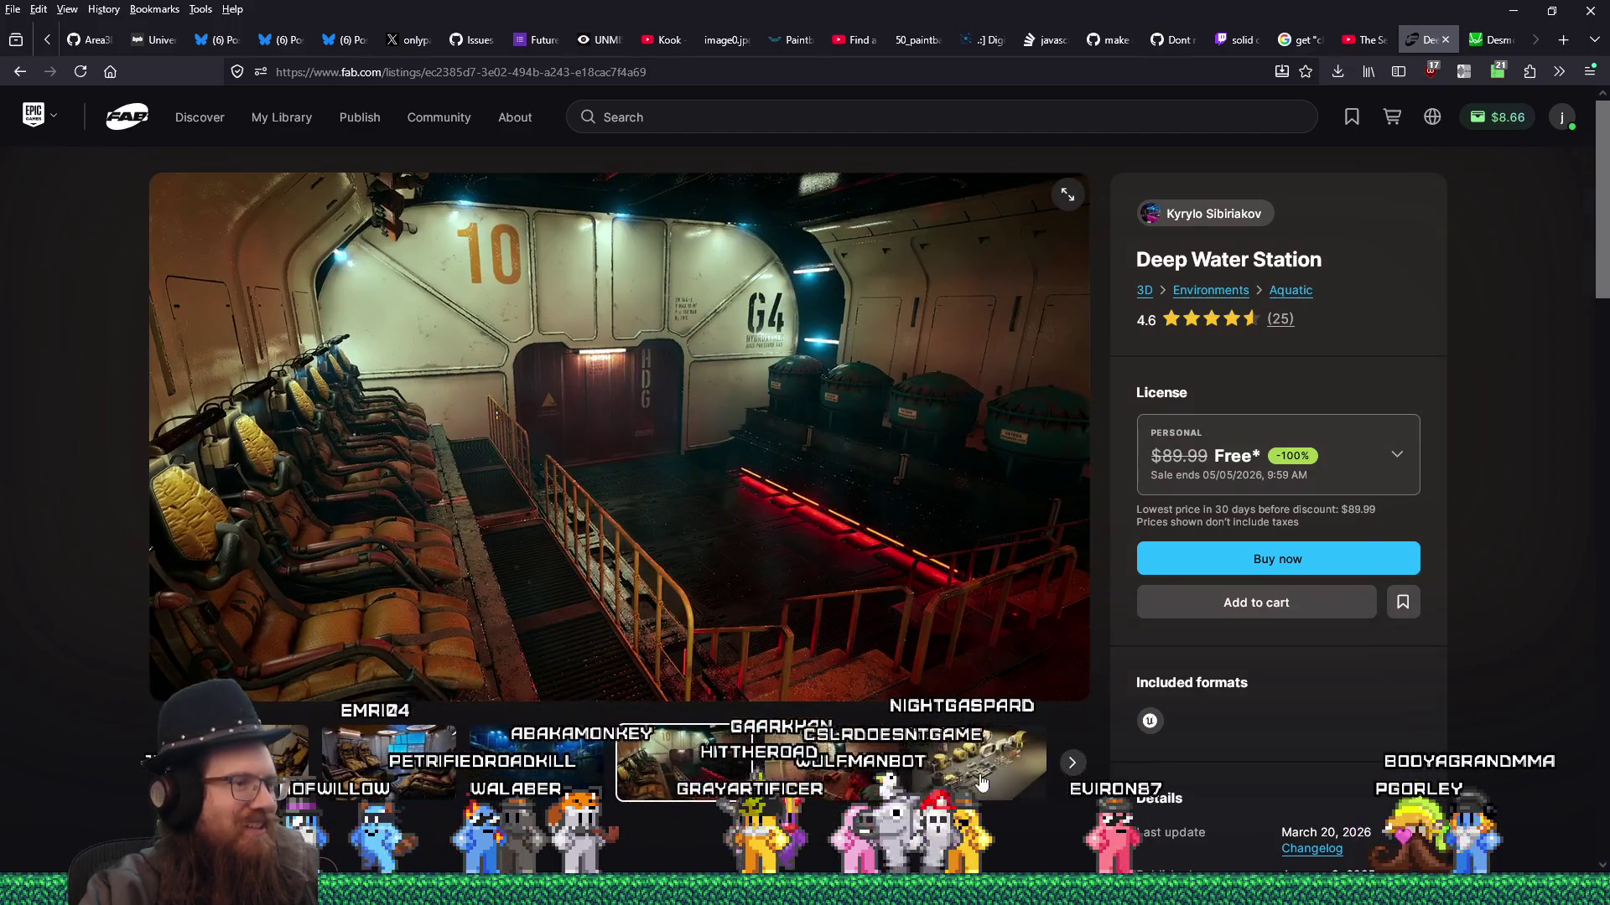
{"action": "left_click", "coordinate": [981, 779]}
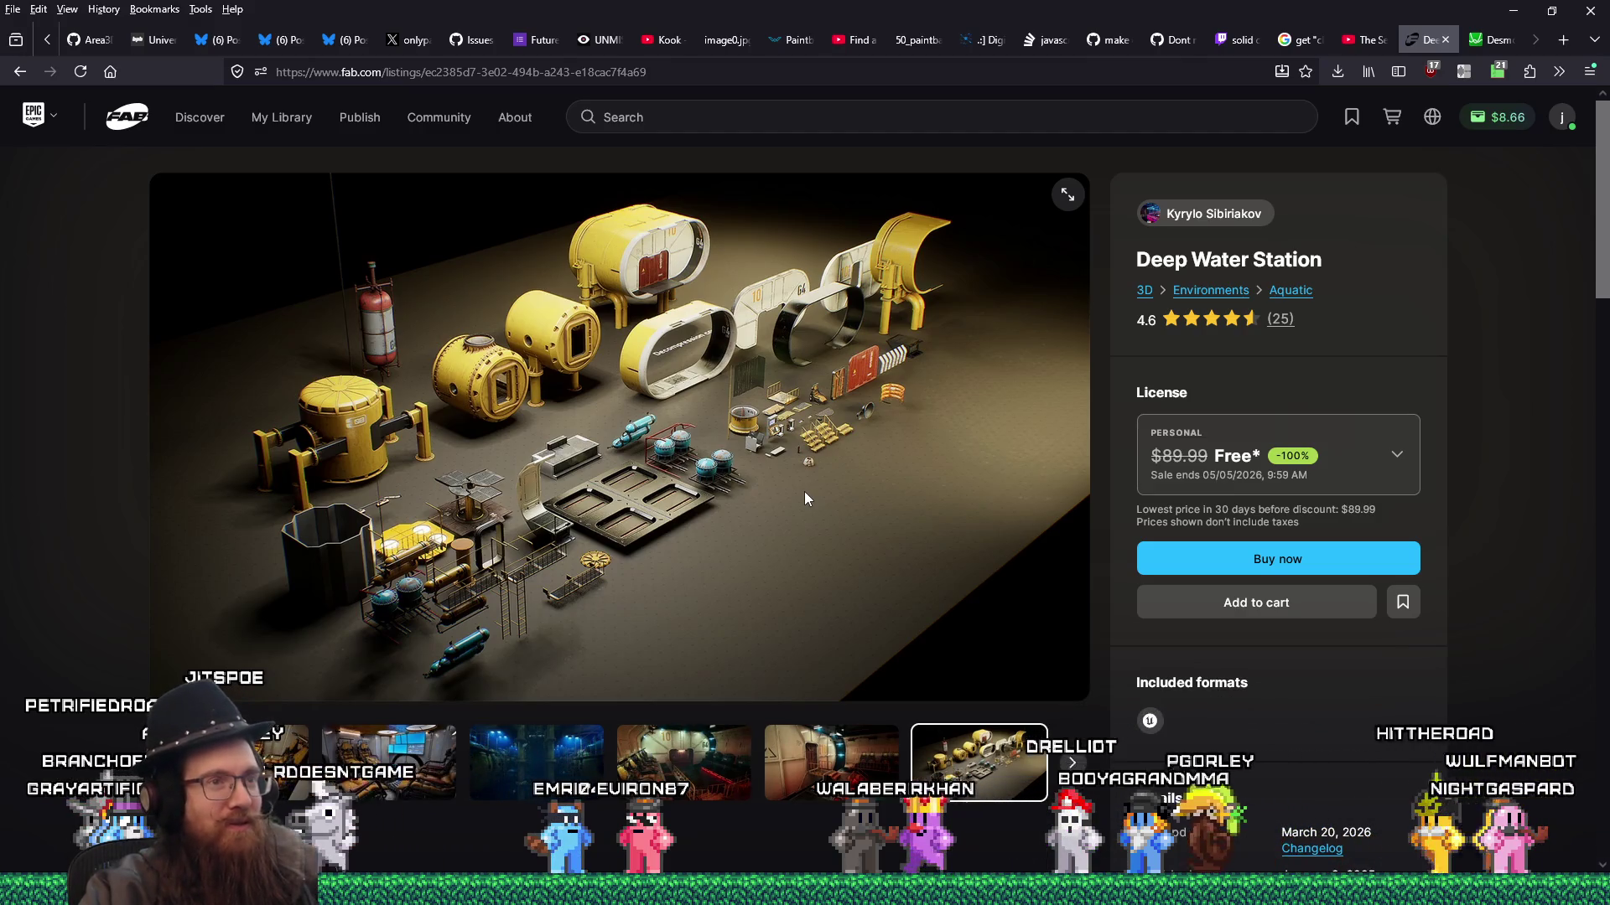
- Switch Deep Water Station to the Professional license and place the $0.00 order
{"action": "left_click", "coordinate": [1387, 453]}
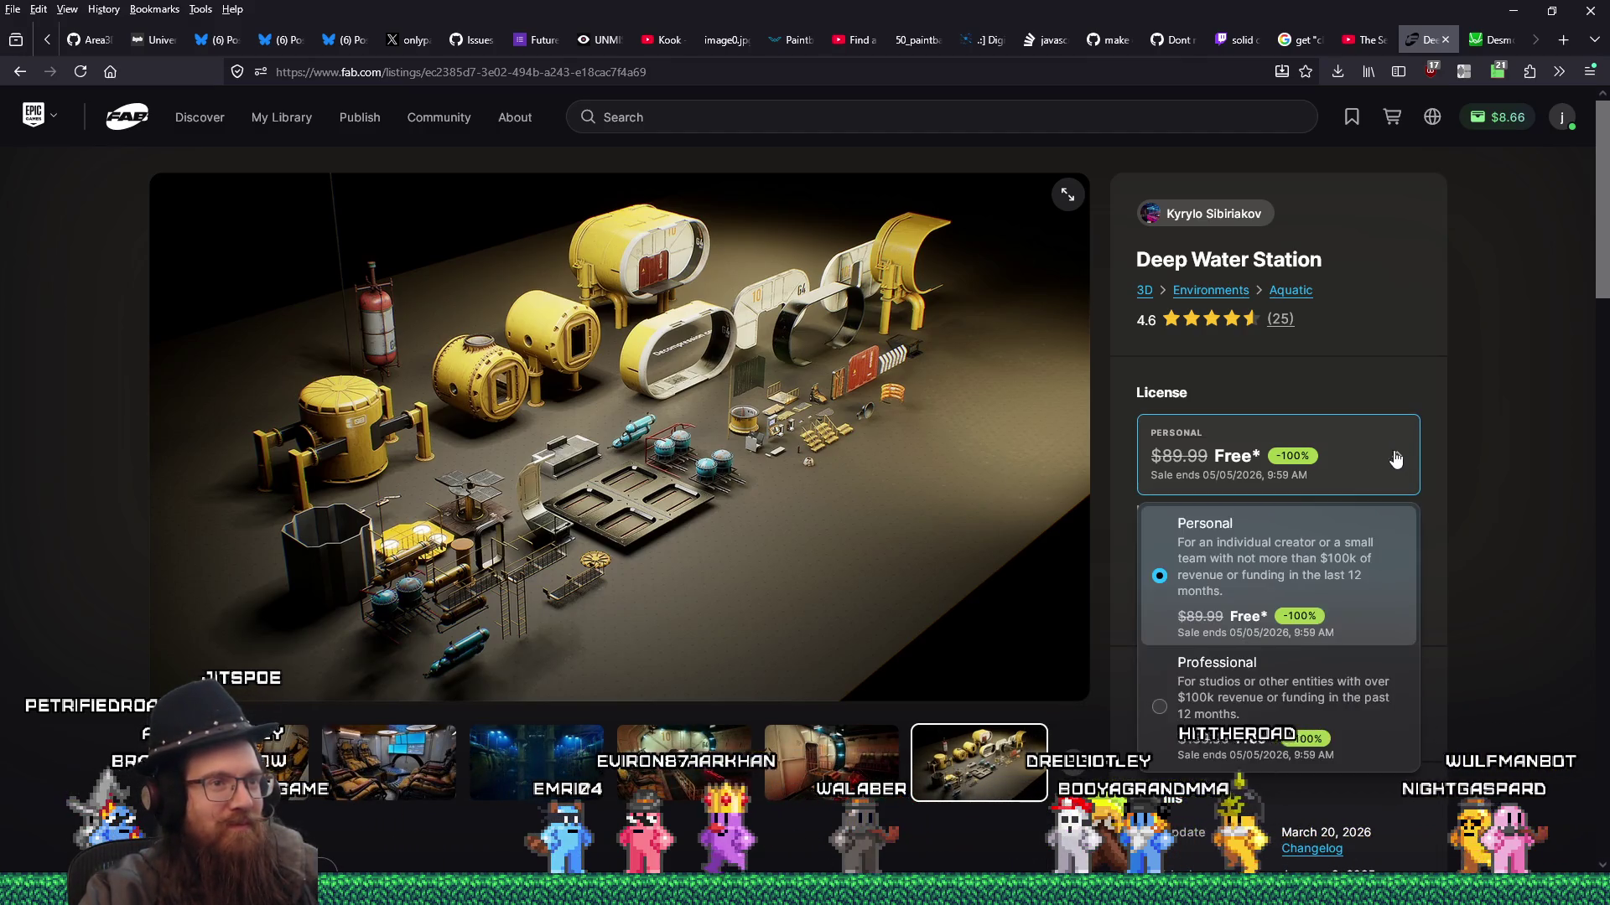
{"action": "left_click", "coordinate": [1248, 702]}
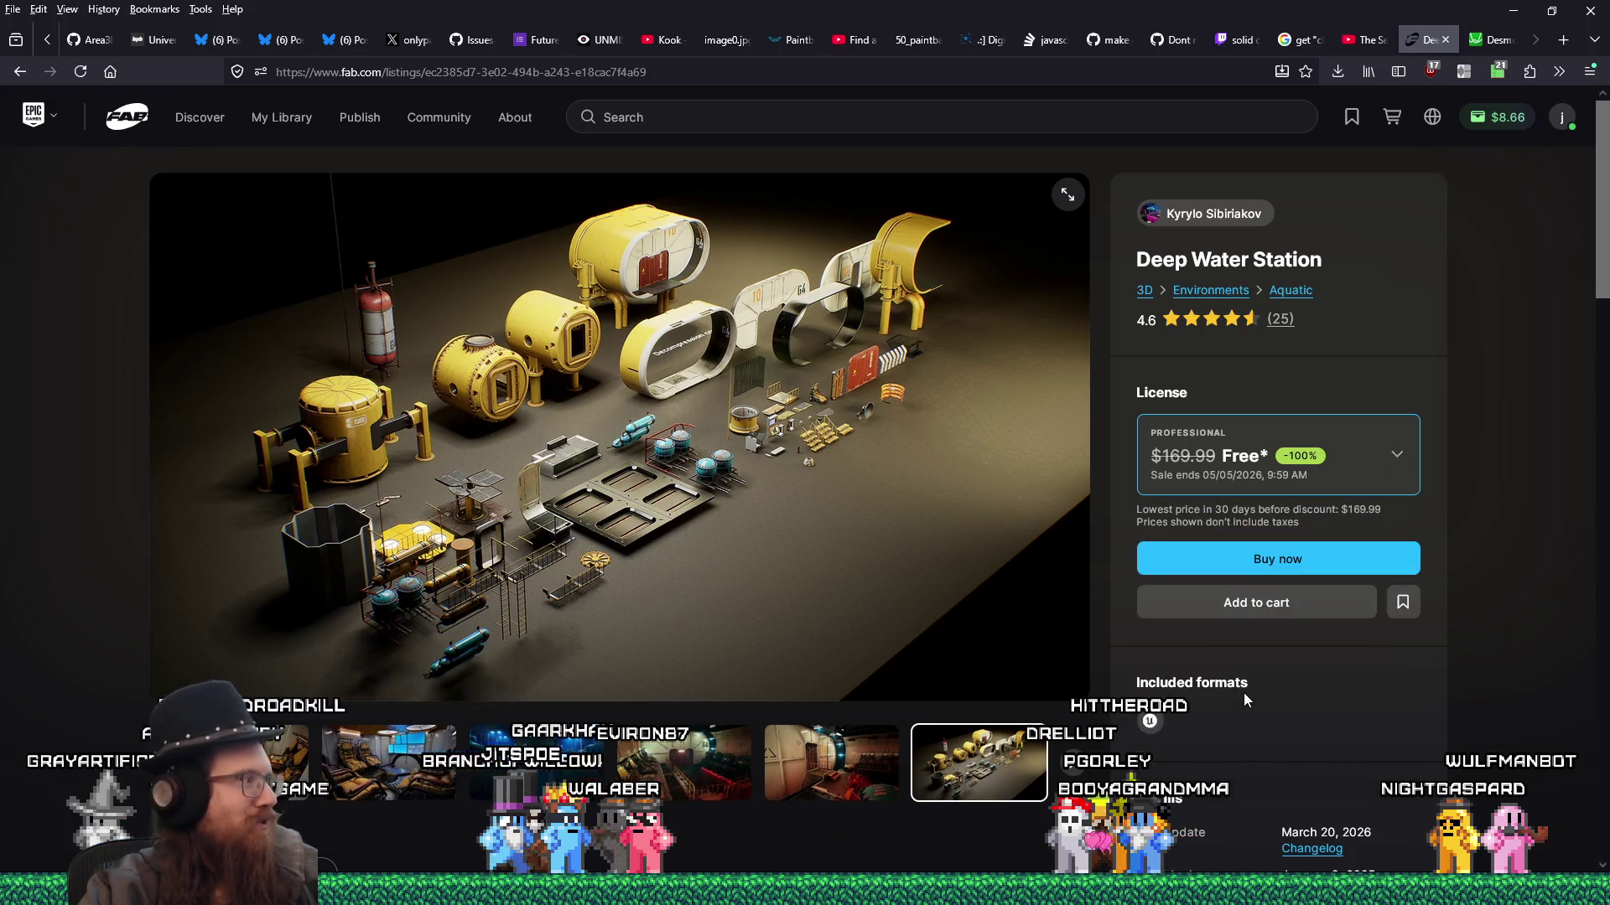
{"action": "left_click", "coordinate": [1309, 560]}
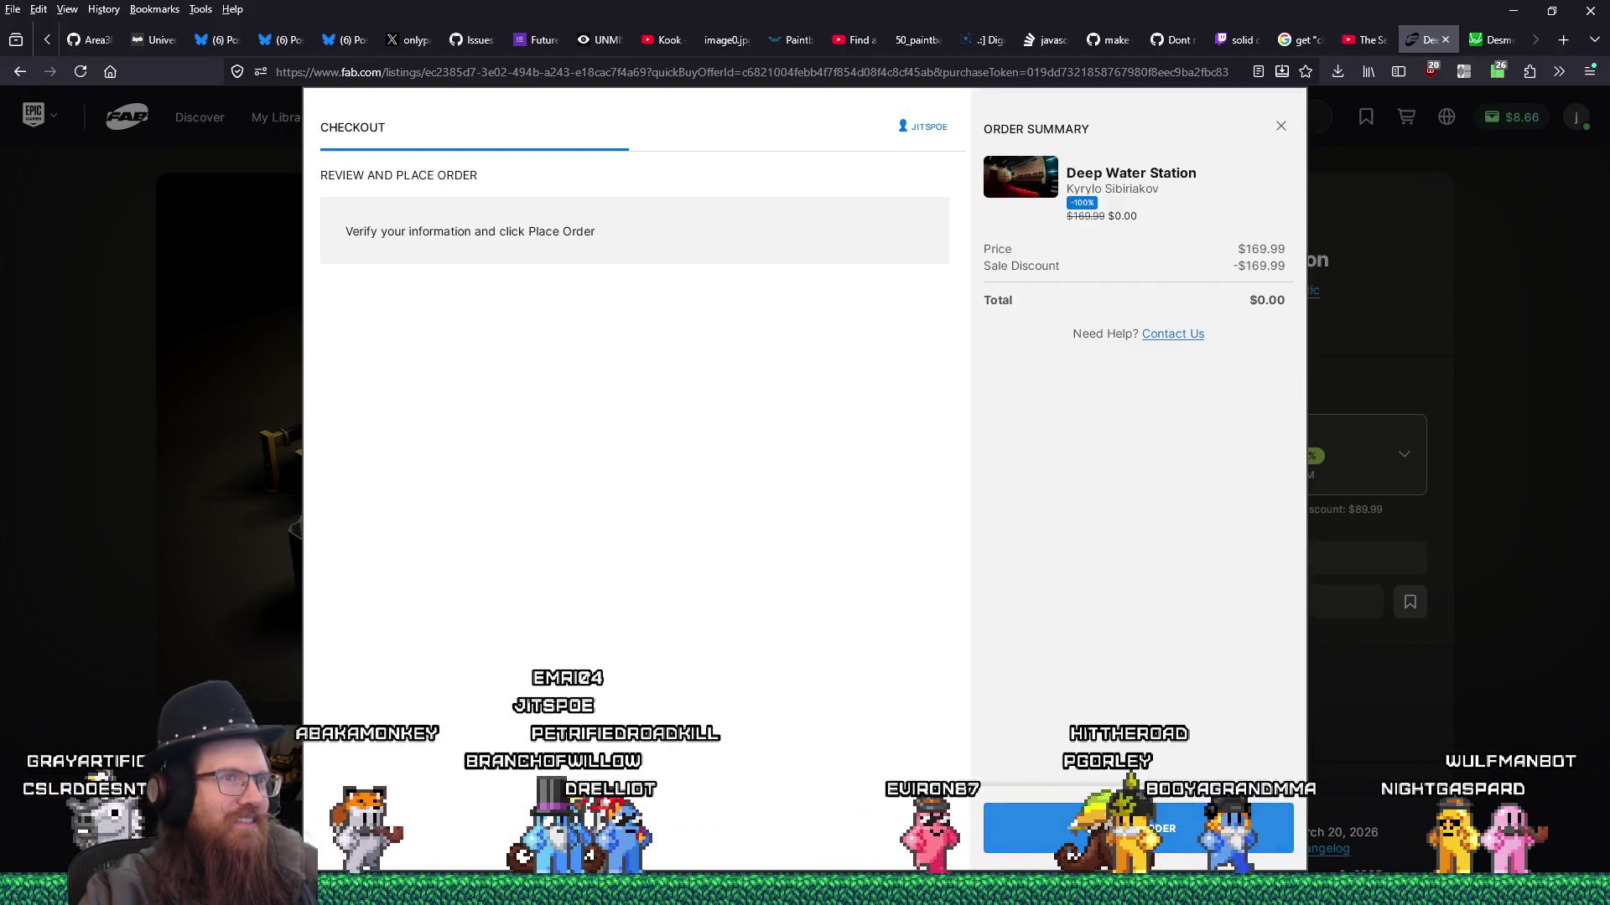
{"action": "left_click", "coordinate": [1090, 828]}
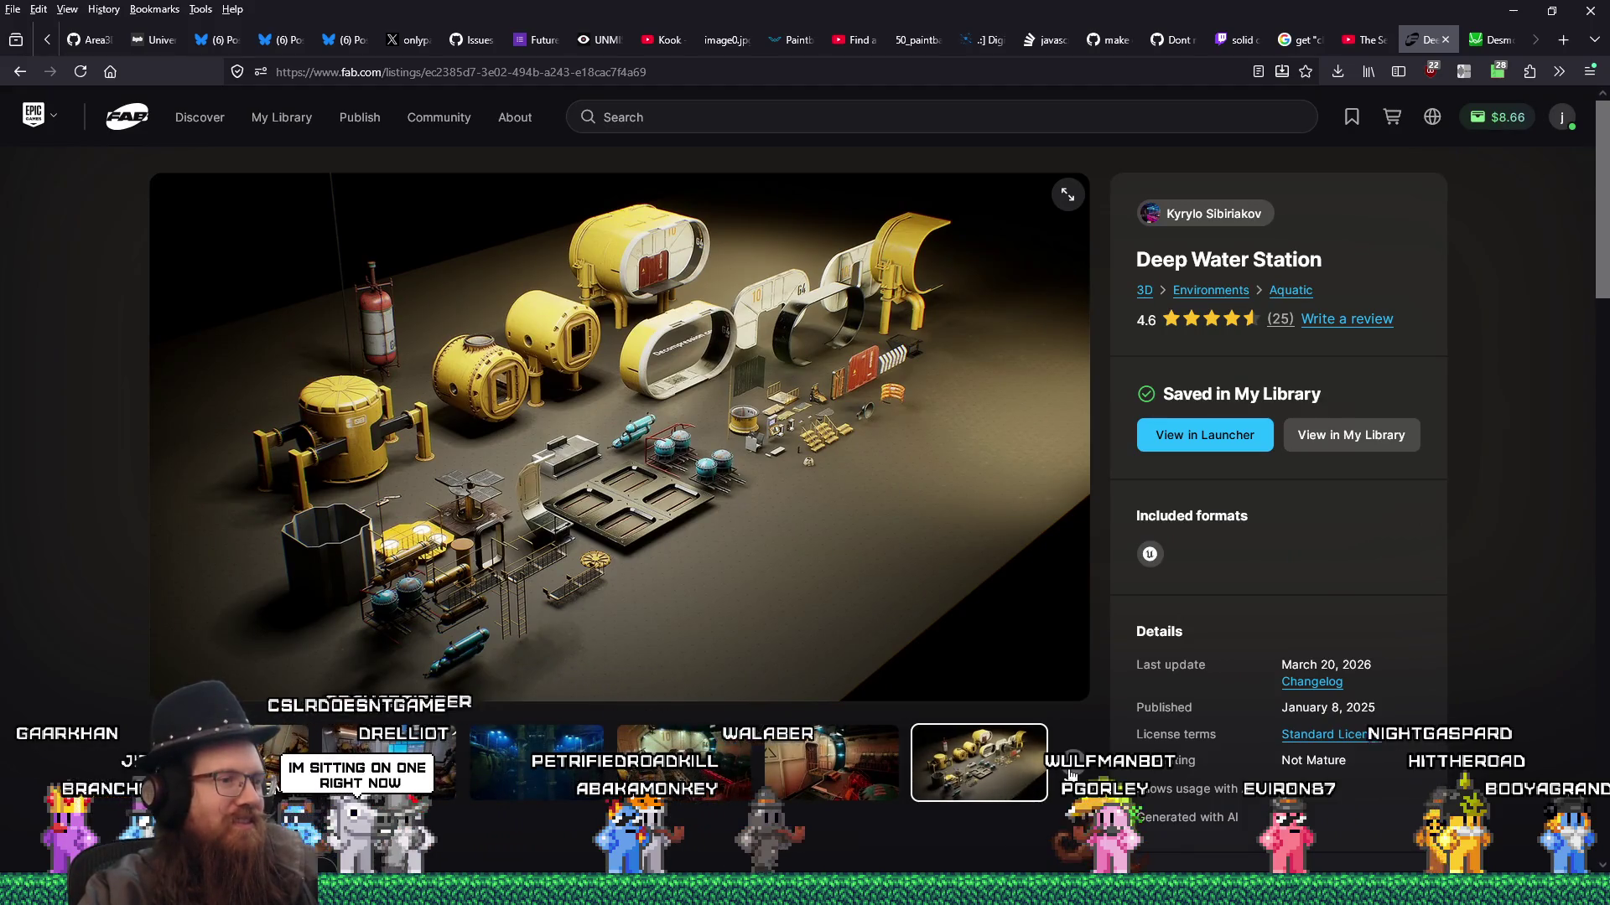
{"action": "left_click", "coordinate": [1071, 769]}
{"action": "left_click", "coordinate": [1070, 771]}
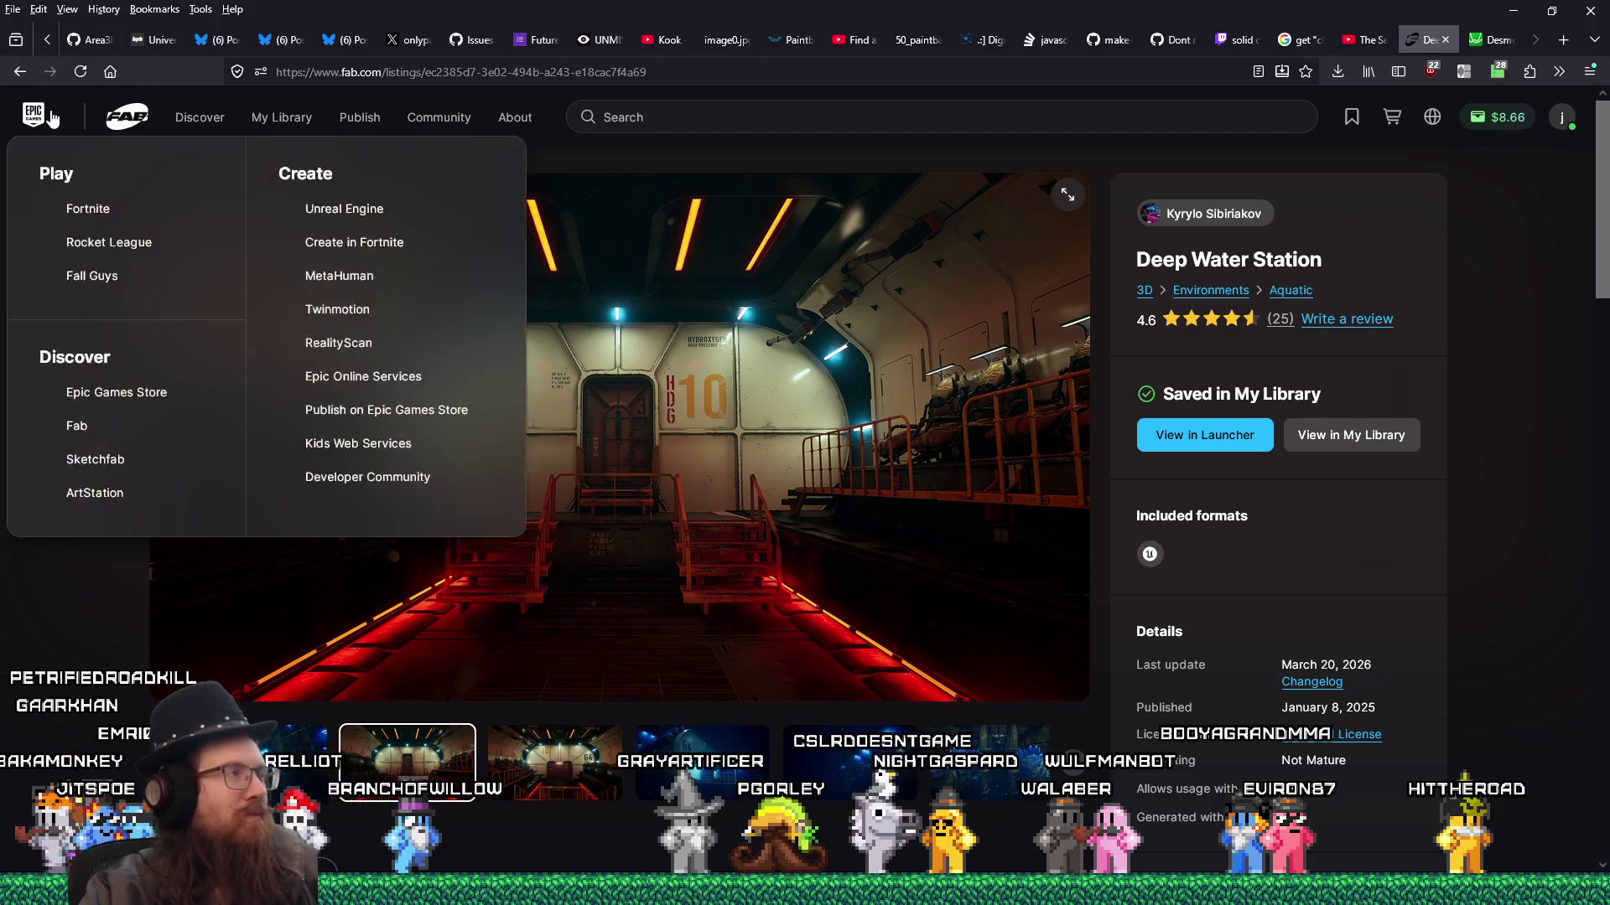
- Return to the Fab homepage and open the Modern Bridges listing from Limited-Time Free
{"action": "right_click", "coordinate": [17, 77]}
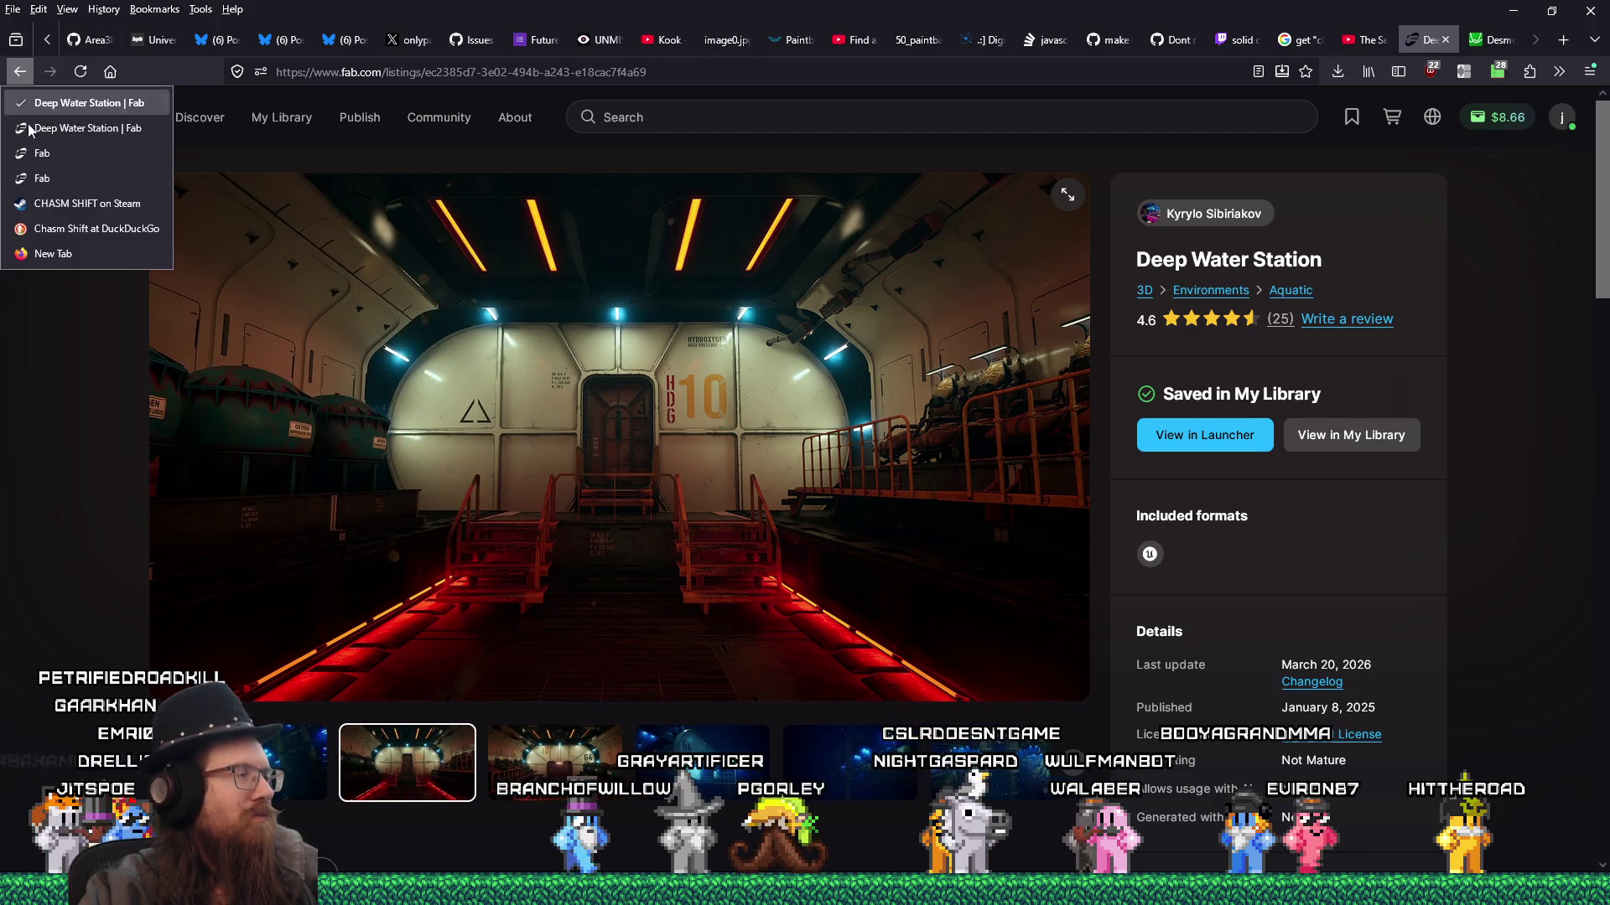
{"action": "left_click", "coordinate": [47, 178]}
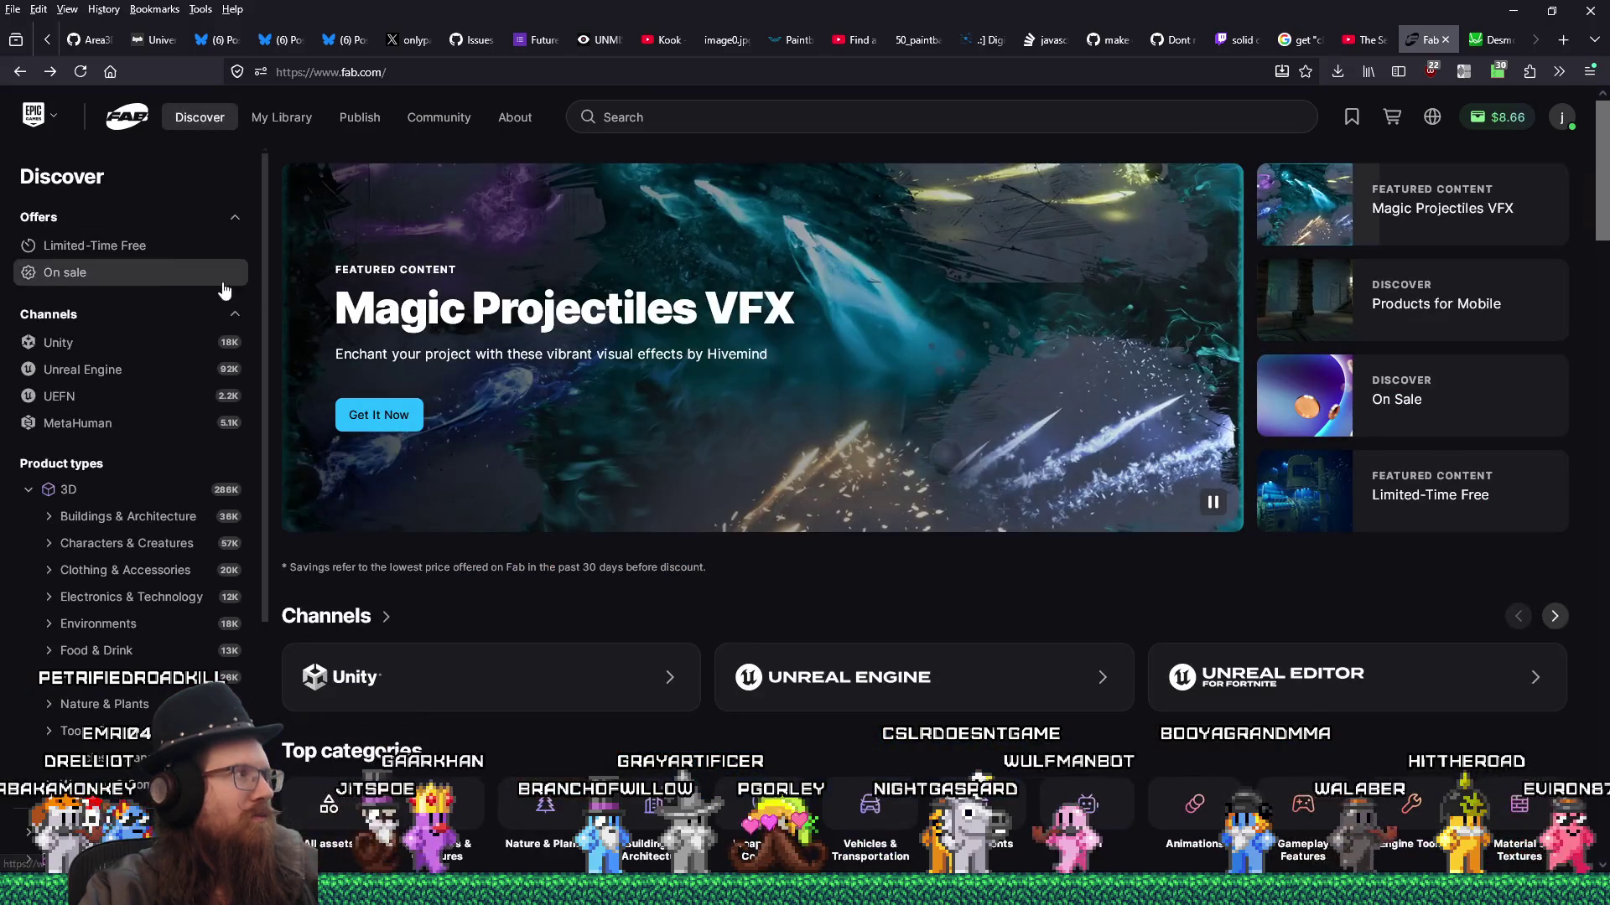
{"action": "left_click", "coordinate": [154, 251]}
{"action": "left_click", "coordinate": [928, 312]}
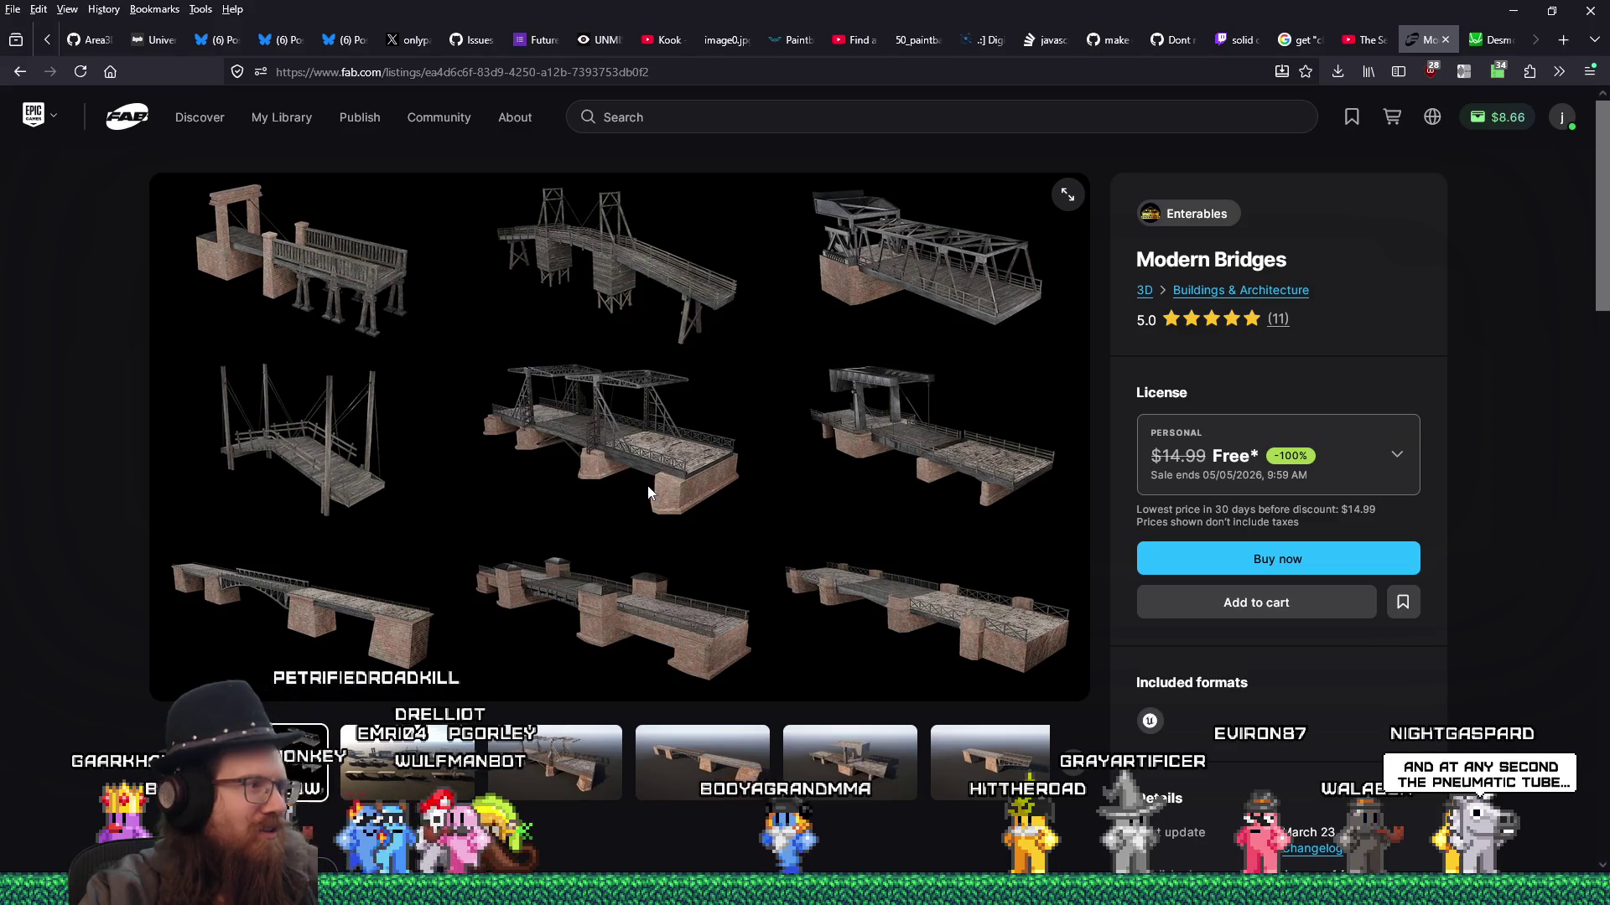
- Browse the Modern Bridges drawbridge, arched bridge, brick-pier and wooden pier images
{"action": "left_click", "coordinate": [558, 769]}
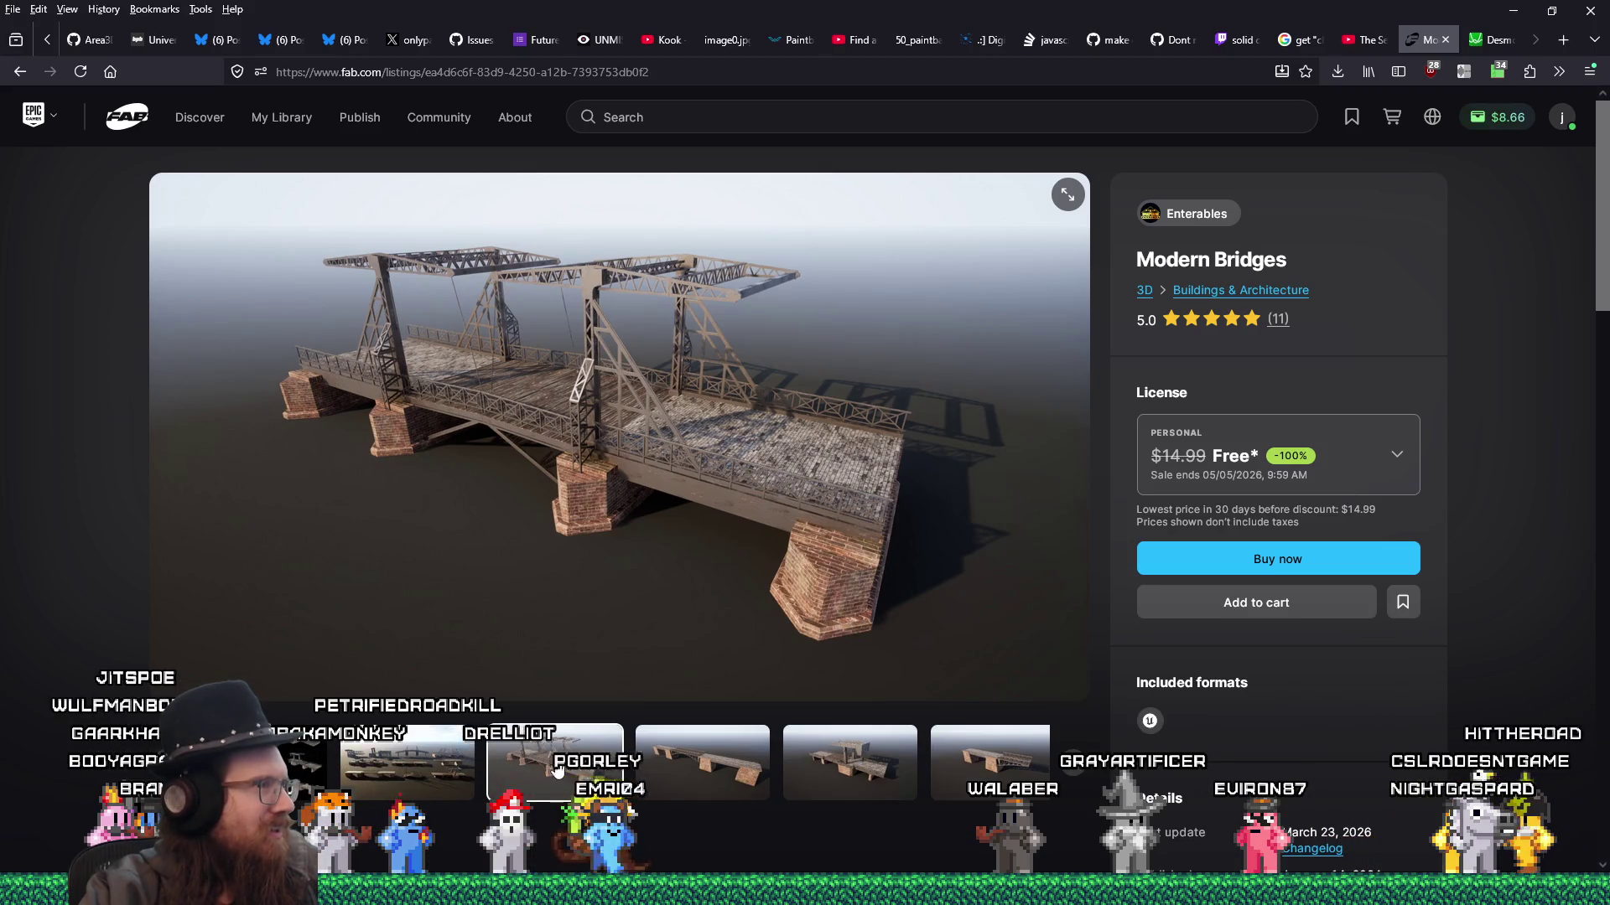
{"action": "left_click", "coordinate": [701, 768]}
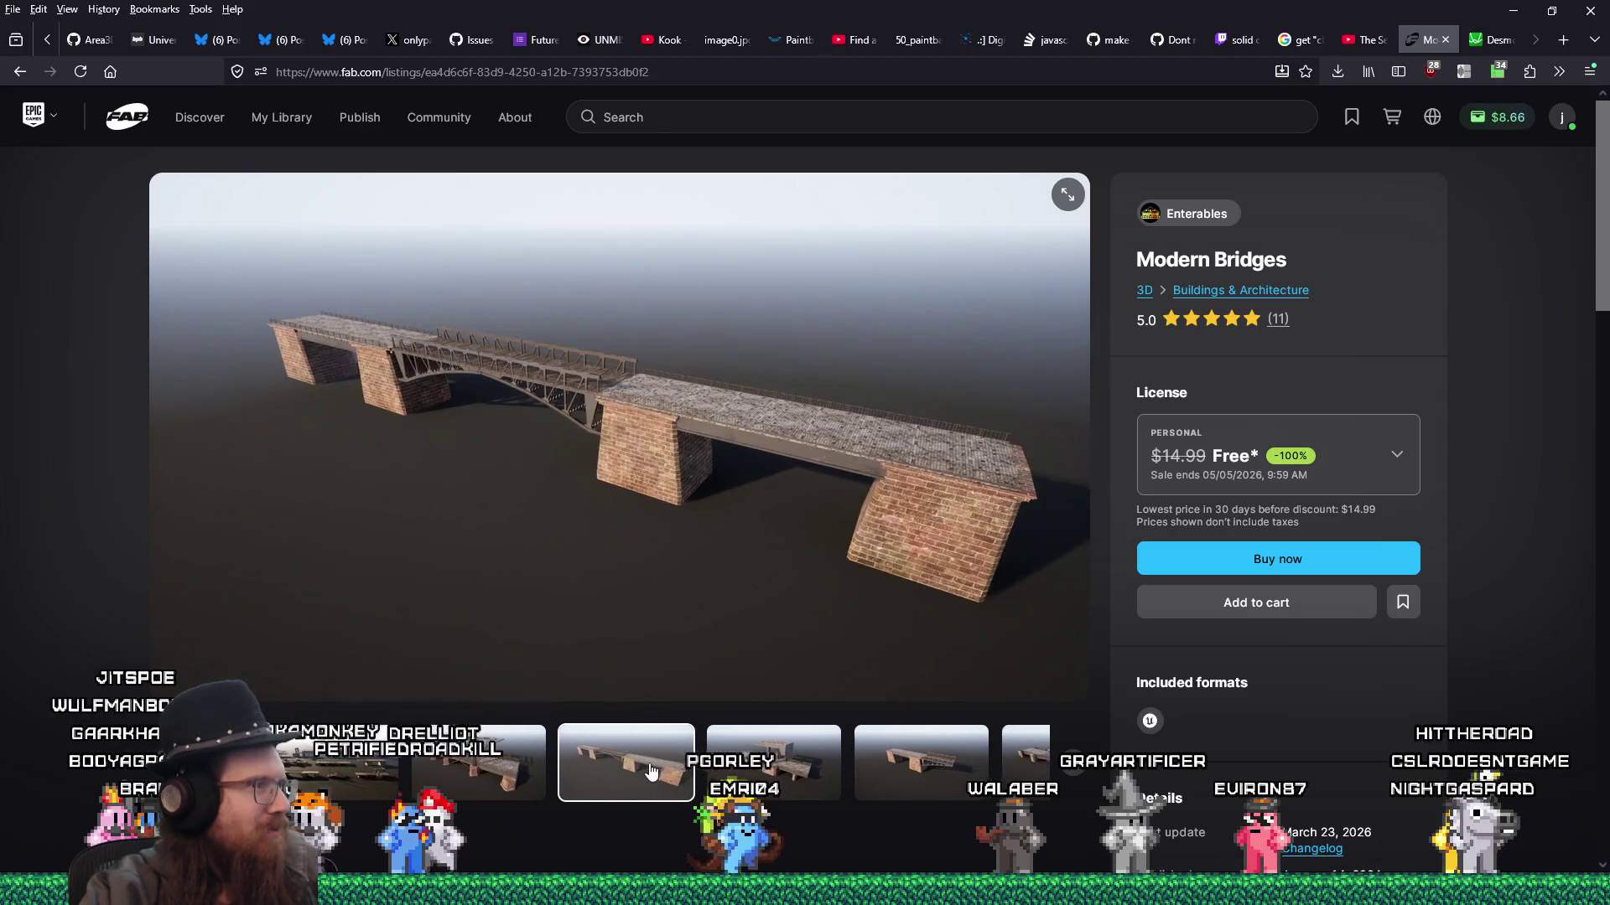
{"action": "left_click", "coordinate": [761, 781]}
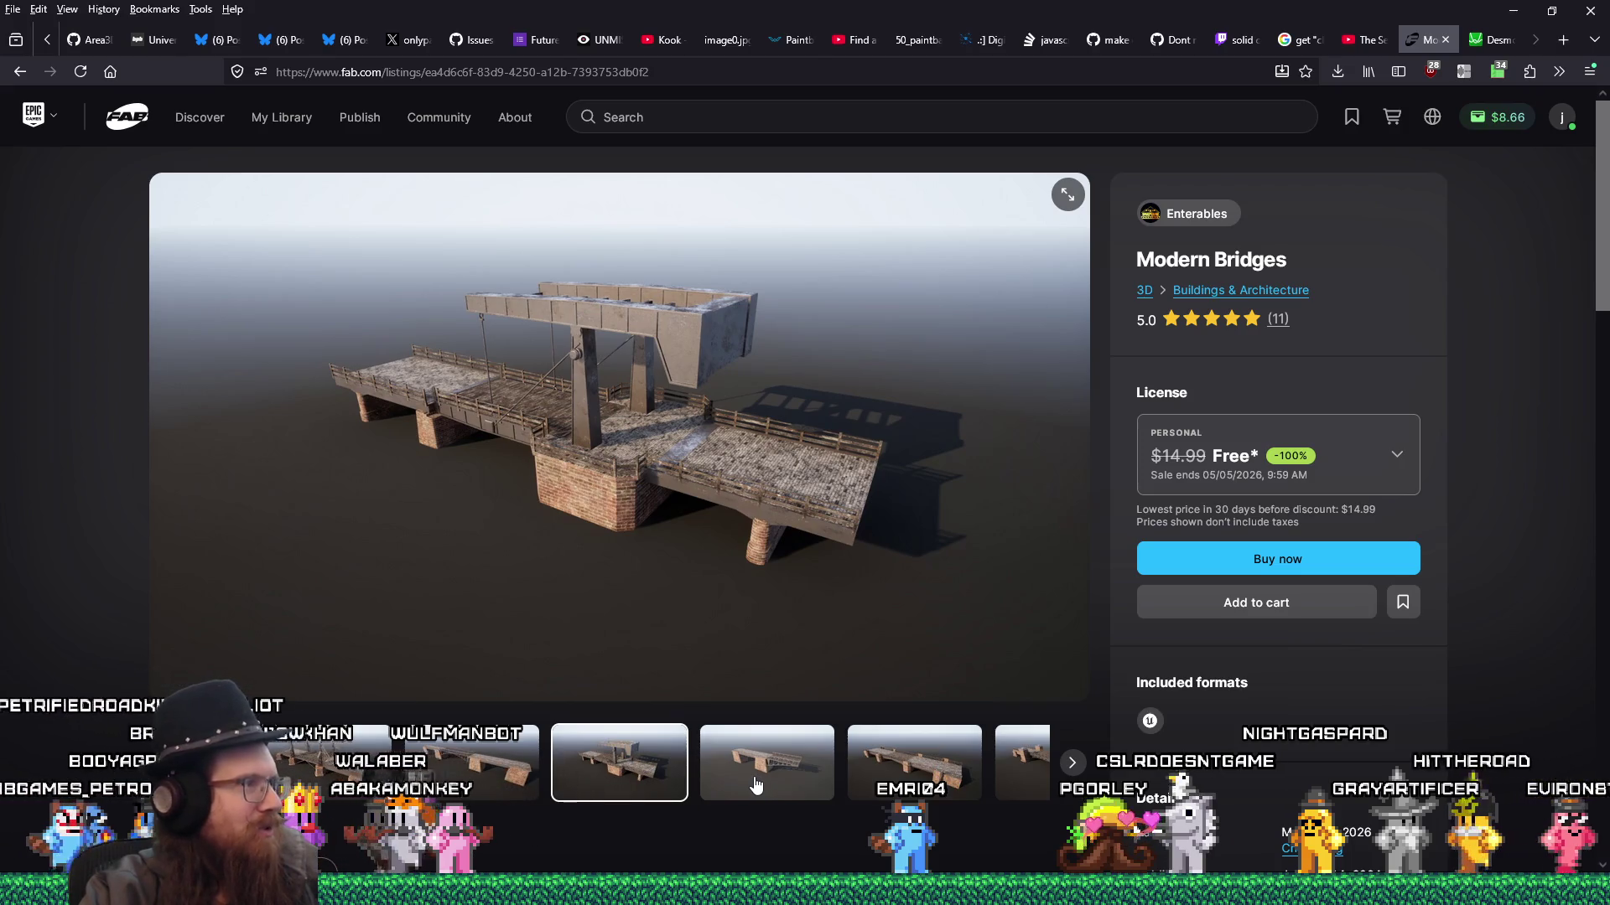
{"action": "left_click", "coordinate": [742, 781]}
{"action": "left_click", "coordinate": [817, 782]}
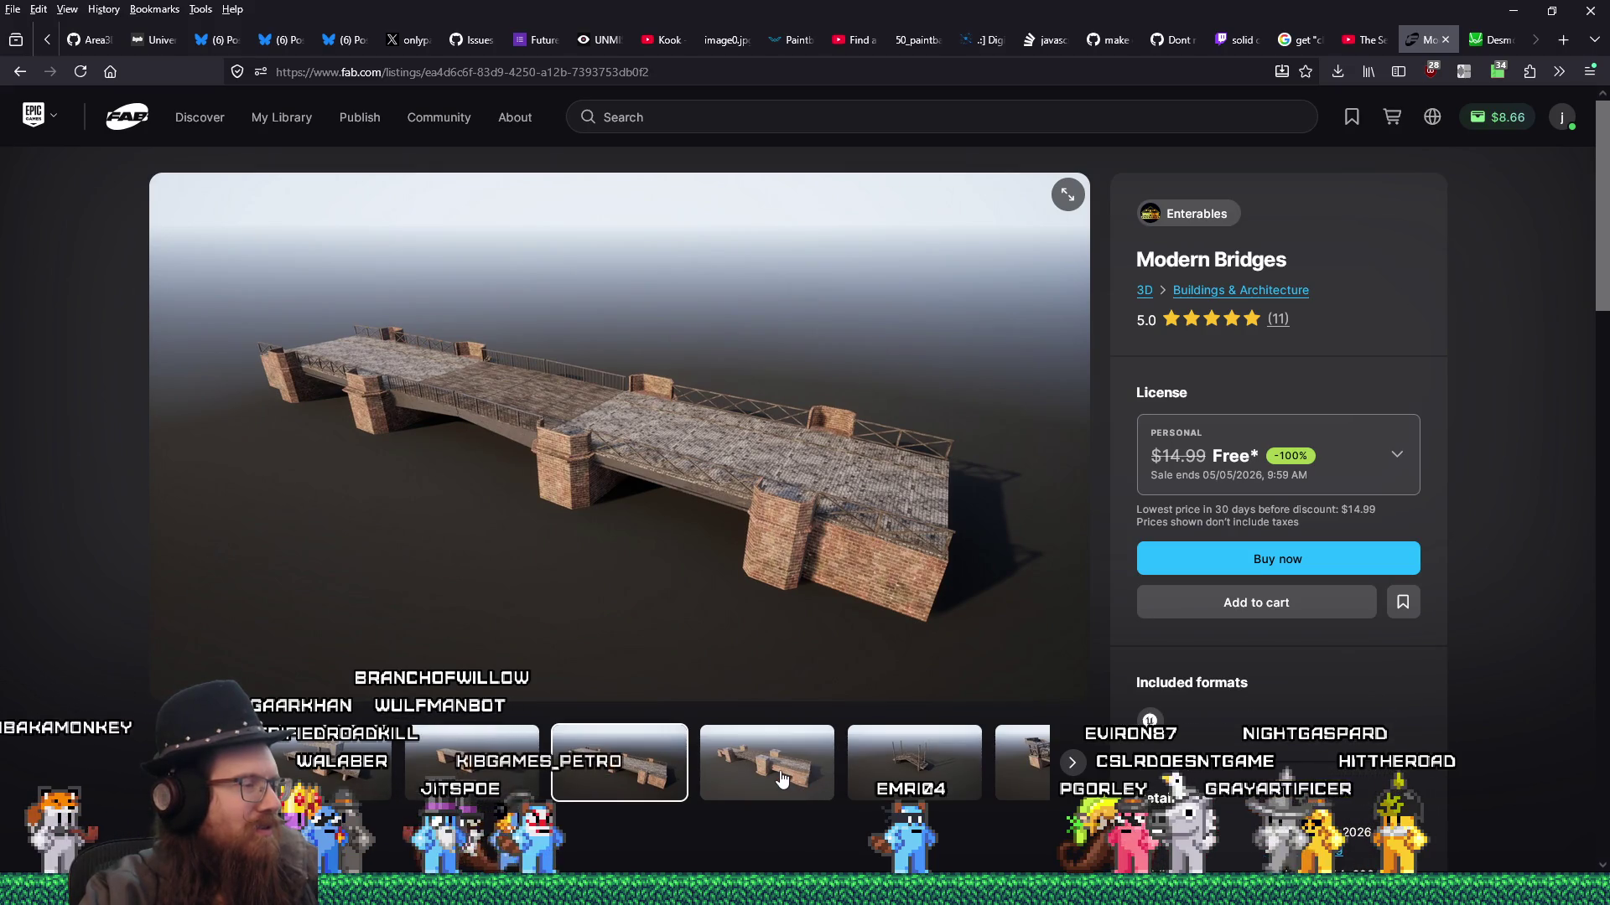
{"action": "left_click", "coordinate": [782, 778]}
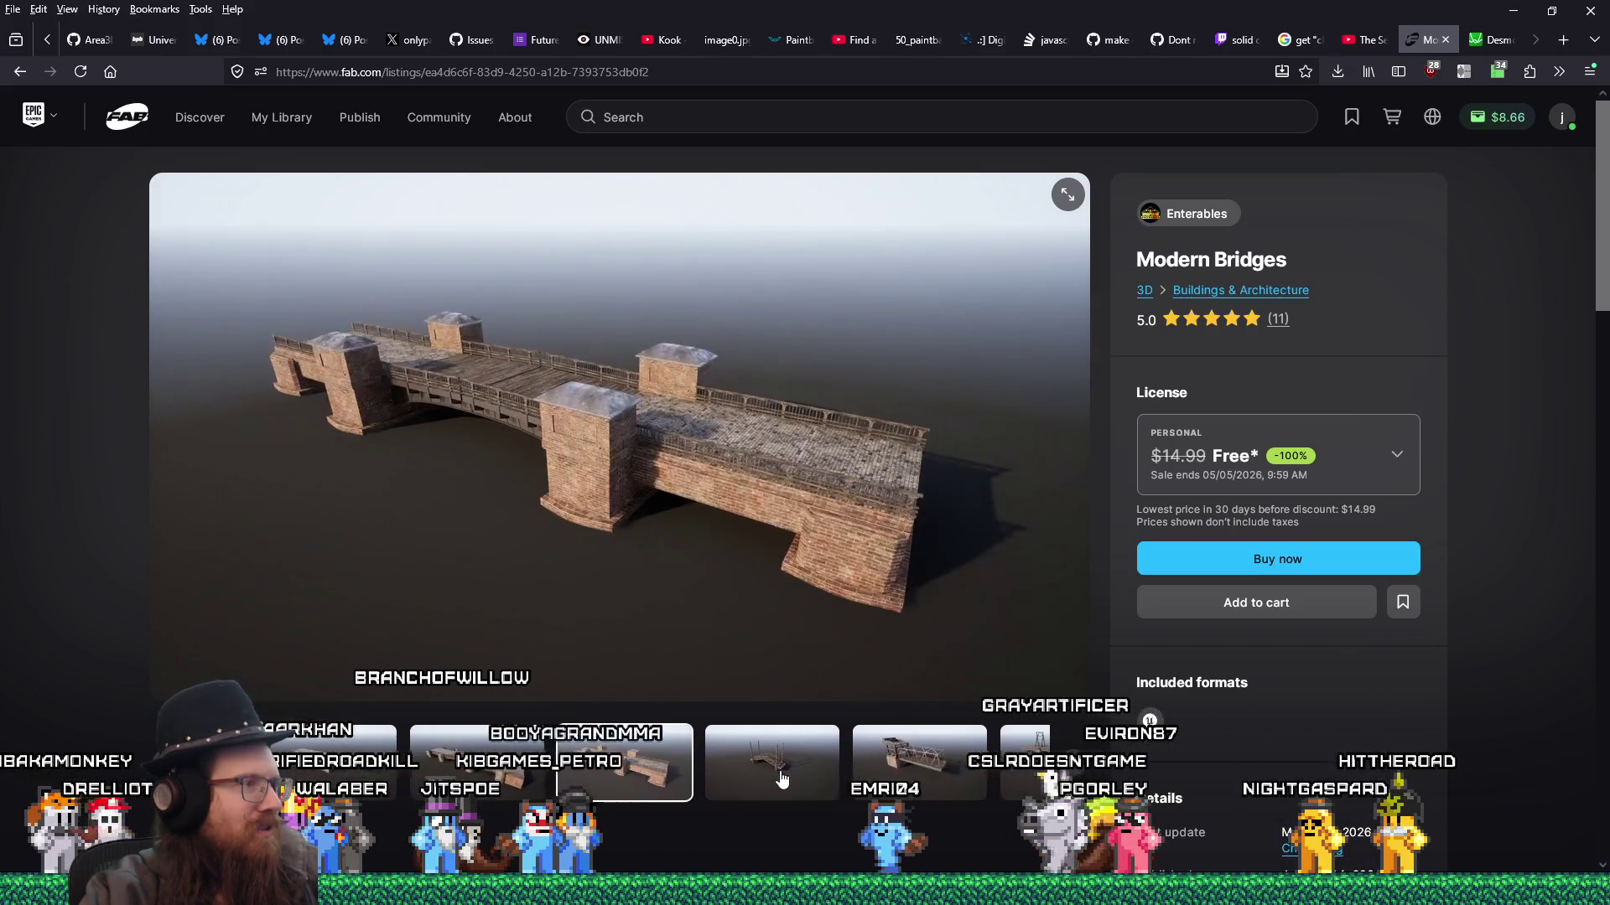
{"action": "left_click", "coordinate": [781, 777]}
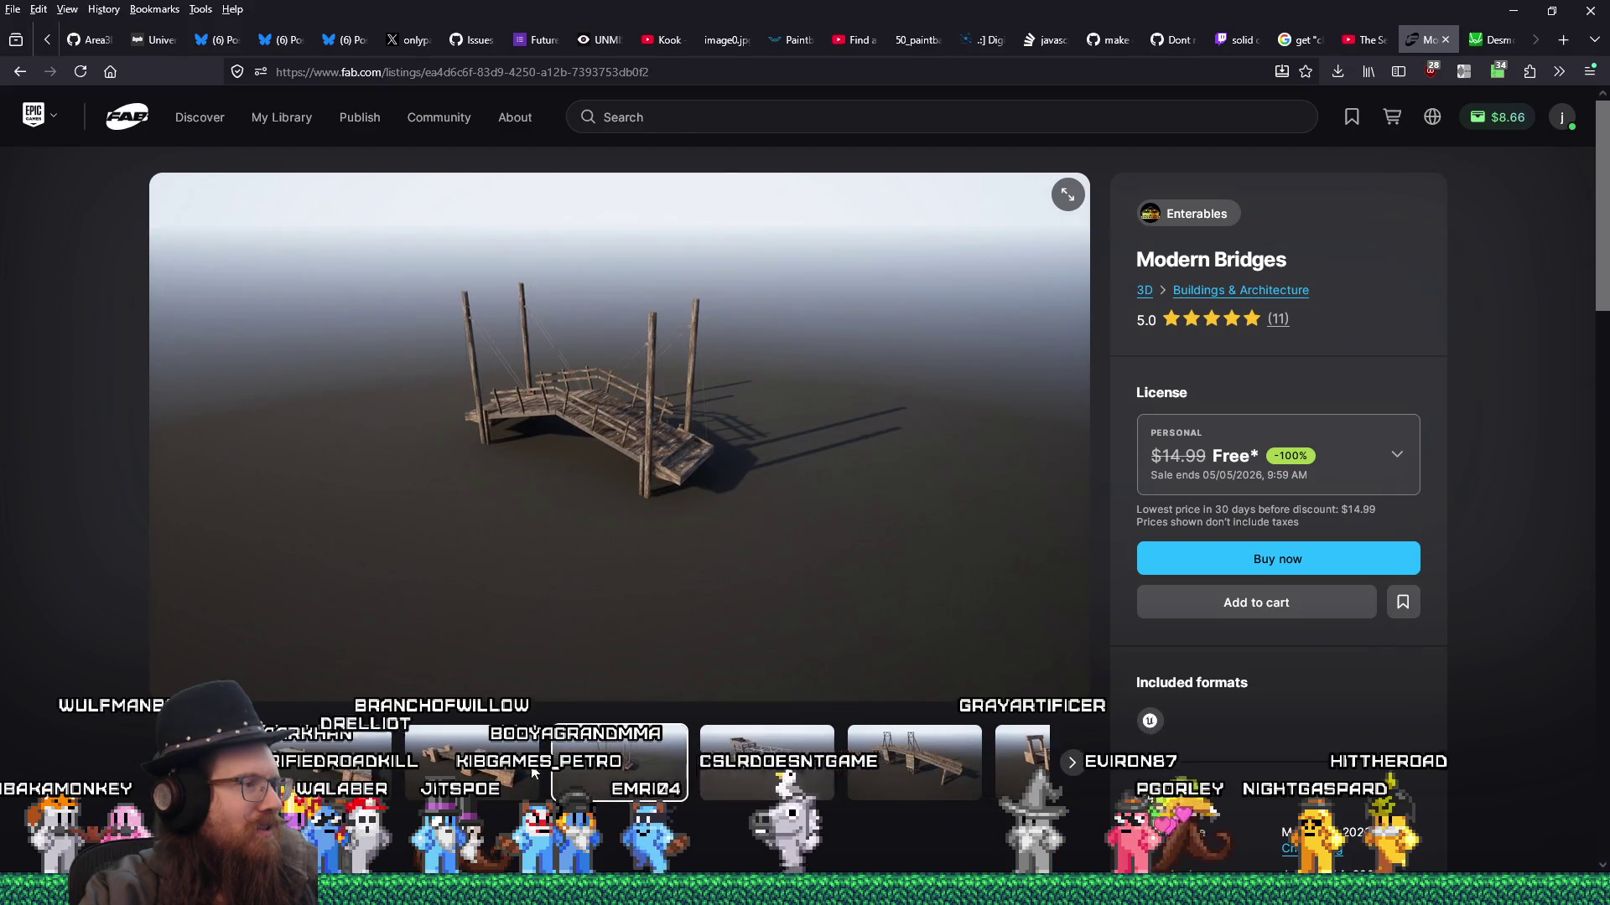
- Advance the gallery past the steel drawbridge to the overview of all nine bridges
{"action": "left_click", "coordinate": [467, 765]}
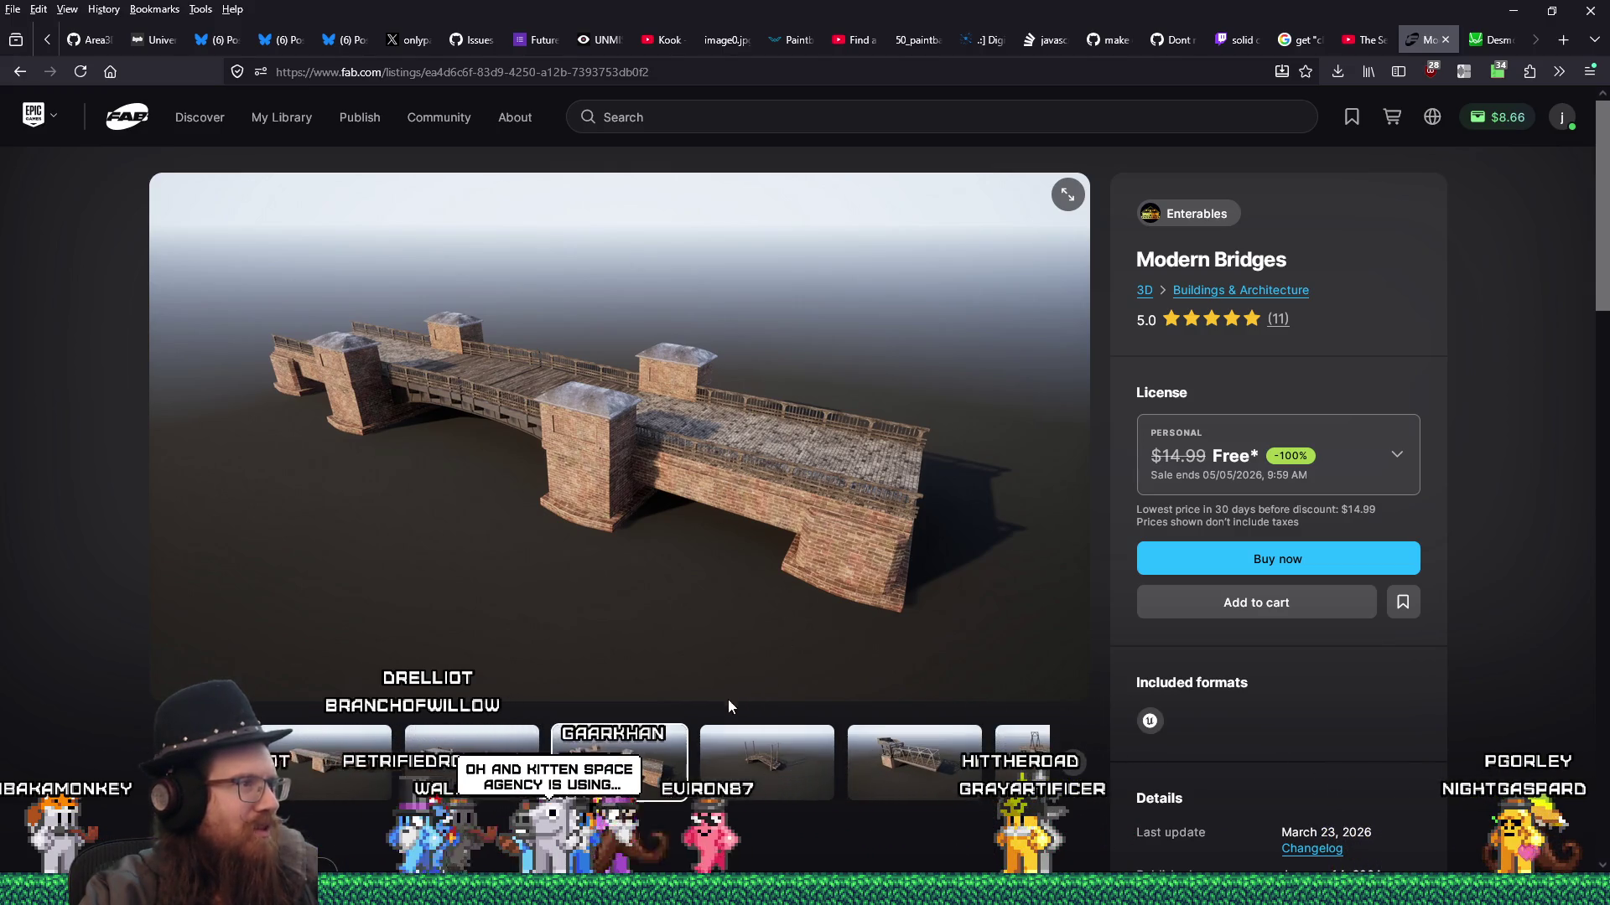
{"action": "left_click", "coordinate": [754, 759]}
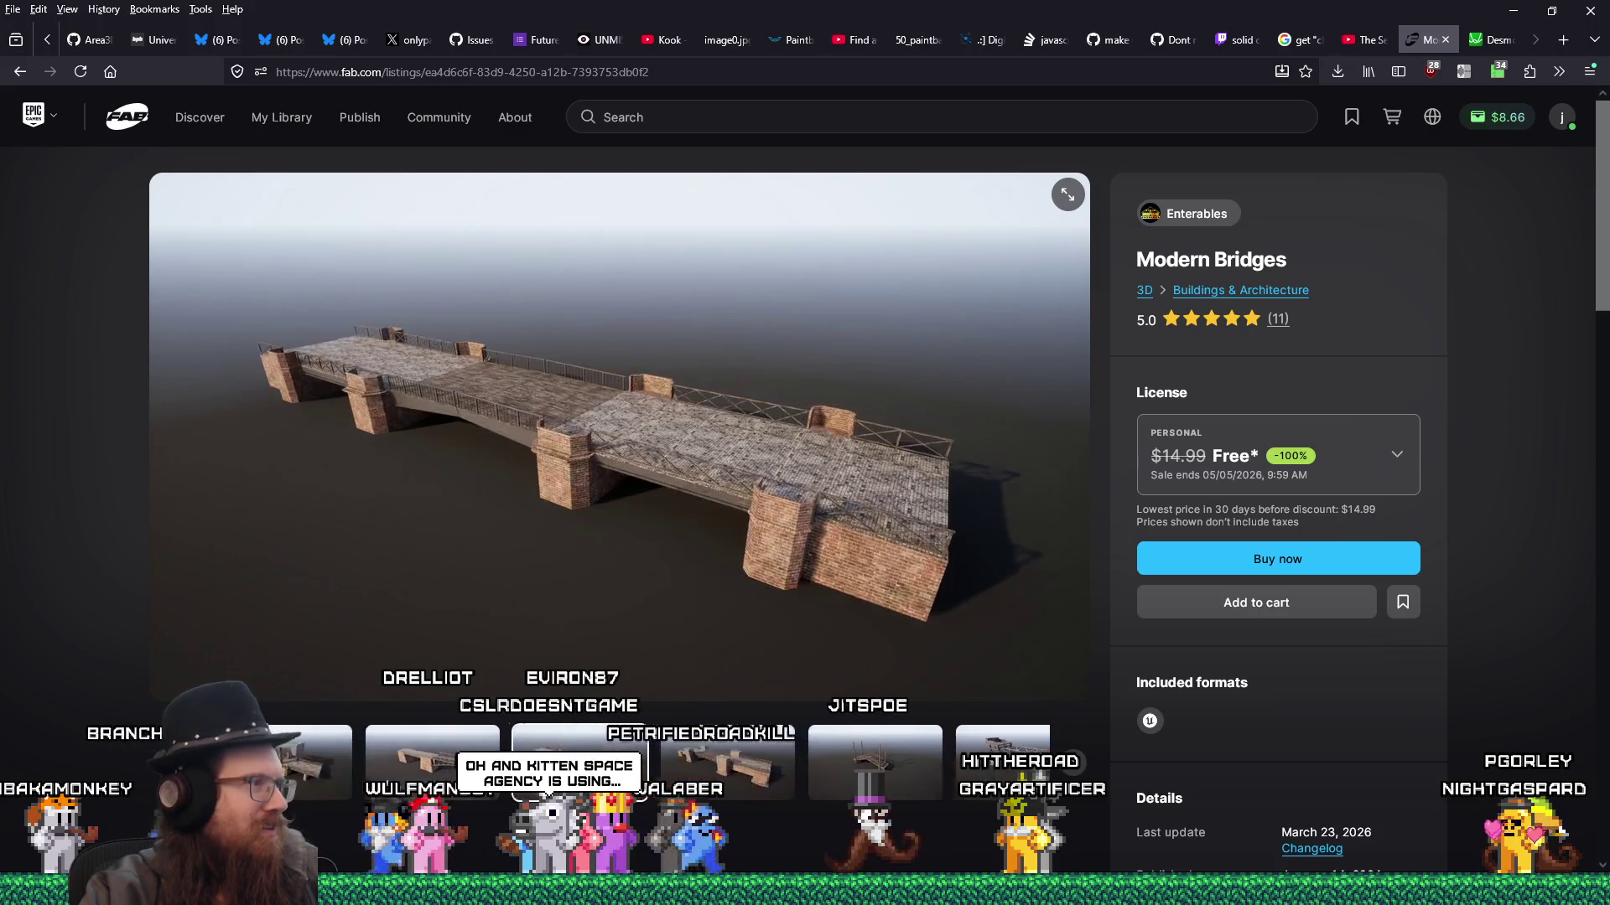
{"action": "left_click", "coordinate": [755, 759]}
{"action": "left_click", "coordinate": [755, 758]}
{"action": "left_click", "coordinate": [755, 759]}
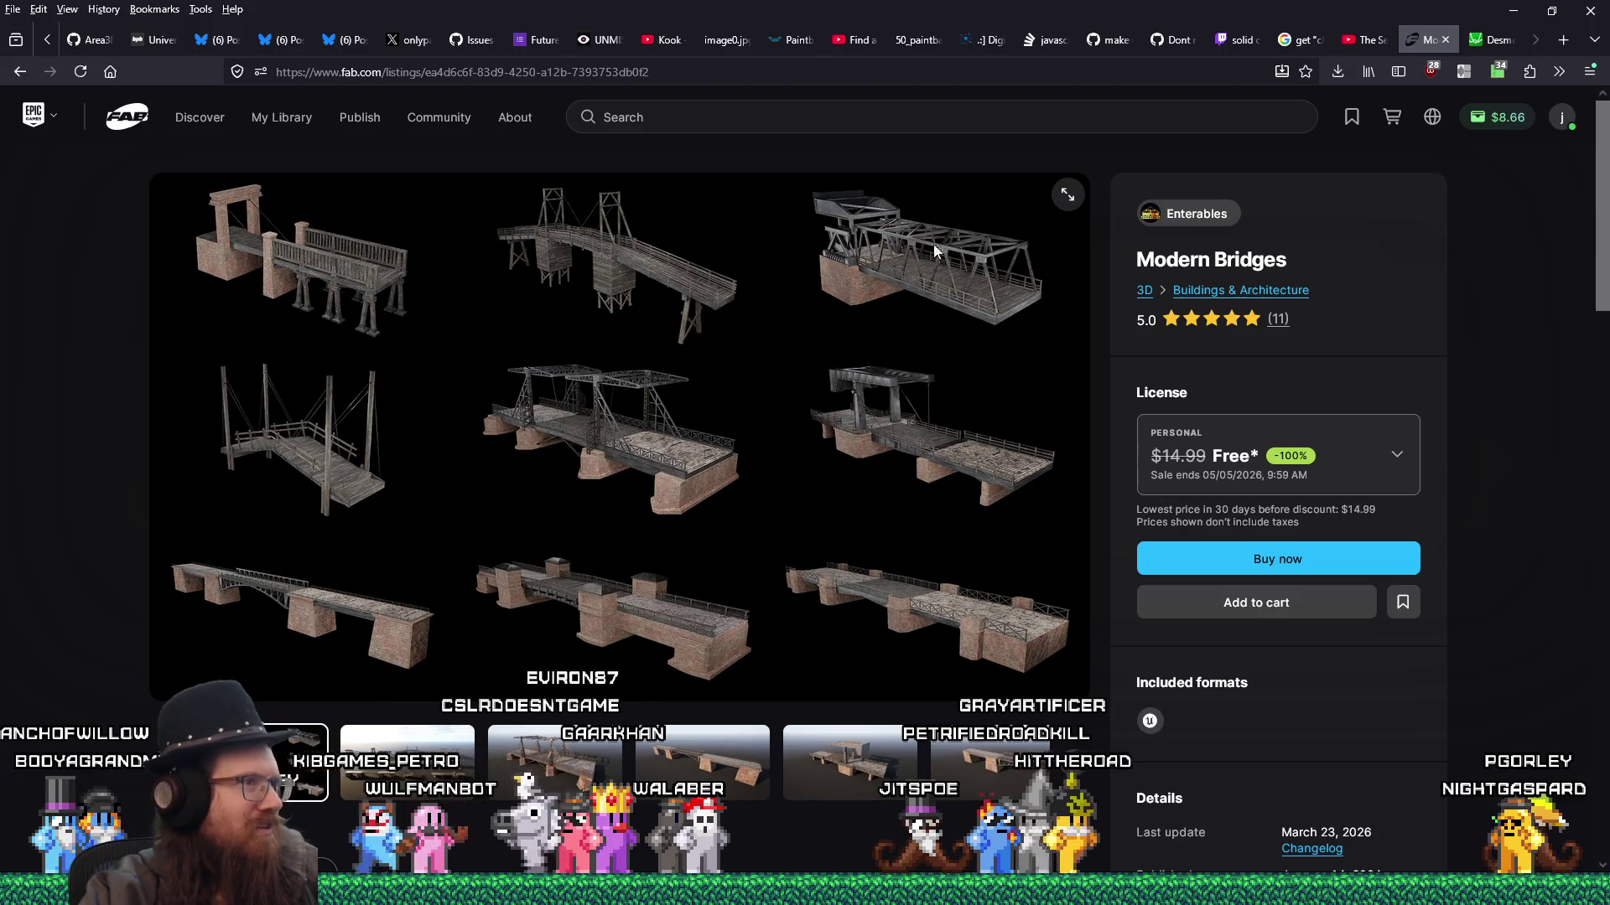
{"action": "left_click", "coordinate": [1397, 457]}
- Pick the Professional license for Modern Bridges and place the $0.00 order
{"action": "left_click", "coordinate": [1182, 703]}
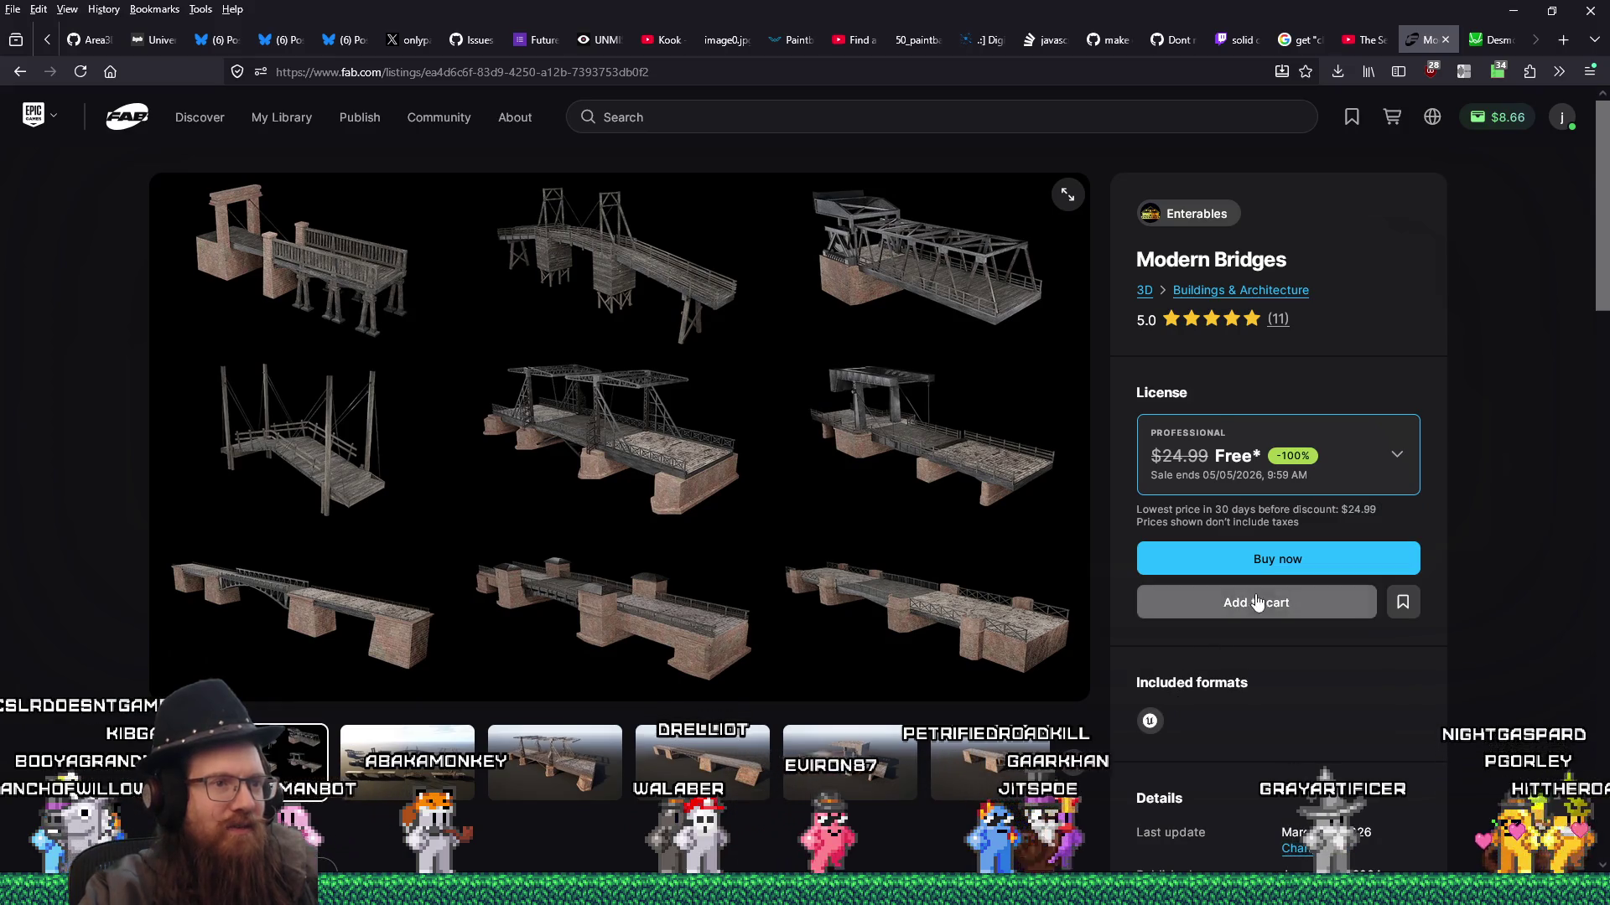
{"action": "left_click", "coordinate": [1235, 570]}
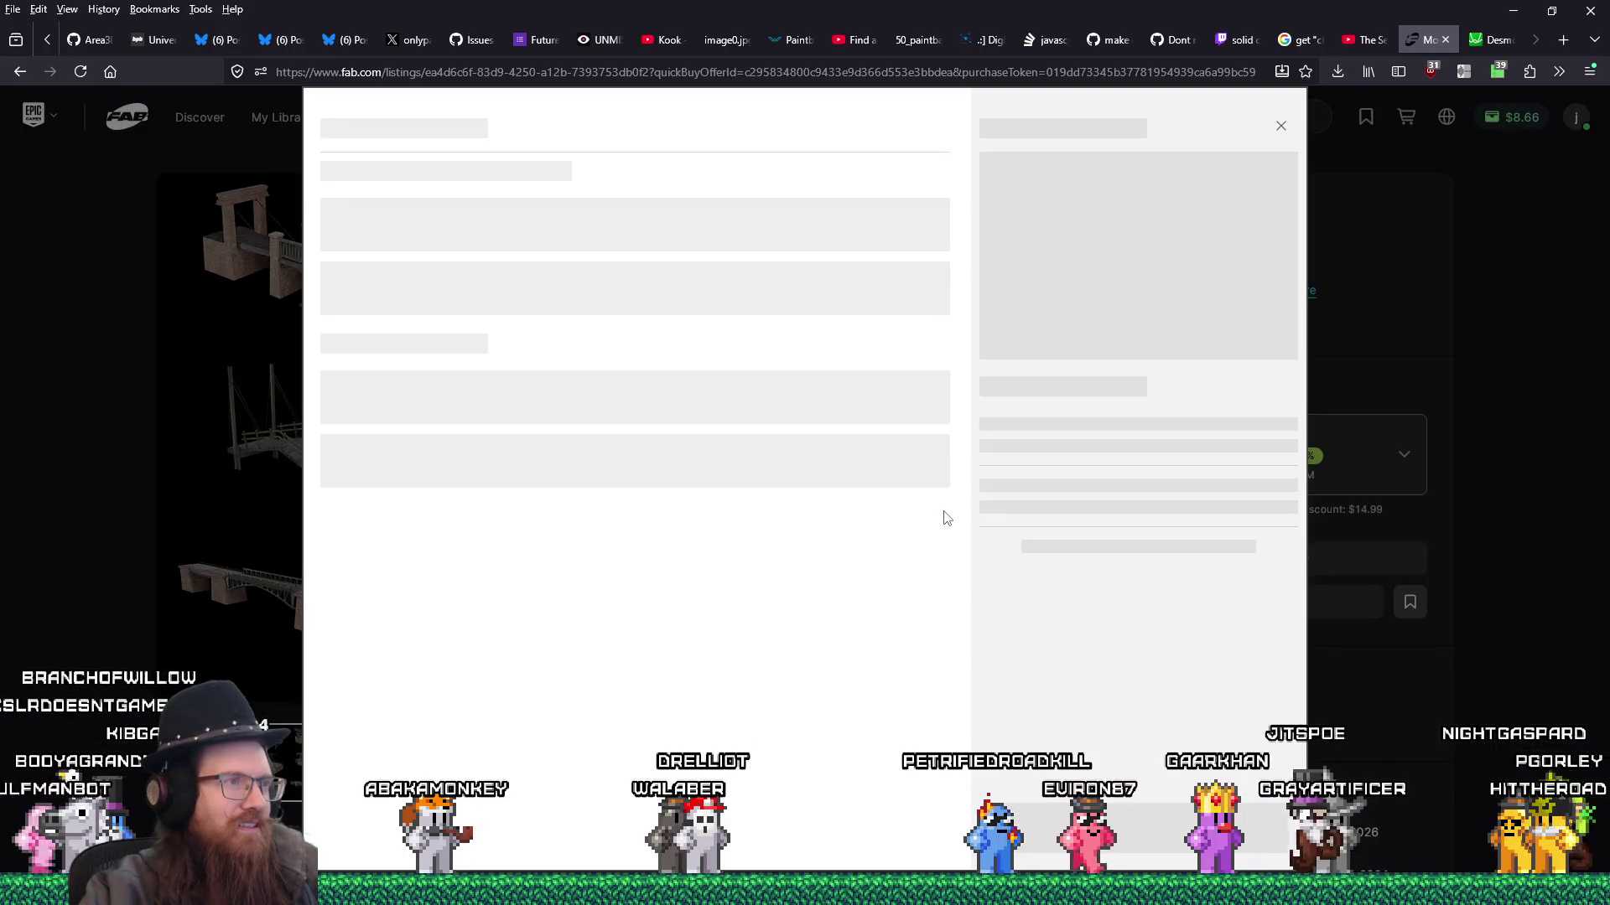
{"action": "left_click", "coordinate": [1138, 829]}
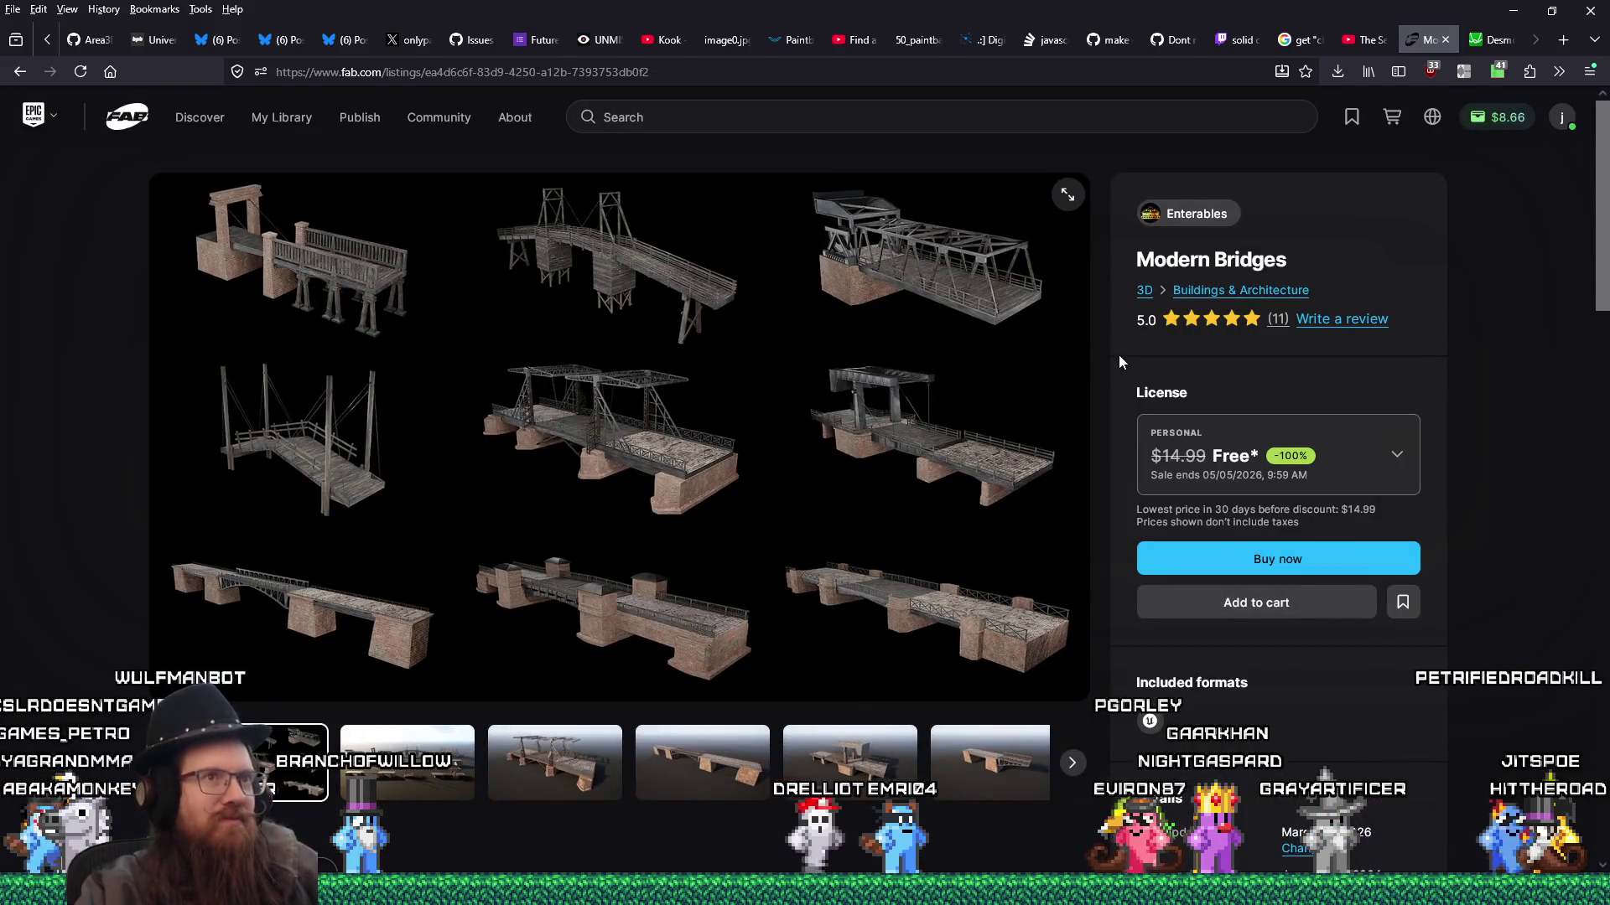
{"action": "scroll", "coordinate": [1115, 370], "scroll_direction": "down", "scroll_amount": 5}
{"action": "scroll", "coordinate": [1115, 371], "scroll_direction": "down", "scroll_amount": 8}
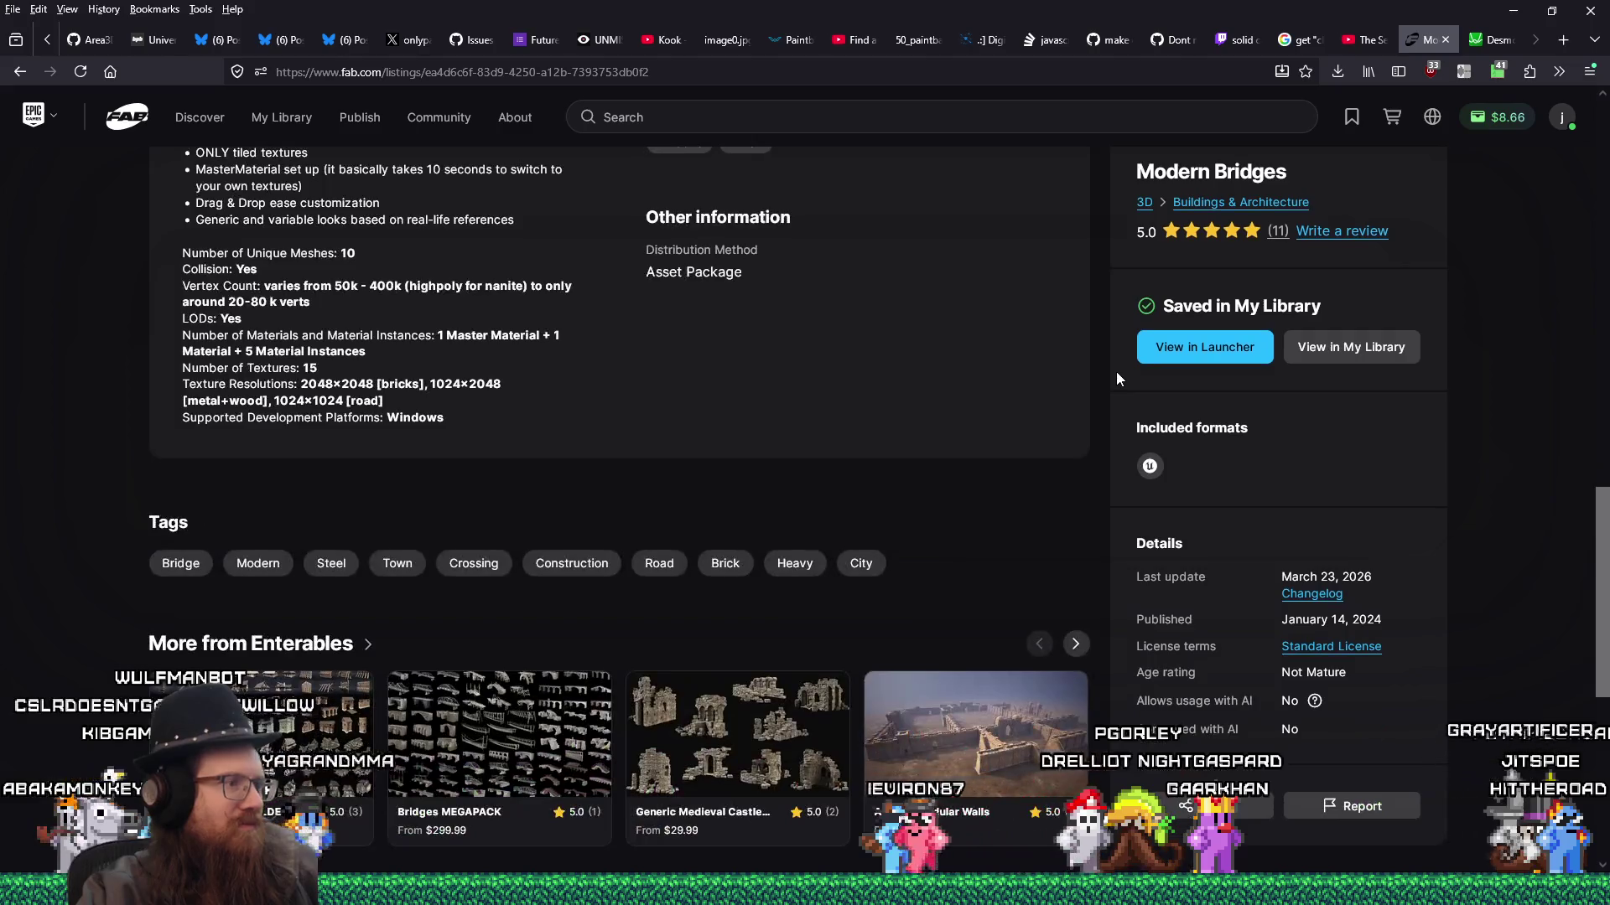
- Open the Bridges MEGAPACK listing and browse its stone-arch, wooden, steel and red-railed bridge images
{"action": "scroll", "coordinate": [1103, 375], "scroll_direction": "down", "scroll_amount": 3}
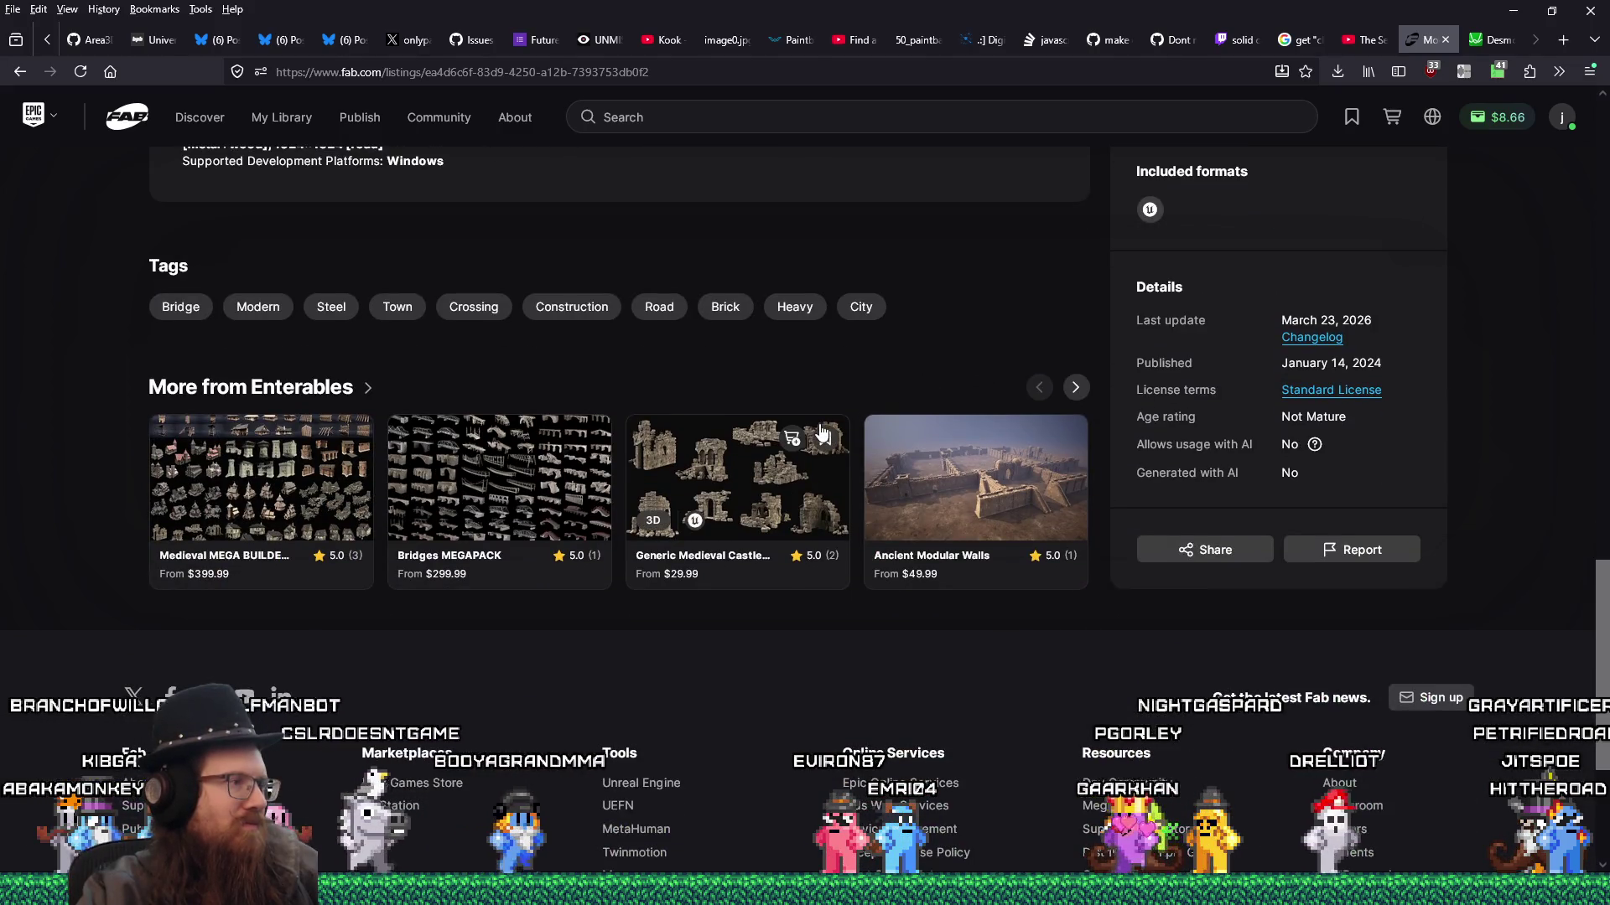
{"action": "left_click", "coordinate": [482, 468]}
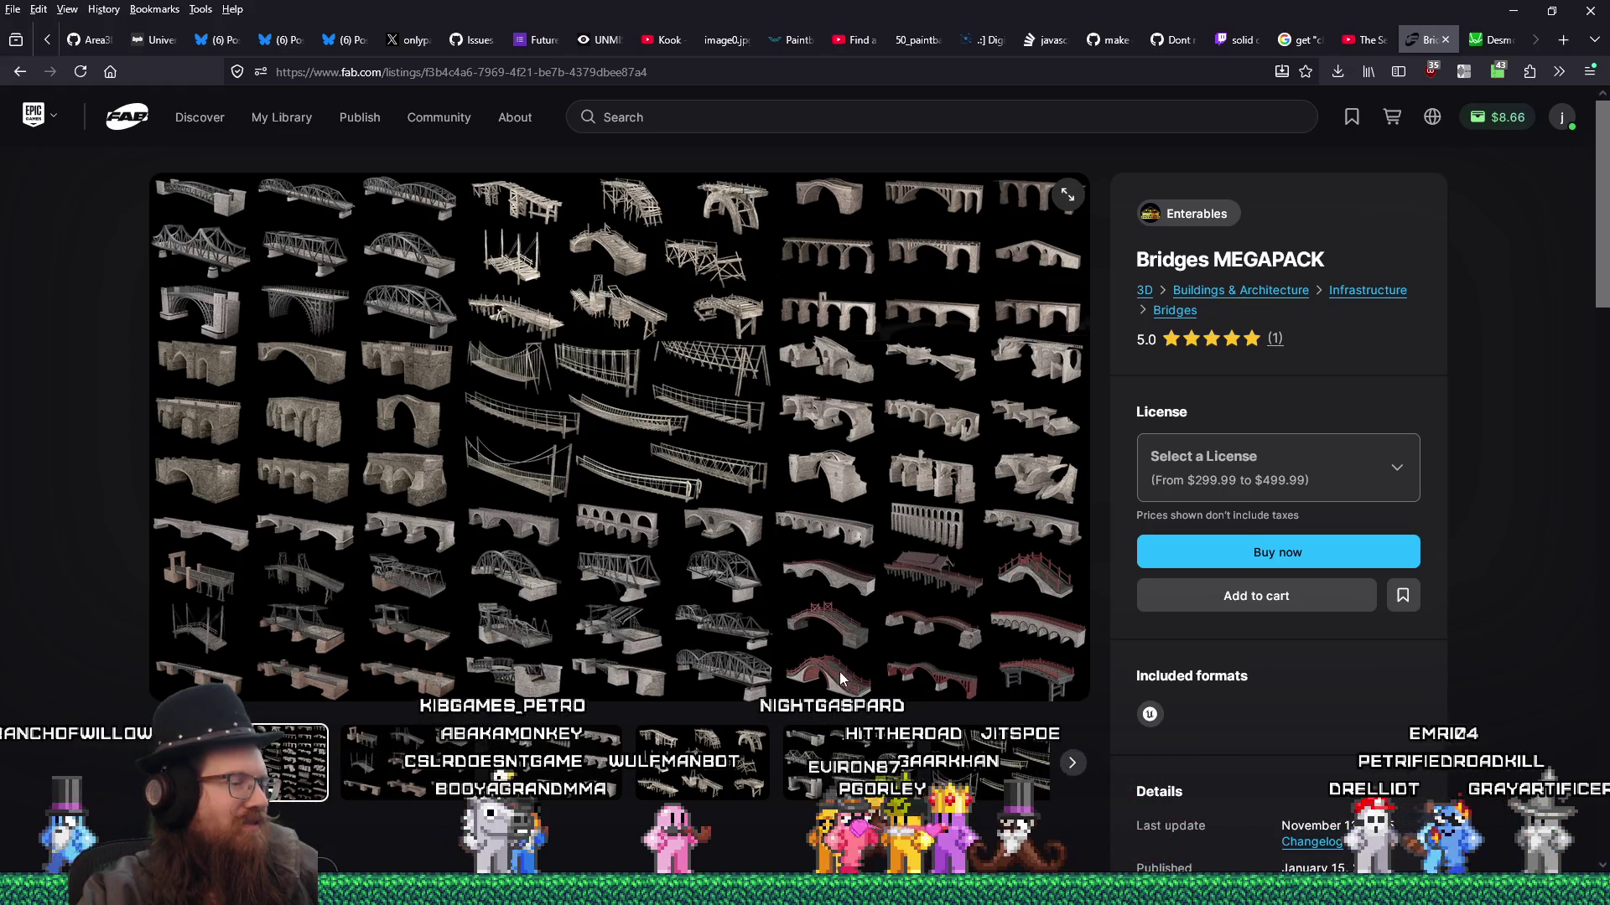
{"action": "left_click", "coordinate": [1070, 768]}
{"action": "left_click", "coordinate": [1071, 768]}
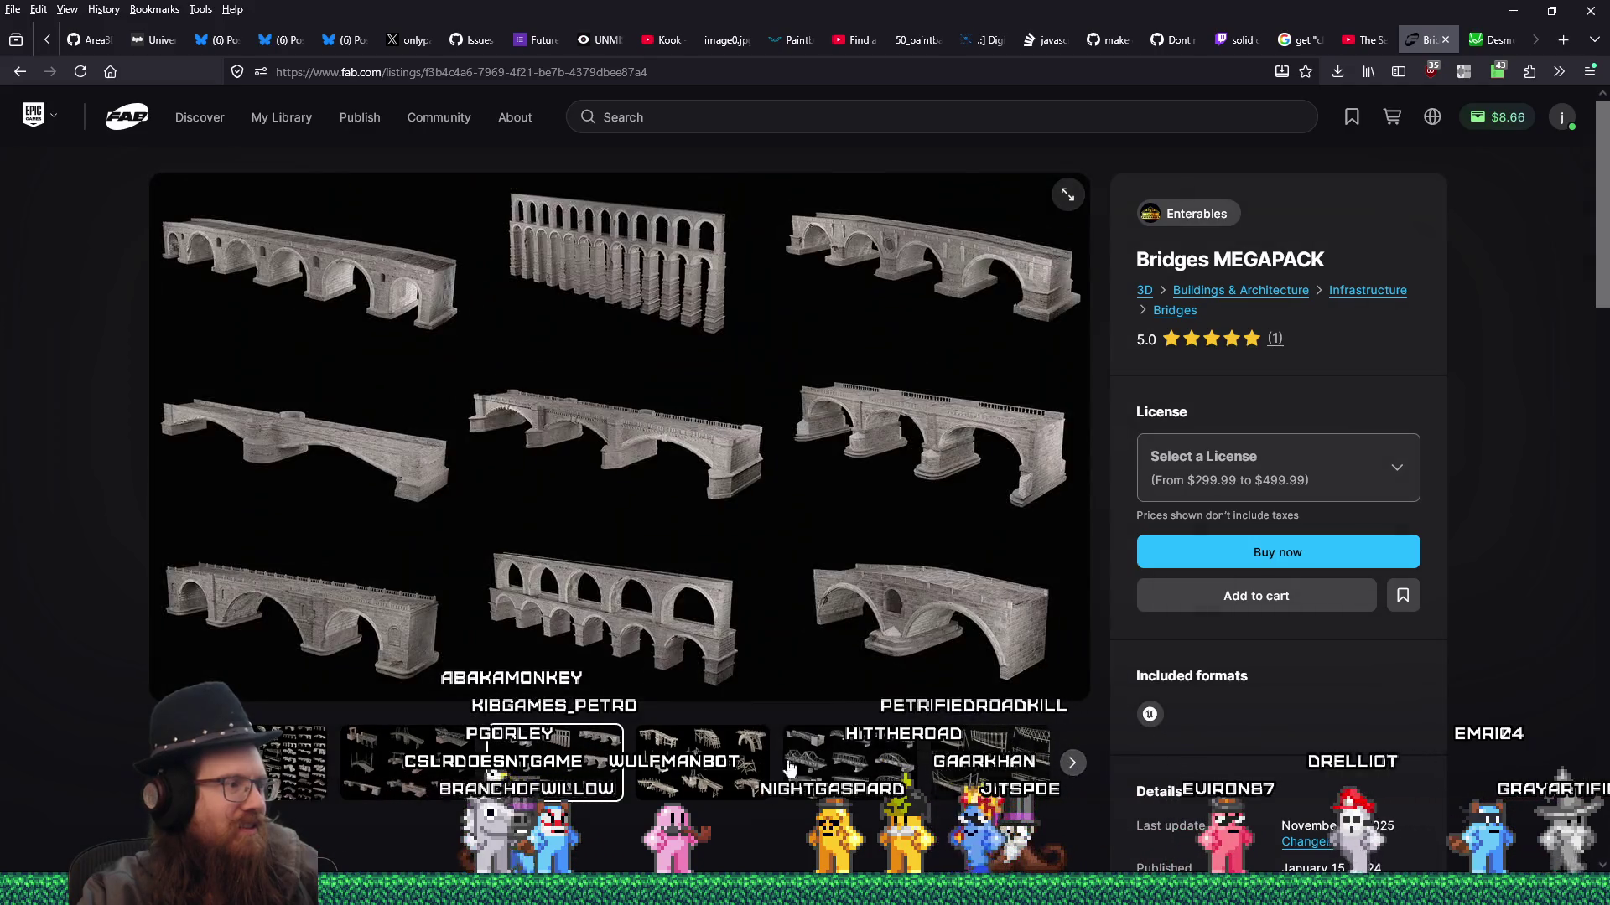
{"action": "left_click", "coordinate": [470, 782]}
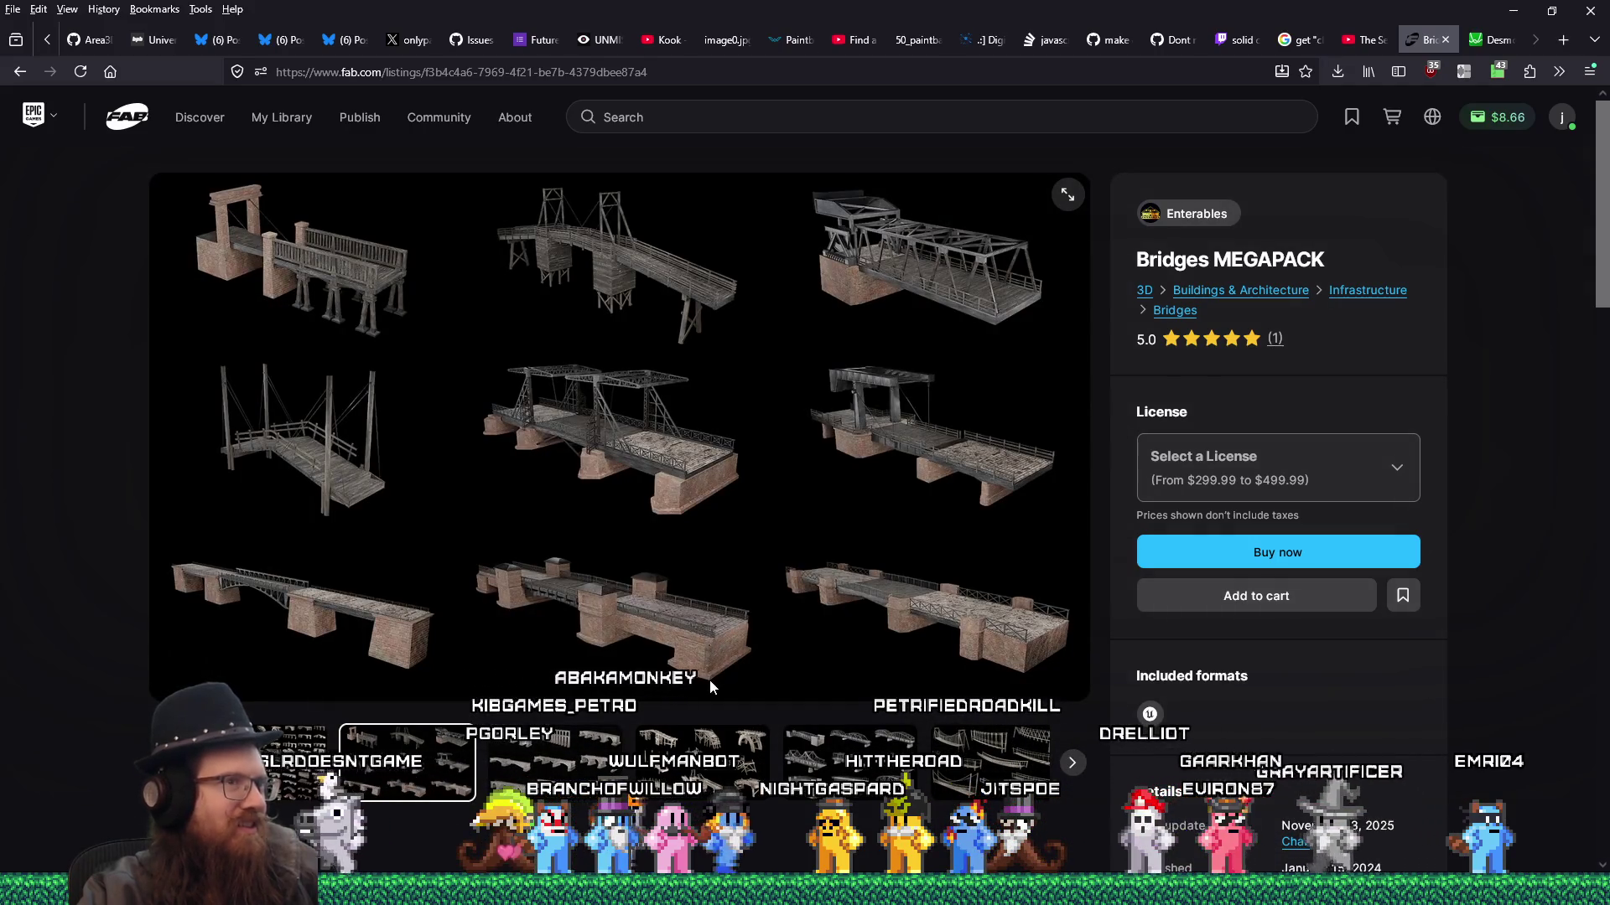
{"action": "left_click", "coordinate": [1072, 763]}
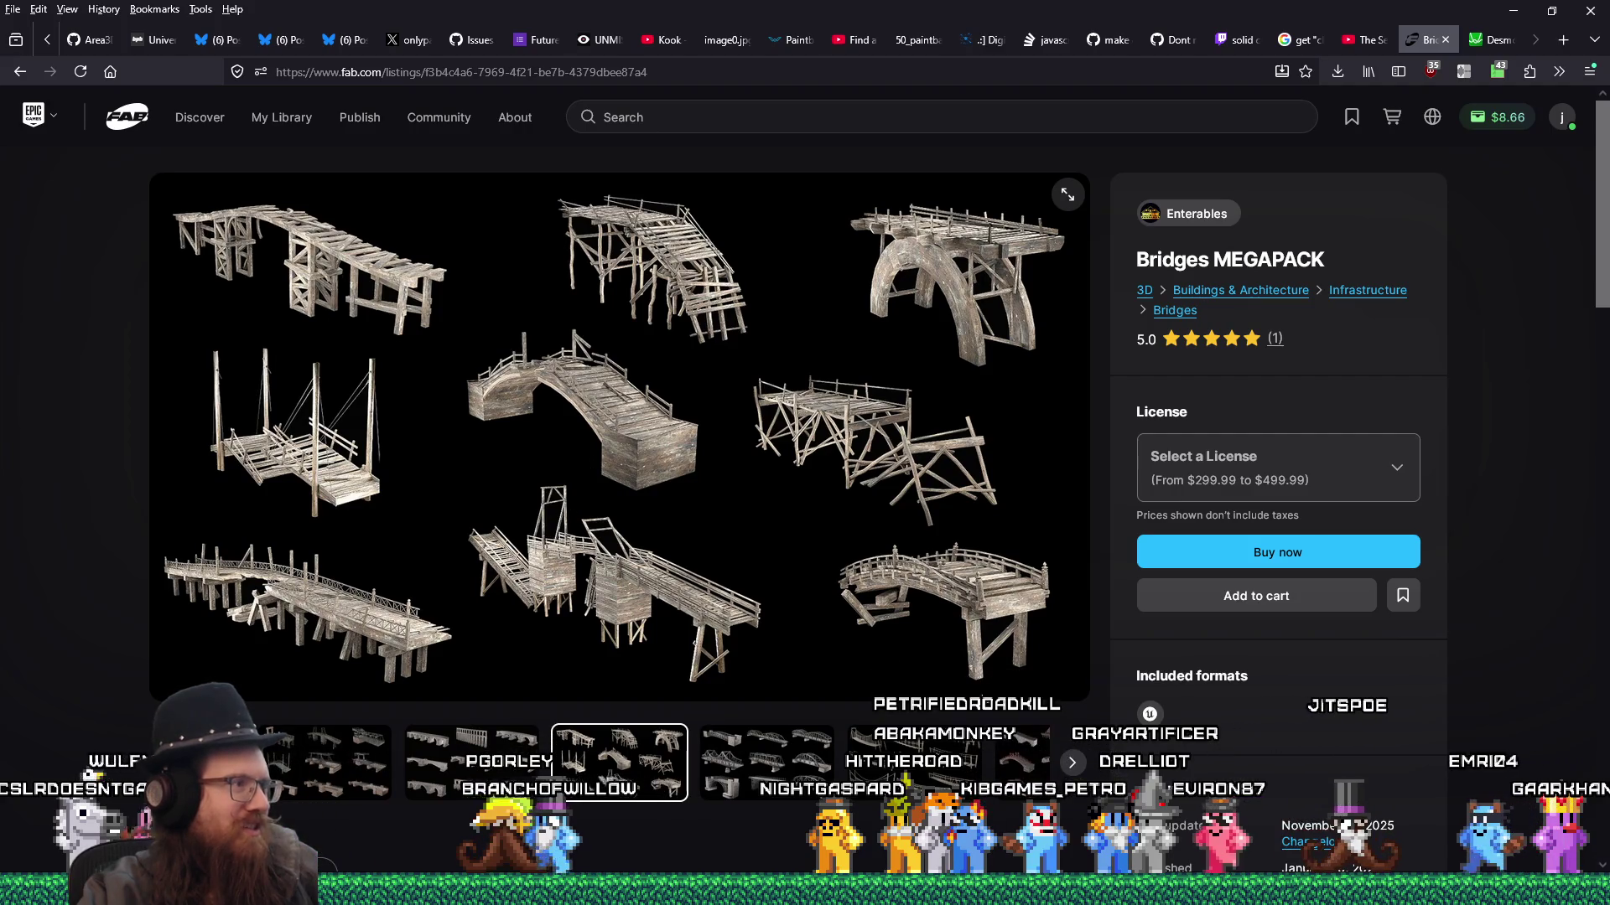
{"action": "left_click", "coordinate": [1072, 763]}
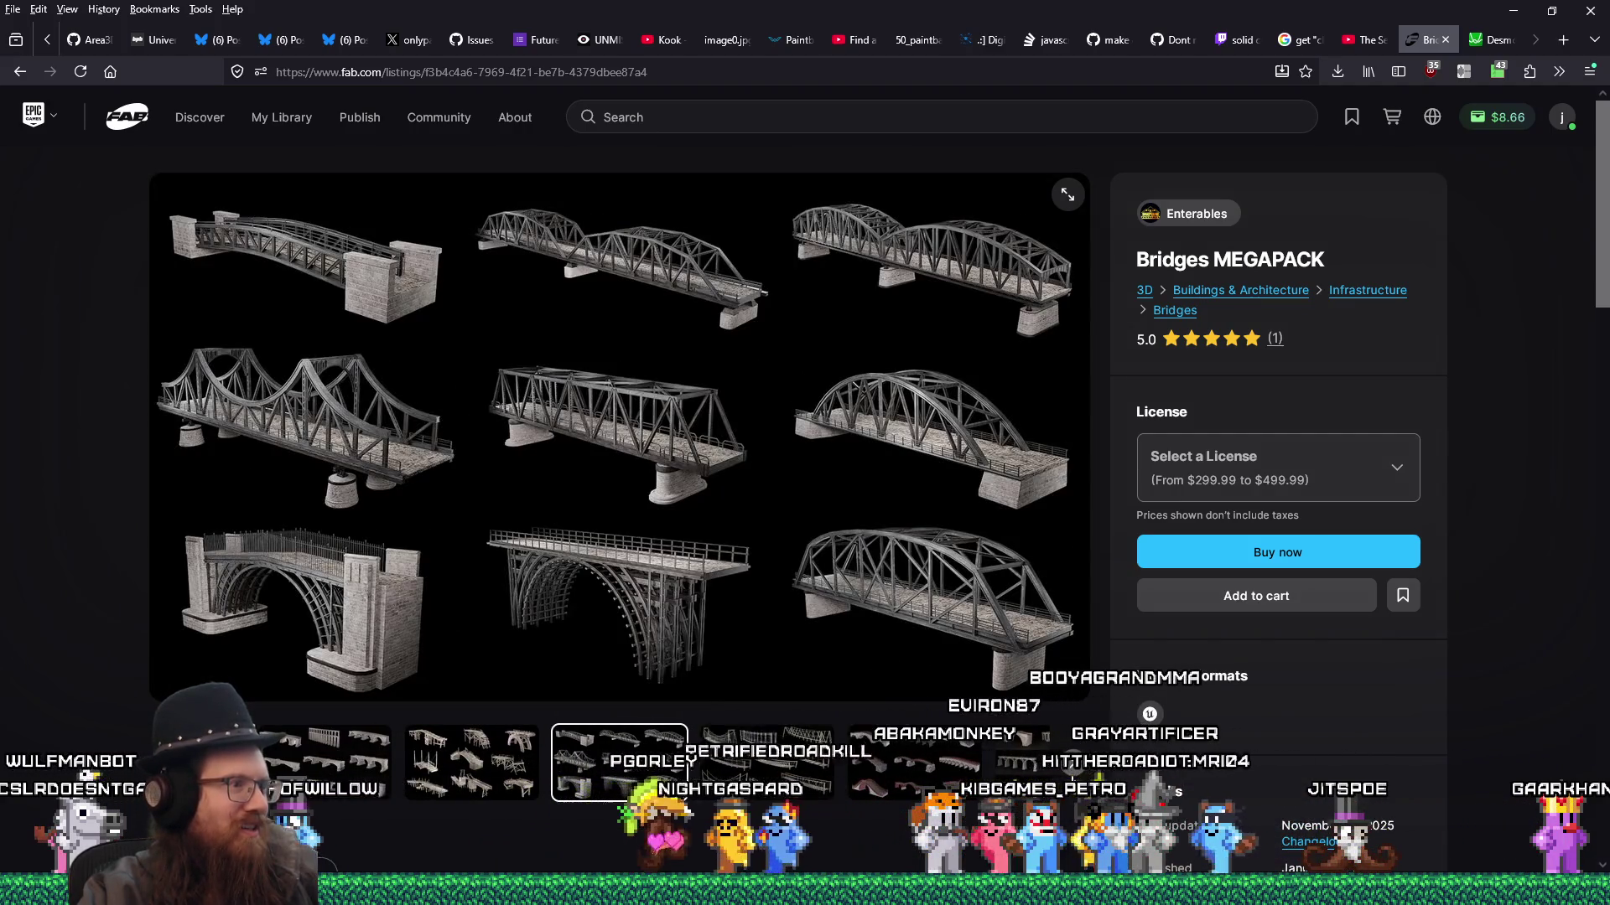
{"action": "left_click", "coordinate": [1073, 763]}
{"action": "left_click", "coordinate": [1073, 763]}
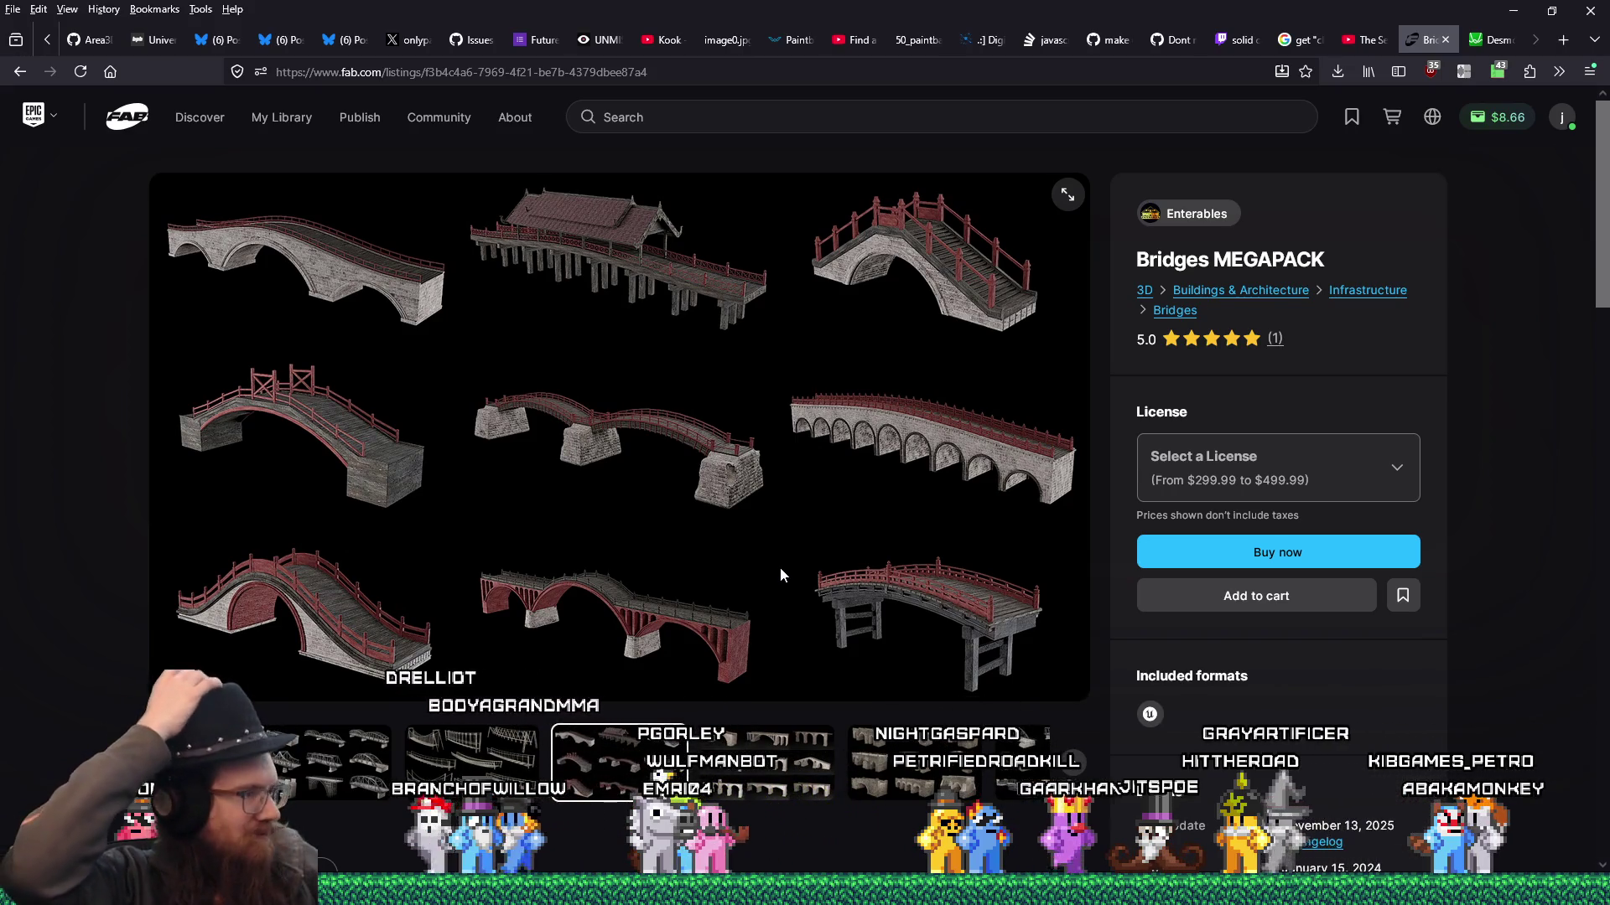
- Step through the remaining gallery images, including the steel truss bridges, then close the listing
{"action": "left_click", "coordinate": [1073, 763]}
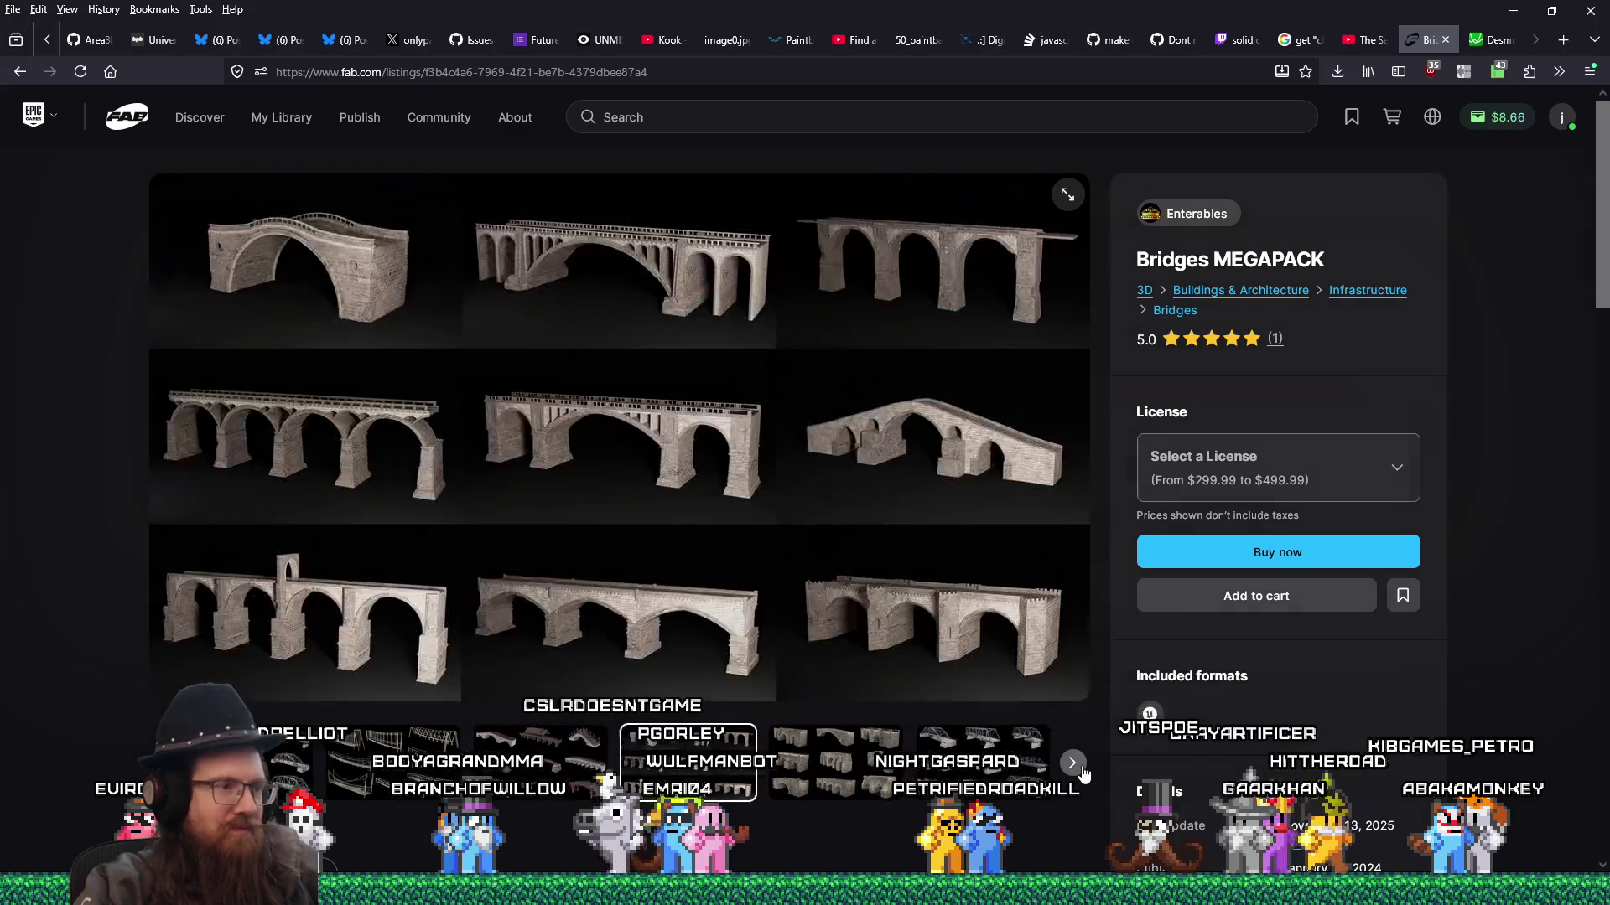
{"action": "left_click", "coordinate": [1073, 763]}
{"action": "left_click", "coordinate": [1073, 763]}
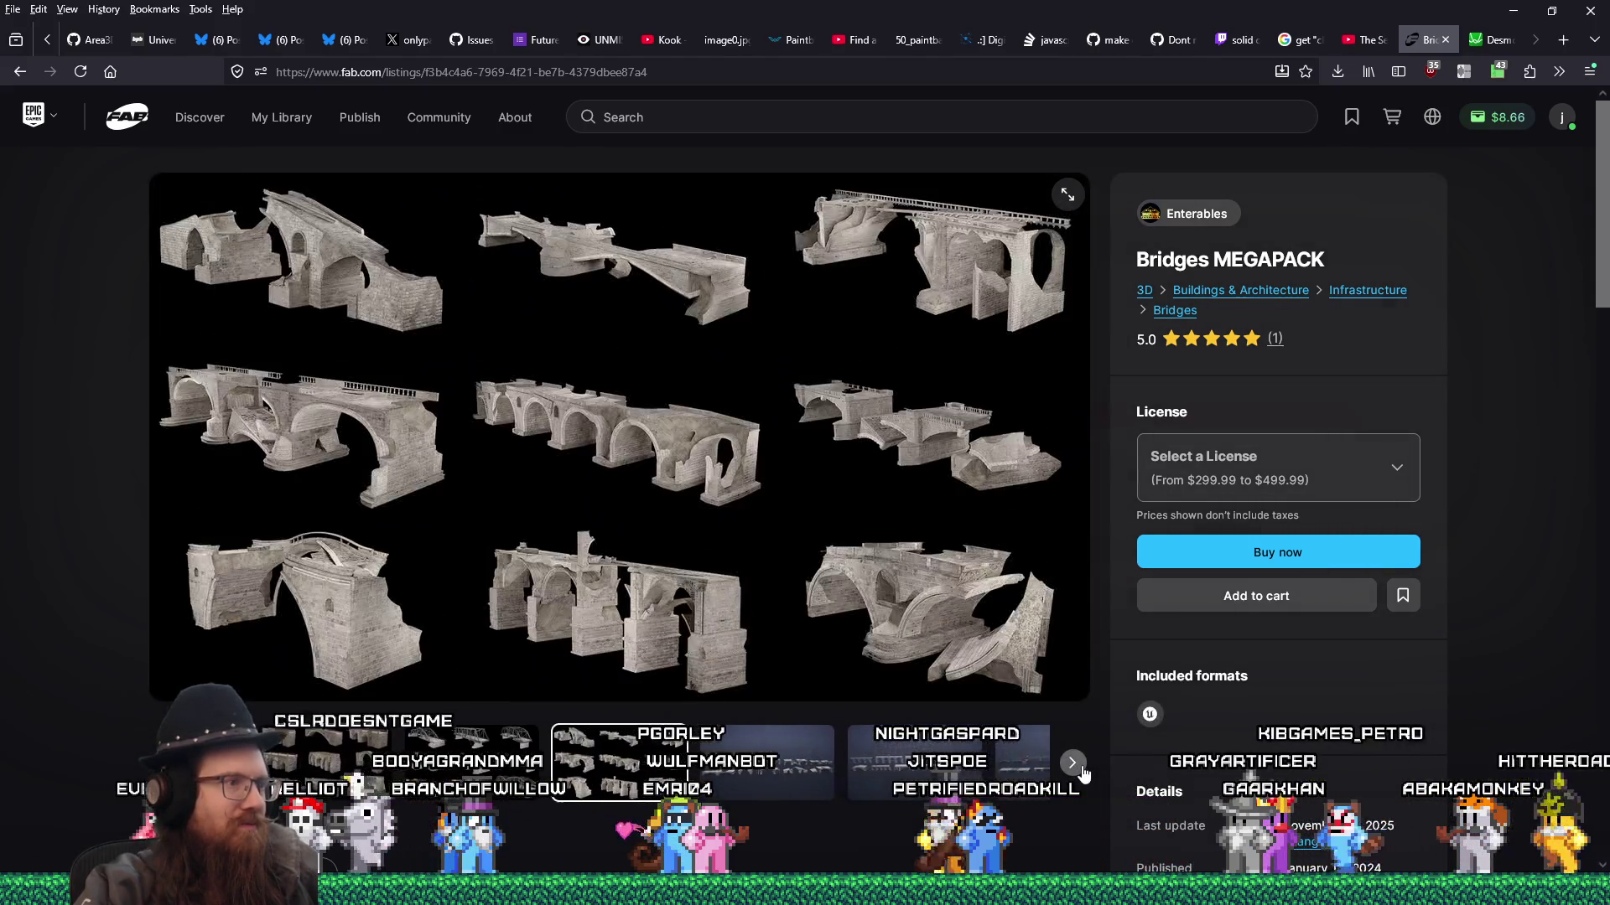
{"action": "left_click", "coordinate": [688, 746]}
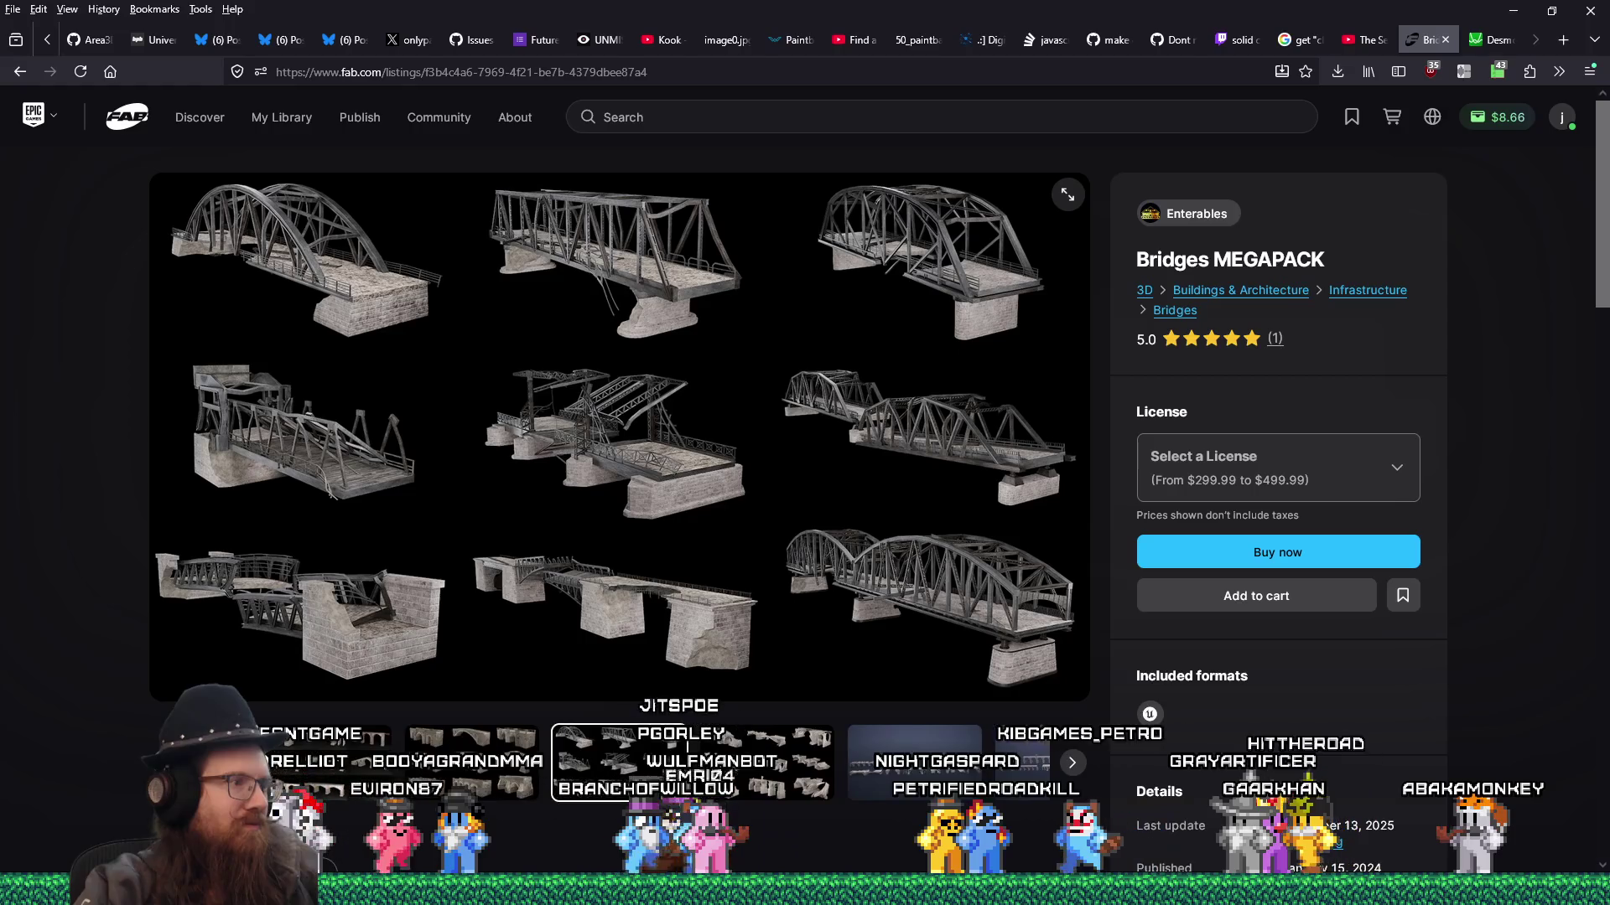
{"action": "key", "text": "Right"}
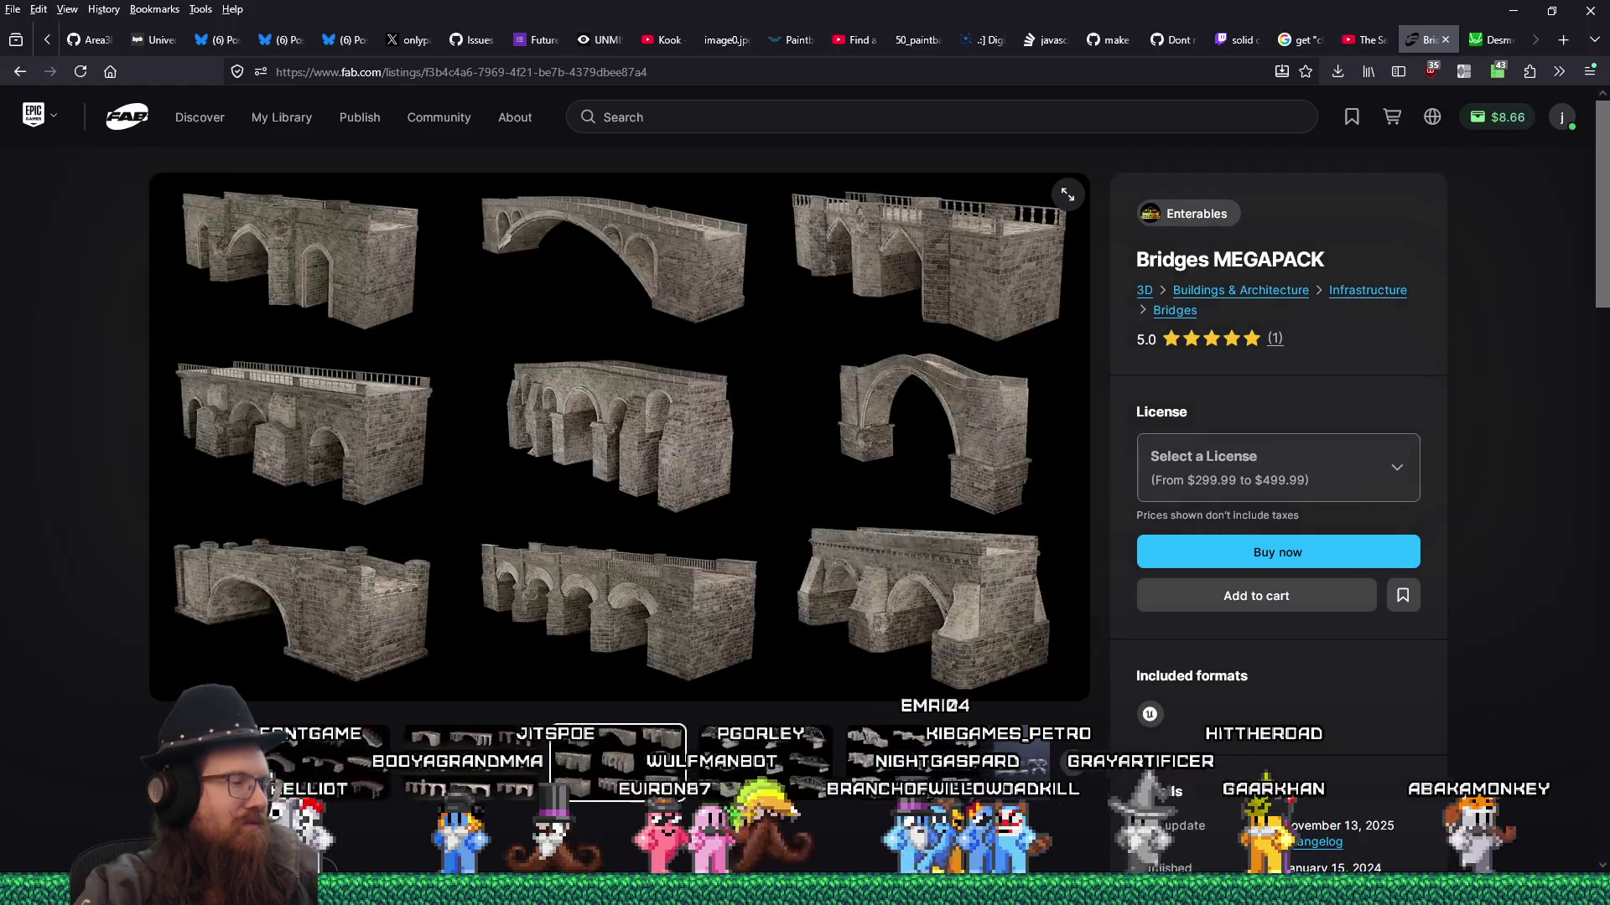
{"action": "key", "text": "Right"}
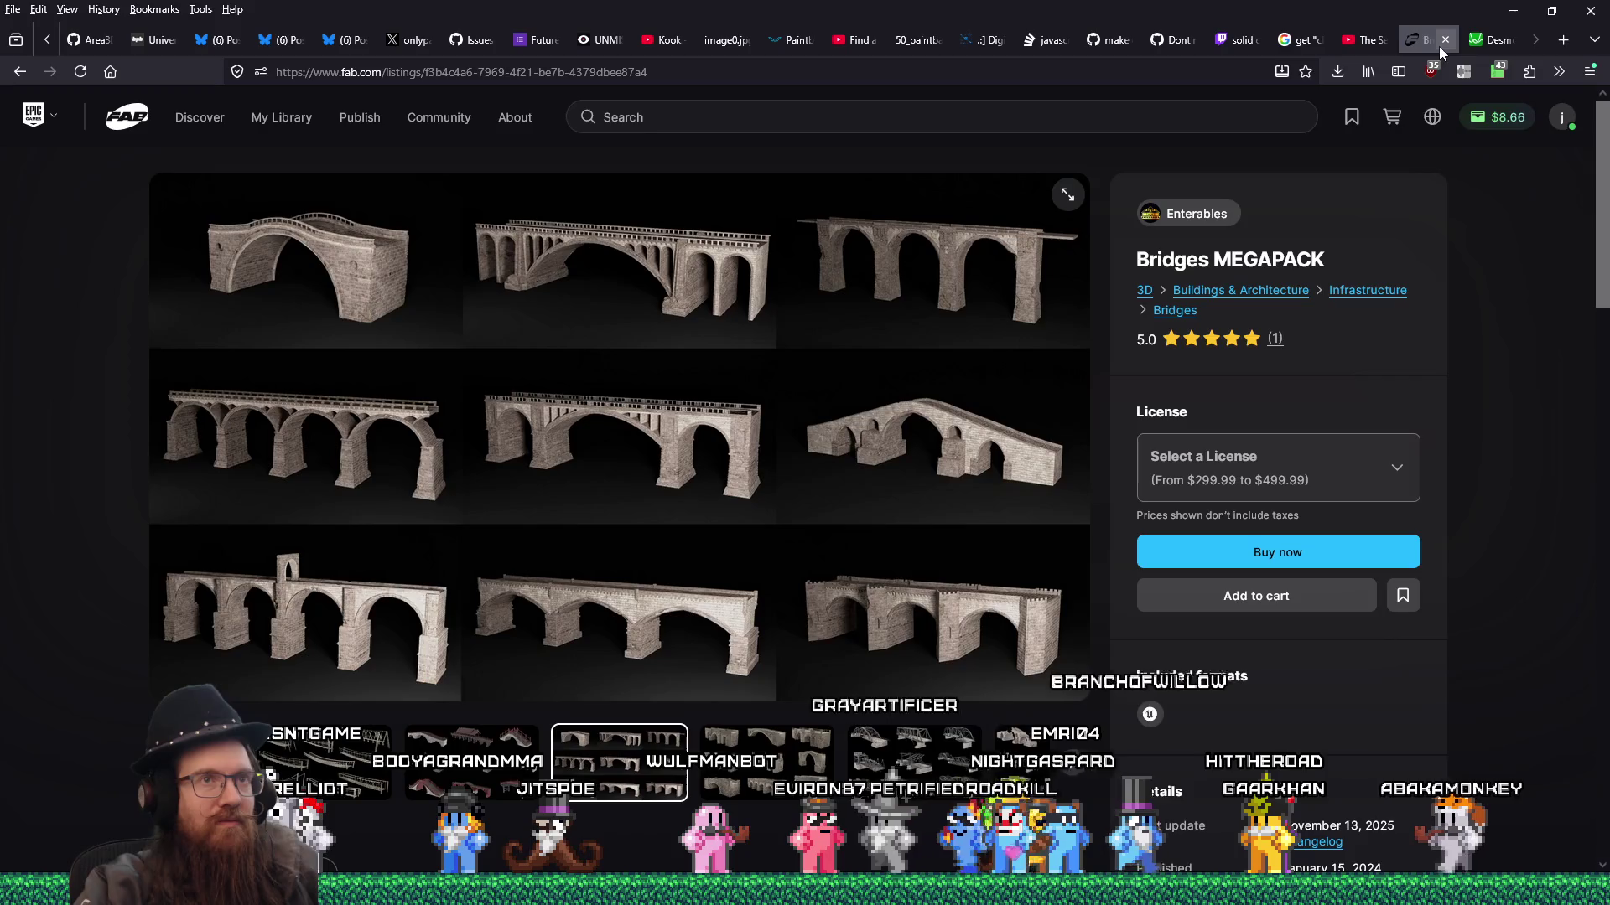
{"action": "left_click", "coordinate": [1443, 40]}
- Back in Godot, copy the set_default_controller_aim_settings name from controller_settings.gd
{"action": "left_click", "coordinate": [1512, 11]}
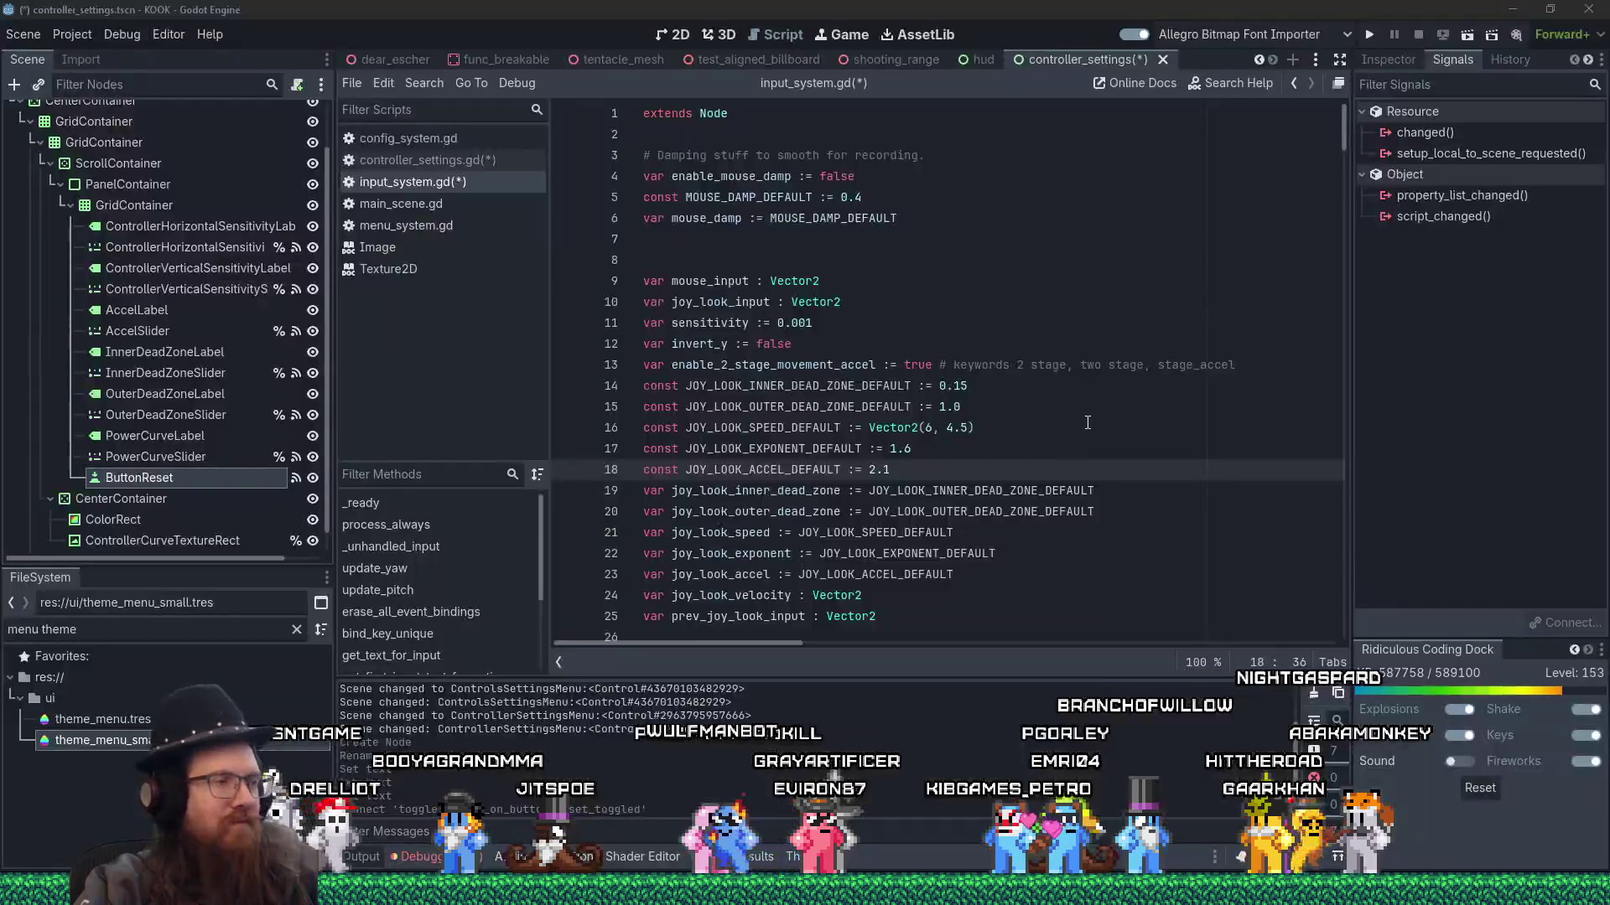
{"action": "left_click", "coordinate": [943, 535]}
{"action": "scroll", "coordinate": [941, 535], "scroll_direction": "down", "scroll_amount": 6}
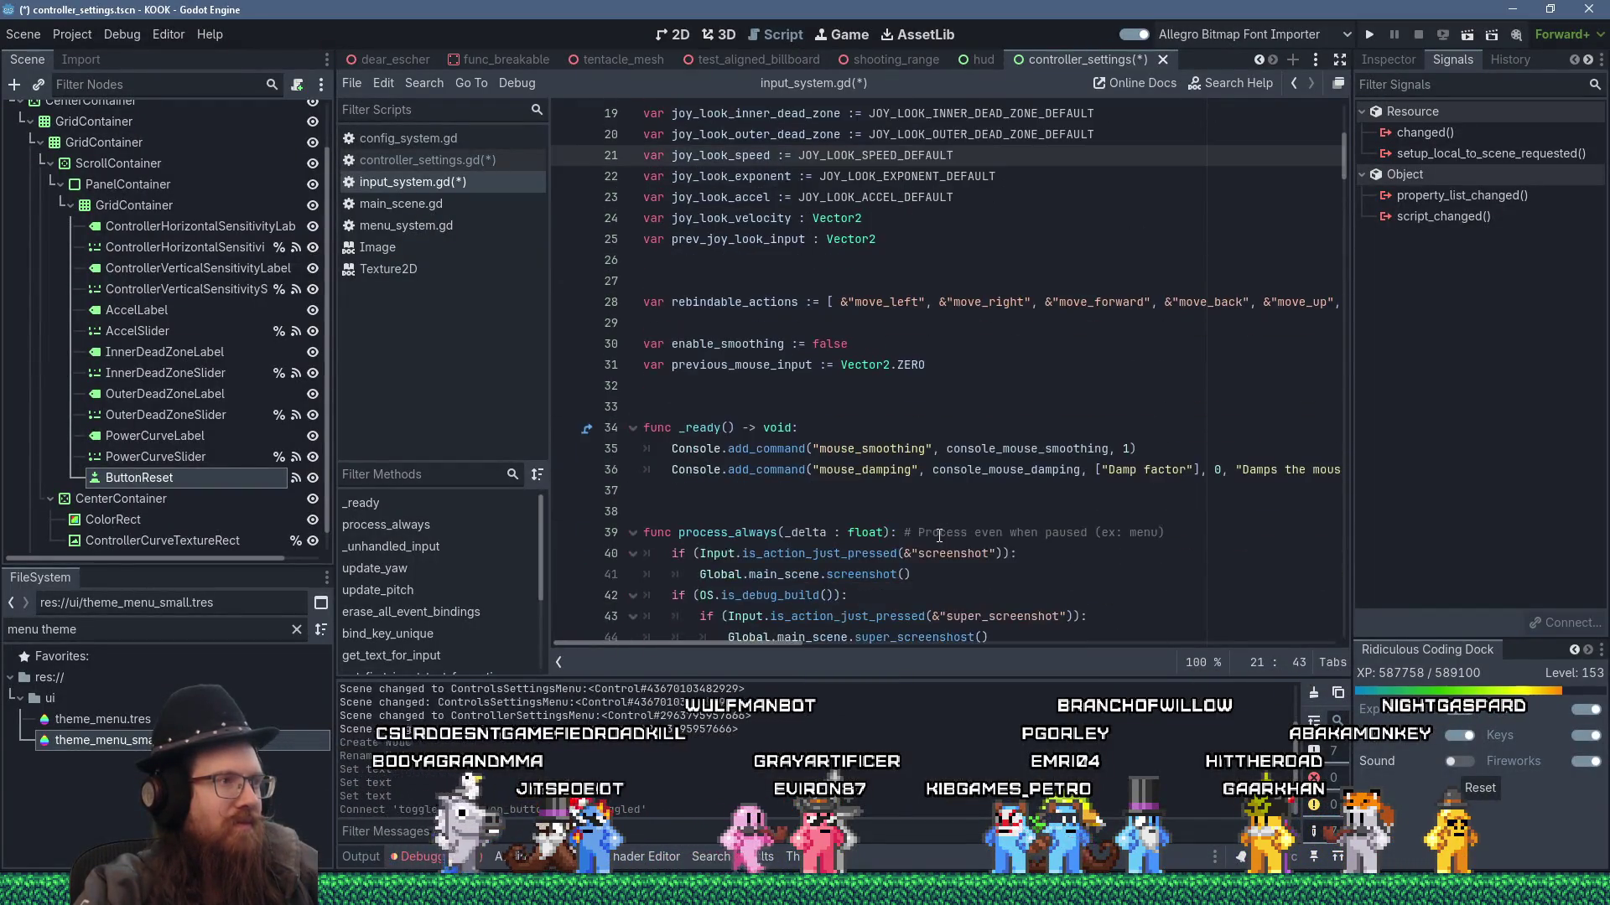
{"action": "left_click", "coordinate": [453, 160]}
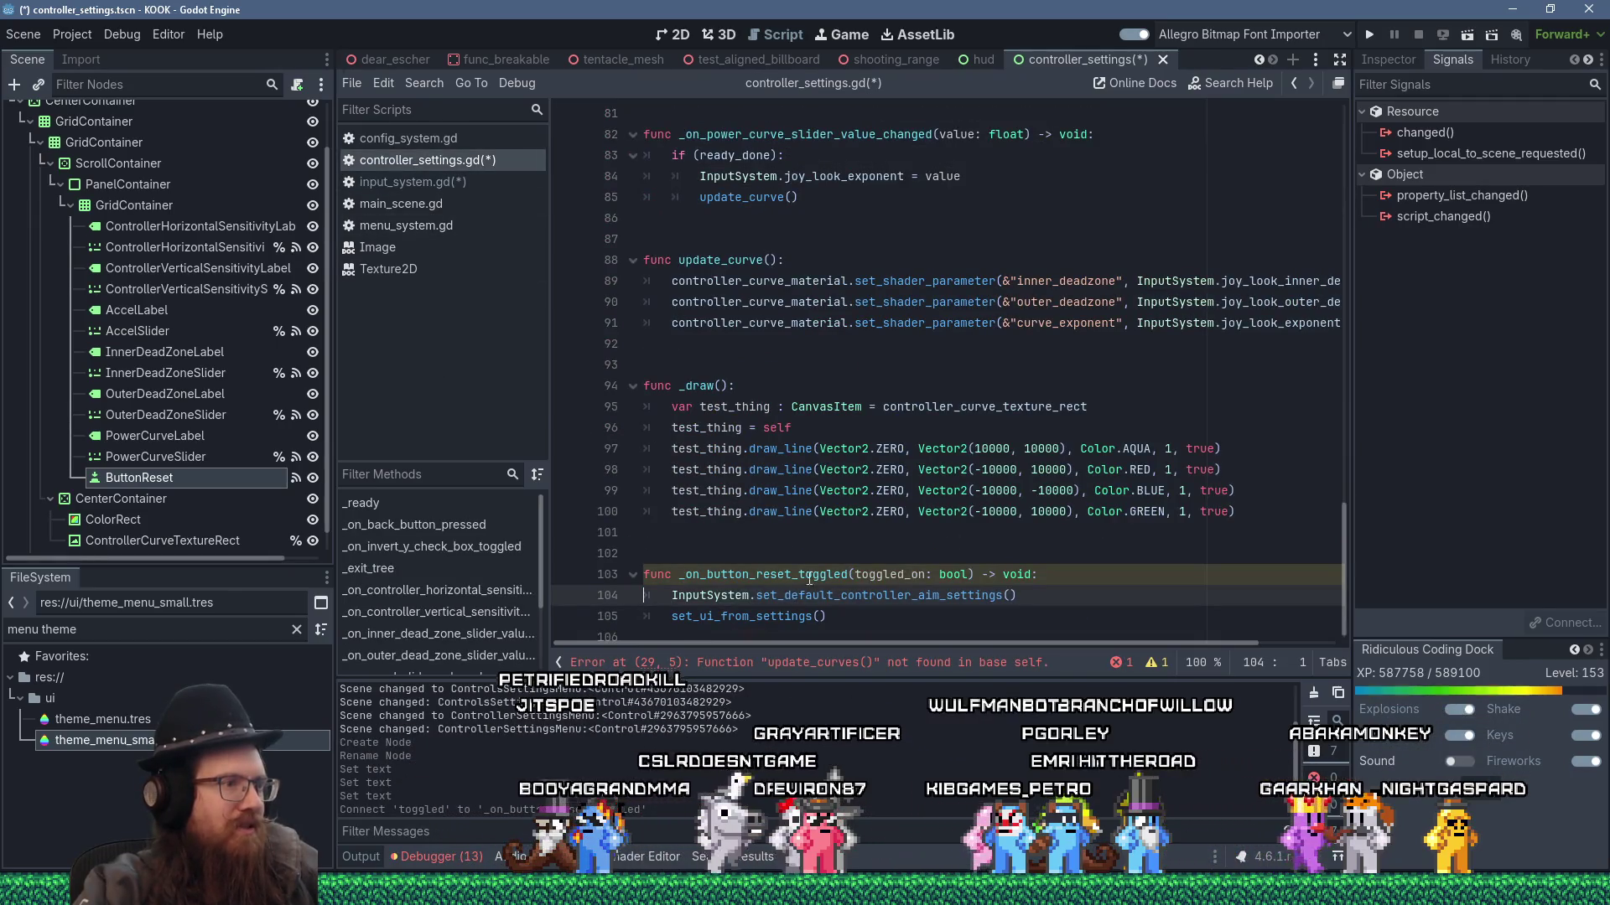
{"action": "right_click", "coordinate": [842, 598]}
{"action": "left_click", "coordinate": [877, 621]}
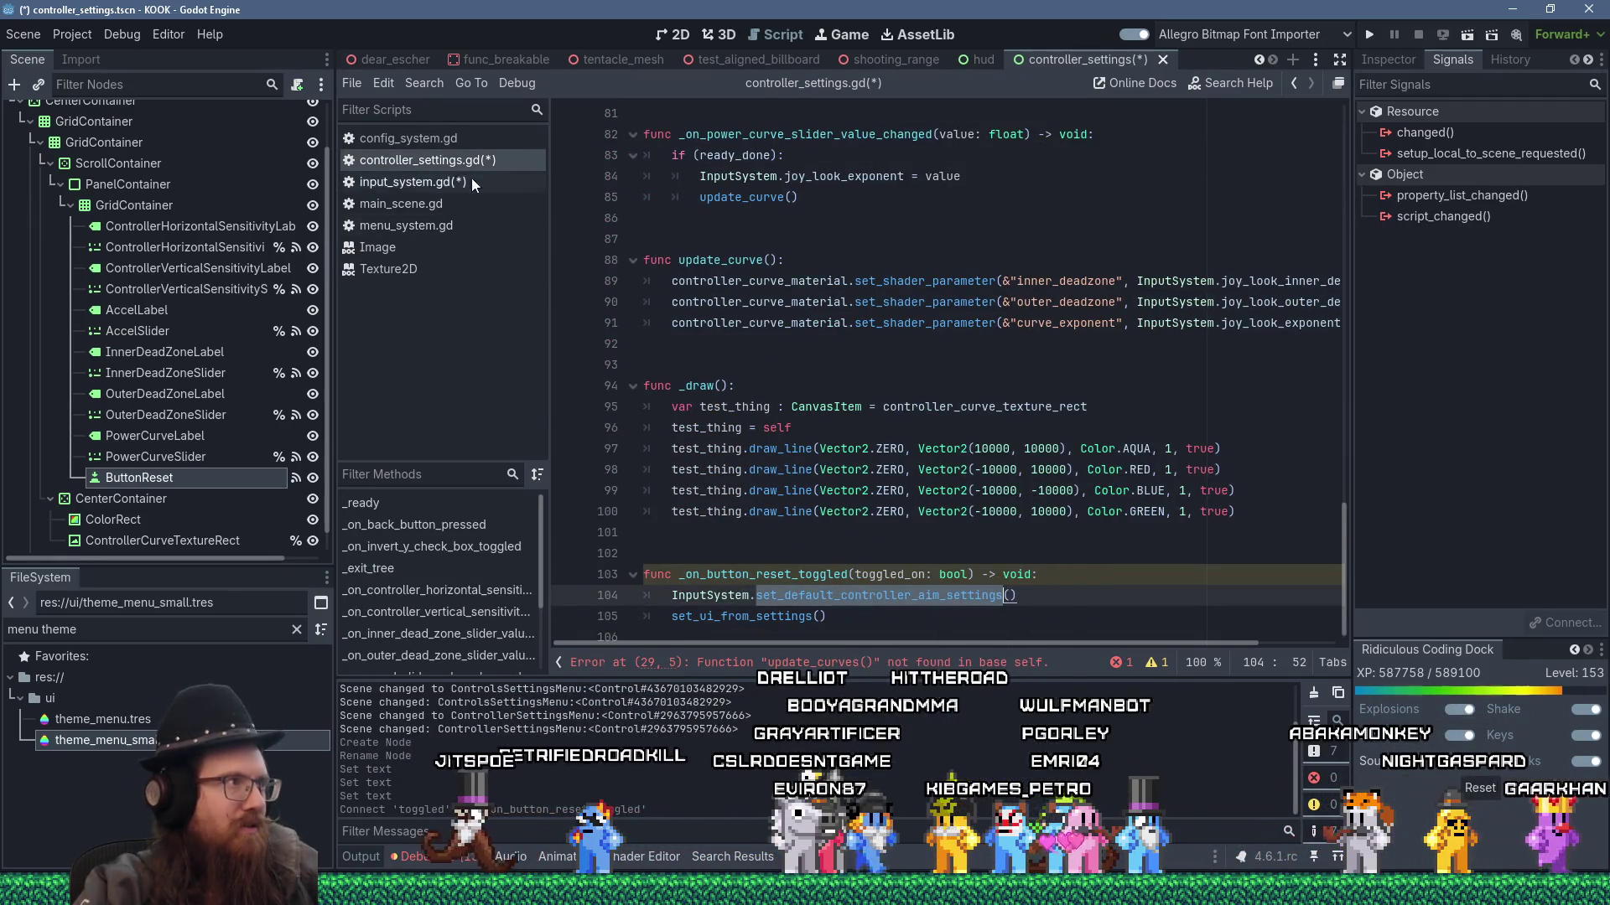
- Declare func set_default_controller_aim_settings(): at the end of input_system.gd
{"action": "left_click", "coordinate": [440, 182]}
{"action": "scroll", "coordinate": [899, 452], "scroll_direction": "down", "scroll_amount": 7}
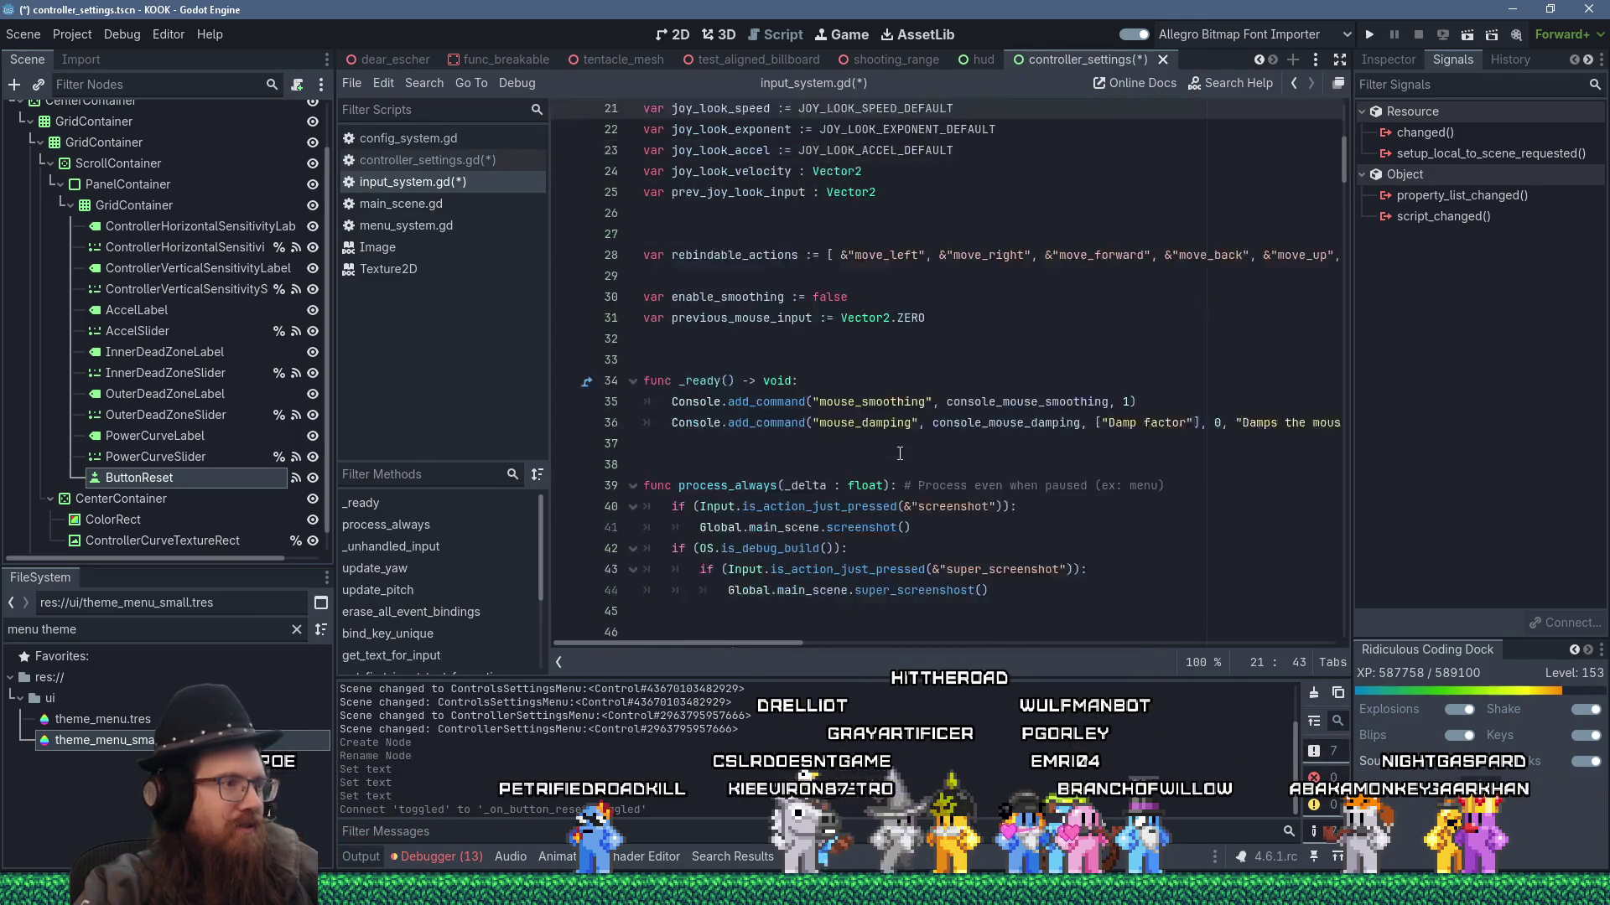
{"action": "scroll", "coordinate": [1290, 549], "scroll_direction": "down", "scroll_amount": 20}
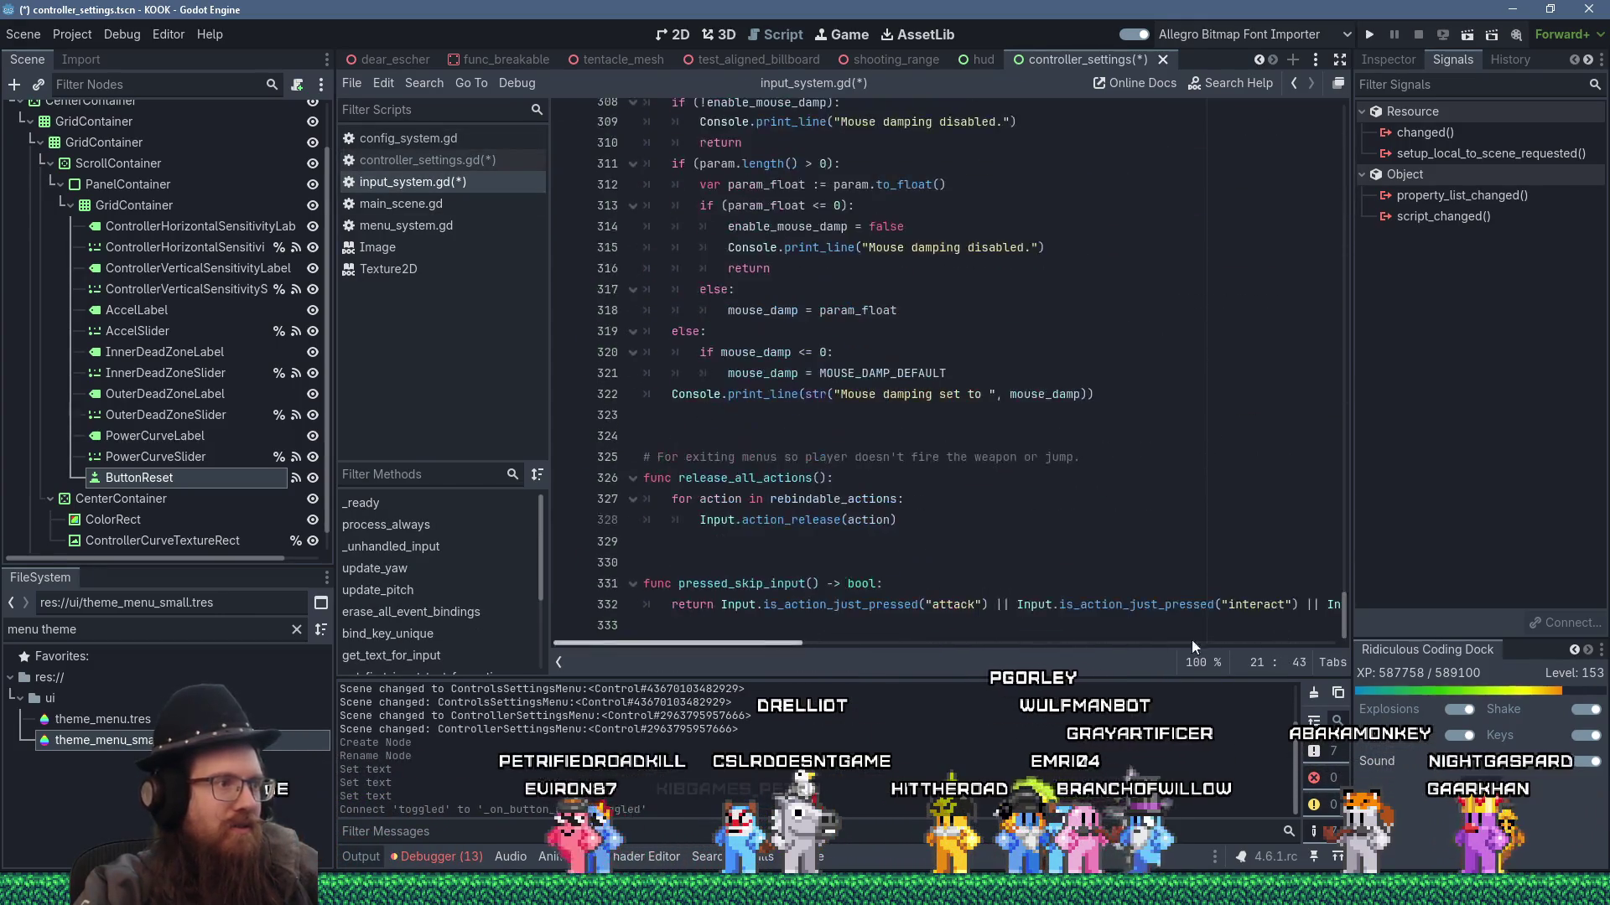
{"action": "left_click", "coordinate": [903, 633]}
{"action": "key", "text": "Return"}
{"action": "key", "text": "Return"}
{"action": "type", "text": "func"}
{"action": "type", "text": "set_default_controller_aim_settings"}
{"action": "type", "text": "(:"}
{"action": "key", "text": "Return"}
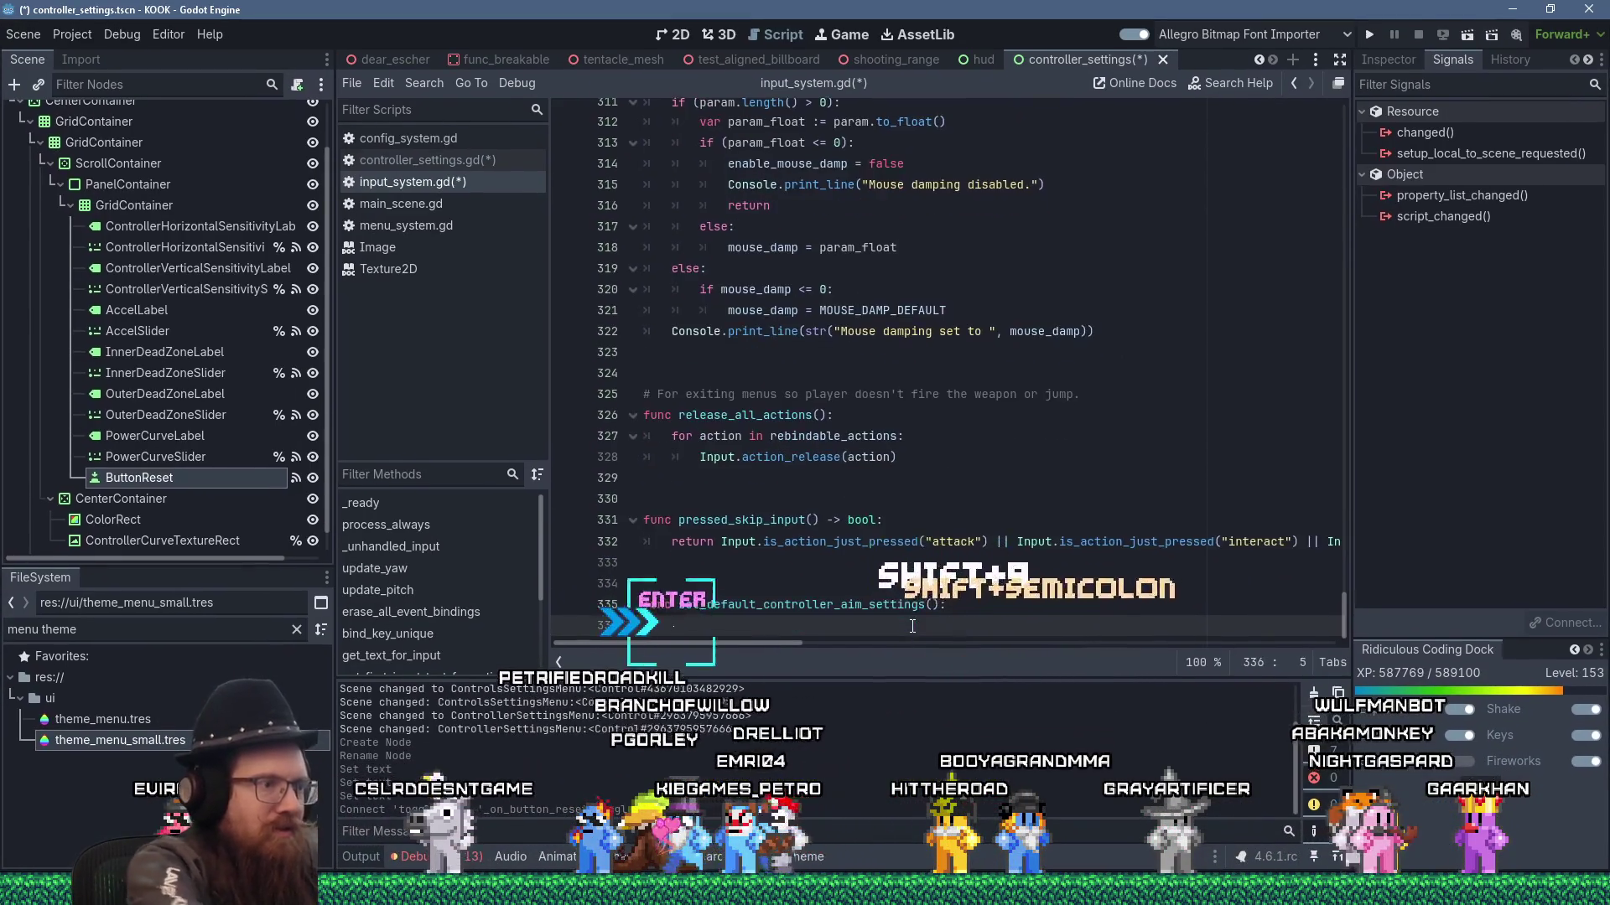
{"action": "scroll", "coordinate": [1261, 156], "scroll_direction": "up", "scroll_amount": 20}
{"action": "scroll", "coordinate": [1264, 162], "scroll_direction": "up", "scroll_amount": 3}
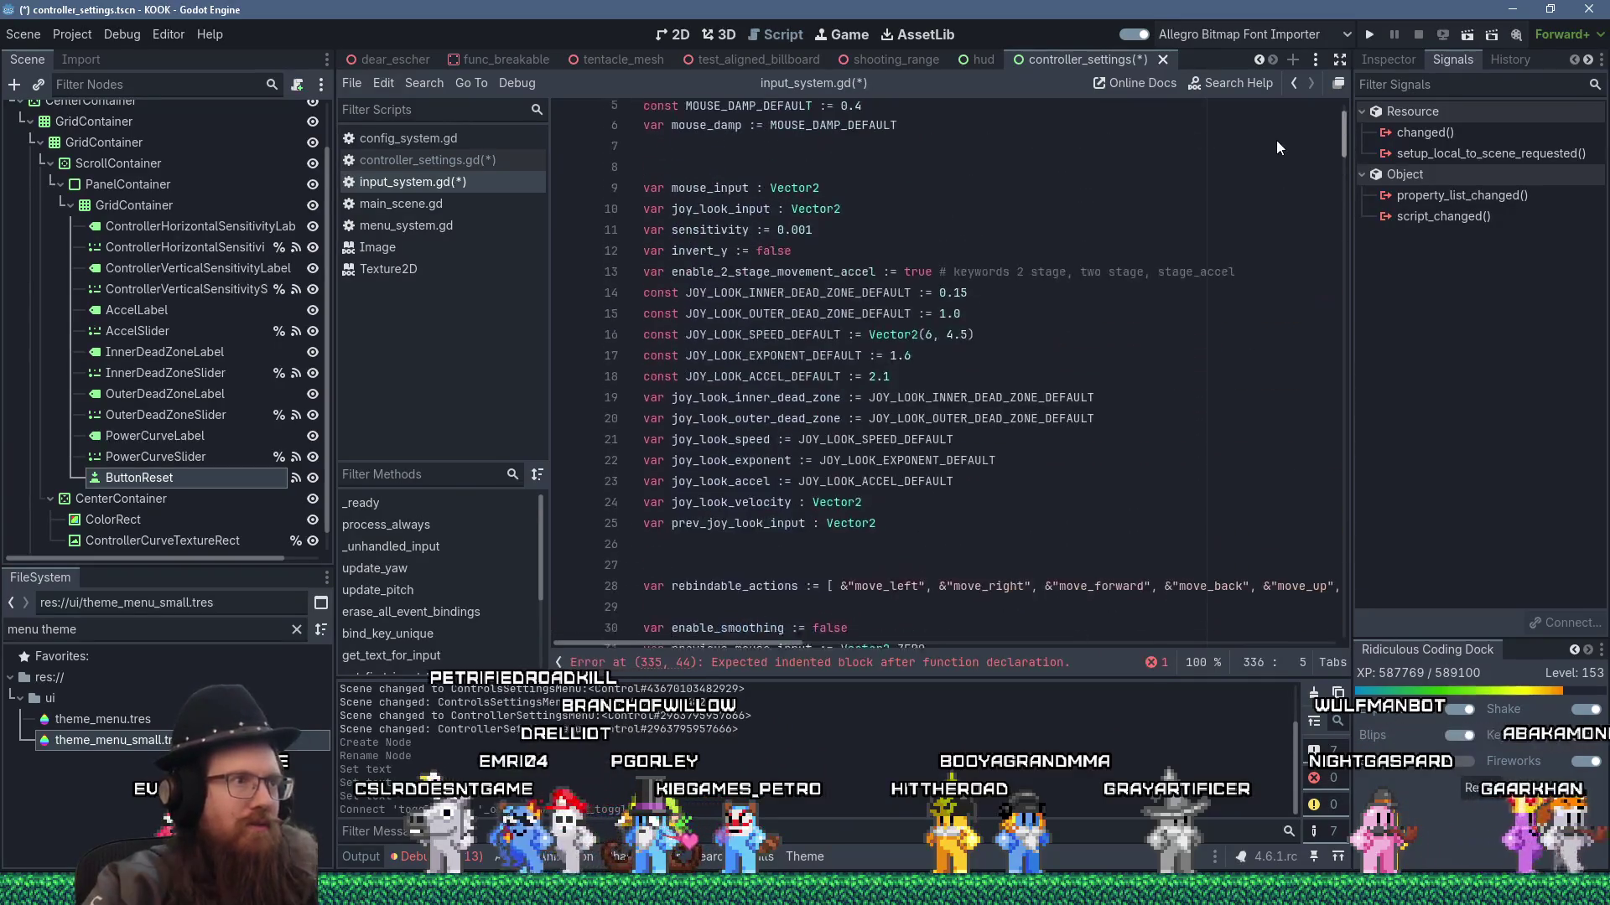
{"action": "mouse_move", "coordinate": [956, 492]}
{"action": "left_mouse_down"}
{"action": "mouse_move", "coordinate": [922, 493]}
{"action": "mouse_move", "coordinate": [619, 335]}
{"action": "mouse_move", "coordinate": [642, 410]}
{"action": "left_mouse_up"}
{"action": "key", "text": "ctrl+c"}
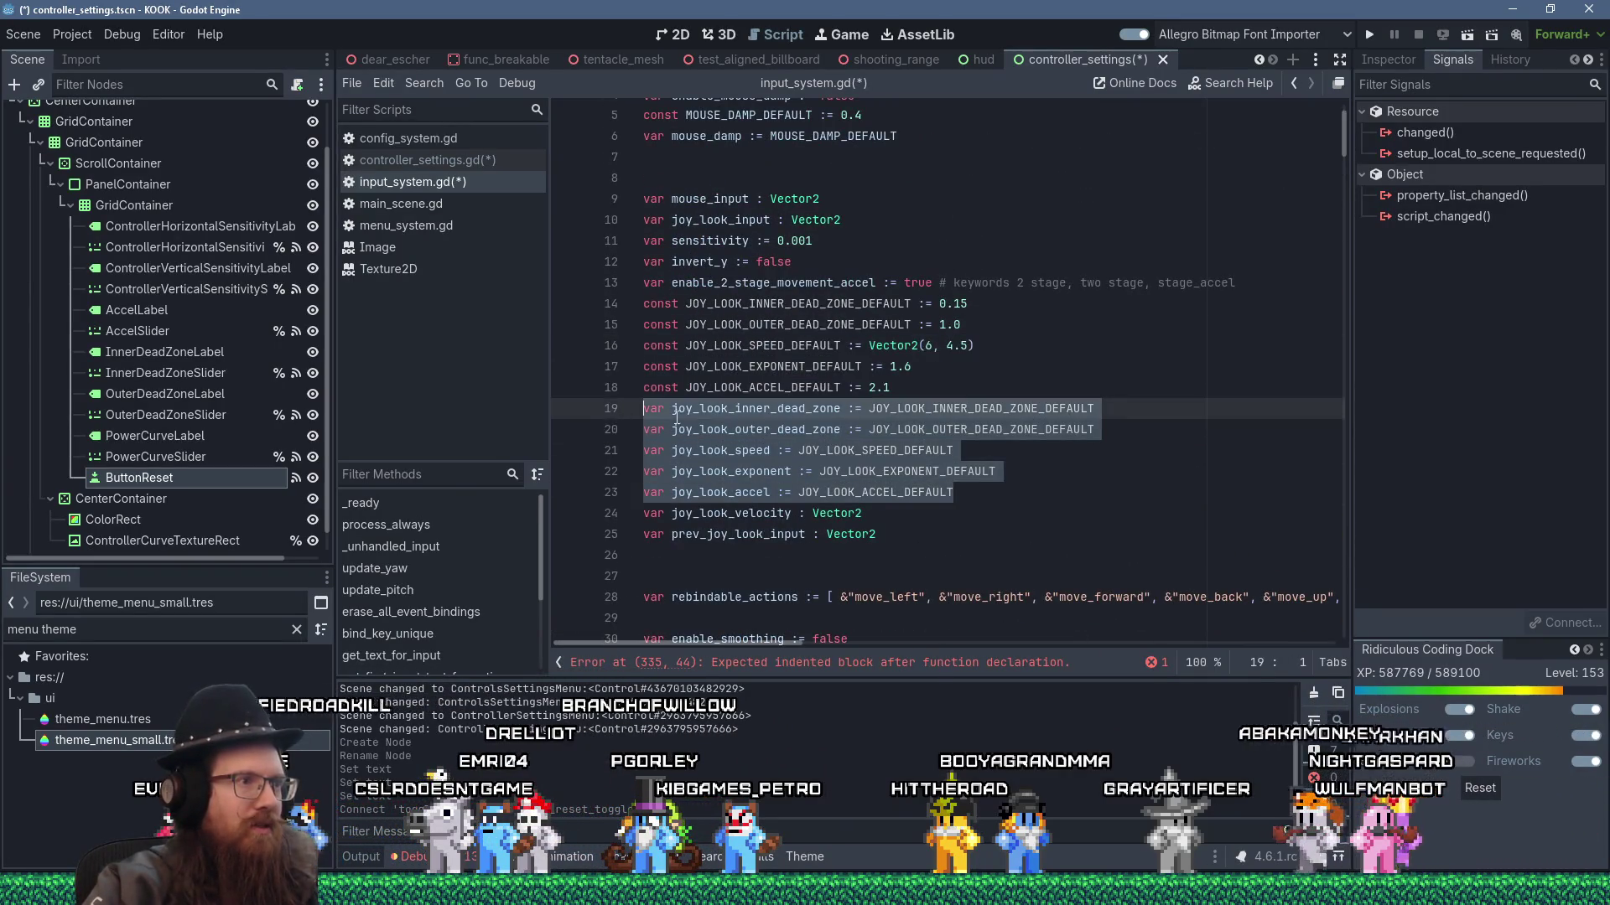
- Copy the five joy-look var lines into the new function body and fix the first line's indent
{"action": "right_click", "coordinate": [721, 423]}
{"action": "left_click", "coordinate": [757, 539]}
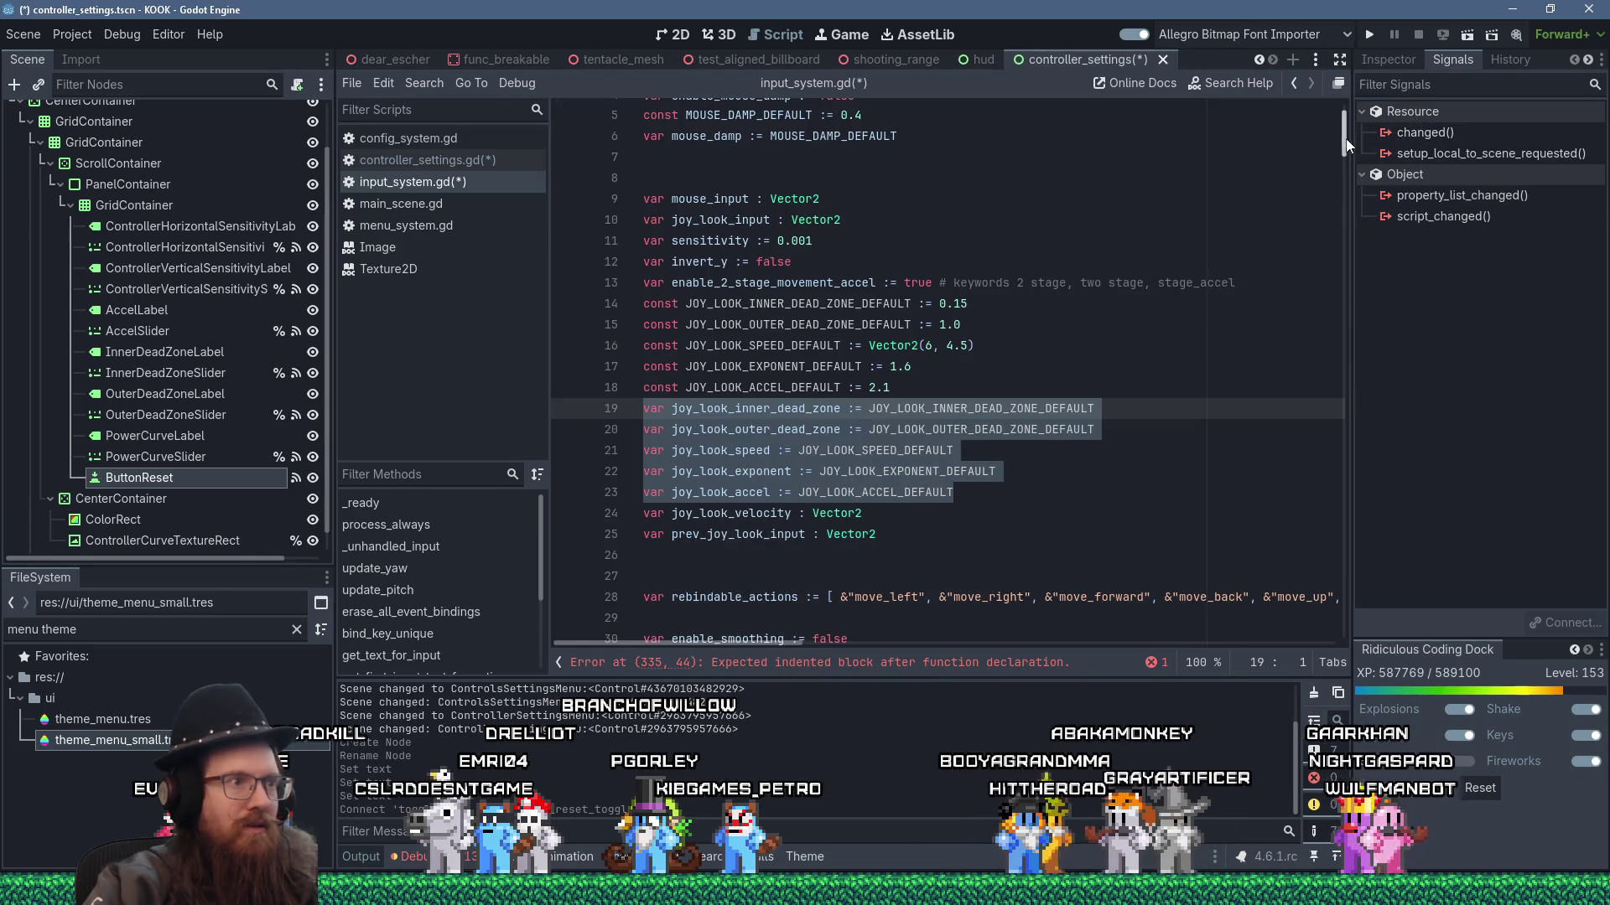
{"action": "left_click_drag", "start_coordinate": [1347, 138], "coordinate": [1345, 622]}
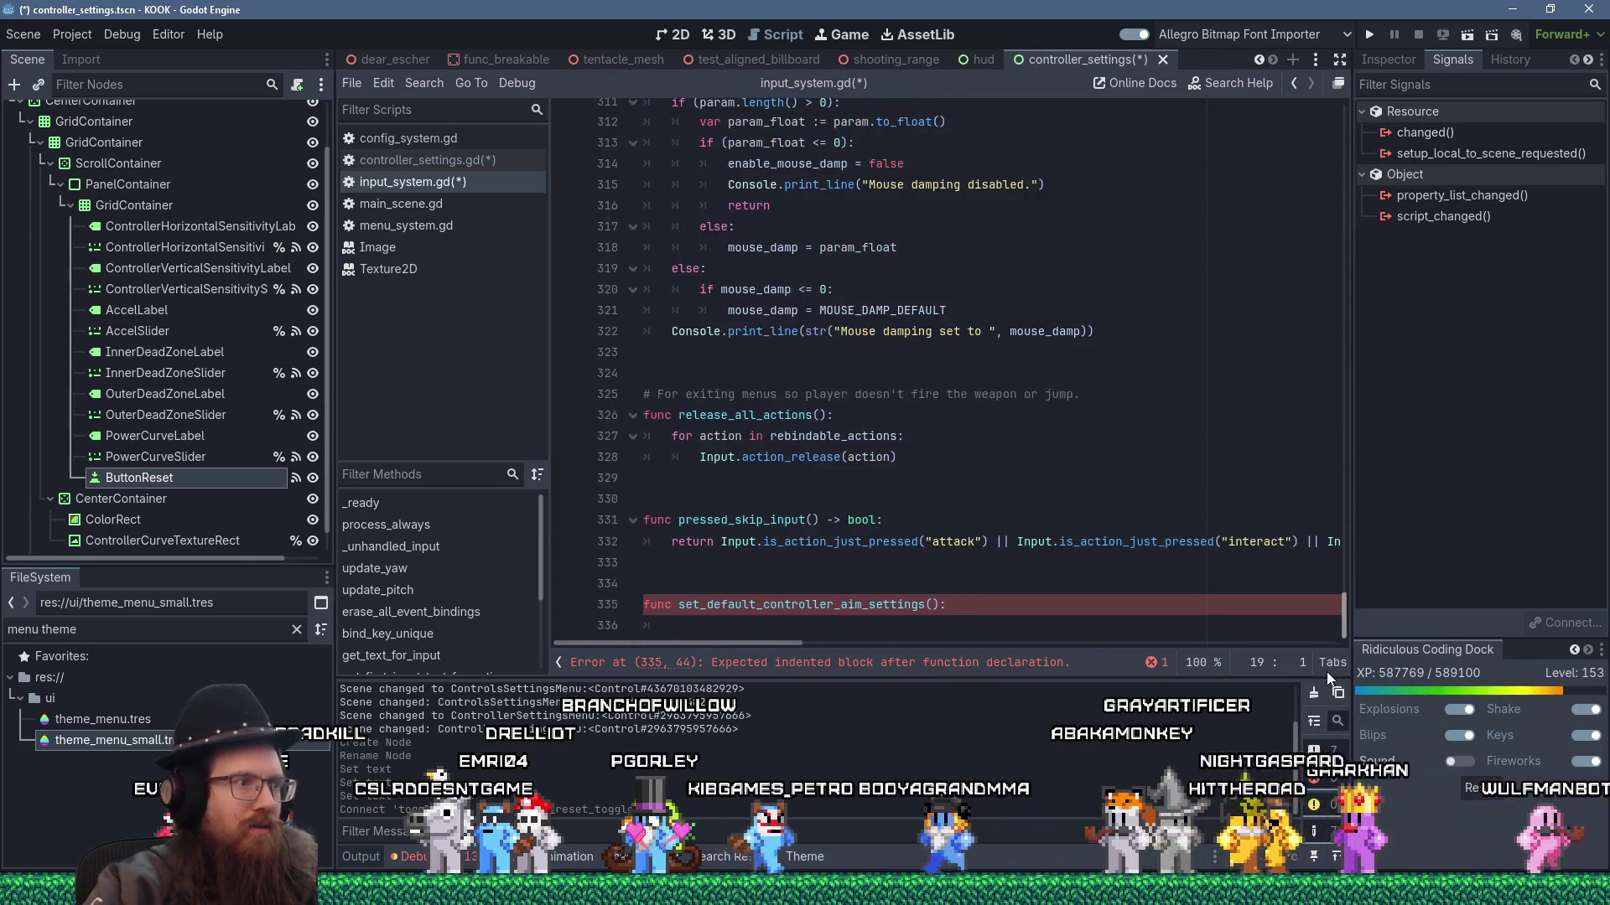
{"action": "left_click", "coordinate": [791, 625]}
{"action": "key", "text": "shift+Insert"}
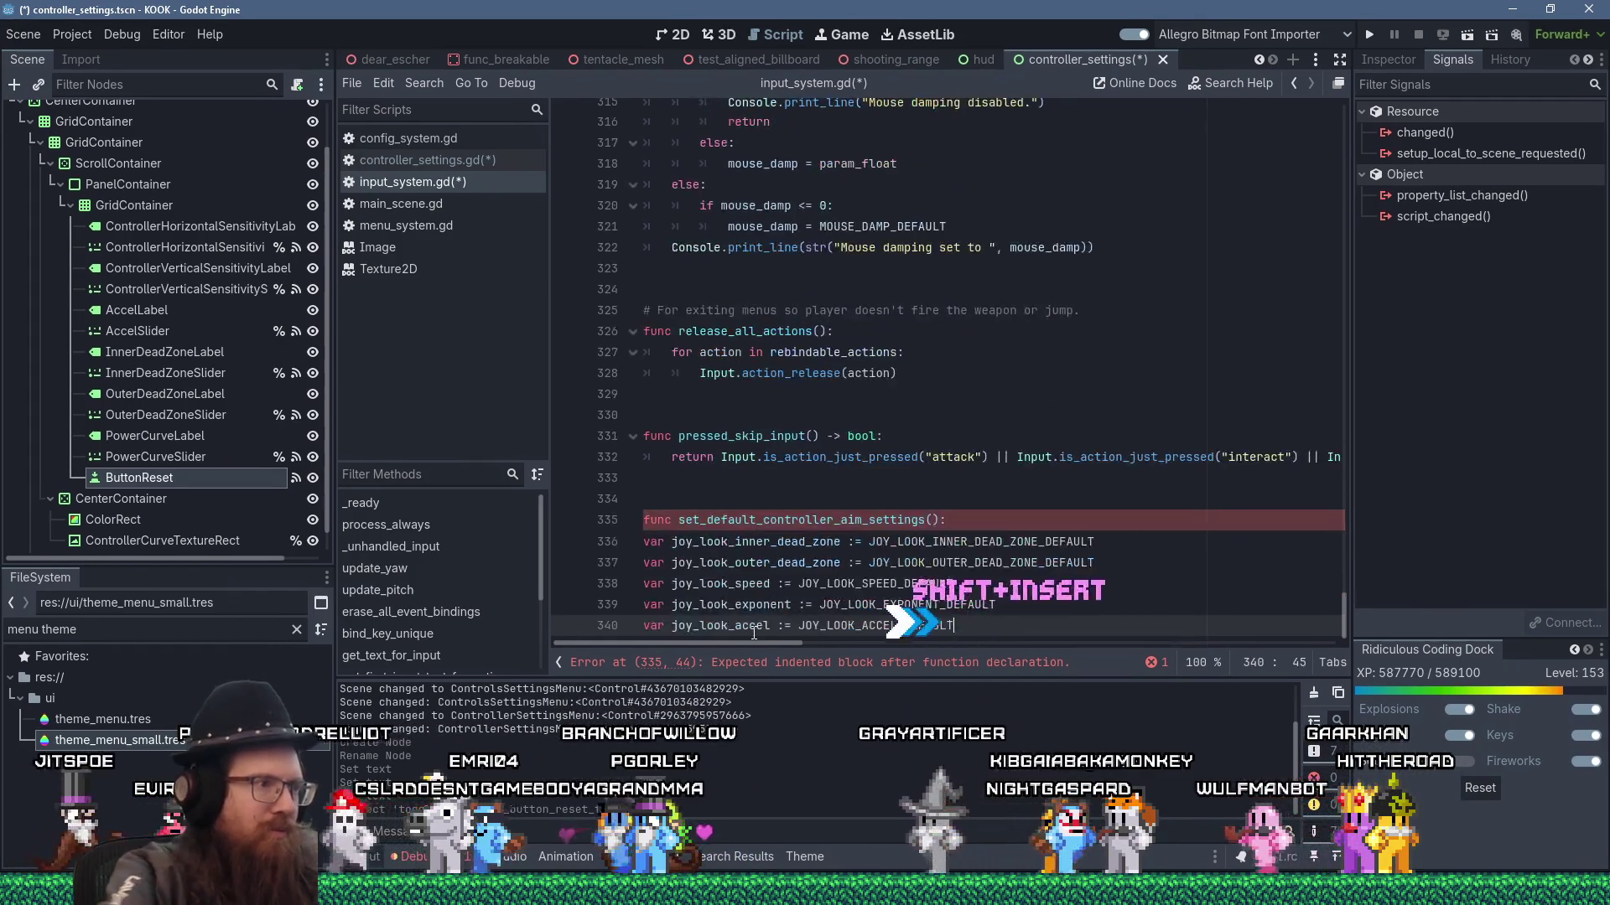
{"action": "left_click", "coordinate": [659, 542]}
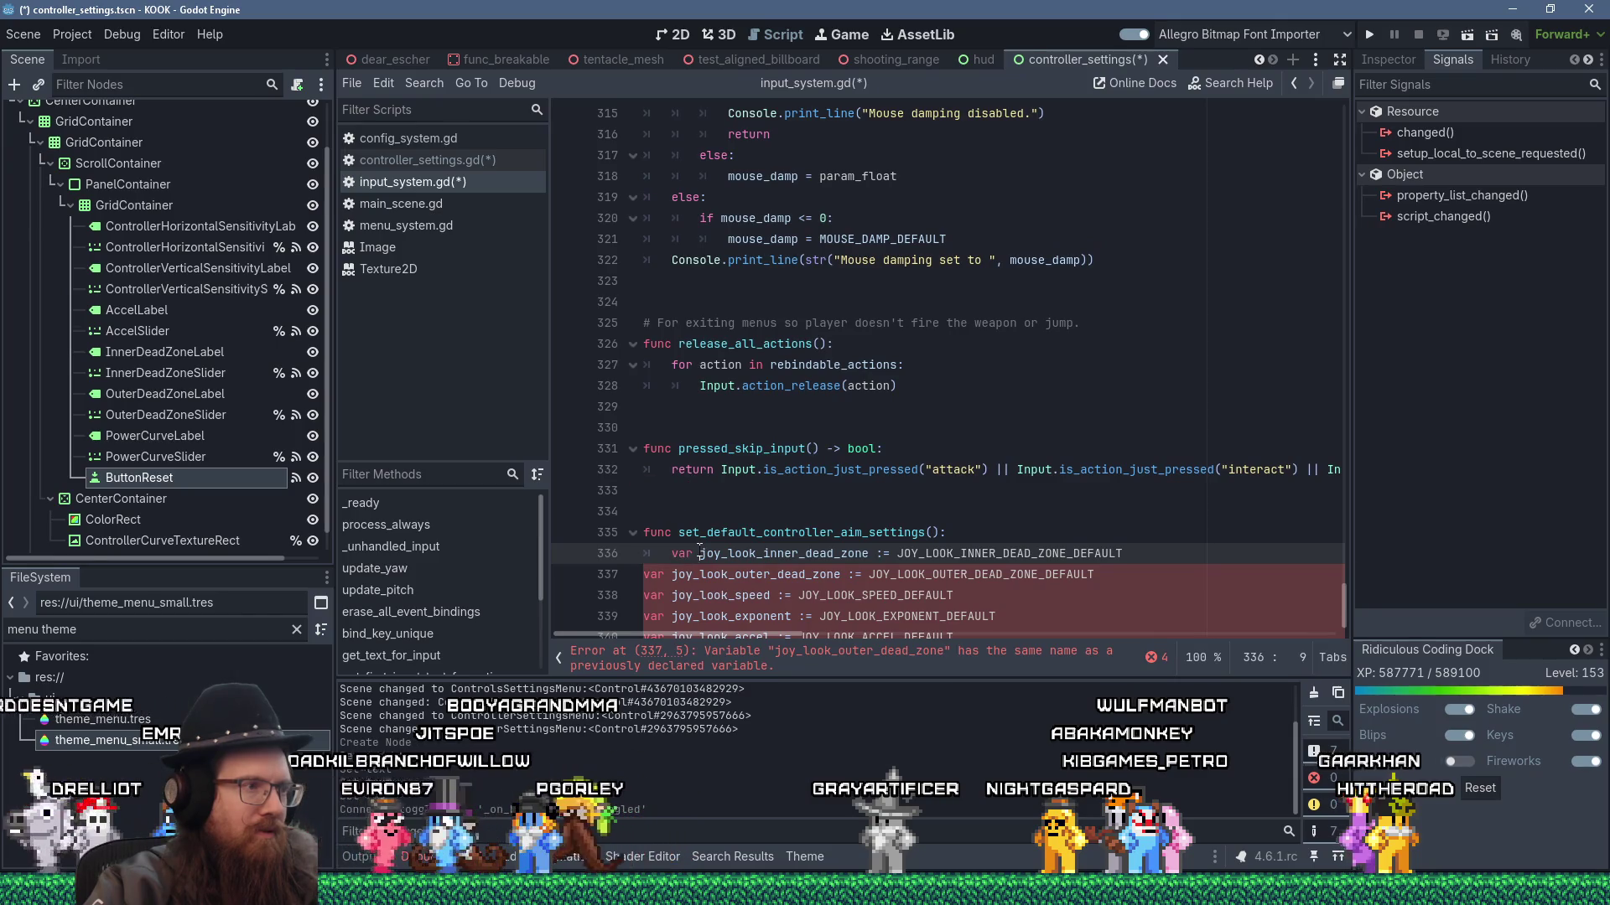
{"action": "left_click", "coordinate": [651, 560]}
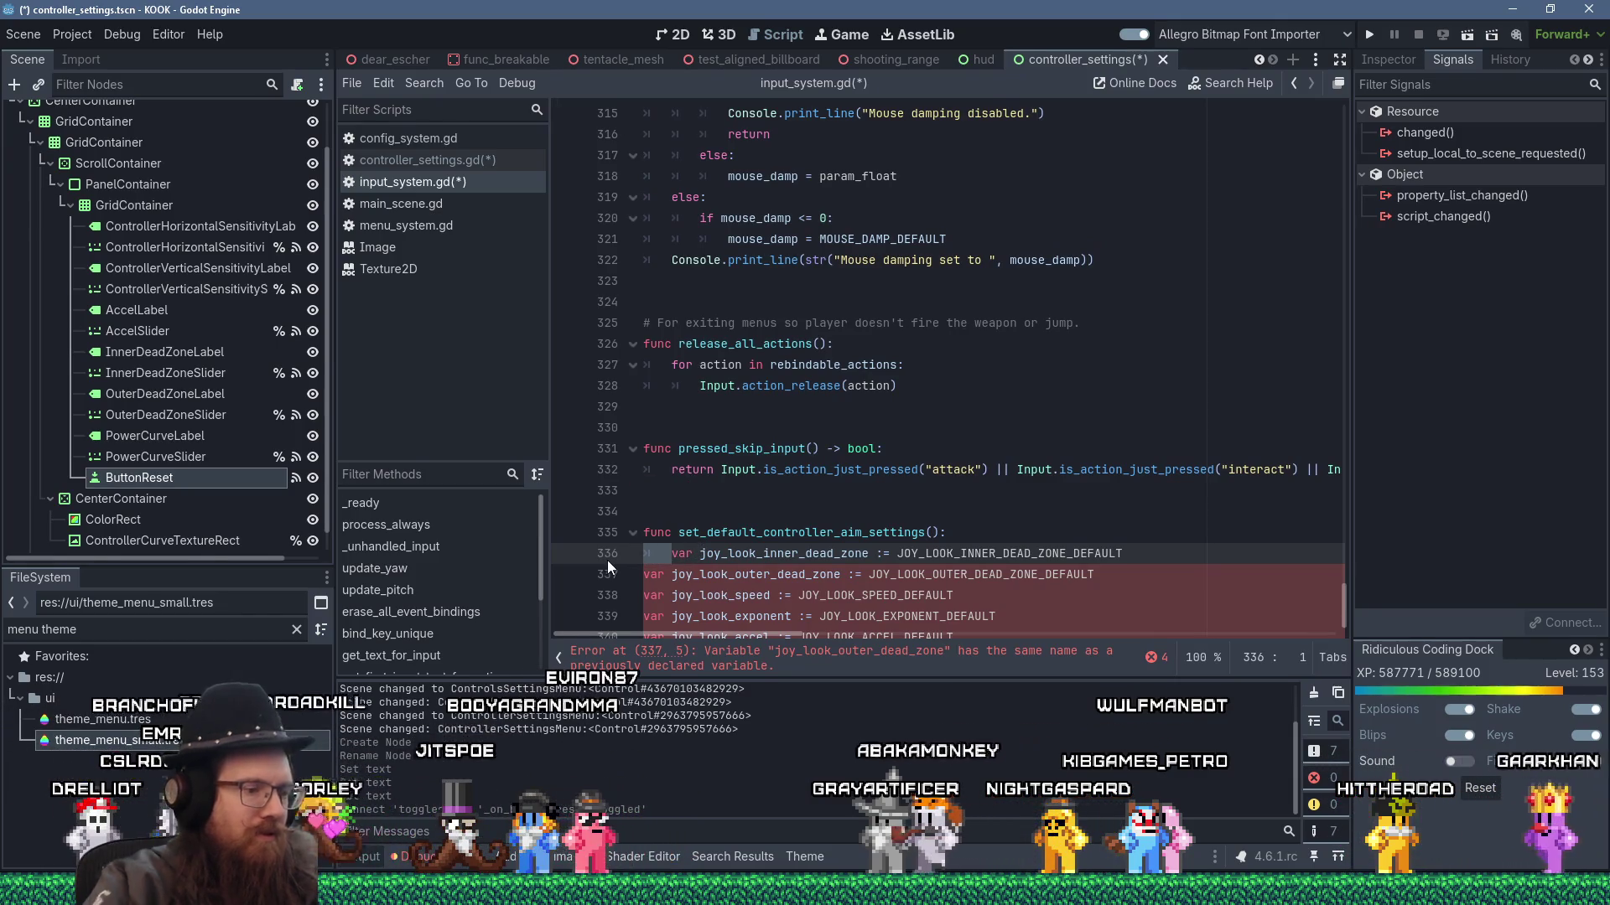
{"action": "key", "text": "Delete"}
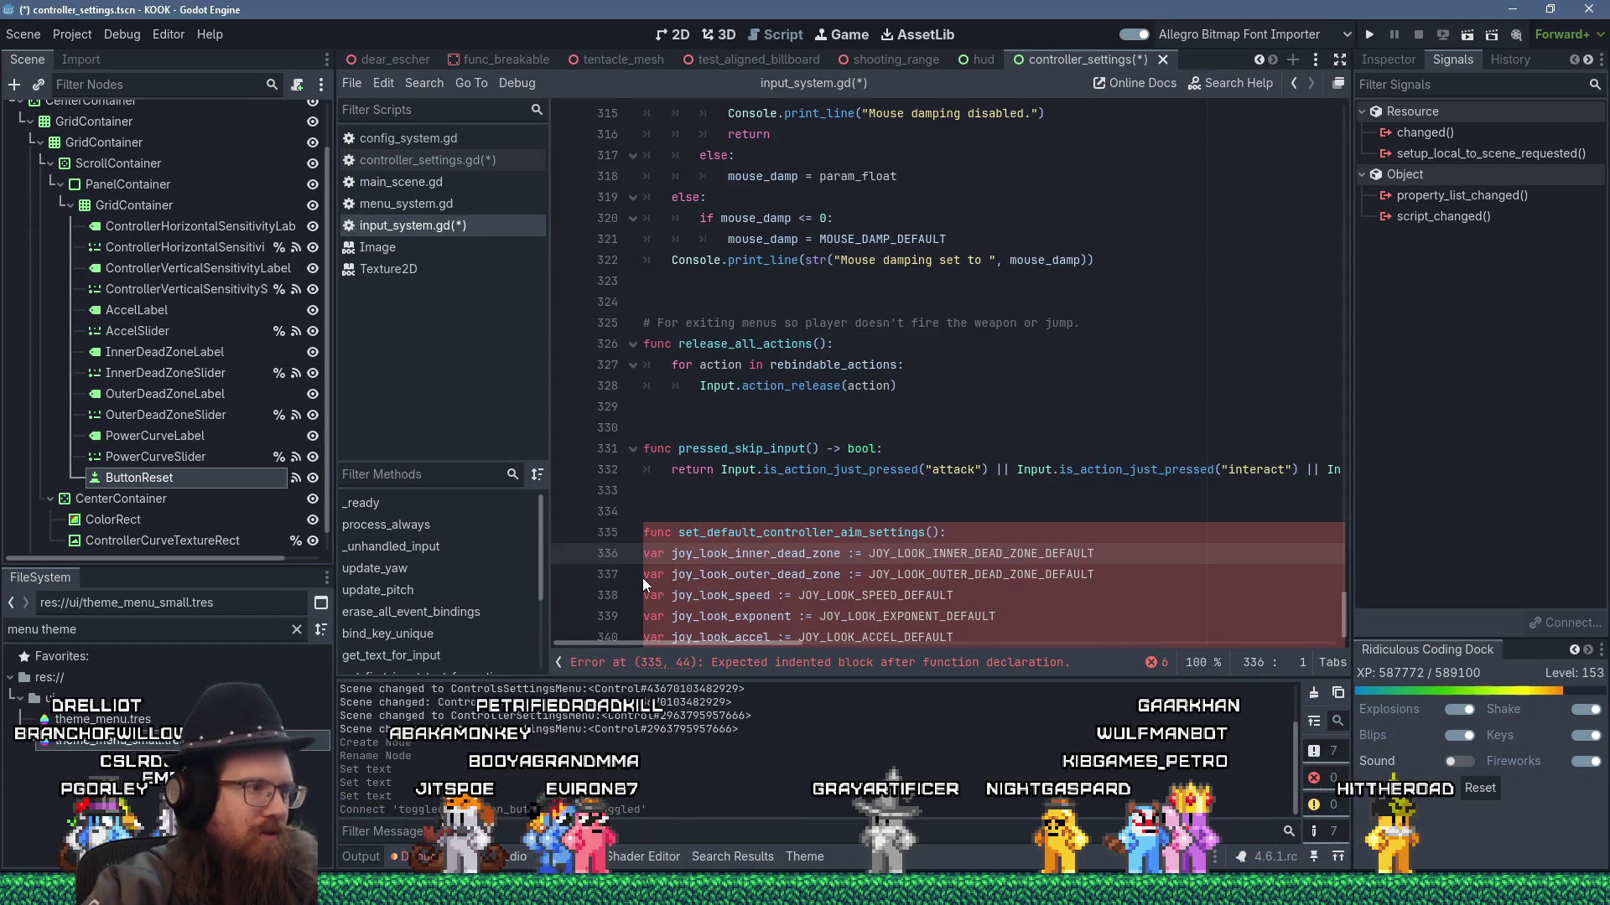
- With carets on lines 336-340, replace 'var' with an indent and change ':=' to '='
{"action": "scroll", "coordinate": [710, 498], "scroll_direction": "down", "scroll_amount": 1}
{"action": "left_click", "coordinate": [644, 563], "text": "alt"}
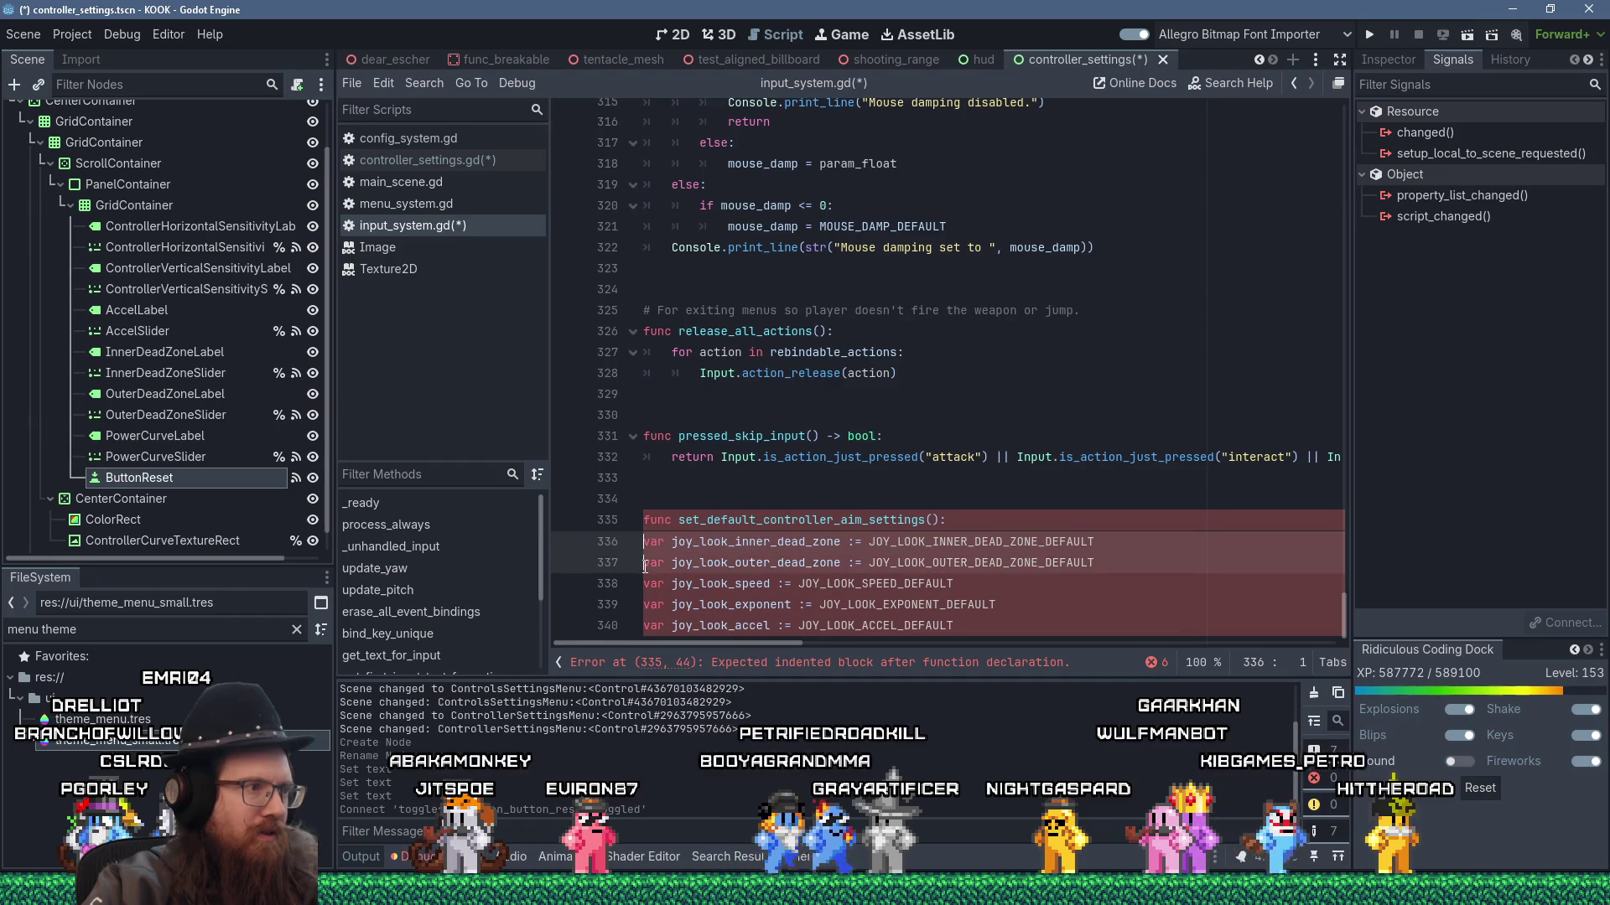
{"action": "left_click", "coordinate": [644, 581], "text": "alt"}
{"action": "left_click", "coordinate": [644, 603], "text": "alt"}
{"action": "left_click", "coordinate": [646, 622], "text": "alt"}
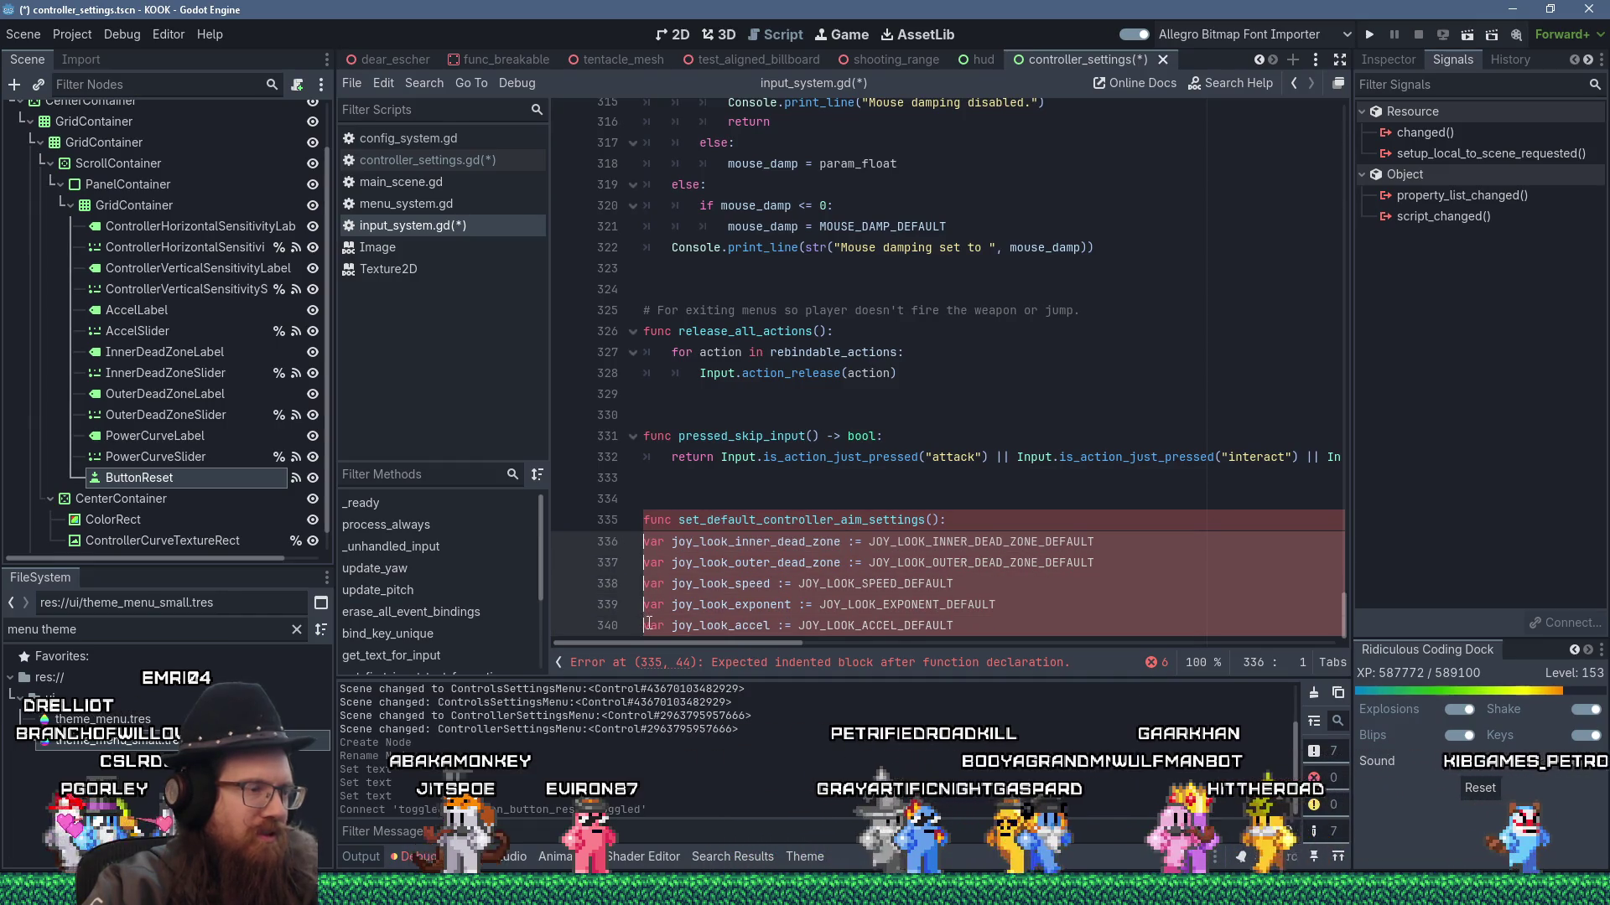
{"action": "key", "text": "Delete"}
{"action": "key", "text": "Delete"}
{"action": "key", "text": "Delete"}
{"action": "key", "text": "Tab"}
{"action": "key", "text": "ctrl+Right"}
{"action": "key", "text": "Right"}
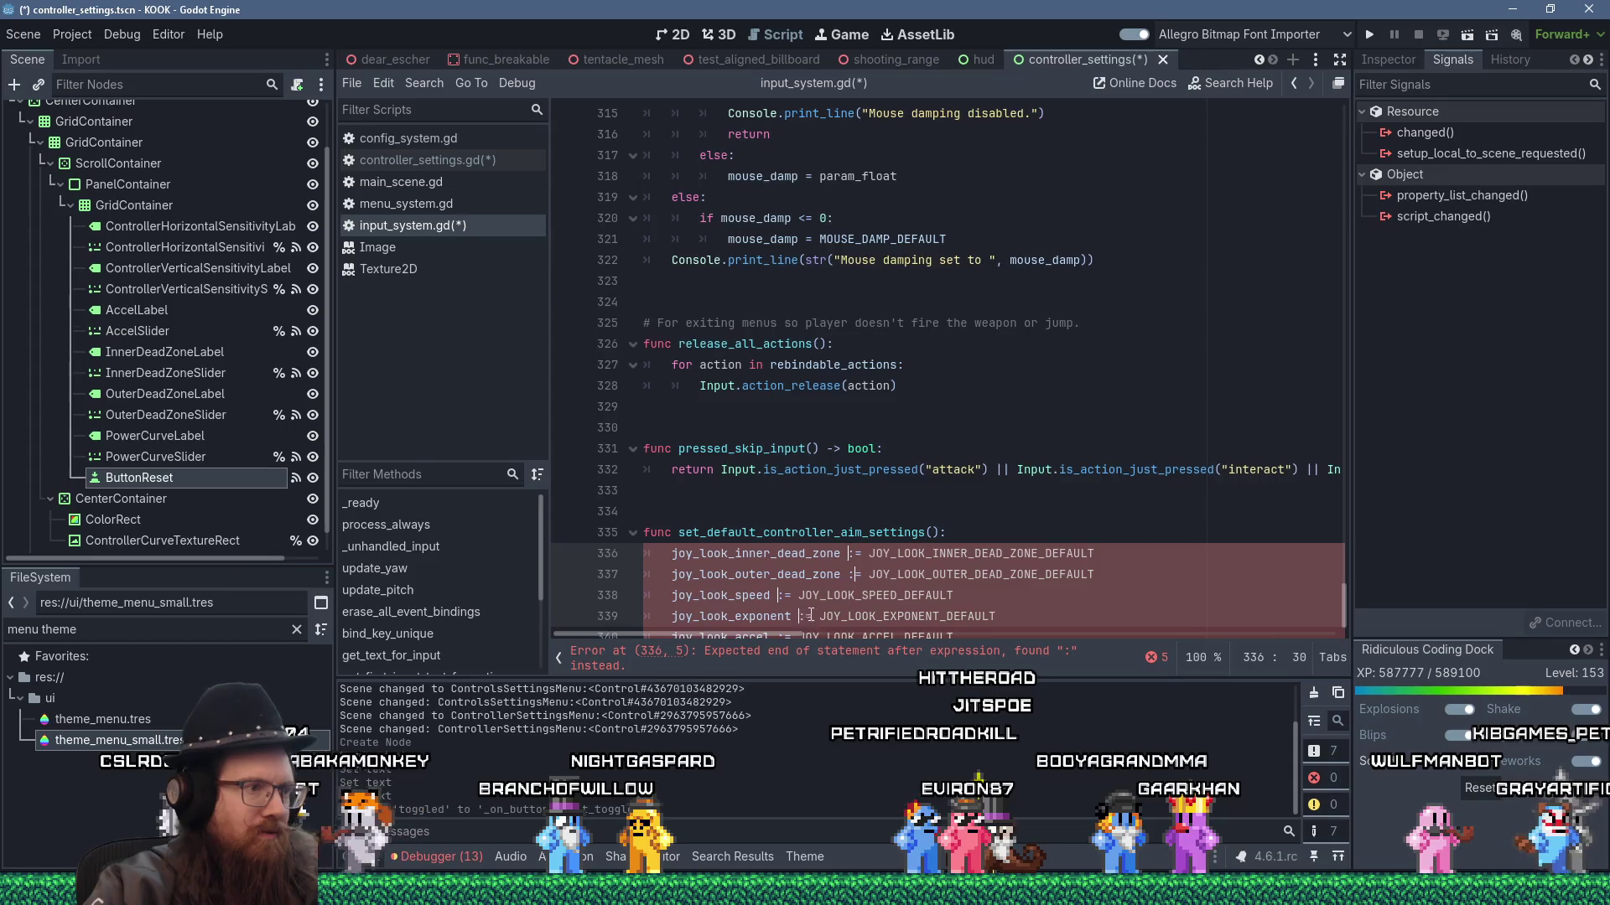
{"action": "scroll", "coordinate": [787, 622], "scroll_direction": "down", "scroll_amount": 1}
{"action": "key", "text": "Delete"}
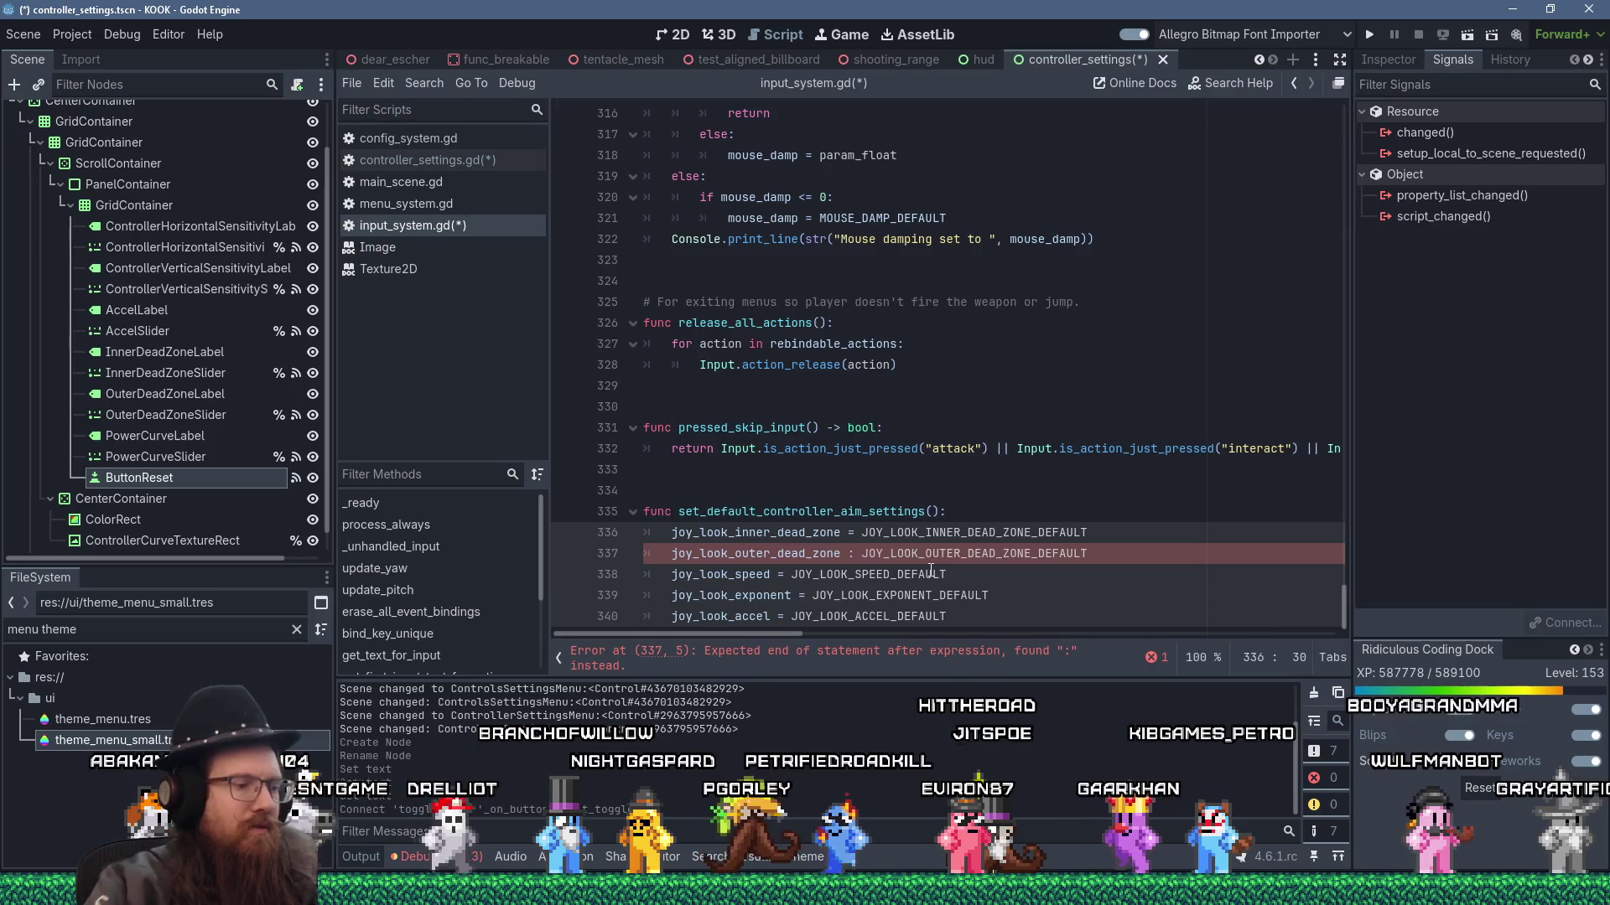
- Correct line 337's leftover operator to '=', add a blank line after the function, and run the game
{"action": "left_click", "coordinate": [852, 554]}
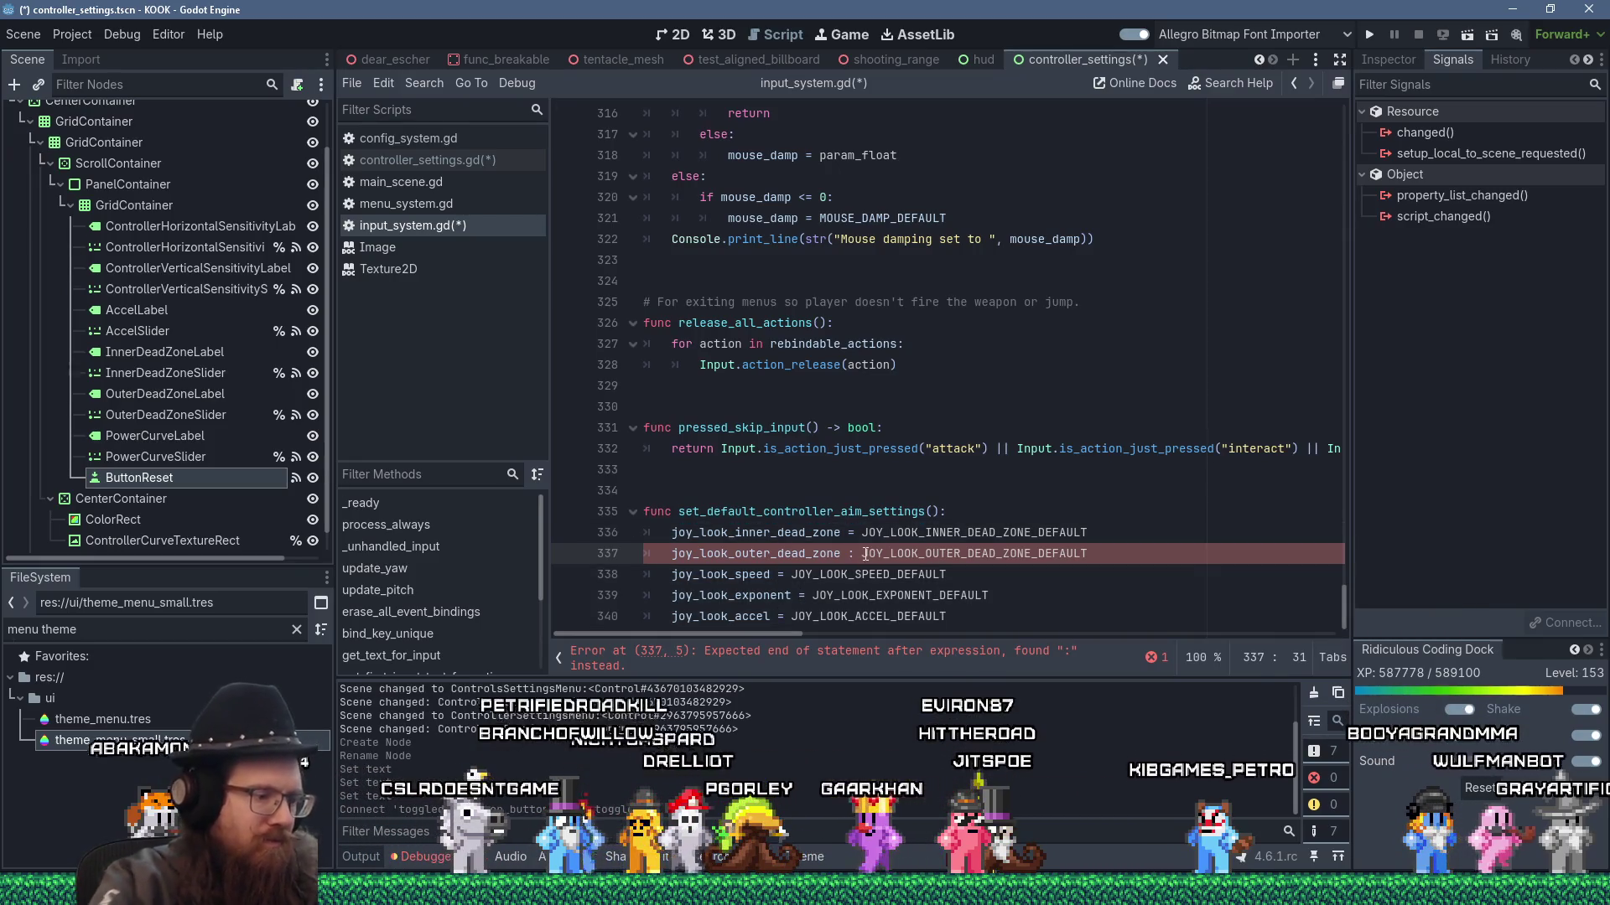
{"action": "key", "text": "BackSpace"}
{"action": "type", "text": "="}
{"action": "left_click", "coordinate": [848, 408]}
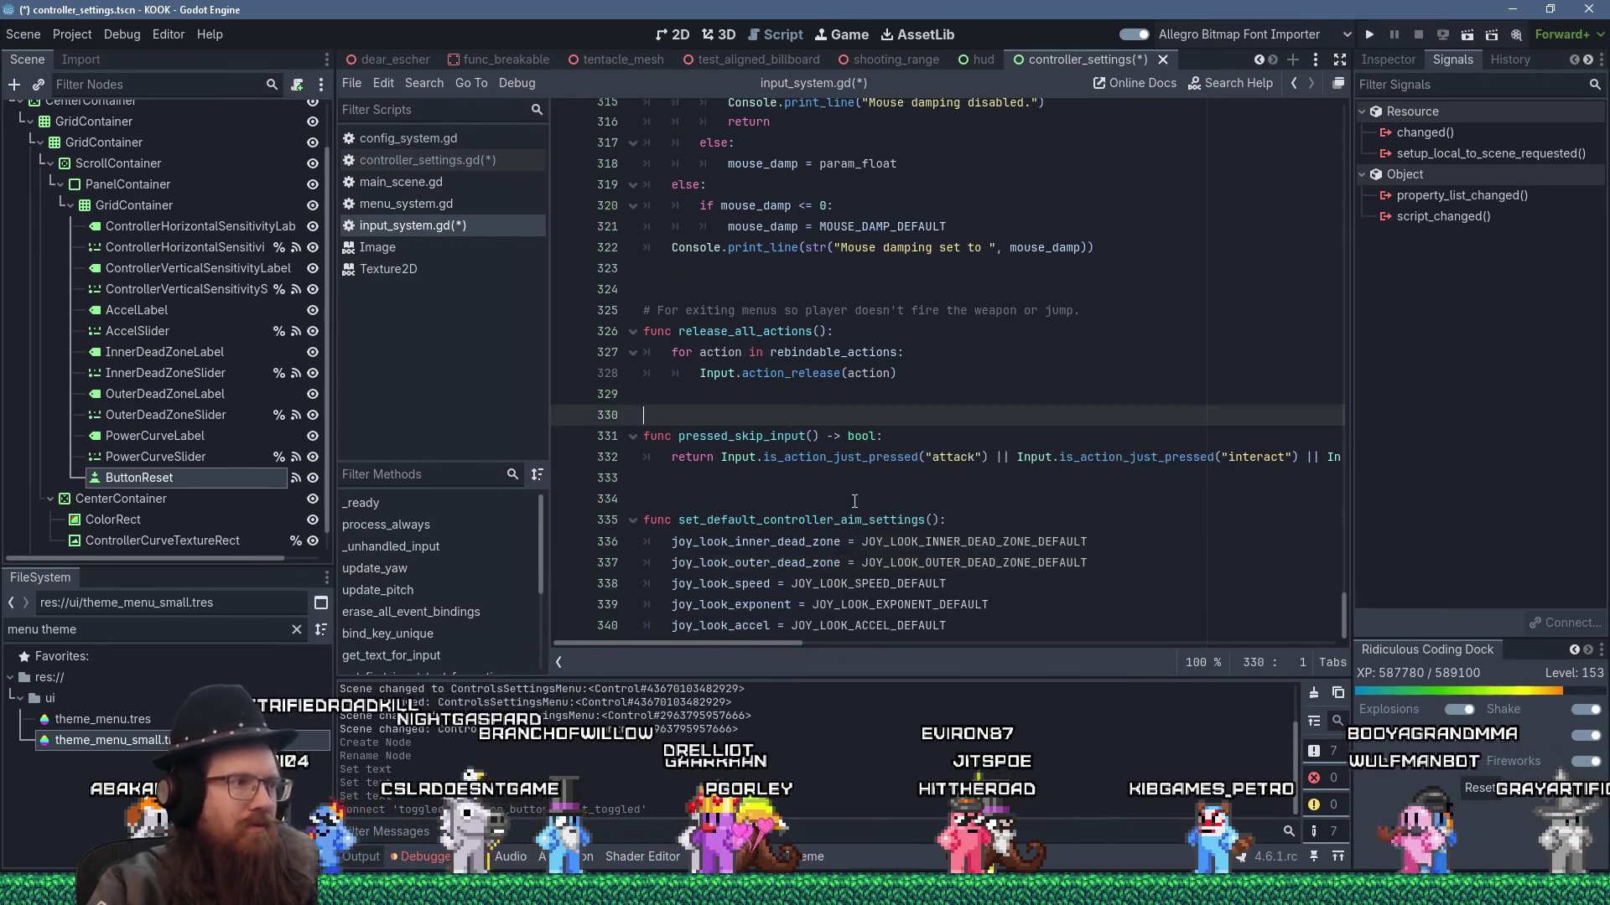
{"action": "left_click", "coordinate": [1037, 619]}
{"action": "key", "text": "Return"}
{"action": "key", "text": "Return"}
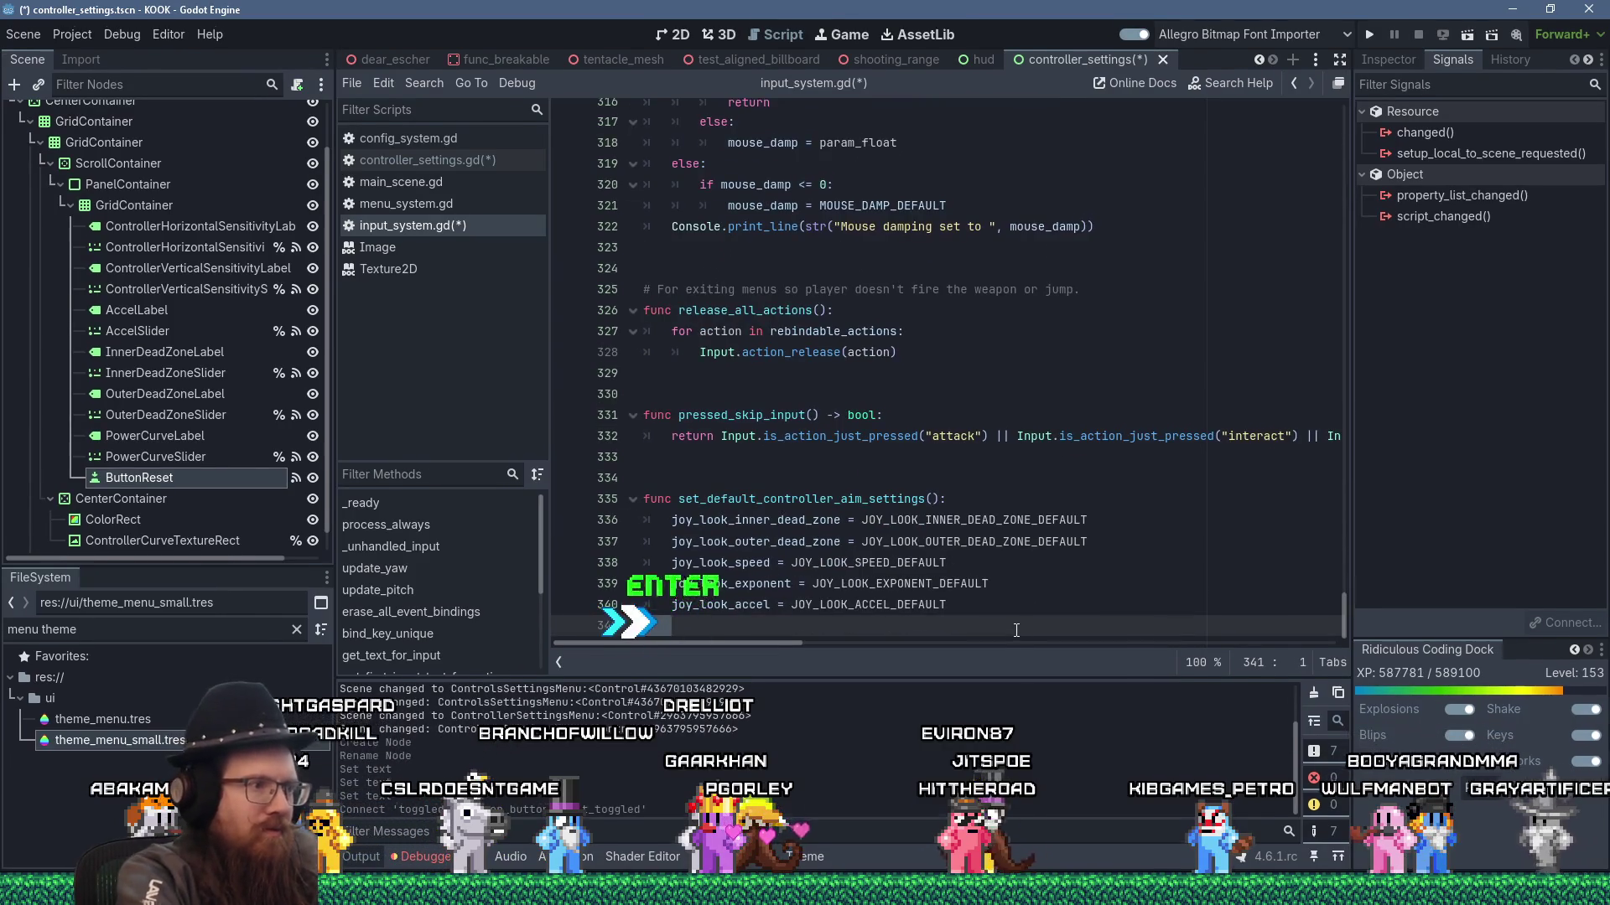
{"action": "left_click", "coordinate": [1115, 457]}
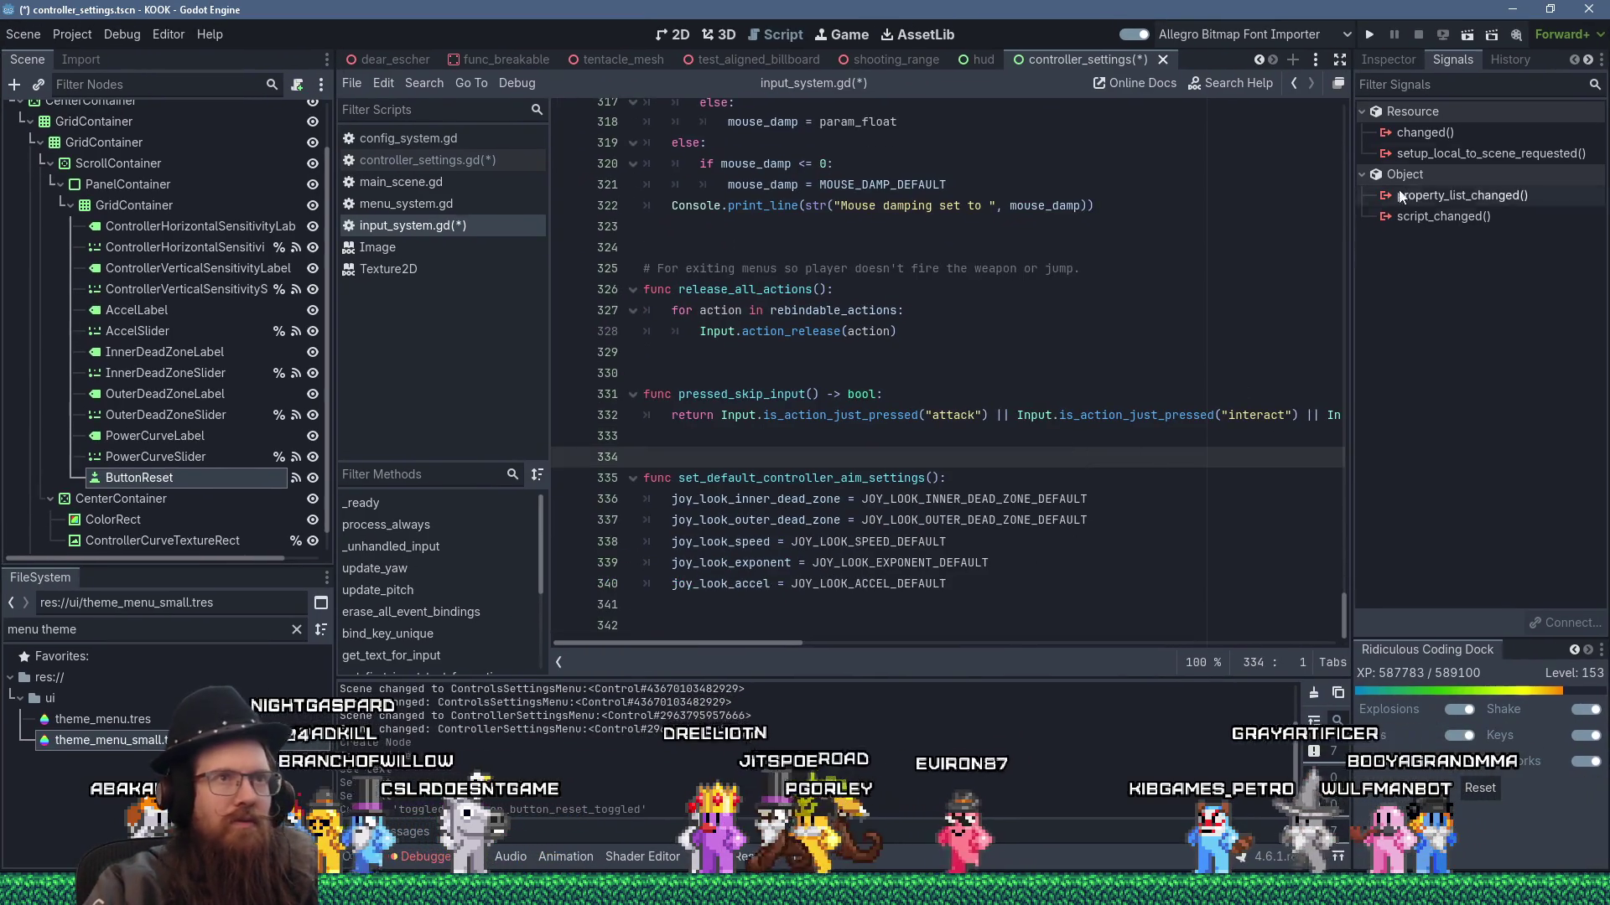
{"action": "left_click", "coordinate": [1375, 39]}
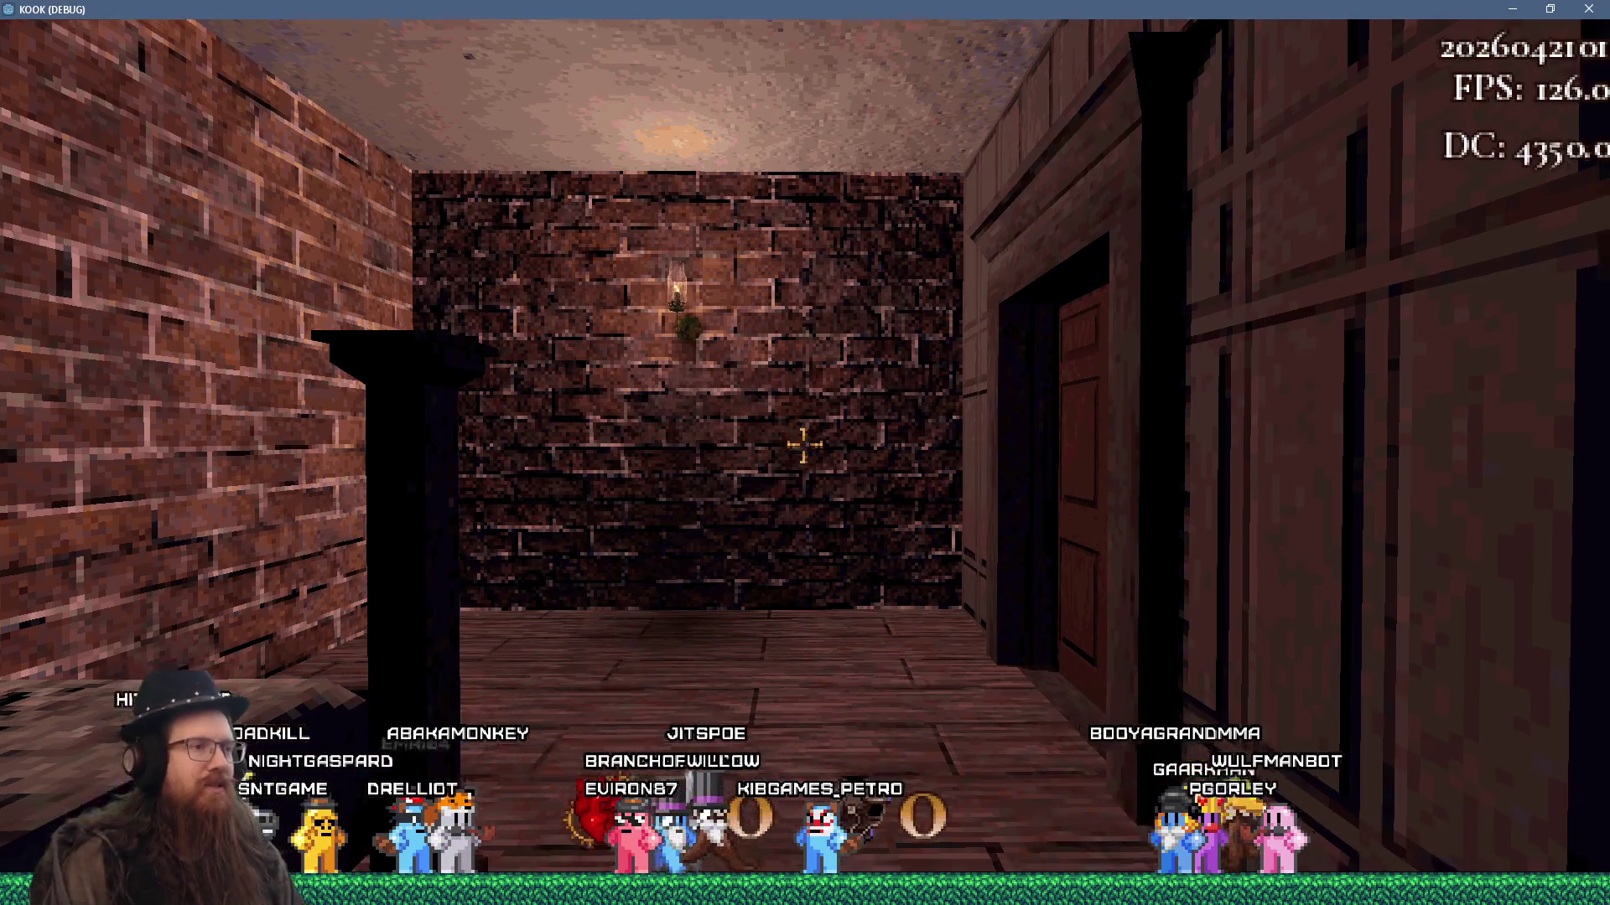
- In the running game, go from the pause menu to Settings > Controls > Controller Settings
{"action": "mouse_move", "coordinate": [804, 444]}
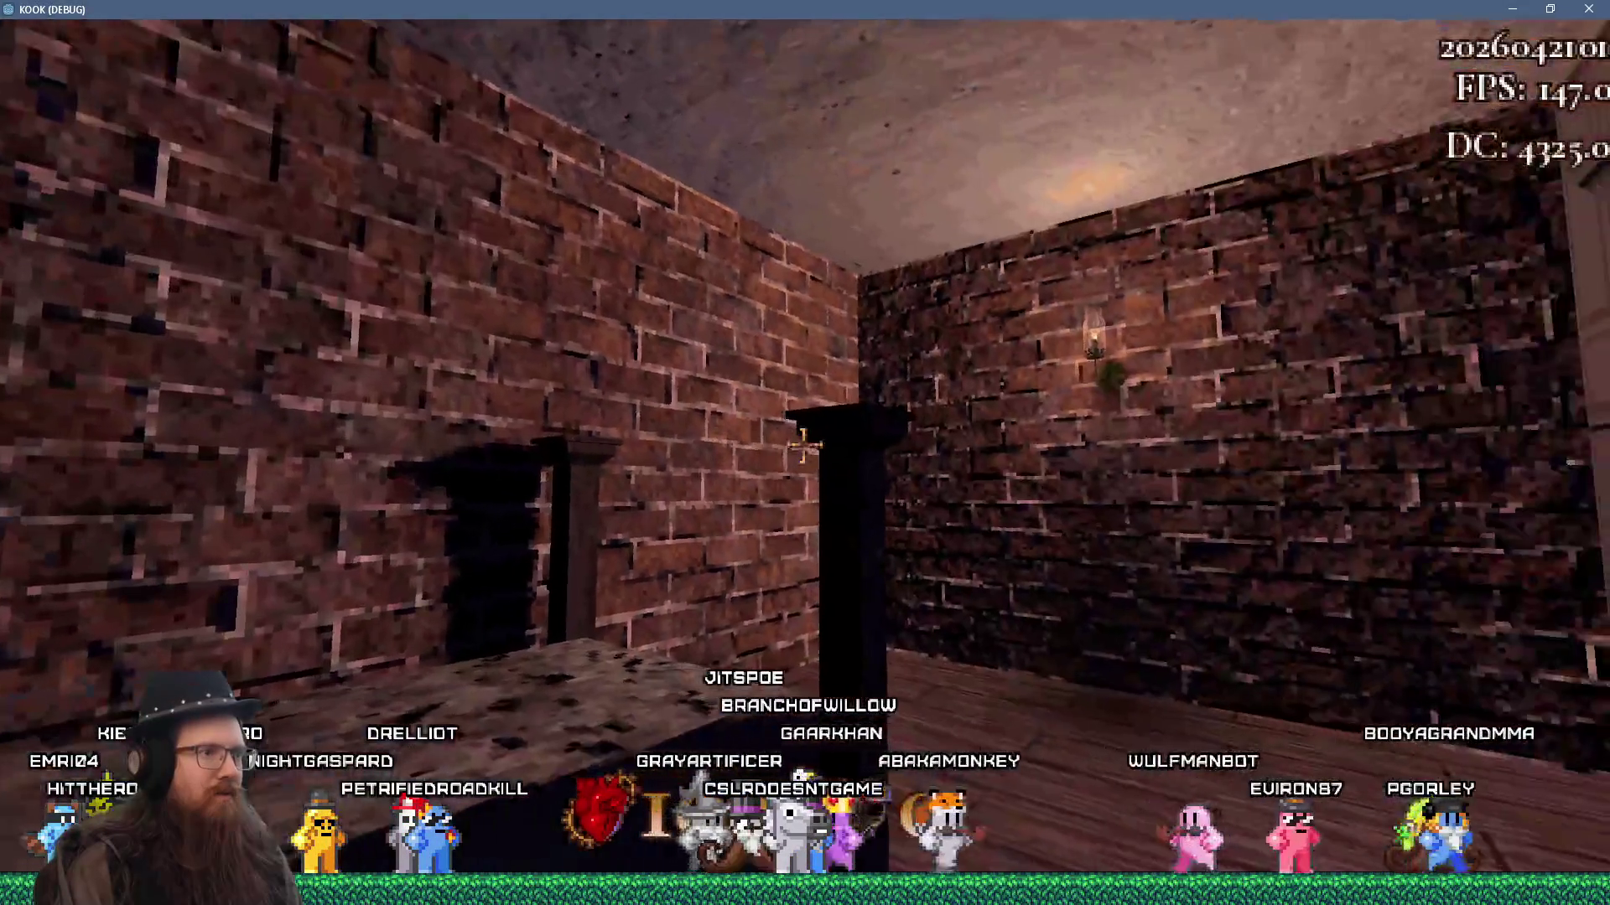
{"action": "key", "text": "Escape"}
{"action": "left_click", "coordinate": [805, 543]}
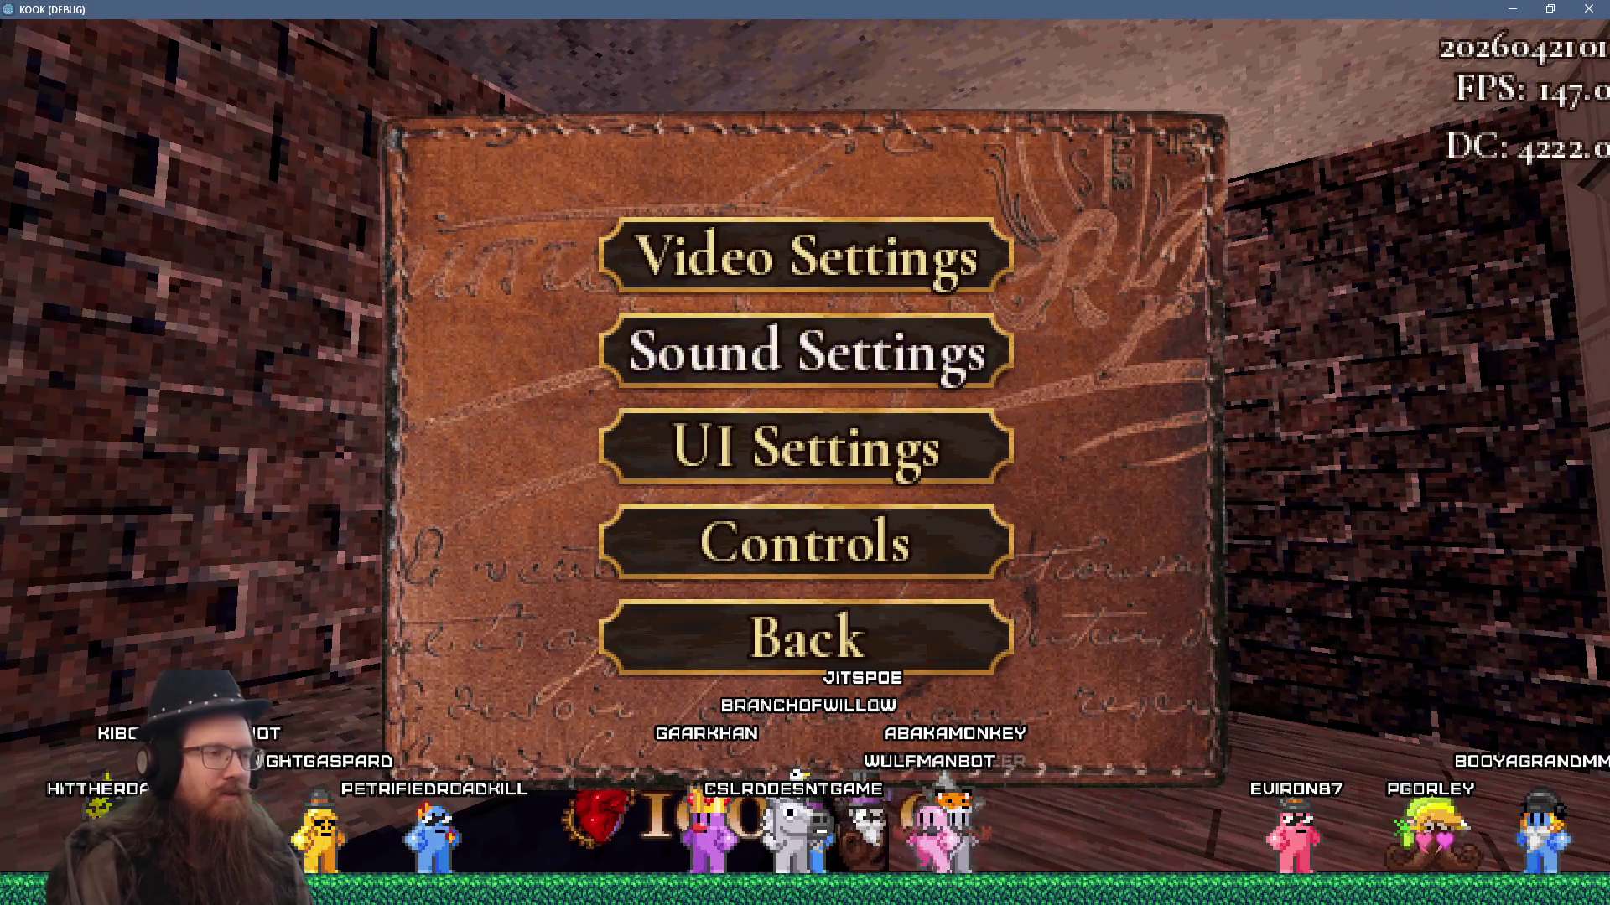
{"action": "left_click", "coordinate": [805, 543]}
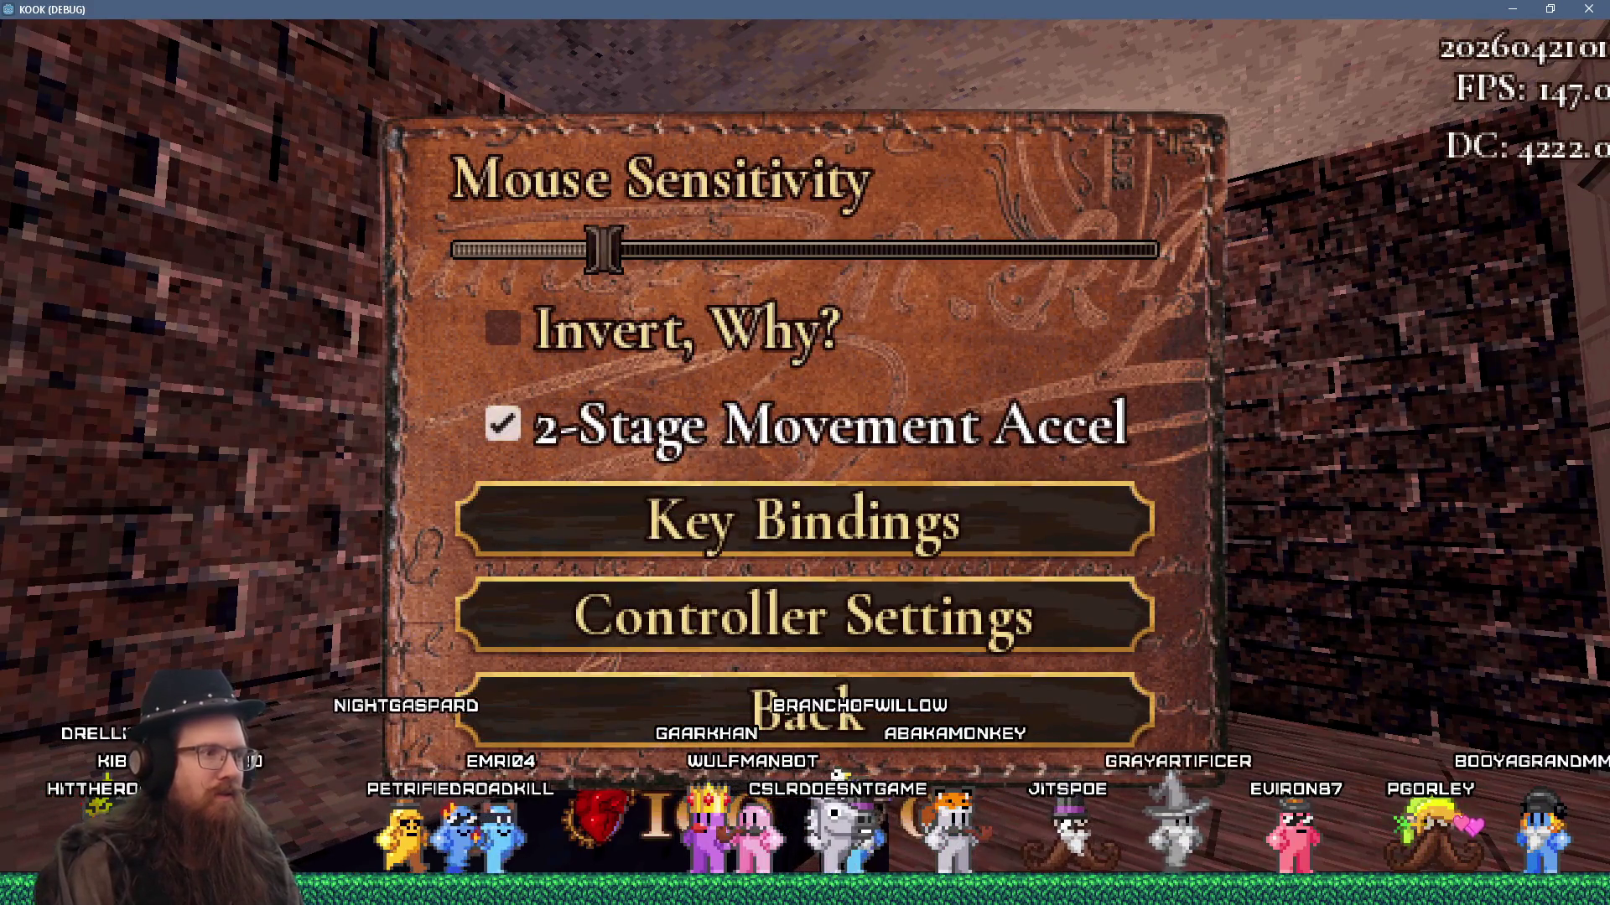
{"action": "left_click", "coordinate": [805, 615]}
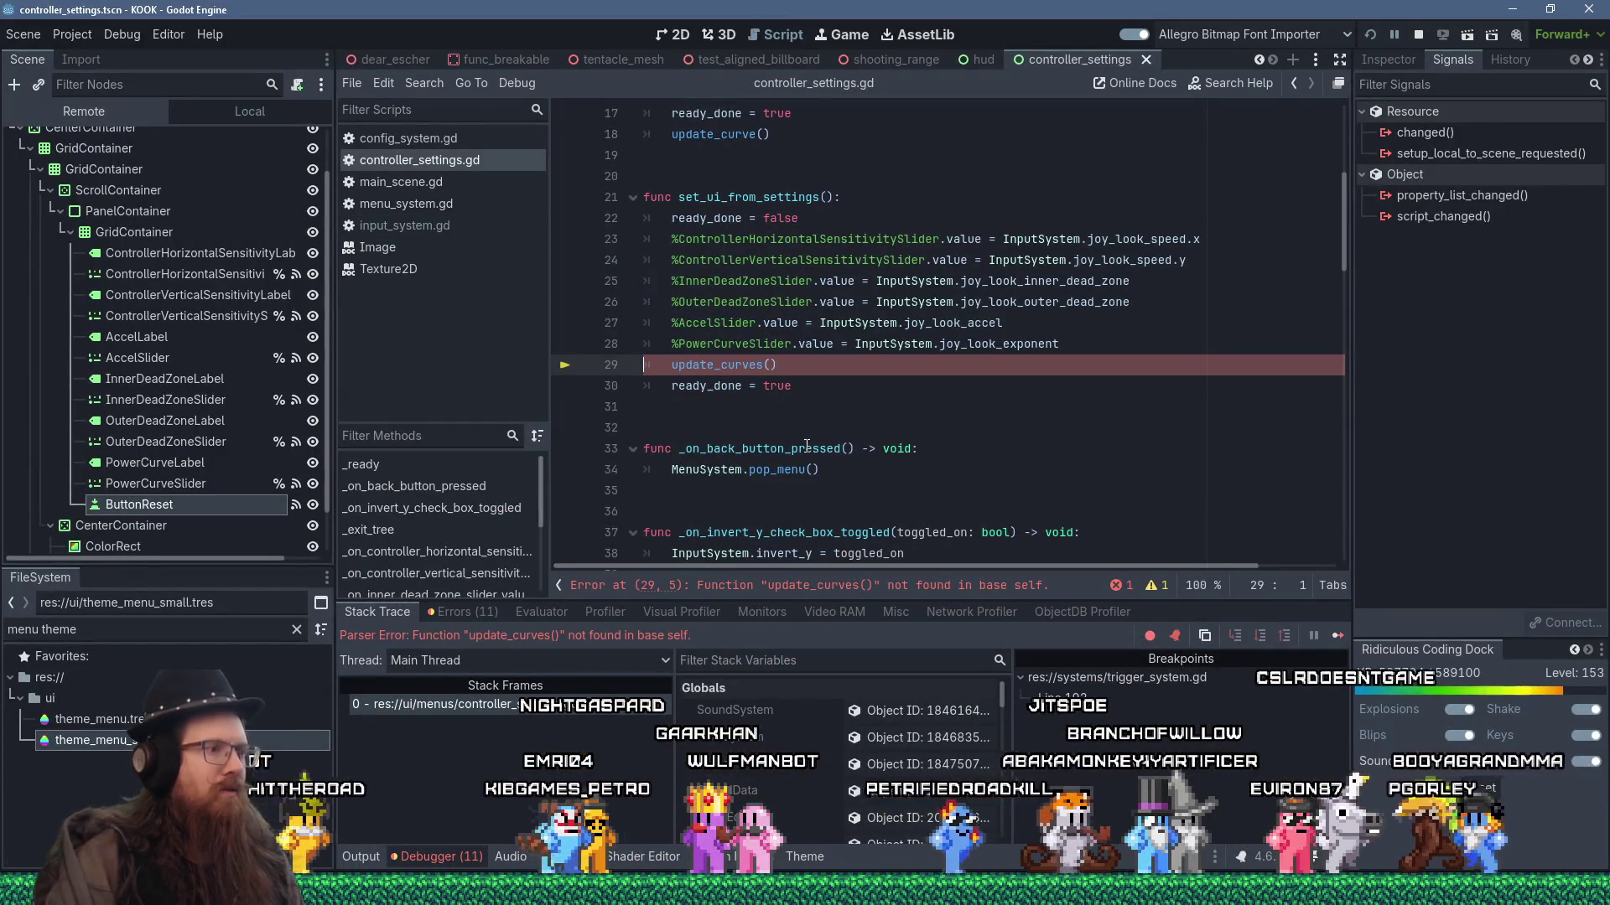
- Change line 29's update_curves() call to update_curve() and relaunch the game
{"action": "scroll", "coordinate": [867, 359], "scroll_direction": "up", "scroll_amount": 1}
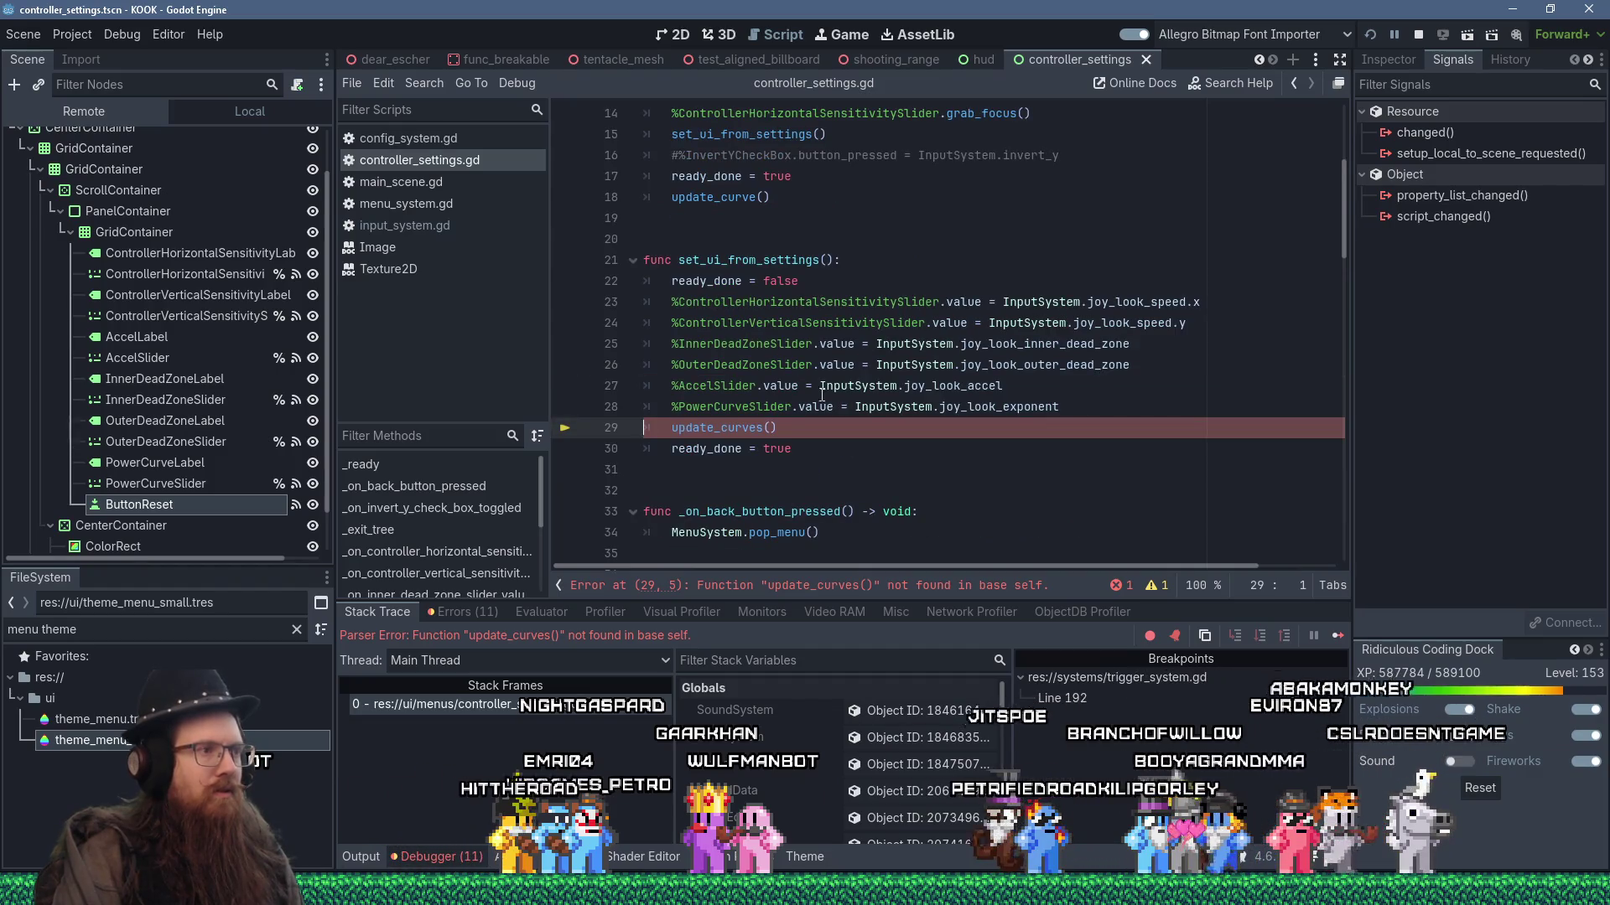
{"action": "key", "text": "BackSpace"}
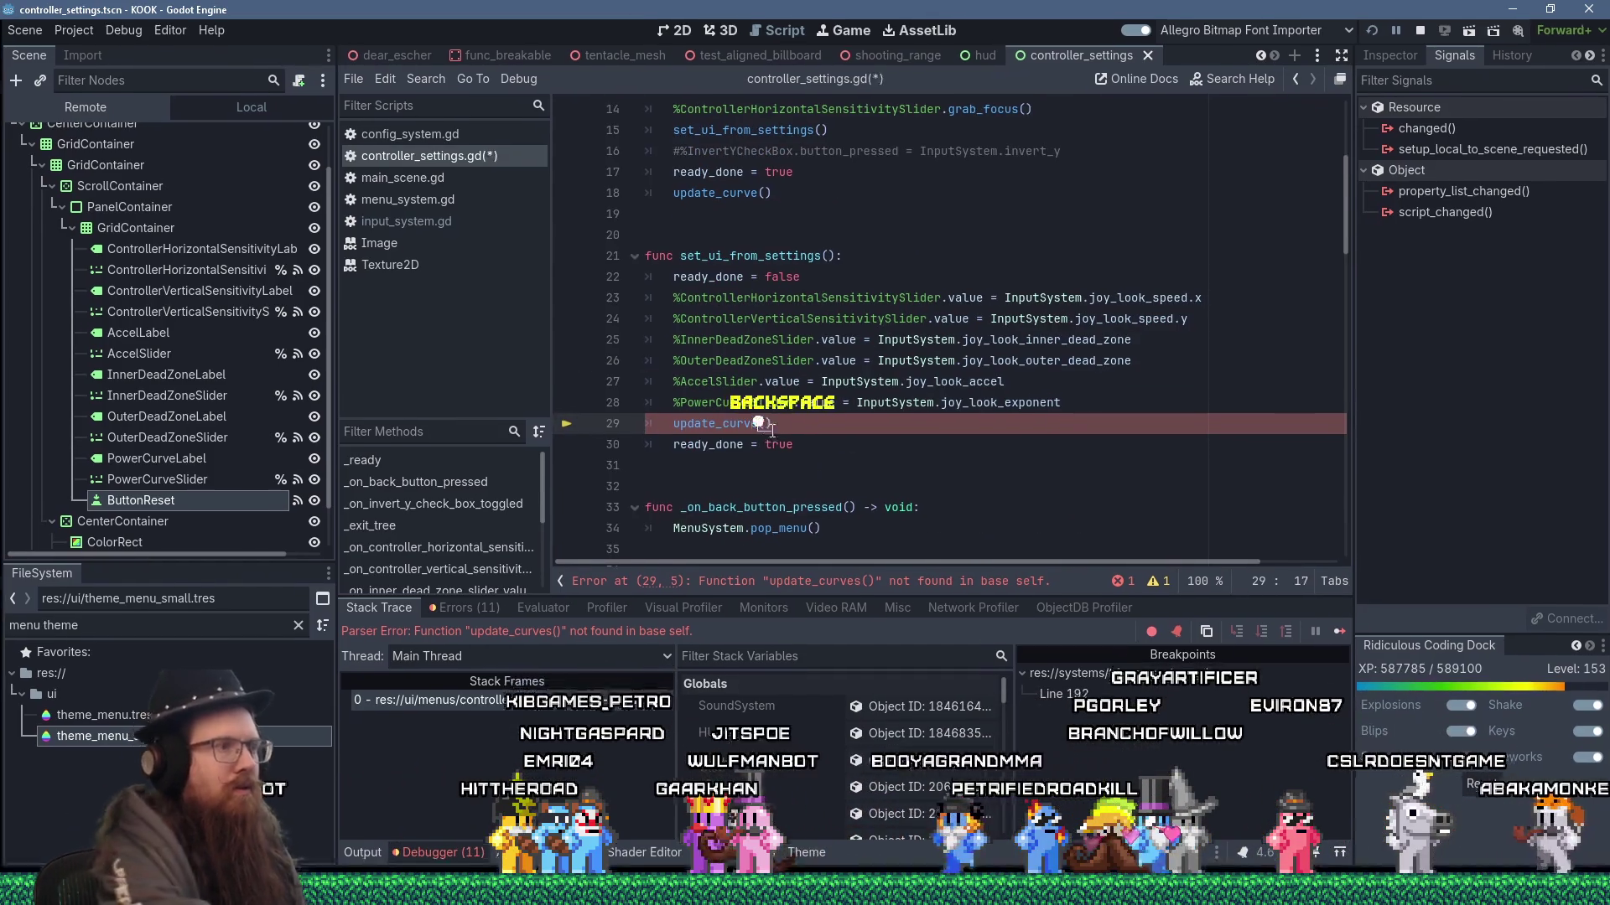
{"action": "left_click", "coordinate": [1369, 37]}
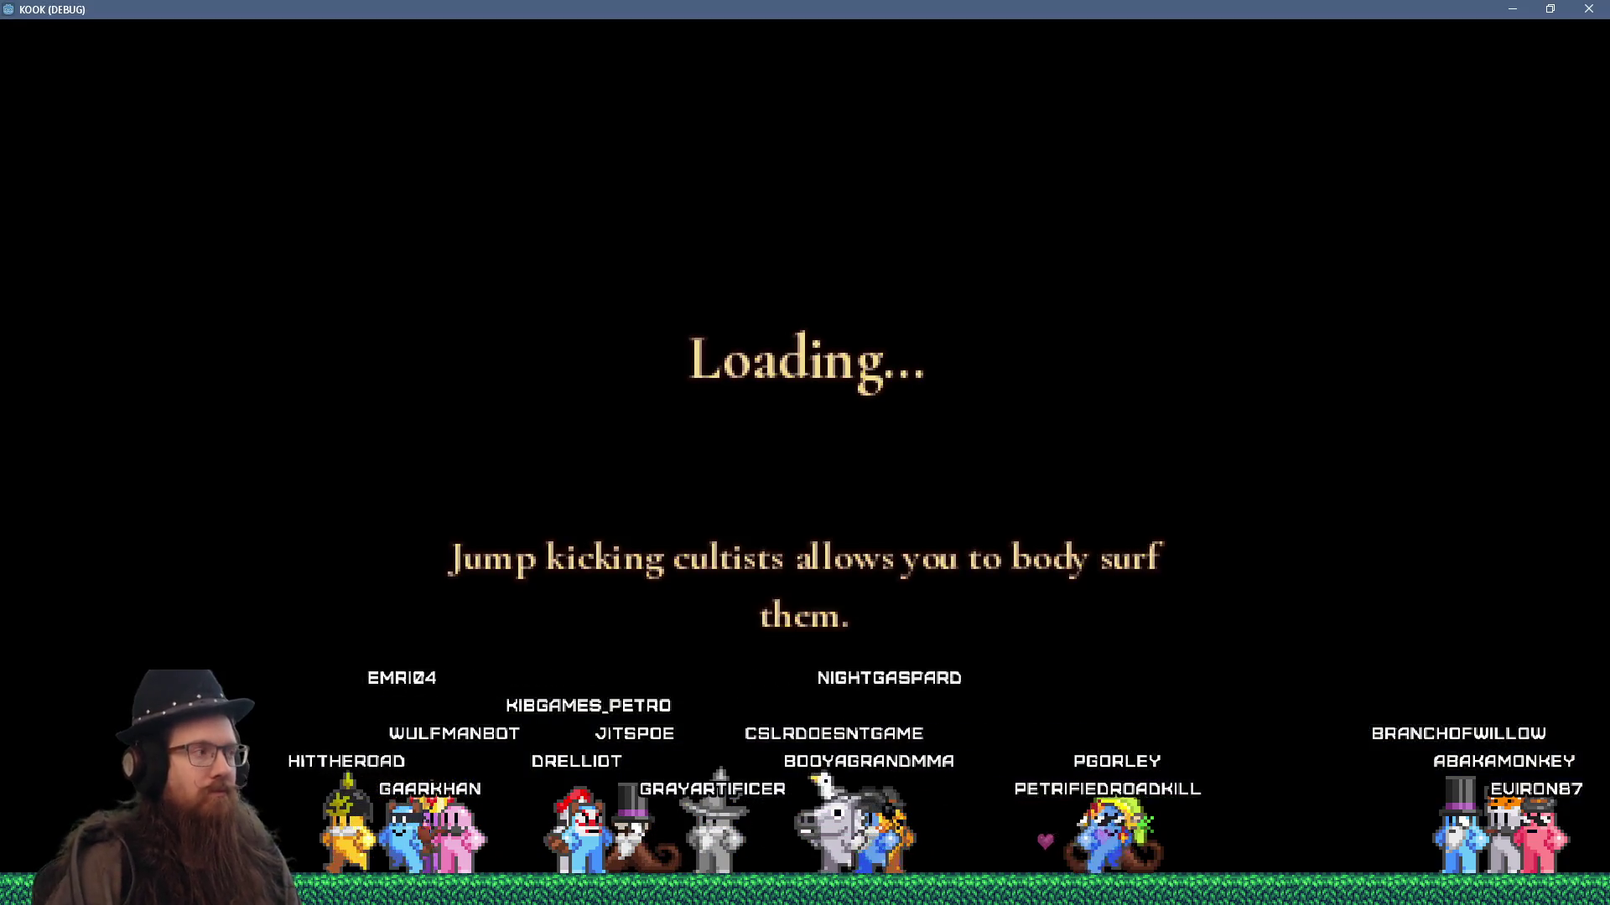
- Reach Controller Settings via the keyboard and scroll down to the raw MENU_RESET_CONTROLLER entry
{"action": "key", "text": "Escape"}
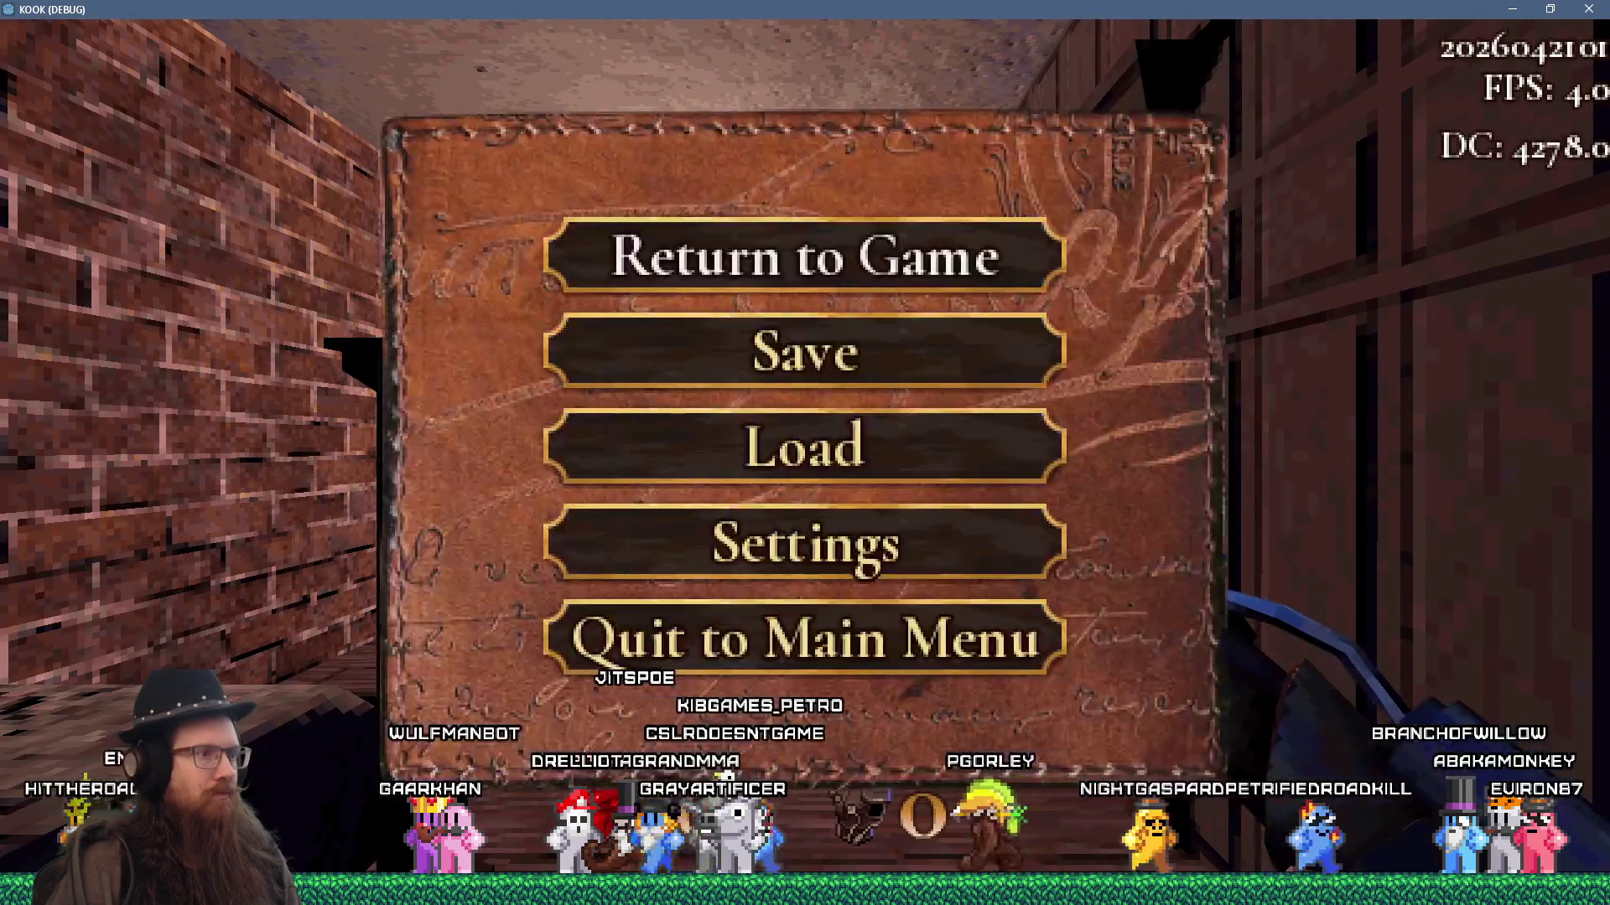
{"action": "key", "text": "Down"}
{"action": "key", "text": "Down"}
{"action": "key", "text": "Down"}
{"action": "key", "text": "Return"}
{"action": "key", "text": "Down"}
{"action": "key", "text": "Down"}
{"action": "key", "text": "Down"}
{"action": "key", "text": "Return"}
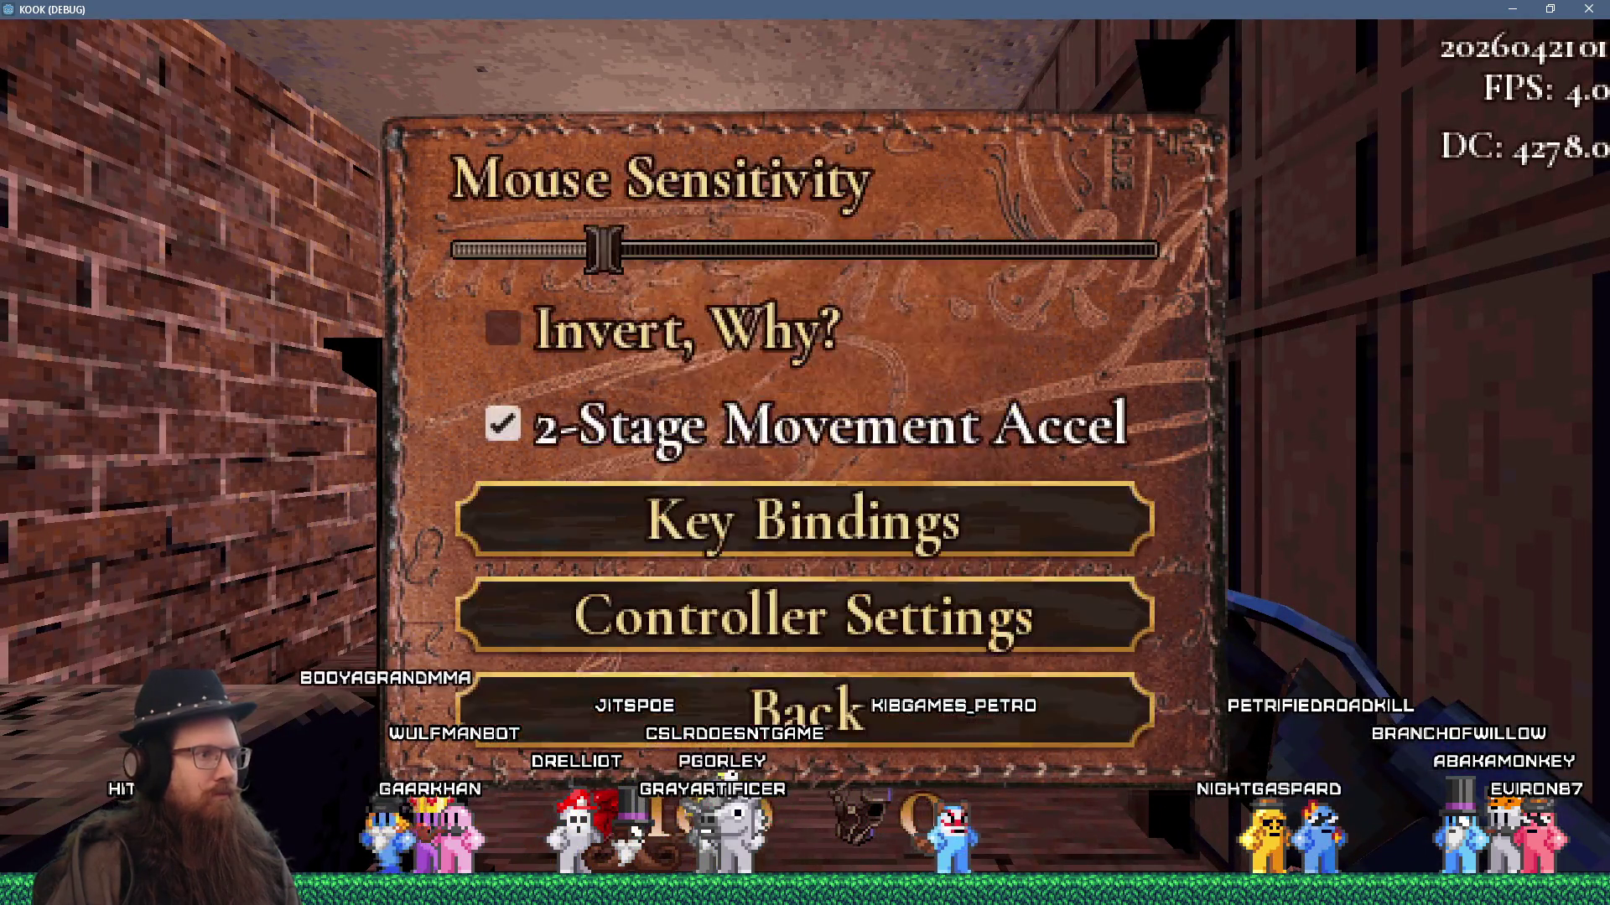
{"action": "key", "text": "Down"}
{"action": "key", "text": "Down"}
{"action": "key", "text": "Down"}
{"action": "key", "text": "Return"}
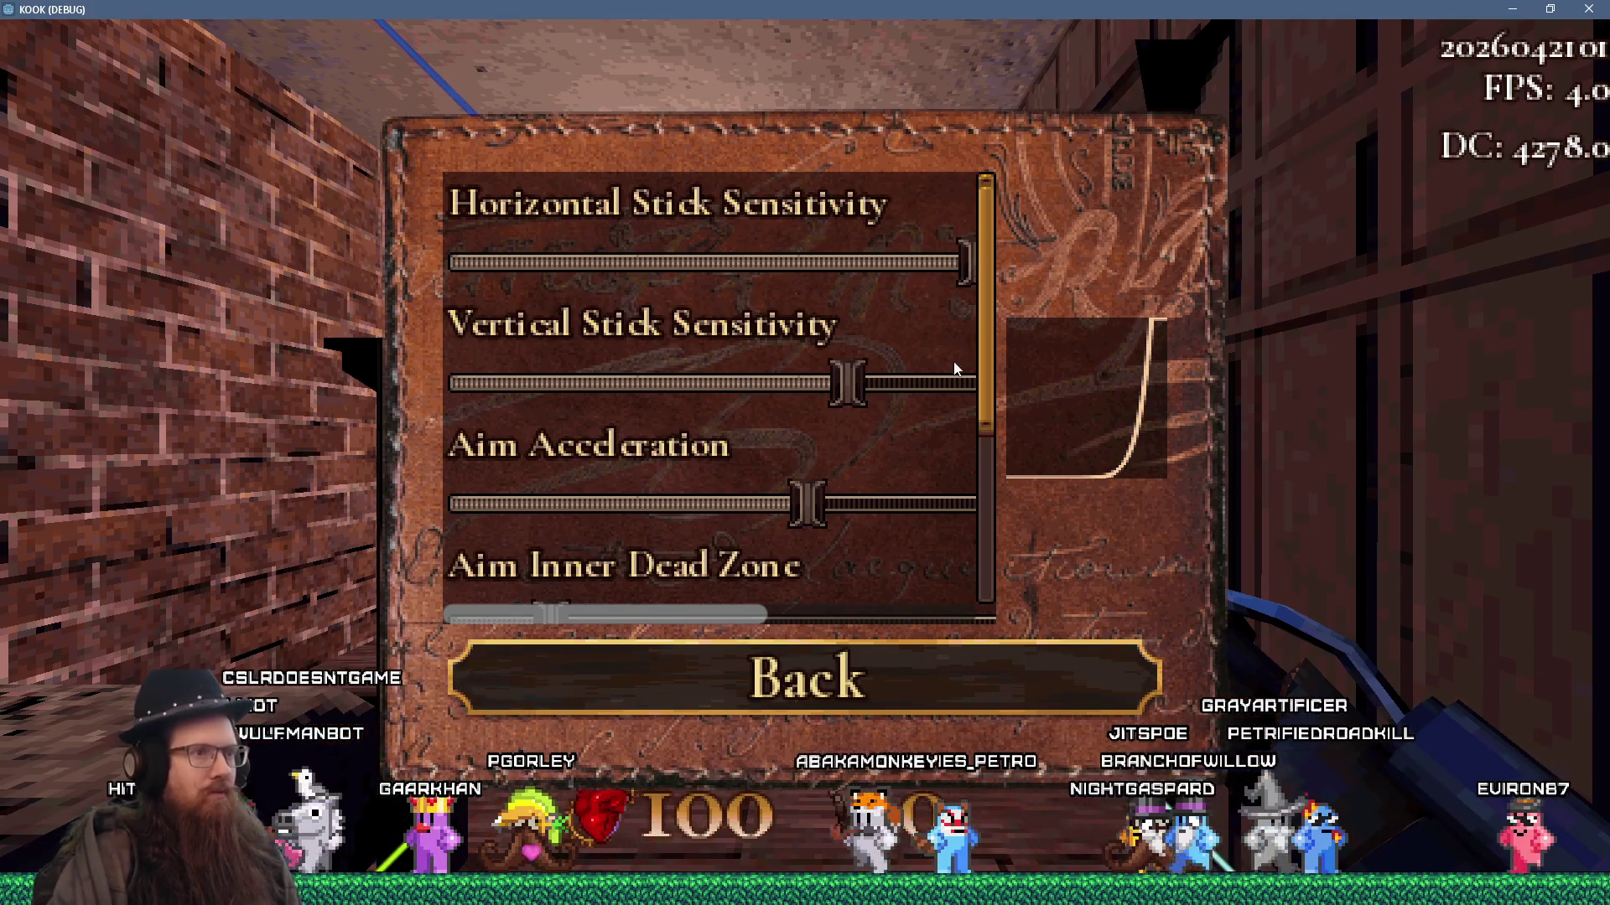
{"action": "mouse_move", "coordinate": [988, 374]}
{"action": "left_mouse_down"}
{"action": "mouse_move", "coordinate": [984, 552]}
{"action": "mouse_move", "coordinate": [995, 346]}
{"action": "mouse_move", "coordinate": [998, 580]}
{"action": "left_mouse_up"}
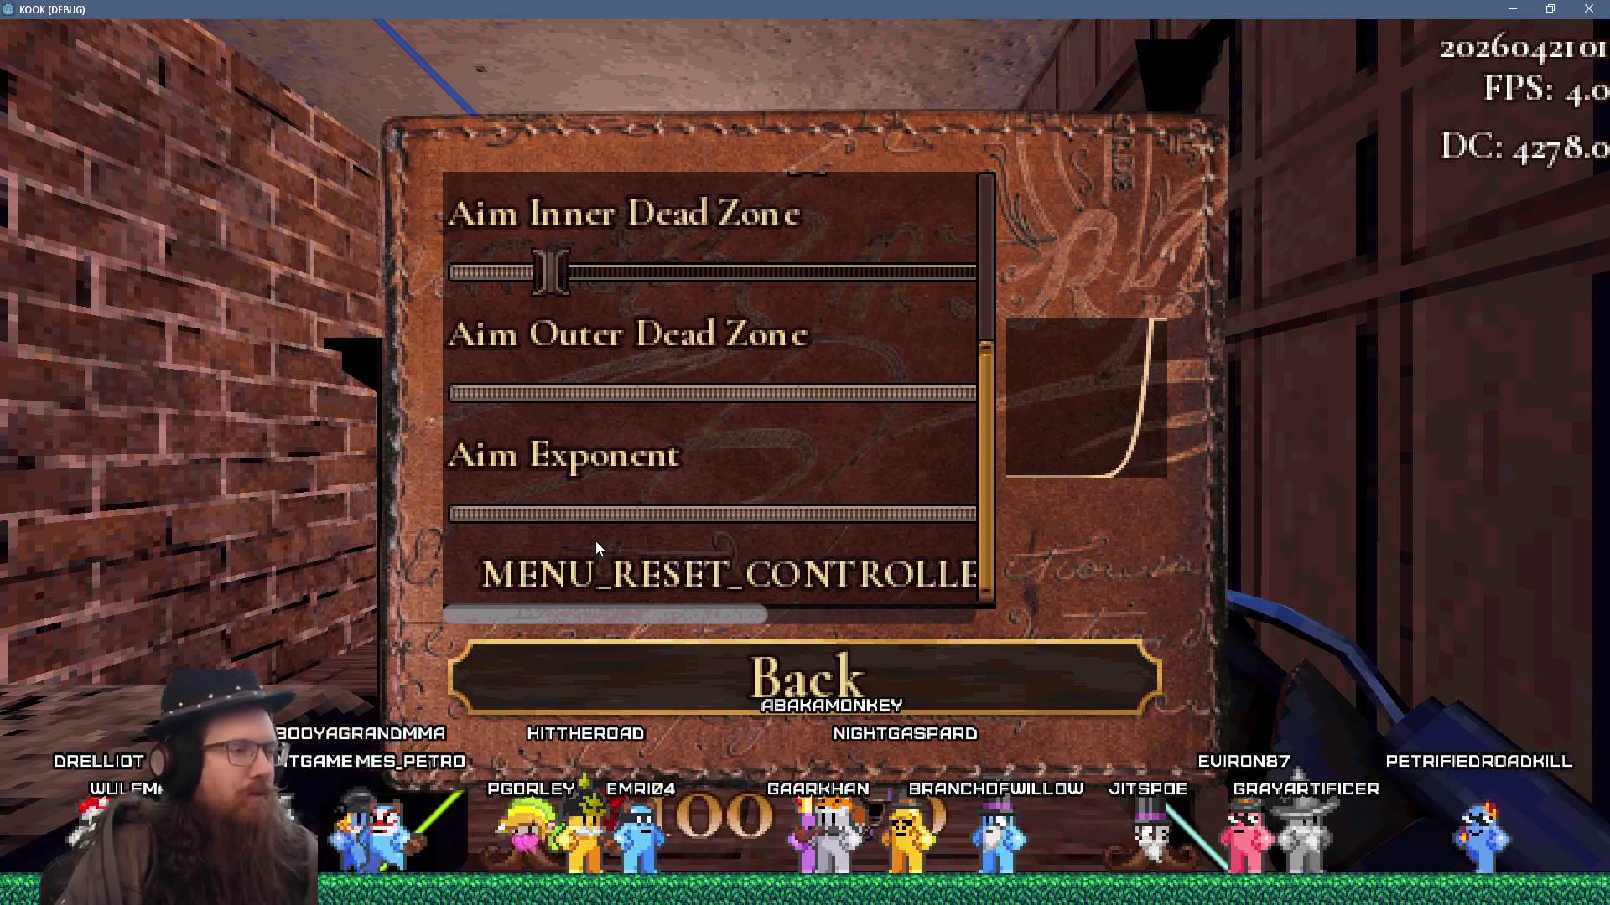
{"action": "key", "text": "alt+Tab"}
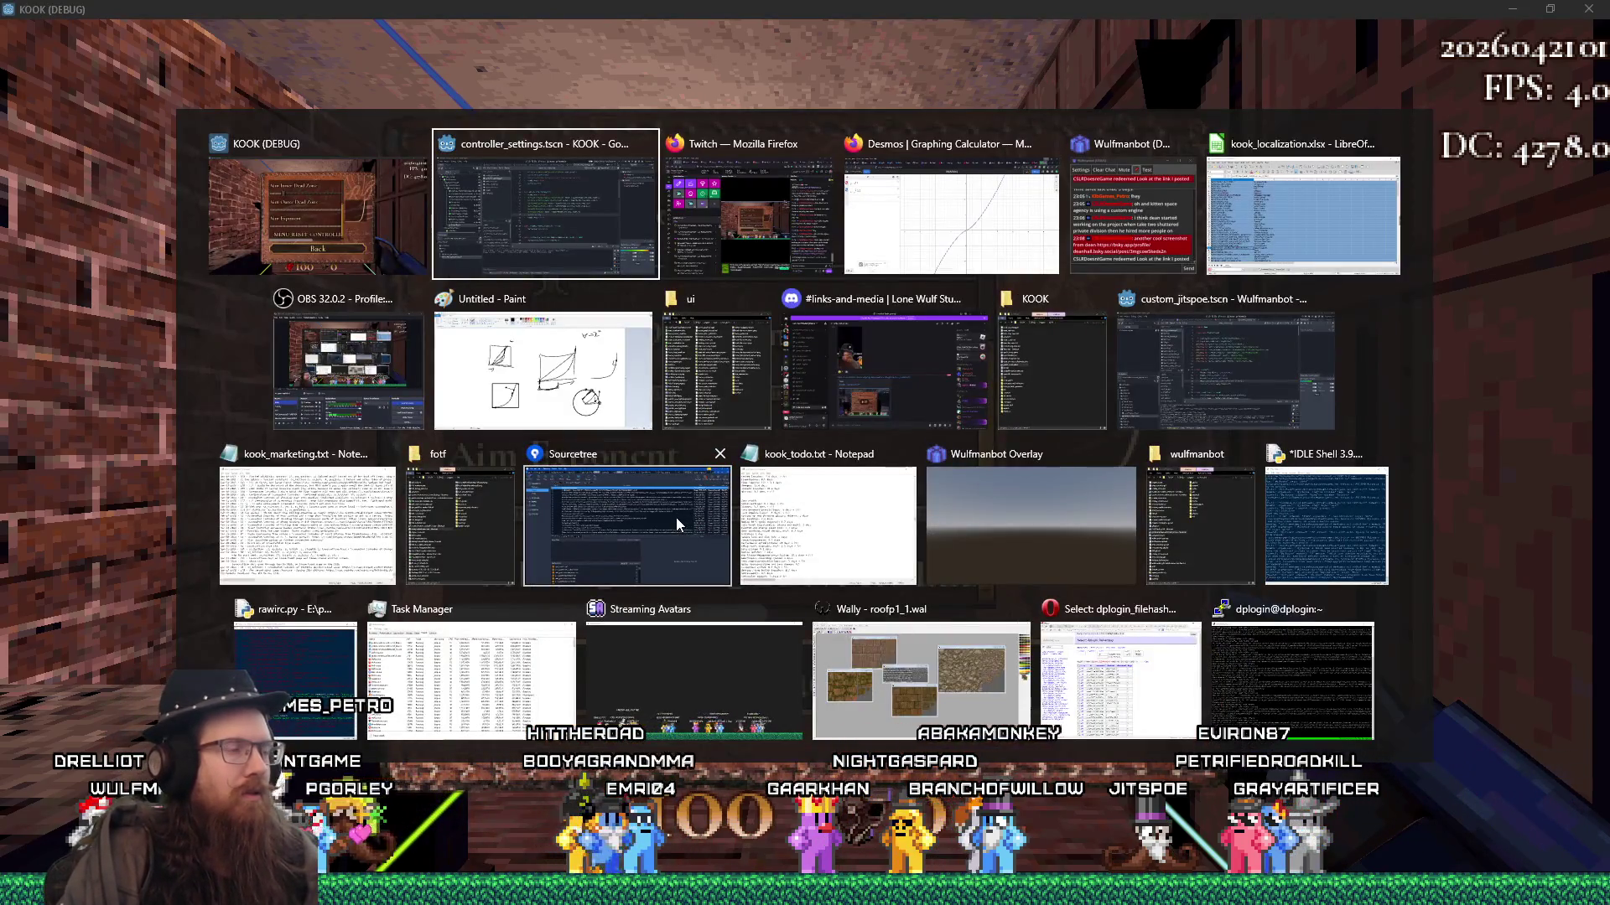
- Bring up kook_localization.xlsx, where row 34 maps MENU_RESET_CONTROLLER_AIM_SETTINGS to Reset To Default
{"action": "key", "text": "Tab"}
{"action": "key", "text": "Tab"}
{"action": "key", "text": "Tab"}
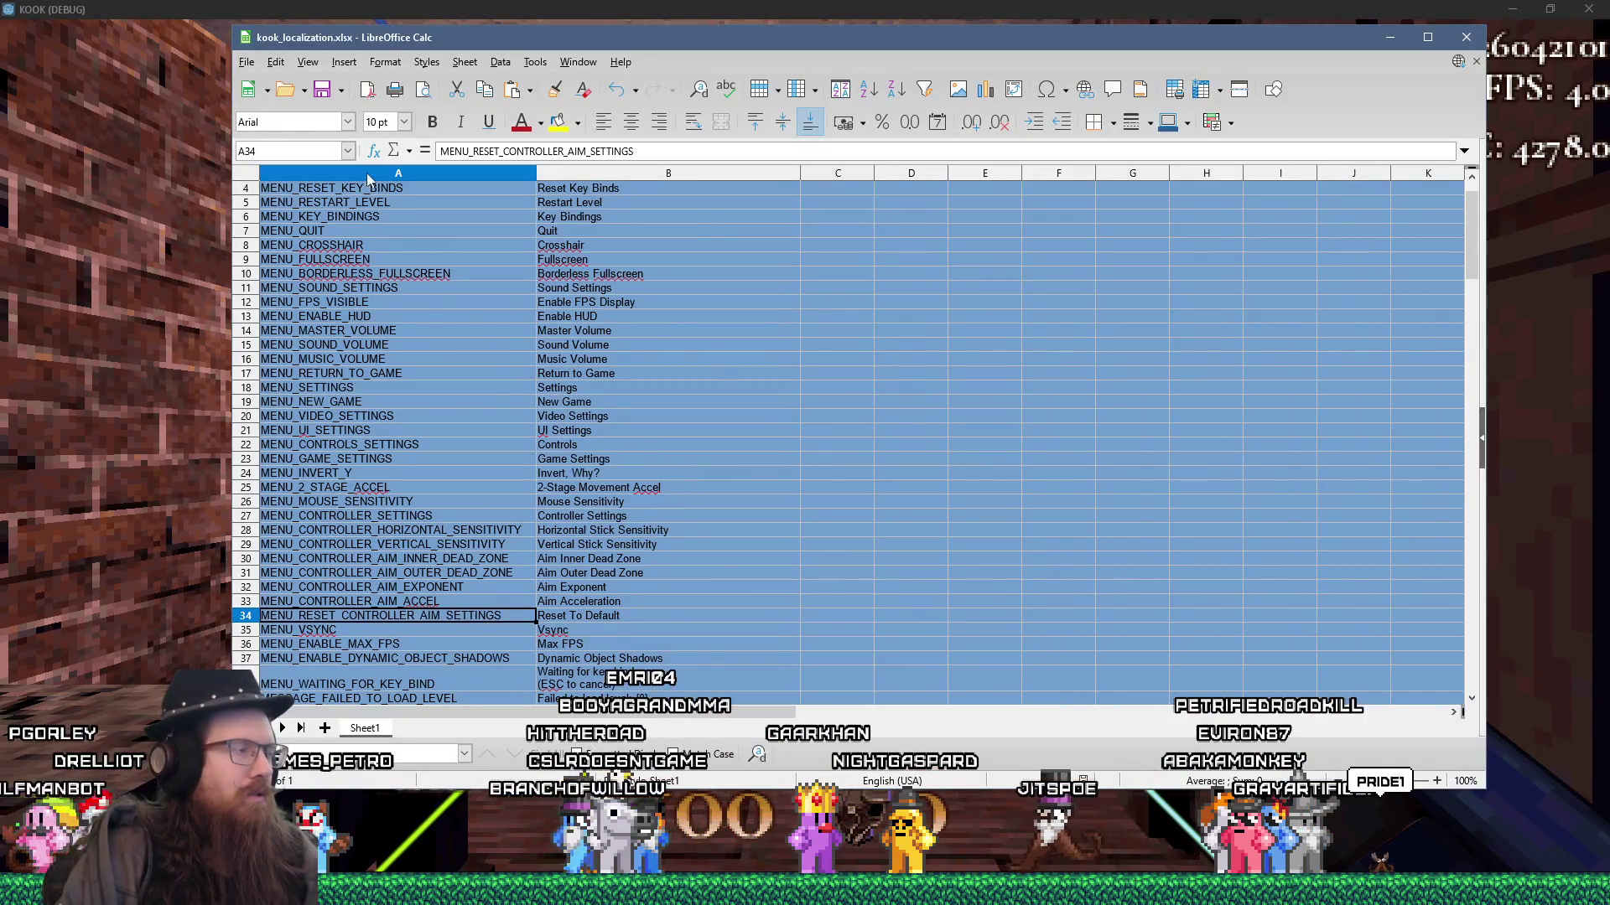
{"action": "left_click", "coordinate": [247, 63]}
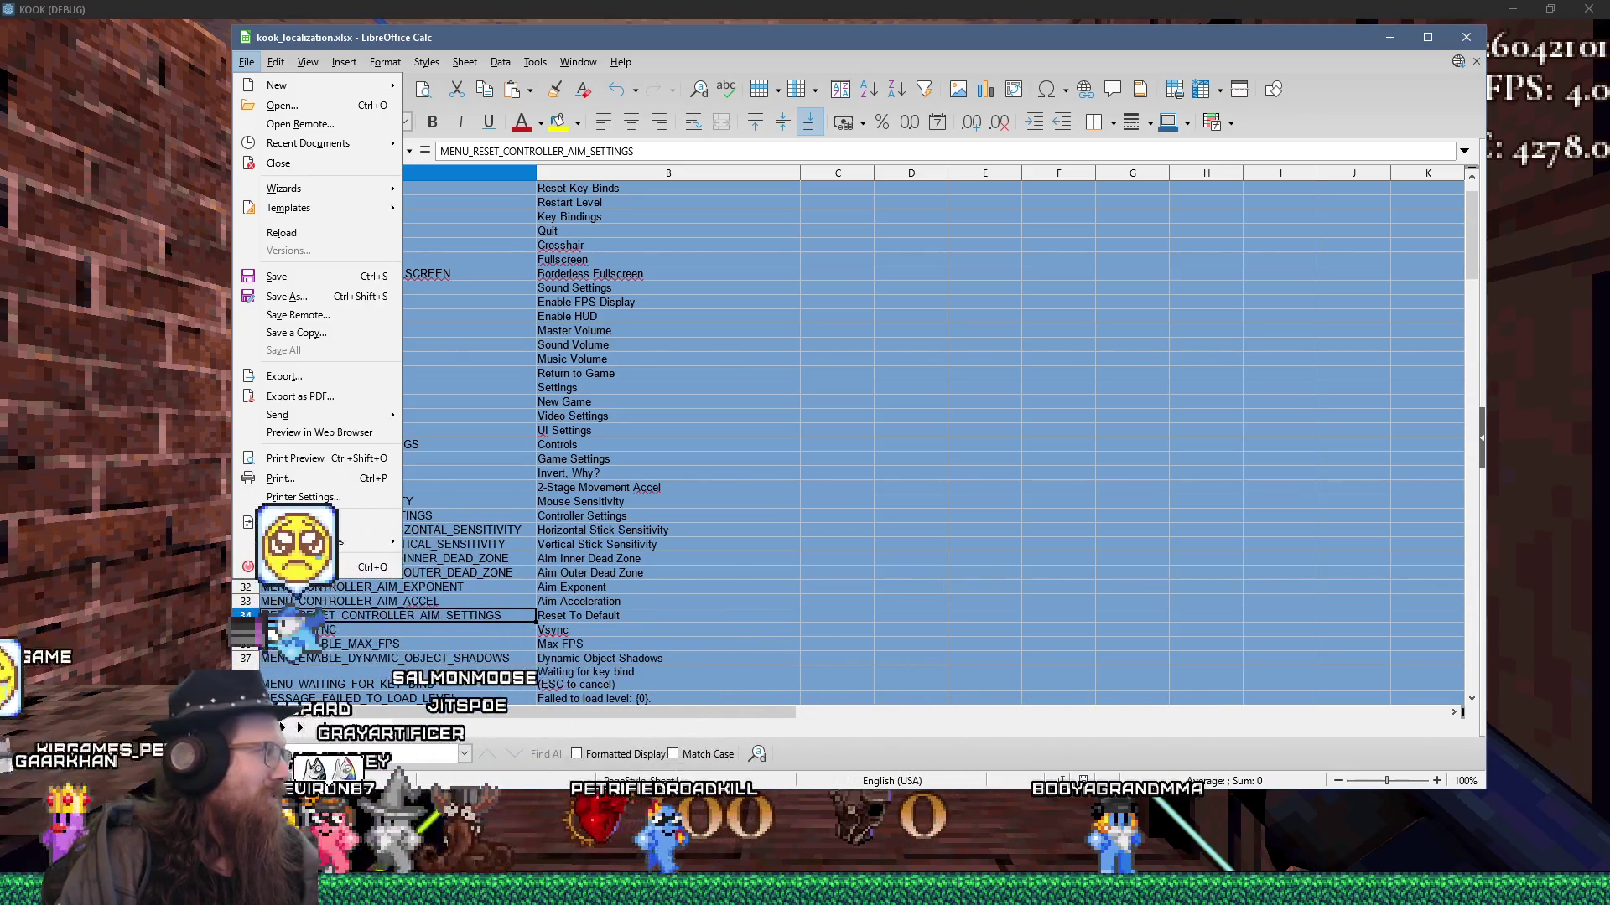
{"action": "key", "text": "alt+Tab"}
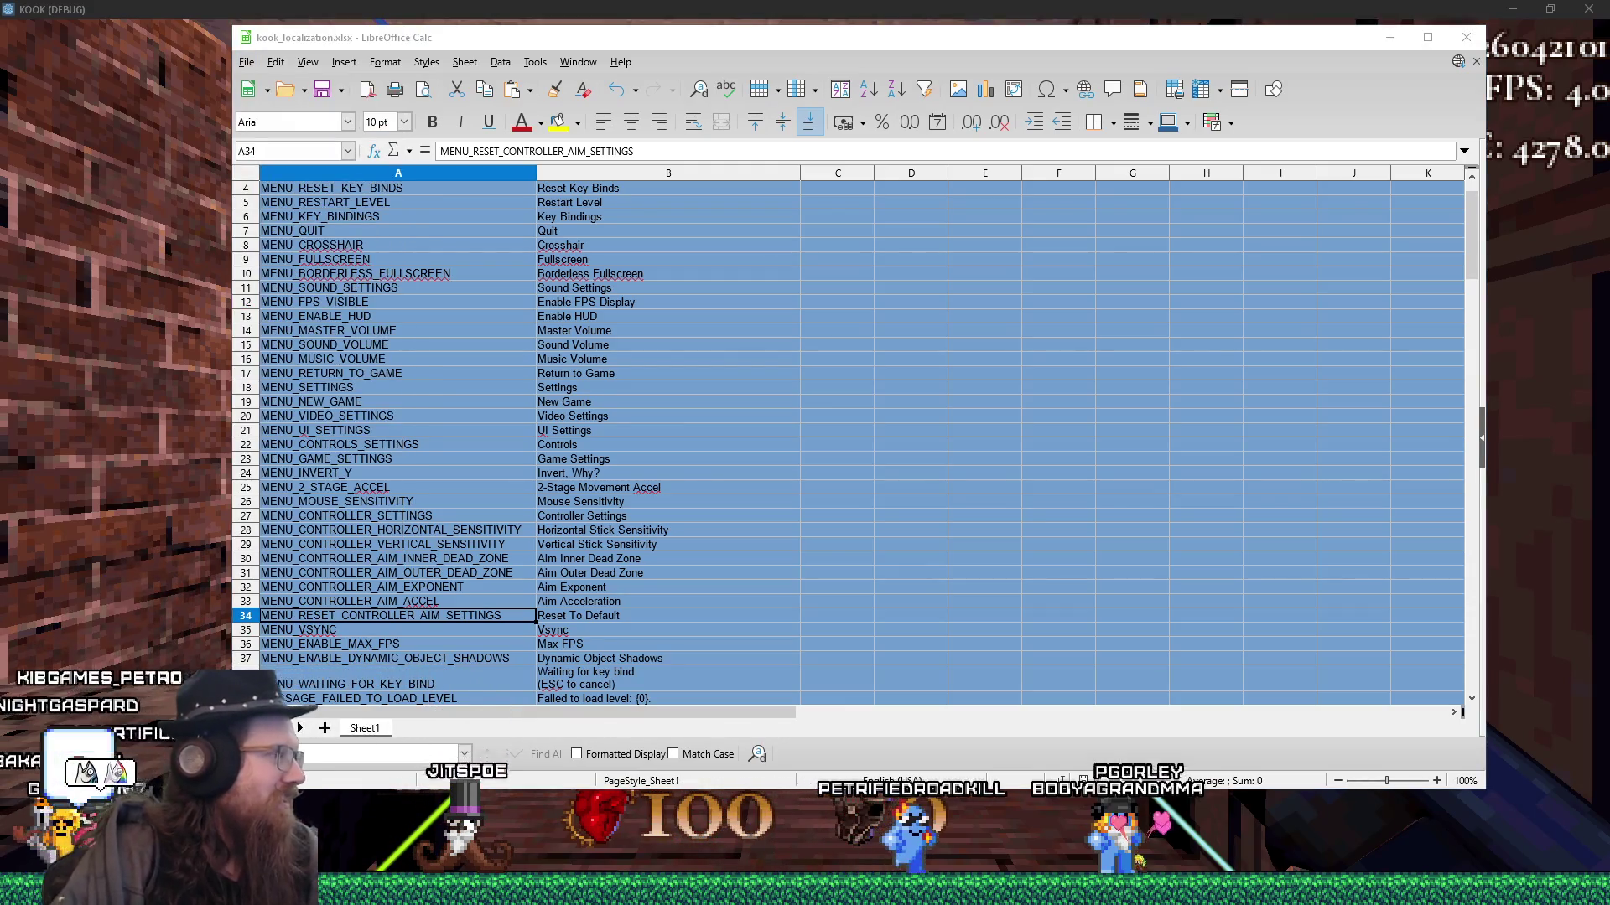
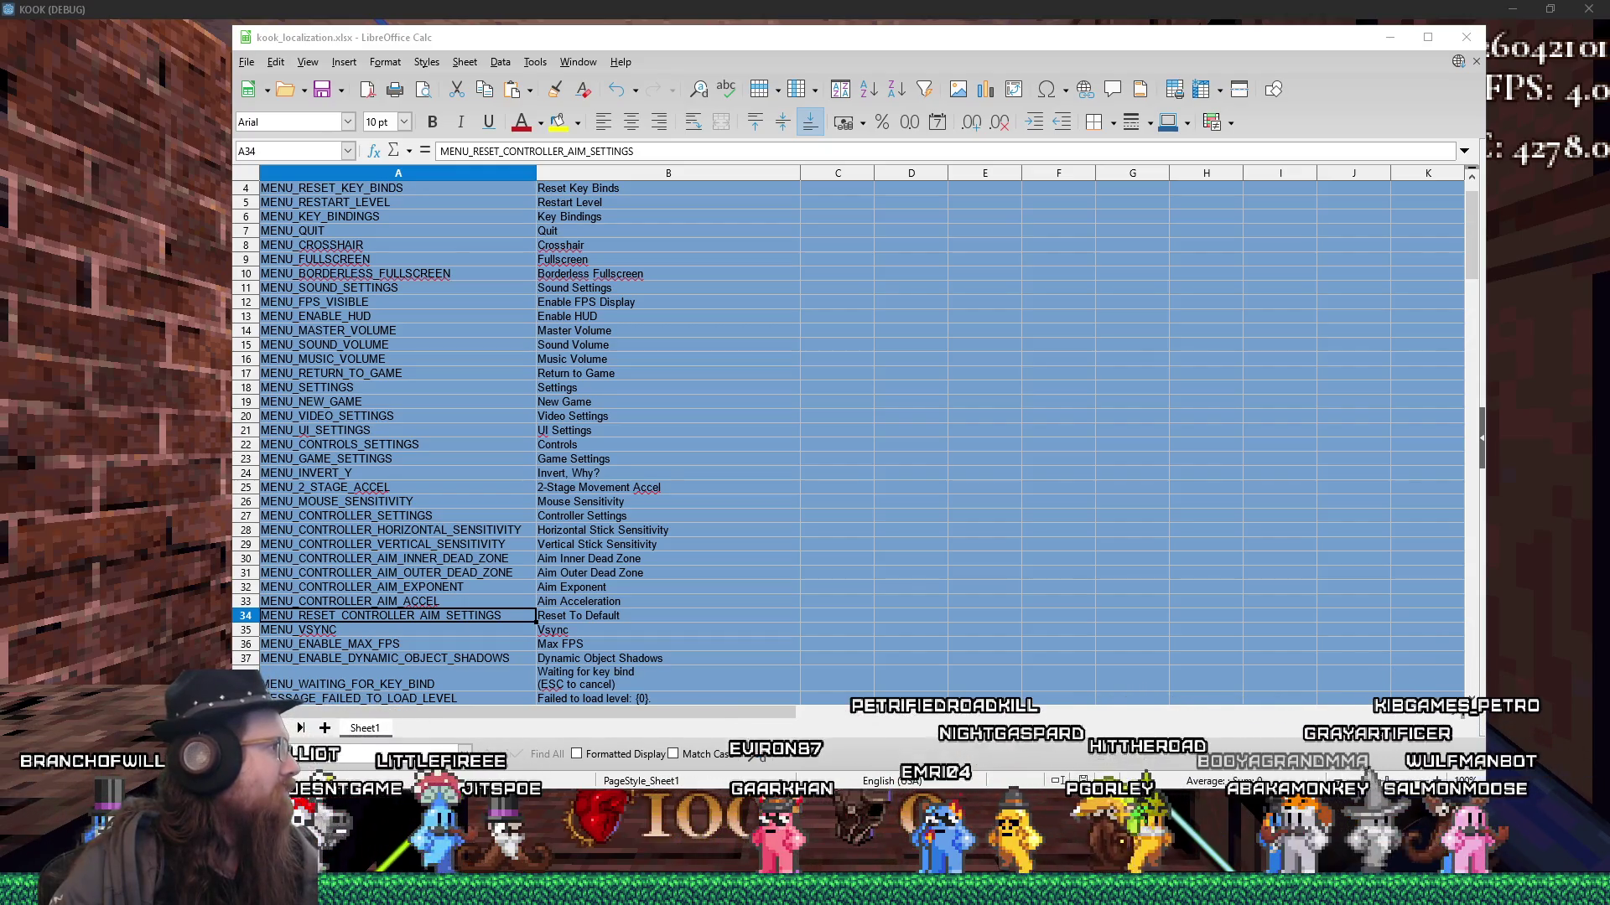
- Switch to Firefox and view the post's two Saturn ring screenshots full-size, one after the other
{"action": "key", "text": "alt+Tab"}
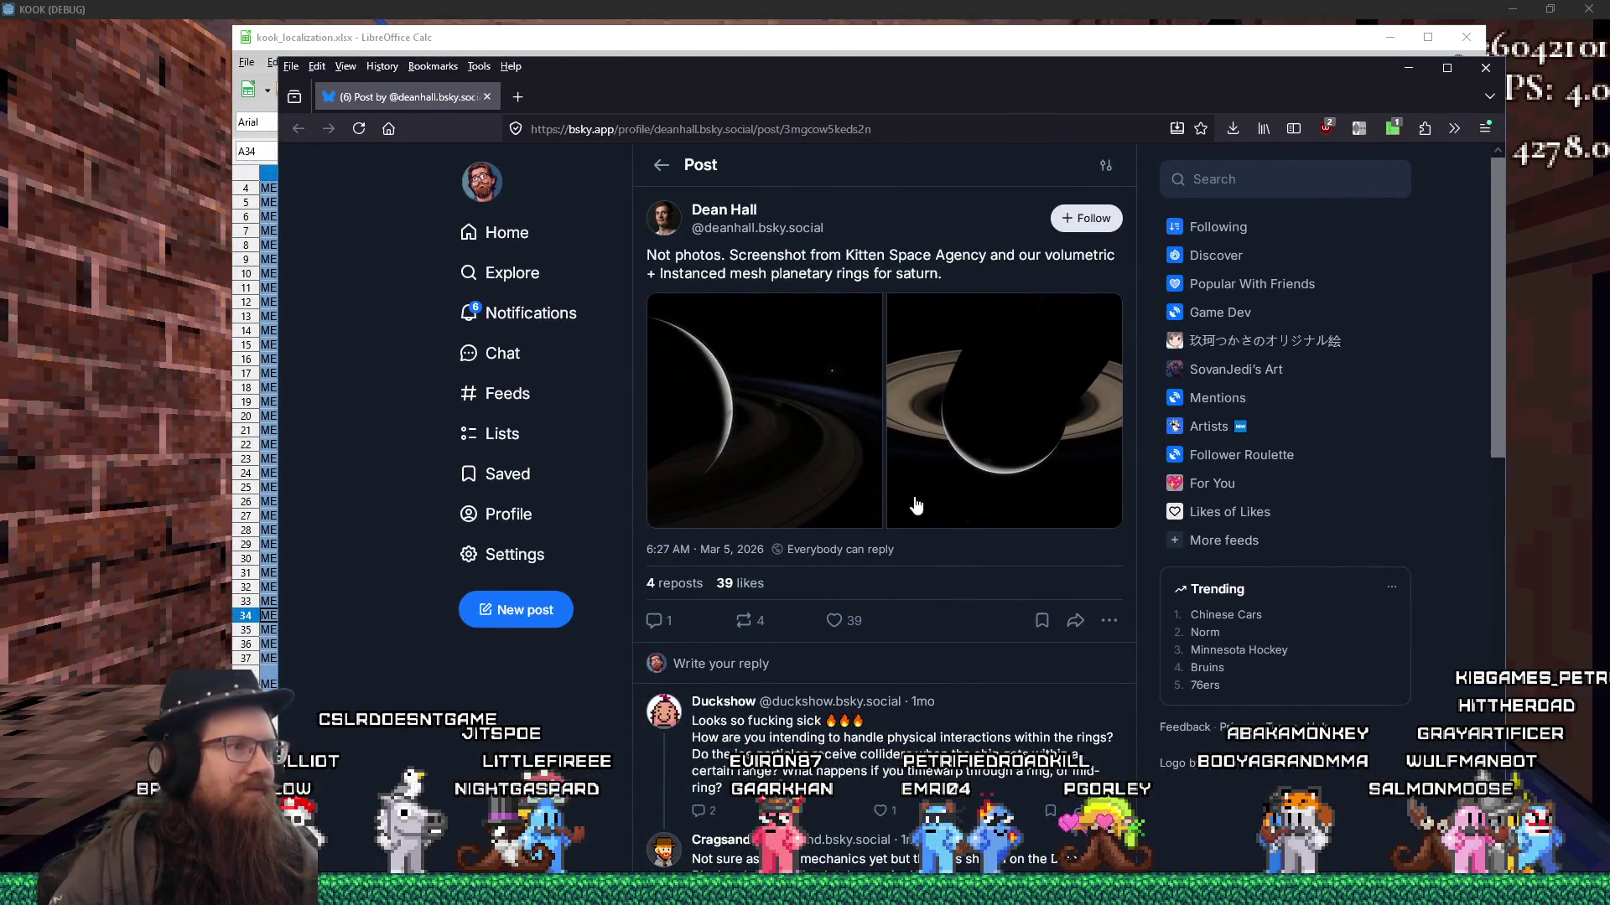
{"action": "left_click", "coordinate": [786, 415]}
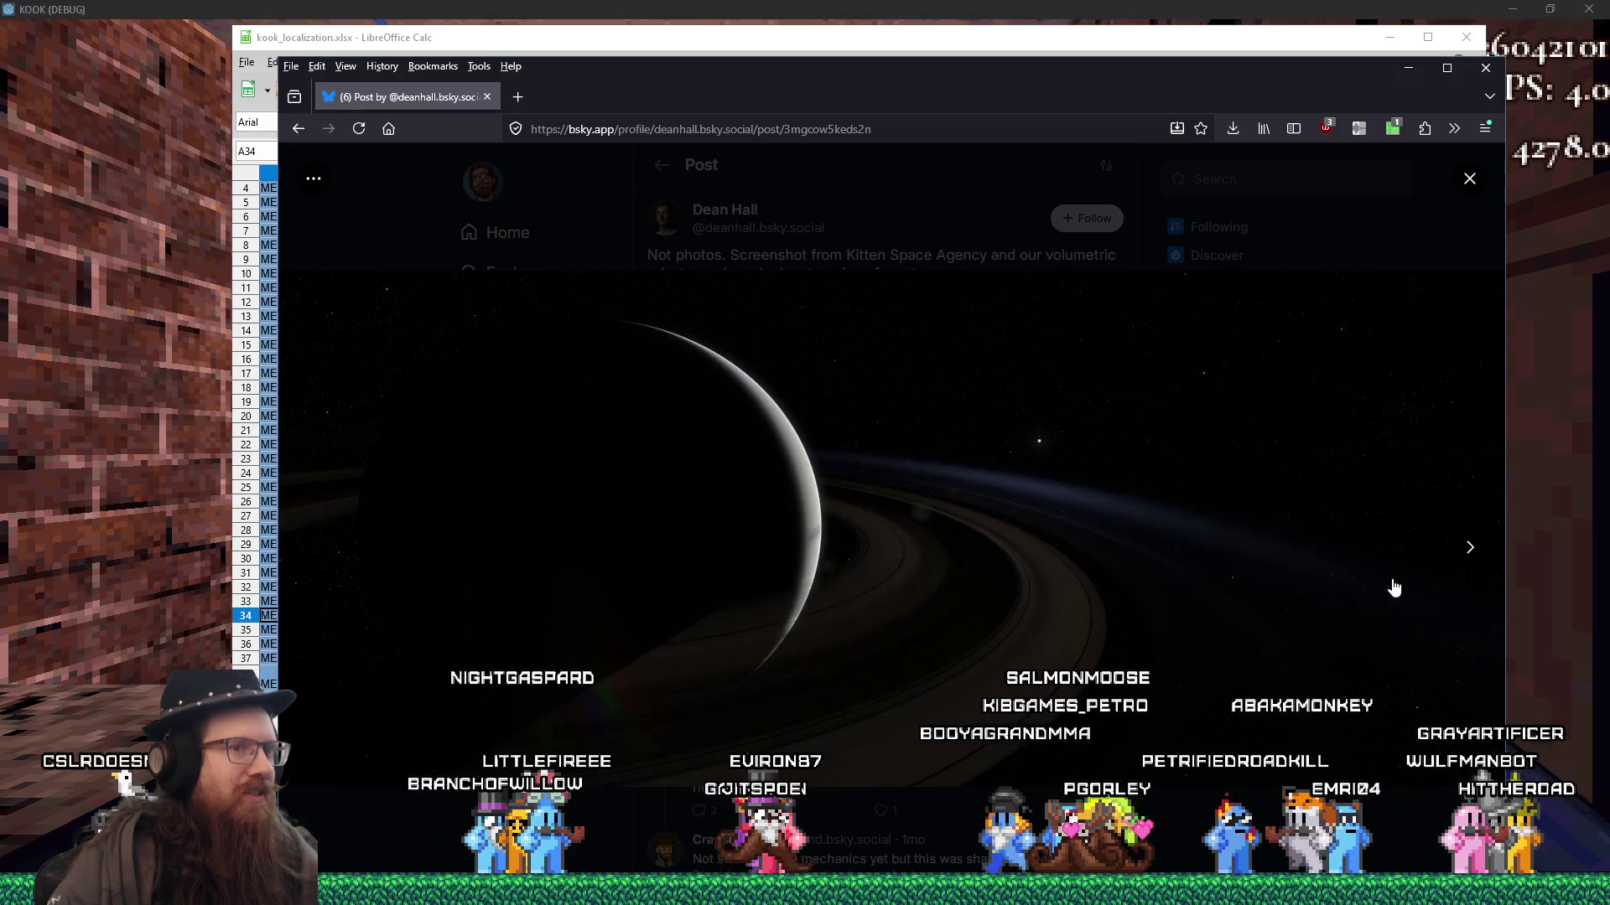
{"action": "left_click", "coordinate": [1468, 549]}
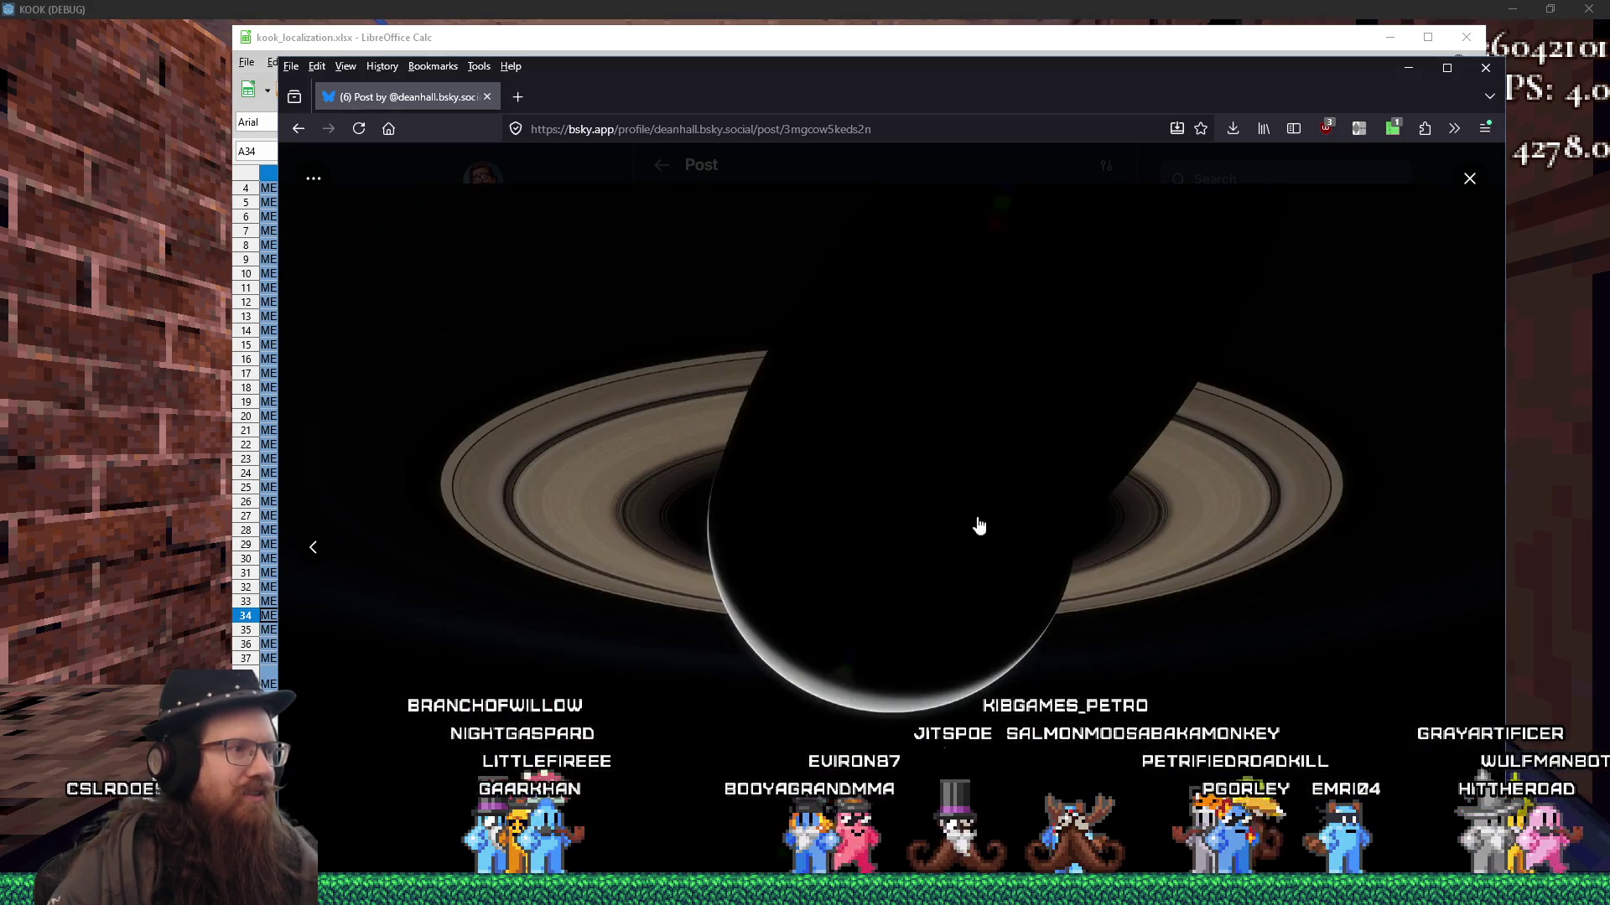
{"action": "key", "text": "Escape"}
{"action": "left_click", "coordinate": [906, 436]}
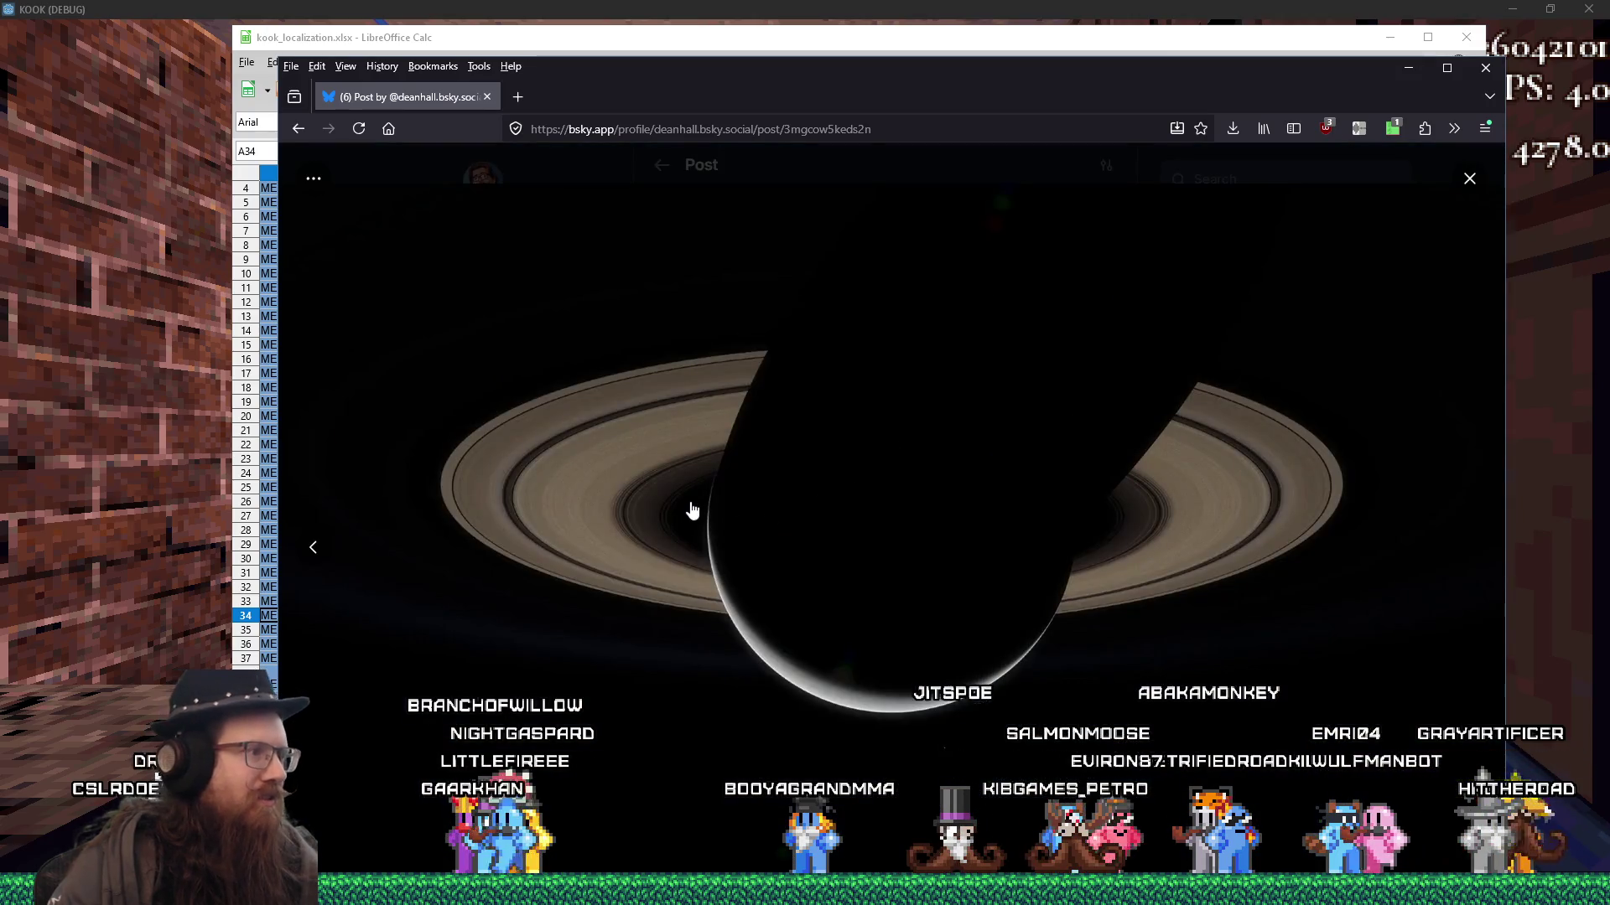
{"action": "left_click", "coordinate": [1469, 178]}
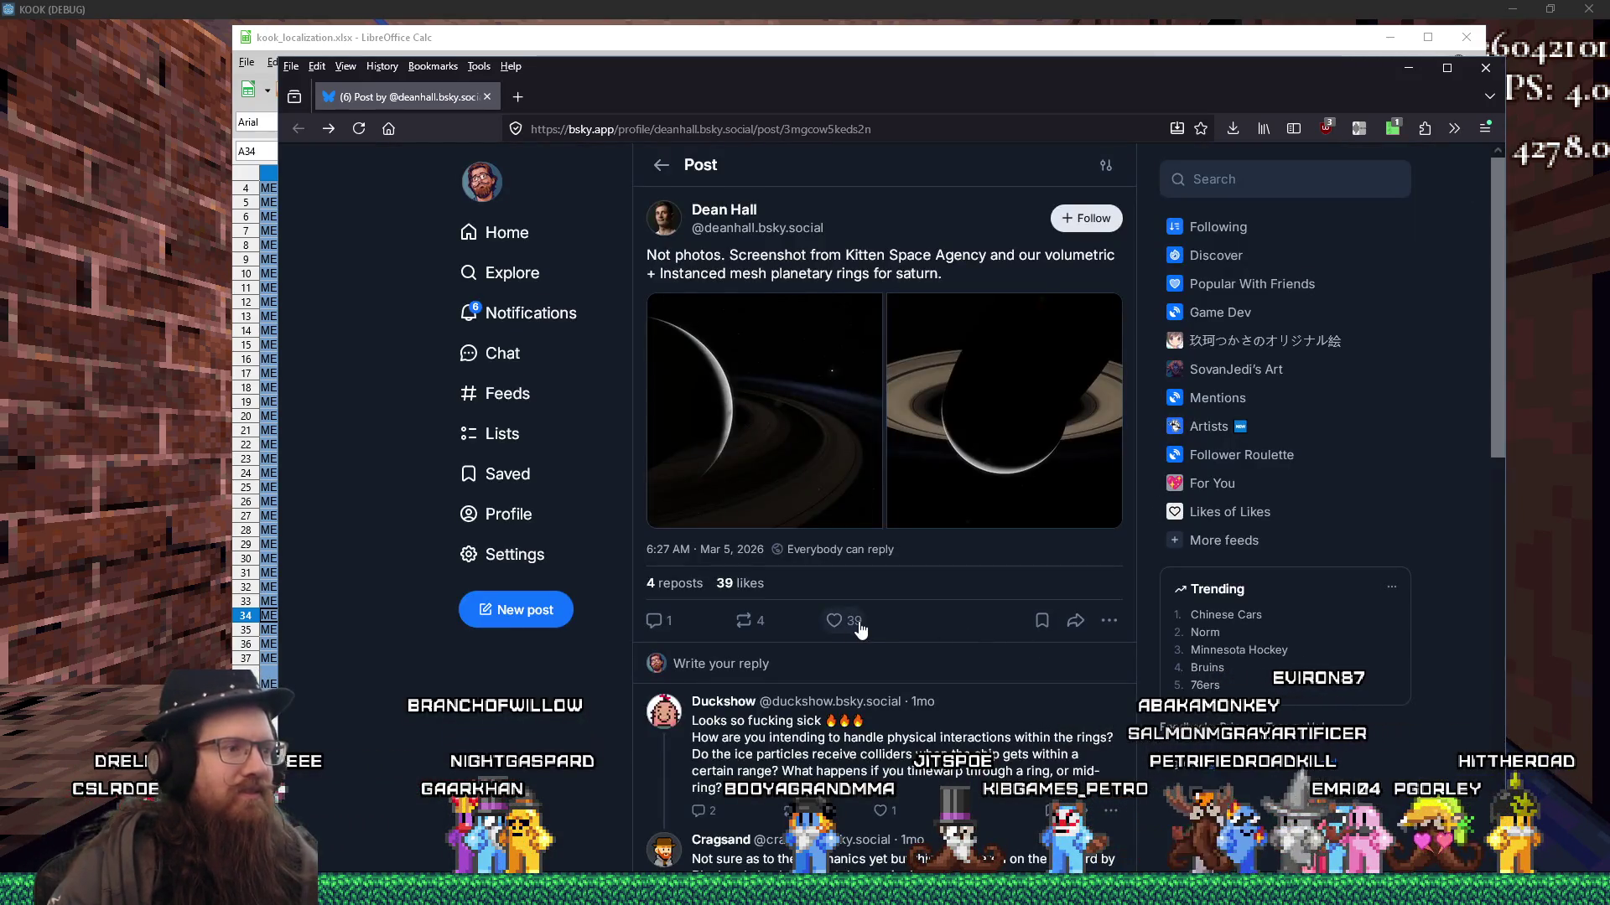
- Scroll through the Saturn post's replies and video clips, then return to the post
{"action": "scroll", "coordinate": [872, 622], "scroll_direction": "down", "scroll_amount": 5}
{"action": "scroll", "coordinate": [872, 622], "scroll_direction": "down", "scroll_amount": 5}
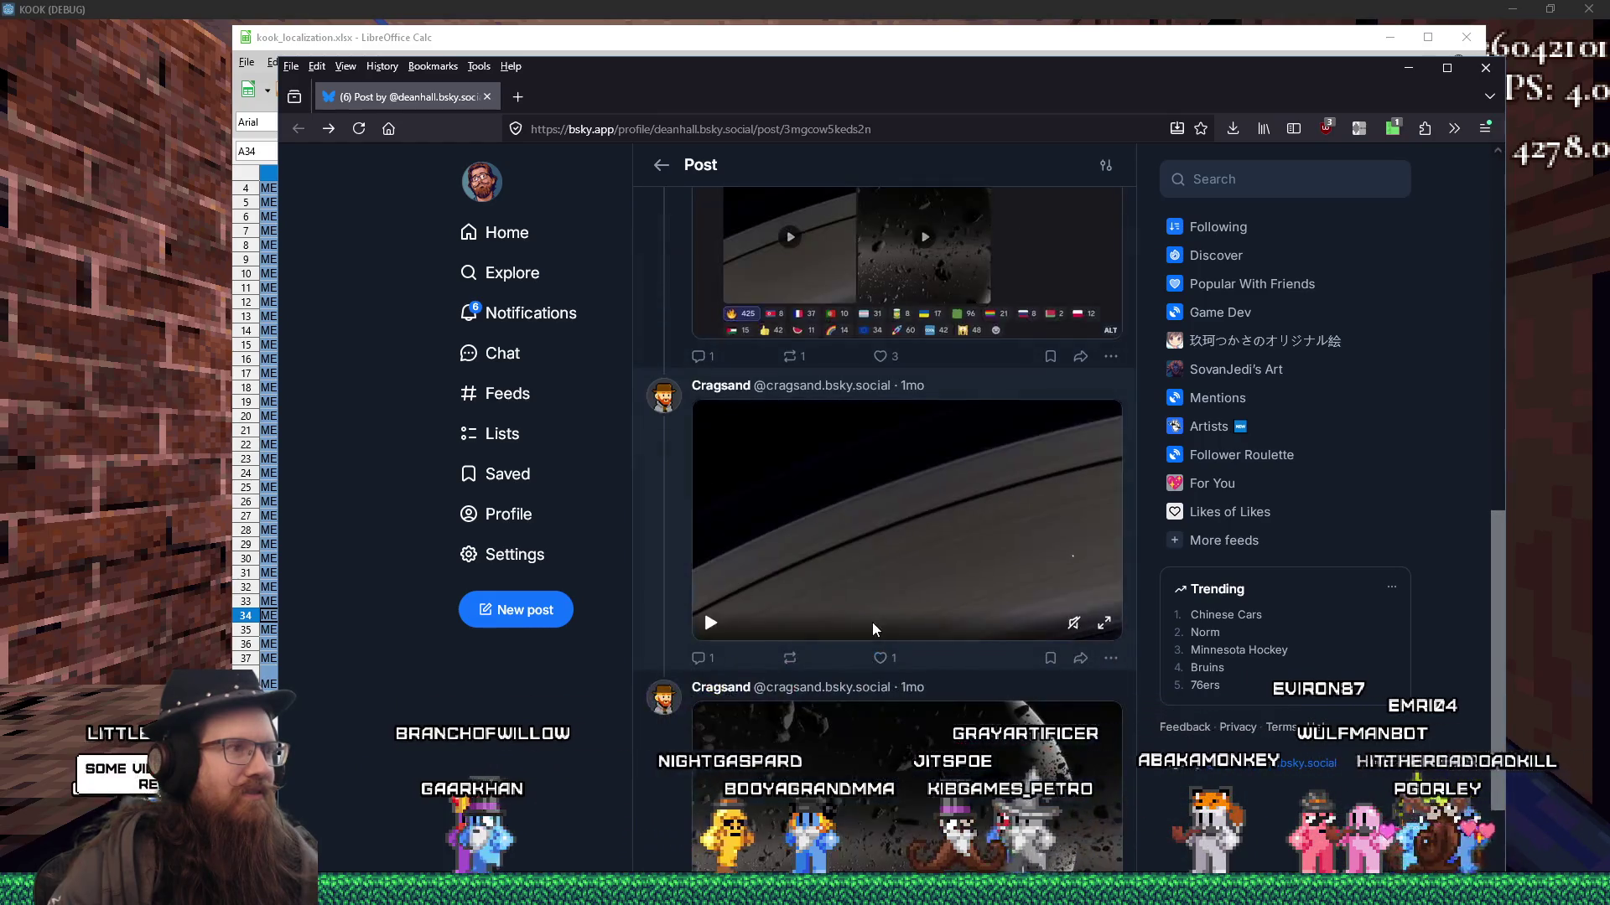
{"action": "scroll", "coordinate": [872, 622], "scroll_direction": "up", "scroll_amount": 3}
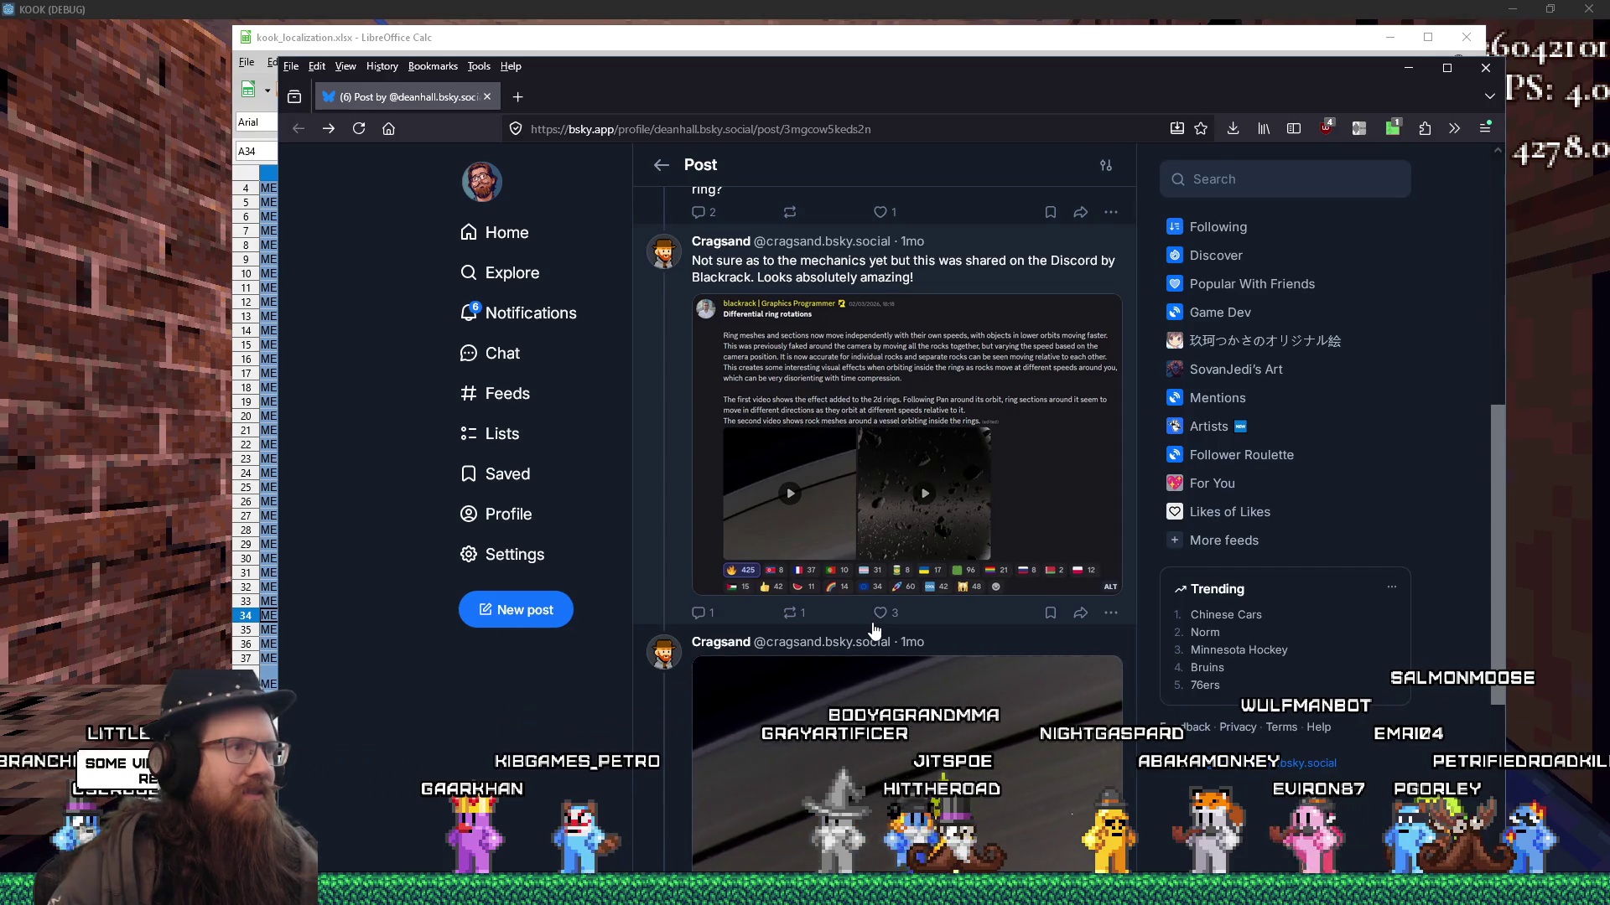
{"action": "scroll", "coordinate": [873, 629], "scroll_direction": "down", "scroll_amount": 2}
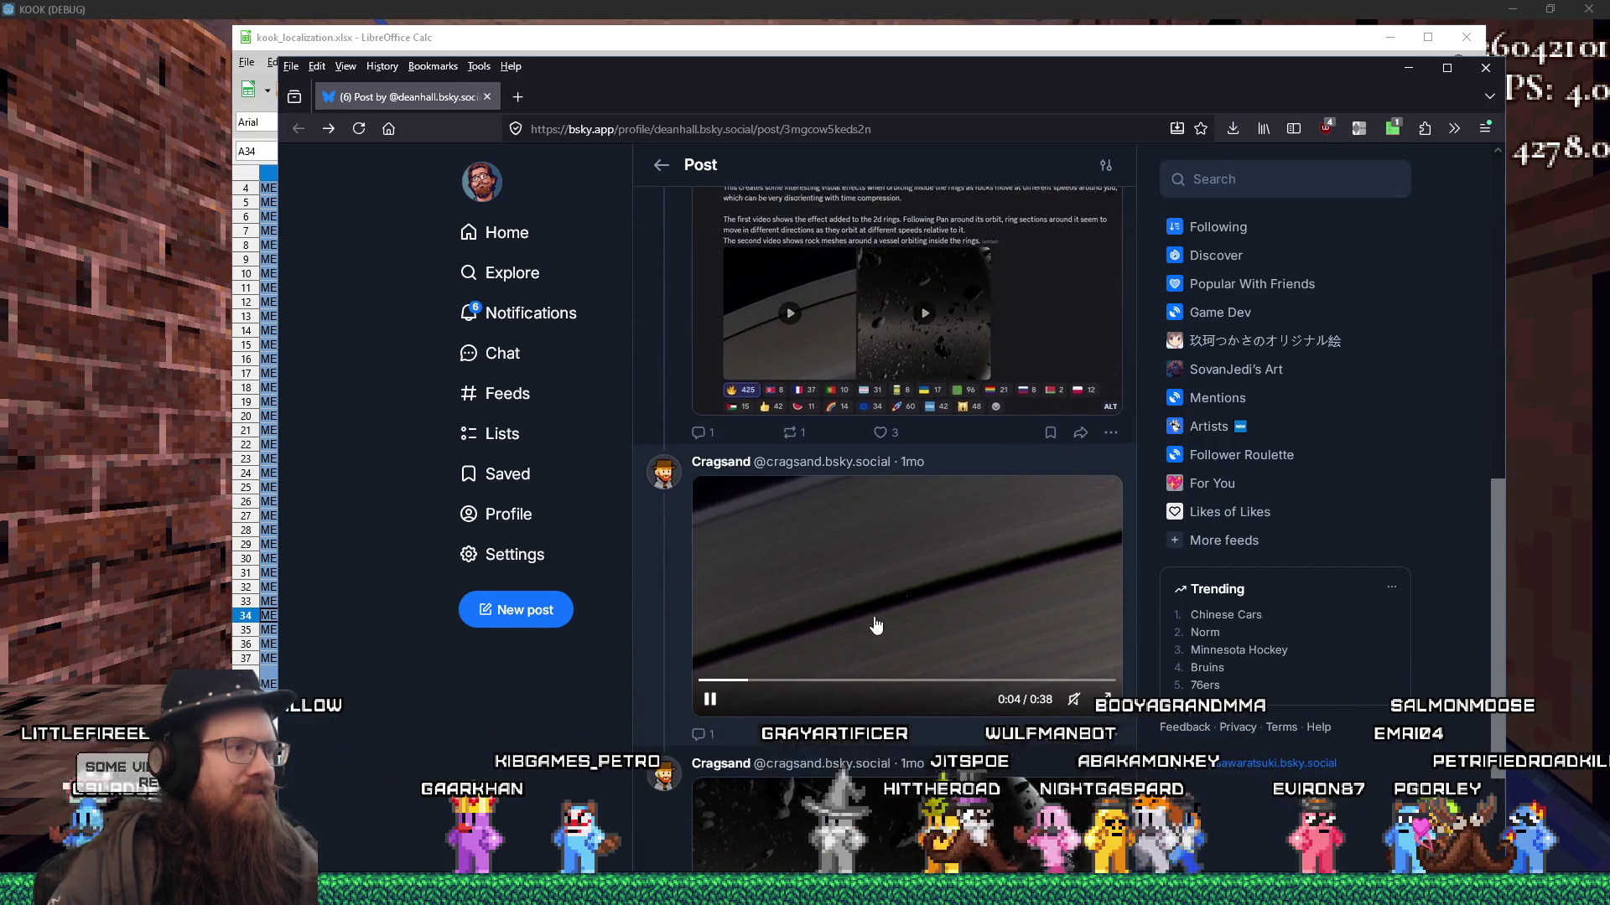
{"action": "scroll", "coordinate": [880, 622], "scroll_direction": "up", "scroll_amount": 10}
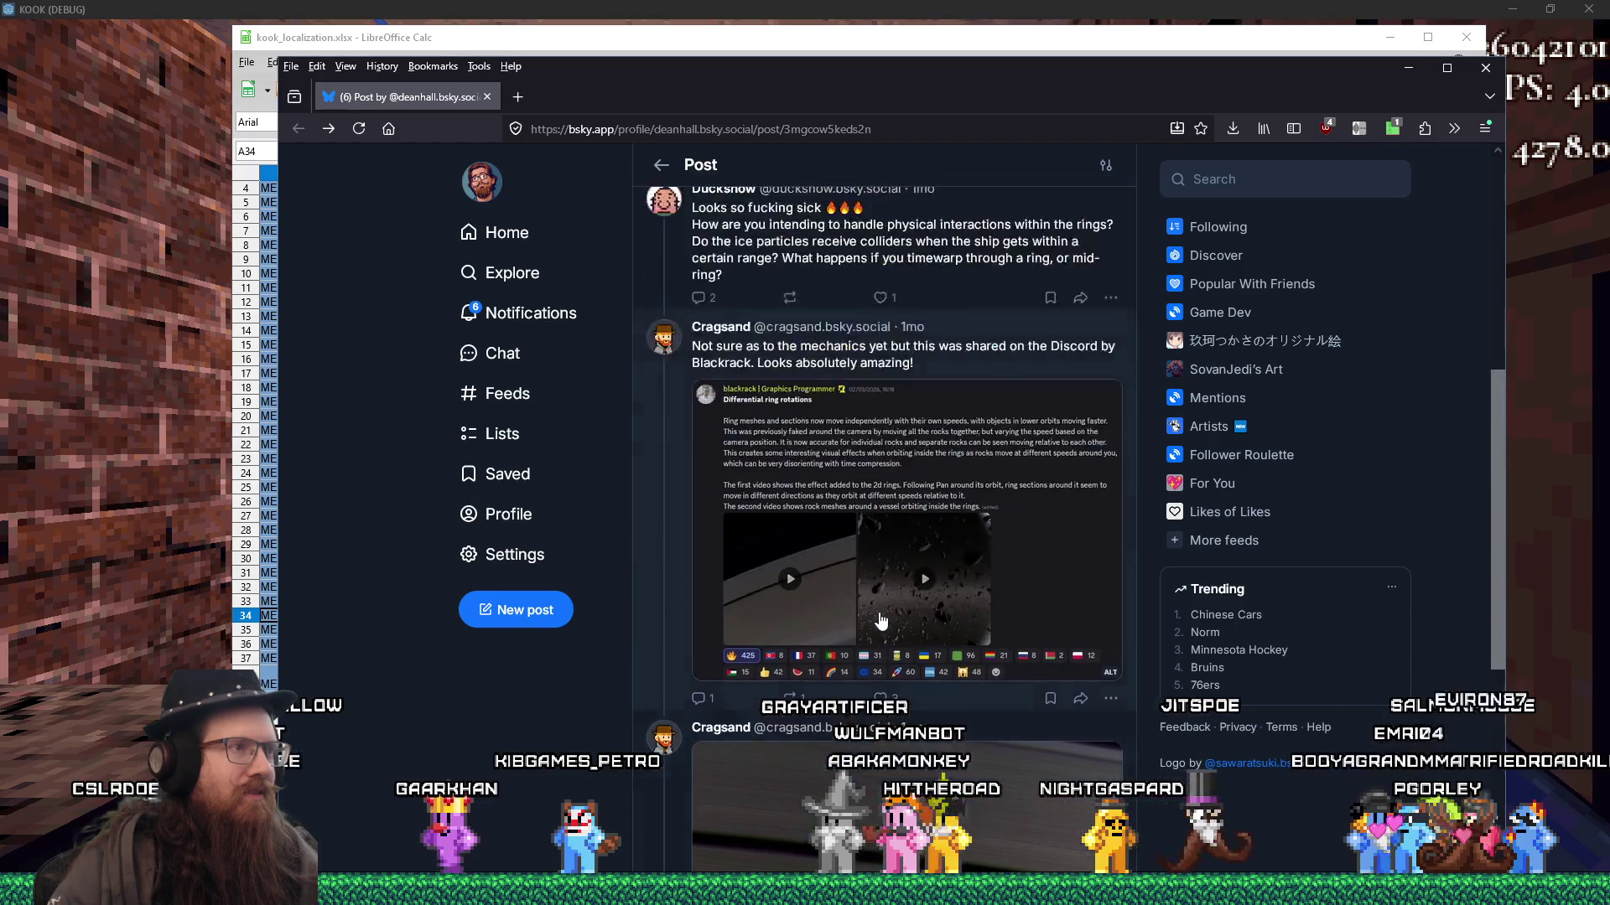
{"action": "scroll", "coordinate": [877, 612], "scroll_direction": "down", "scroll_amount": 8}
{"action": "scroll", "coordinate": [879, 619], "scroll_direction": "down", "scroll_amount": 5}
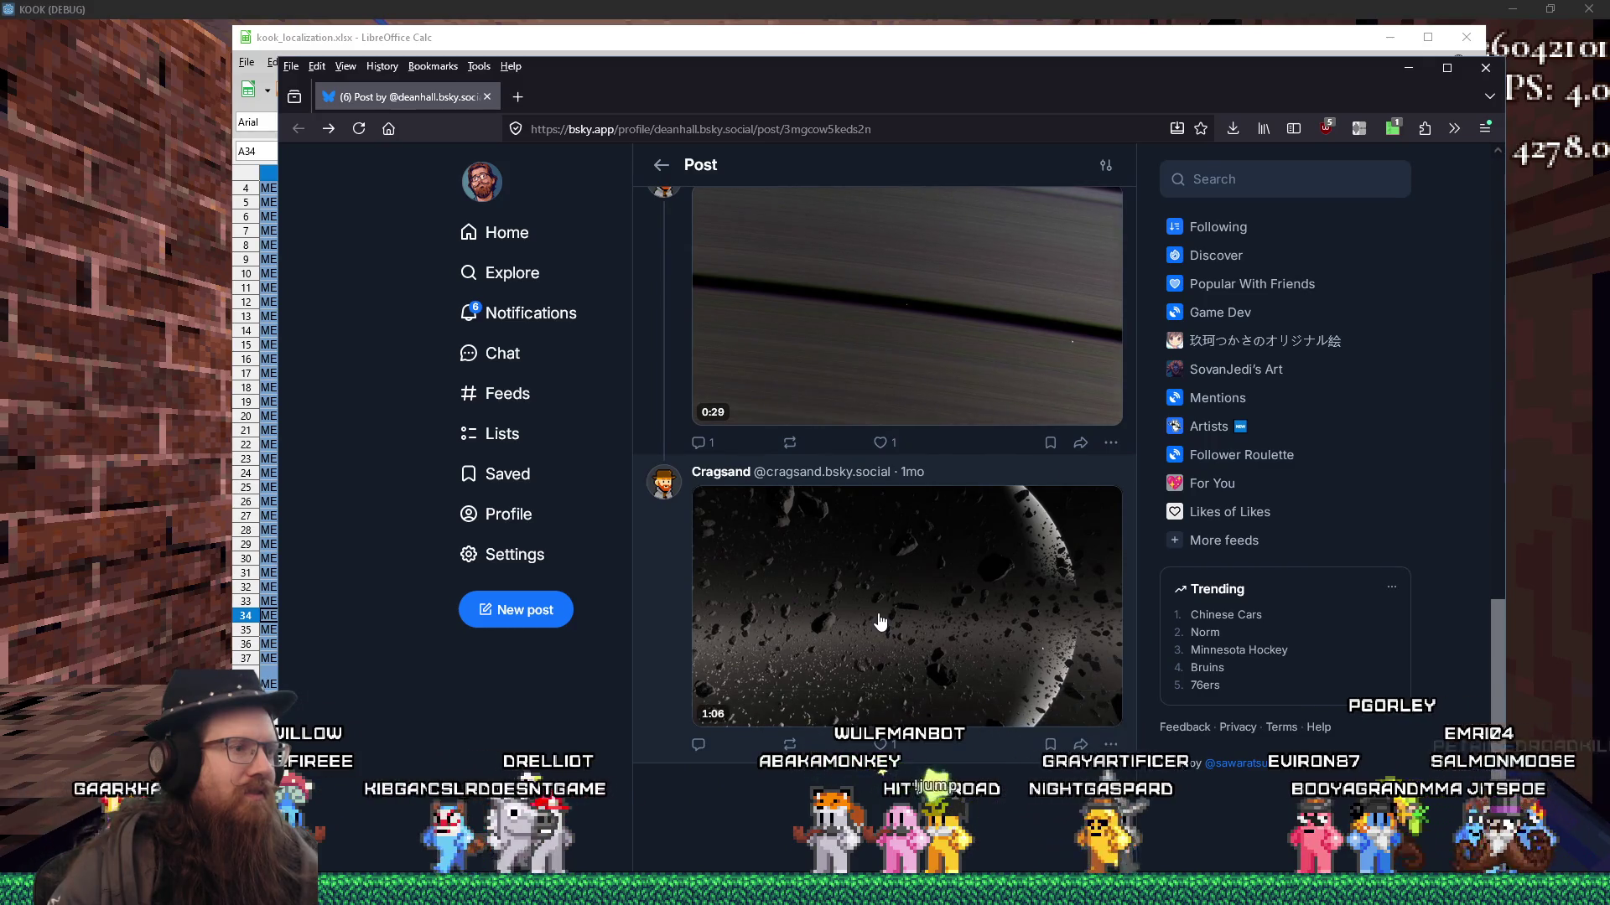
{"action": "scroll", "coordinate": [881, 622], "scroll_direction": "up", "scroll_amount": 15}
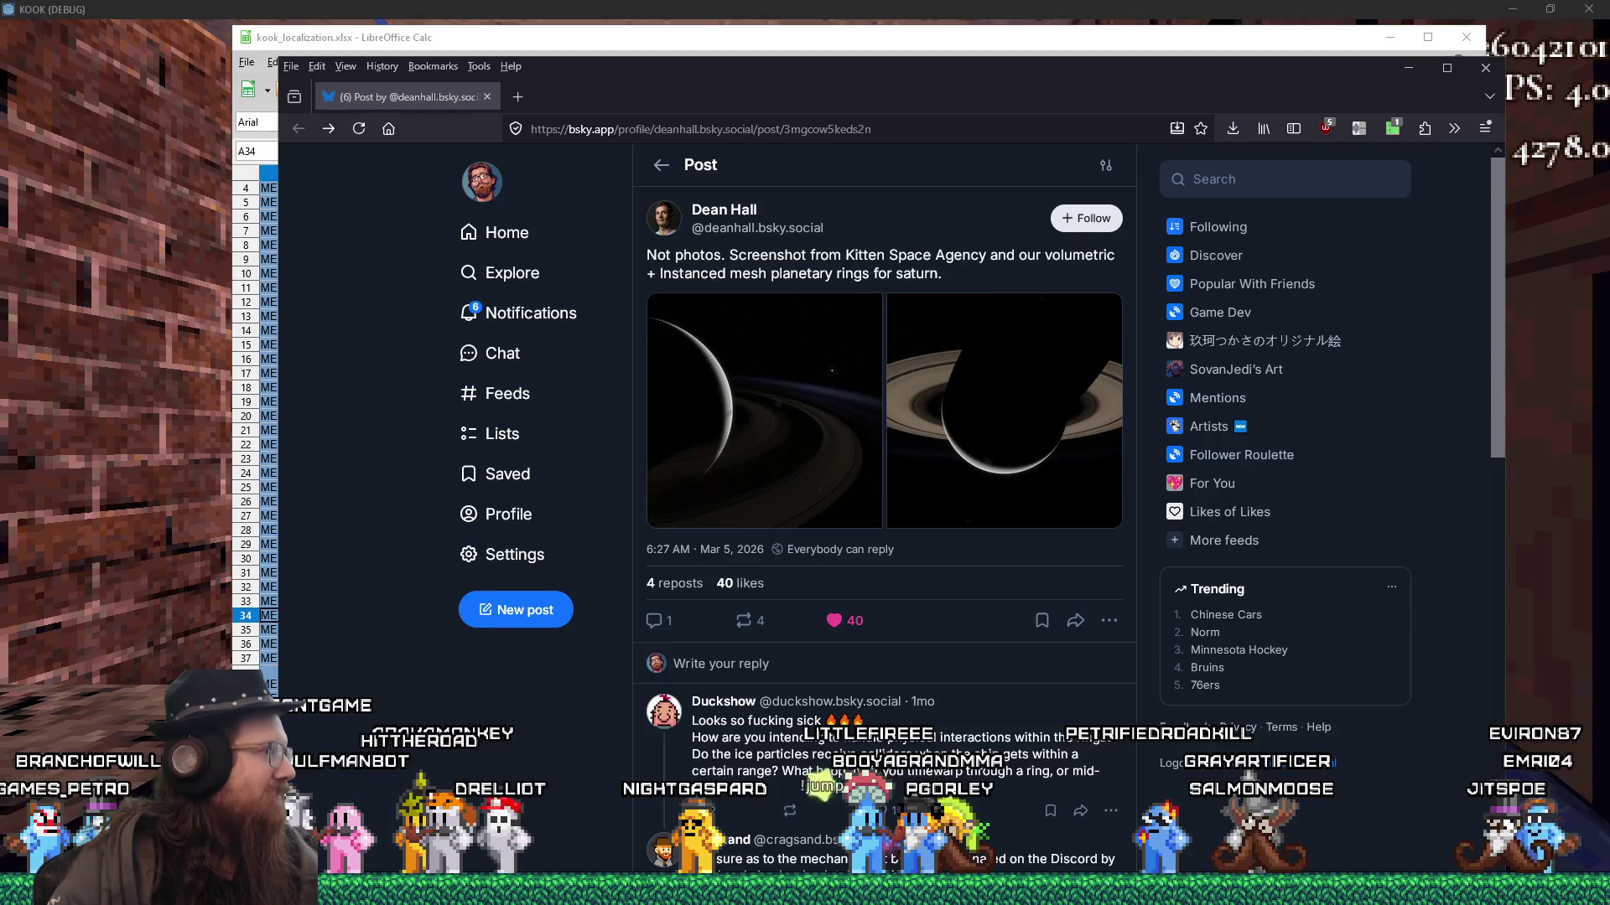
- Scroll down to Cragsand's ring video reply, back up, and bring up the post's repost options
{"action": "scroll", "coordinate": [979, 650], "scroll_direction": "down", "scroll_amount": 5}
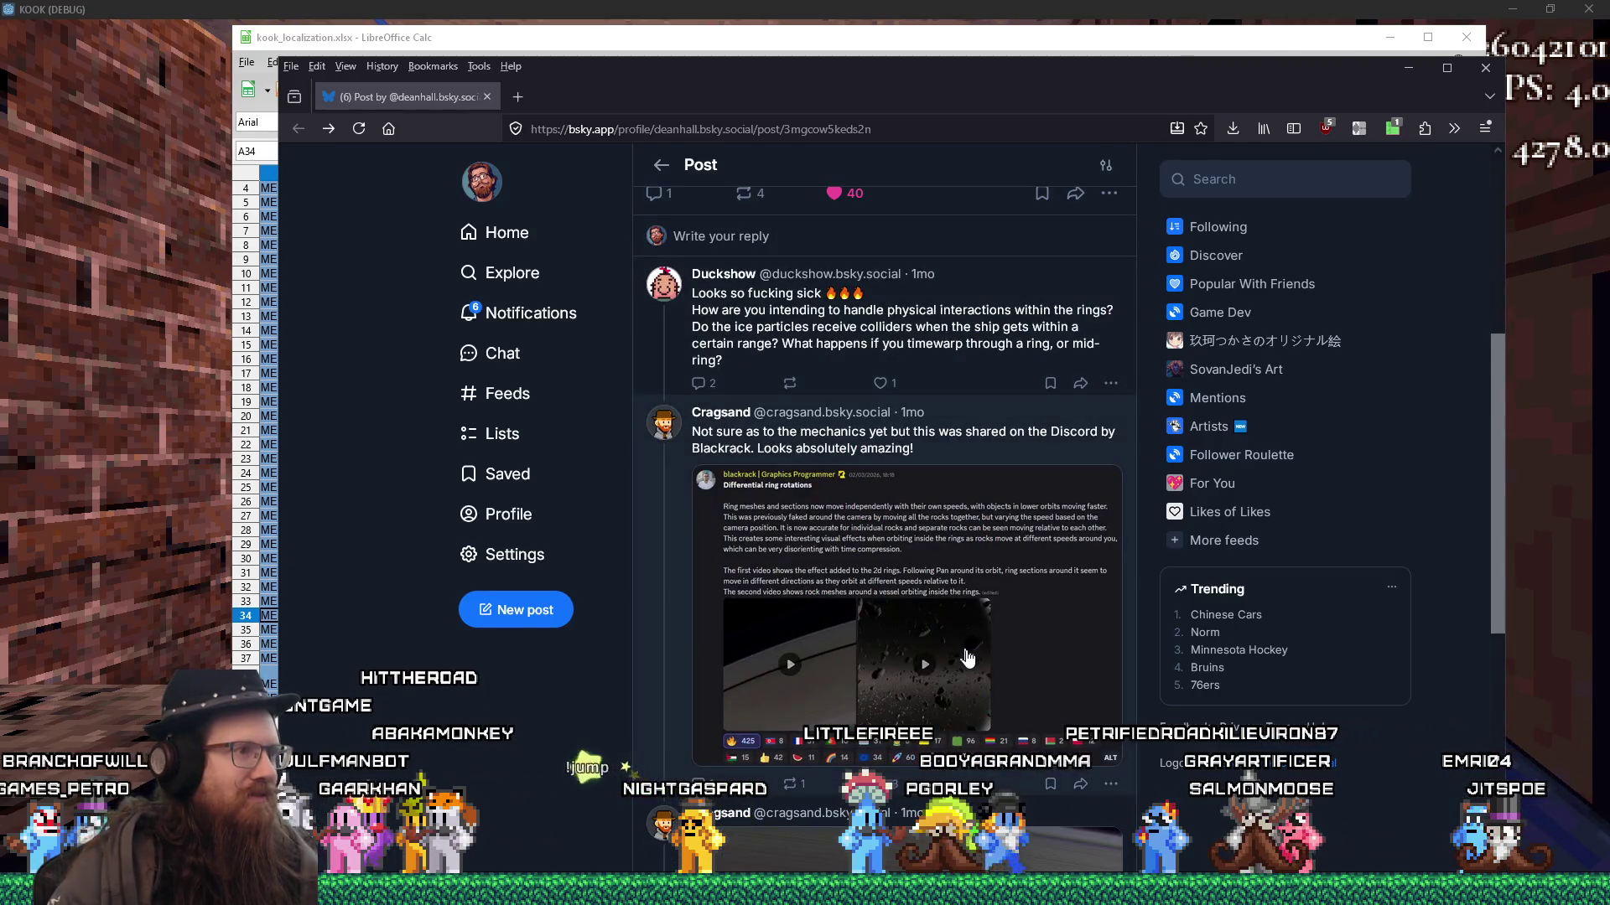
{"action": "scroll", "coordinate": [965, 659], "scroll_direction": "down", "scroll_amount": 3}
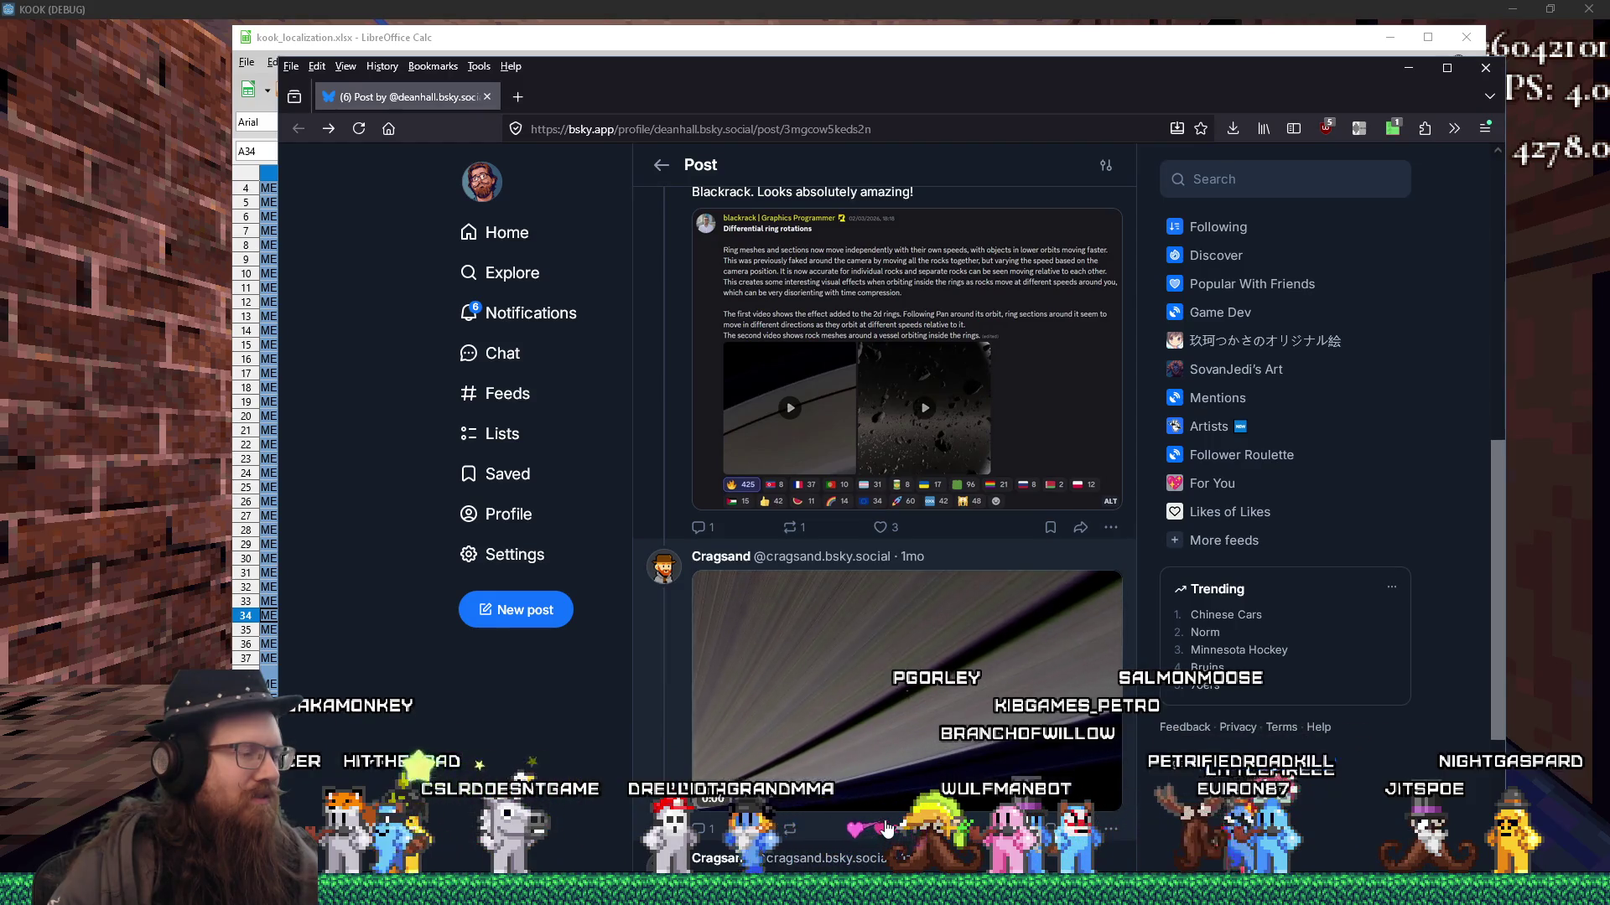
{"action": "scroll", "coordinate": [887, 826], "scroll_direction": "up", "scroll_amount": 2}
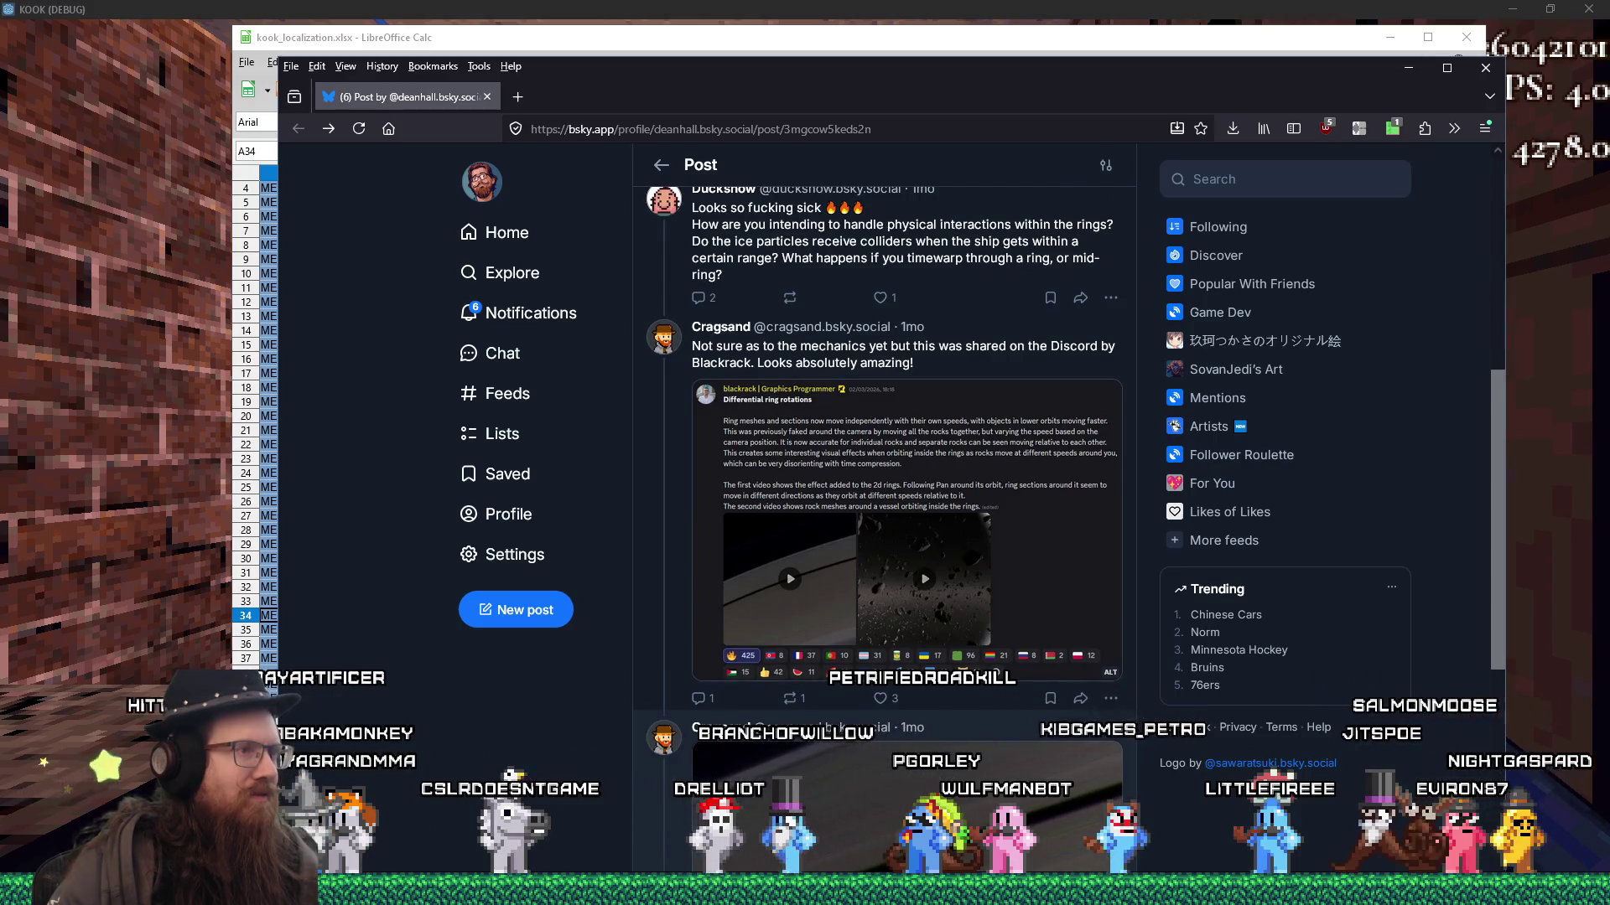
{"action": "scroll", "coordinate": [885, 819], "scroll_direction": "up", "scroll_amount": 2}
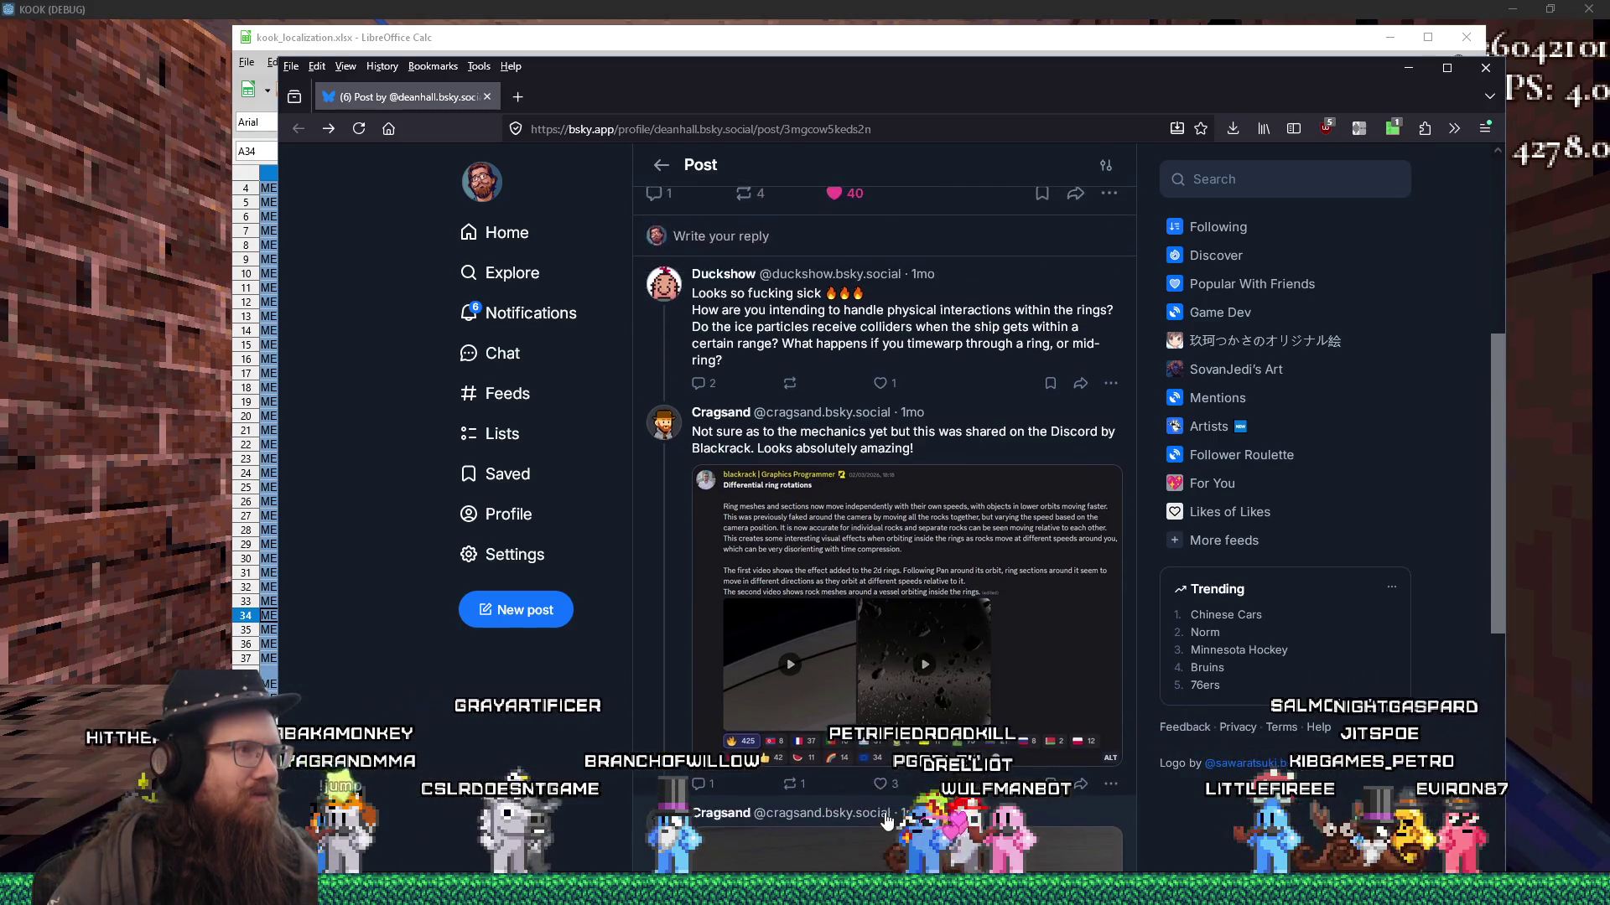
{"action": "scroll", "coordinate": [885, 819], "scroll_direction": "down", "scroll_amount": 6}
{"action": "scroll", "coordinate": [885, 817], "scroll_direction": "down", "scroll_amount": 3}
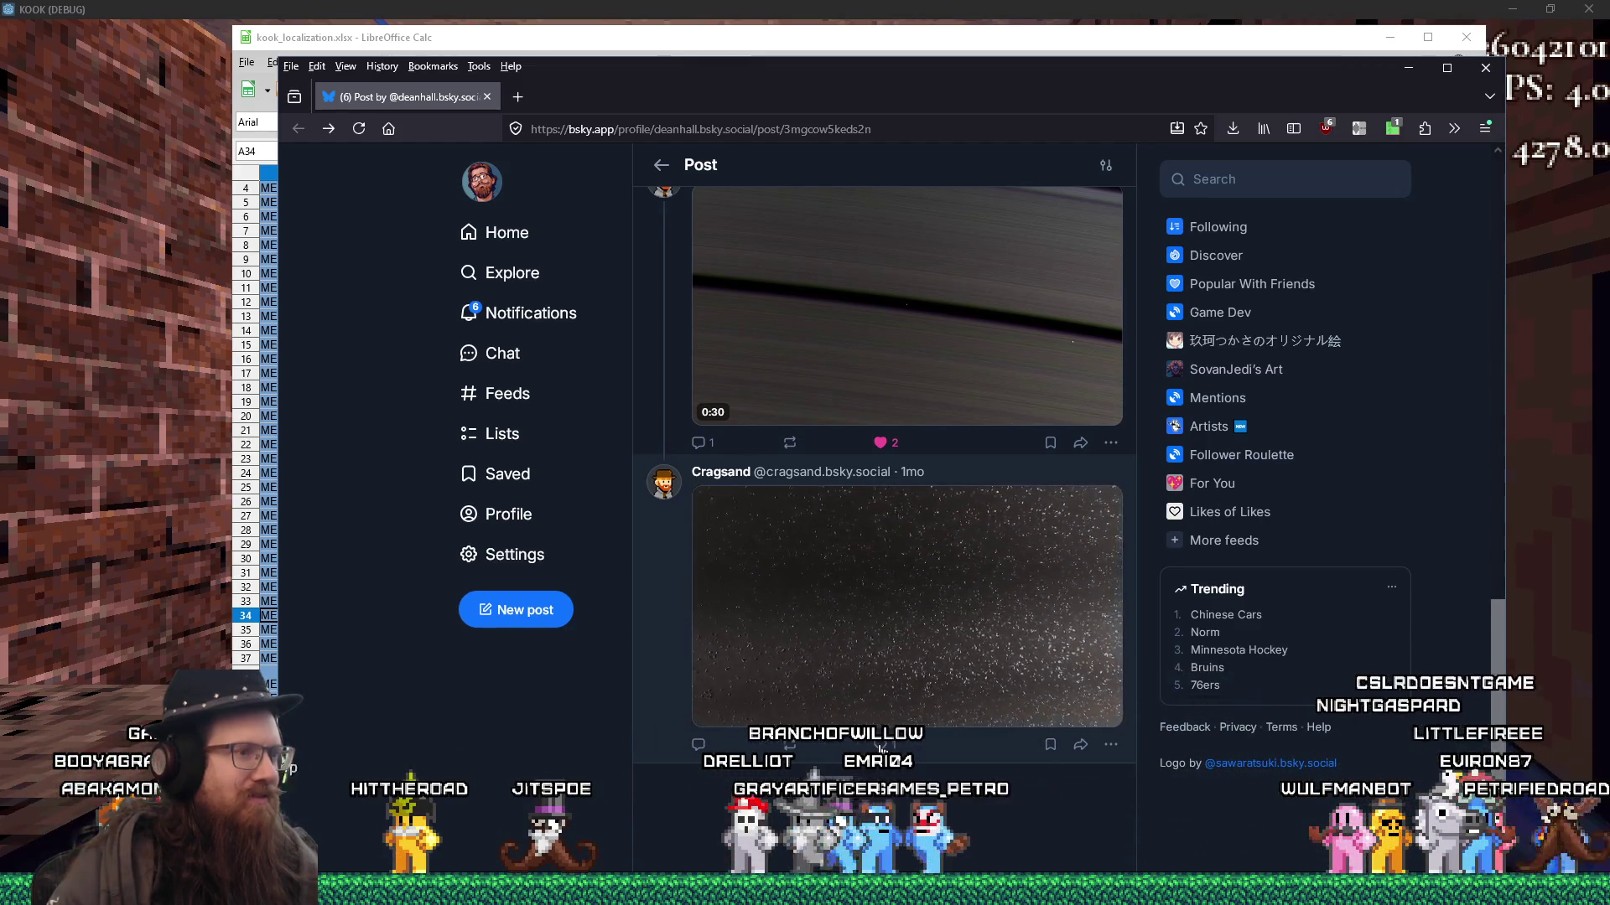
{"action": "mouse_move", "coordinate": [943, 591]}
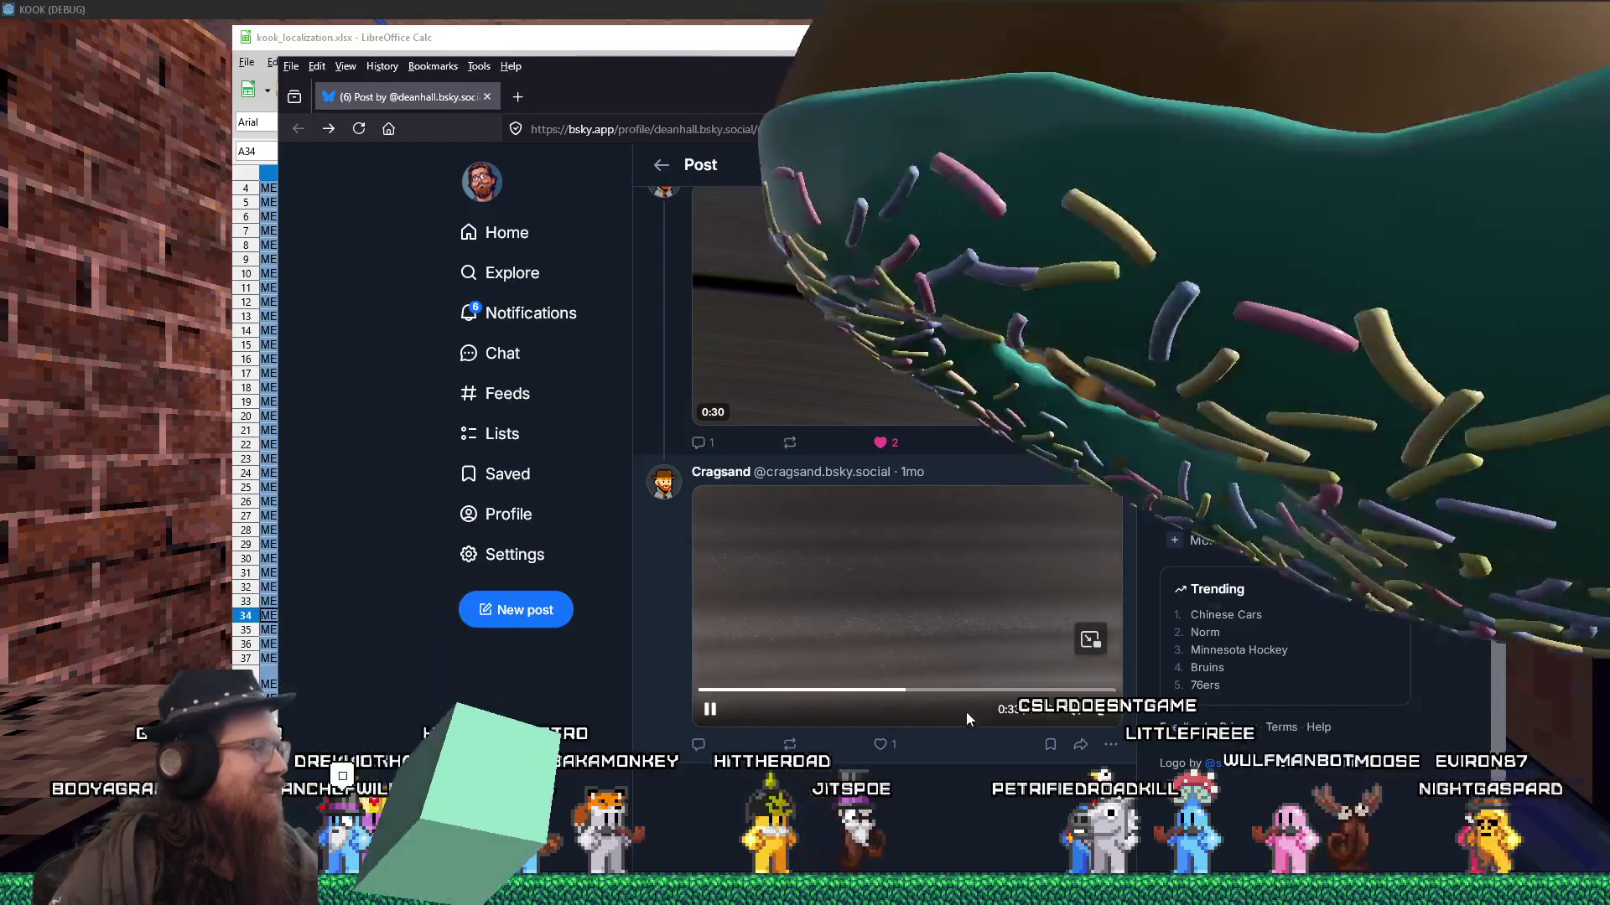
{"action": "scroll", "coordinate": [893, 757], "scroll_direction": "up", "scroll_amount": 10}
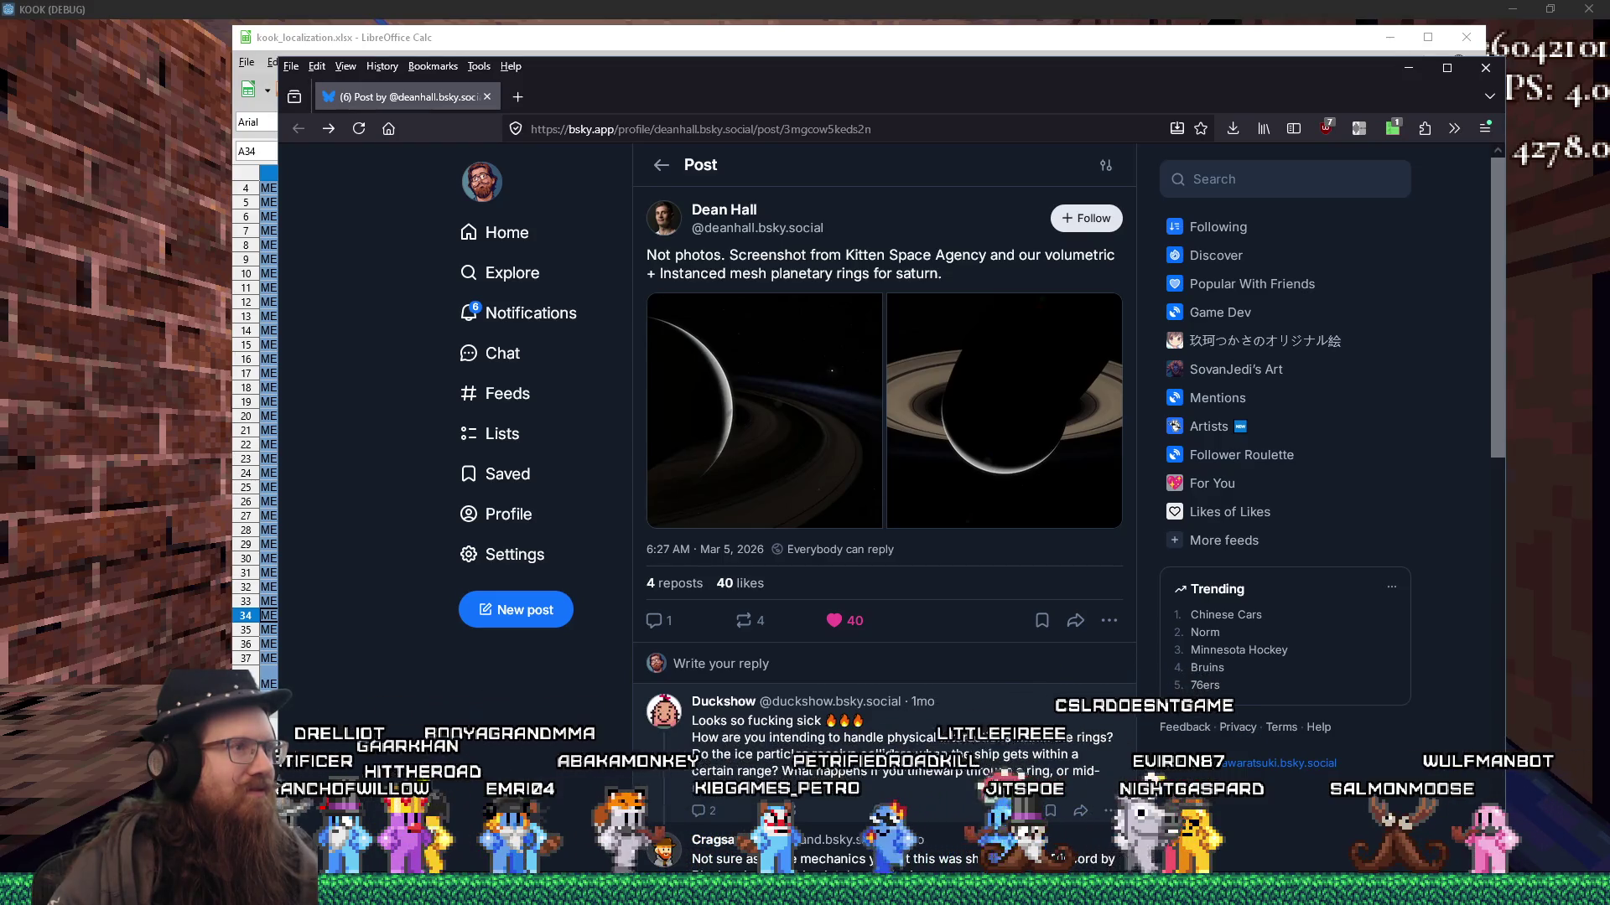
{"action": "left_click", "coordinate": [755, 635]}
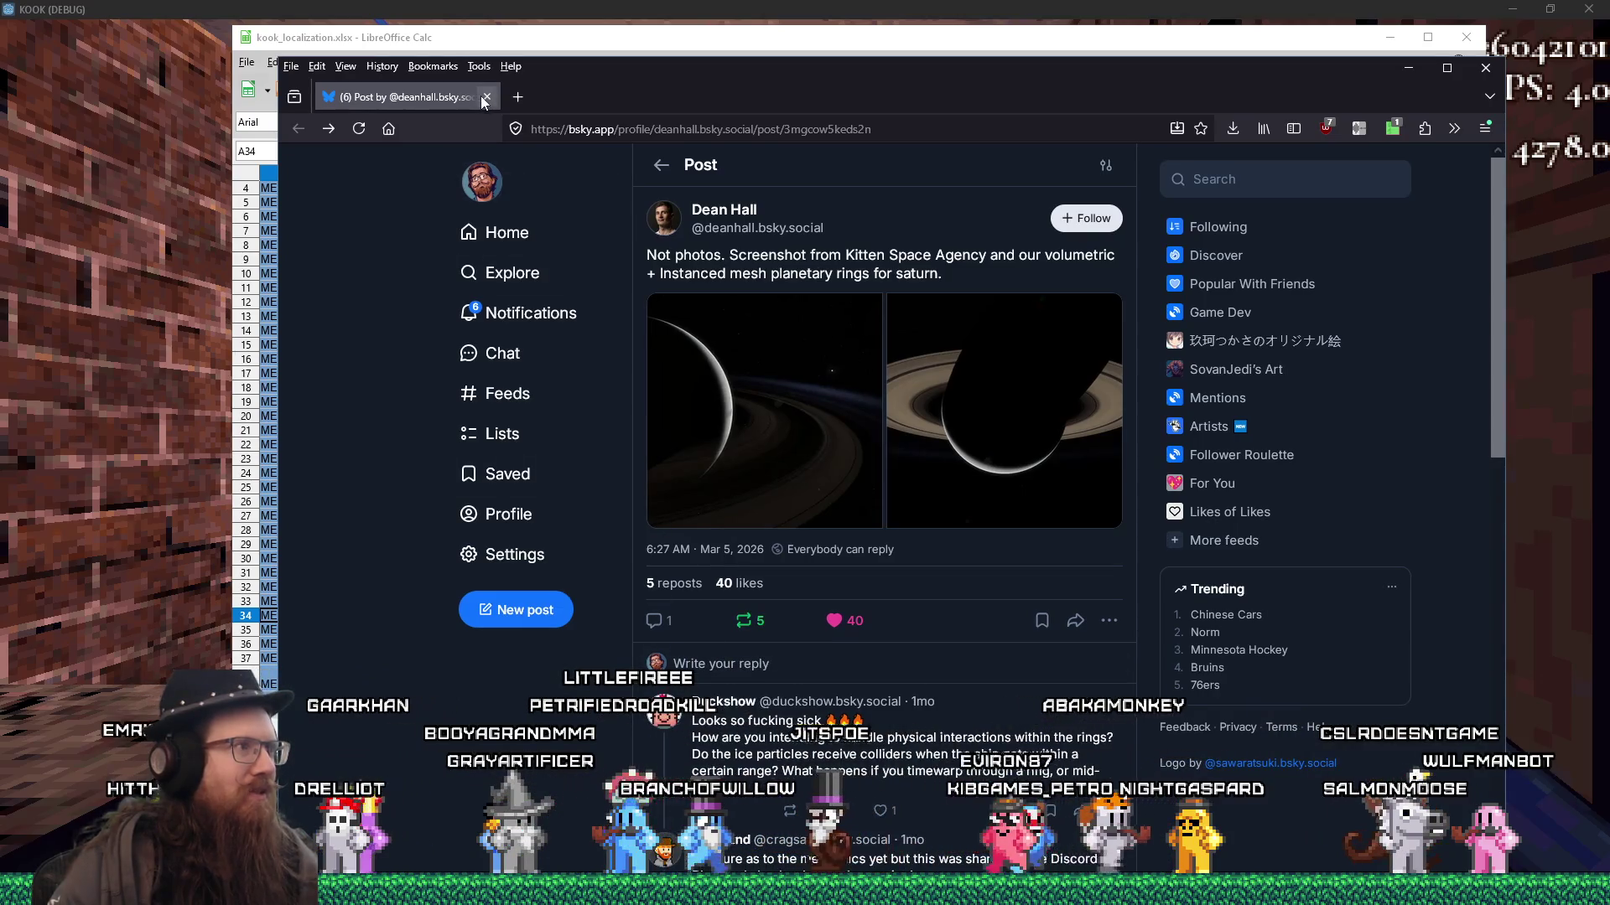
- Repost the Saturn-rings post, then begin a Save a Copy in Calc and cancel it
{"action": "left_click", "coordinate": [436, 37]}
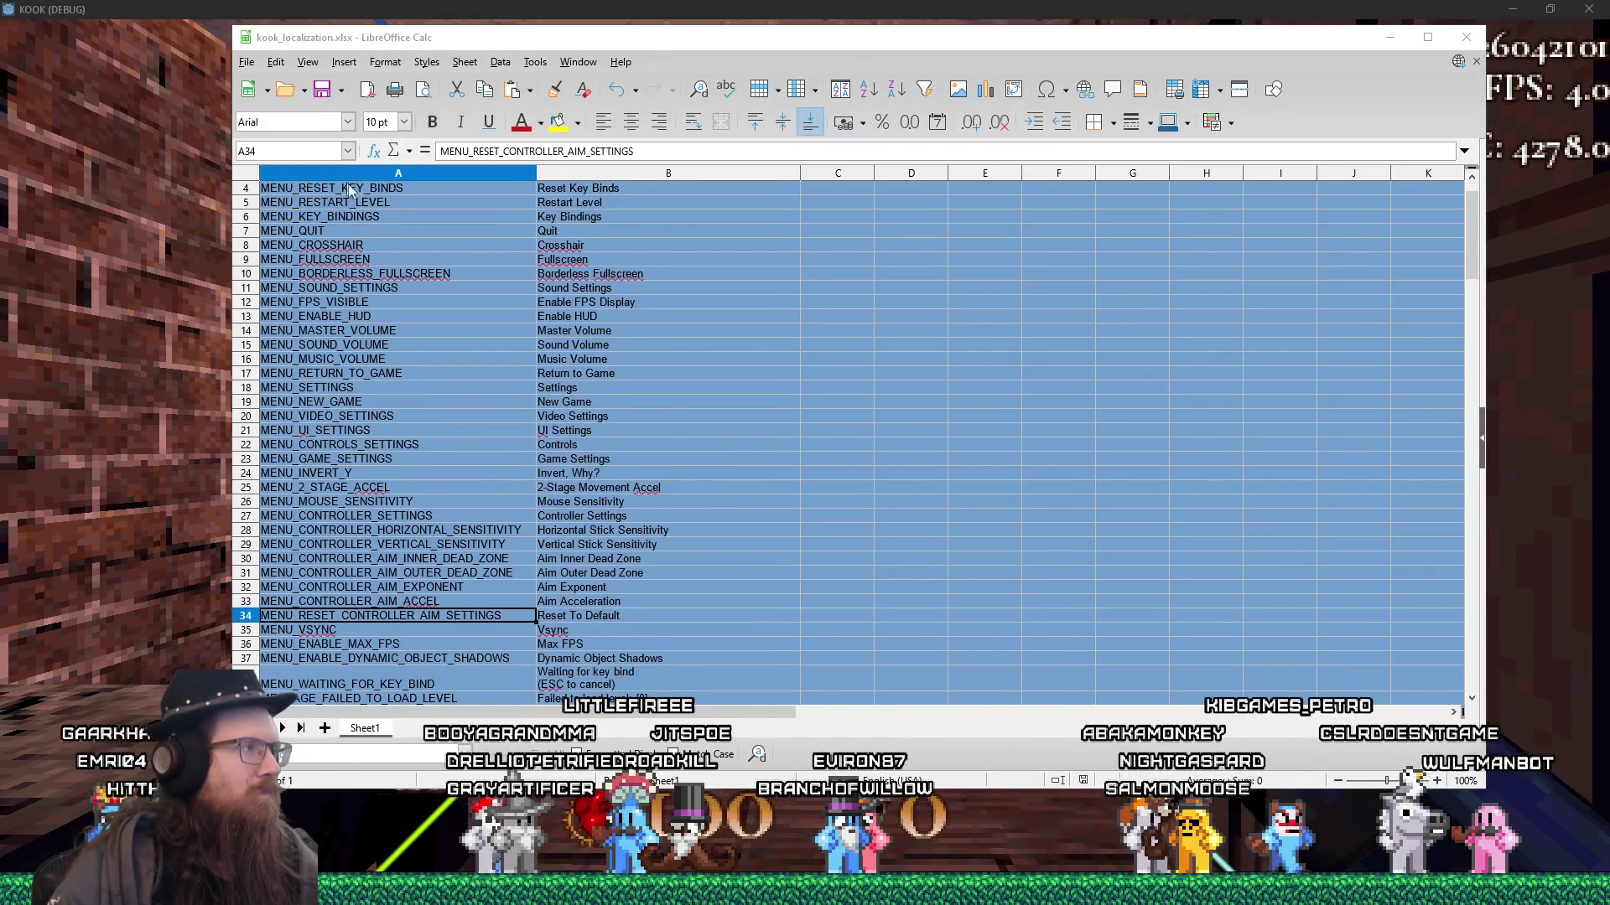
{"action": "left_click", "coordinate": [250, 64]}
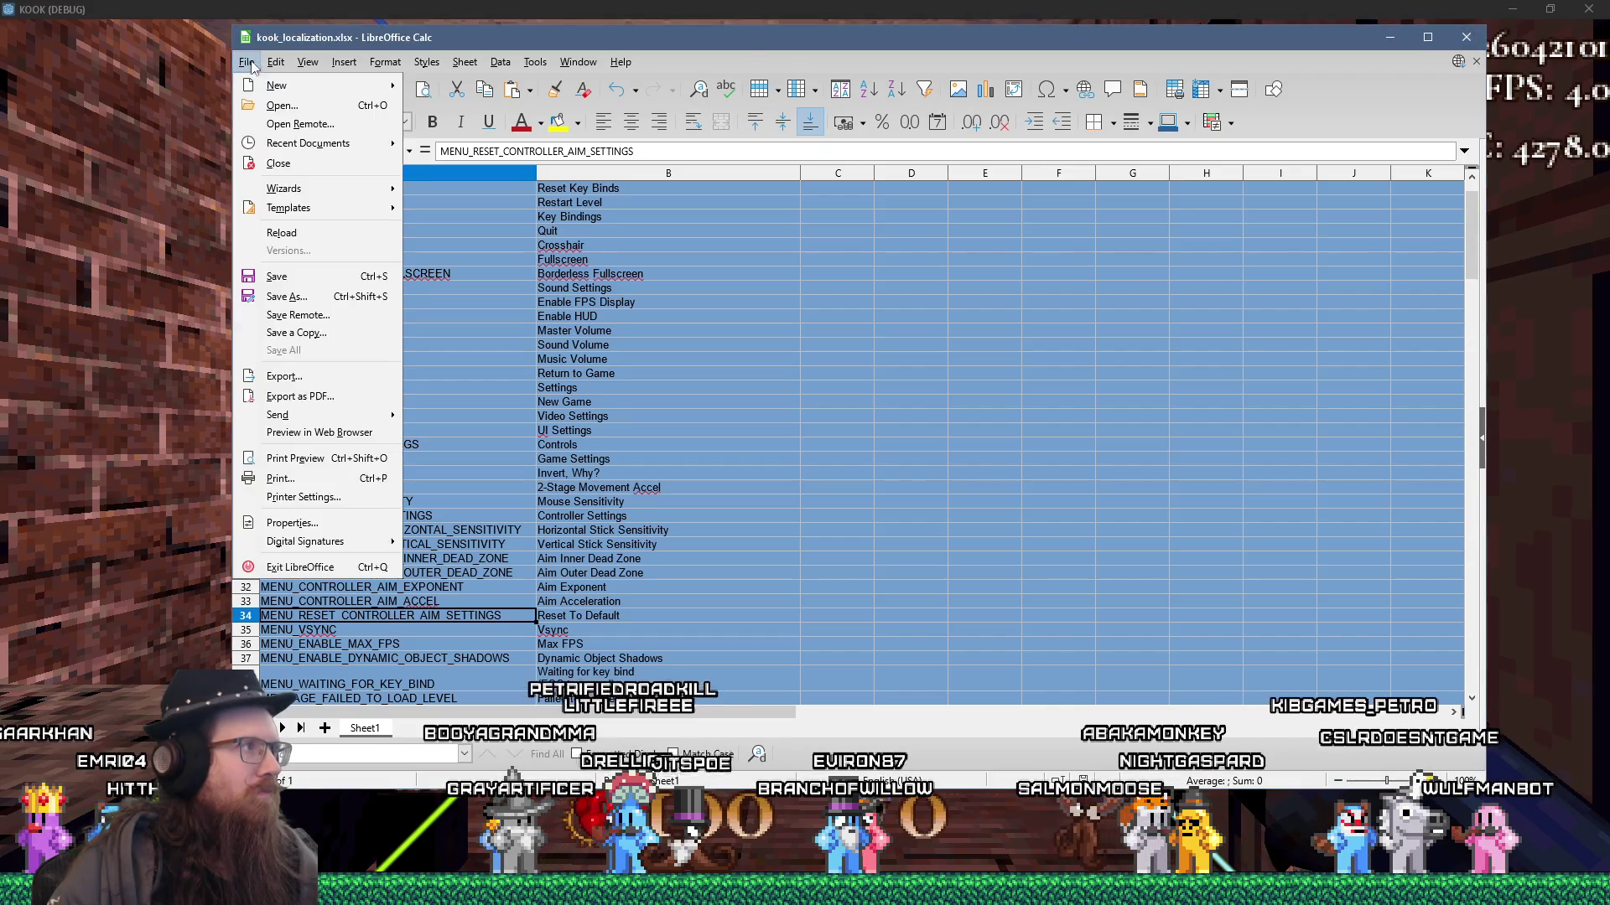
{"action": "left_click", "coordinate": [319, 335]}
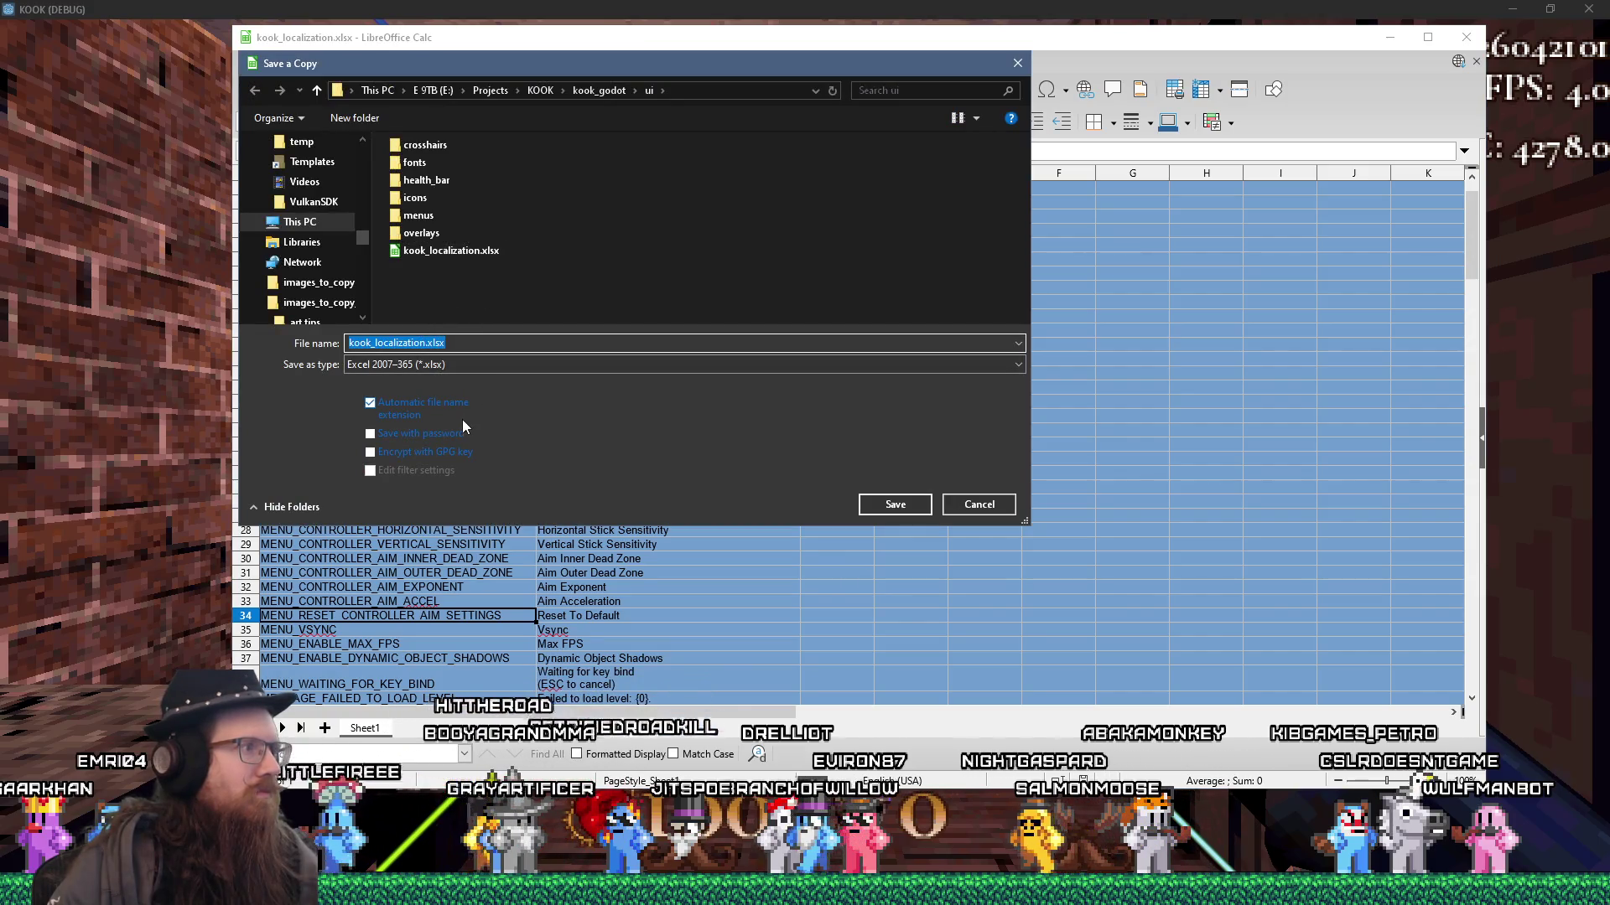
{"action": "left_click", "coordinate": [1005, 504]}
- Save a copy of the sheet as kook_localization.csv in Text CSV, replacing the existing file
{"action": "left_click", "coordinate": [247, 63]}
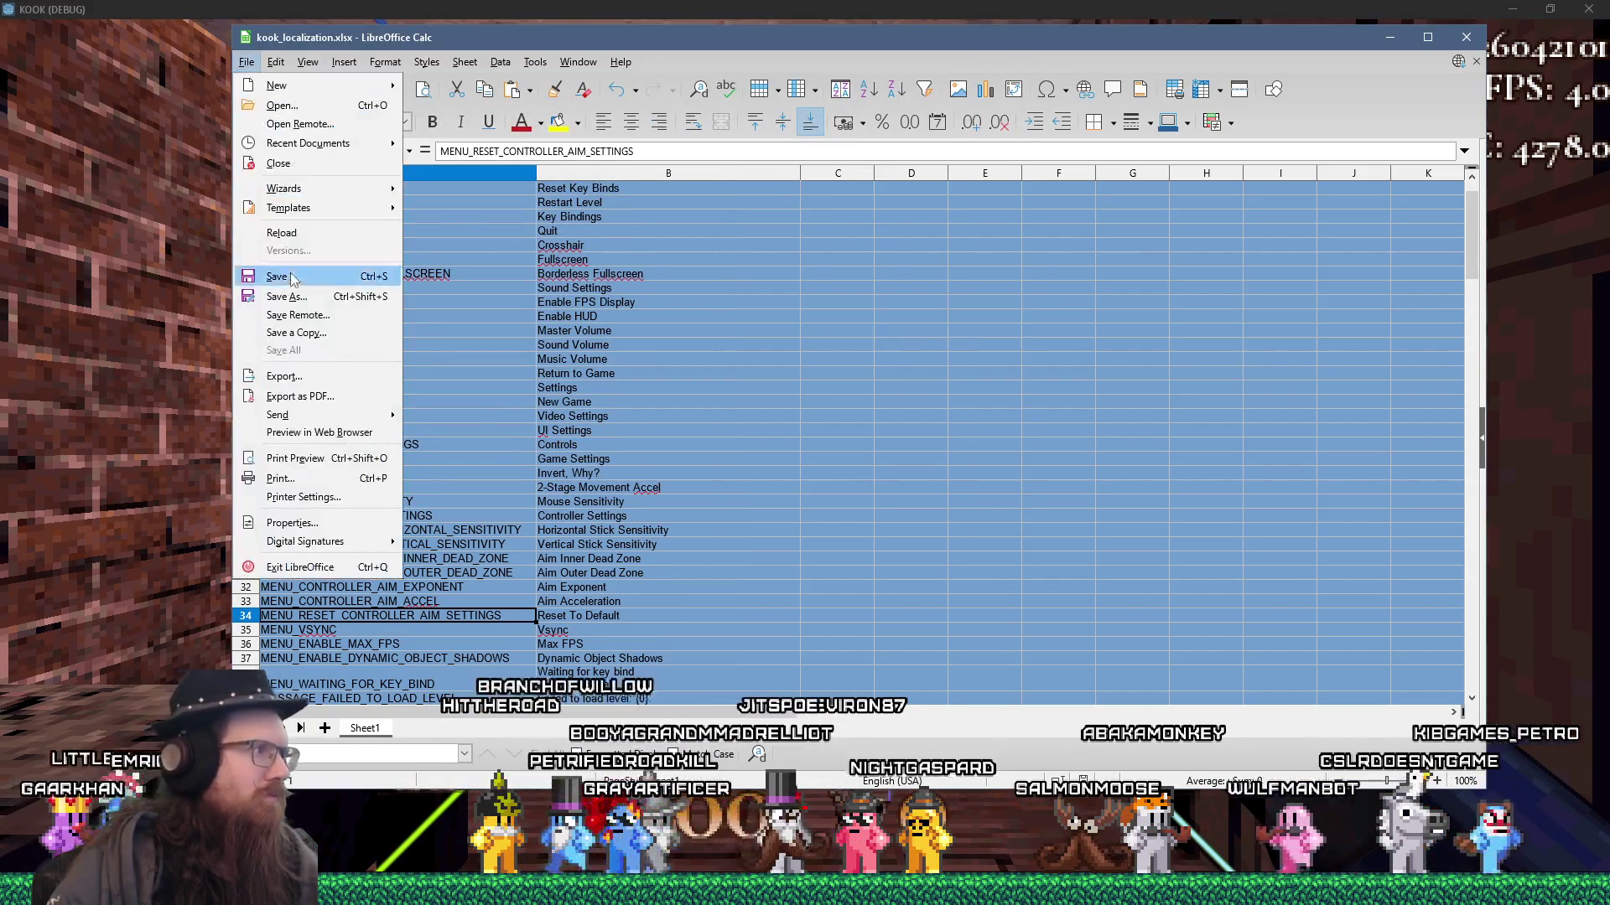
{"action": "left_click", "coordinate": [319, 330]}
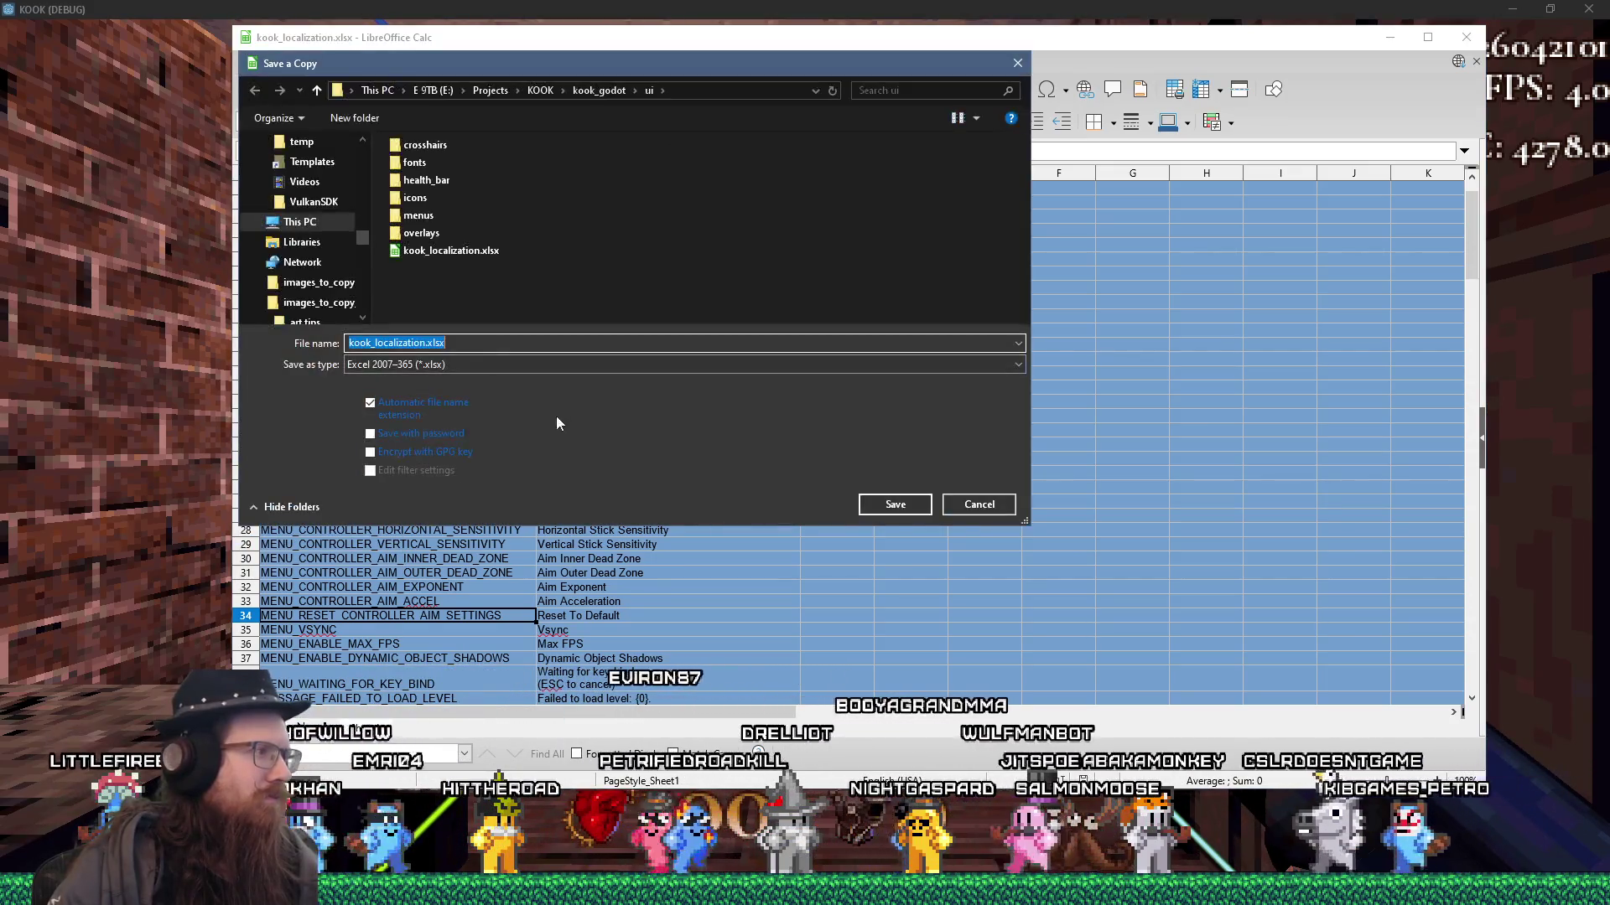
{"action": "left_click", "coordinate": [631, 364]}
{"action": "left_click", "coordinate": [728, 499]}
{"action": "left_click", "coordinate": [895, 504]}
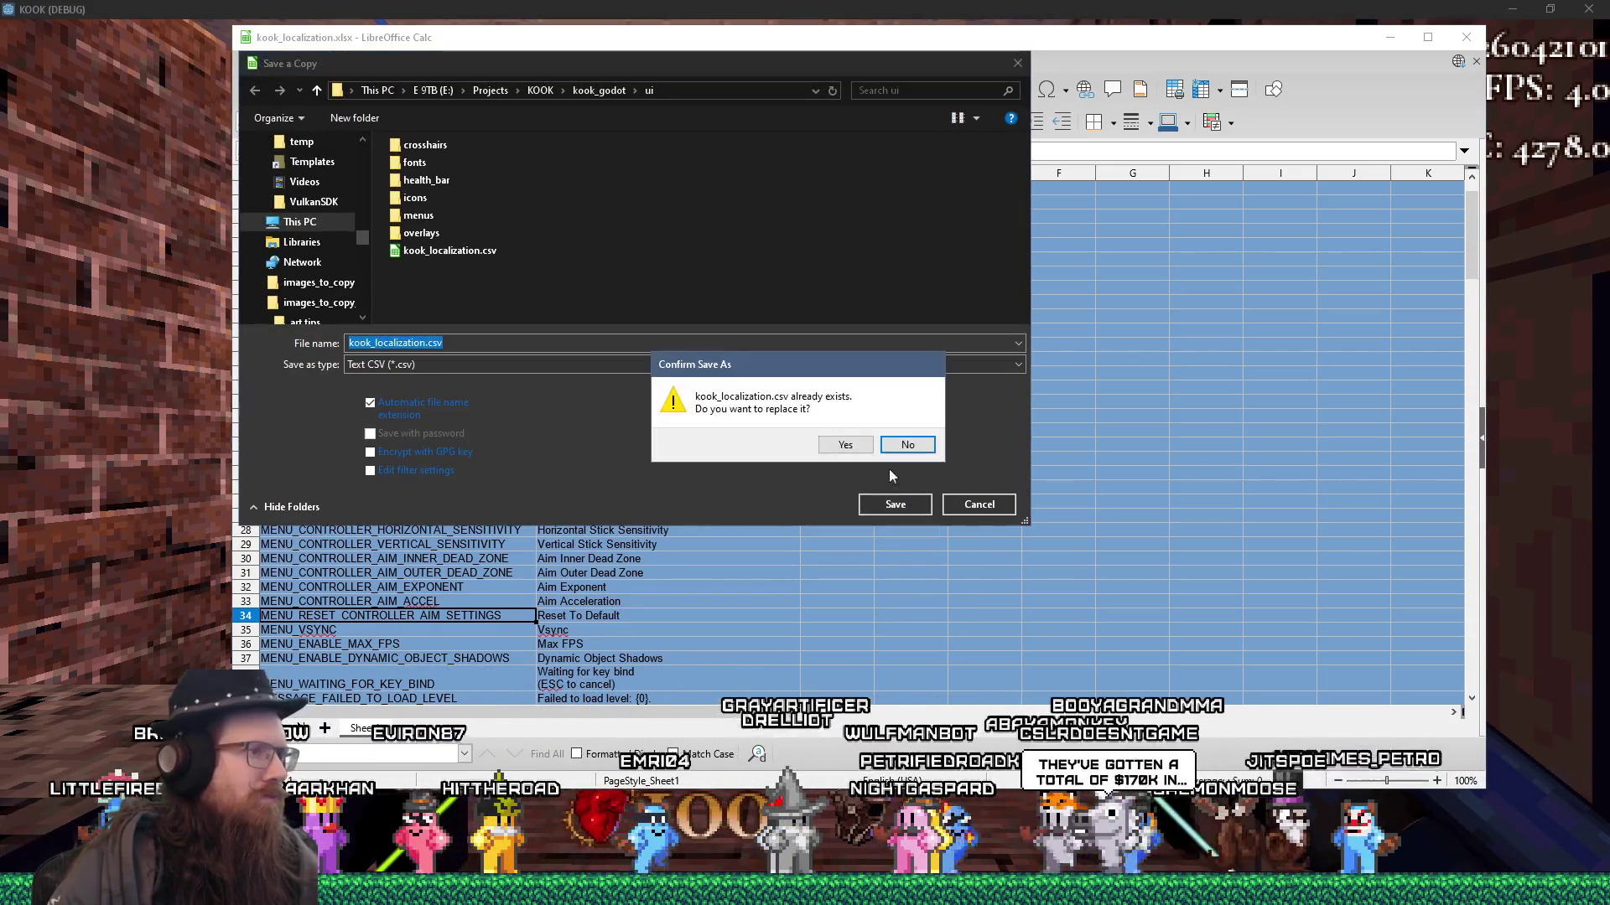
{"action": "left_click", "coordinate": [834, 445]}
{"action": "left_click", "coordinate": [896, 507]}
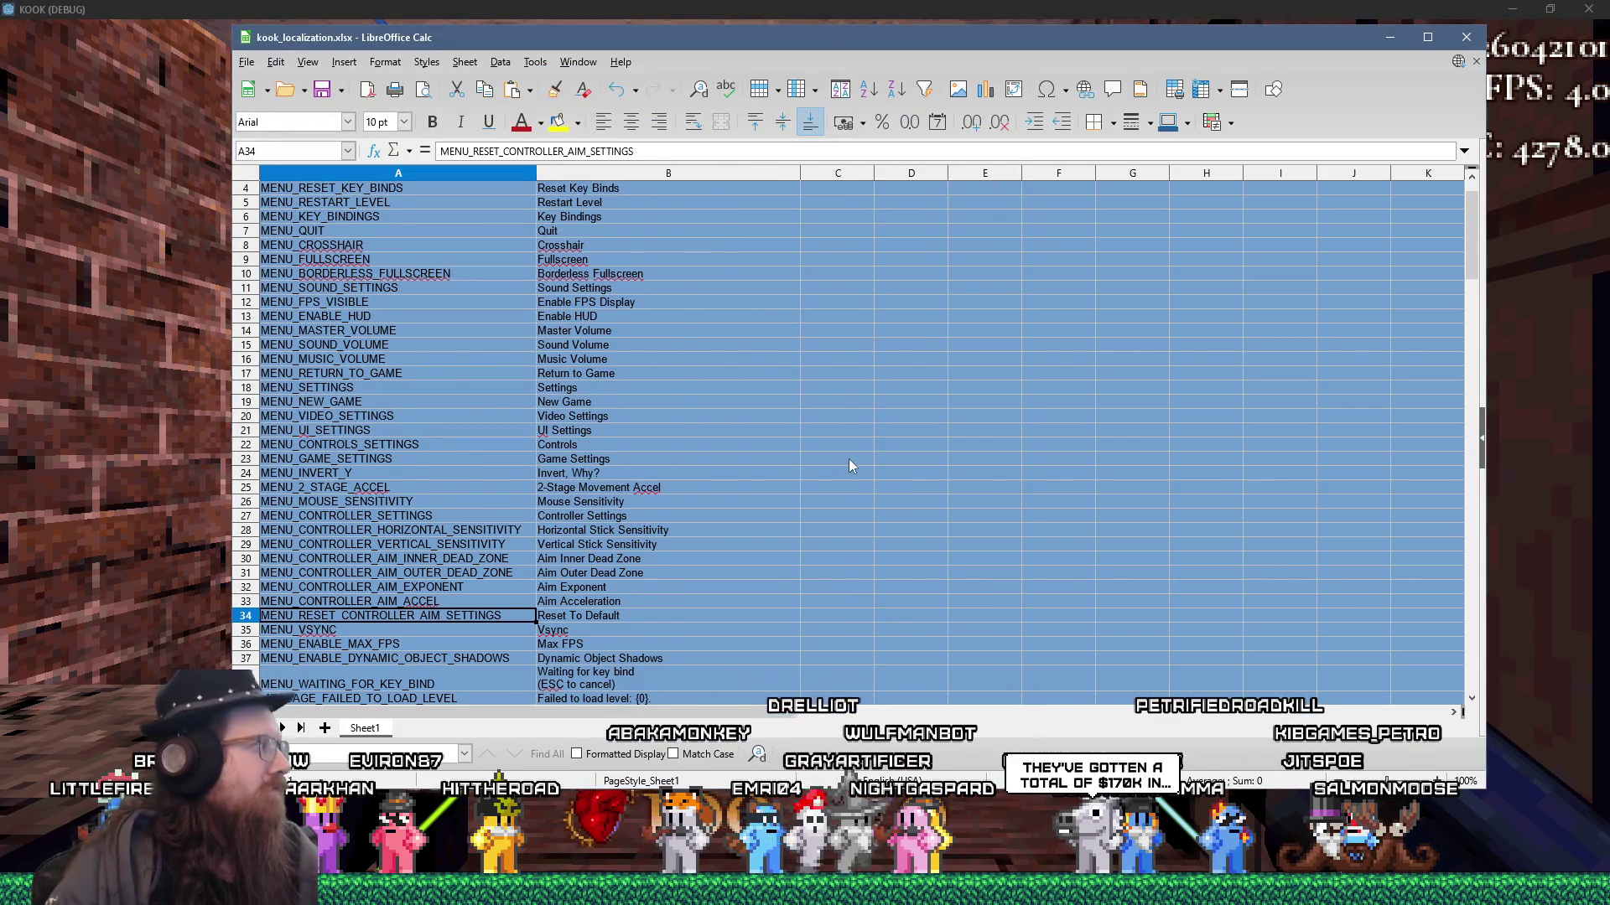
{"action": "key", "text": "alt+Tab"}
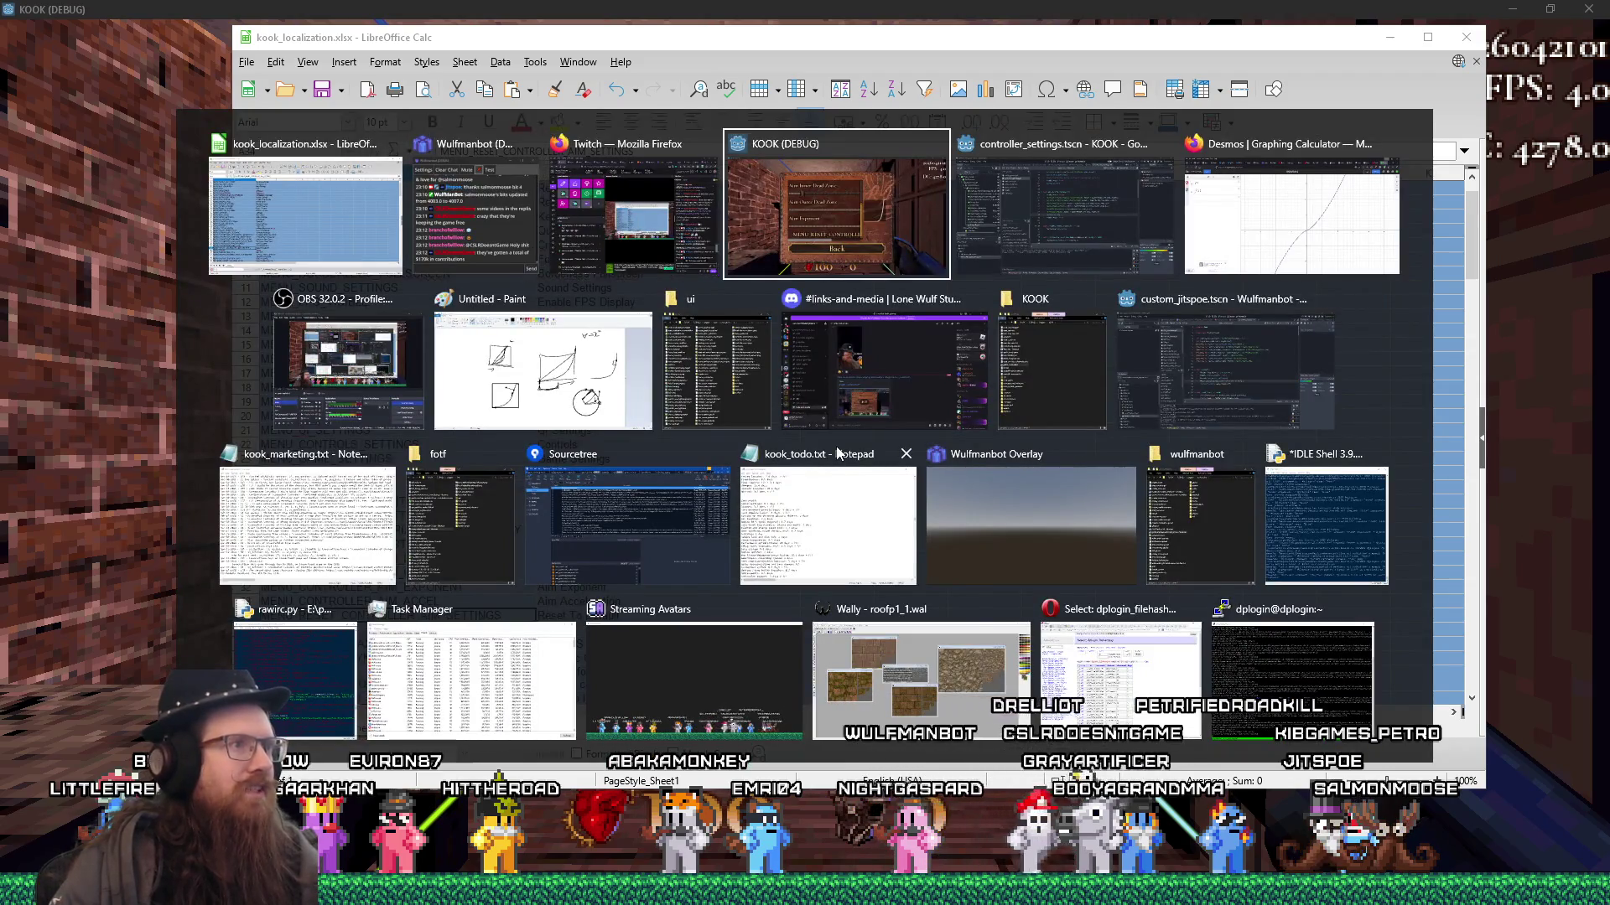
- Scroll the controller settings list up and down to test how the panel scrolls
{"action": "scroll", "coordinate": [918, 540], "scroll_direction": "up", "scroll_amount": 5}
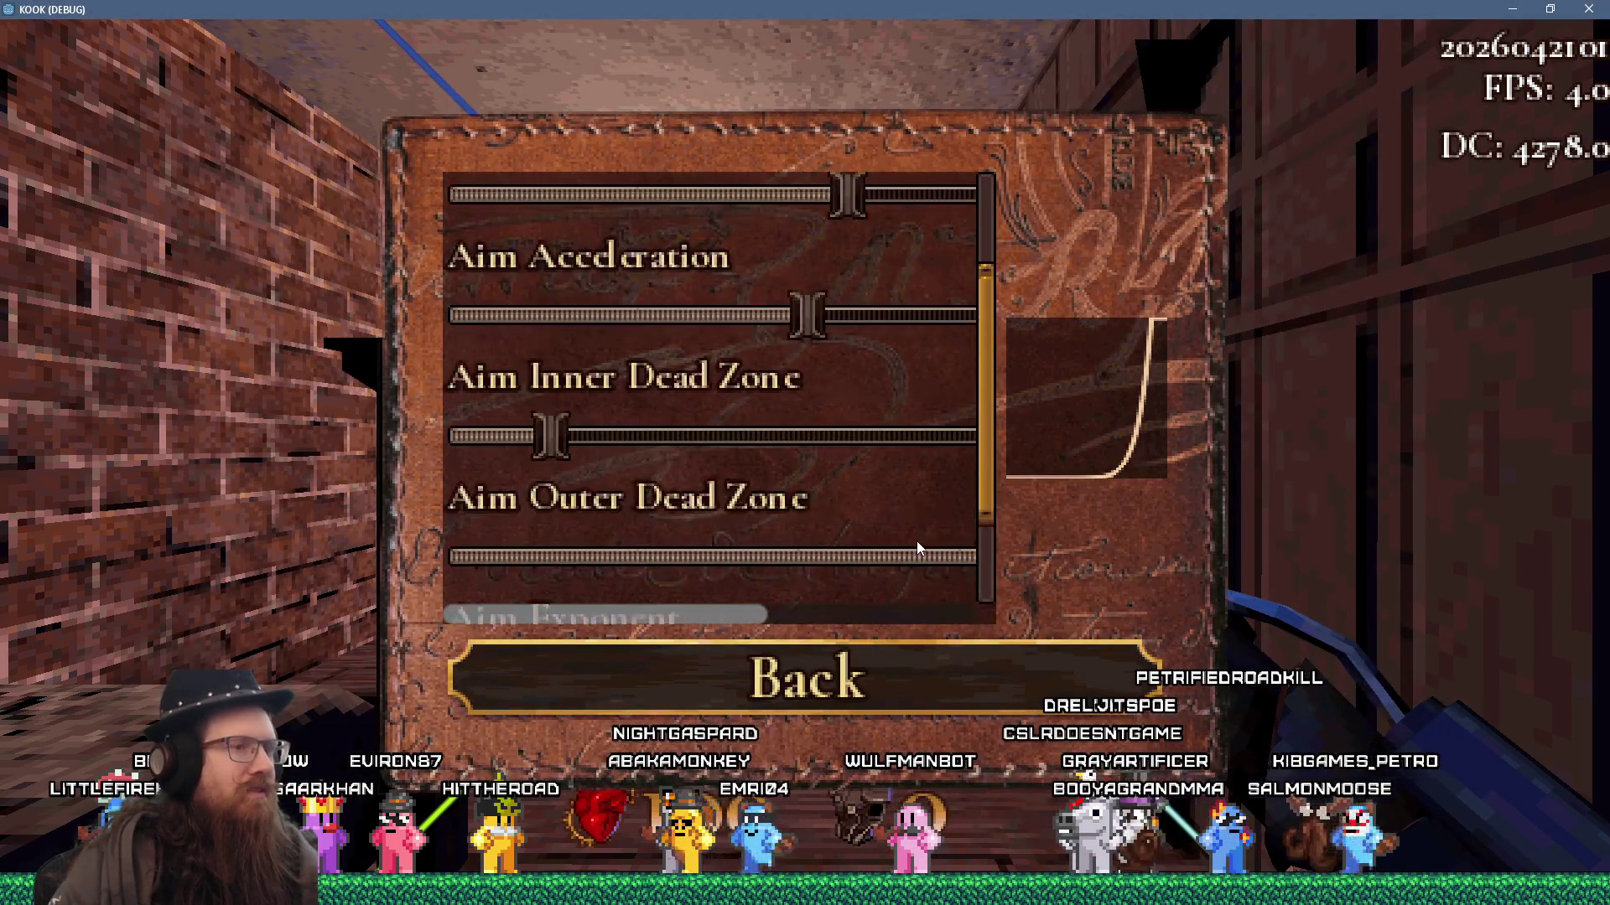
{"action": "scroll", "coordinate": [917, 541], "scroll_direction": "down", "scroll_amount": 2}
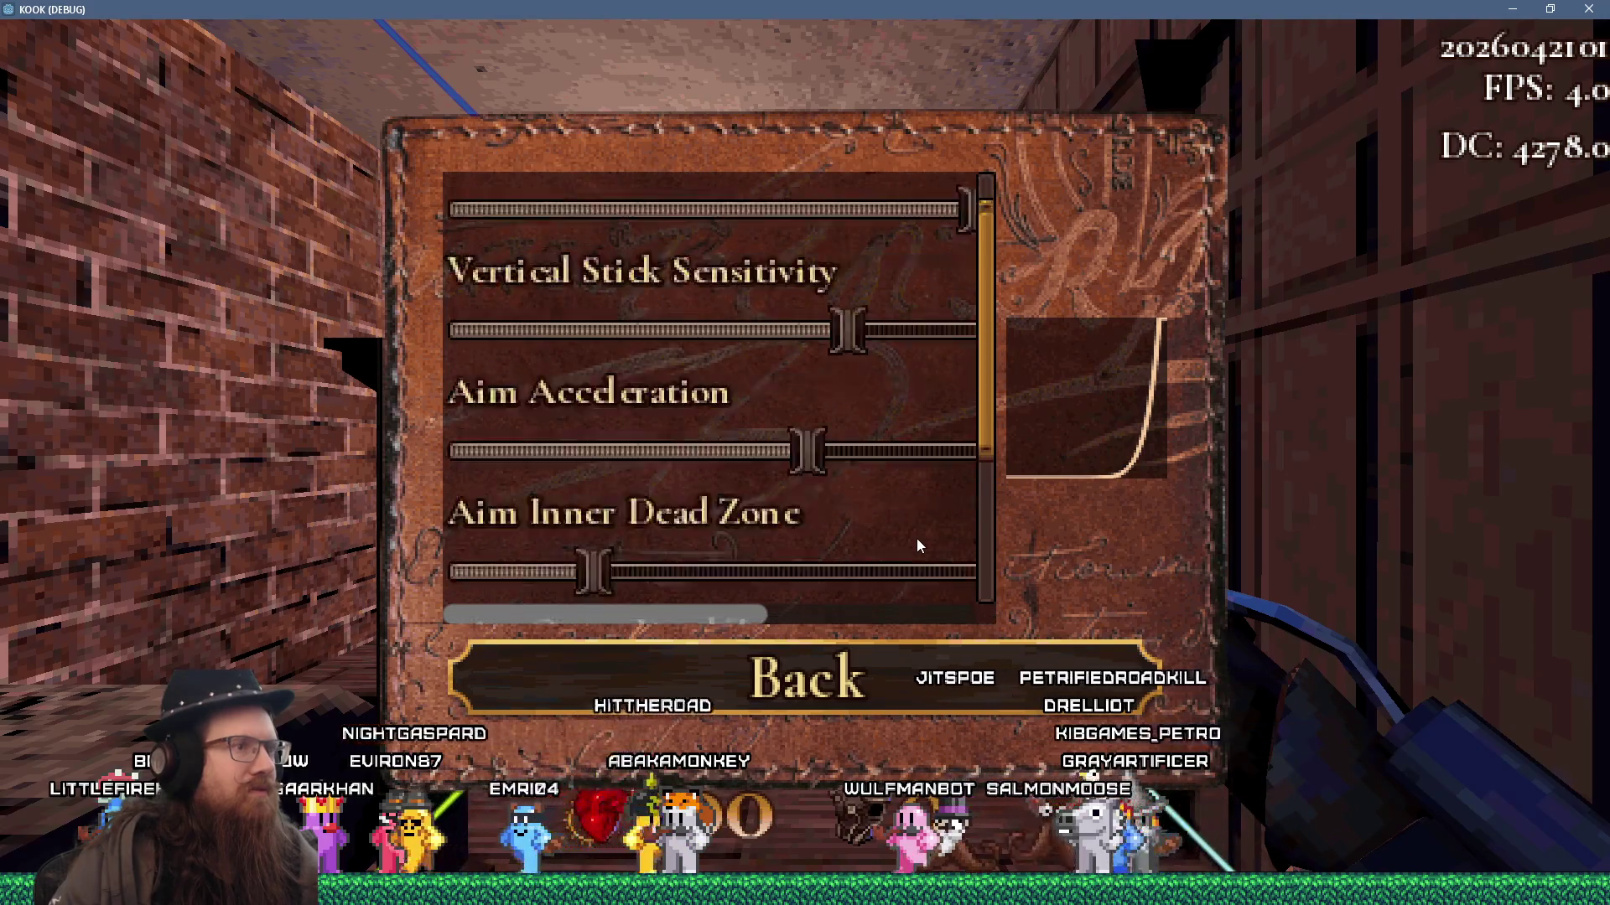
{"action": "scroll", "coordinate": [917, 541], "scroll_direction": "up", "scroll_amount": 1}
{"action": "scroll", "coordinate": [917, 541], "scroll_direction": "up", "scroll_amount": 1}
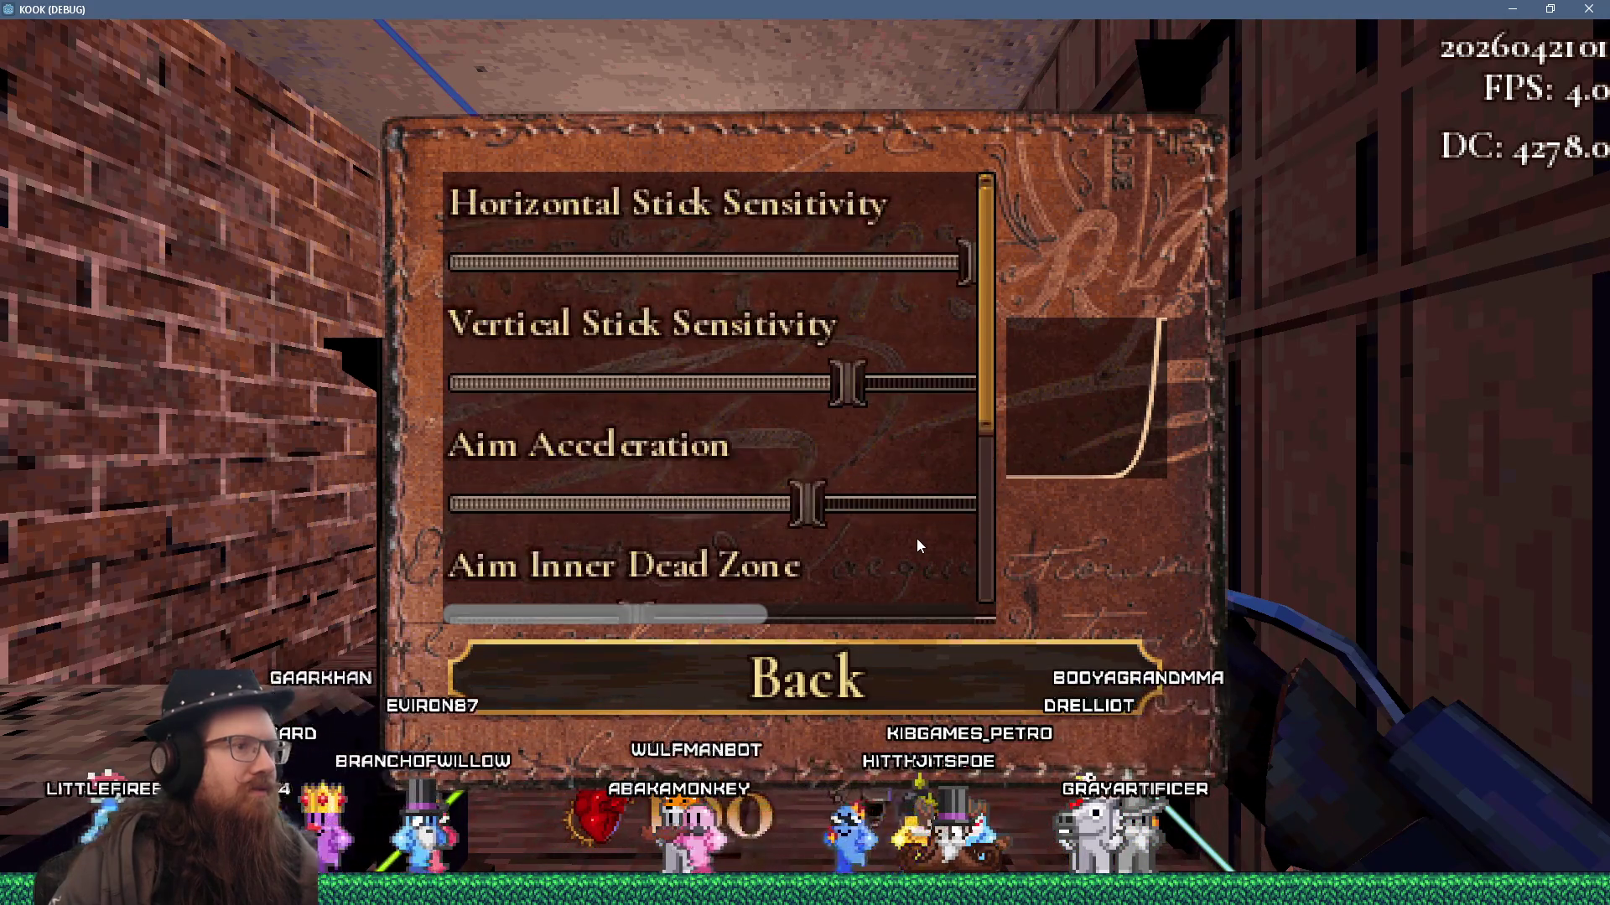
{"action": "scroll", "coordinate": [918, 541], "scroll_direction": "down", "scroll_amount": 1}
{"action": "scroll", "coordinate": [918, 535], "scroll_direction": "up", "scroll_amount": 1}
{"action": "scroll", "coordinate": [920, 534], "scroll_direction": "down", "scroll_amount": 1}
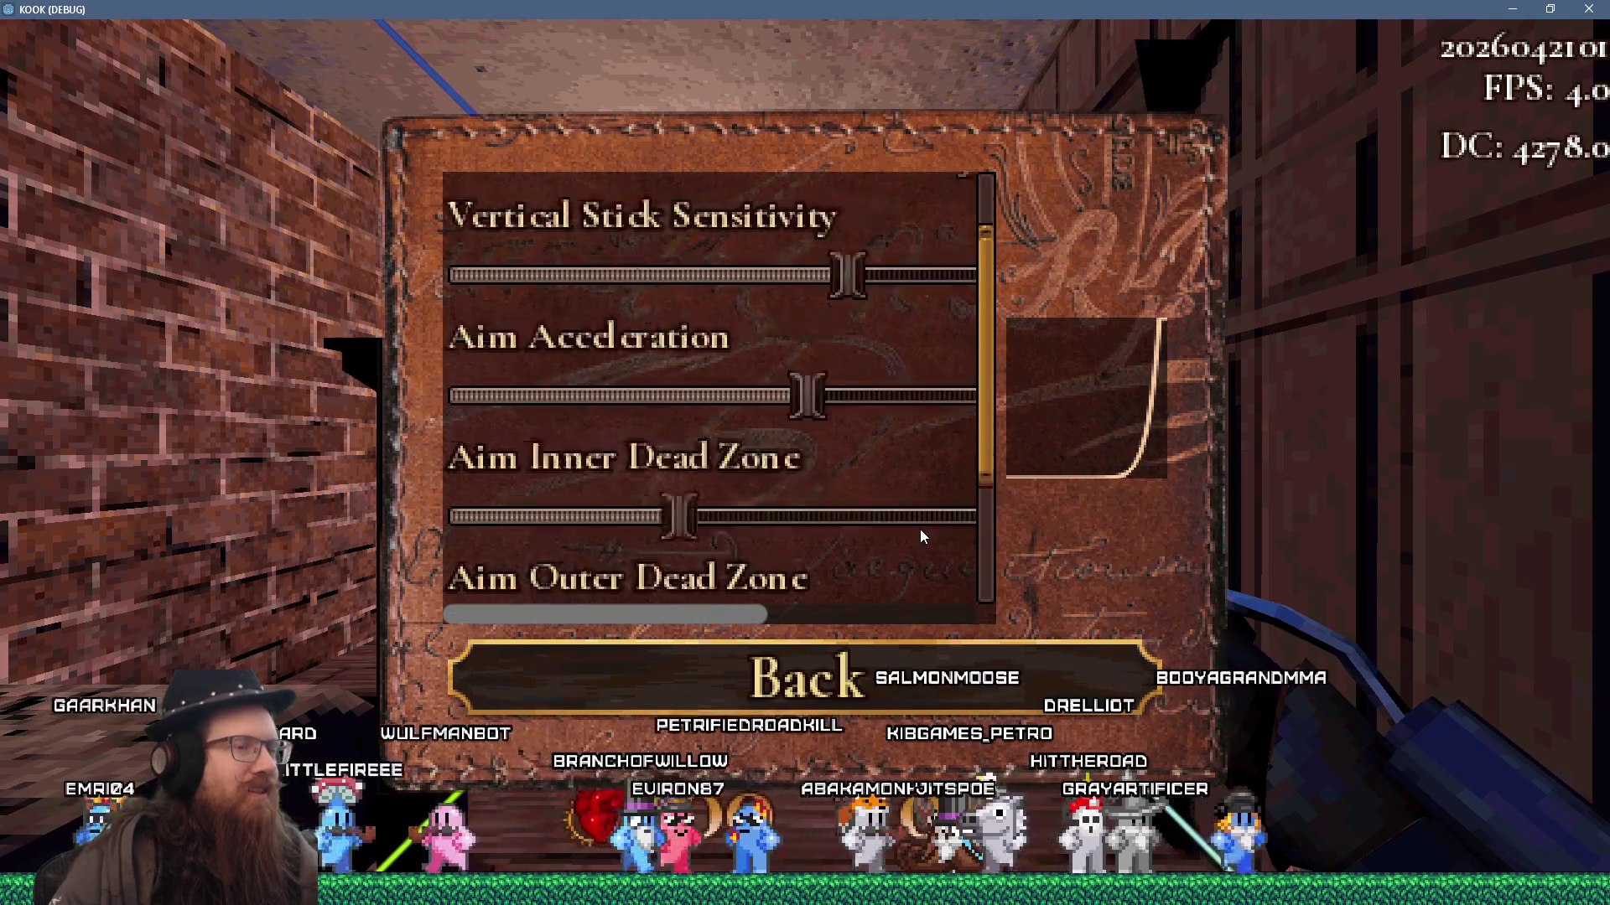
{"action": "scroll", "coordinate": [920, 536], "scroll_direction": "down", "scroll_amount": 2}
{"action": "scroll", "coordinate": [920, 536], "scroll_direction": "up", "scroll_amount": 2}
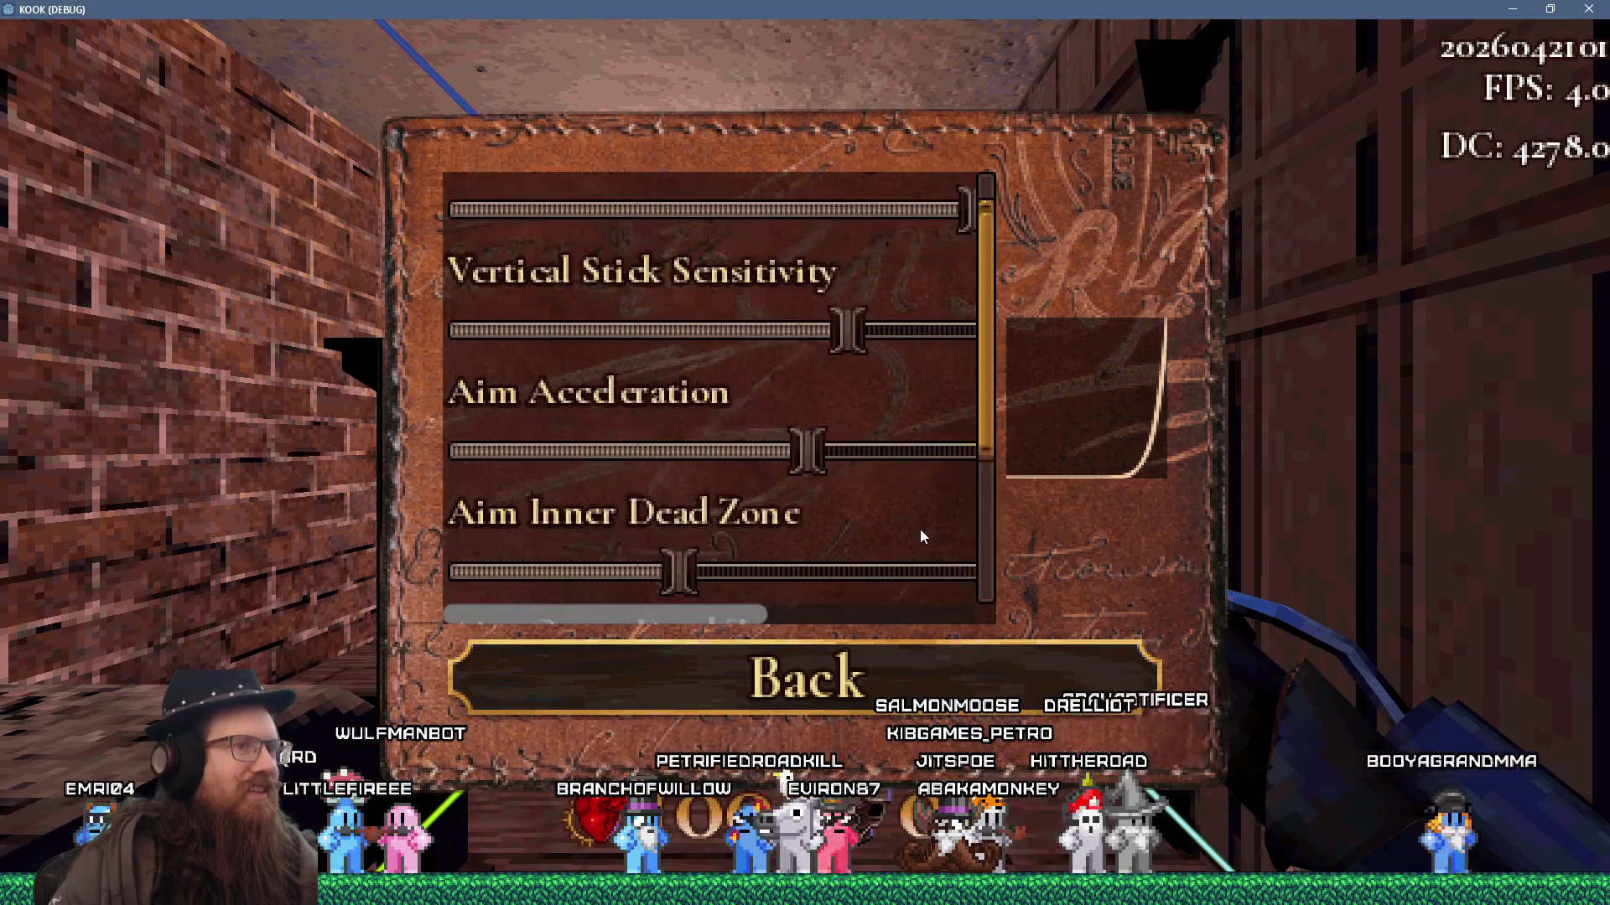
{"action": "scroll", "coordinate": [920, 537], "scroll_direction": "down", "scroll_amount": 2}
{"action": "scroll", "coordinate": [920, 536], "scroll_direction": "up", "scroll_amount": 2}
{"action": "scroll", "coordinate": [919, 536], "scroll_direction": "down", "scroll_amount": 1}
{"action": "scroll", "coordinate": [919, 536], "scroll_direction": "down", "scroll_amount": 1}
{"action": "scroll", "coordinate": [920, 537], "scroll_direction": "up", "scroll_amount": 1}
{"action": "scroll", "coordinate": [919, 537], "scroll_direction": "down", "scroll_amount": 2}
{"action": "scroll", "coordinate": [919, 535], "scroll_direction": "up", "scroll_amount": 2}
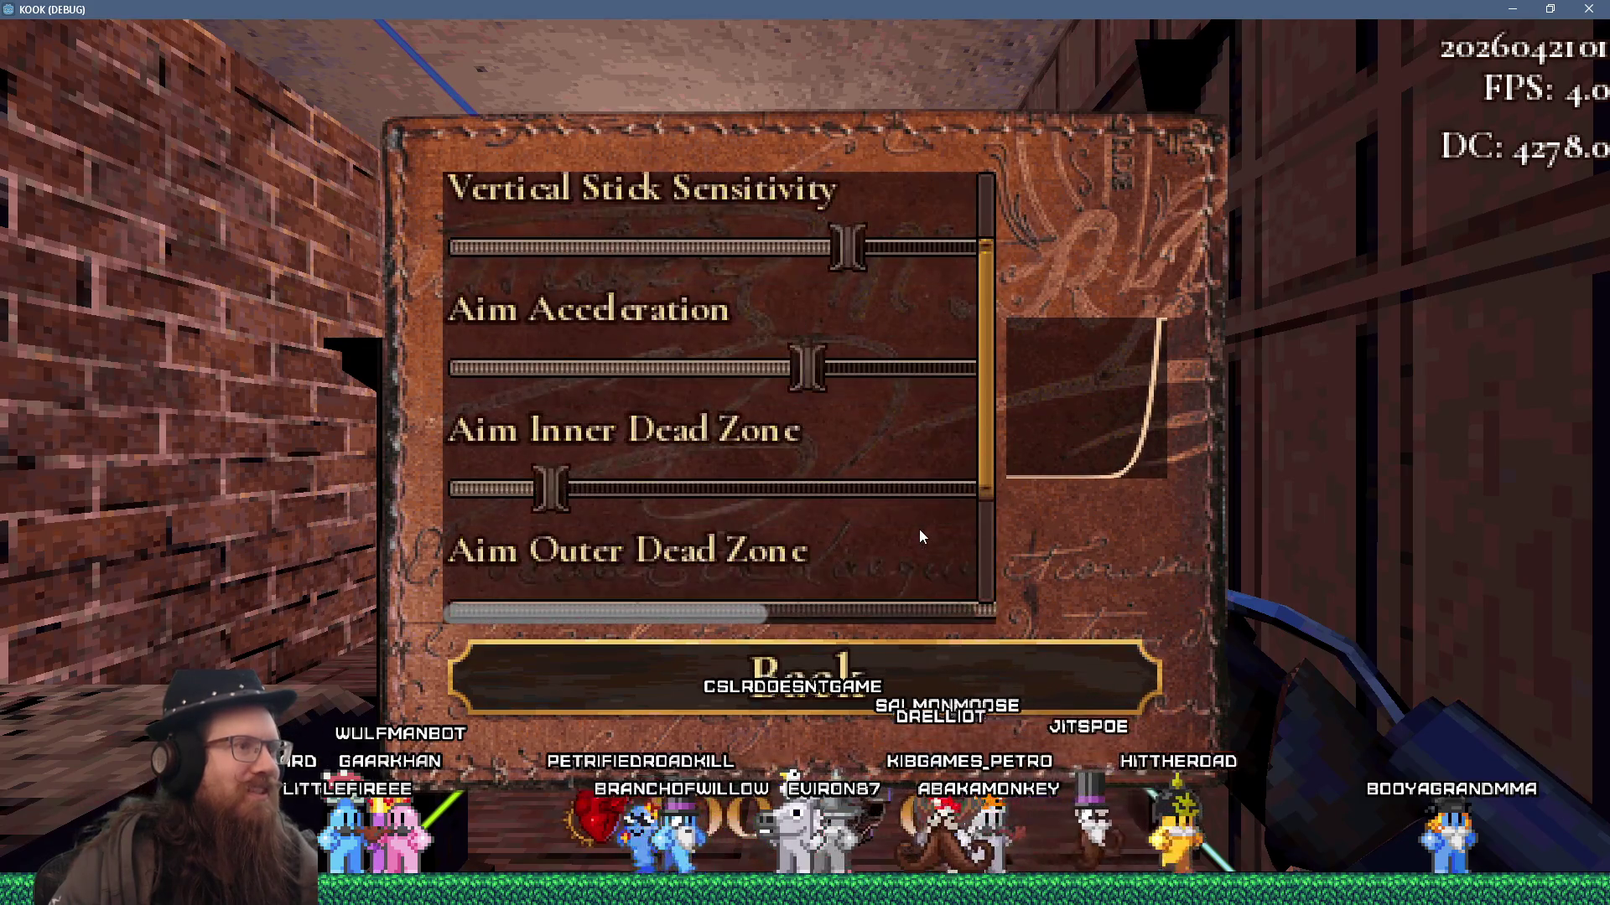
{"action": "scroll", "coordinate": [919, 535], "scroll_direction": "down", "scroll_amount": 1}
{"action": "scroll", "coordinate": [920, 537], "scroll_direction": "up", "scroll_amount": 1}
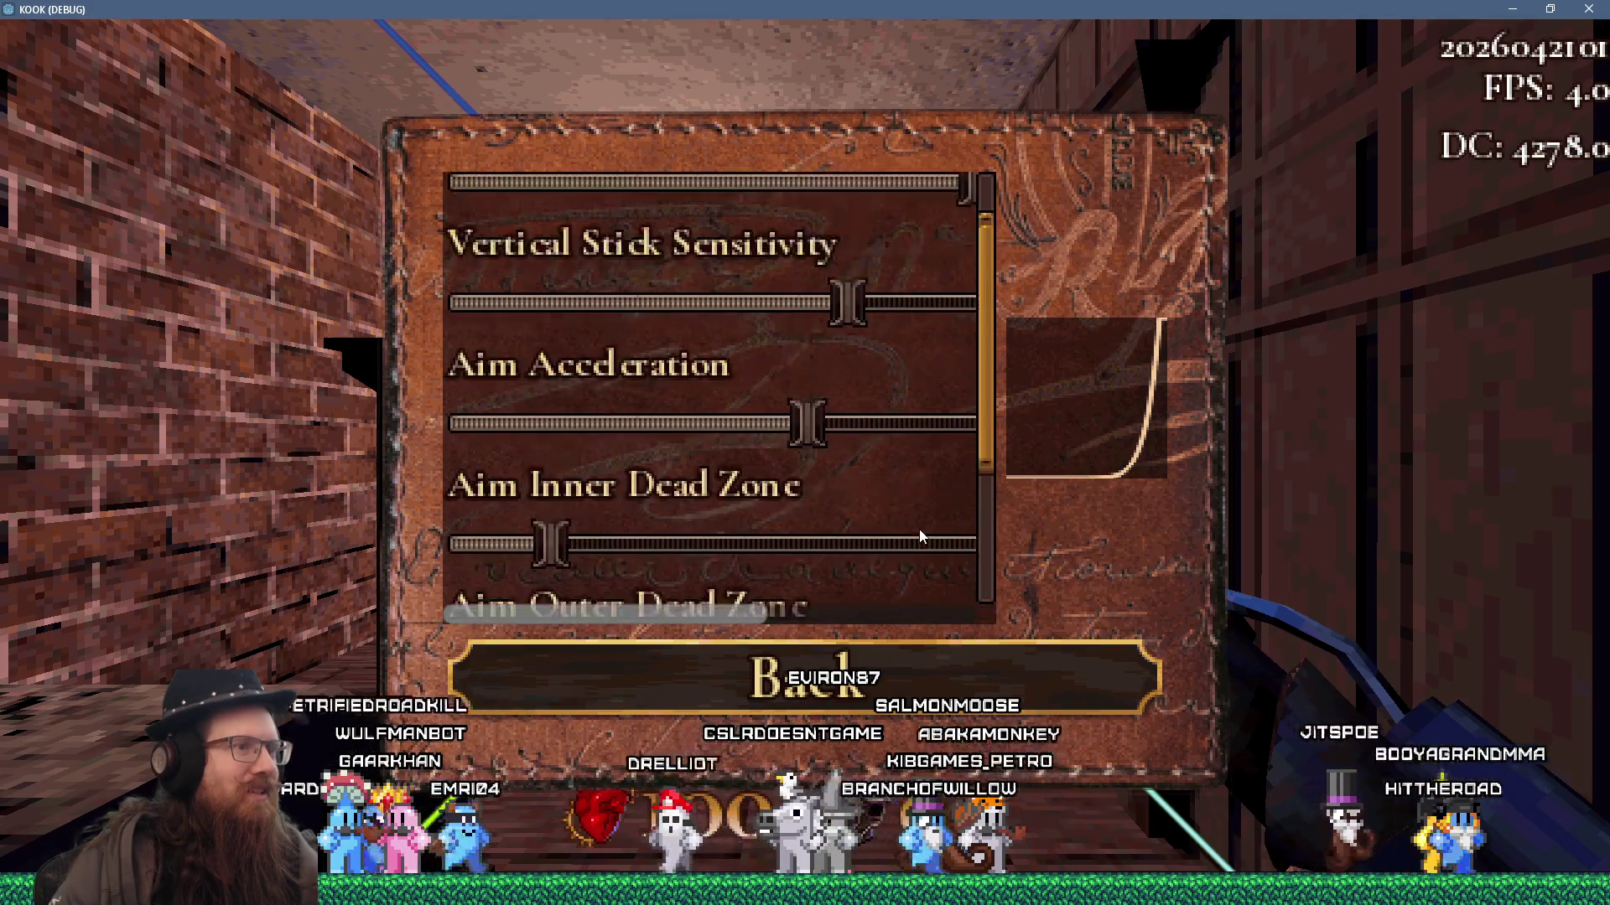
{"action": "scroll", "coordinate": [919, 536], "scroll_direction": "up", "scroll_amount": 1}
{"action": "scroll", "coordinate": [920, 536], "scroll_direction": "down", "scroll_amount": 1}
{"action": "scroll", "coordinate": [919, 537], "scroll_direction": "up", "scroll_amount": 1}
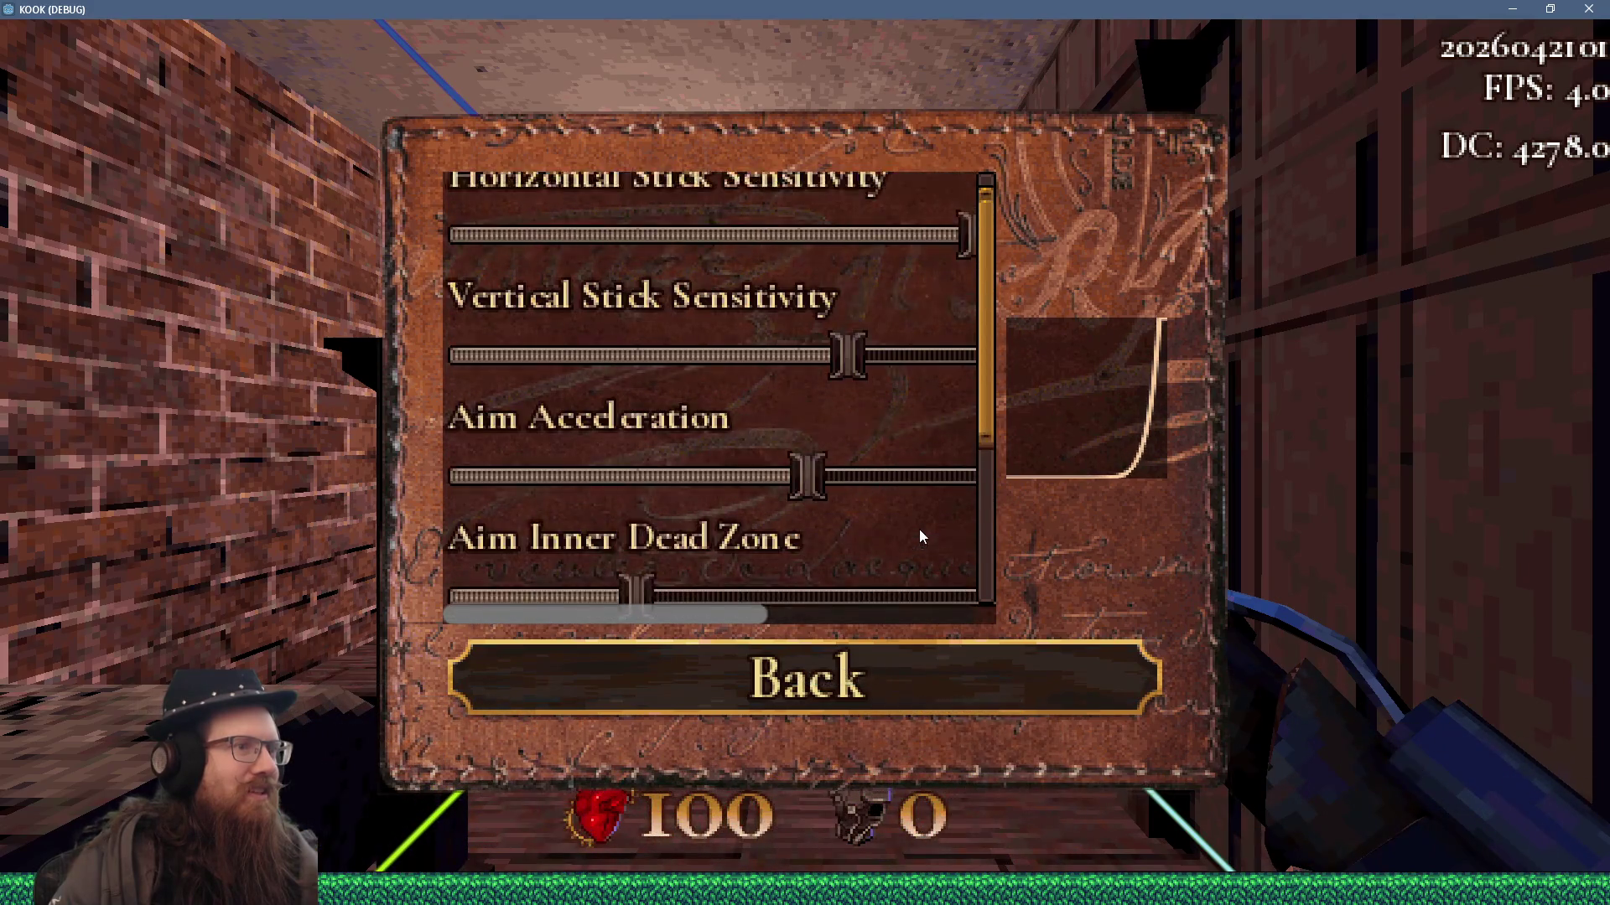
{"action": "scroll", "coordinate": [920, 536], "scroll_direction": "down", "scroll_amount": 2}
{"action": "scroll", "coordinate": [919, 537], "scroll_direction": "up", "scroll_amount": 1}
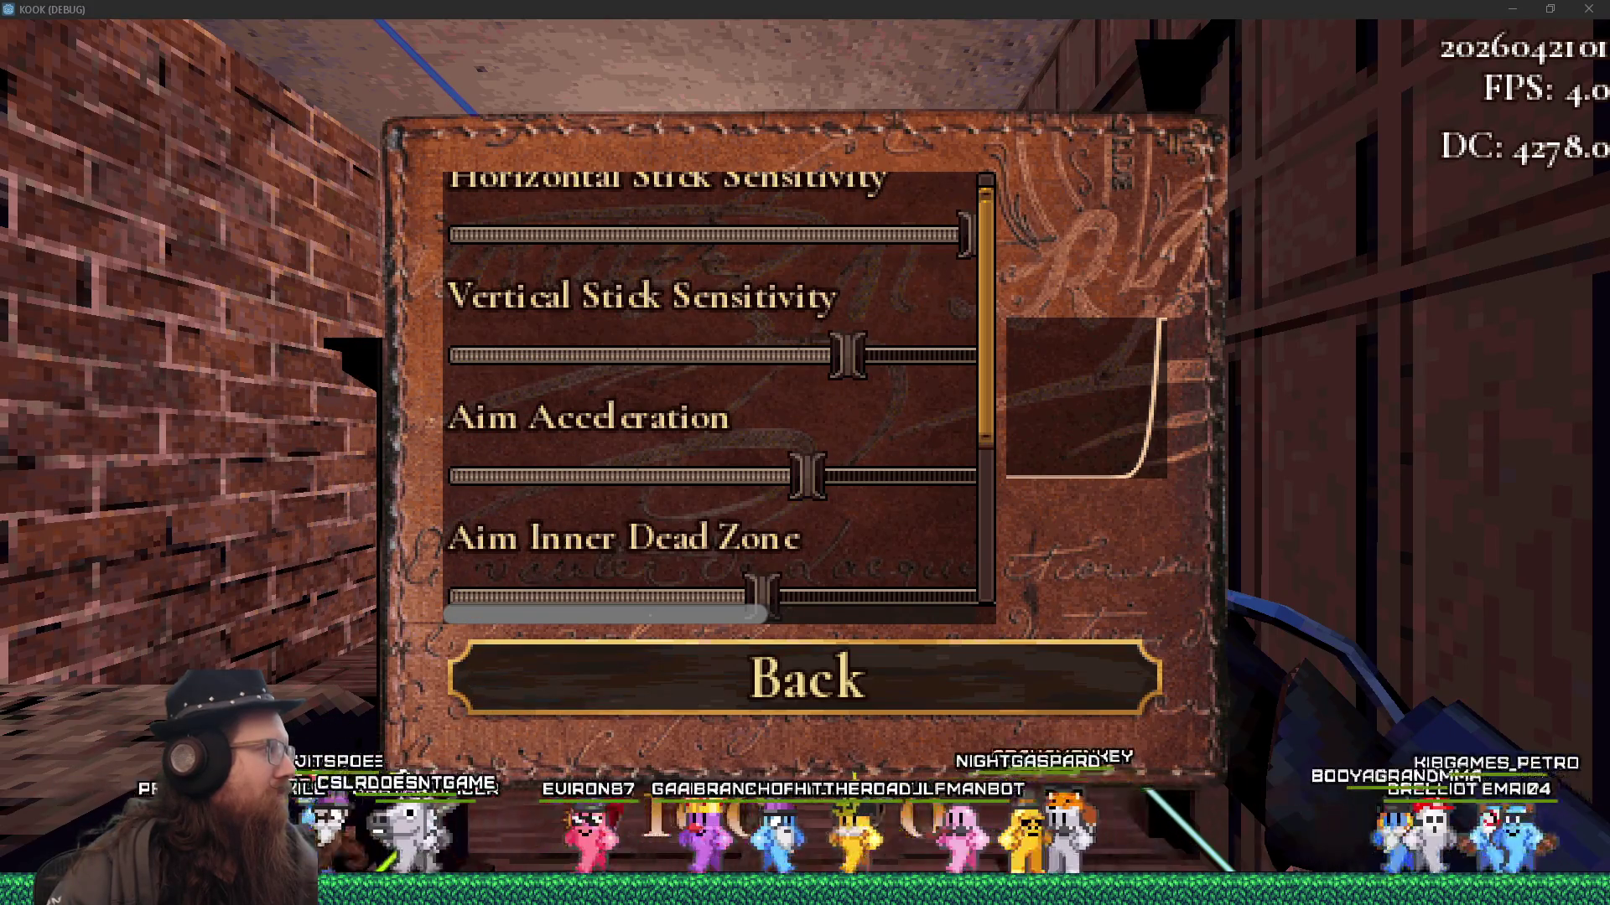
{"action": "scroll", "coordinate": [842, 476], "scroll_direction": "up", "scroll_amount": 1}
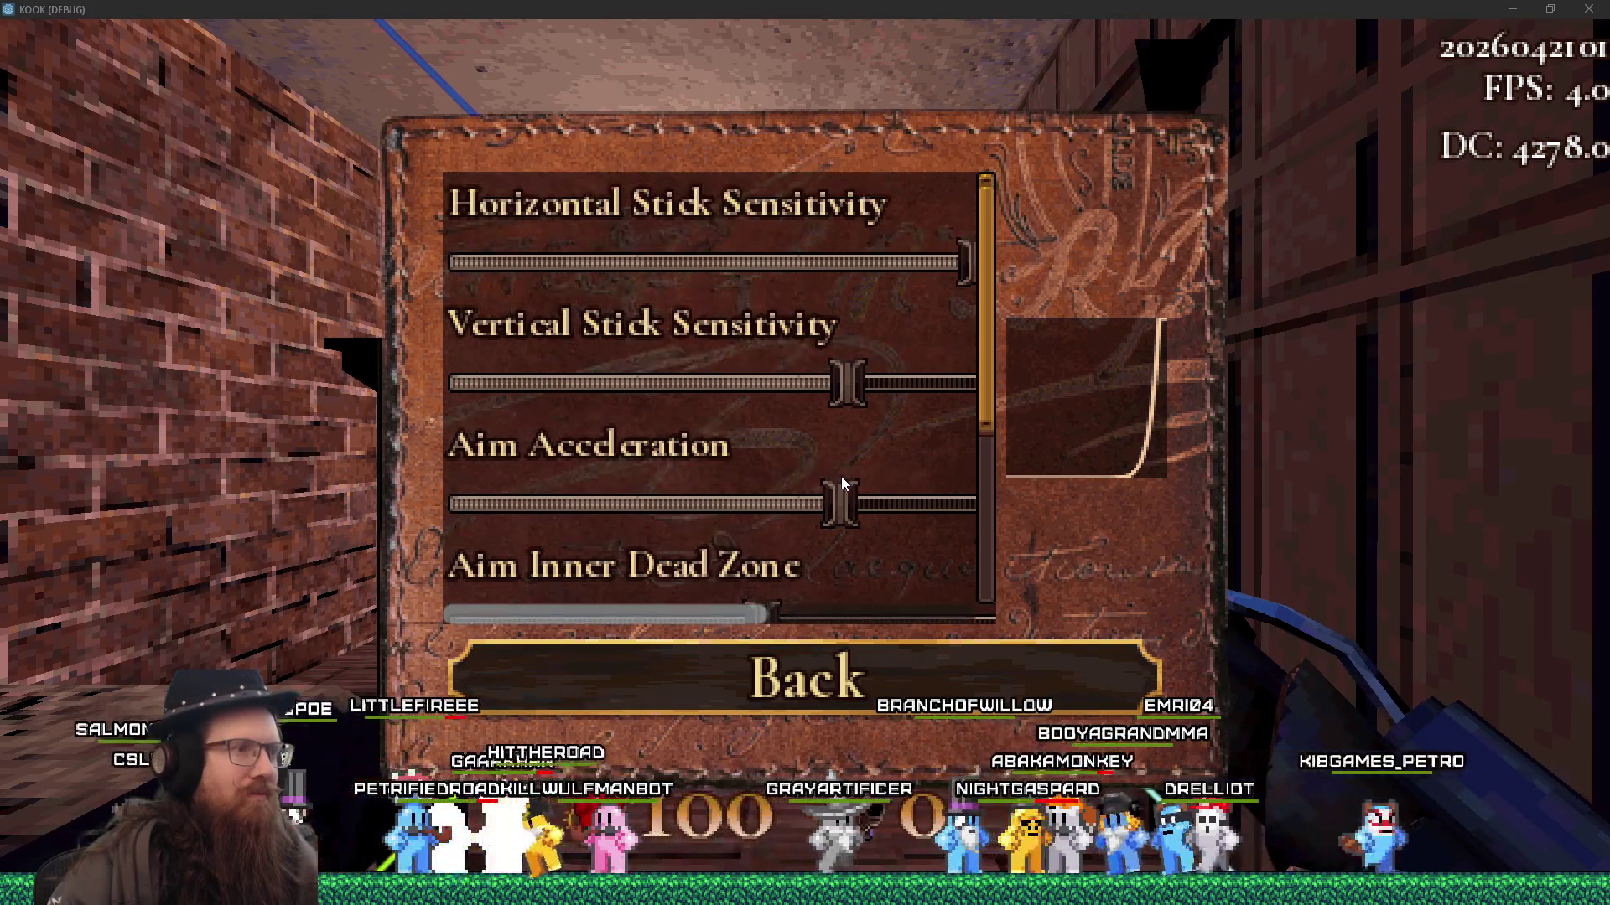
{"action": "scroll", "coordinate": [842, 484], "scroll_direction": "down", "scroll_amount": 2}
- Raise Aim Acceleration, then scroll the slider list again to check whether the panel jumps
{"action": "left_click", "coordinate": [842, 467]}
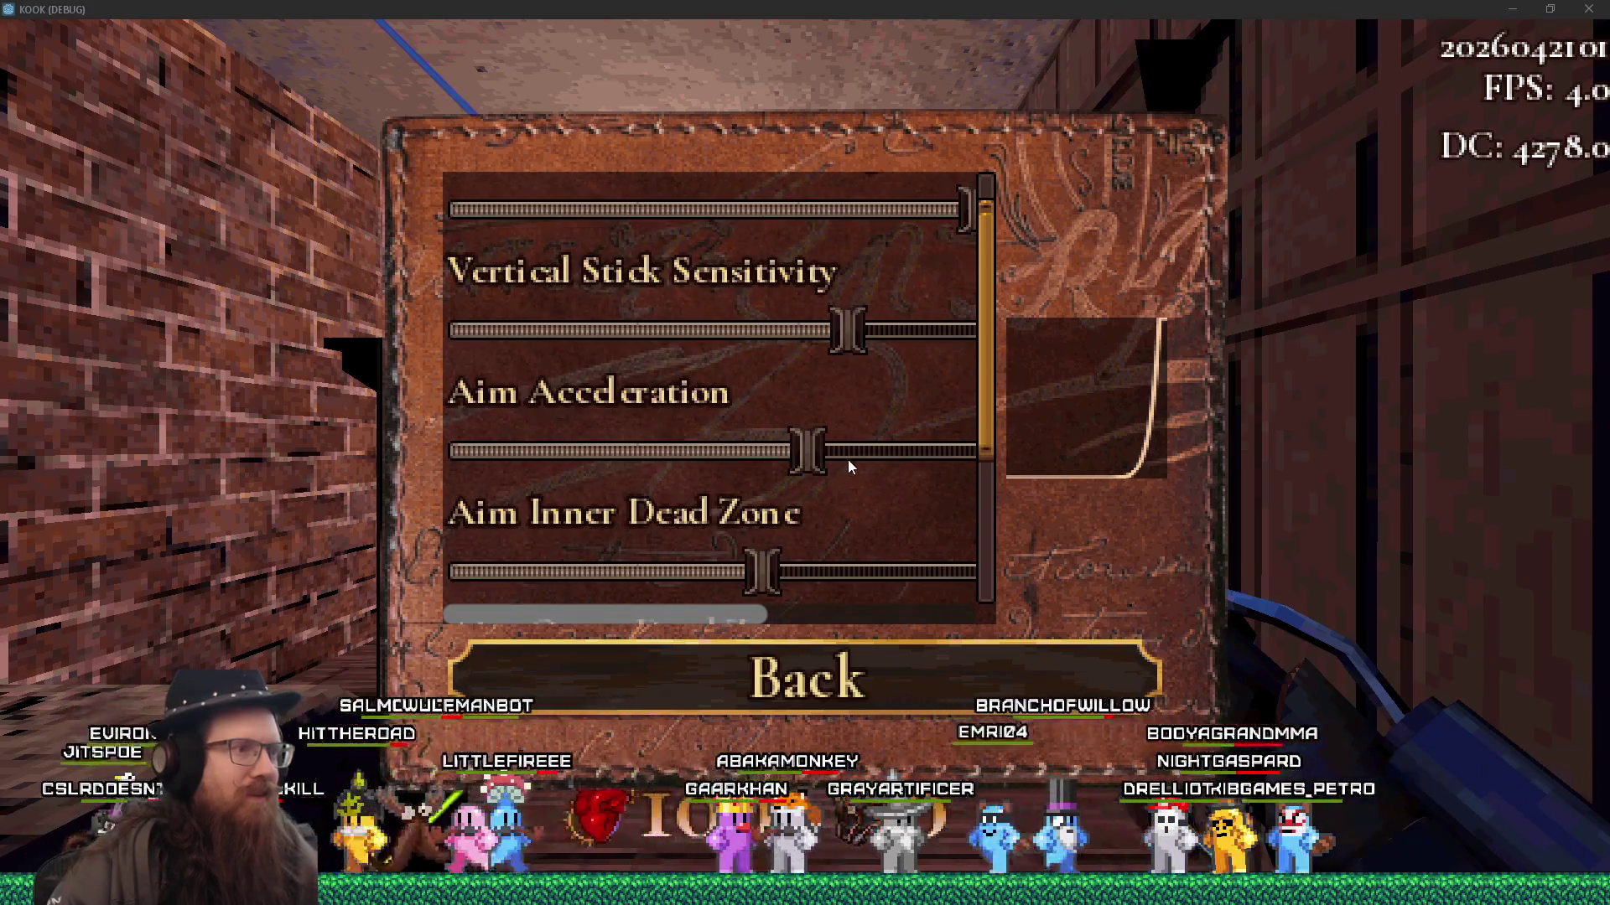
{"action": "scroll", "coordinate": [847, 460], "scroll_direction": "up", "scroll_amount": 1}
{"action": "scroll", "coordinate": [842, 490], "scroll_direction": "down", "scroll_amount": 1}
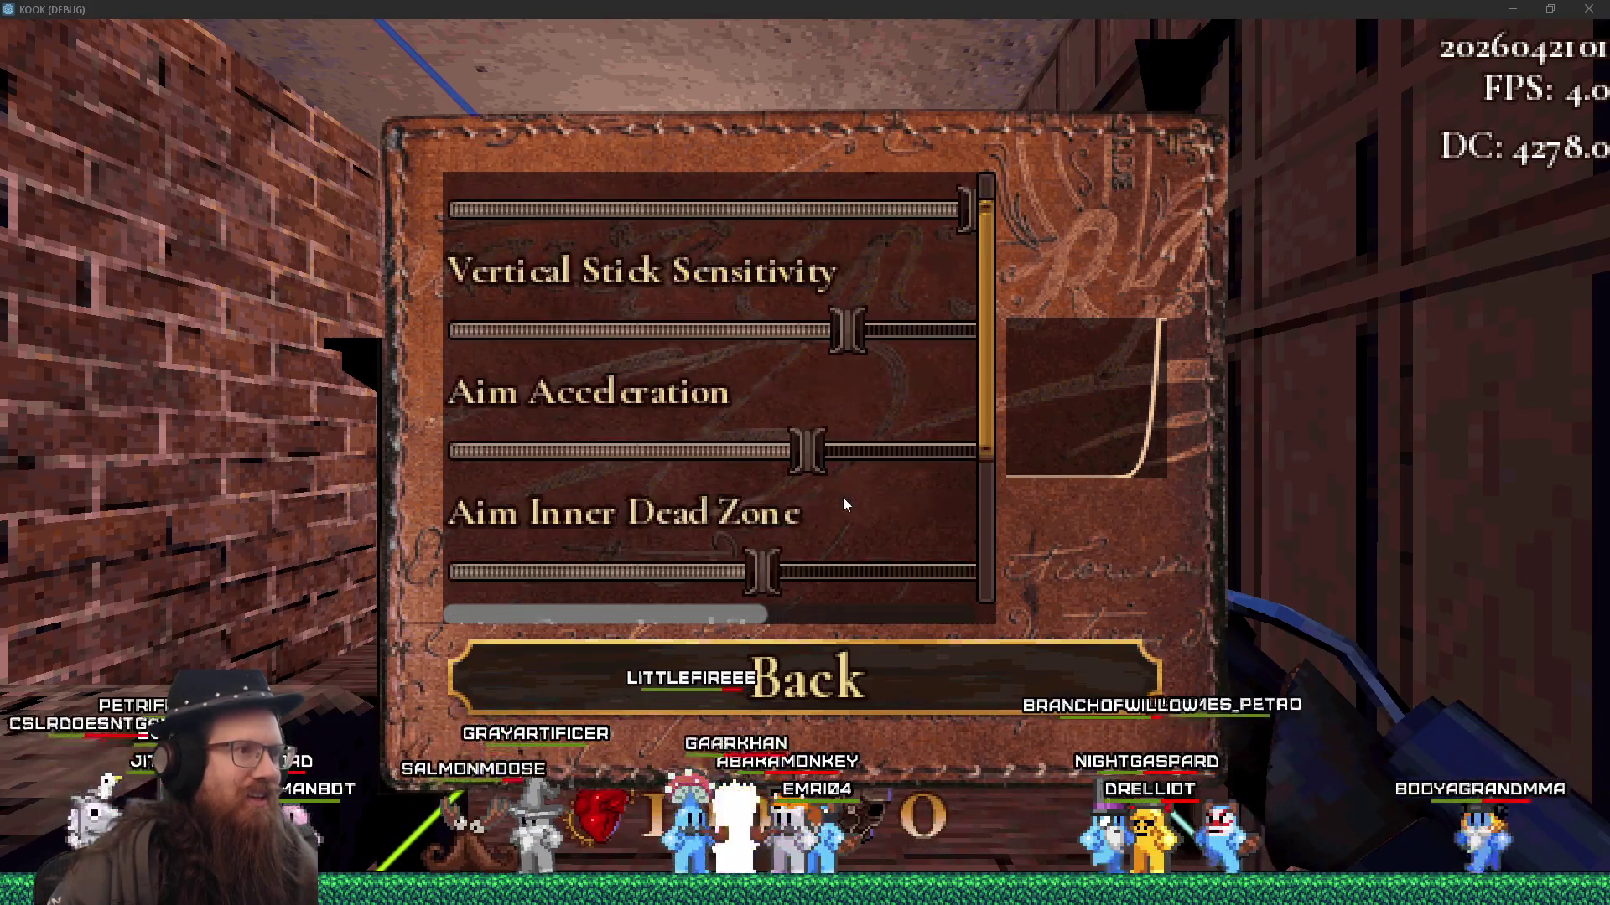
{"action": "scroll", "coordinate": [843, 482], "scroll_direction": "up", "scroll_amount": 1}
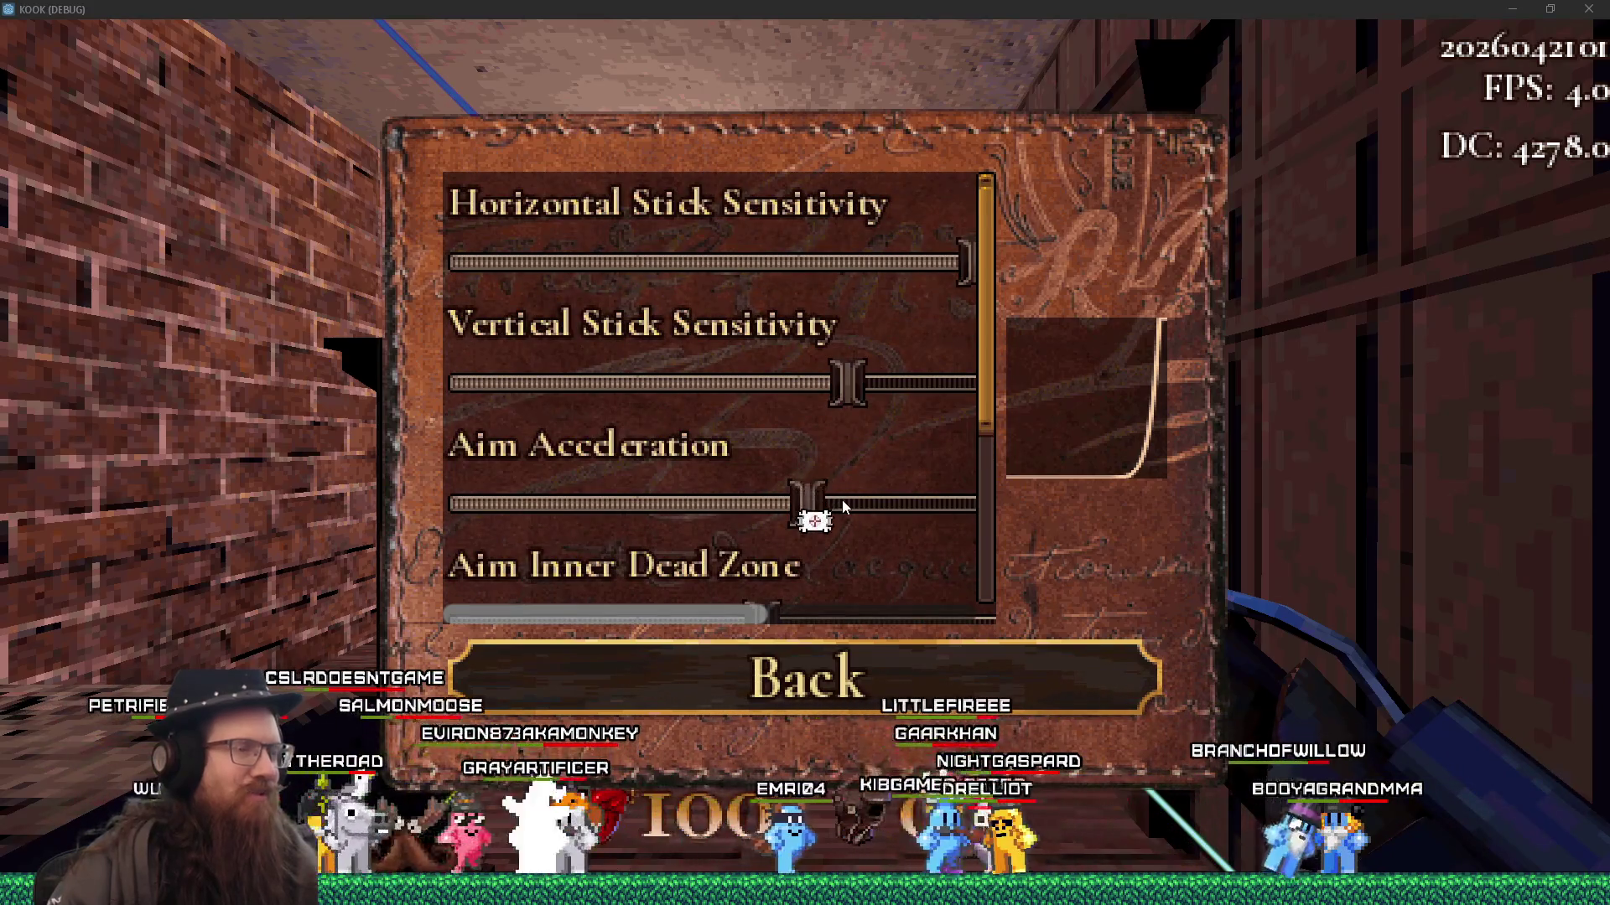
{"action": "scroll", "coordinate": [962, 390], "scroll_direction": "down", "scroll_amount": 2}
{"action": "scroll", "coordinate": [992, 349], "scroll_direction": "up", "scroll_amount": 2}
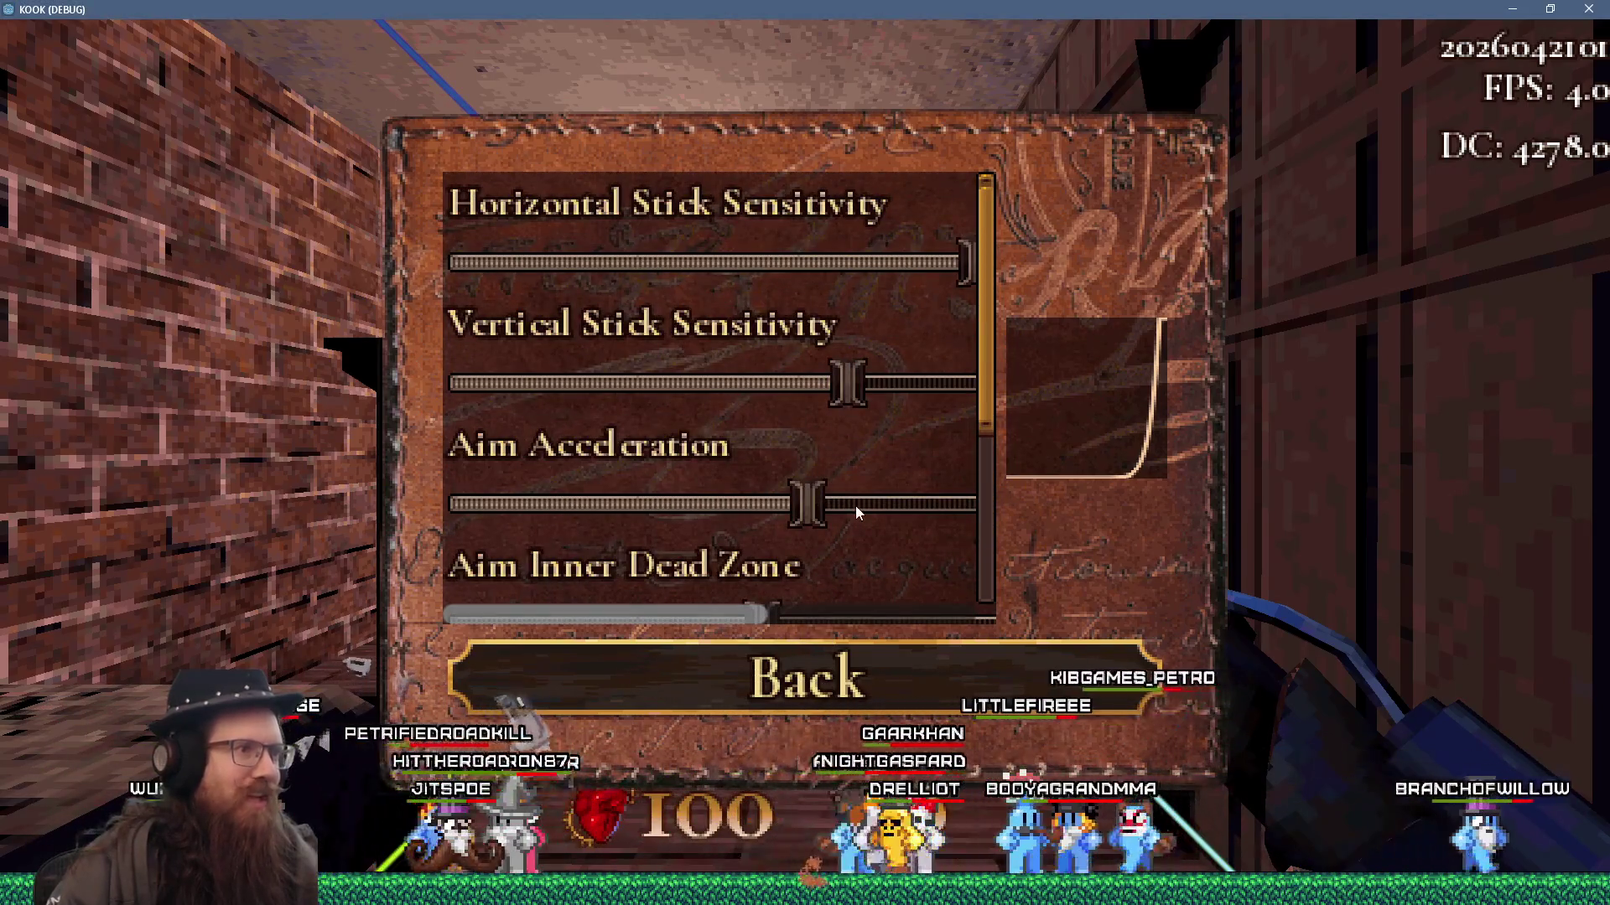
{"action": "scroll", "coordinate": [855, 506], "scroll_direction": "down", "scroll_amount": 1}
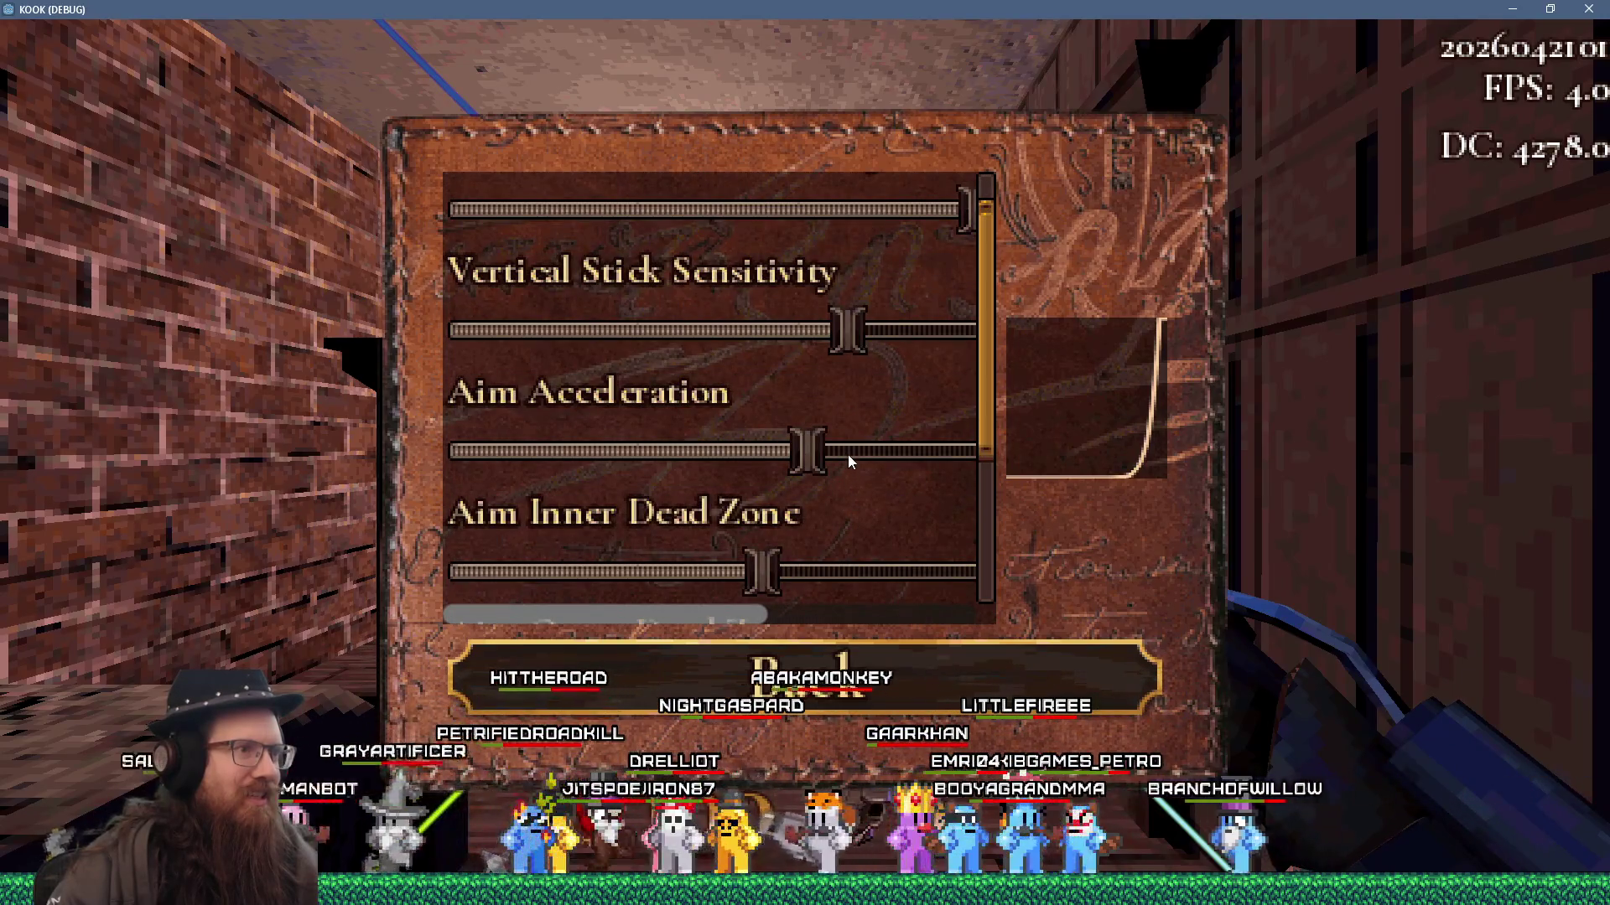
{"action": "scroll", "coordinate": [848, 454], "scroll_direction": "up", "scroll_amount": 1}
{"action": "scroll", "coordinate": [848, 454], "scroll_direction": "down", "scroll_amount": 1}
{"action": "scroll", "coordinate": [848, 455], "scroll_direction": "up", "scroll_amount": 1}
{"action": "scroll", "coordinate": [848, 454], "scroll_direction": "down", "scroll_amount": 1}
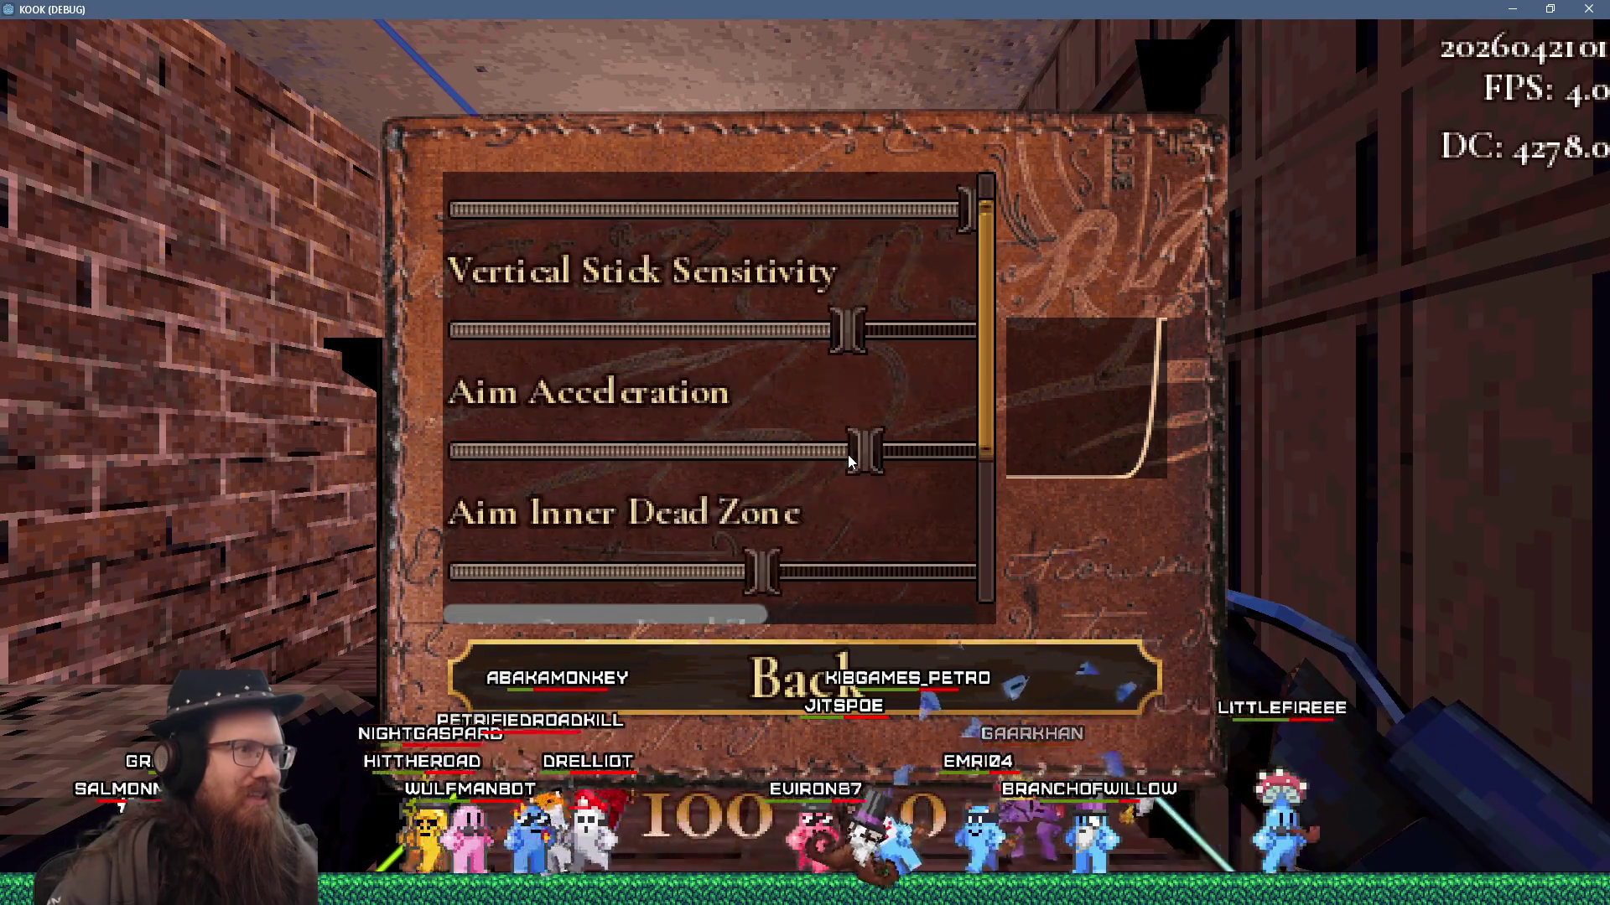
{"action": "scroll", "coordinate": [847, 454], "scroll_direction": "up", "scroll_amount": 1}
{"action": "scroll", "coordinate": [847, 455], "scroll_direction": "down", "scroll_amount": 1}
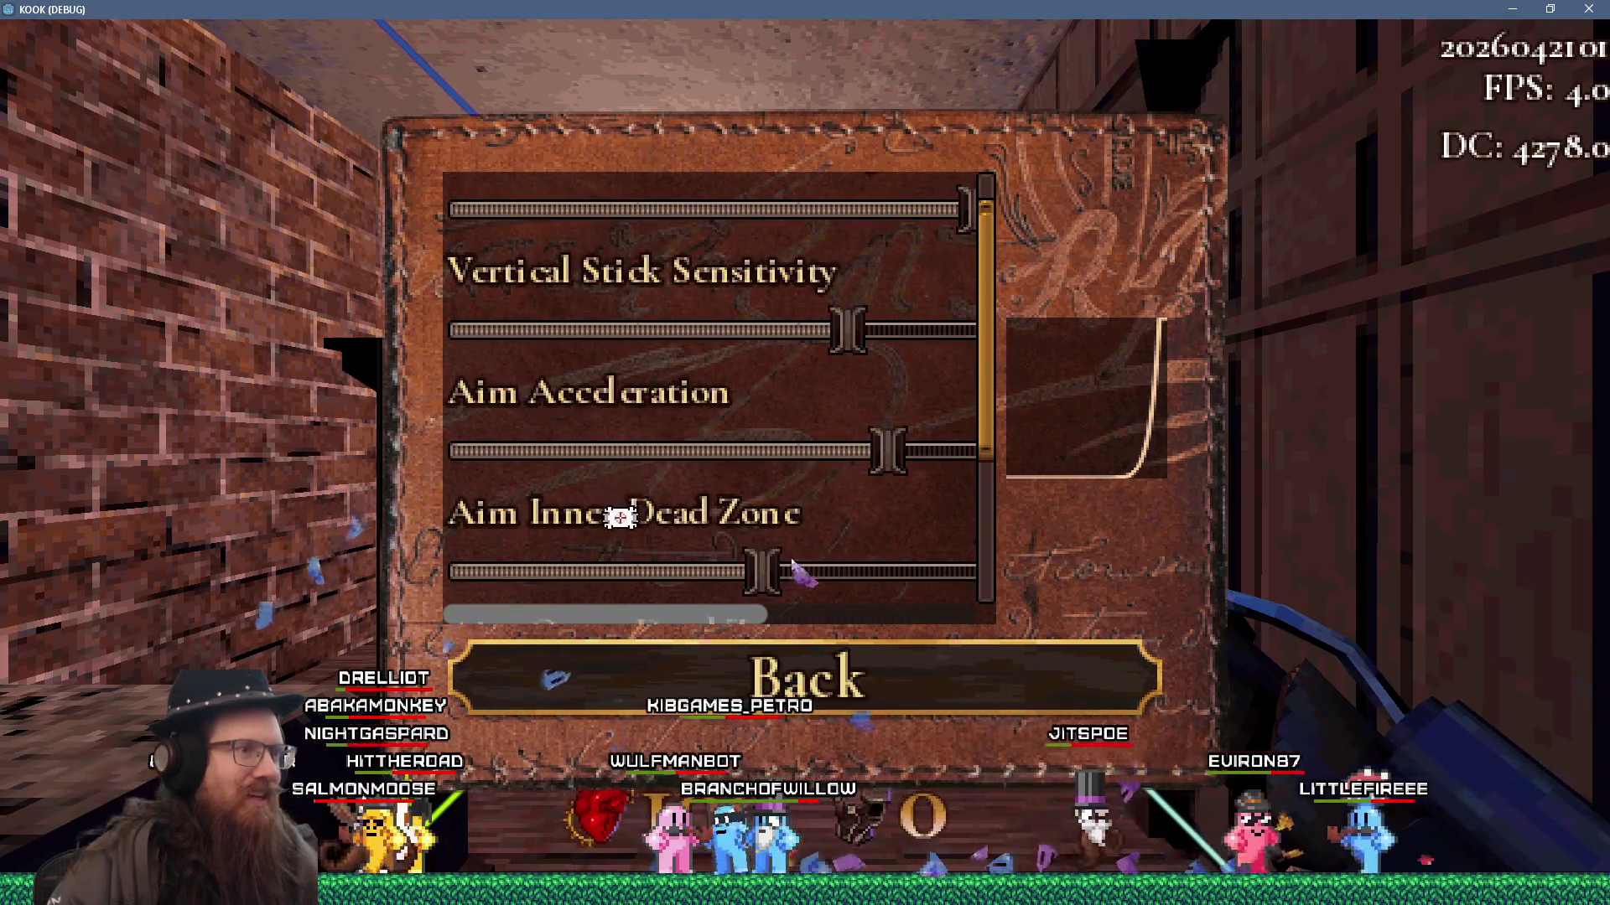
{"action": "scroll", "coordinate": [792, 560], "scroll_direction": "down", "scroll_amount": 3}
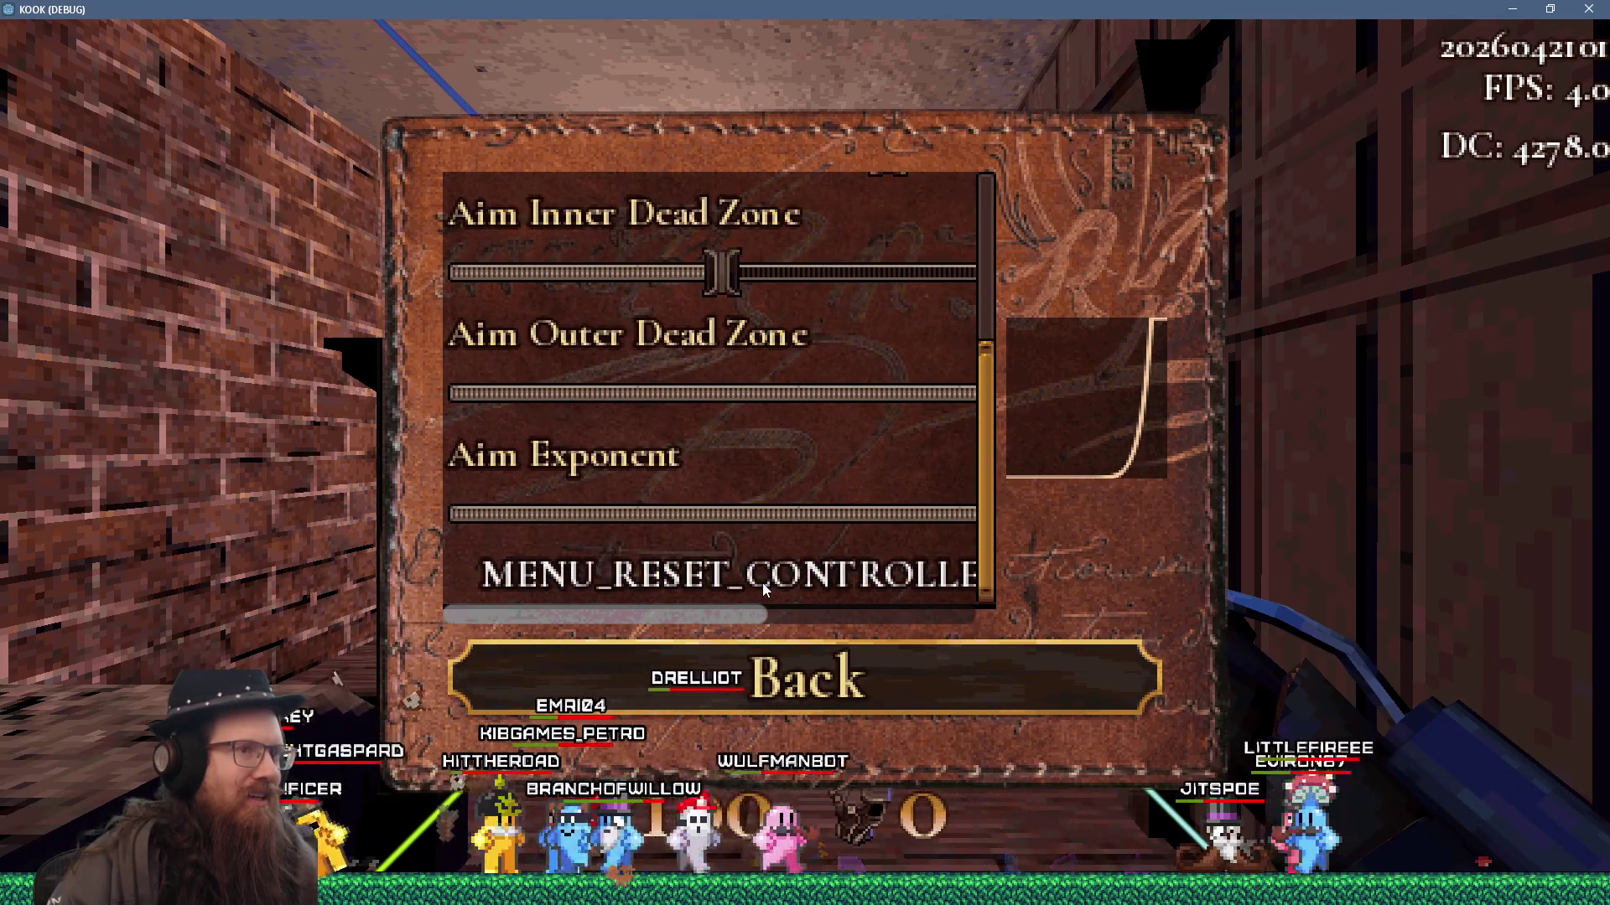
{"action": "scroll", "coordinate": [847, 475], "scroll_direction": "up", "scroll_amount": 1}
{"action": "scroll", "coordinate": [847, 475], "scroll_direction": "down", "scroll_amount": 1}
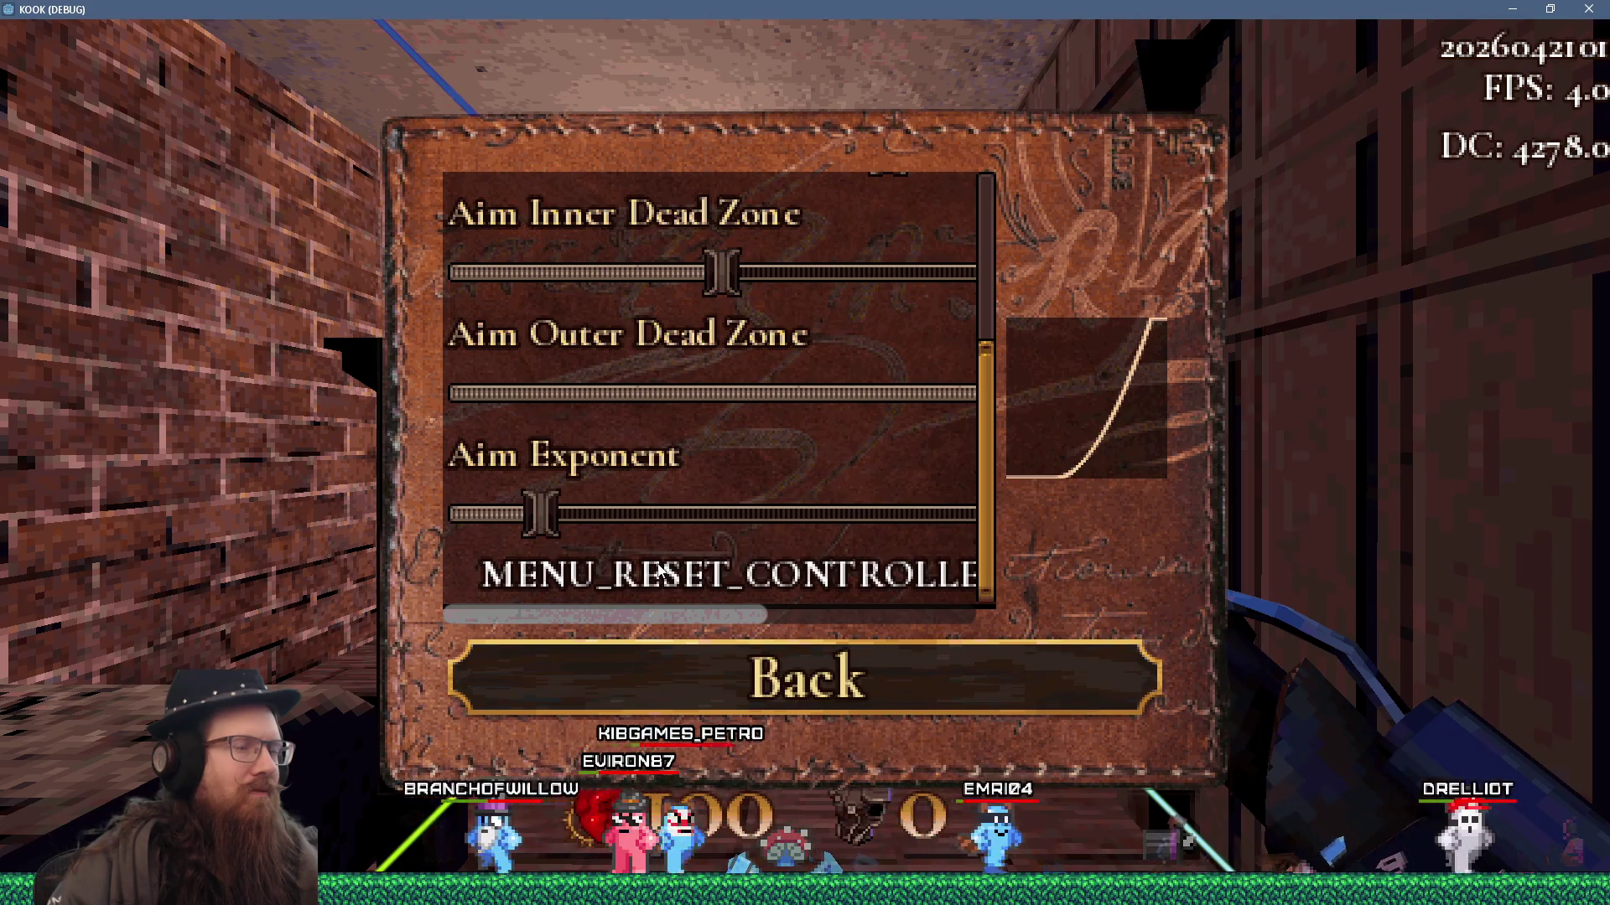
{"action": "key", "text": "alt+Tab"}
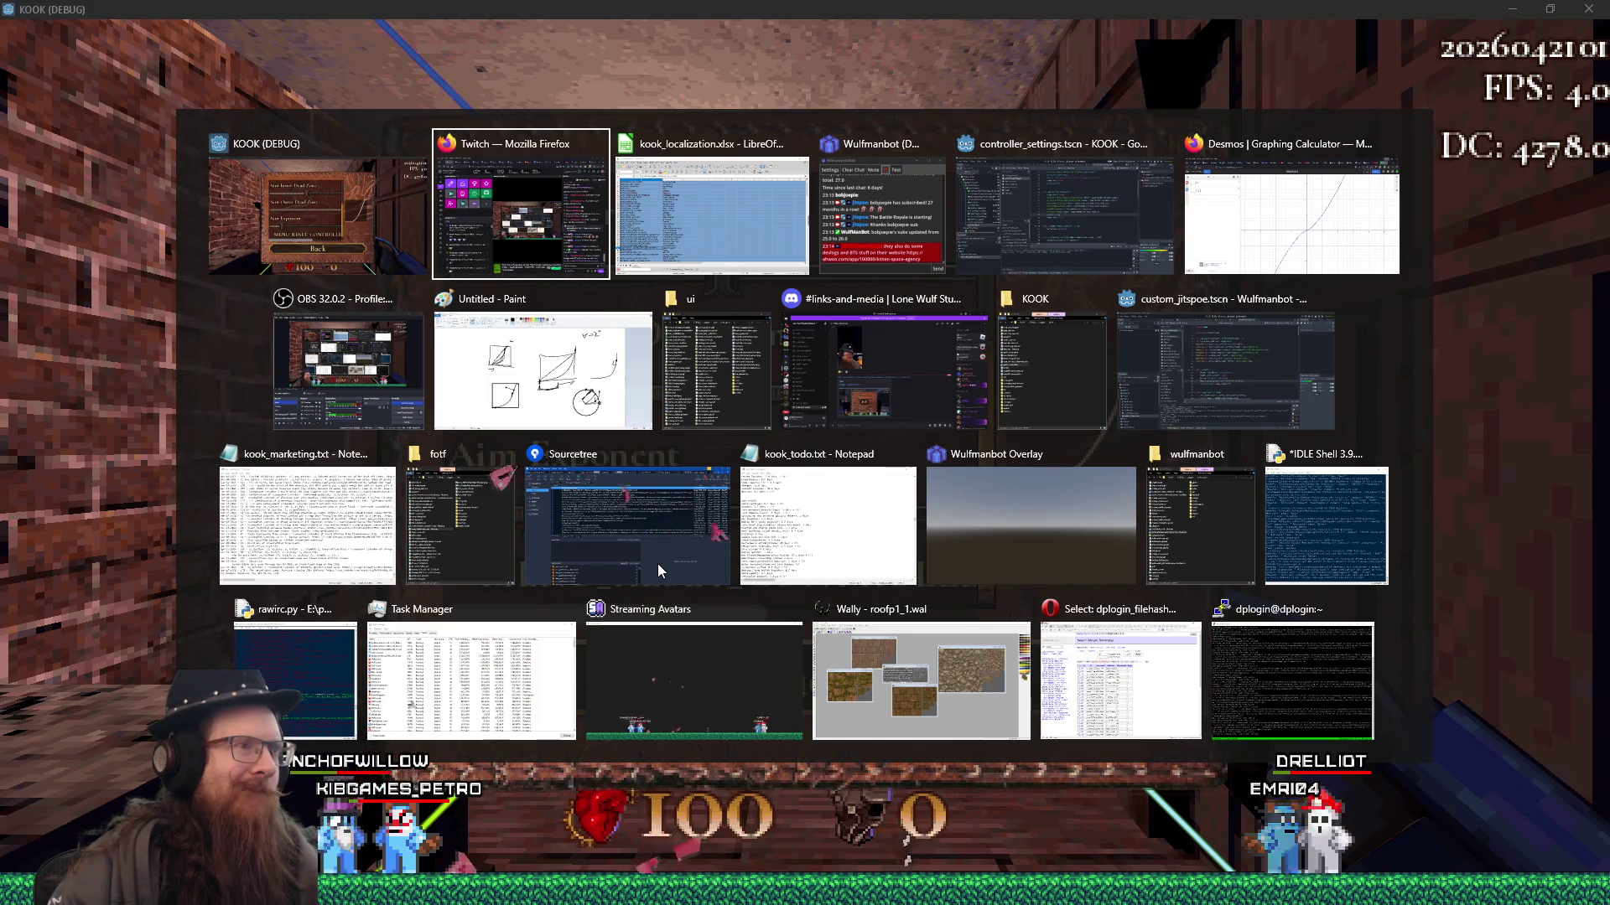
- Disconnect ButtonReset's toggled signal from the reset handler in the Signals dock
{"action": "key", "text": "Tab"}
{"action": "key", "text": "Tab"}
{"action": "key", "text": "Tab"}
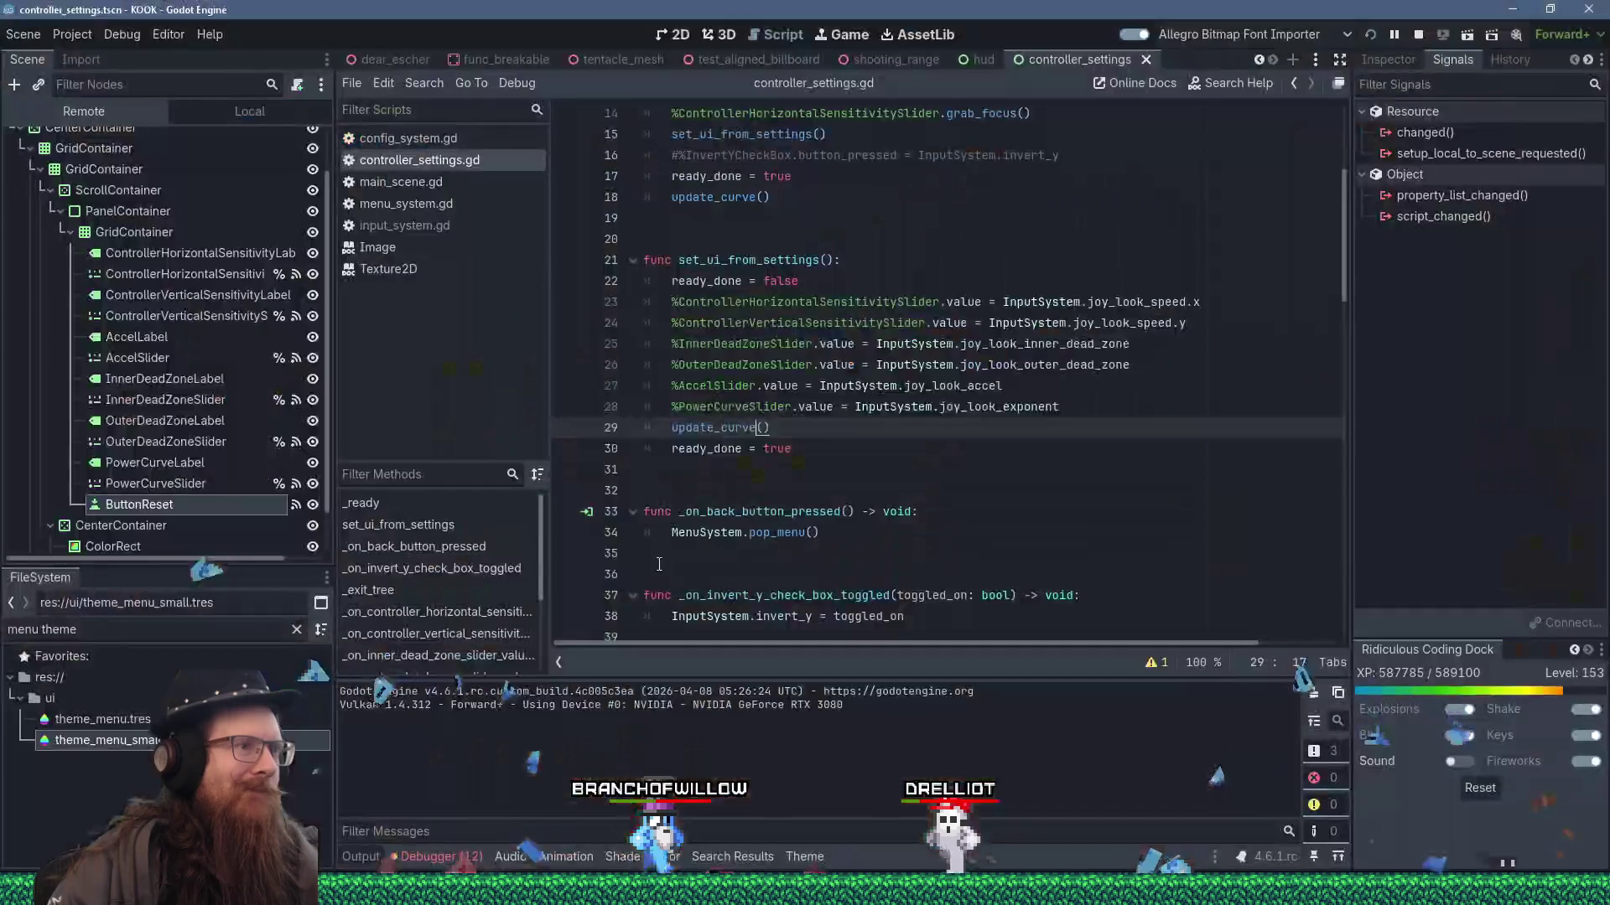
{"action": "scroll", "coordinate": [674, 590], "scroll_direction": "down", "scroll_amount": 20}
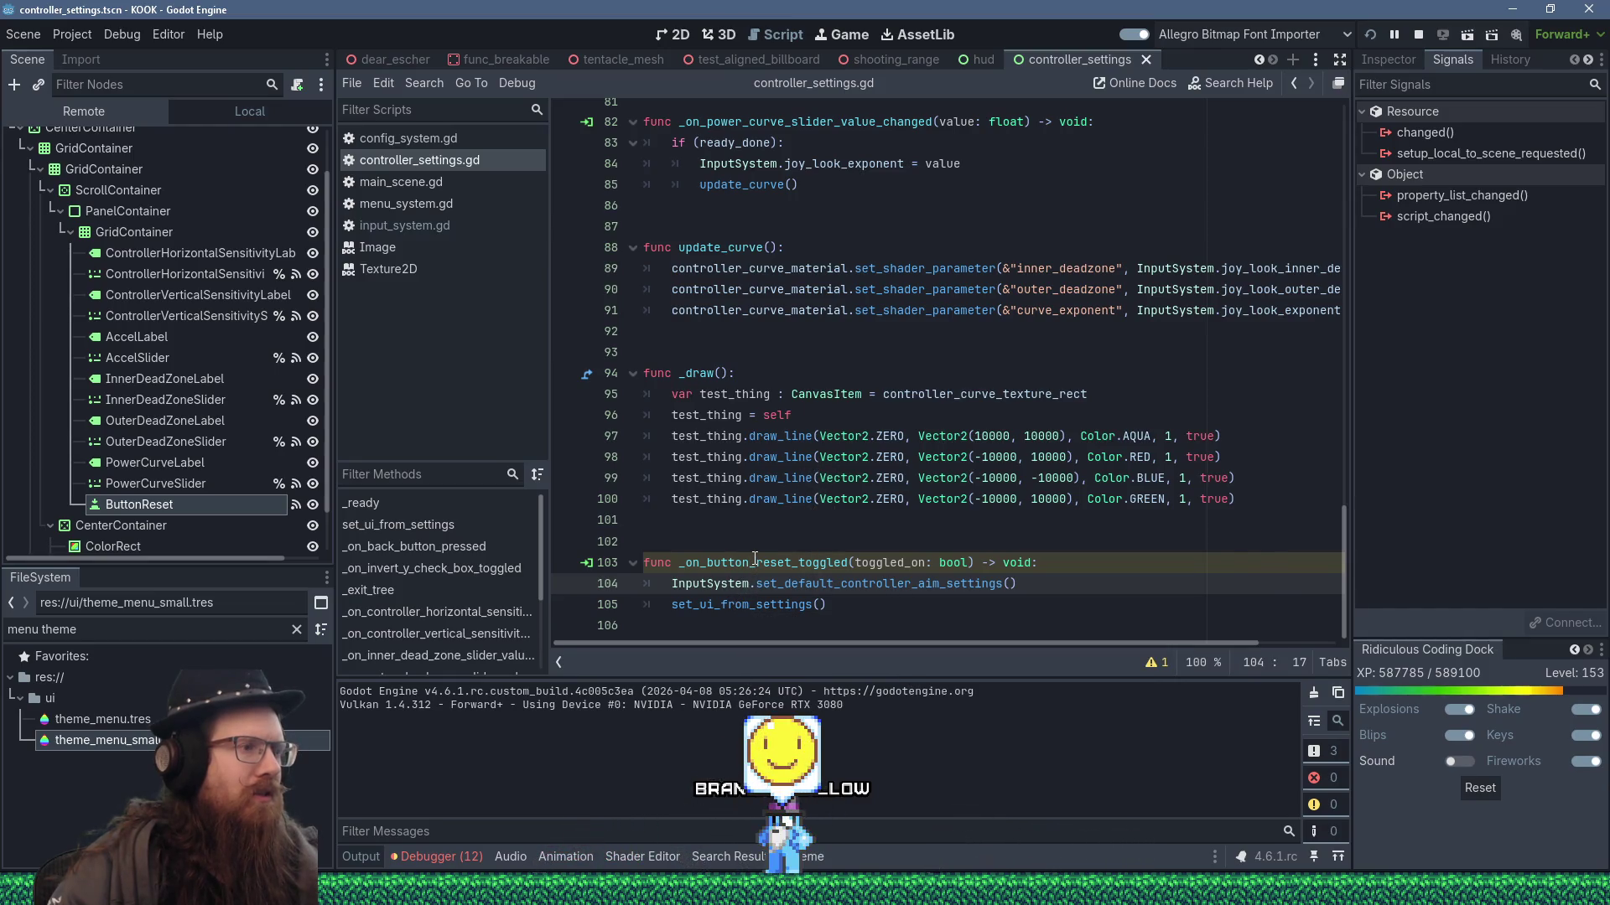
{"action": "left_click", "coordinate": [754, 562]}
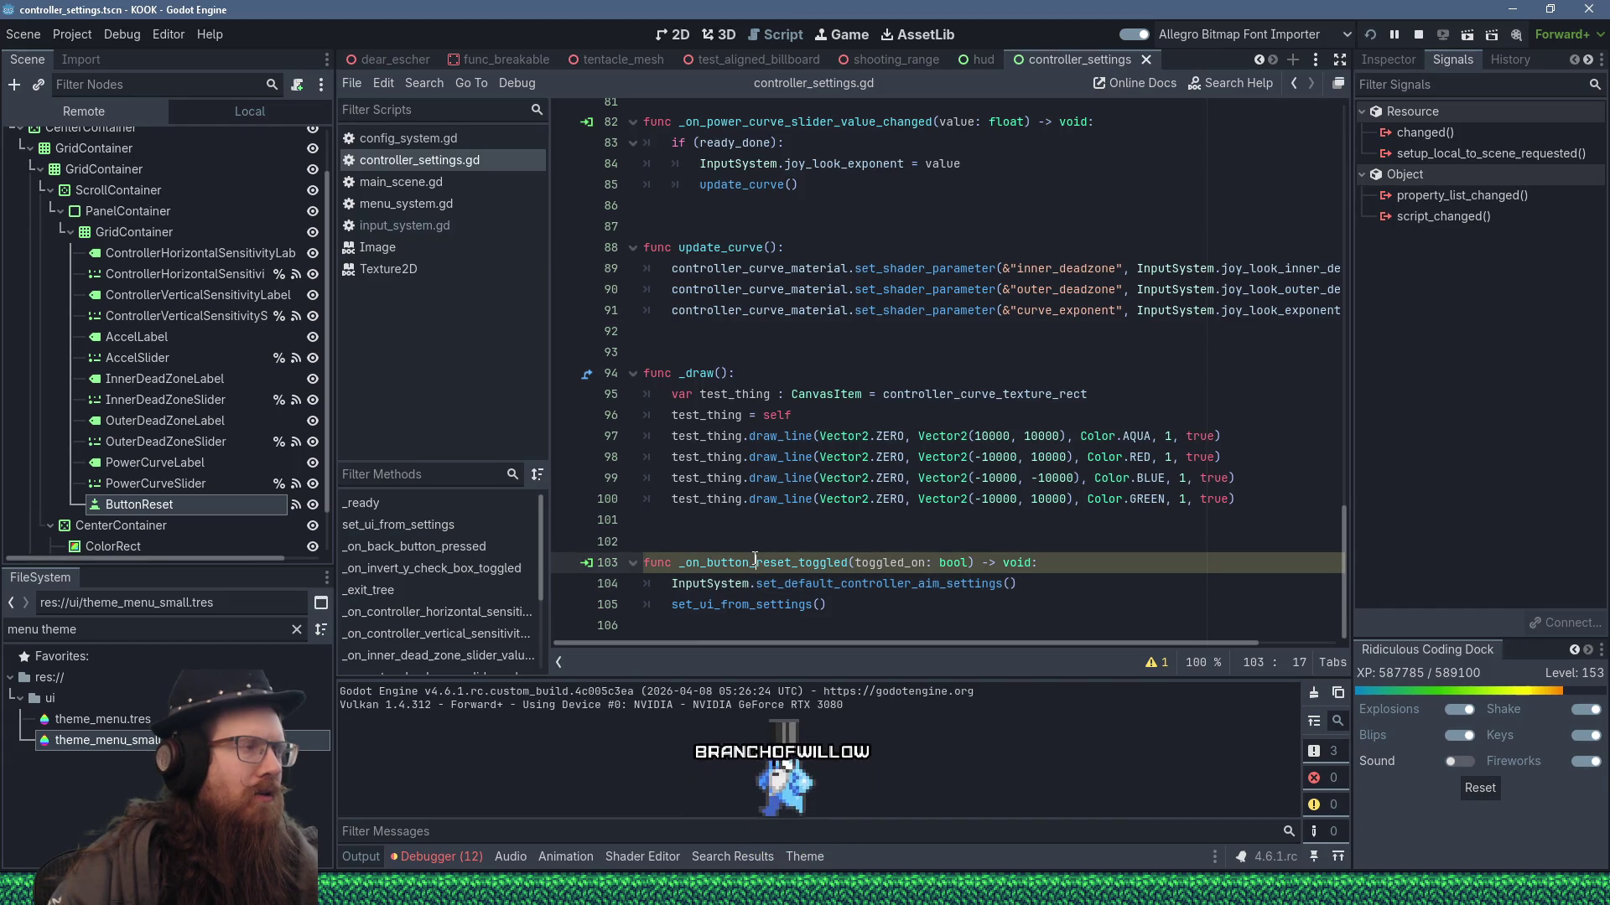
{"action": "left_click", "coordinate": [185, 503]}
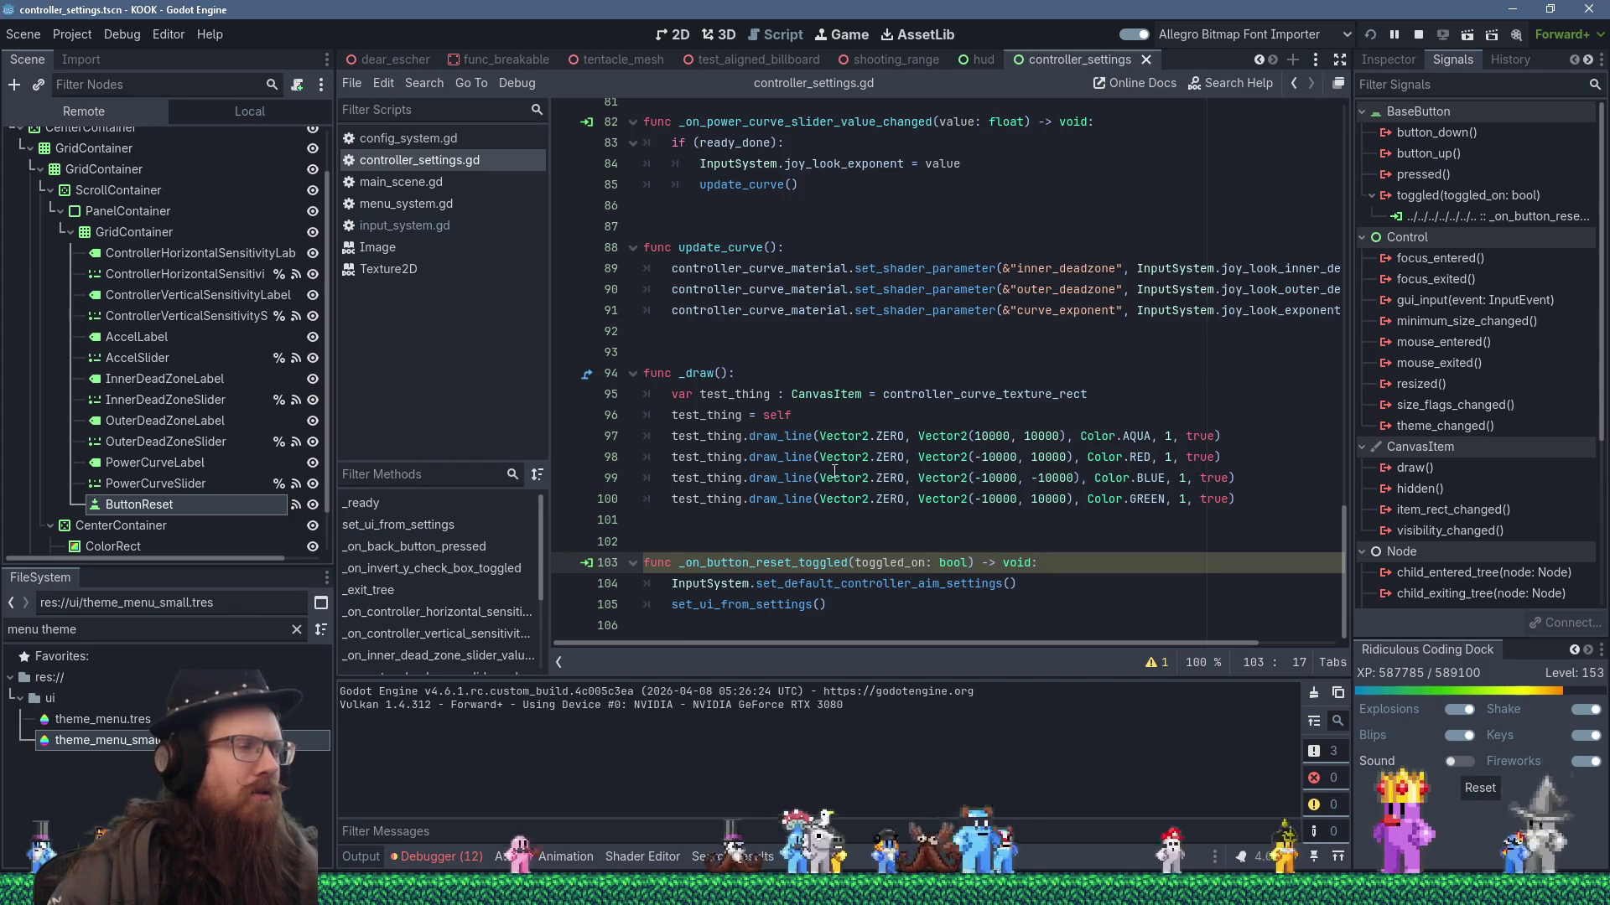
{"action": "left_click", "coordinate": [1504, 220]}
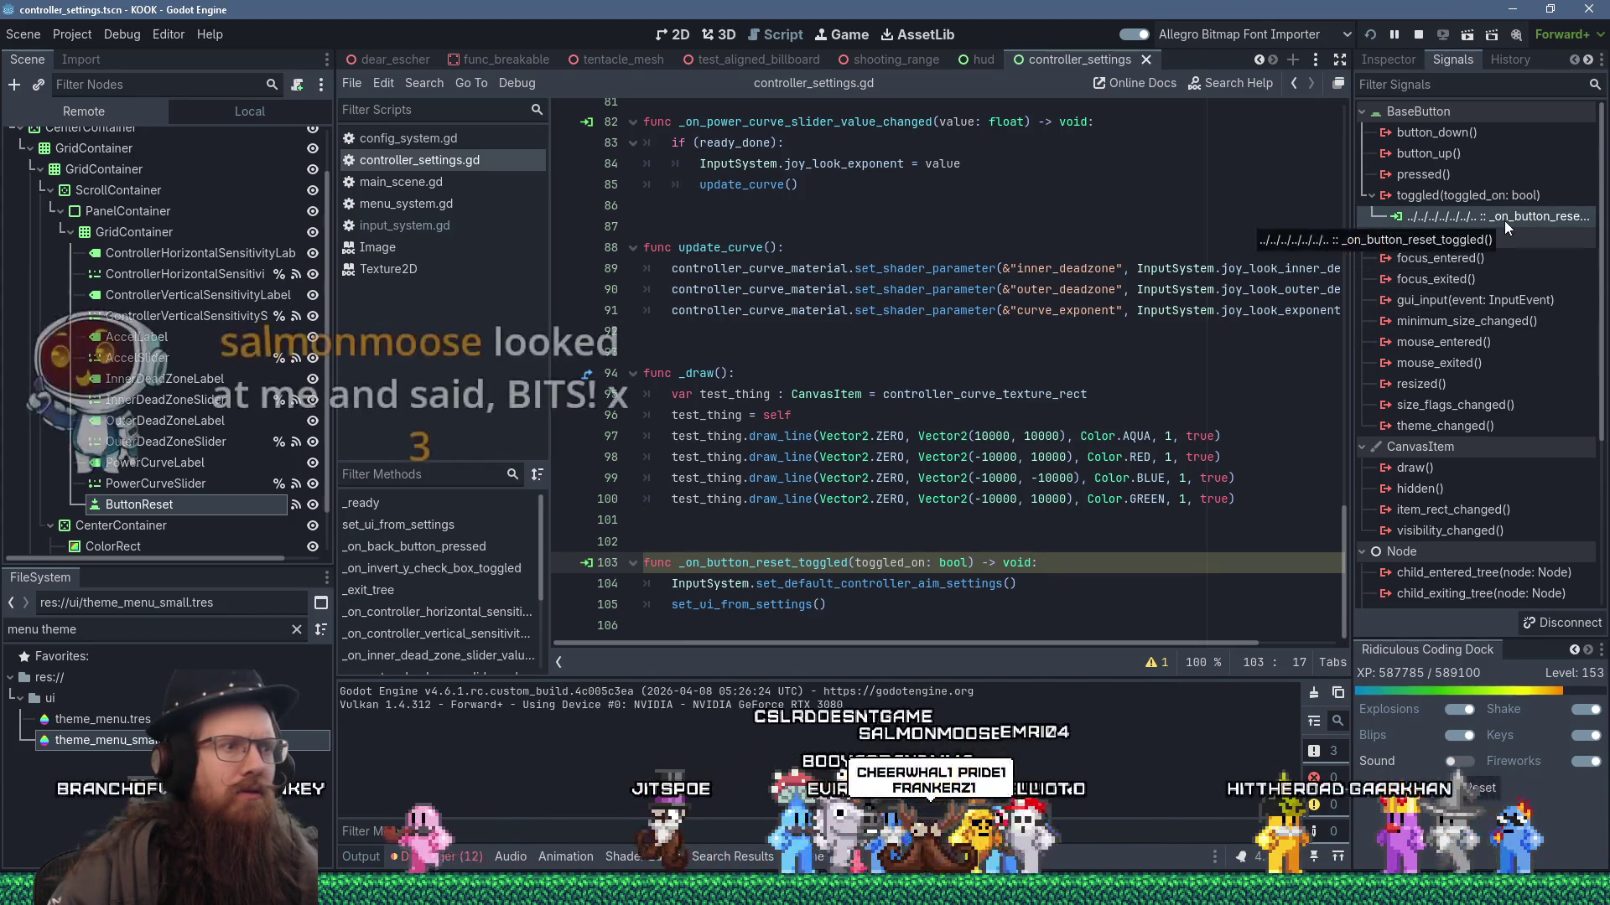
{"action": "left_click", "coordinate": [873, 615]}
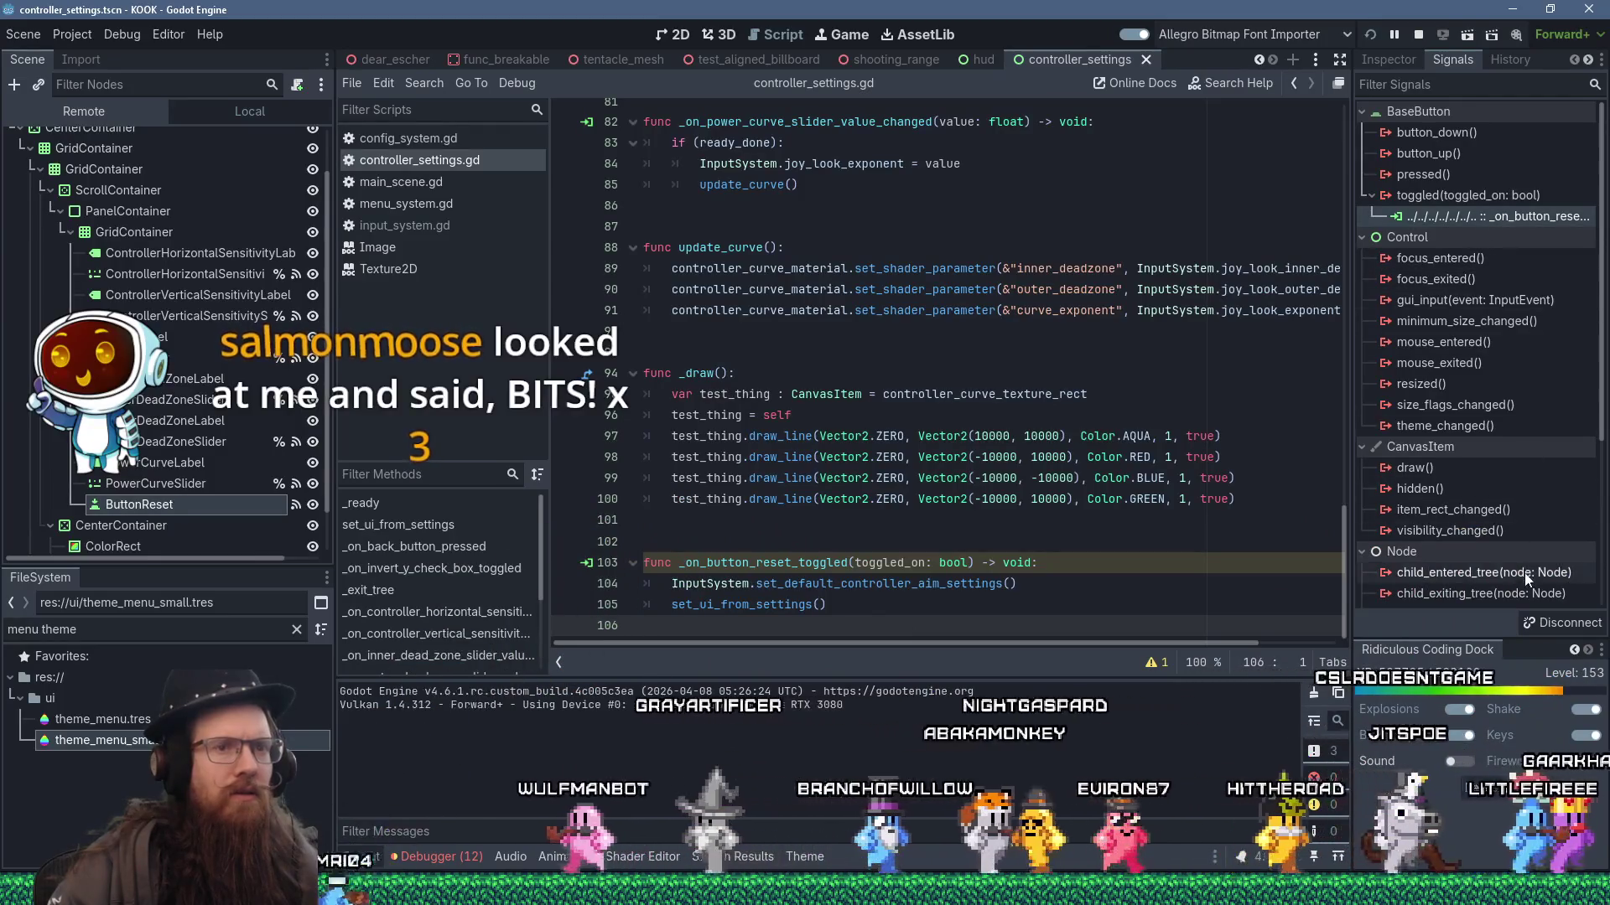
{"action": "left_click", "coordinate": [1541, 623]}
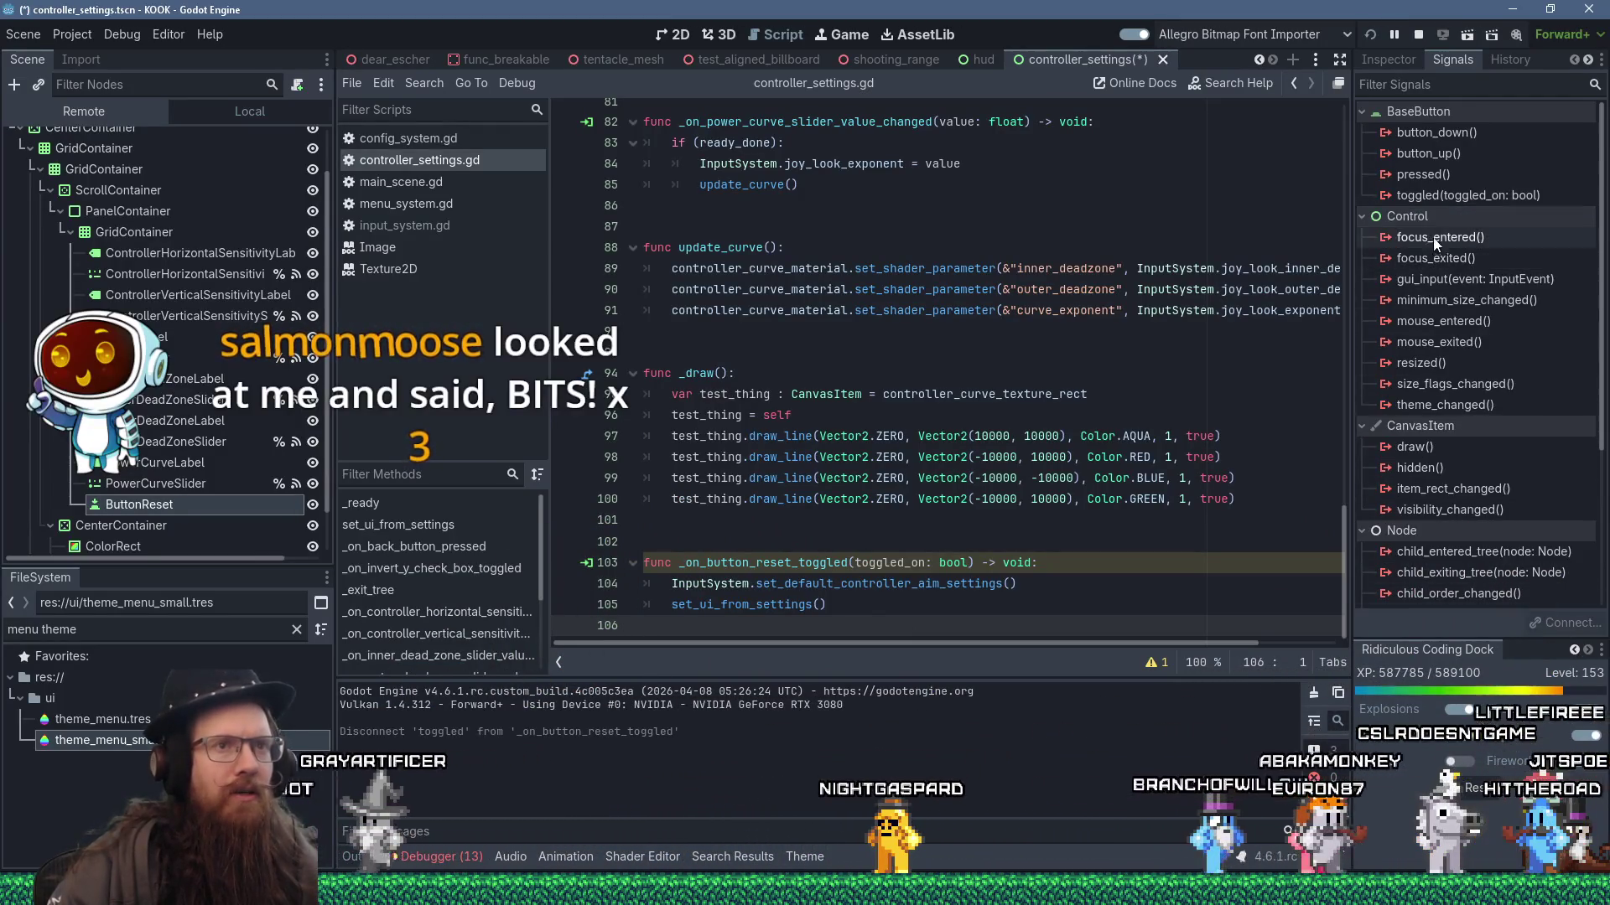
- Connect ButtonReset's pressed() signal to _on_button_reset_pressed
{"action": "left_click", "coordinate": [1451, 174]}
{"action": "left_click", "coordinate": [1566, 623]}
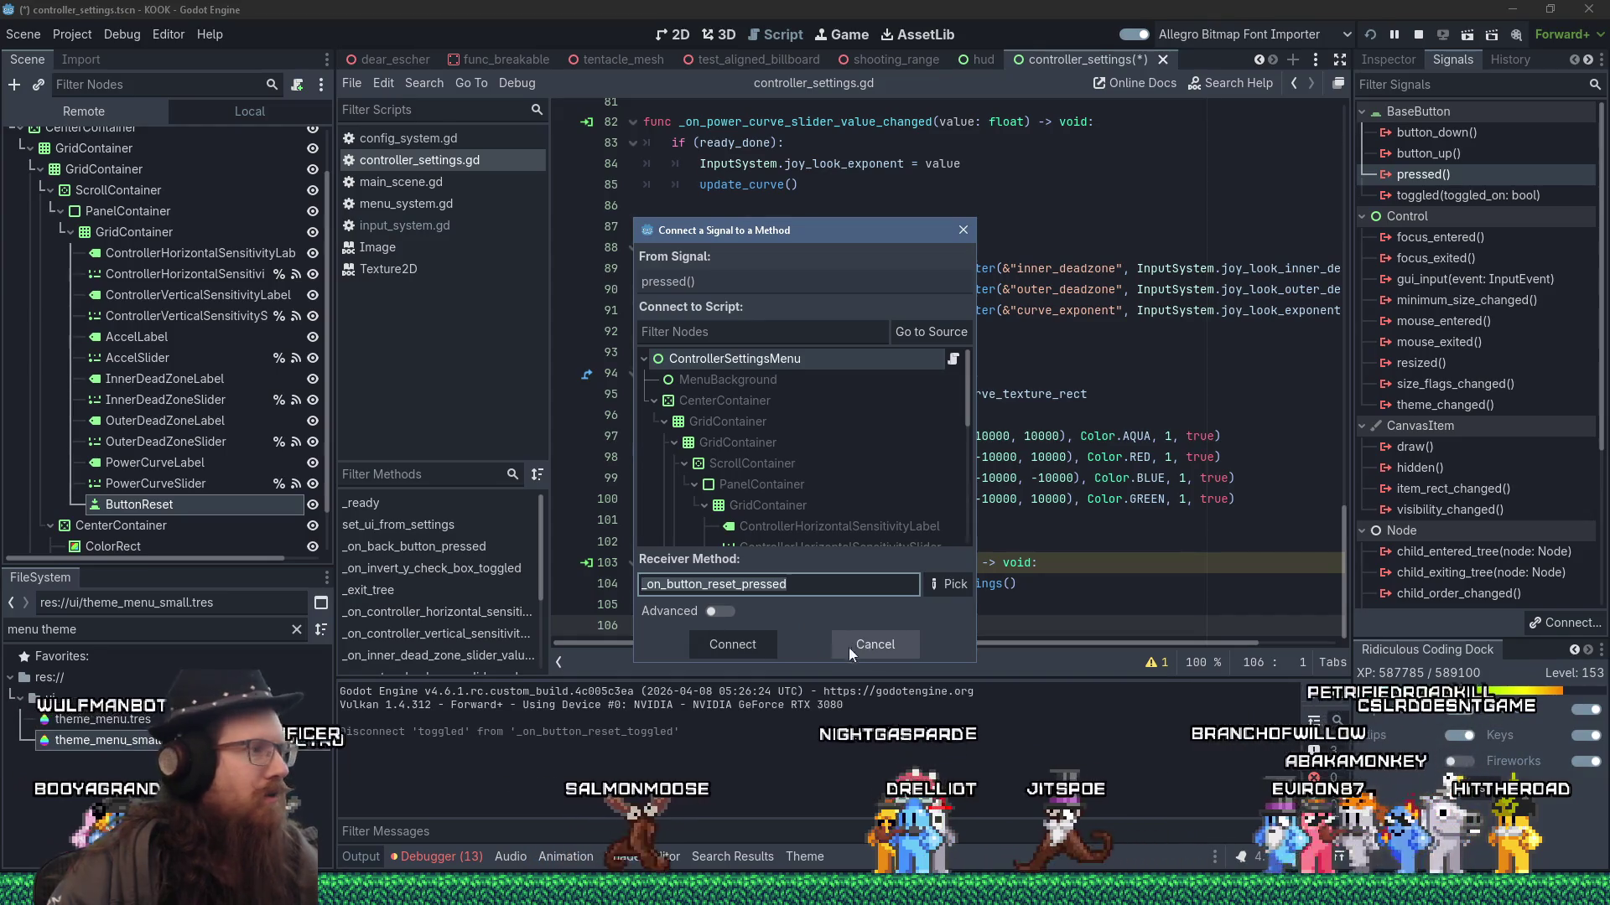
{"action": "left_click", "coordinate": [737, 647]}
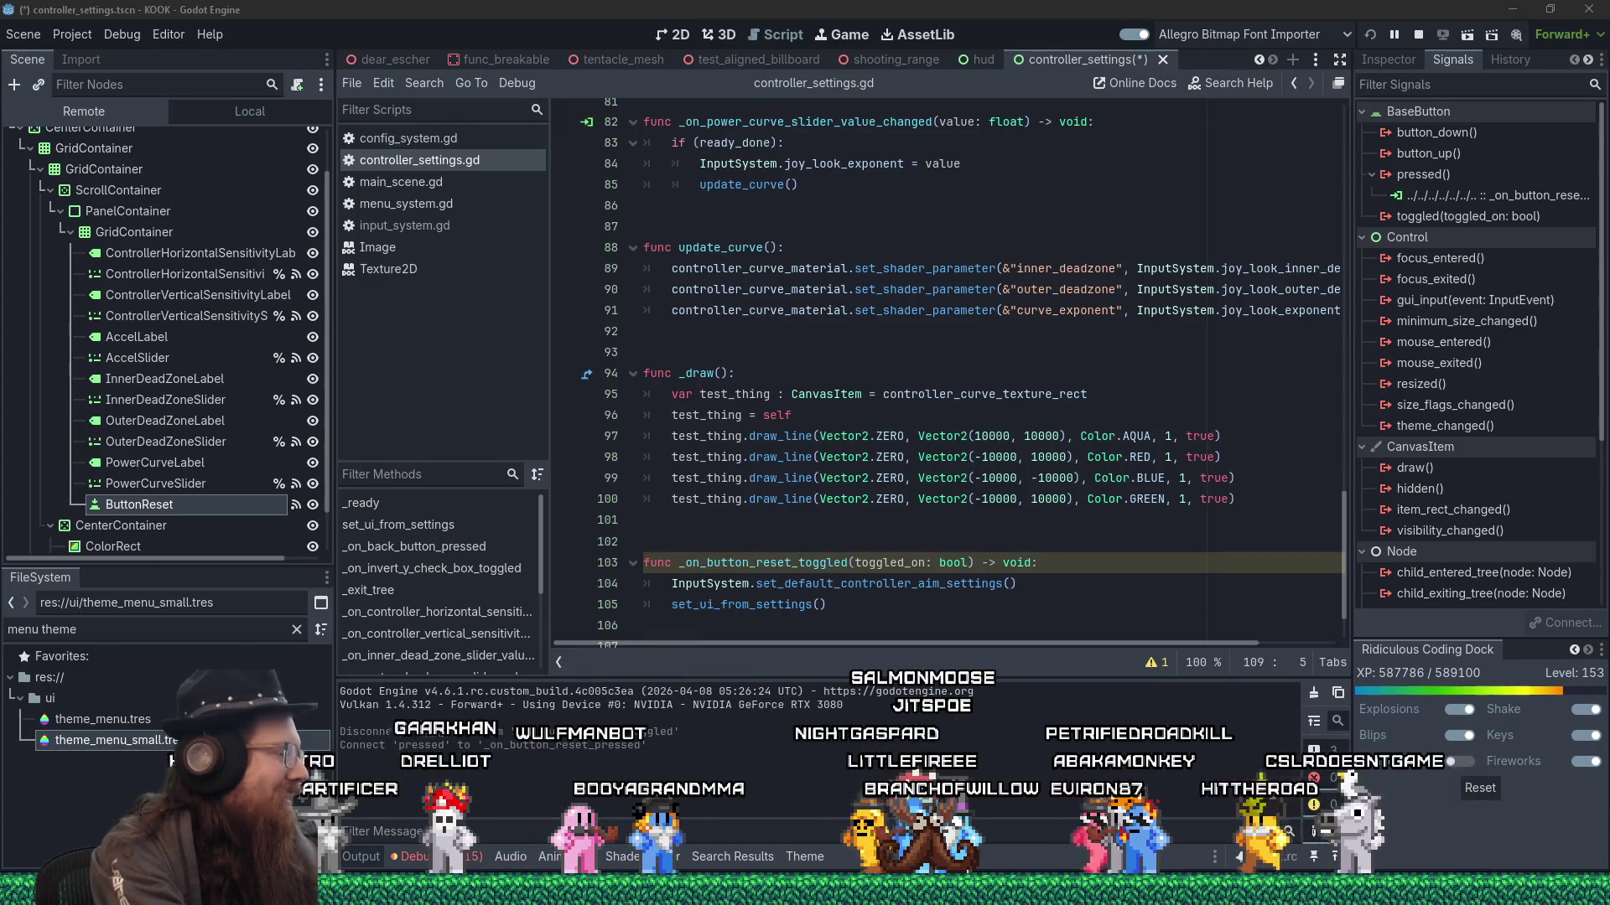
{"action": "key", "text": "alt+Tab"}
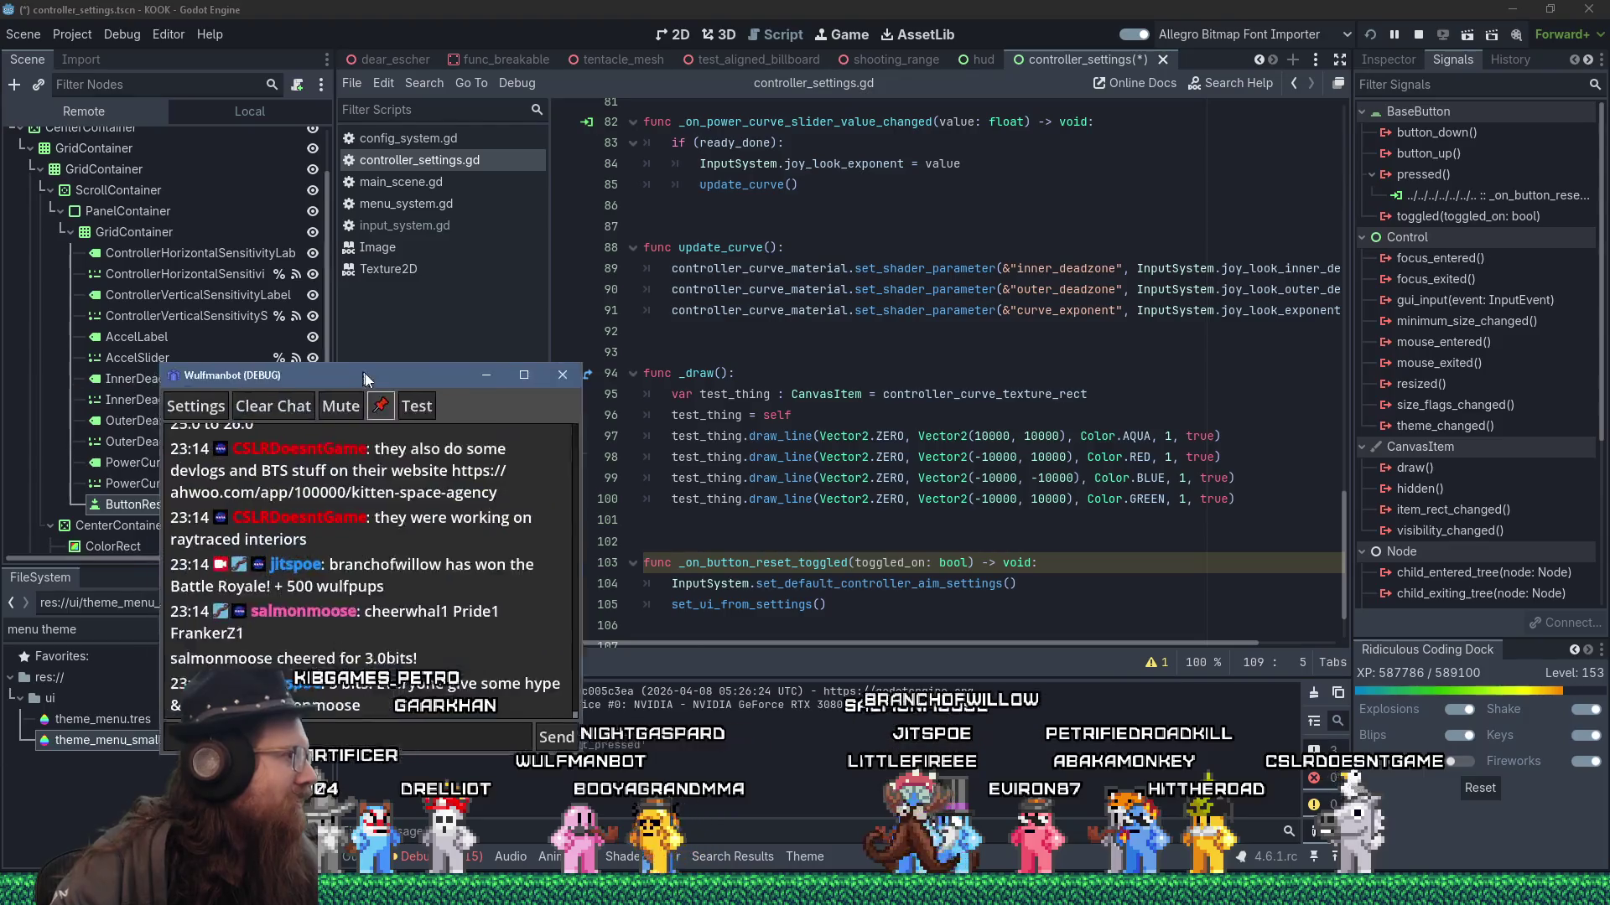
- Drag the Wulfmanbot (DEBUG) chat window off the left edge of the screen
{"action": "left_click_drag", "start_coordinate": [365, 379], "coordinate": [570, 322]}
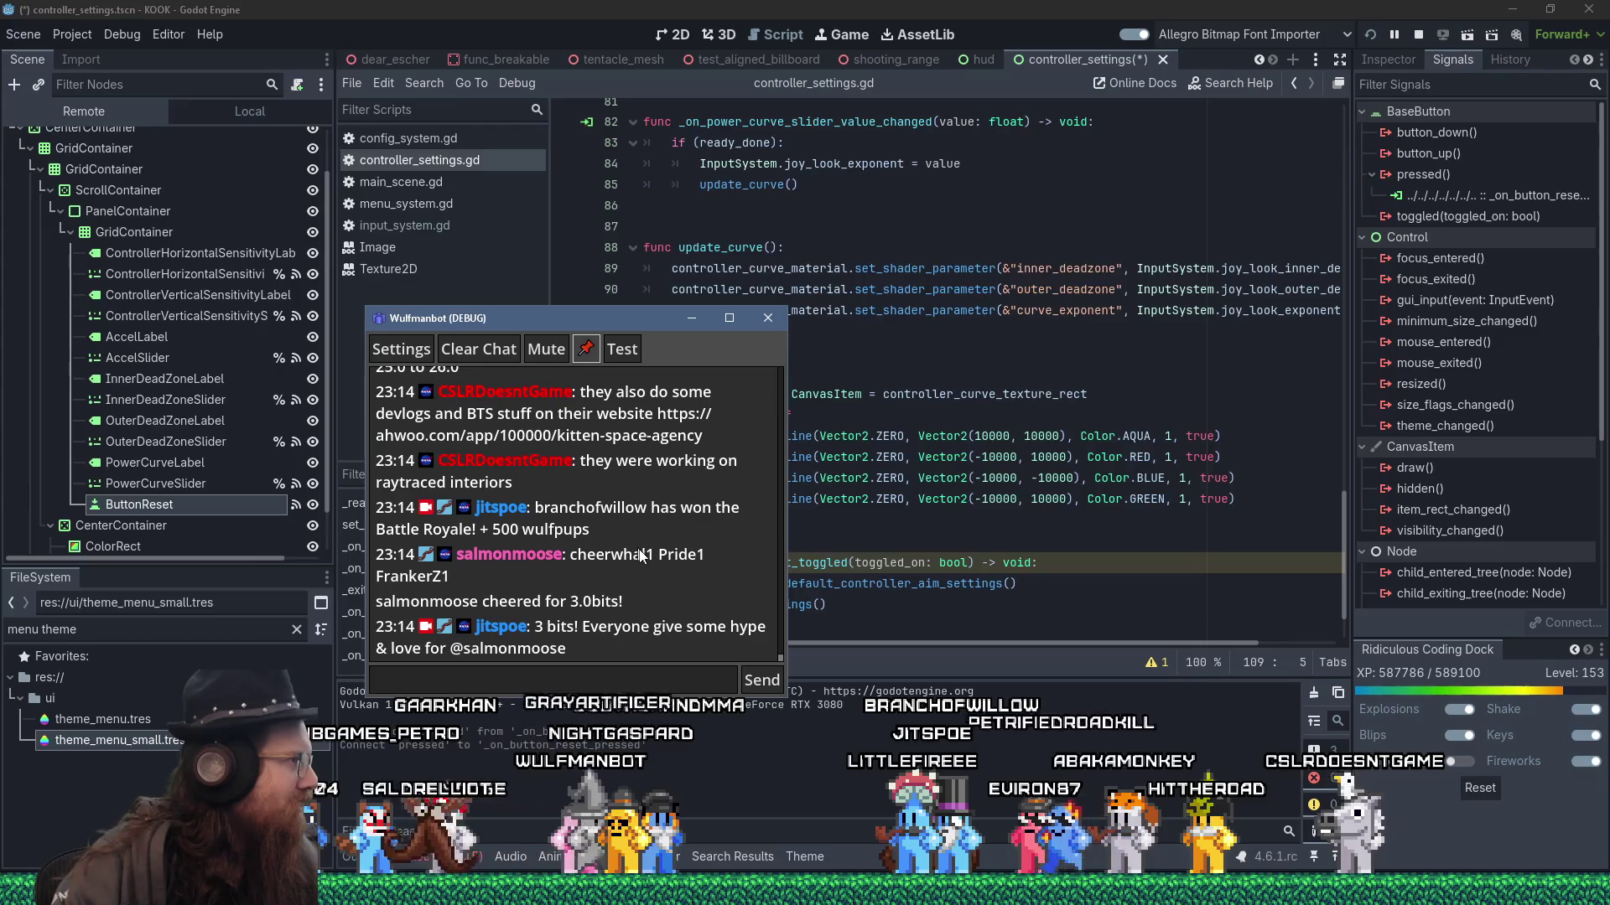
{"action": "key", "text": "alt+Tab"}
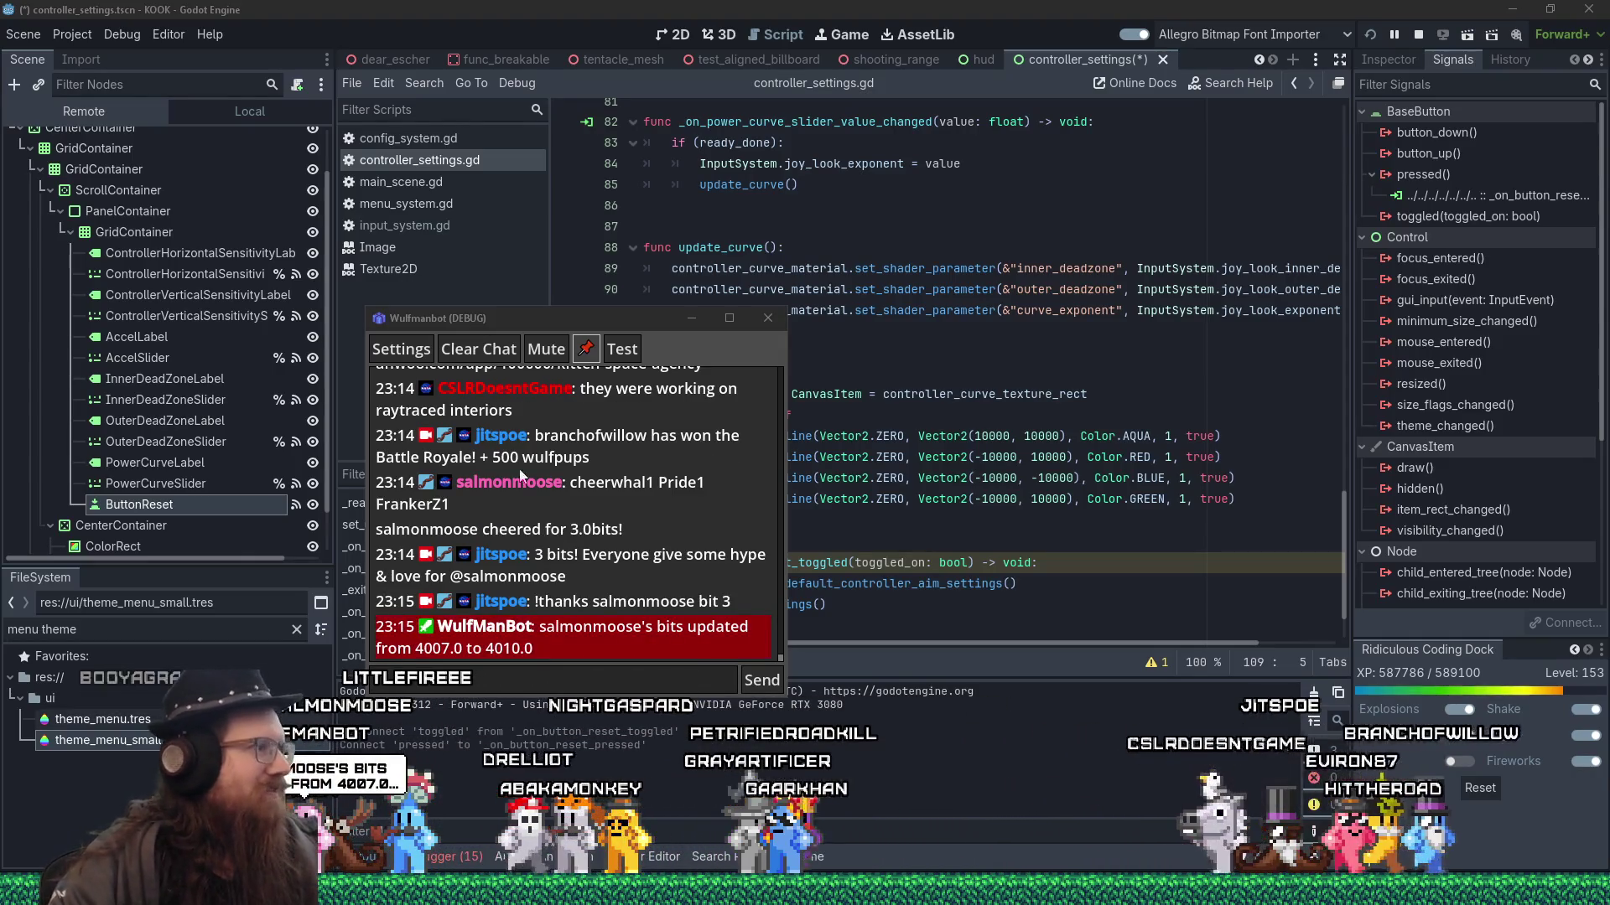
{"action": "left_click_drag", "start_coordinate": [620, 328], "coordinate": [0, 328]}
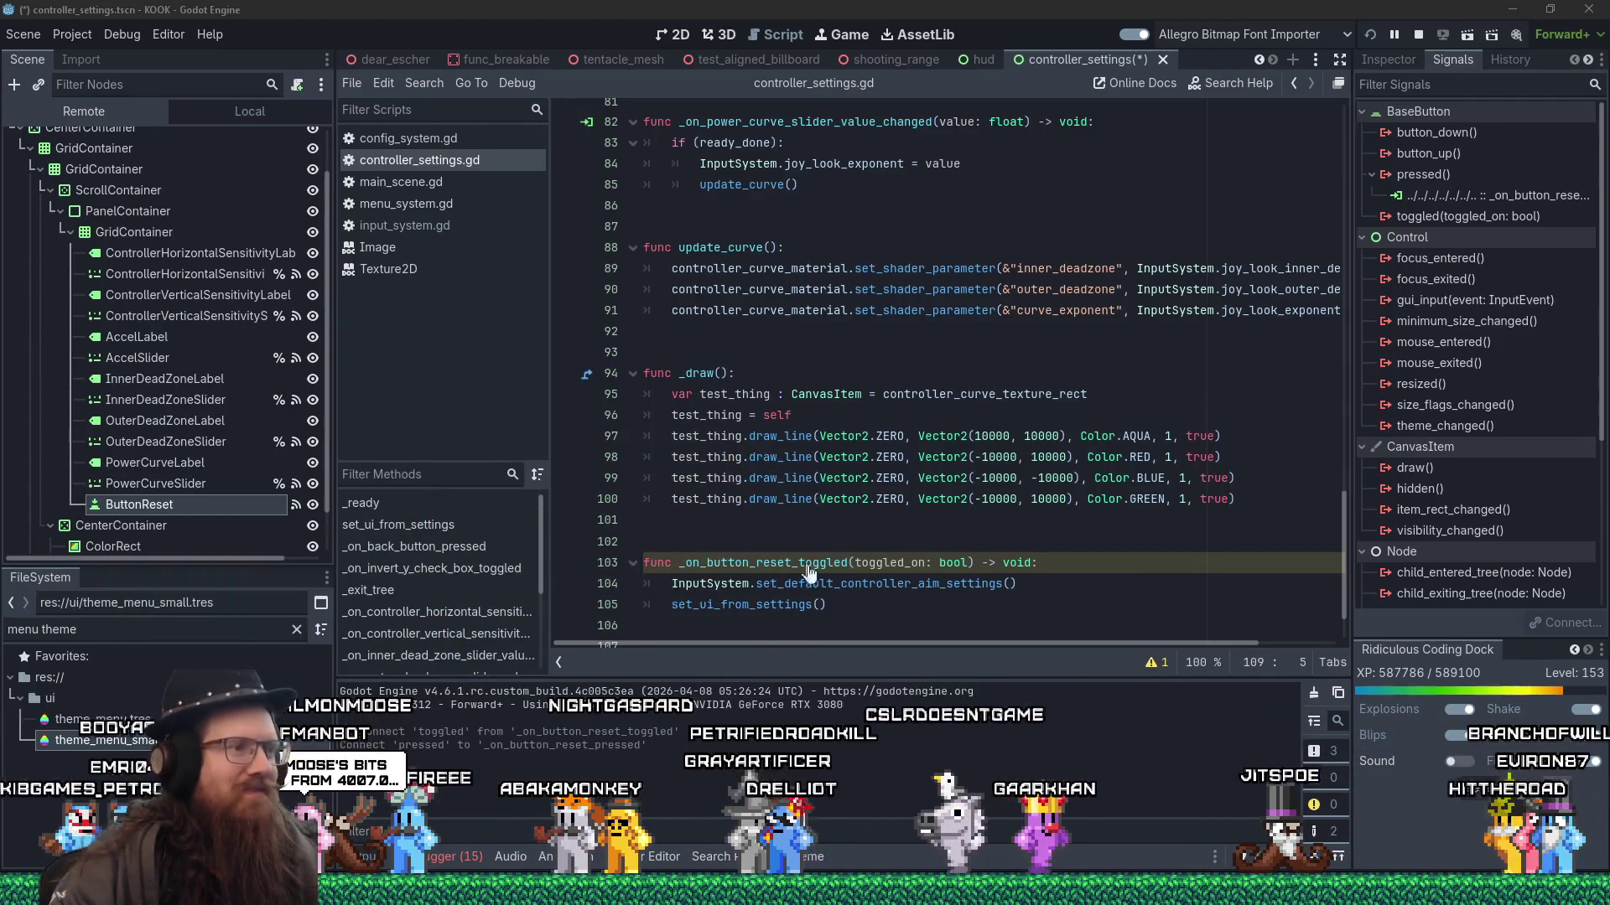
- Cut the stub's name on line 108, paste it over line 103's function name, delete the stub, and save
{"action": "scroll", "coordinate": [1001, 590], "scroll_direction": "down", "scroll_amount": 2}
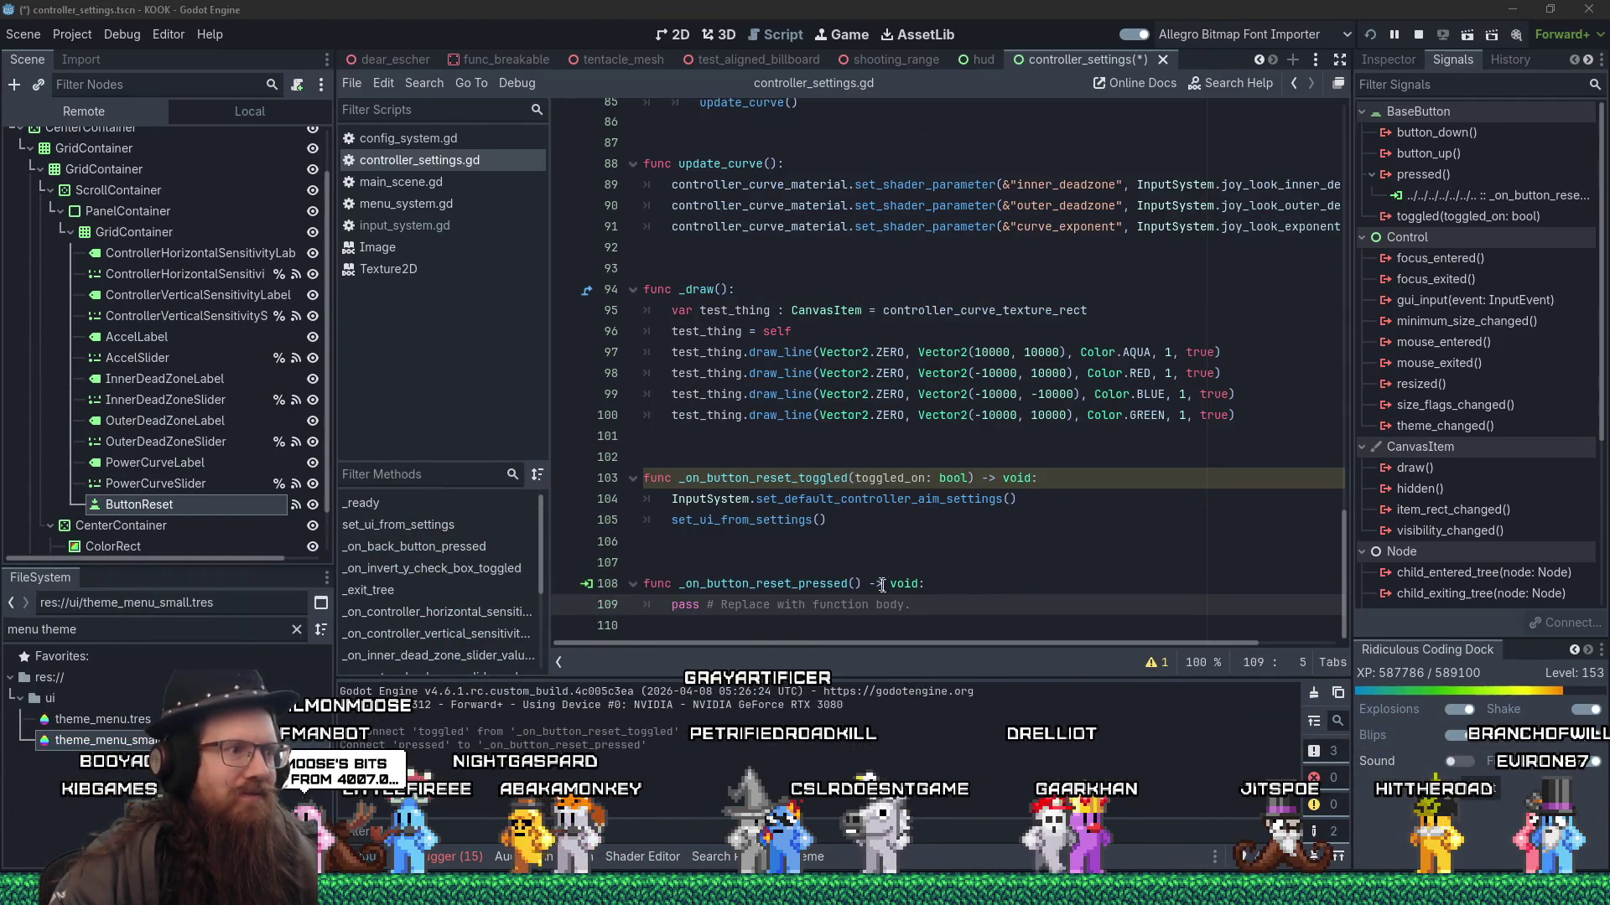
{"action": "double_click", "coordinate": [802, 585]}
{"action": "right_click", "coordinate": [803, 585]}
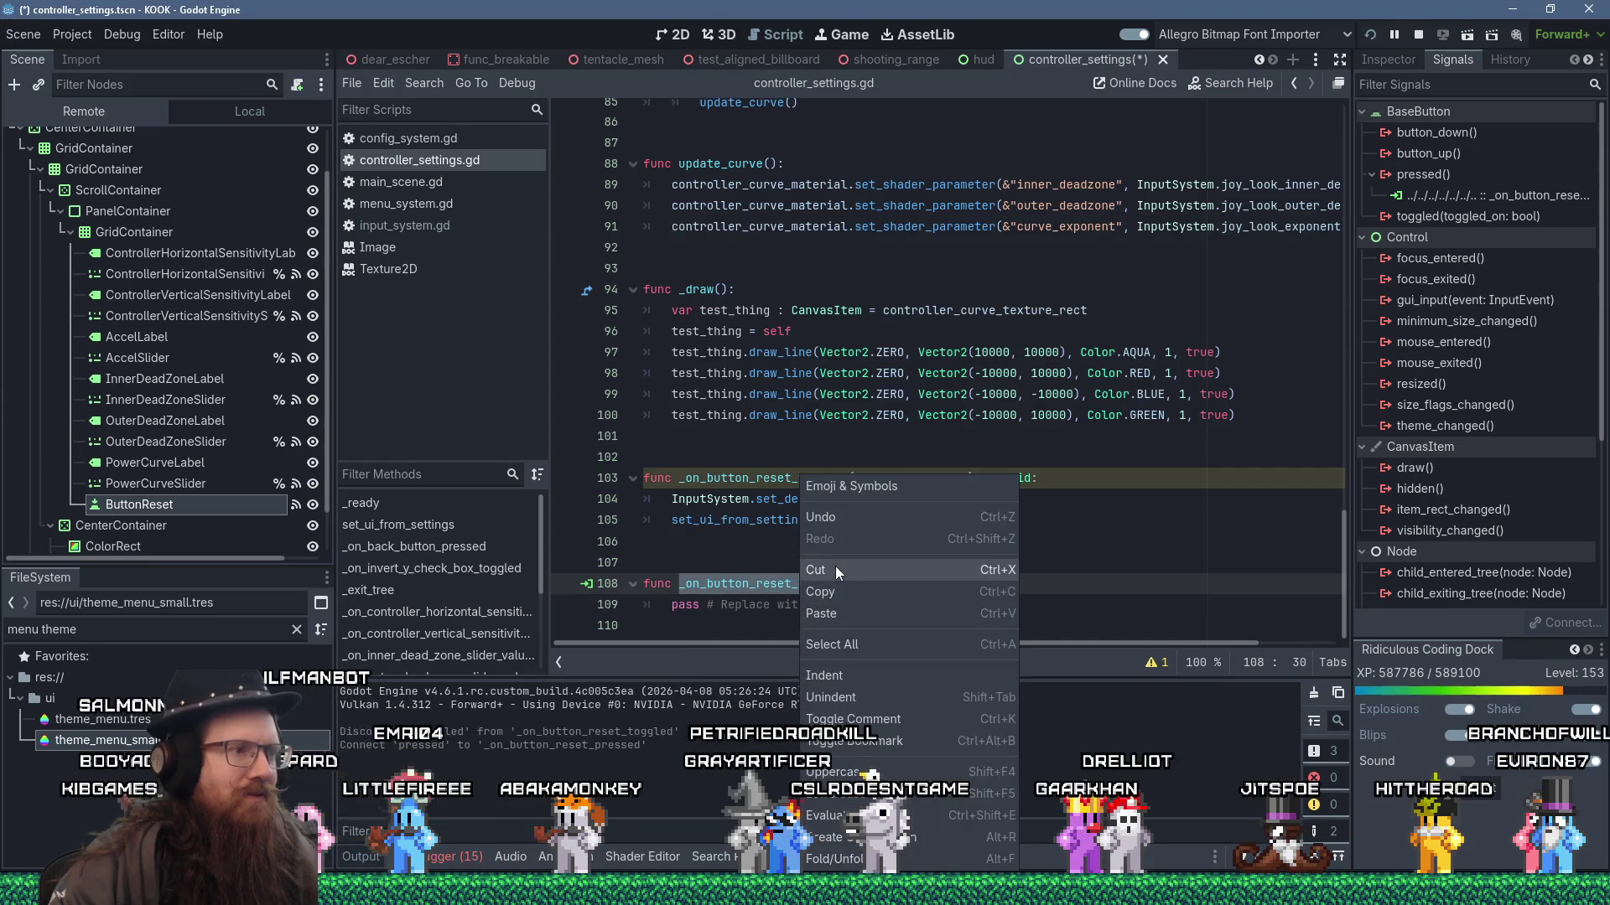
{"action": "left_click", "coordinate": [835, 570]}
{"action": "double_click", "coordinate": [788, 478]}
{"action": "right_click", "coordinate": [788, 477]}
{"action": "left_click", "coordinate": [834, 604]}
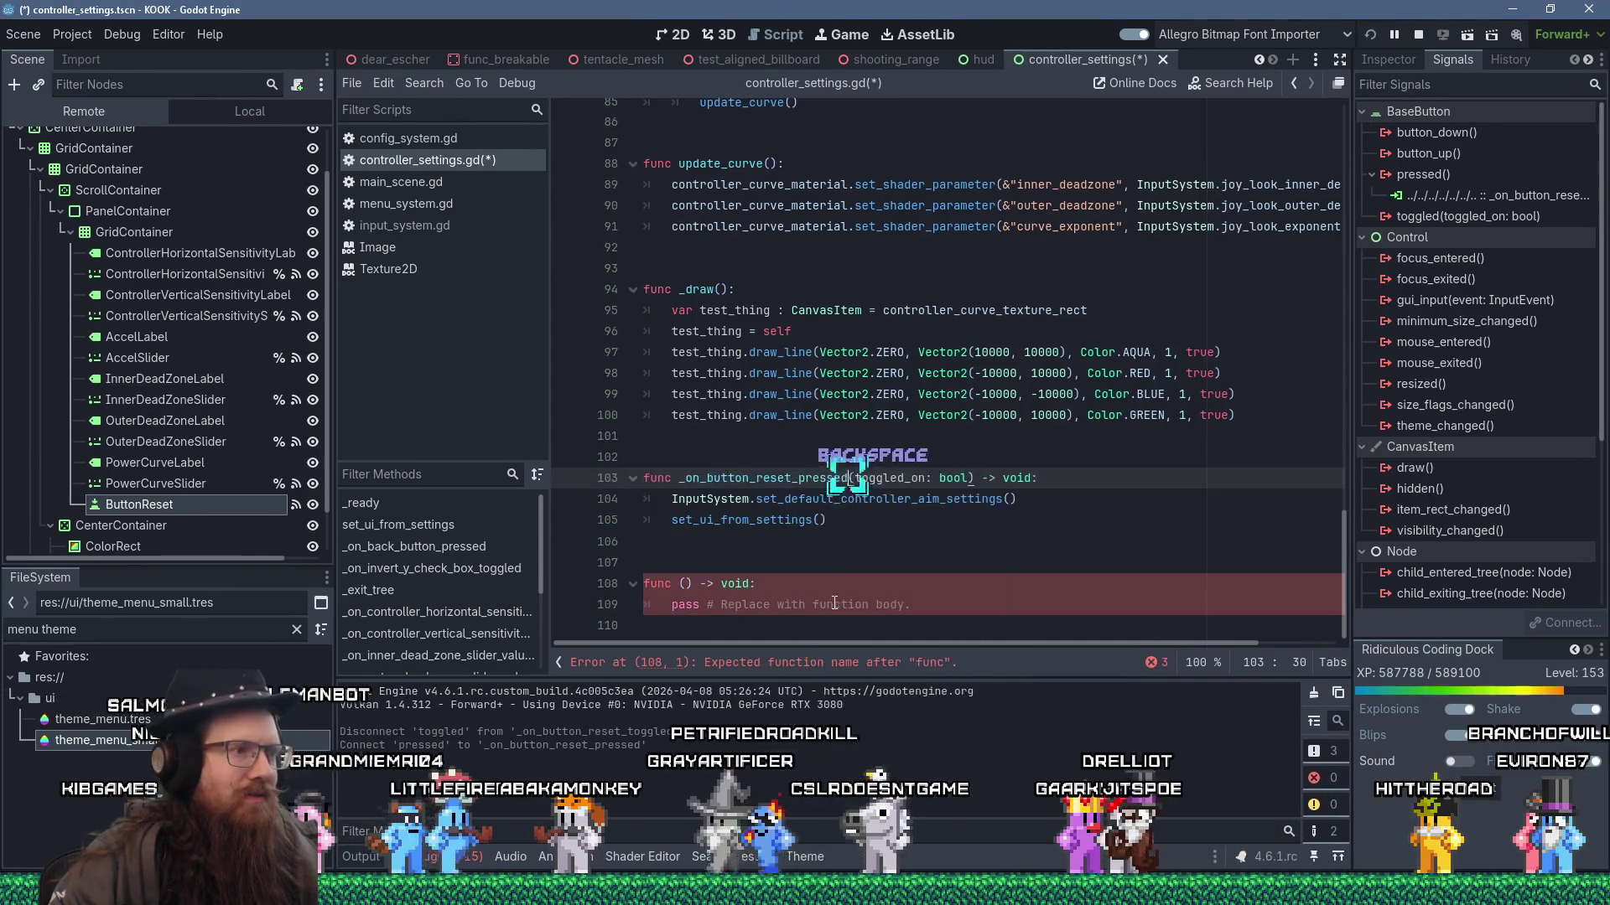
{"action": "left_click_drag", "start_coordinate": [834, 628], "coordinate": [684, 550]}
{"action": "key", "text": "Delete"}
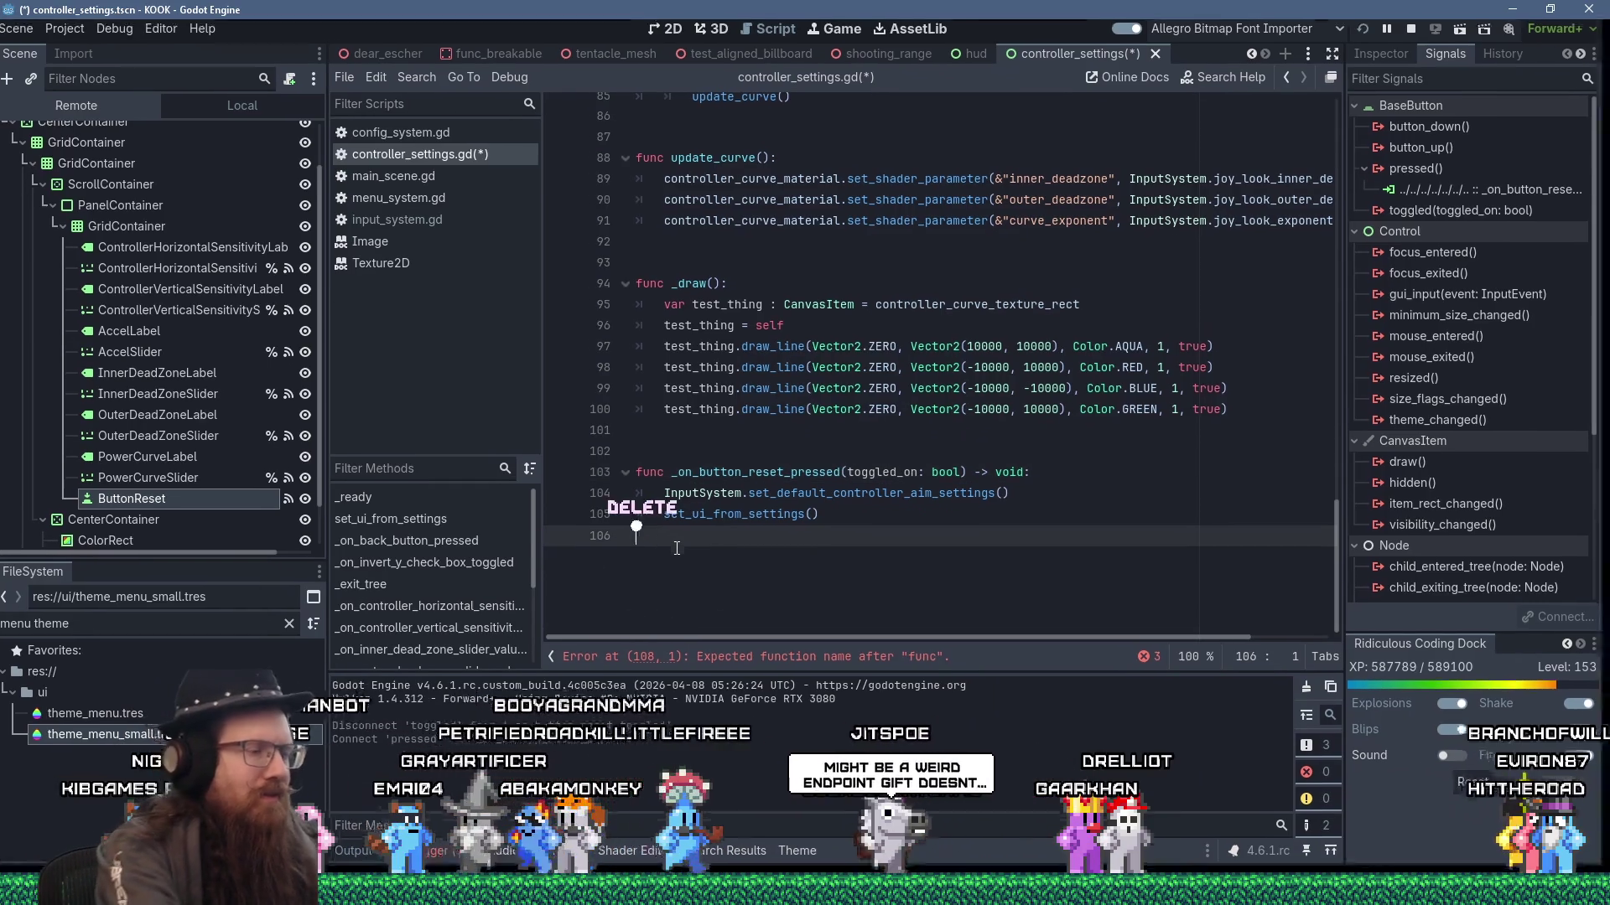
{"action": "key", "text": "ctrl+s"}
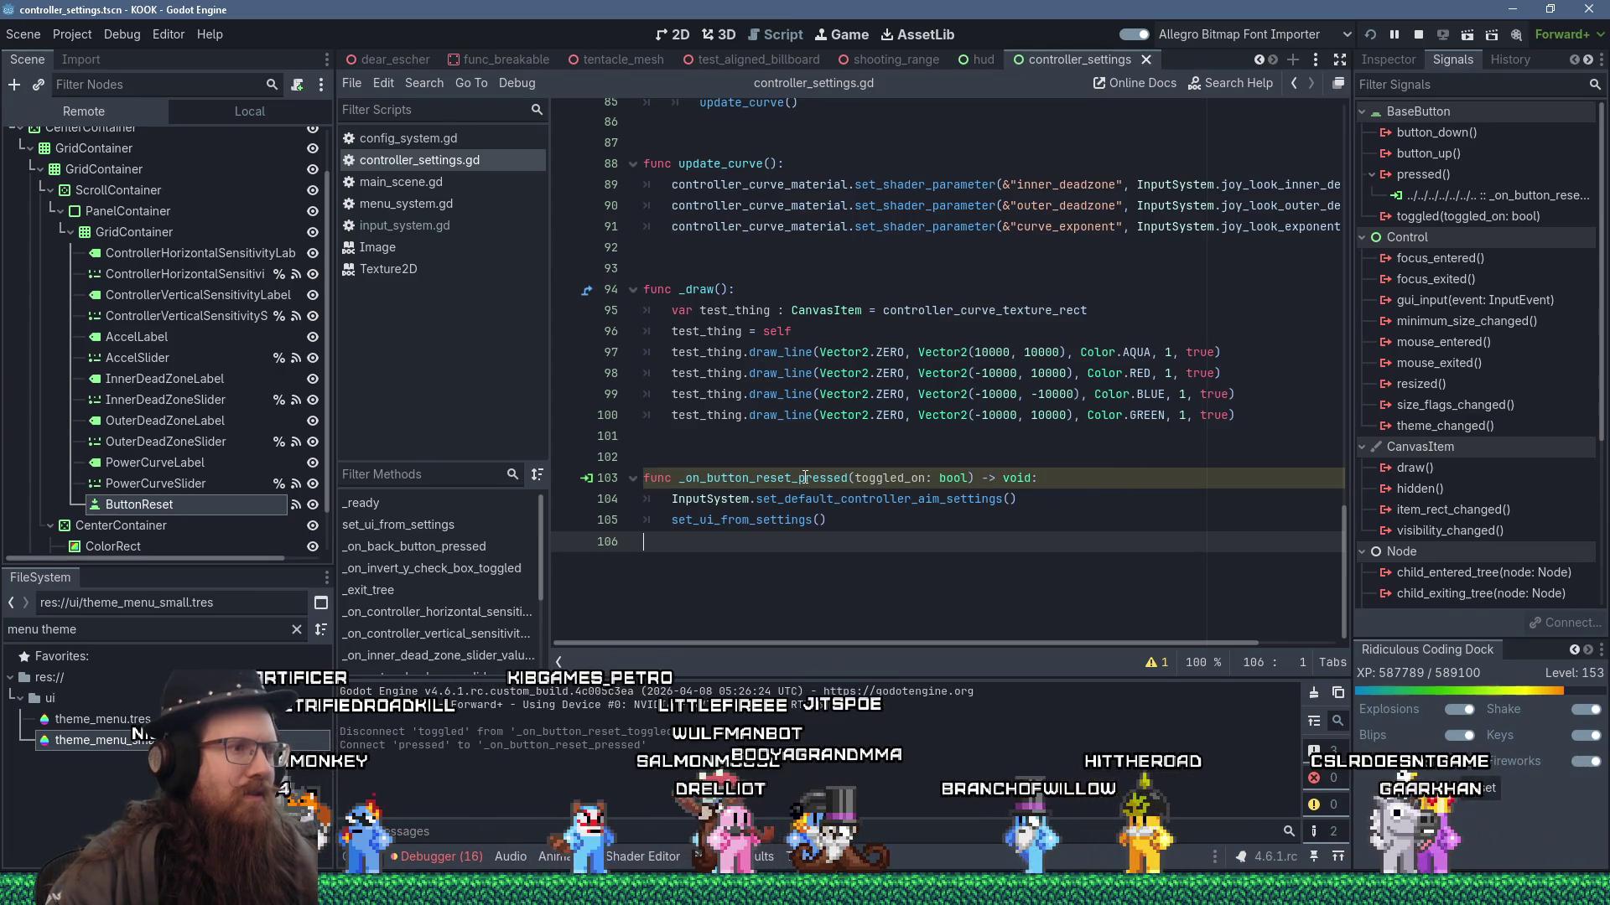
- Remove the unused toggled_on: bool parameter from the reset function and save the script
{"action": "left_click", "coordinate": [1027, 478]}
{"action": "left_click", "coordinate": [1162, 664]}
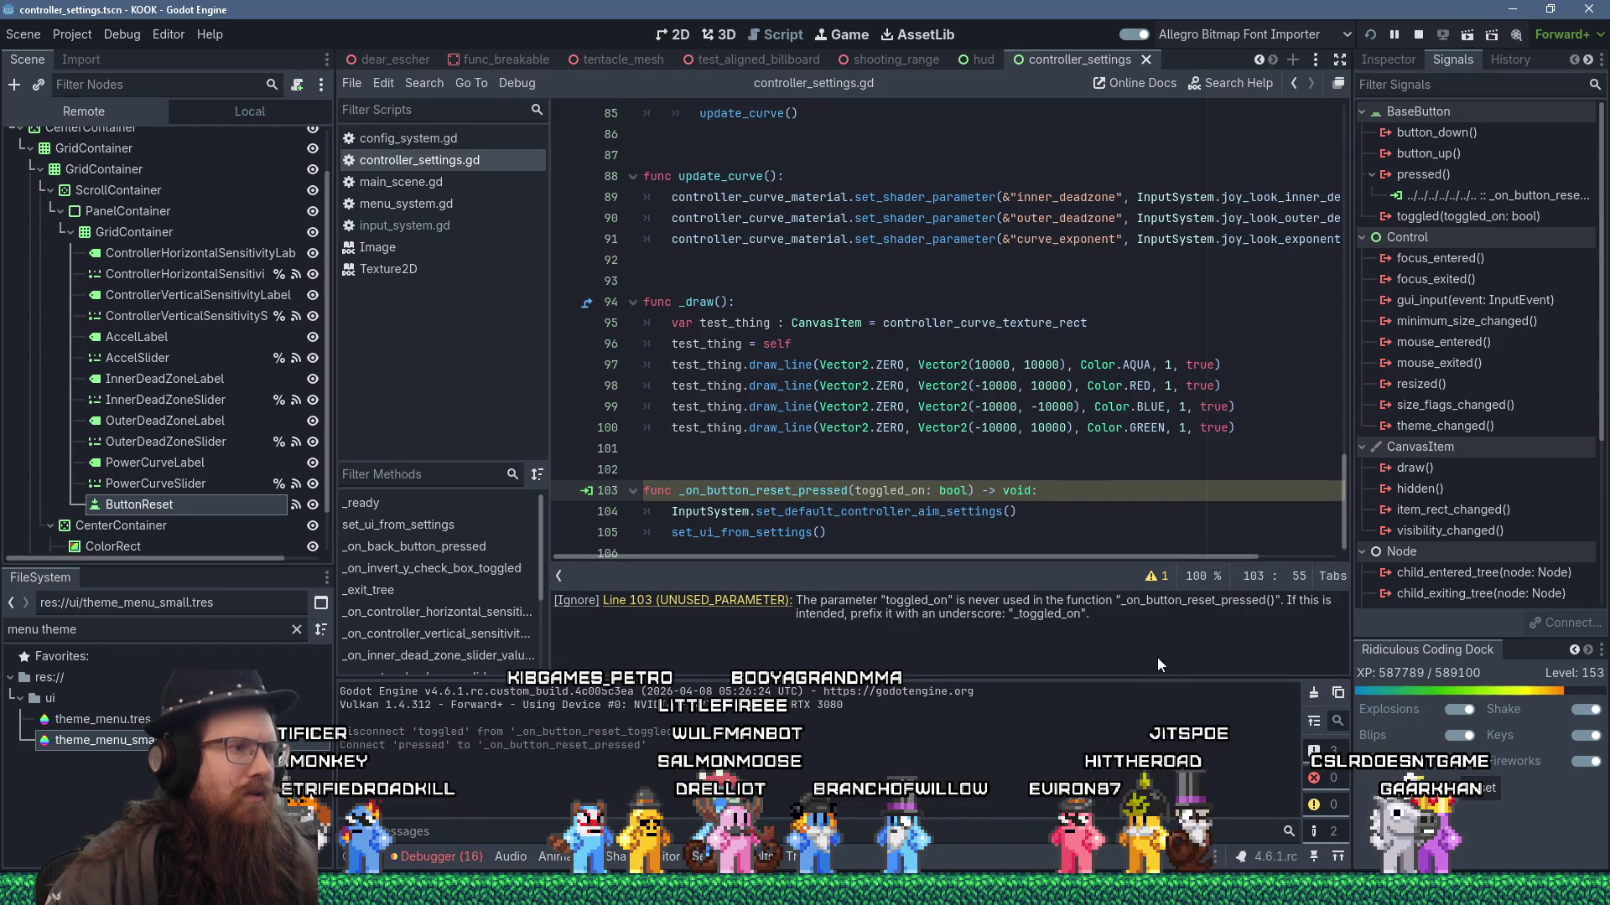
{"action": "left_click", "coordinate": [878, 492]}
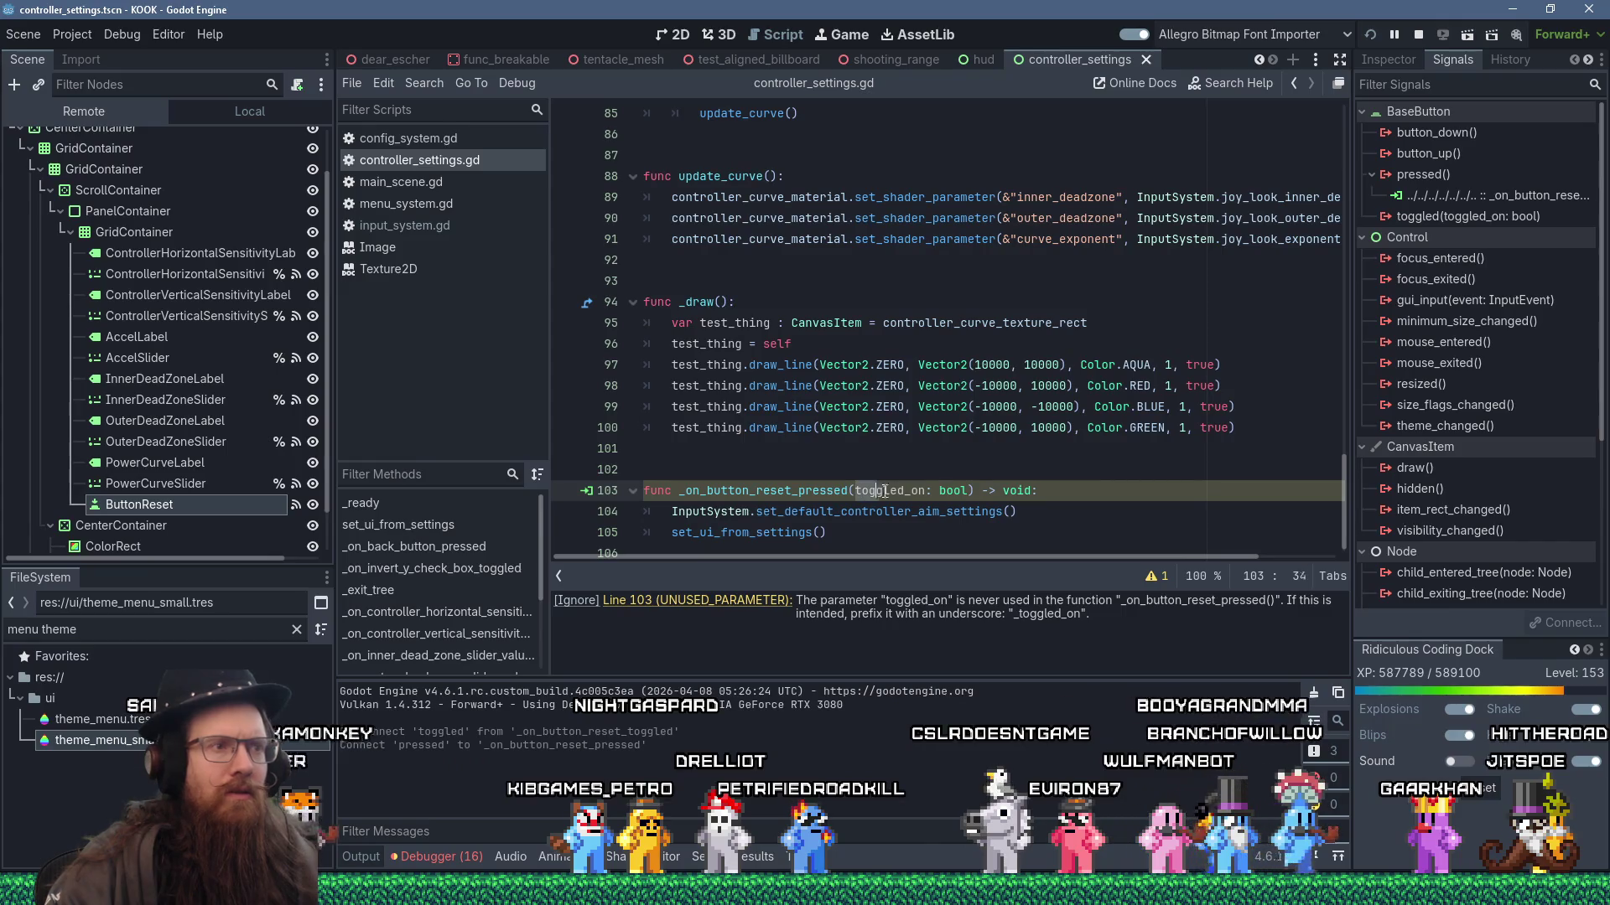
{"action": "left_click_drag", "start_coordinate": [981, 493], "coordinate": [971, 493]}
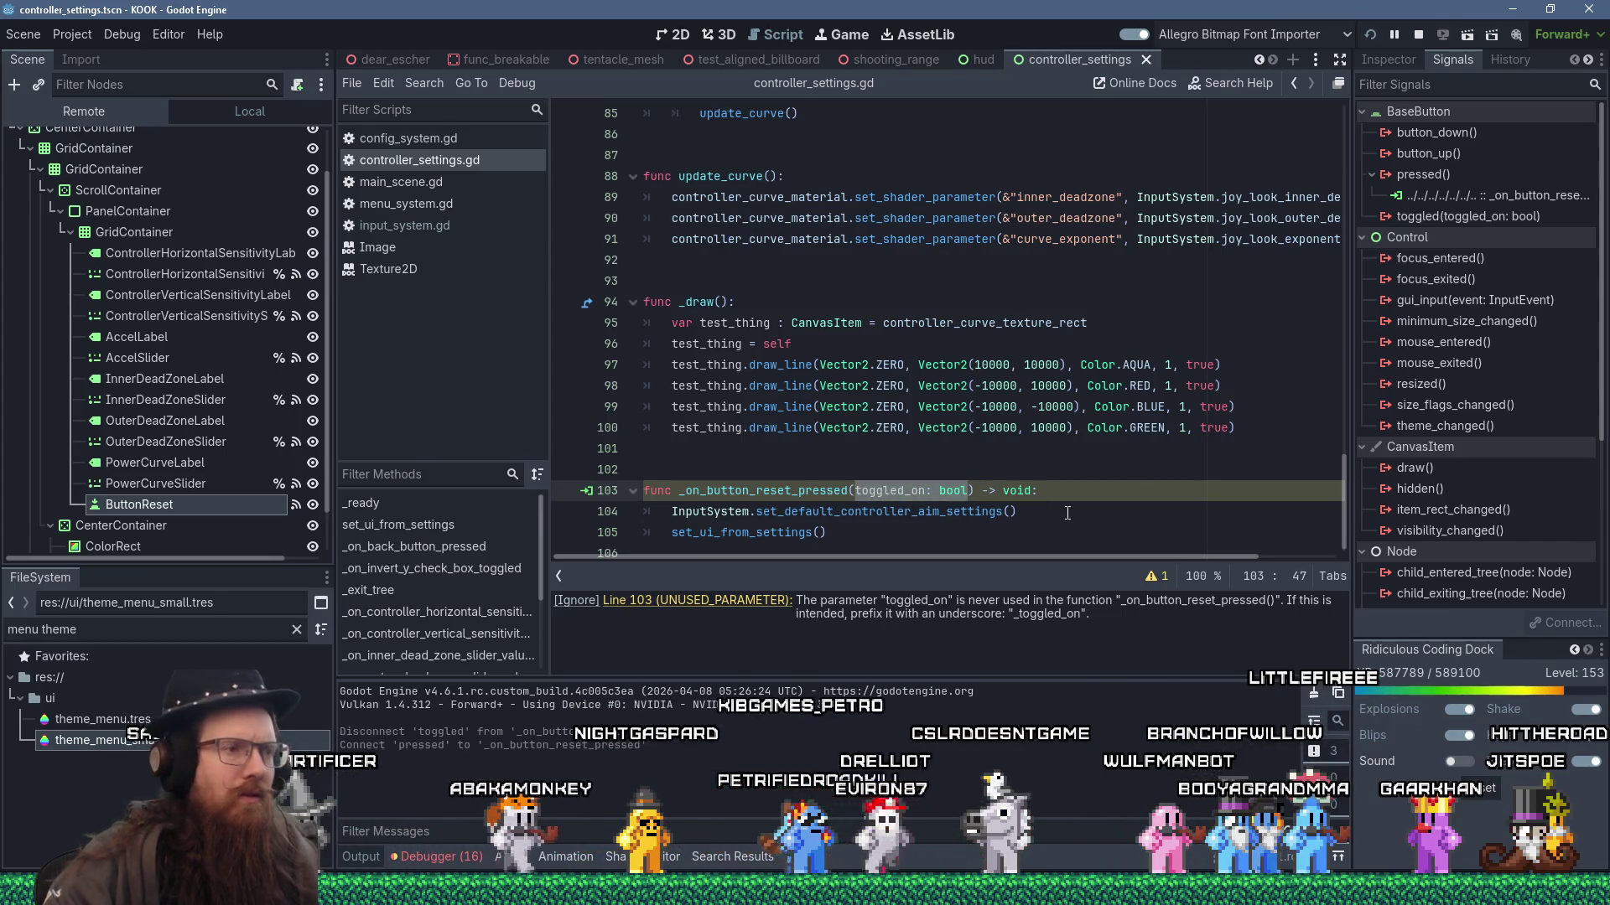
{"action": "key", "text": "BackSpace"}
{"action": "left_click", "coordinate": [1061, 510]}
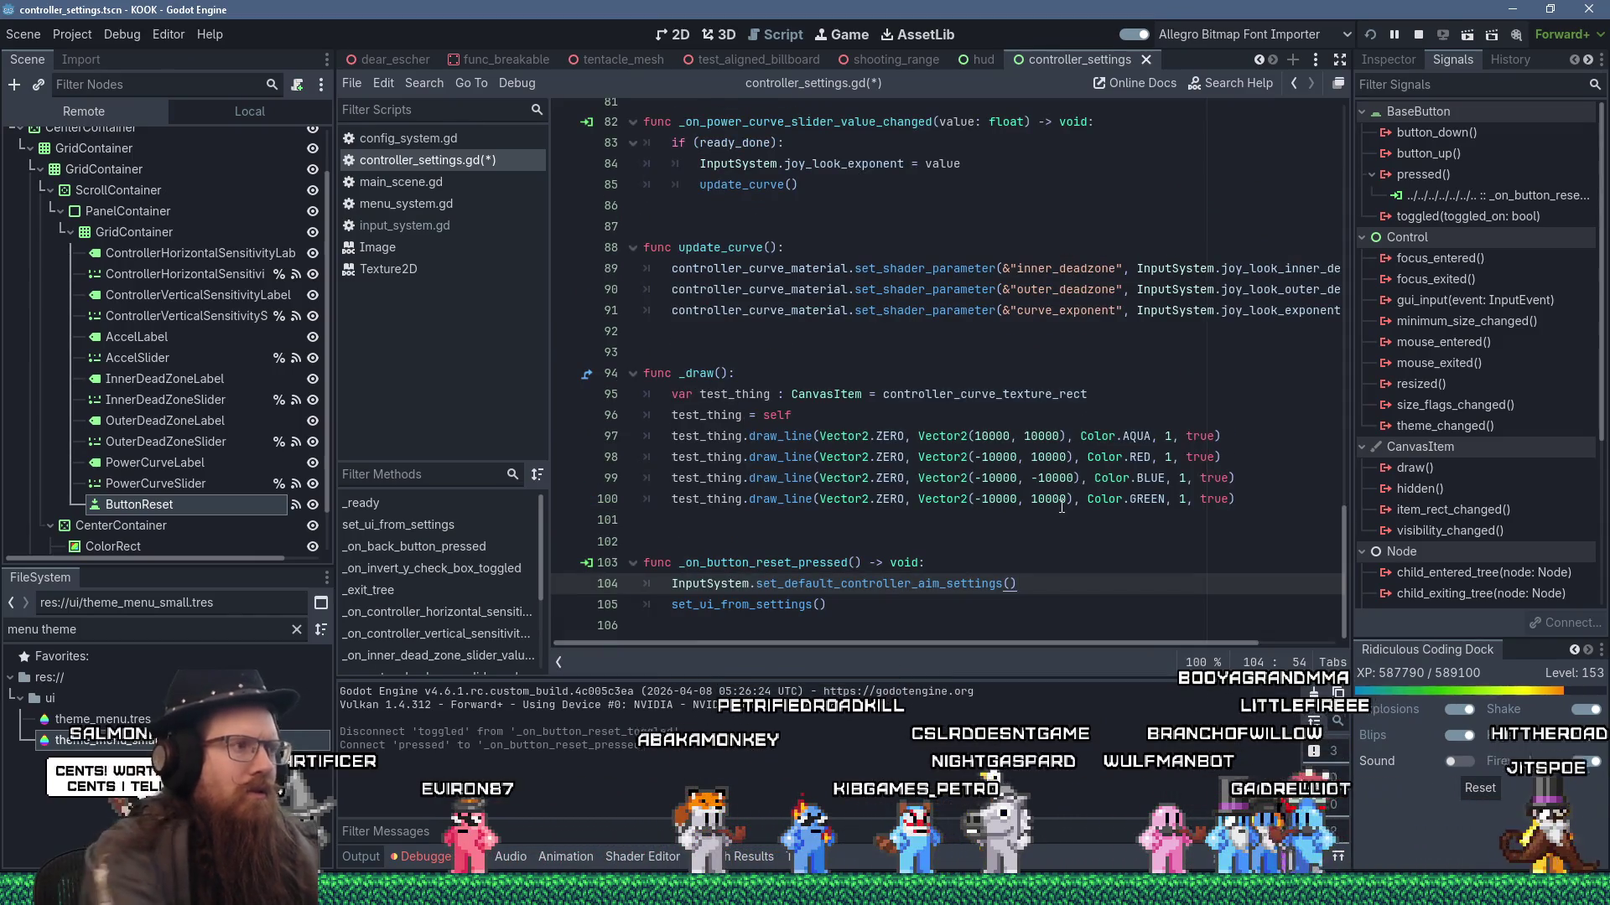
{"action": "key", "text": "ctrl+s"}
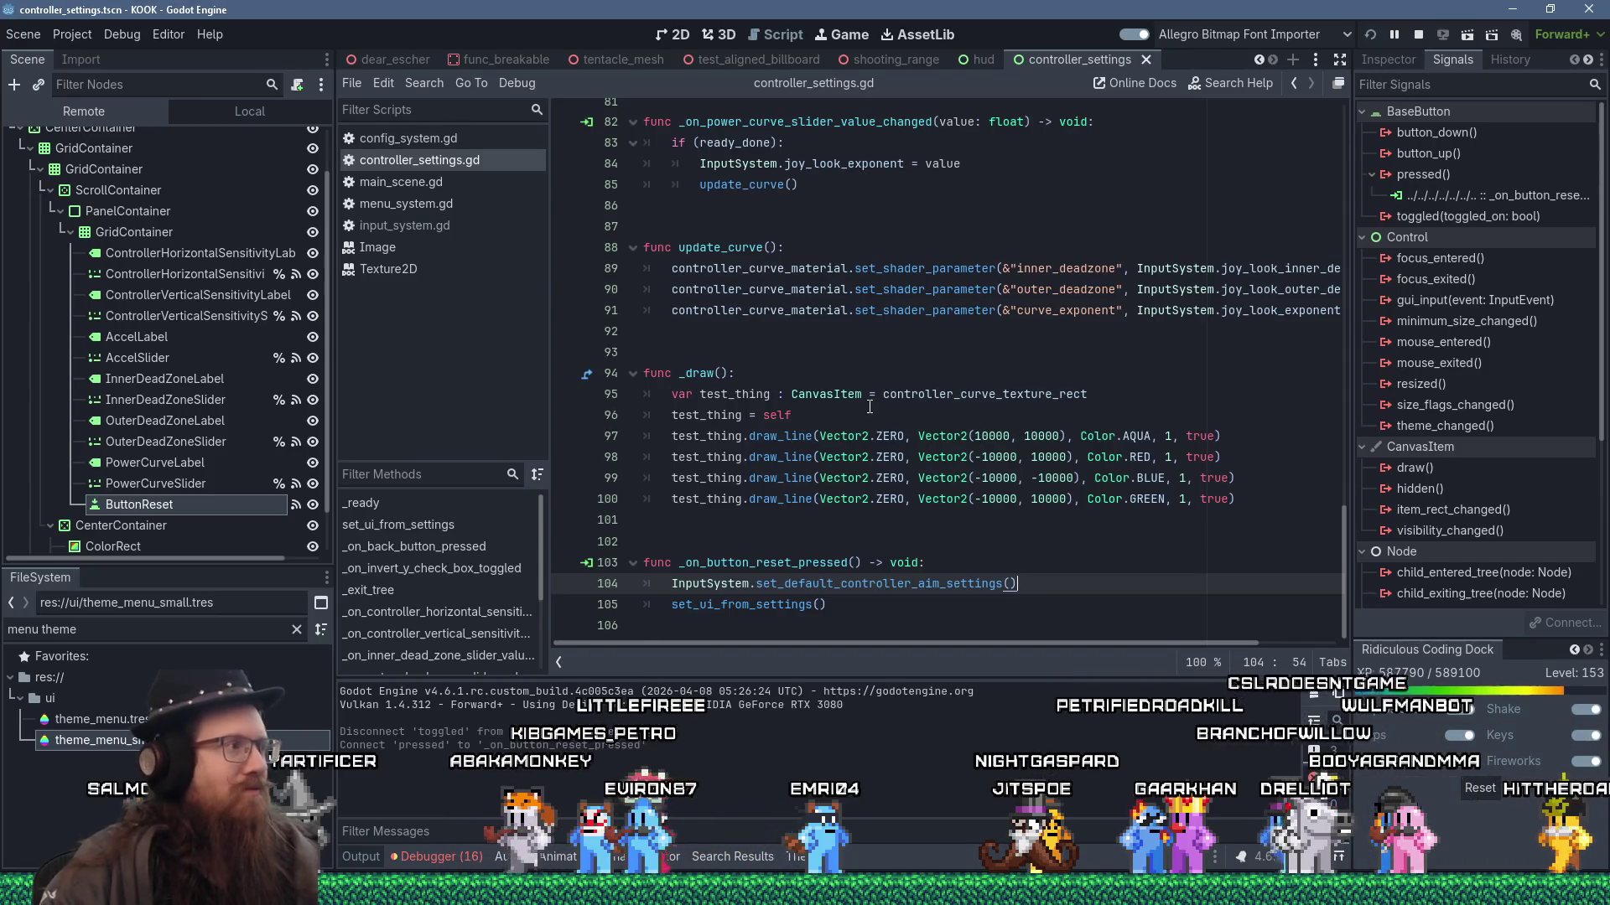
{"action": "key", "text": "alt+Tab"}
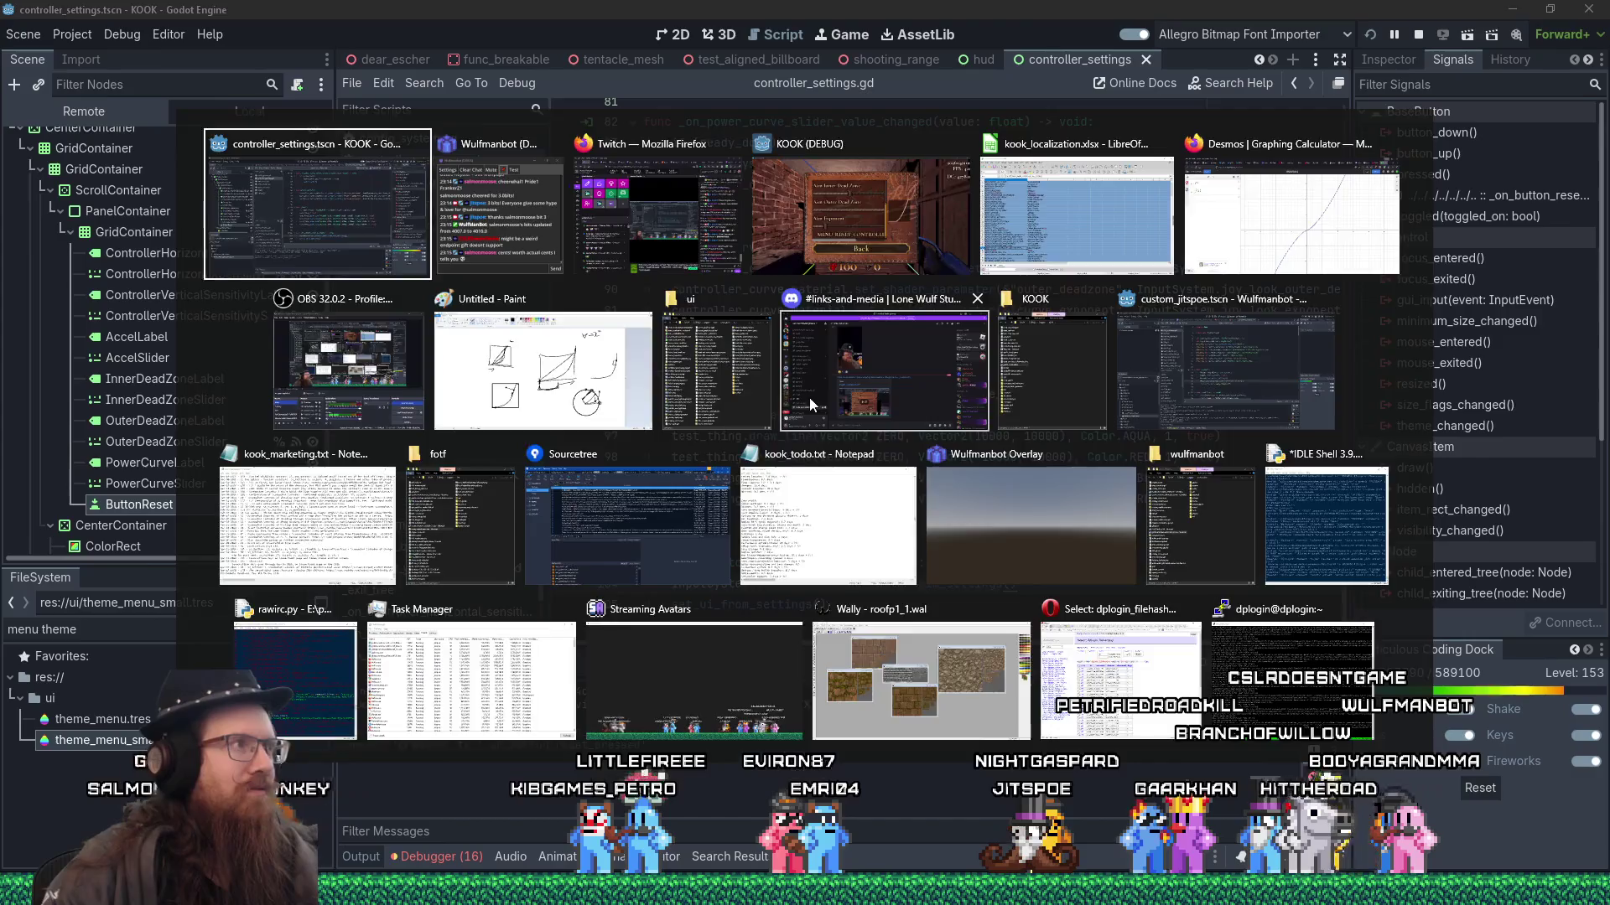
- Run the game, open Settings > Controller Settings, and reset the sliders to default
{"action": "key", "text": "Escape"}
{"action": "left_click", "coordinate": [1370, 33]}
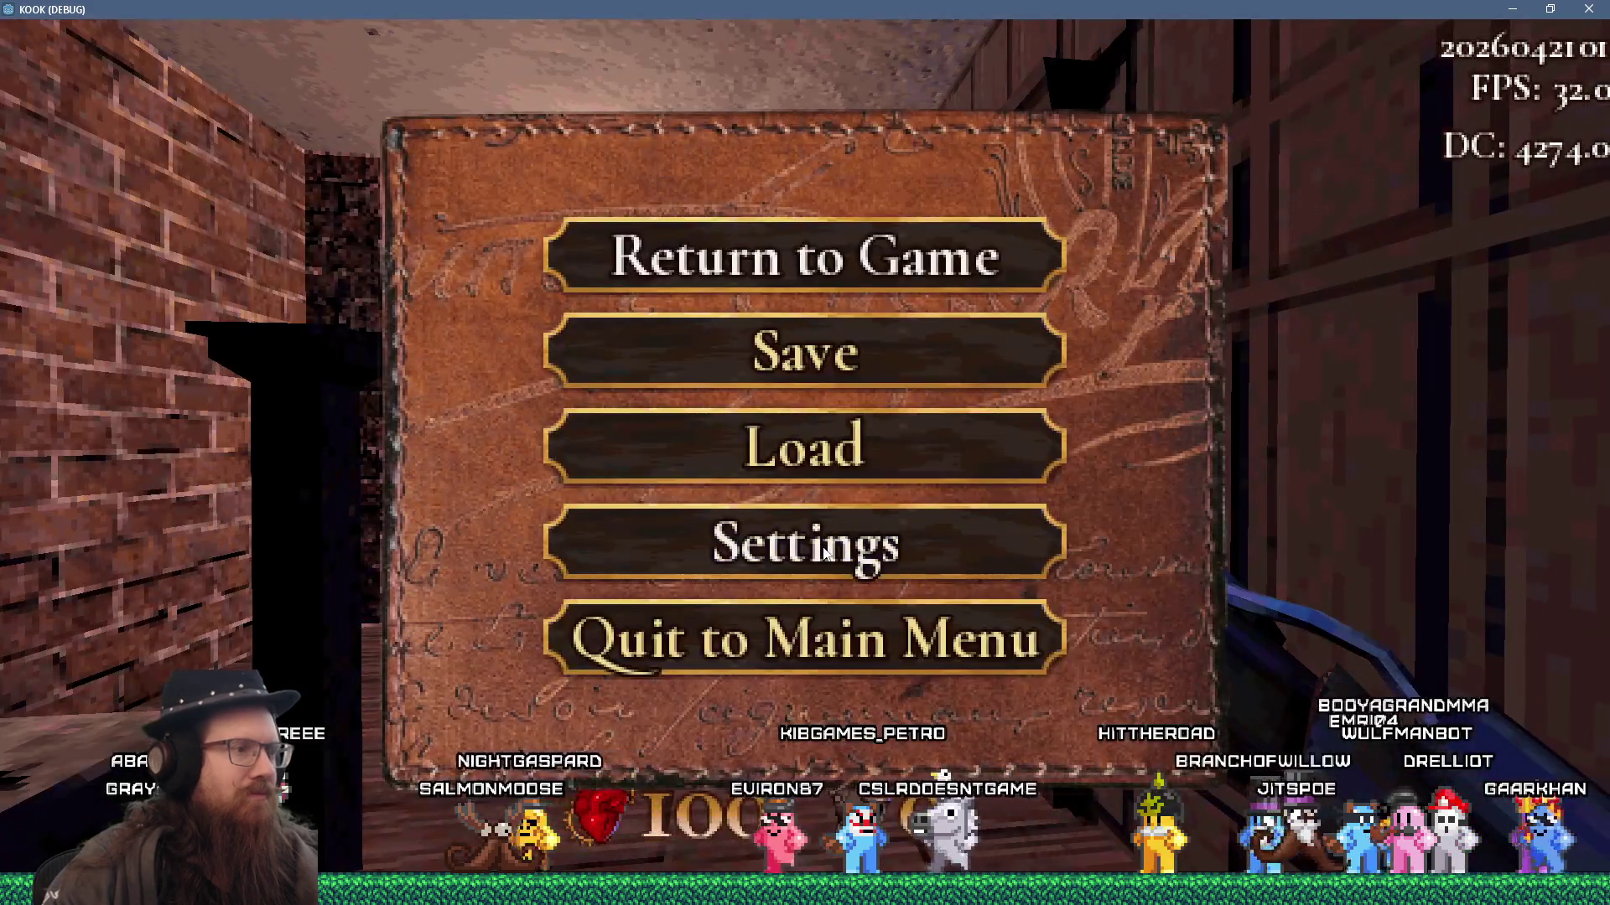
{"action": "left_click", "coordinate": [824, 551]}
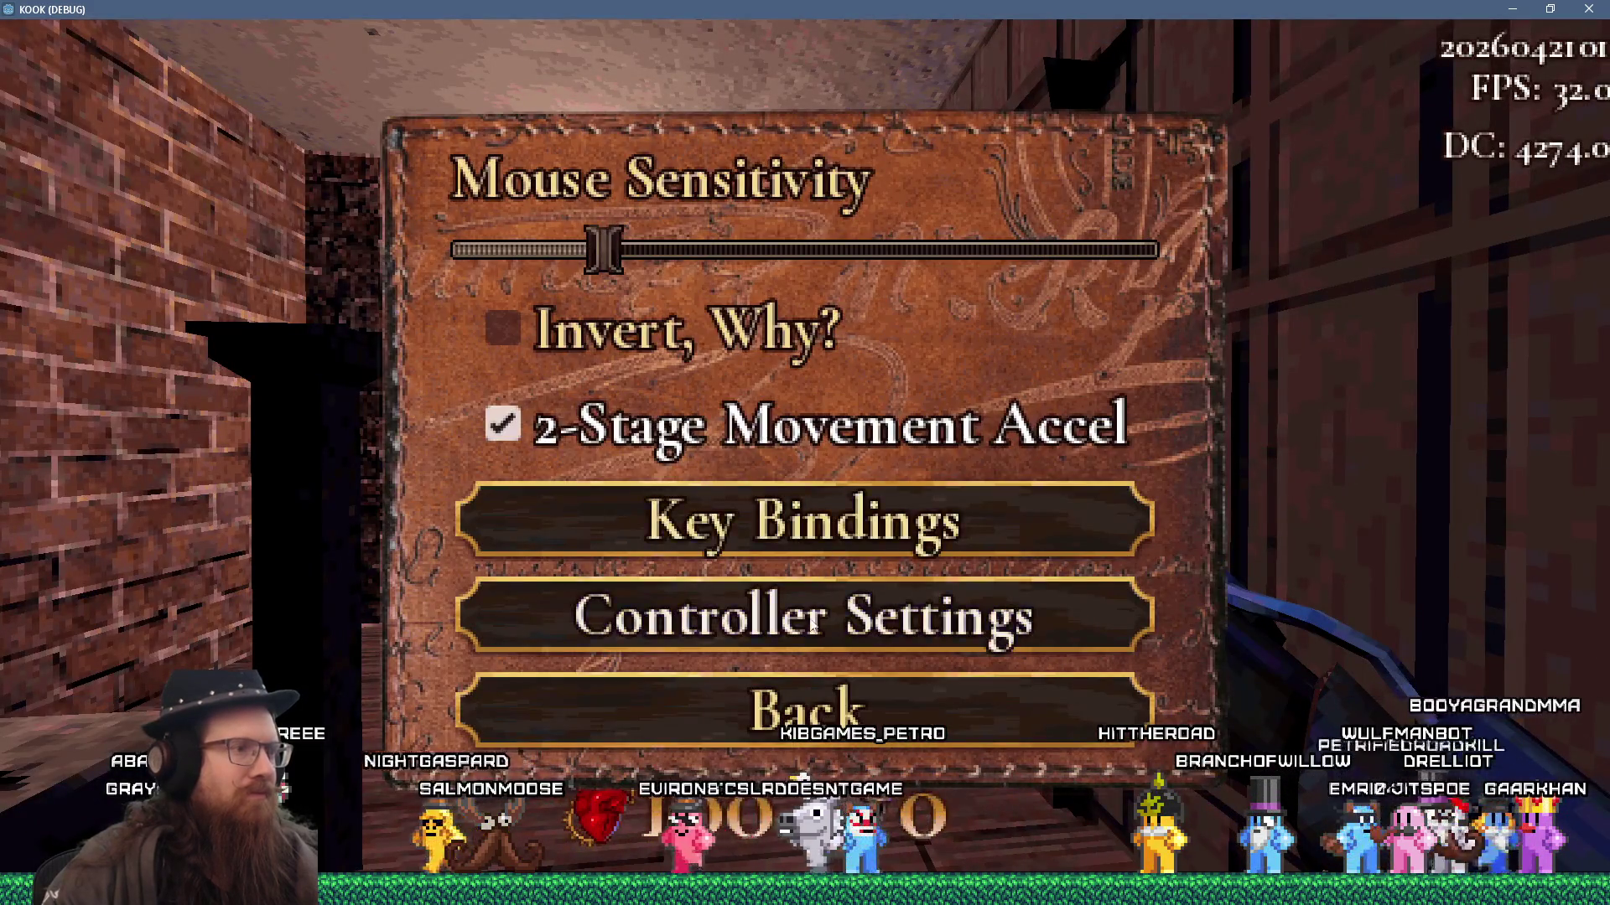
{"action": "left_click", "coordinate": [798, 609]}
{"action": "scroll", "coordinate": [746, 525], "scroll_direction": "down", "scroll_amount": 3}
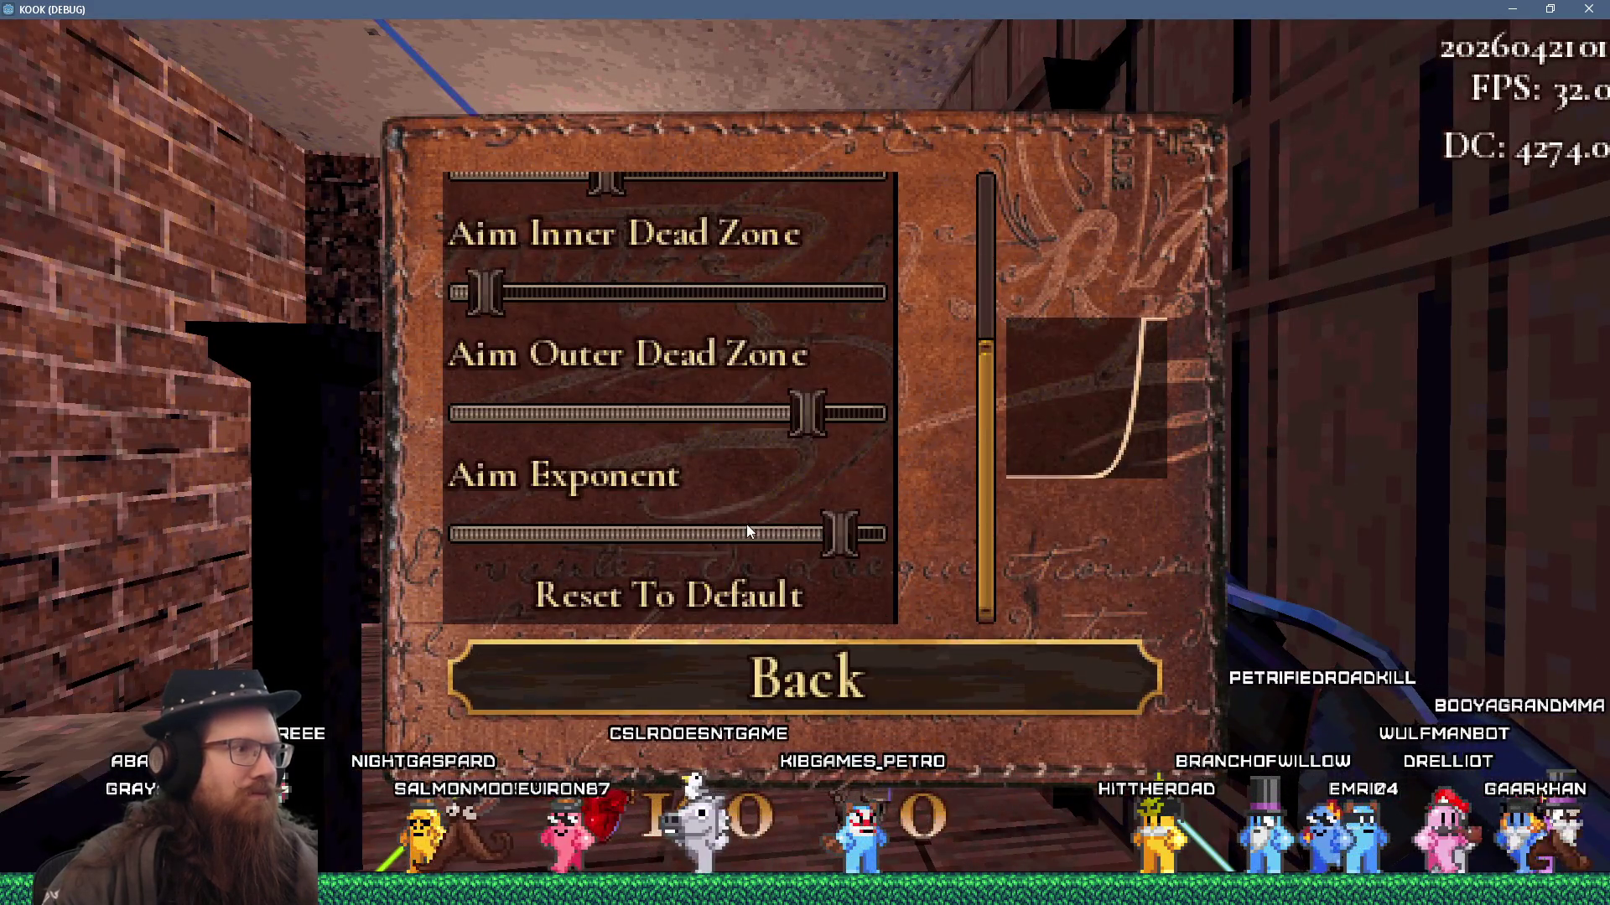
{"action": "left_click", "coordinate": [681, 602]}
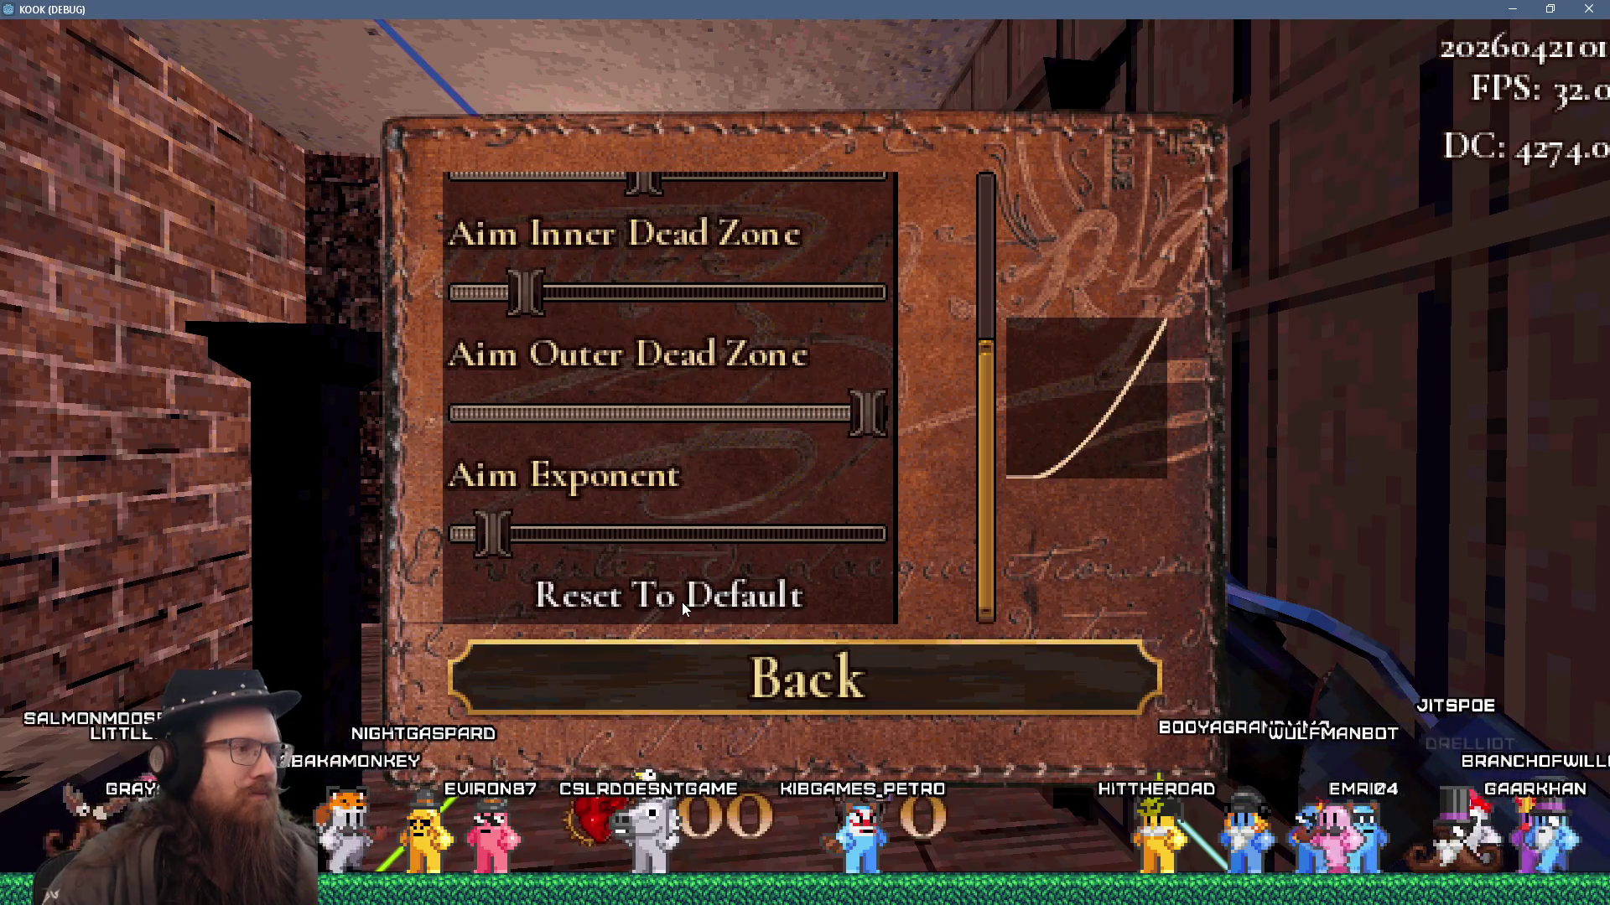
- Scroll and drag through the slider list to test scrolling, then quit the game
{"action": "scroll", "coordinate": [687, 415], "scroll_direction": "up", "scroll_amount": 3}
{"action": "scroll", "coordinate": [690, 419], "scroll_direction": "up", "scroll_amount": 1}
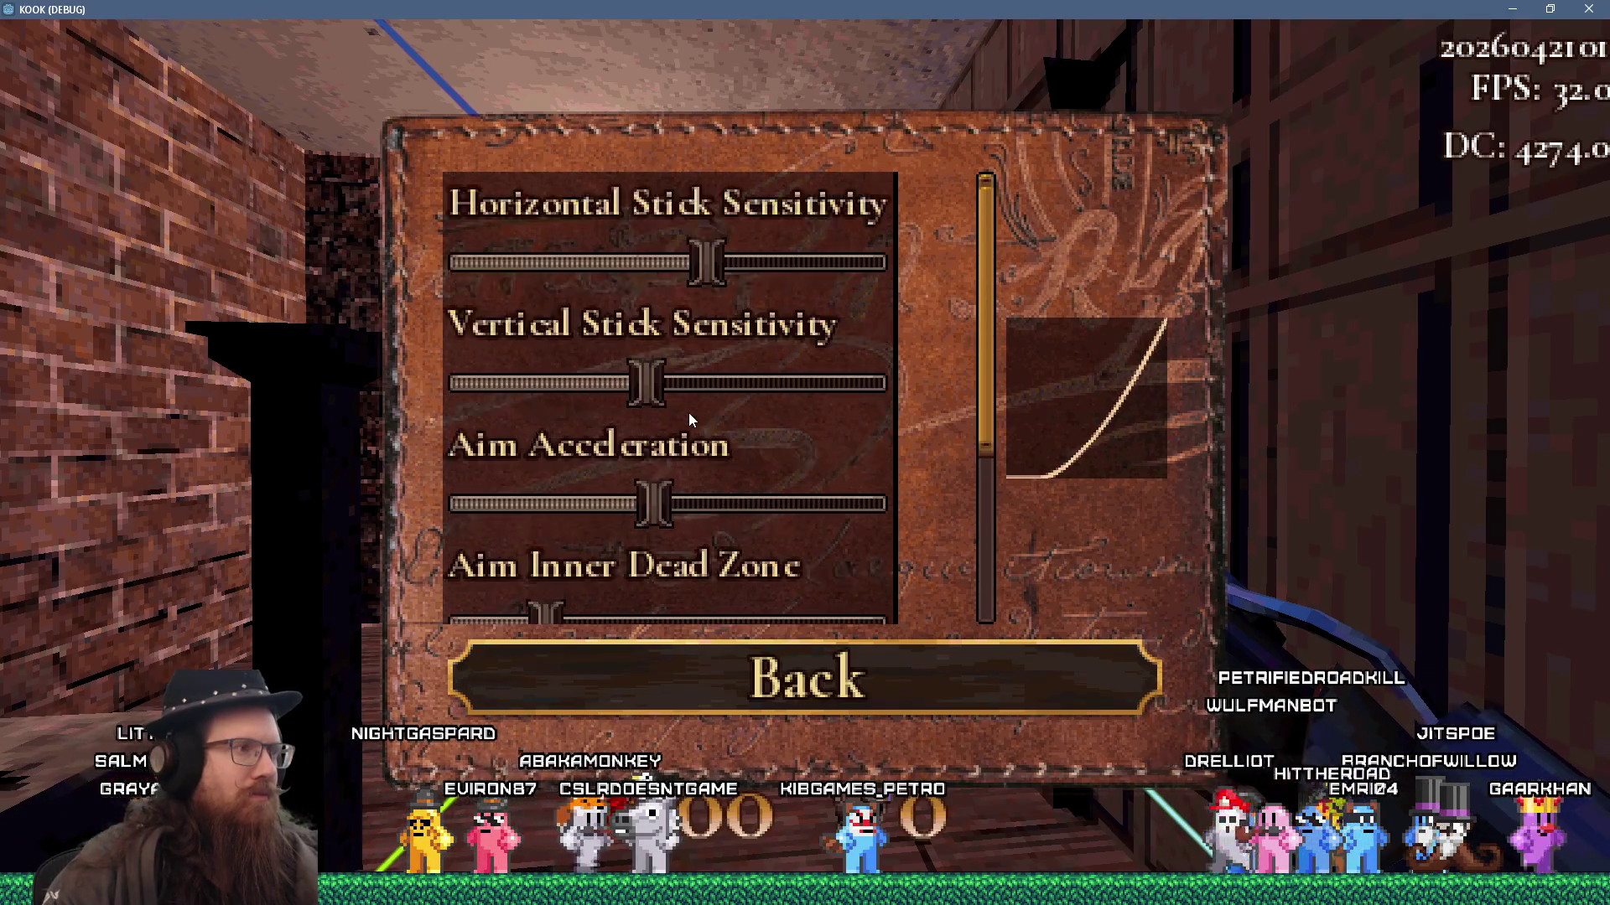
{"action": "scroll", "coordinate": [689, 419], "scroll_direction": "down", "scroll_amount": 6}
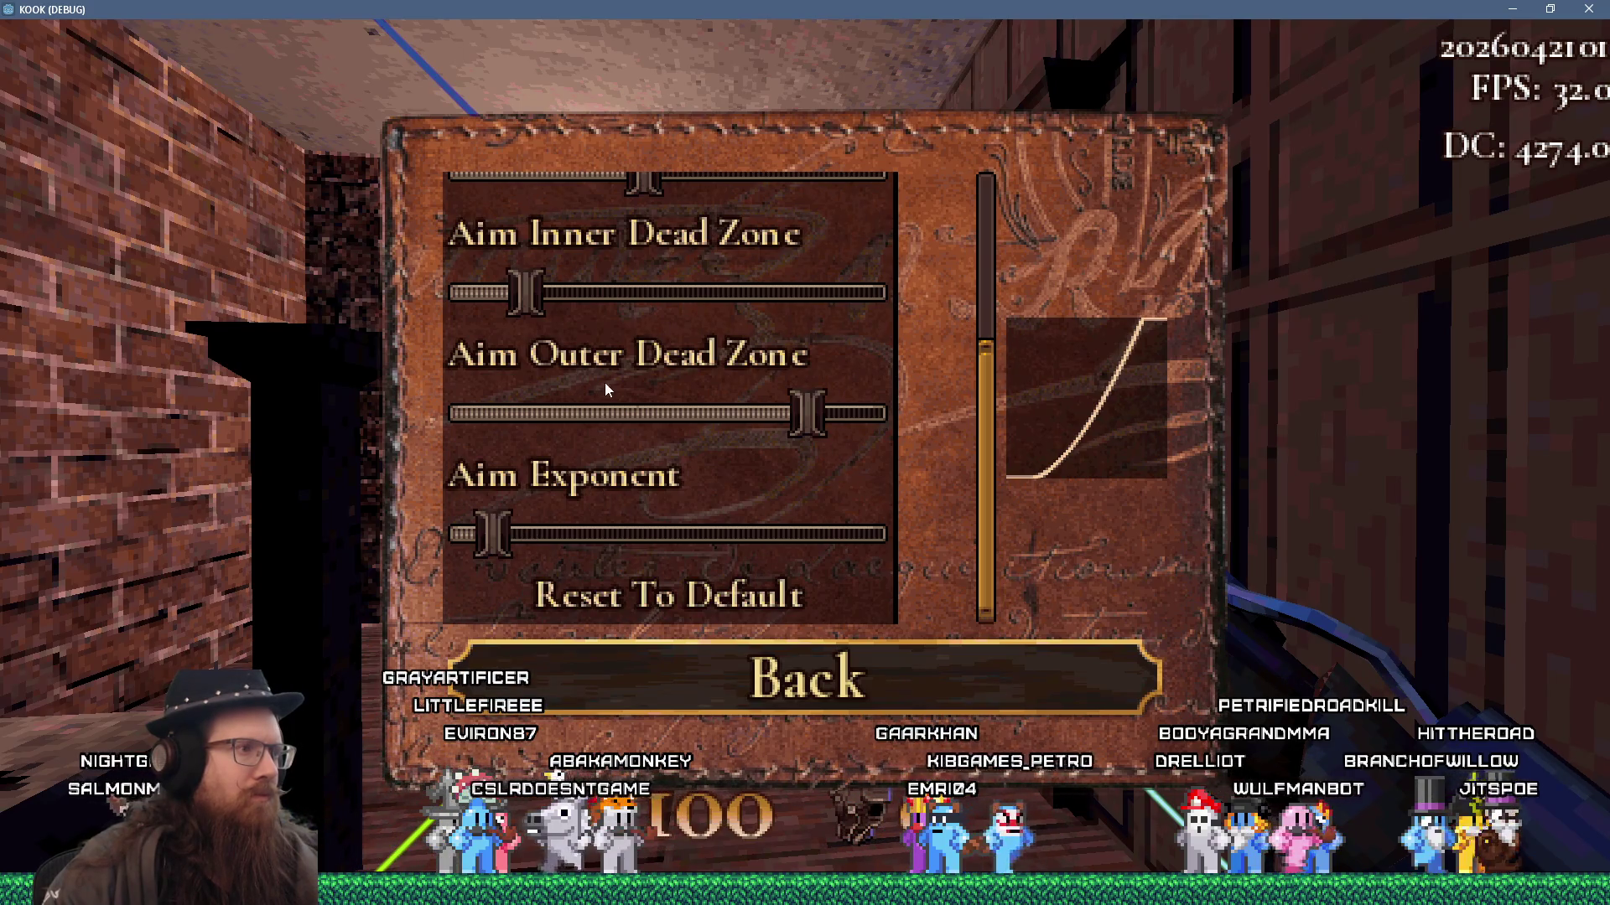
{"action": "scroll", "coordinate": [606, 386], "scroll_direction": "up", "scroll_amount": 6}
{"action": "scroll", "coordinate": [605, 385], "scroll_direction": "down", "scroll_amount": 3}
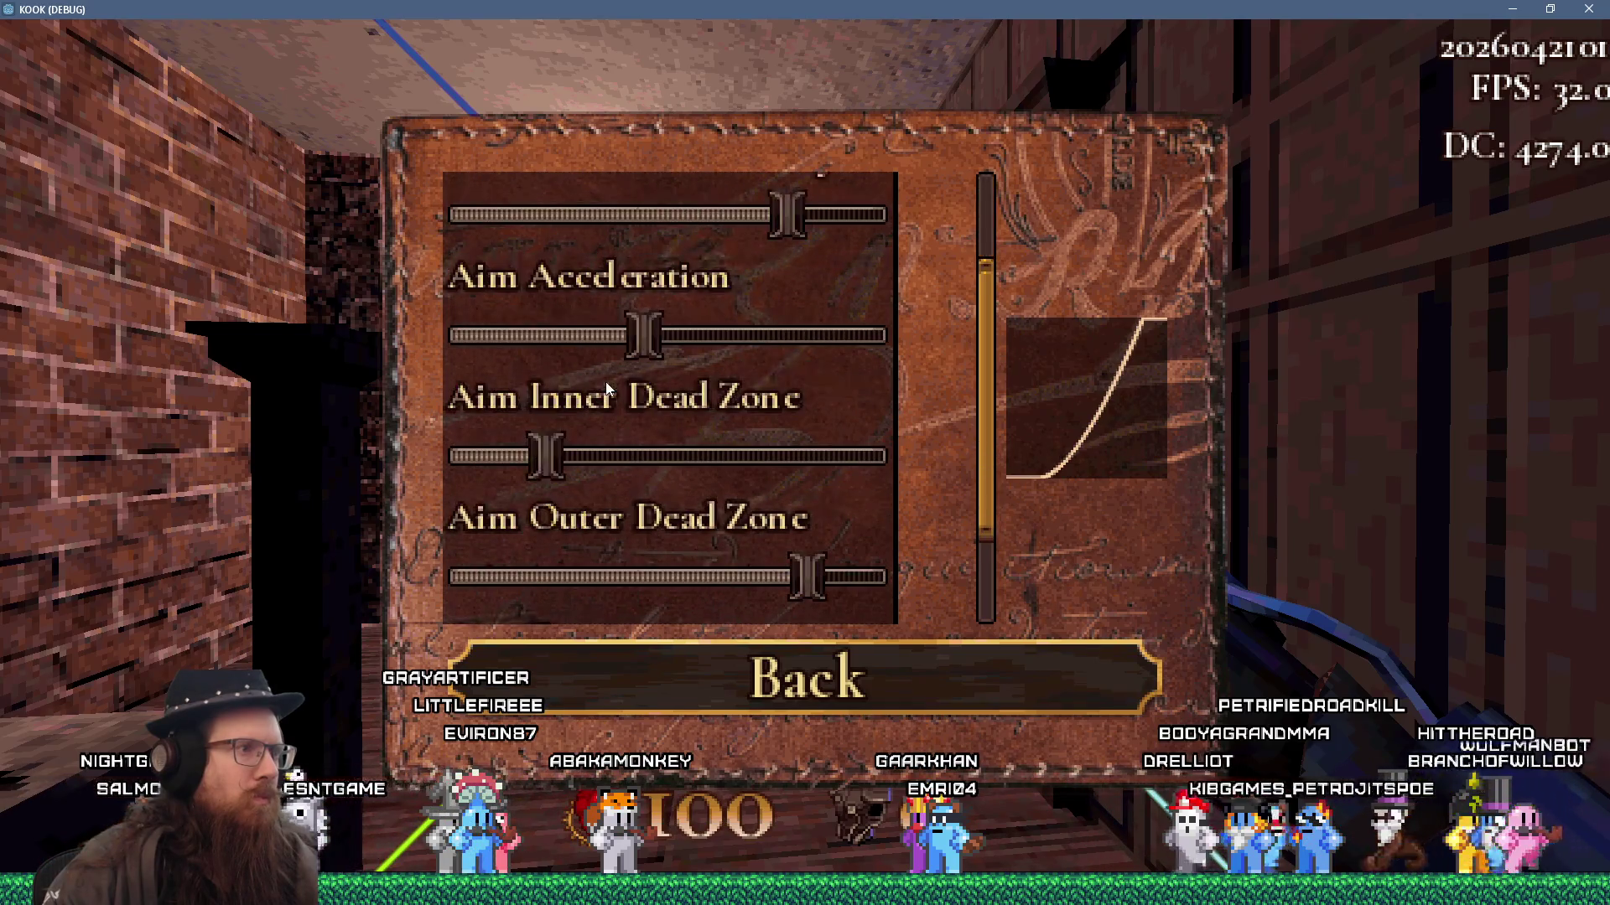
{"action": "scroll", "coordinate": [605, 380], "scroll_direction": "up", "scroll_amount": 2}
{"action": "mouse_move", "coordinate": [984, 350]}
{"action": "left_mouse_down"}
{"action": "mouse_move", "coordinate": [986, 545]}
{"action": "mouse_move", "coordinate": [1009, 273]}
{"action": "left_mouse_up"}
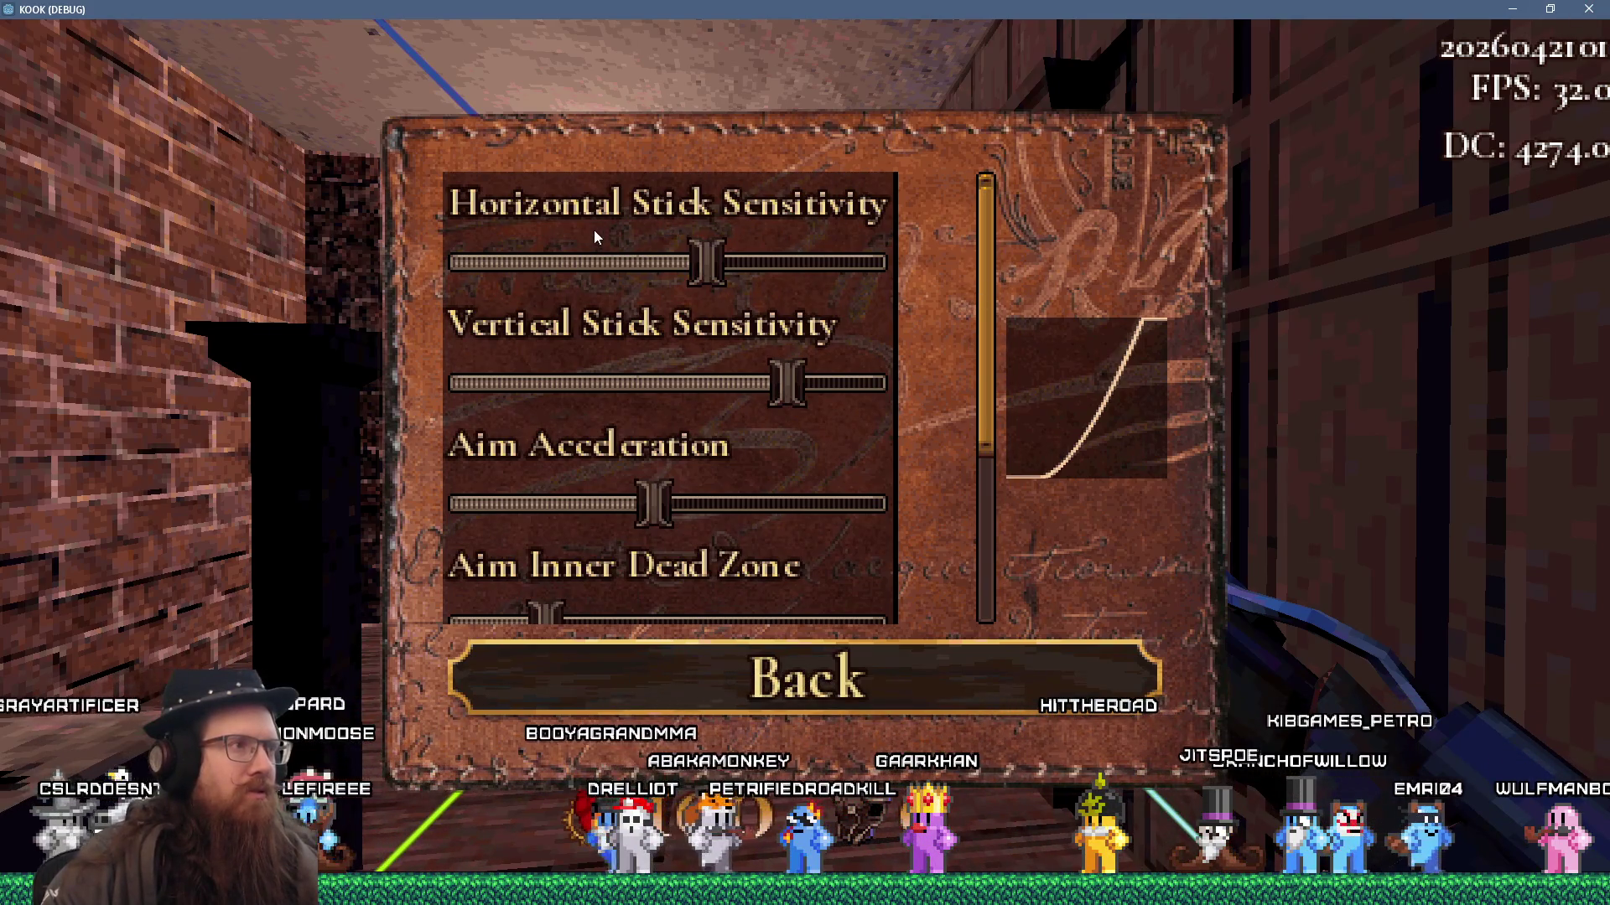
{"action": "mouse_move", "coordinate": [991, 210]}
{"action": "left_mouse_down"}
{"action": "mouse_move", "coordinate": [985, 355]}
{"action": "mouse_move", "coordinate": [969, 164]}
{"action": "mouse_move", "coordinate": [935, 229]}
{"action": "mouse_move", "coordinate": [931, 216]}
{"action": "left_mouse_up"}
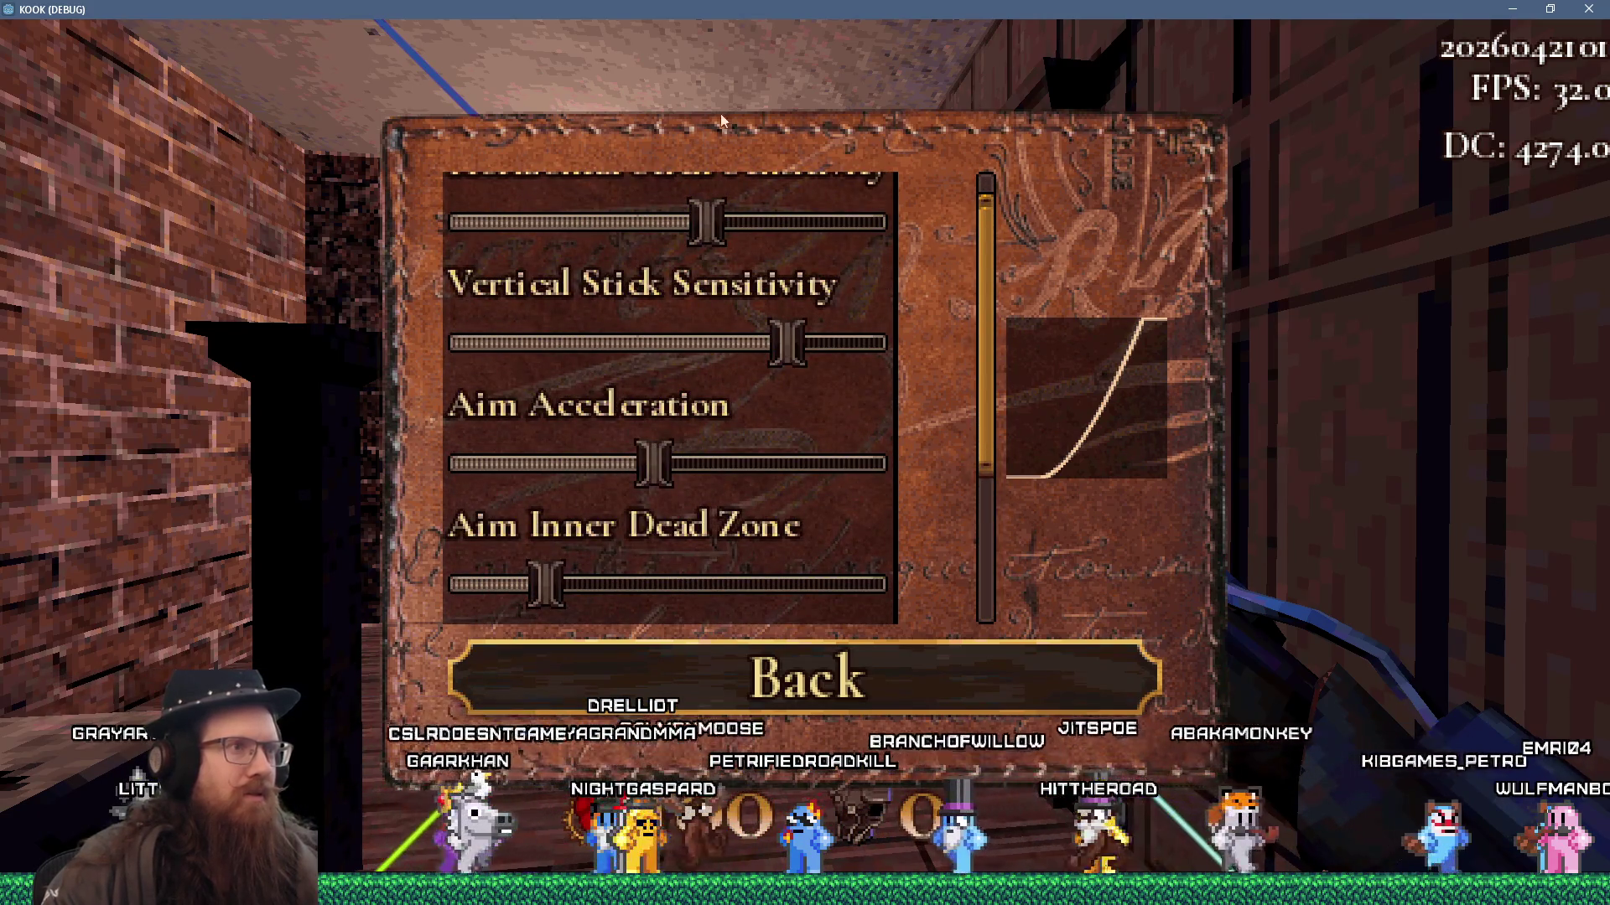
{"action": "key", "text": "alt+F4"}
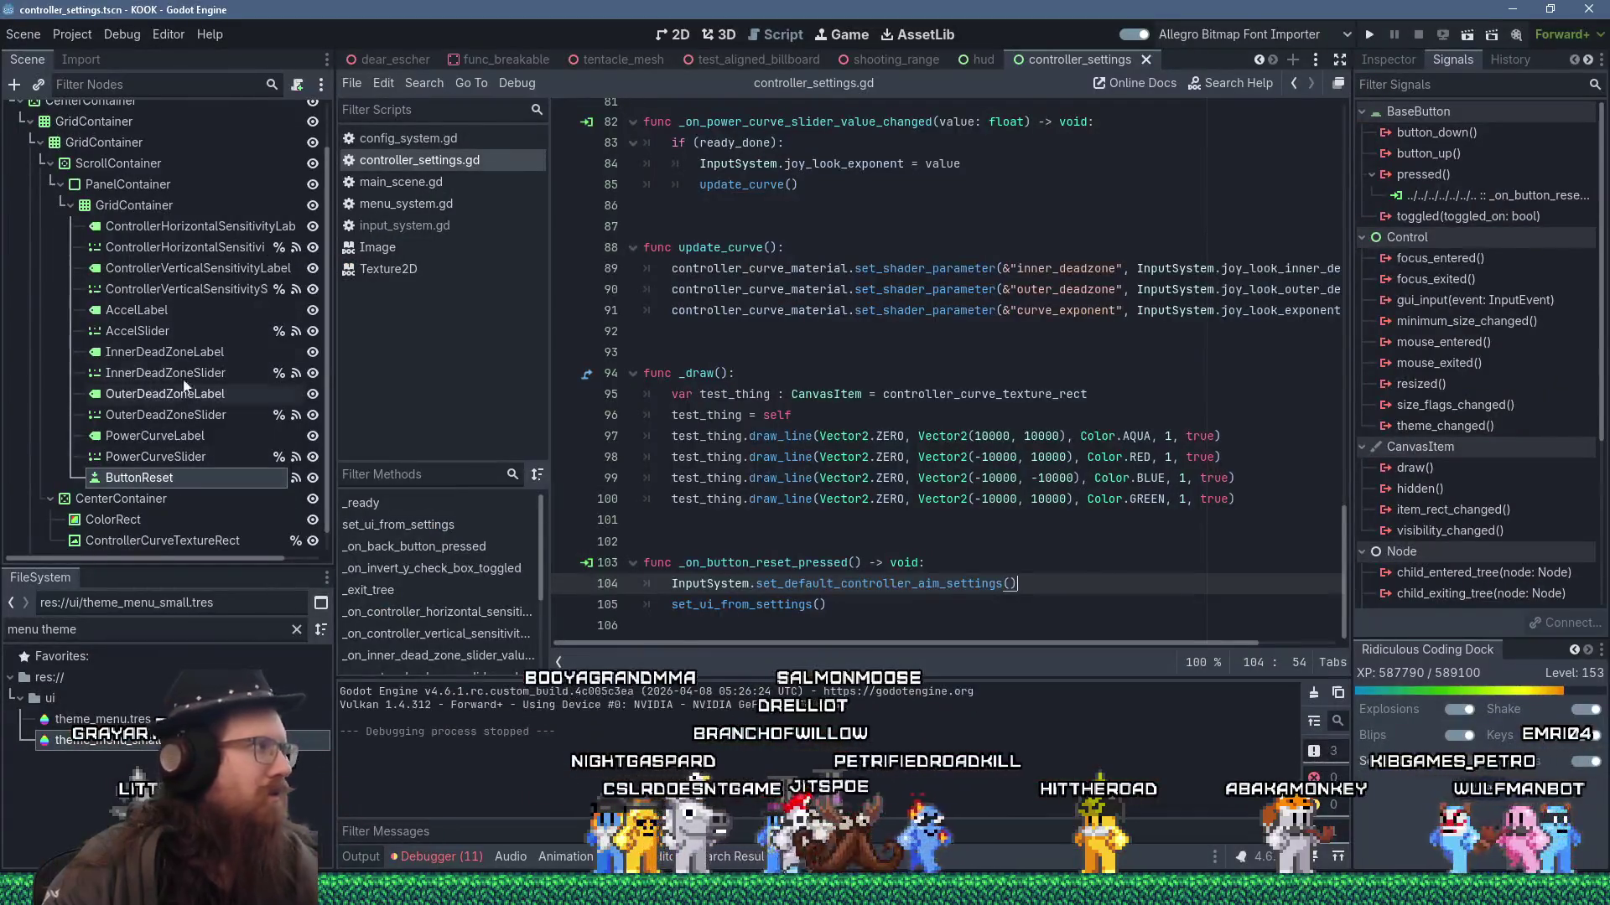
- Select the PanelContainer node and bring up its properties in the Inspector
{"action": "scroll", "coordinate": [185, 385], "scroll_direction": "up", "scroll_amount": 3}
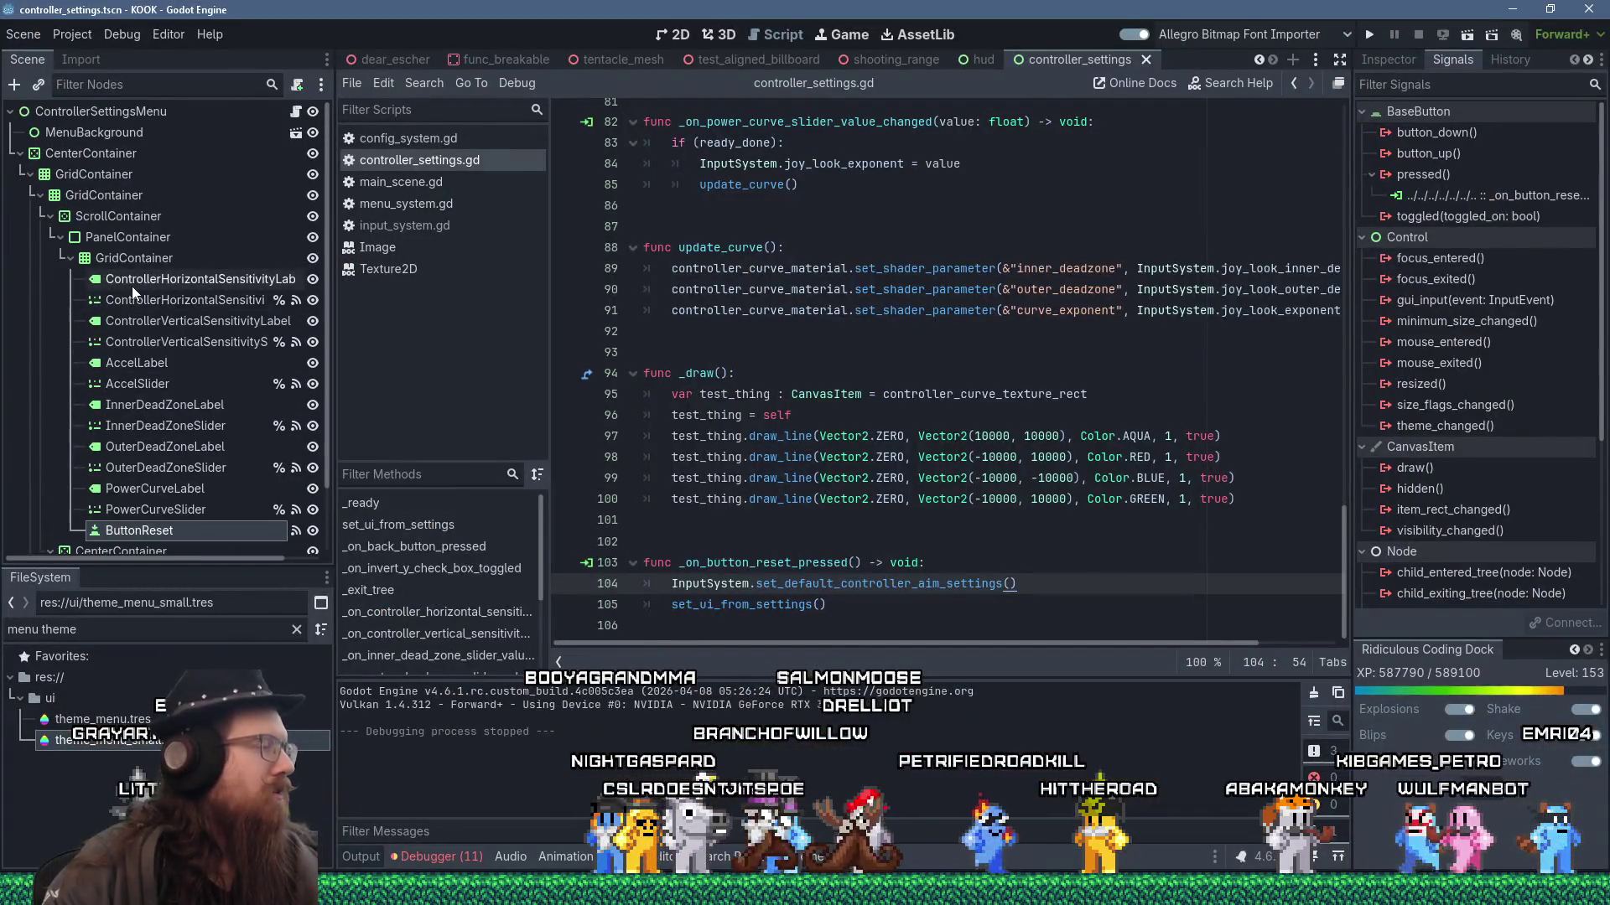
{"action": "left_click", "coordinate": [137, 239]}
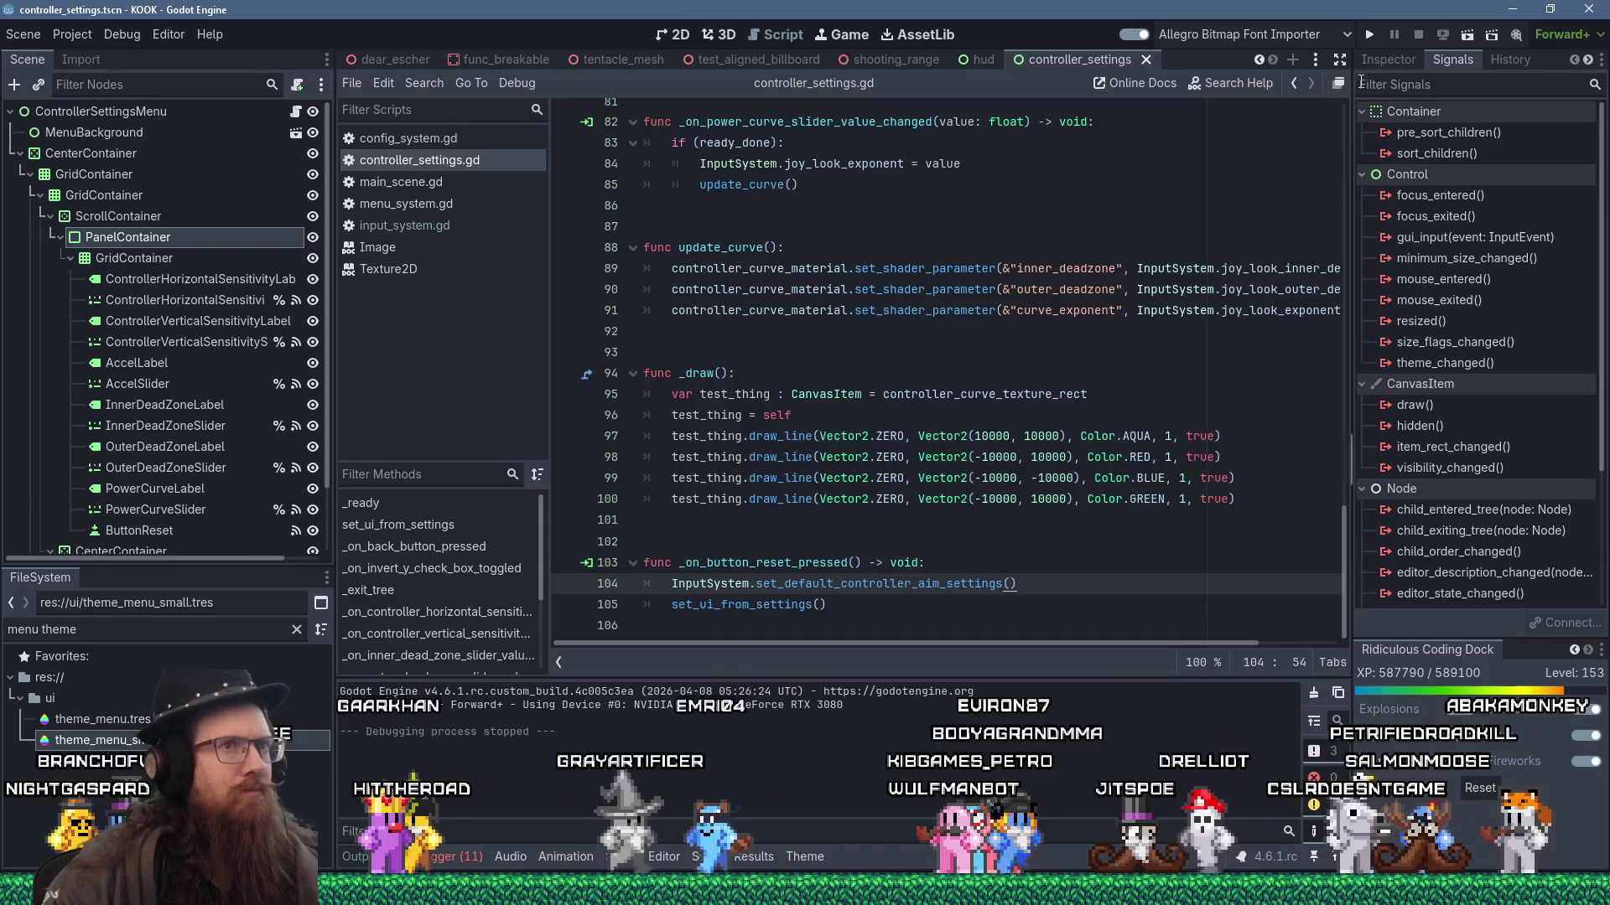
{"action": "left_click", "coordinate": [1388, 59]}
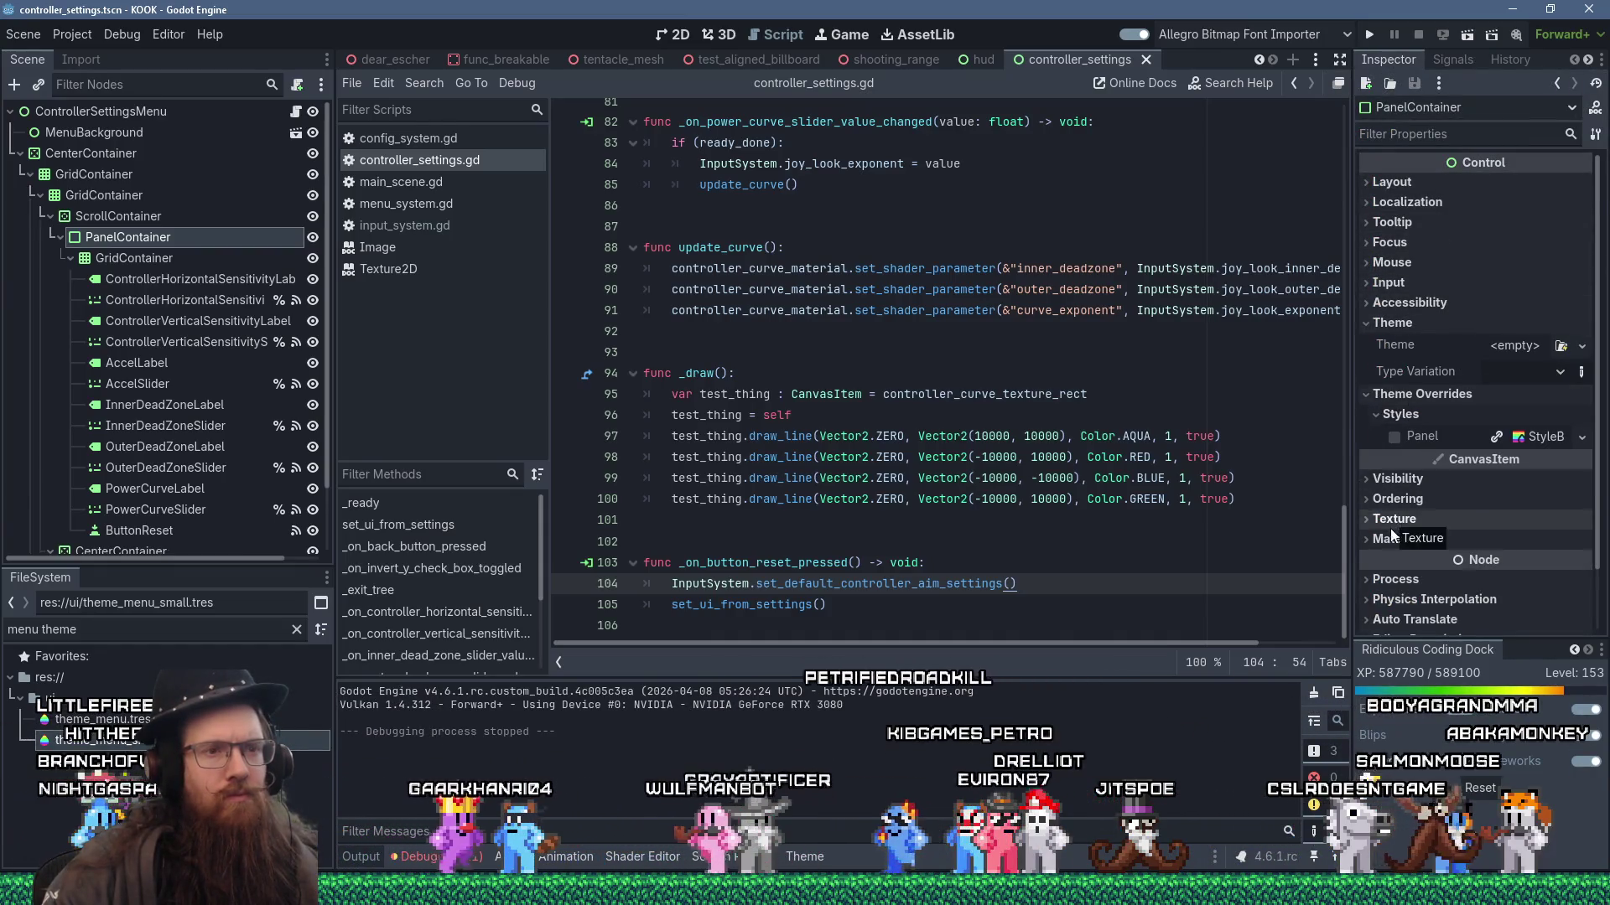
{"action": "scroll", "coordinate": [1409, 526], "scroll_direction": "down", "scroll_amount": 2}
{"action": "scroll", "coordinate": [1440, 530], "scroll_direction": "up", "scroll_amount": 2}
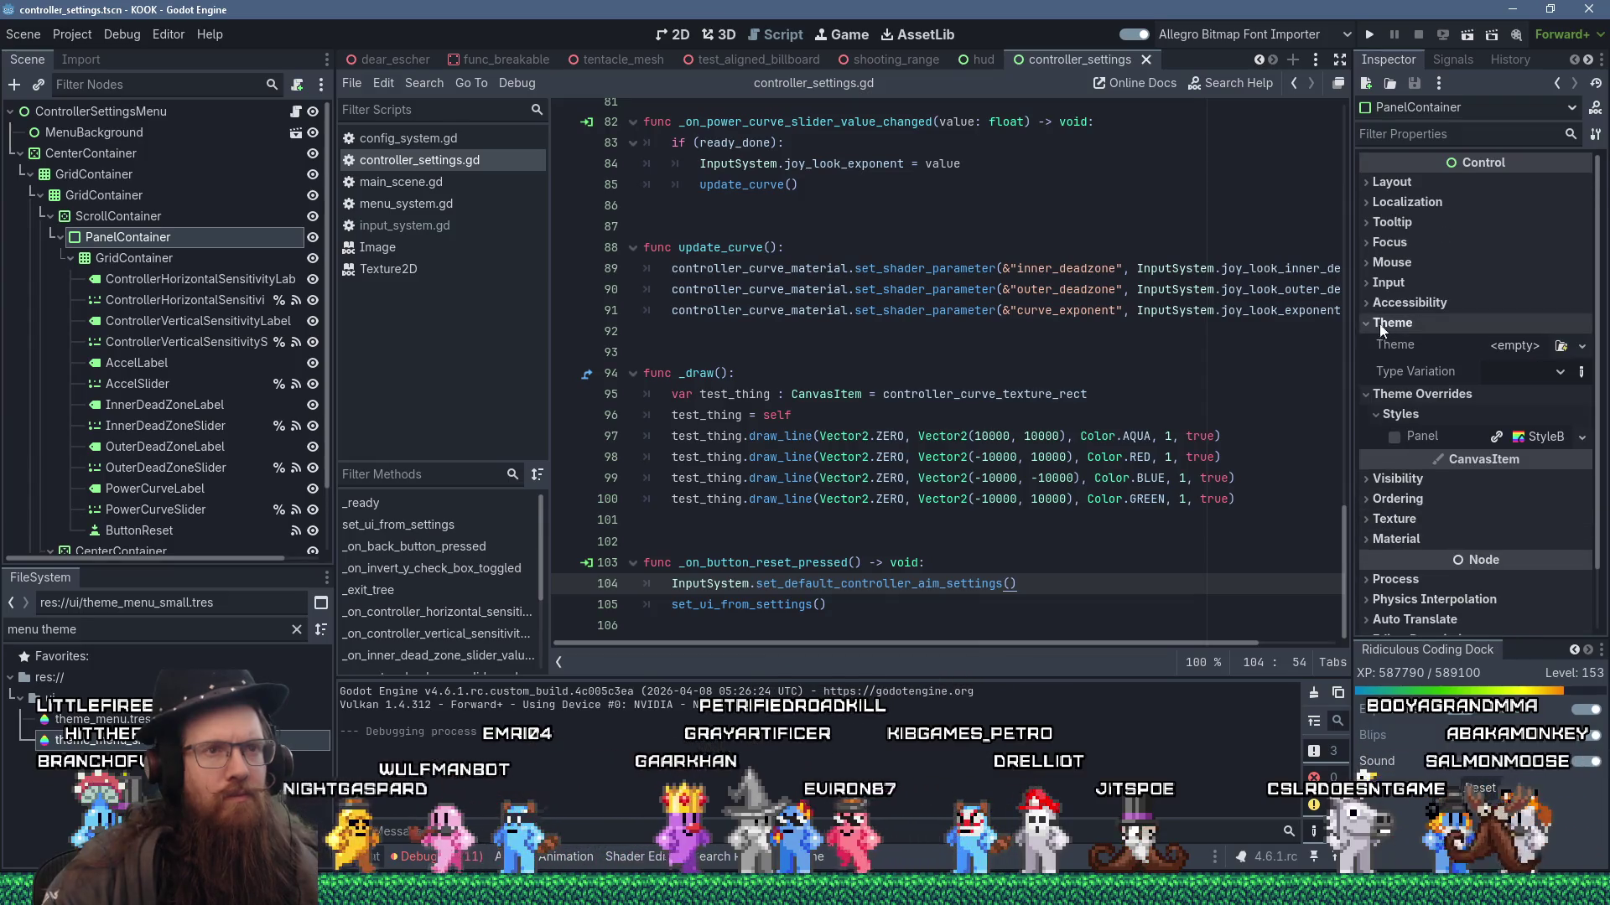
- Expand the PanelContainer's Accessibility, Input, Focus, Tooltip and Layout property groups
{"action": "left_click", "coordinate": [1366, 300]}
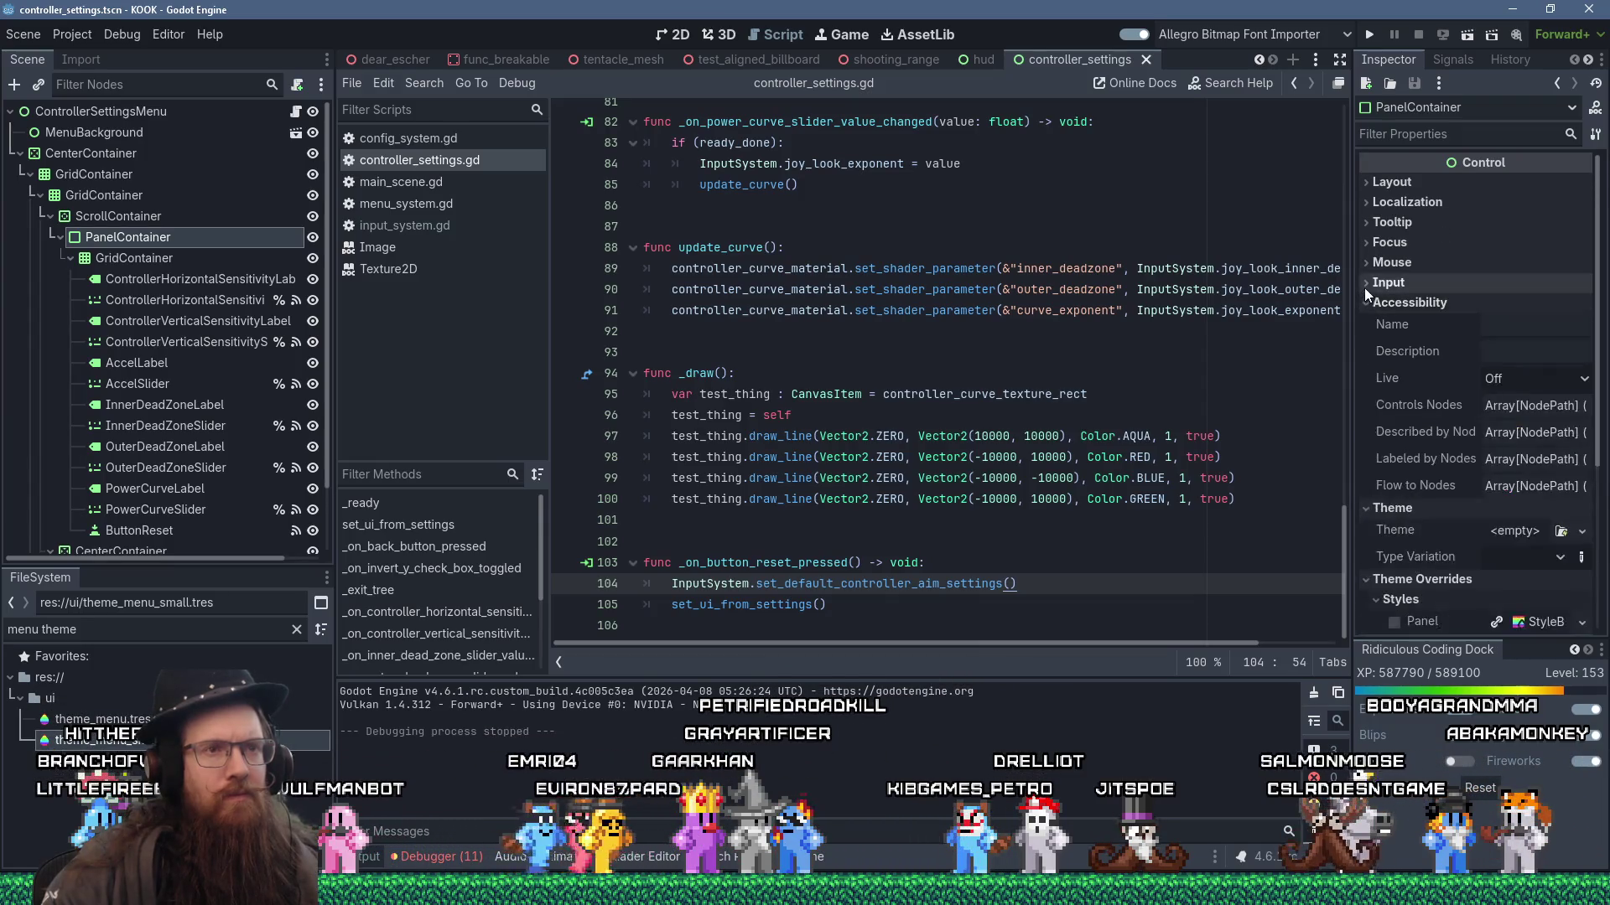
{"action": "left_click", "coordinate": [1367, 285]}
{"action": "left_click", "coordinate": [1365, 243]}
{"action": "left_click", "coordinate": [1367, 223]}
{"action": "left_click", "coordinate": [1366, 202]}
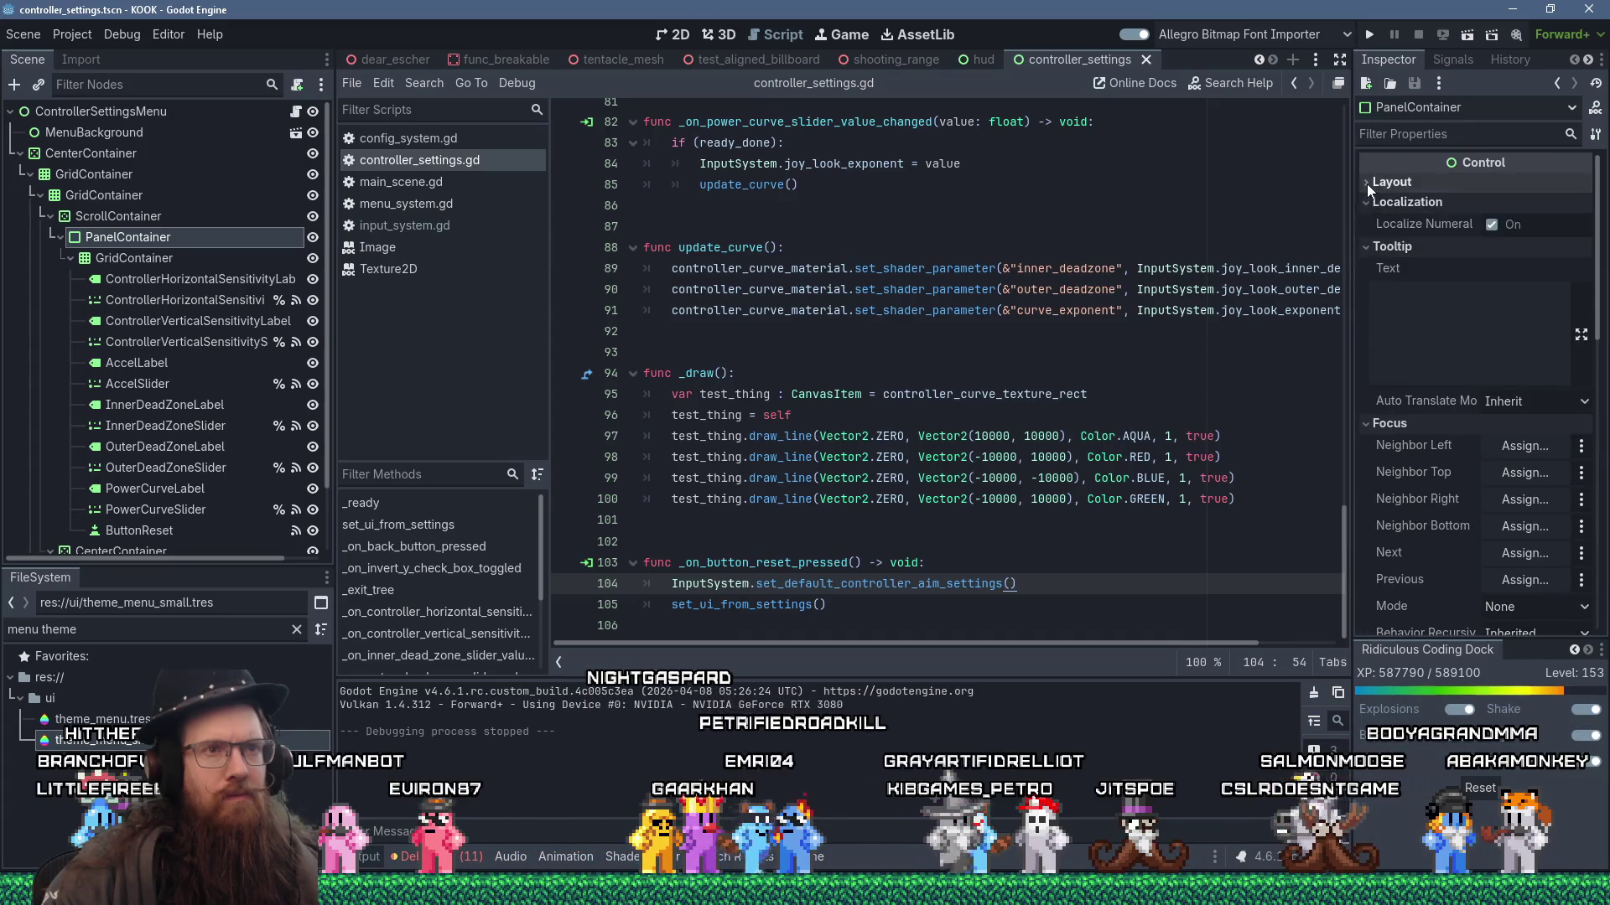
{"action": "left_click", "coordinate": [1367, 182]}
{"action": "scroll", "coordinate": [1410, 440], "scroll_direction": "down", "scroll_amount": 10}
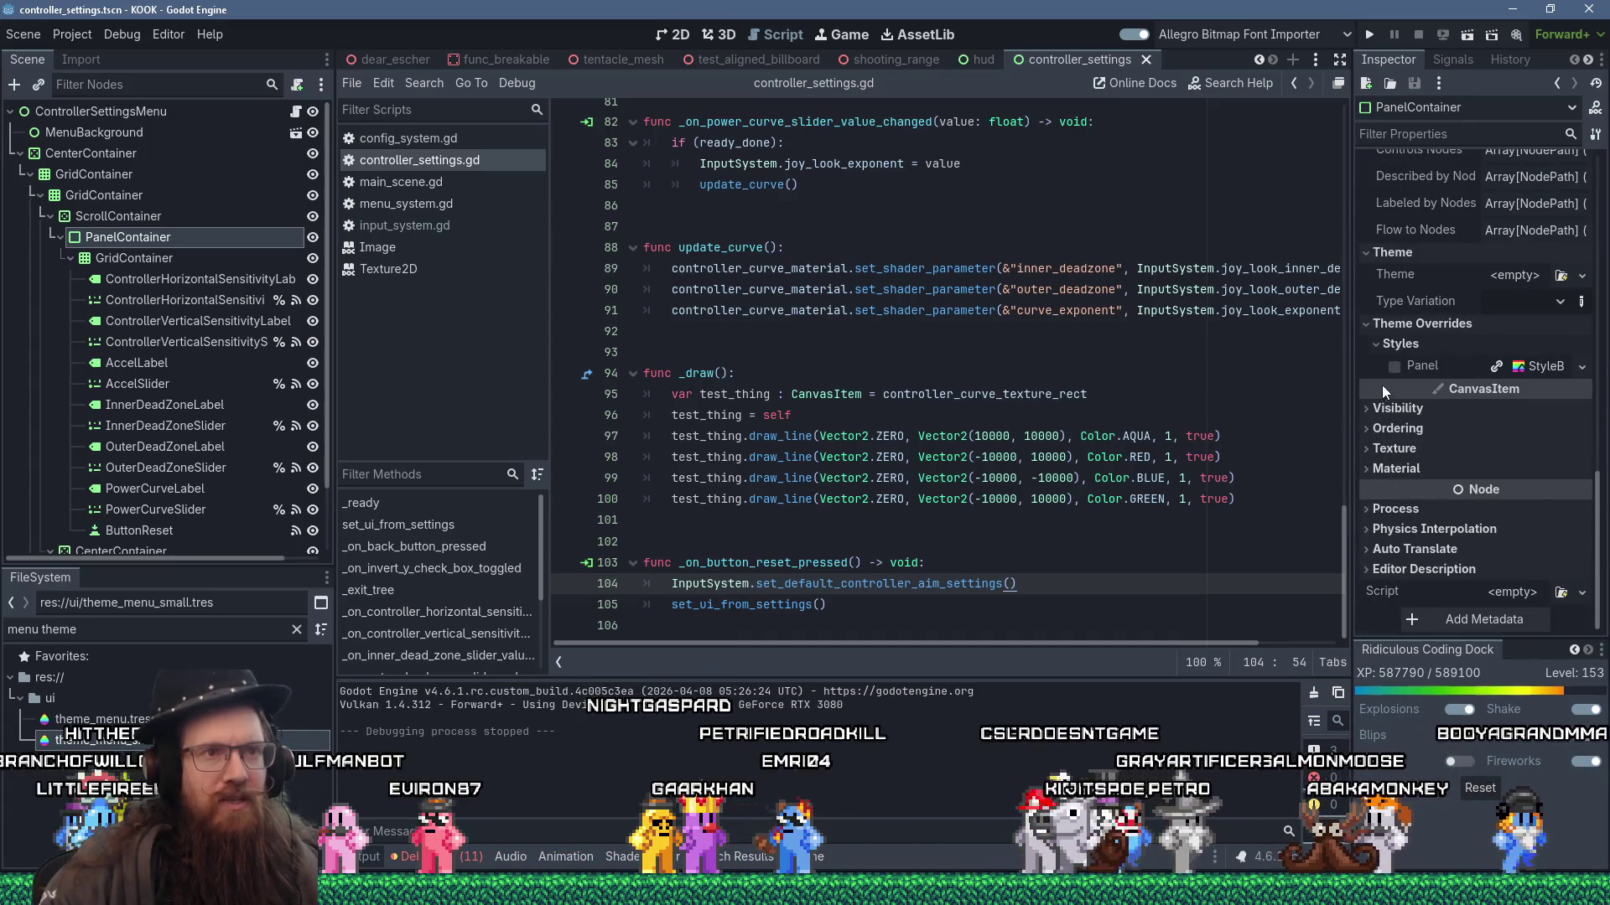
- Expand the Process, Material, Texture, Ordering and Visibility groups, then the Panel style override
{"action": "left_click", "coordinate": [1369, 571]}
{"action": "left_click", "coordinate": [1365, 548]}
{"action": "left_click", "coordinate": [1366, 528]}
{"action": "left_click", "coordinate": [1365, 509]}
{"action": "left_click", "coordinate": [1365, 470]}
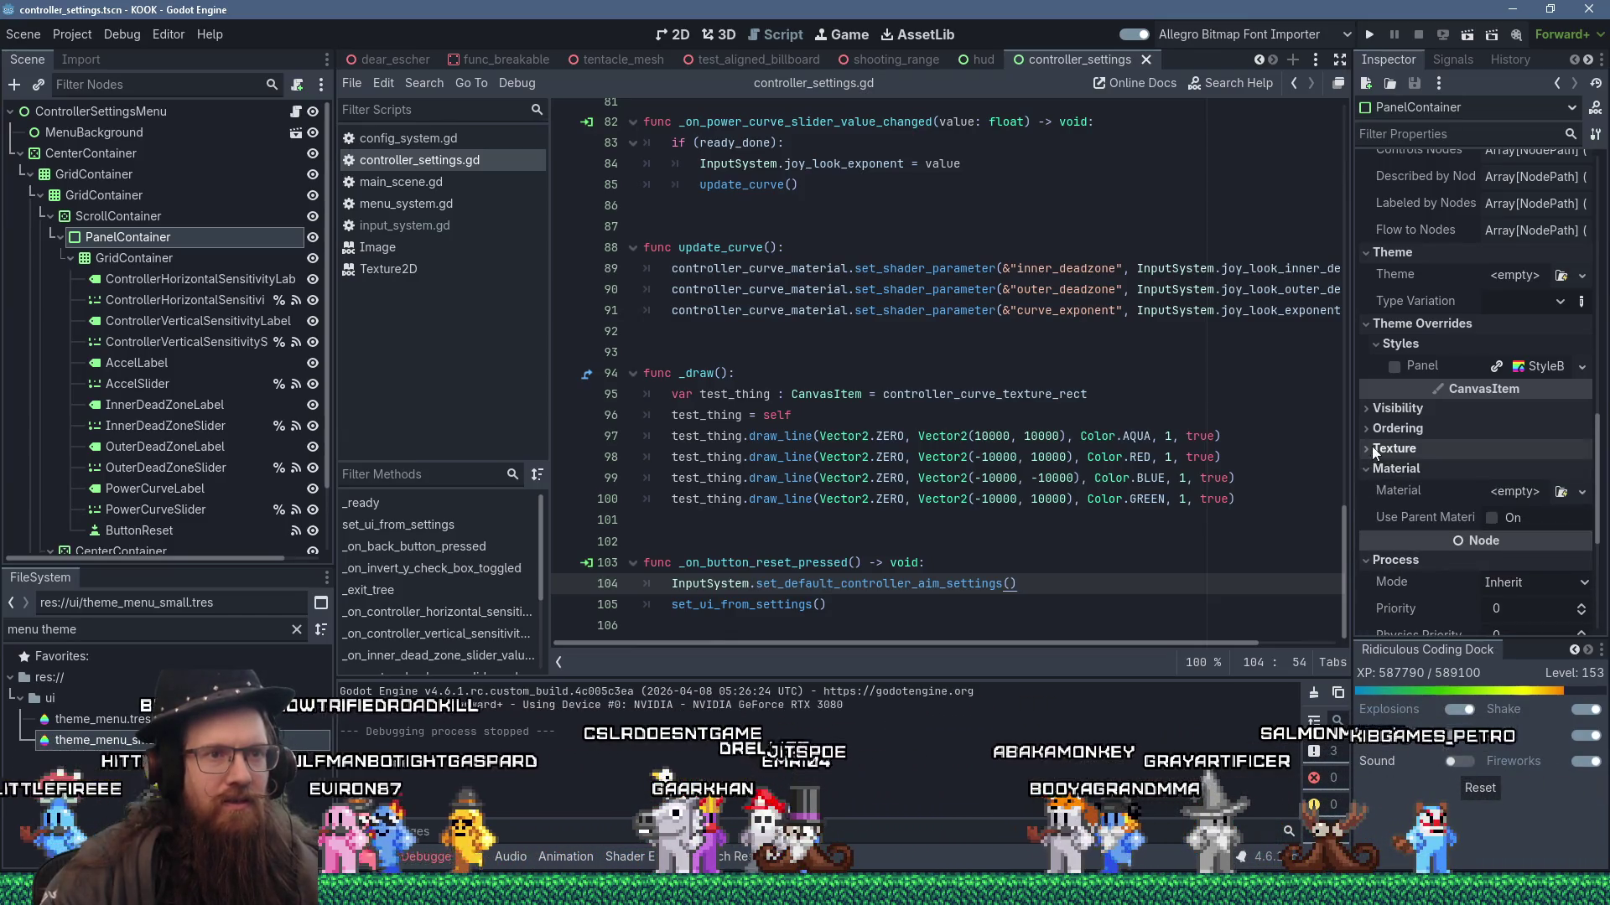
{"action": "left_click", "coordinate": [1372, 448]}
{"action": "left_click", "coordinate": [1372, 429]}
{"action": "left_click", "coordinate": [1371, 410]}
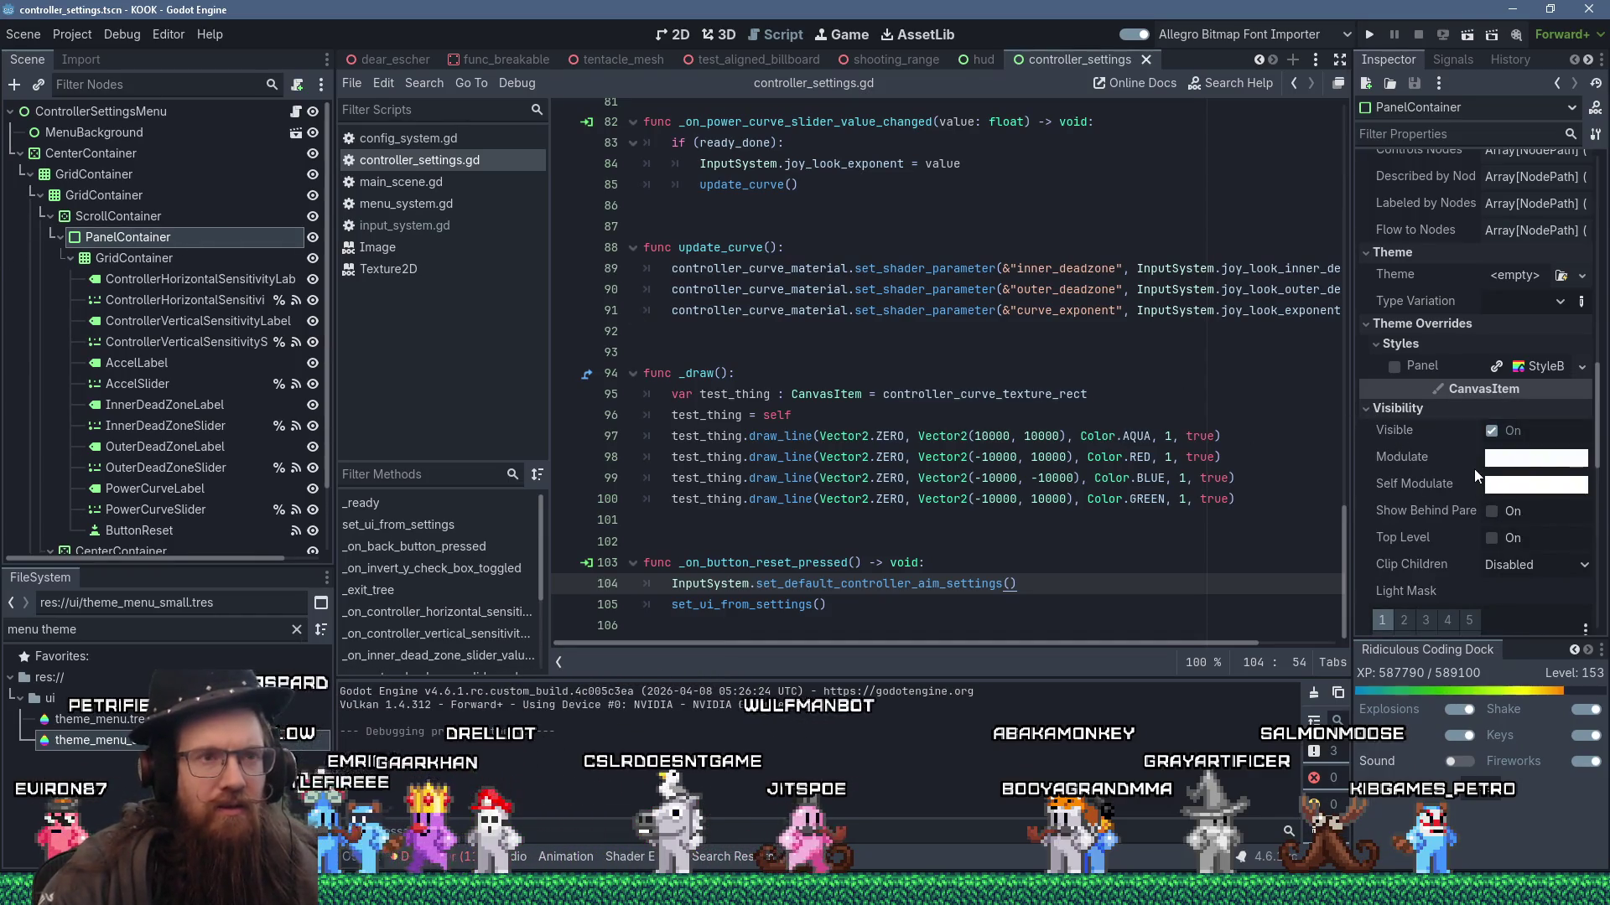
{"action": "left_click", "coordinate": [1552, 361]}
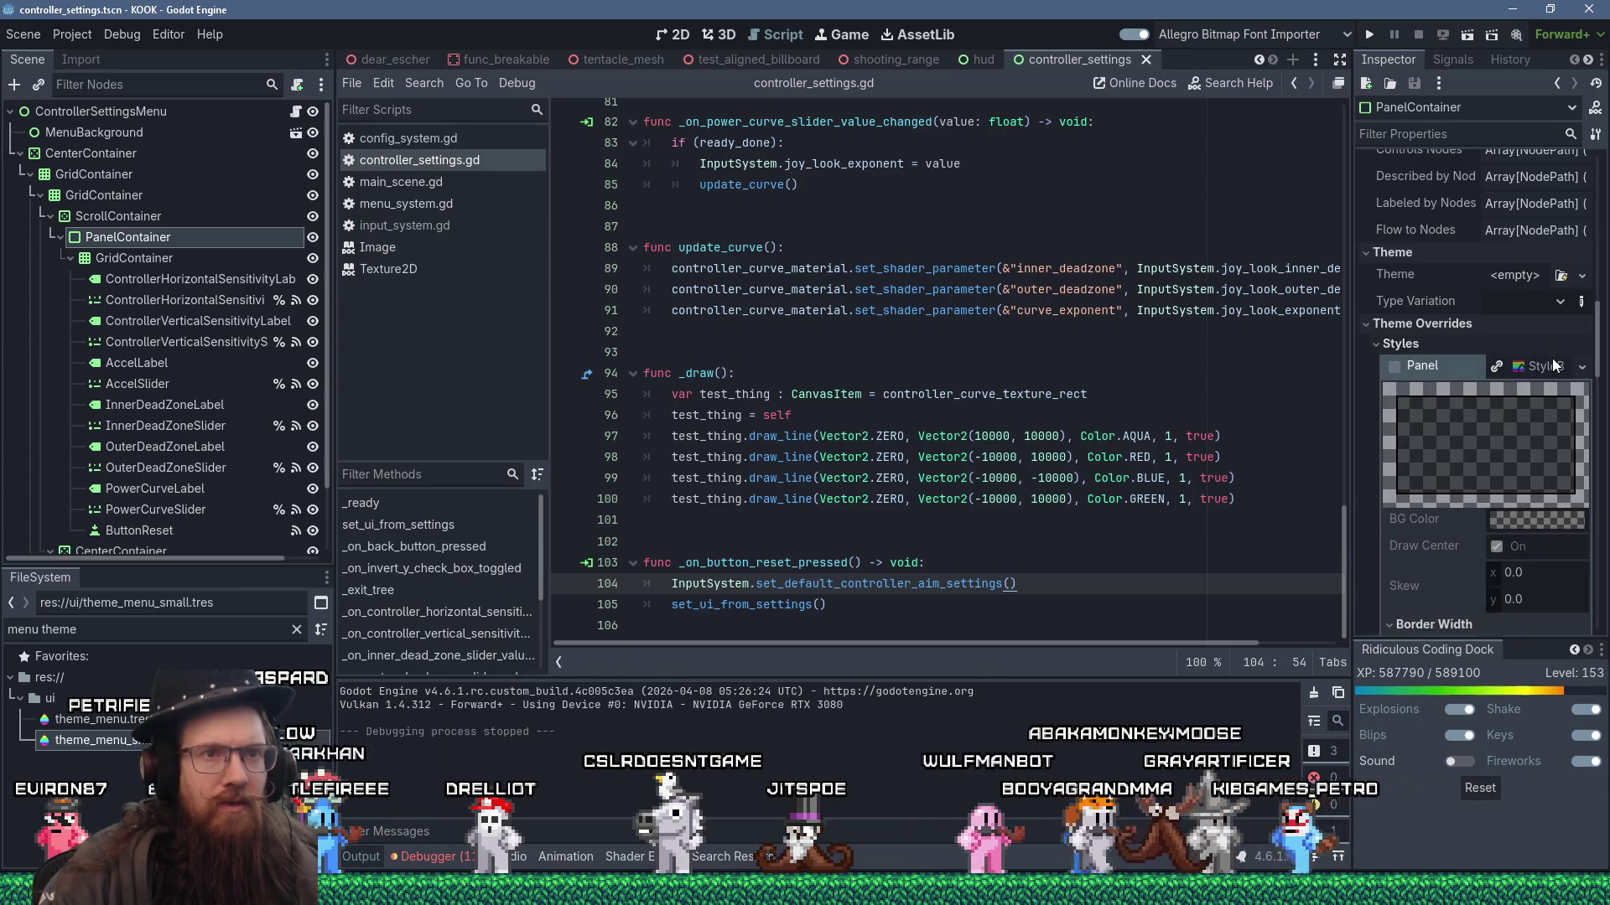
{"action": "scroll", "coordinate": [1524, 555], "scroll_direction": "down", "scroll_amount": 5}
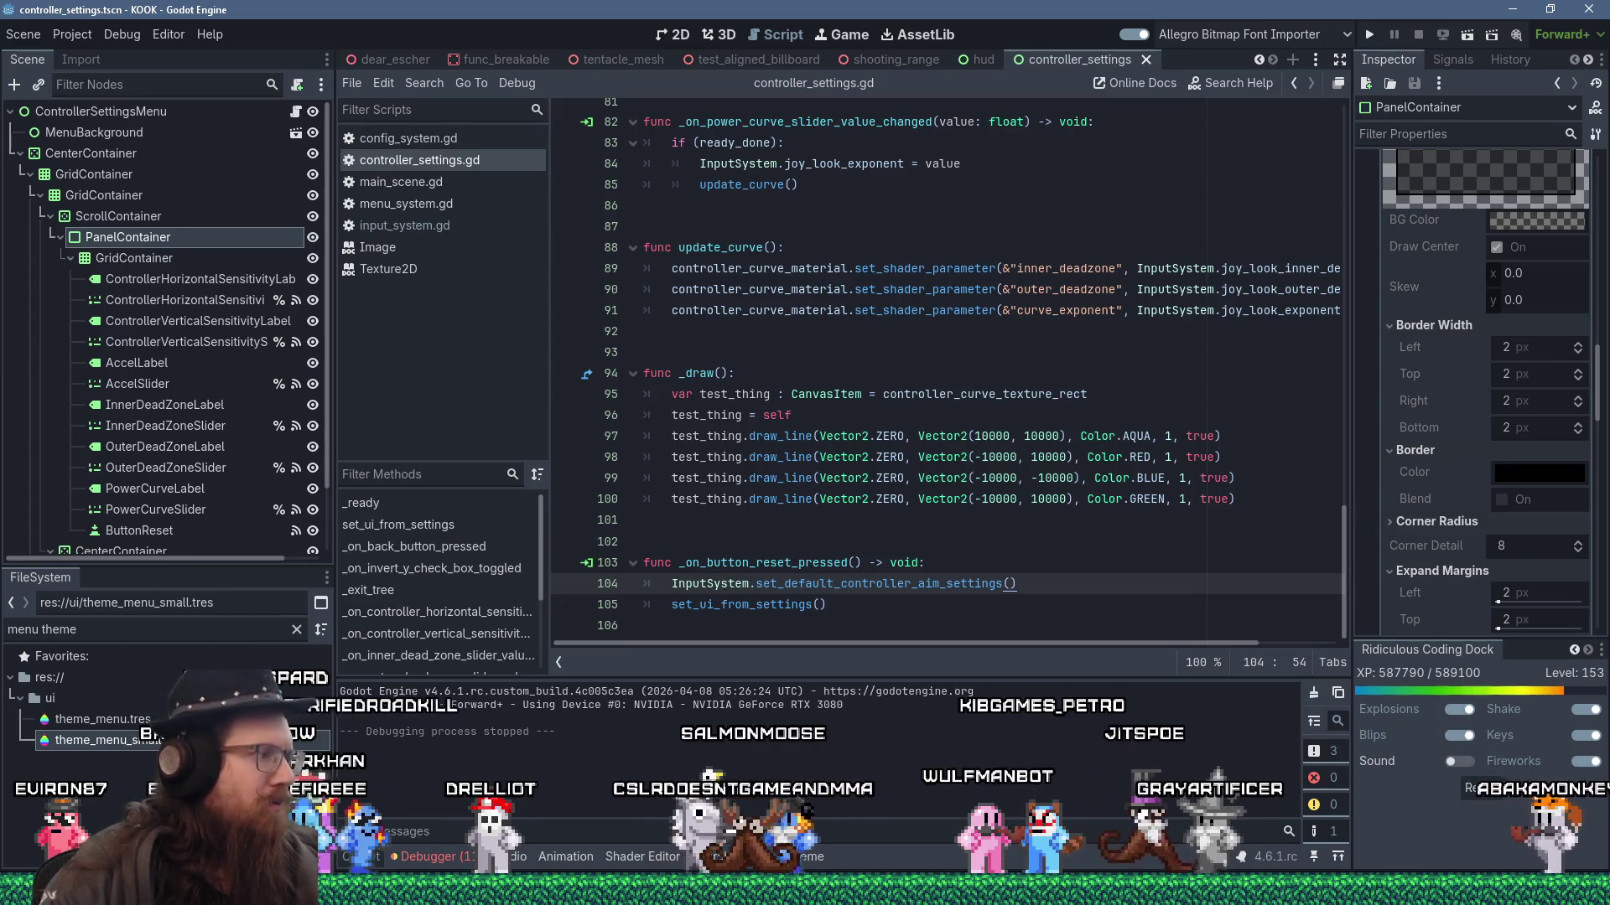
- In theme_menu_small.tres, reset the PanelContainer panel's left and right expand margins to 0
{"action": "double_click", "coordinate": [101, 739]}
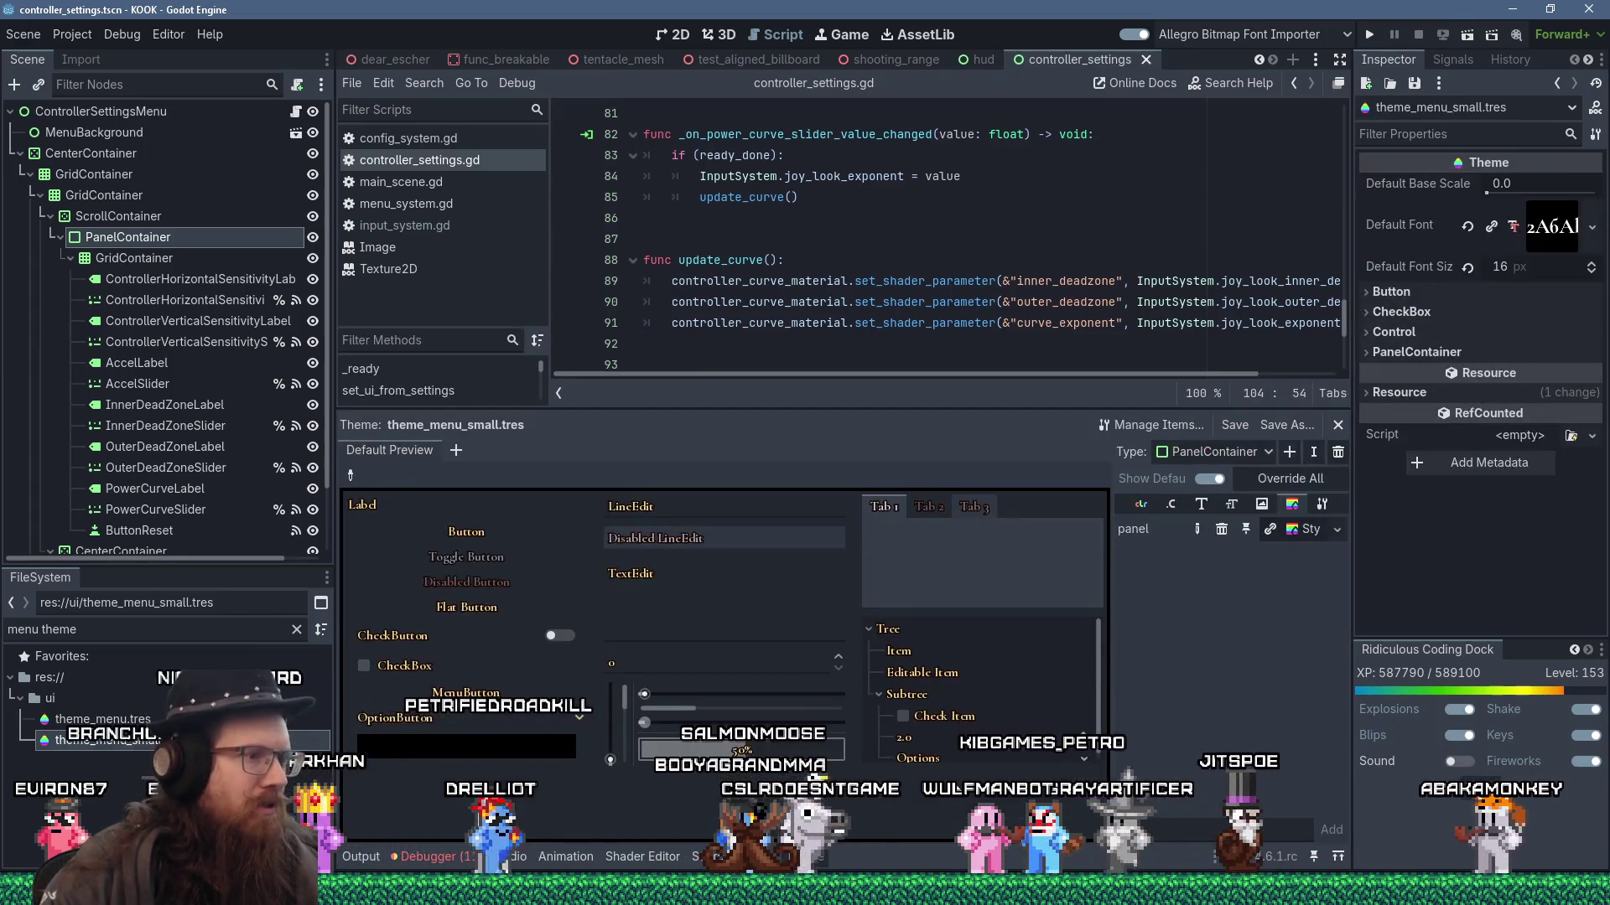
{"action": "left_click", "coordinate": [1291, 534]}
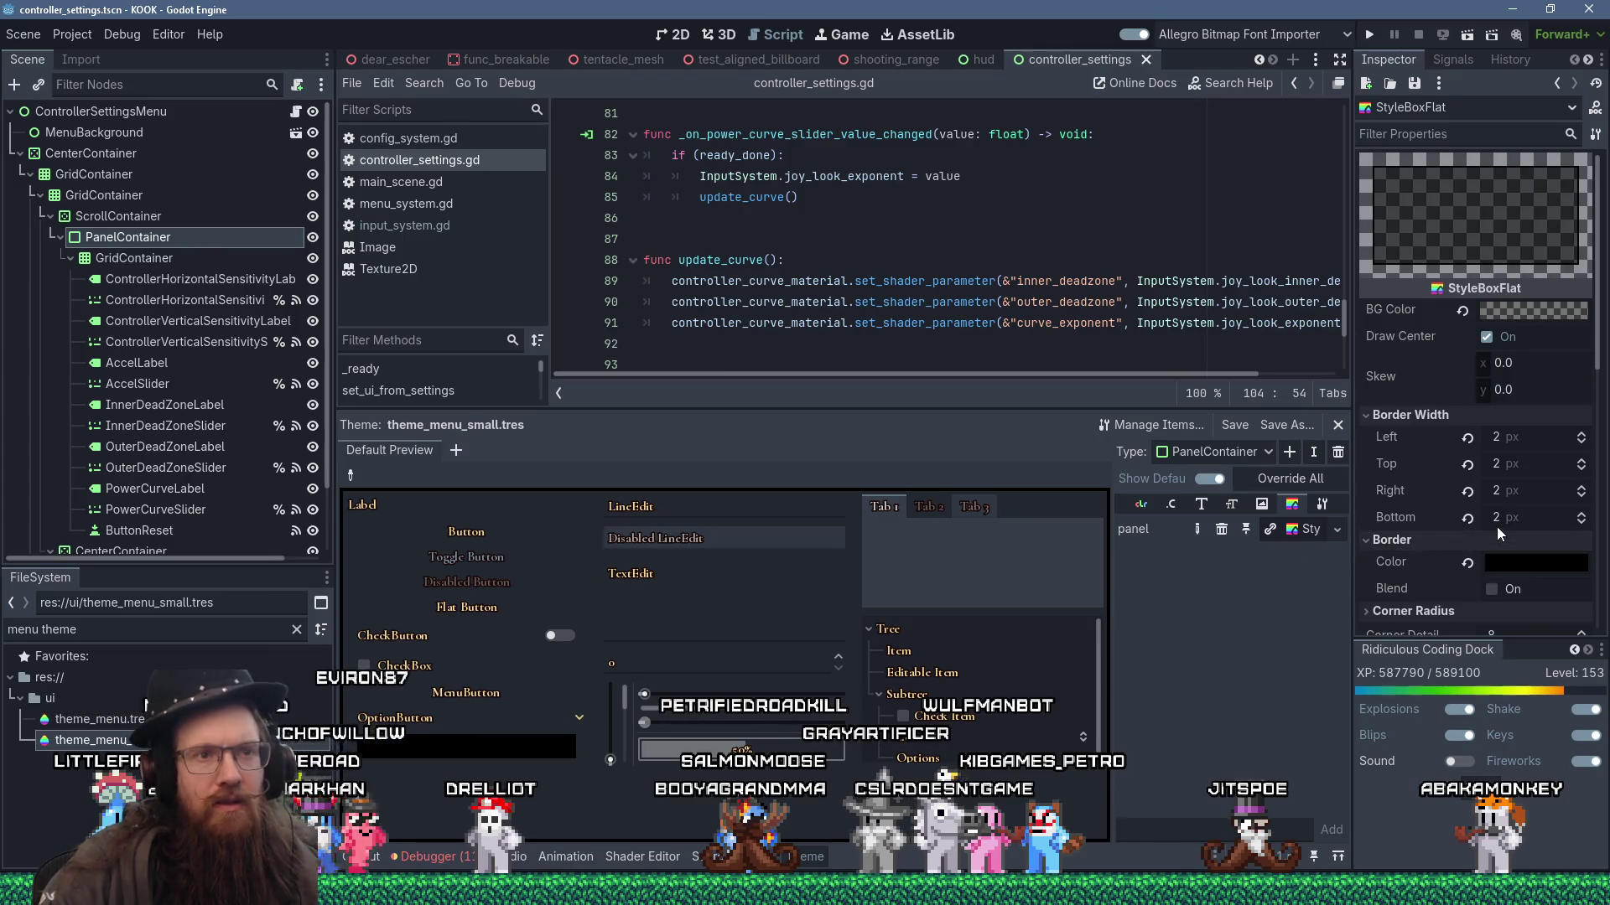
{"action": "scroll", "coordinate": [1500, 533], "scroll_direction": "down", "scroll_amount": 3}
{"action": "scroll", "coordinate": [1540, 561], "scroll_direction": "down", "scroll_amount": 3}
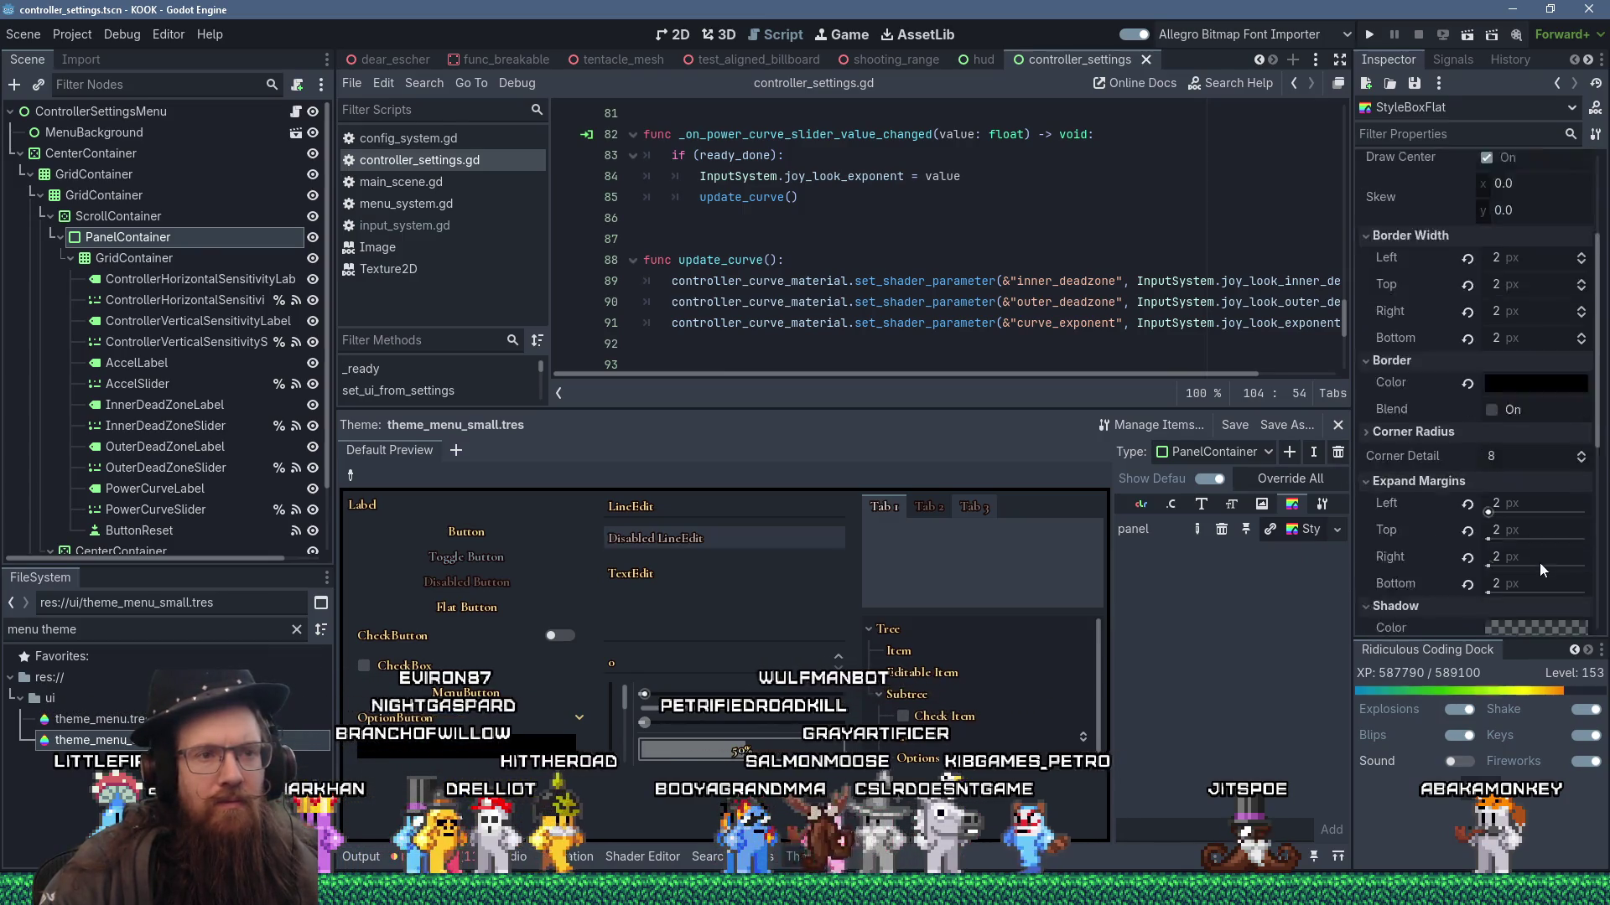
{"action": "left_click", "coordinate": [1467, 442]}
{"action": "left_click", "coordinate": [1467, 501]}
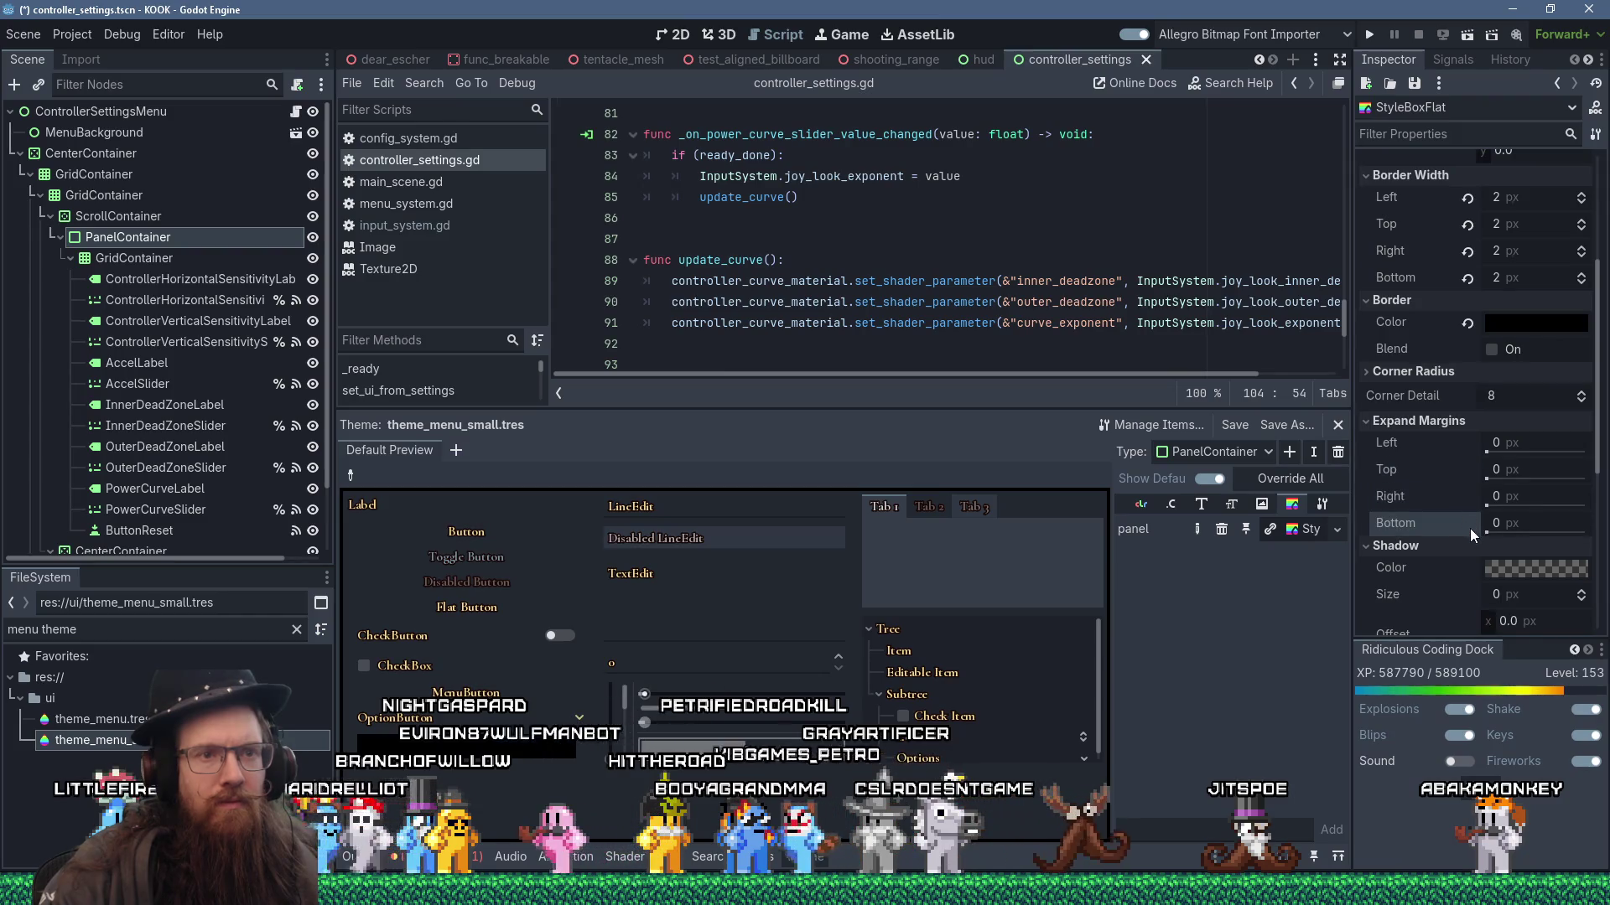
- Save the scene and launch the KOOK game to test the menu
{"action": "scroll", "coordinate": [1469, 526], "scroll_direction": "up", "scroll_amount": 3}
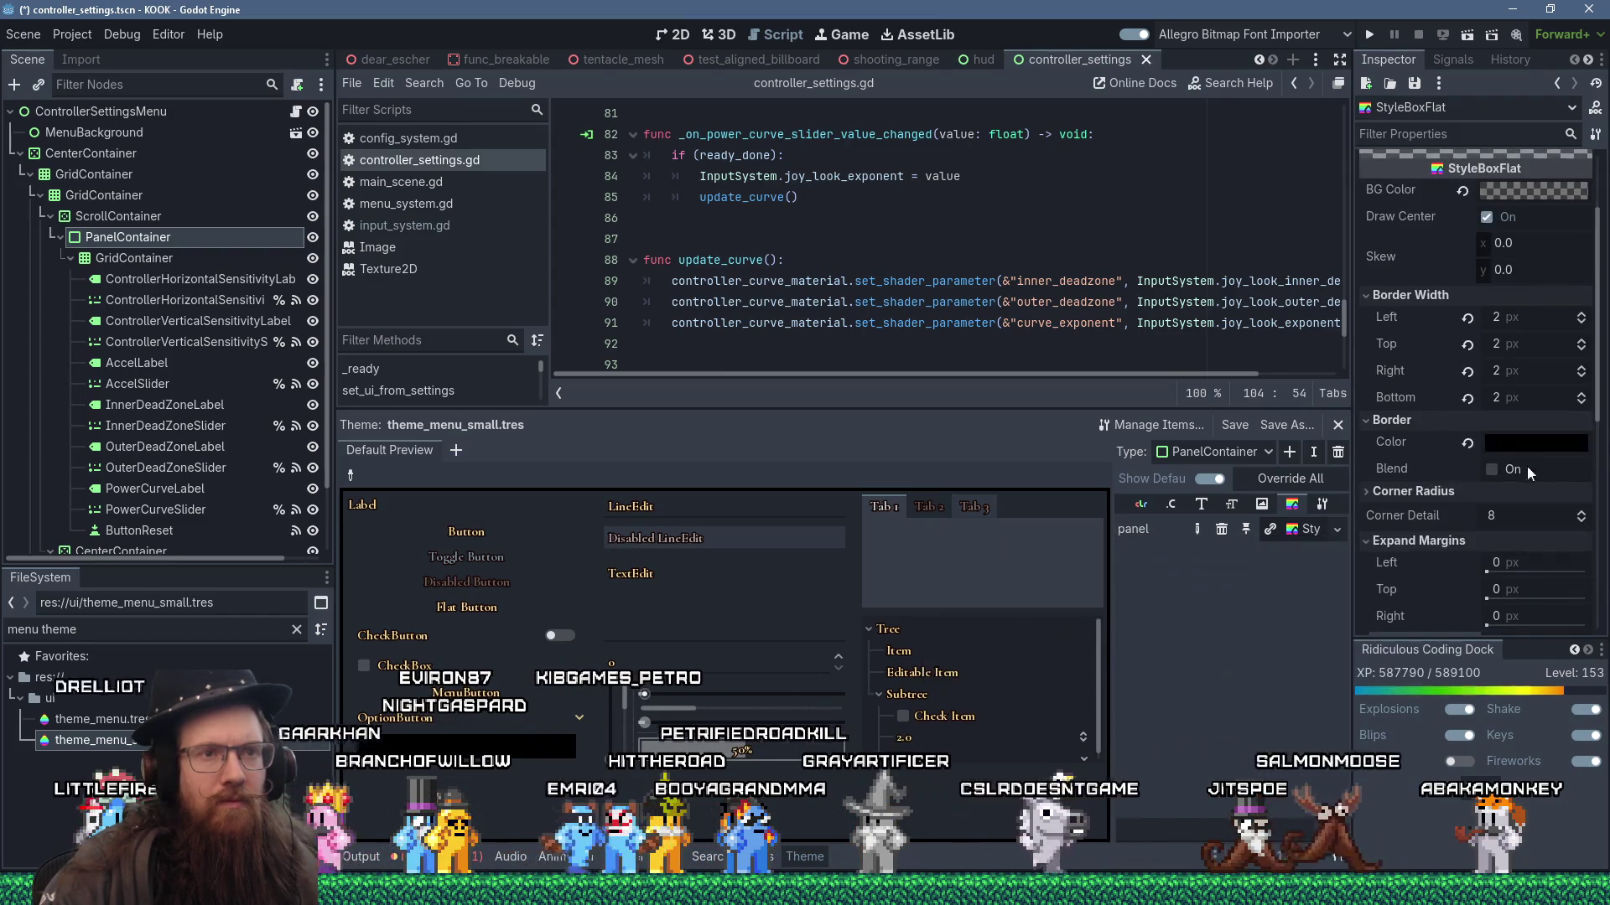
{"action": "scroll", "coordinate": [1524, 344], "scroll_direction": "up", "scroll_amount": 2}
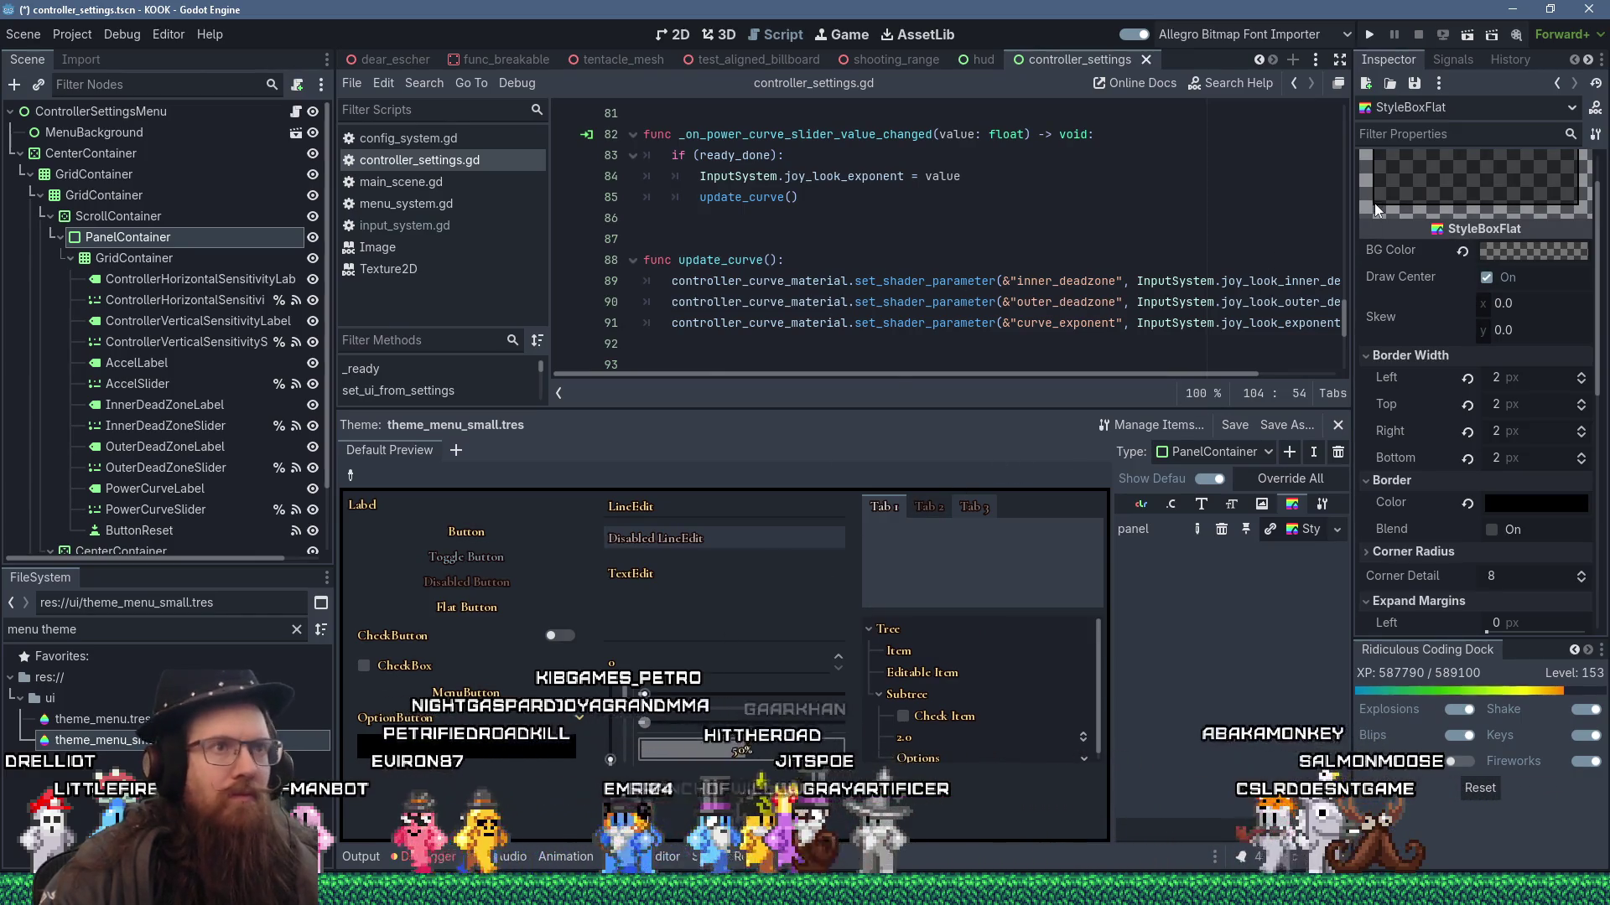
{"action": "key", "text": "ctrl+s"}
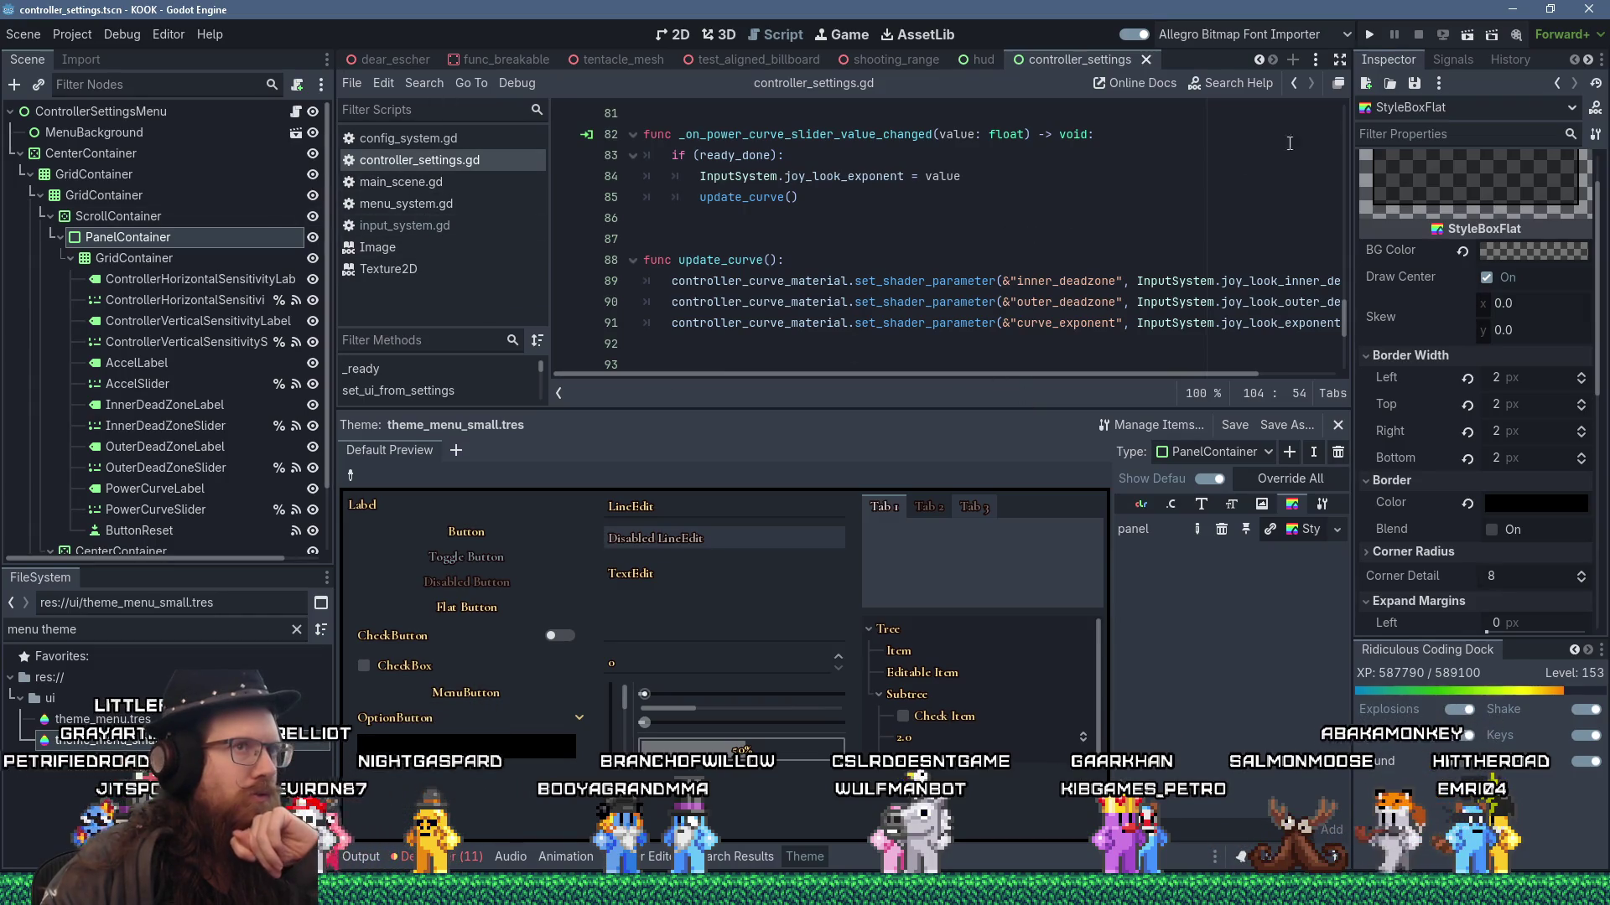
{"action": "left_click", "coordinate": [1372, 33]}
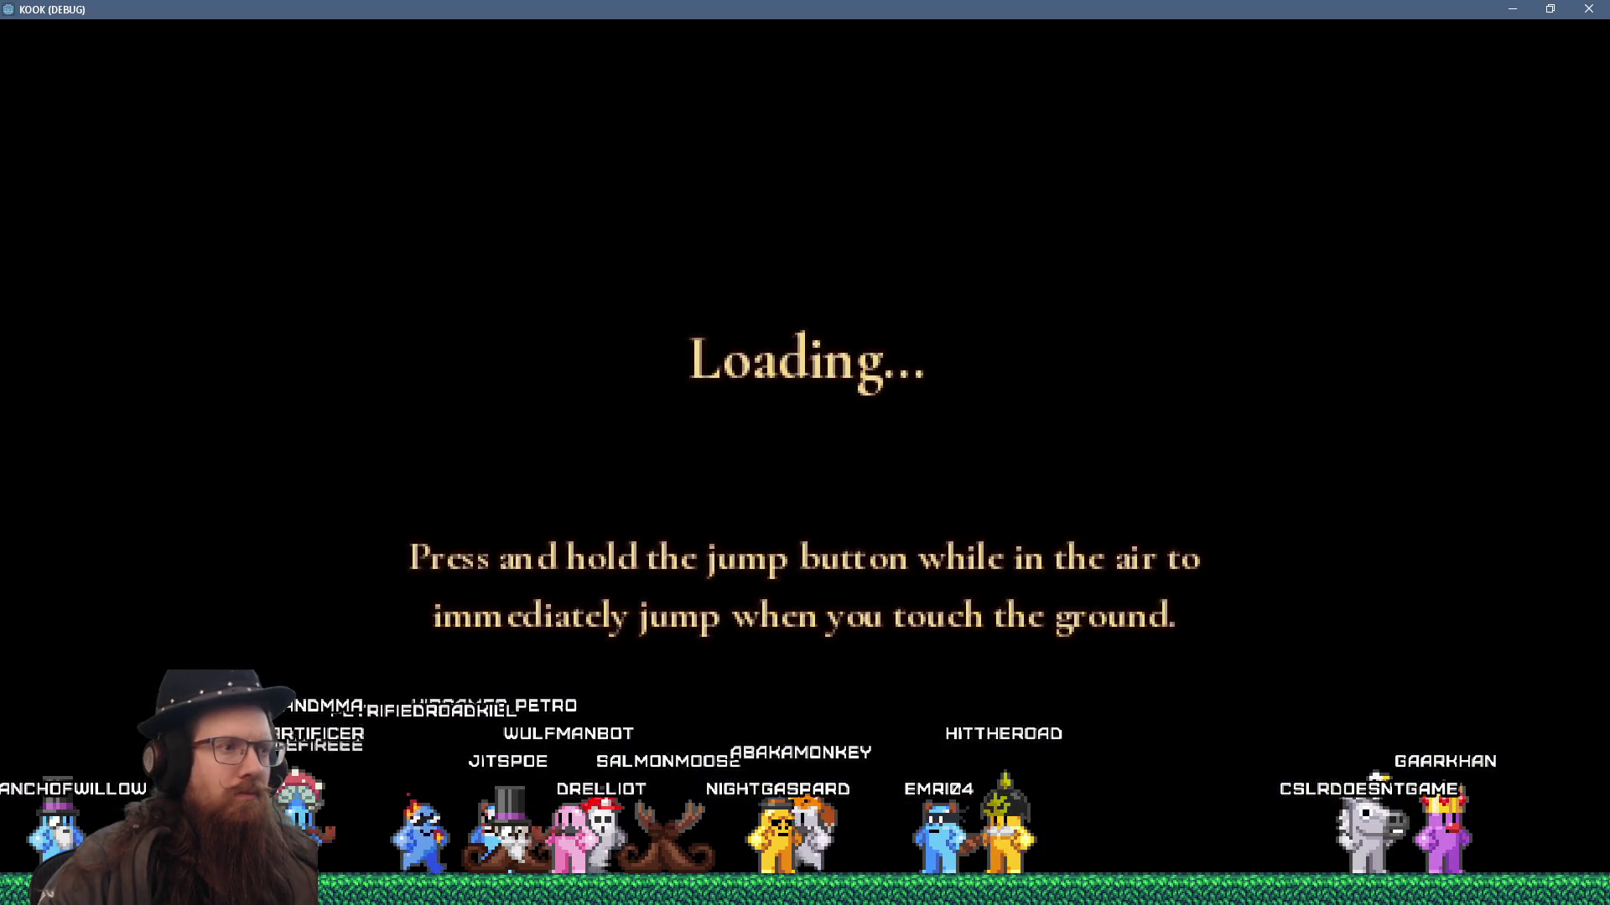
- Go from the pause menu through Settings to the Controller Settings page
{"action": "key", "text": "Escape"}
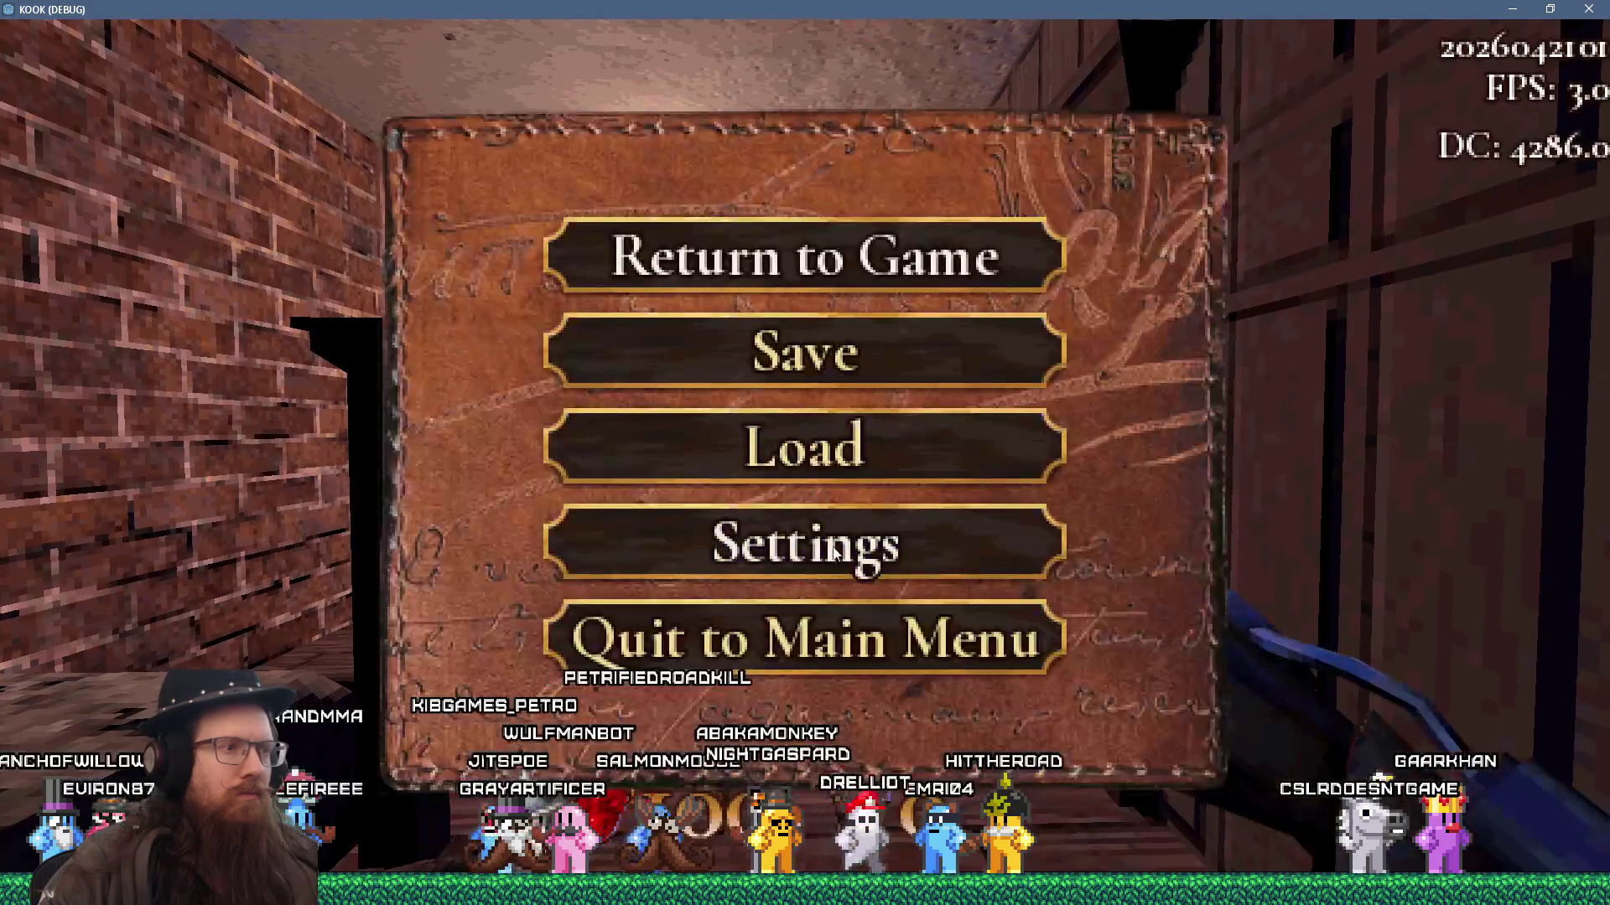
{"action": "left_click", "coordinate": [844, 570]}
{"action": "left_click", "coordinate": [844, 570]}
{"action": "left_click", "coordinate": [848, 609]}
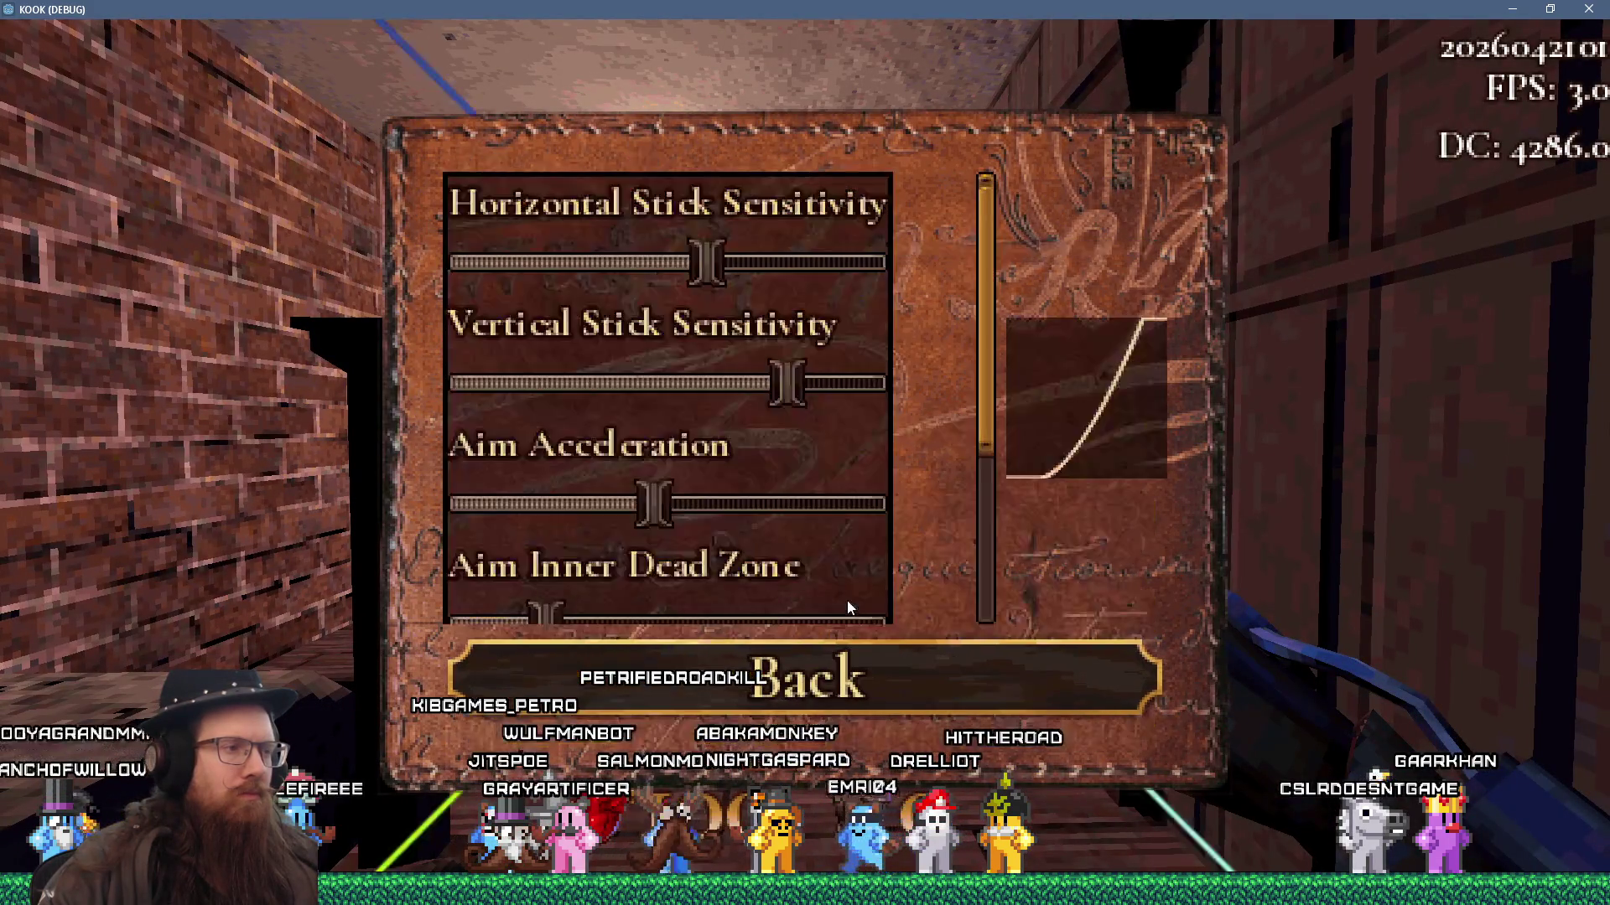
{"action": "mouse_move", "coordinate": [993, 369]}
{"action": "left_mouse_down"}
{"action": "mouse_move", "coordinate": [969, 592]}
{"action": "mouse_move", "coordinate": [991, 305]}
{"action": "left_mouse_up"}
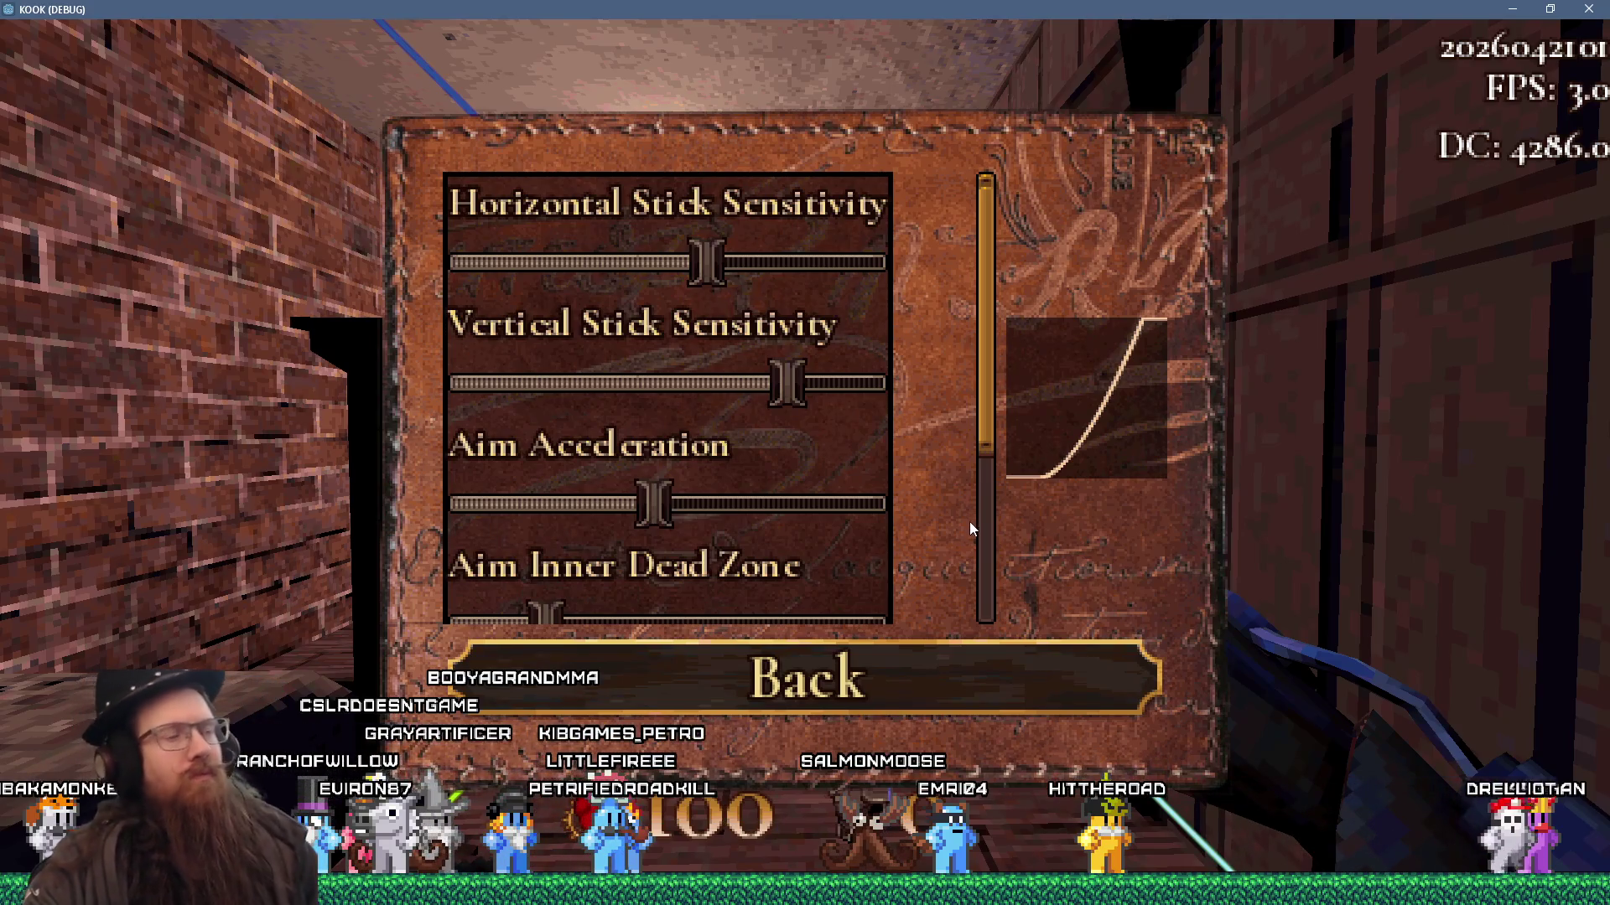
- Nudge Horizontal Stick Sensitivity up and back down one step, then close the game
{"action": "key", "text": "Right"}
{"action": "key", "text": "Right"}
{"action": "key", "text": "Right"}
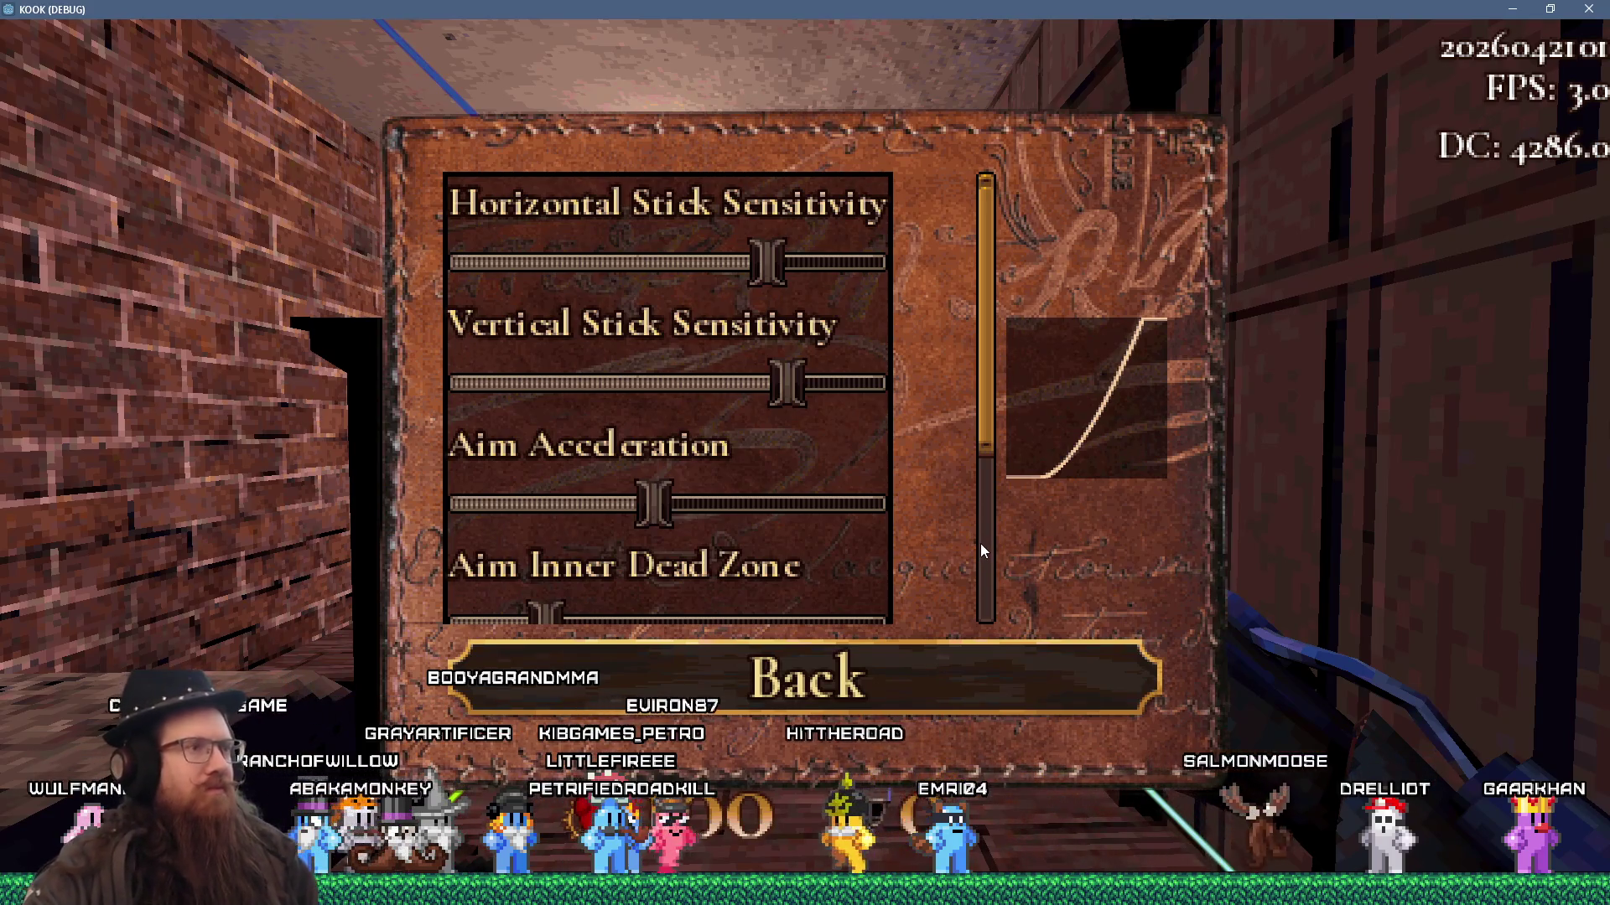
{"action": "key", "text": "Left"}
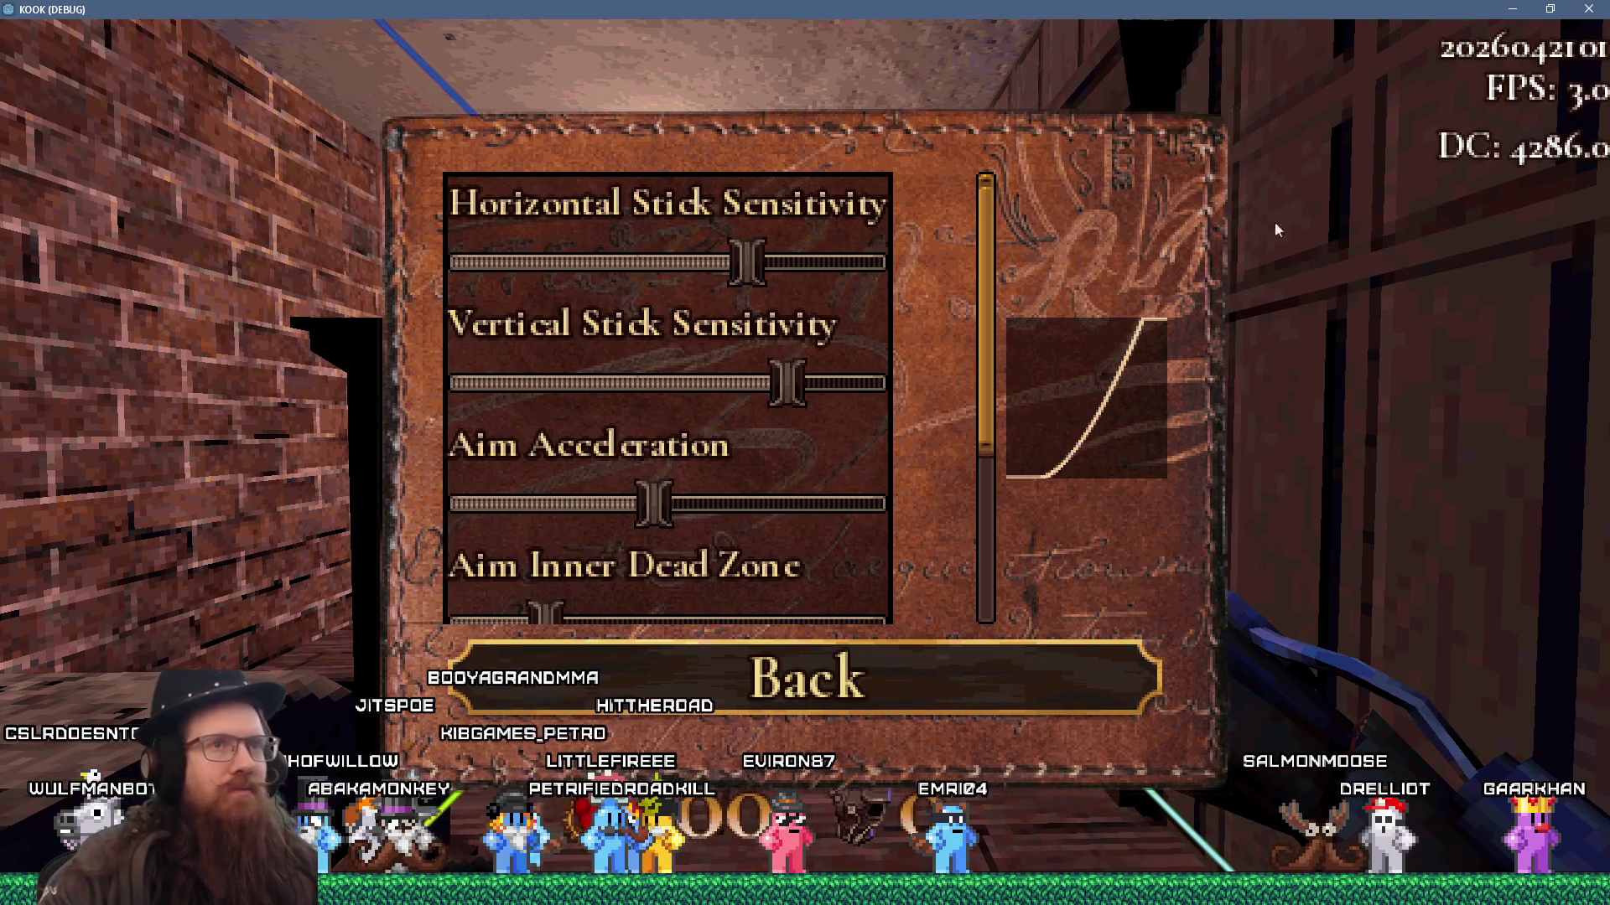
{"action": "left_click", "coordinate": [1598, 12]}
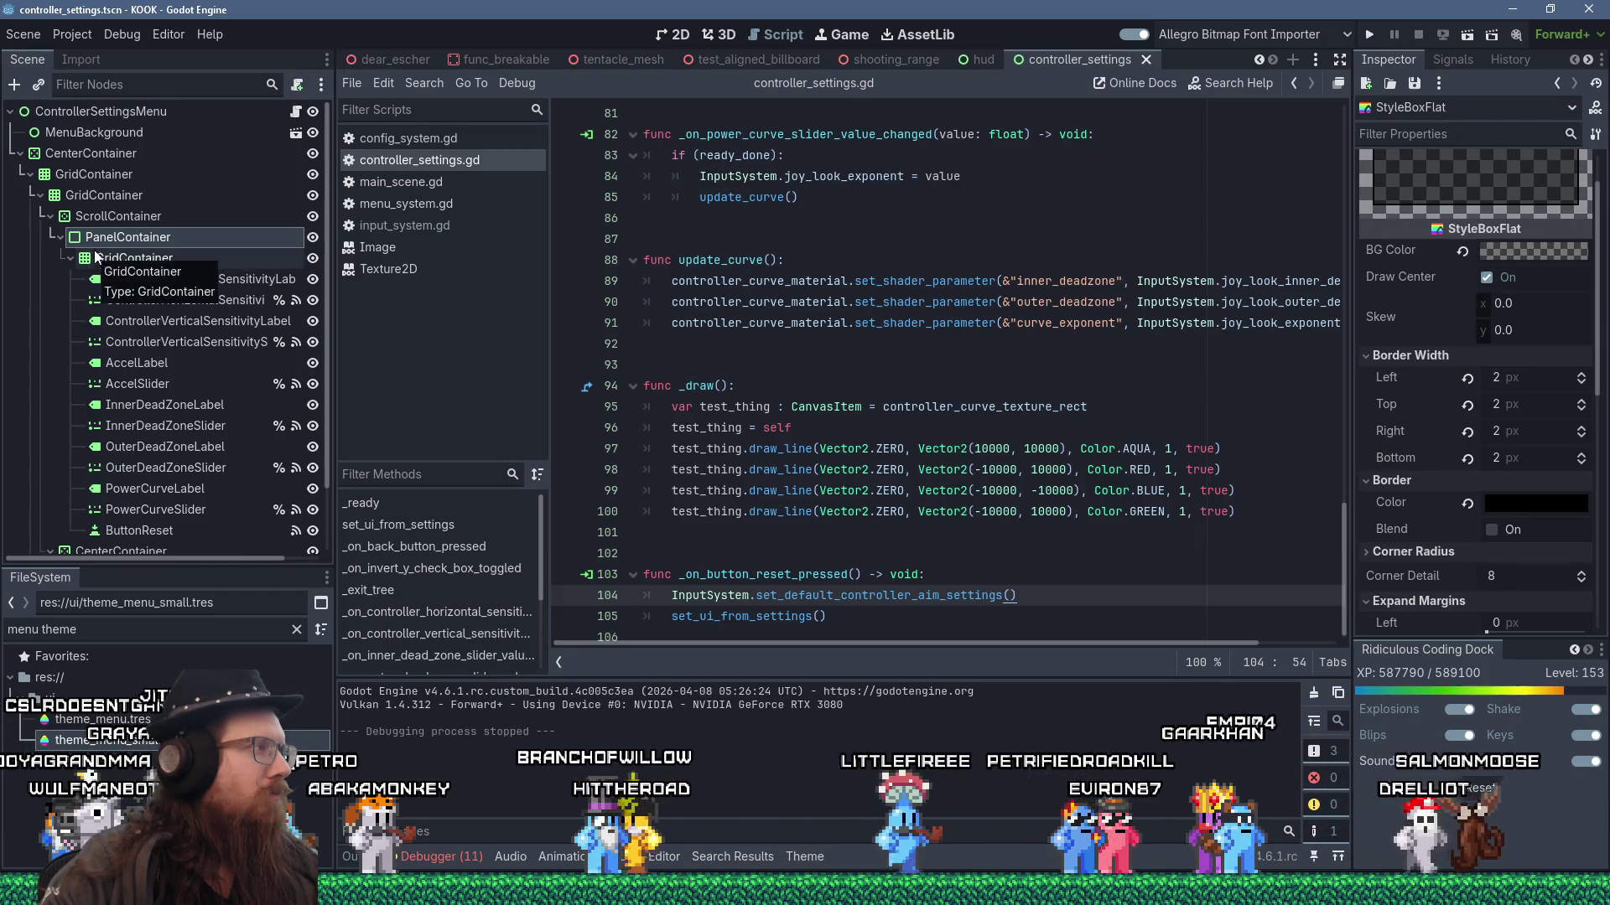
- Drag the settings grid directly into the ScrollContainer and switch to the 2D view
{"action": "mouse_move", "coordinate": [96, 258]}
{"action": "left_mouse_down"}
{"action": "mouse_move", "coordinate": [99, 200]}
{"action": "mouse_move", "coordinate": [117, 164]}
{"action": "mouse_move", "coordinate": [140, 168]}
{"action": "left_mouse_up"}
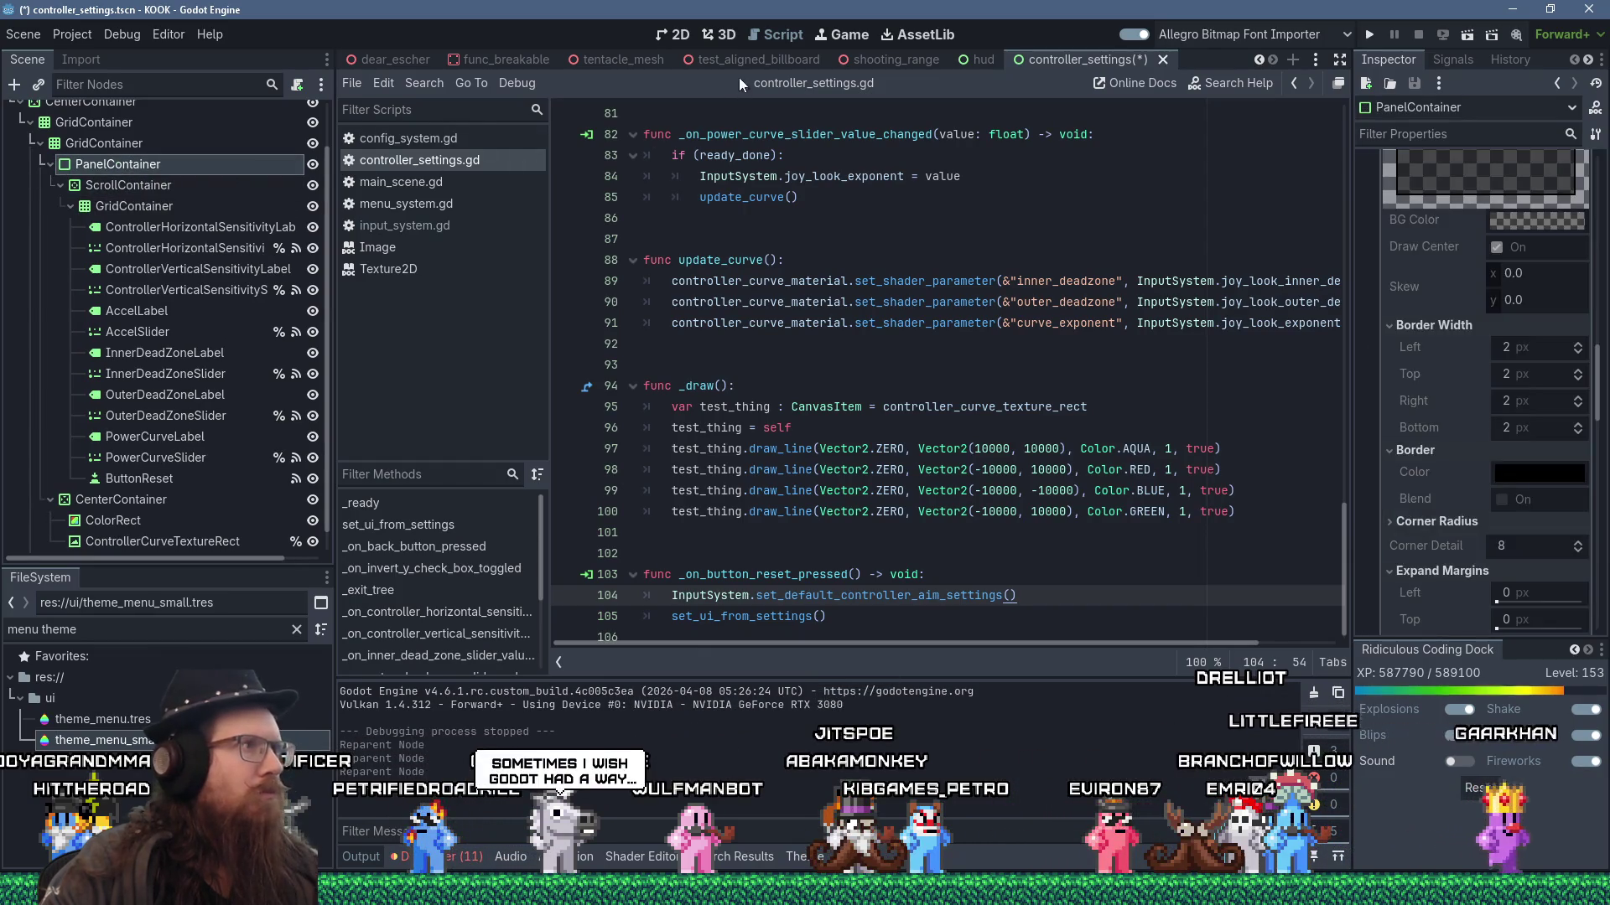
{"action": "left_click", "coordinate": [674, 34]}
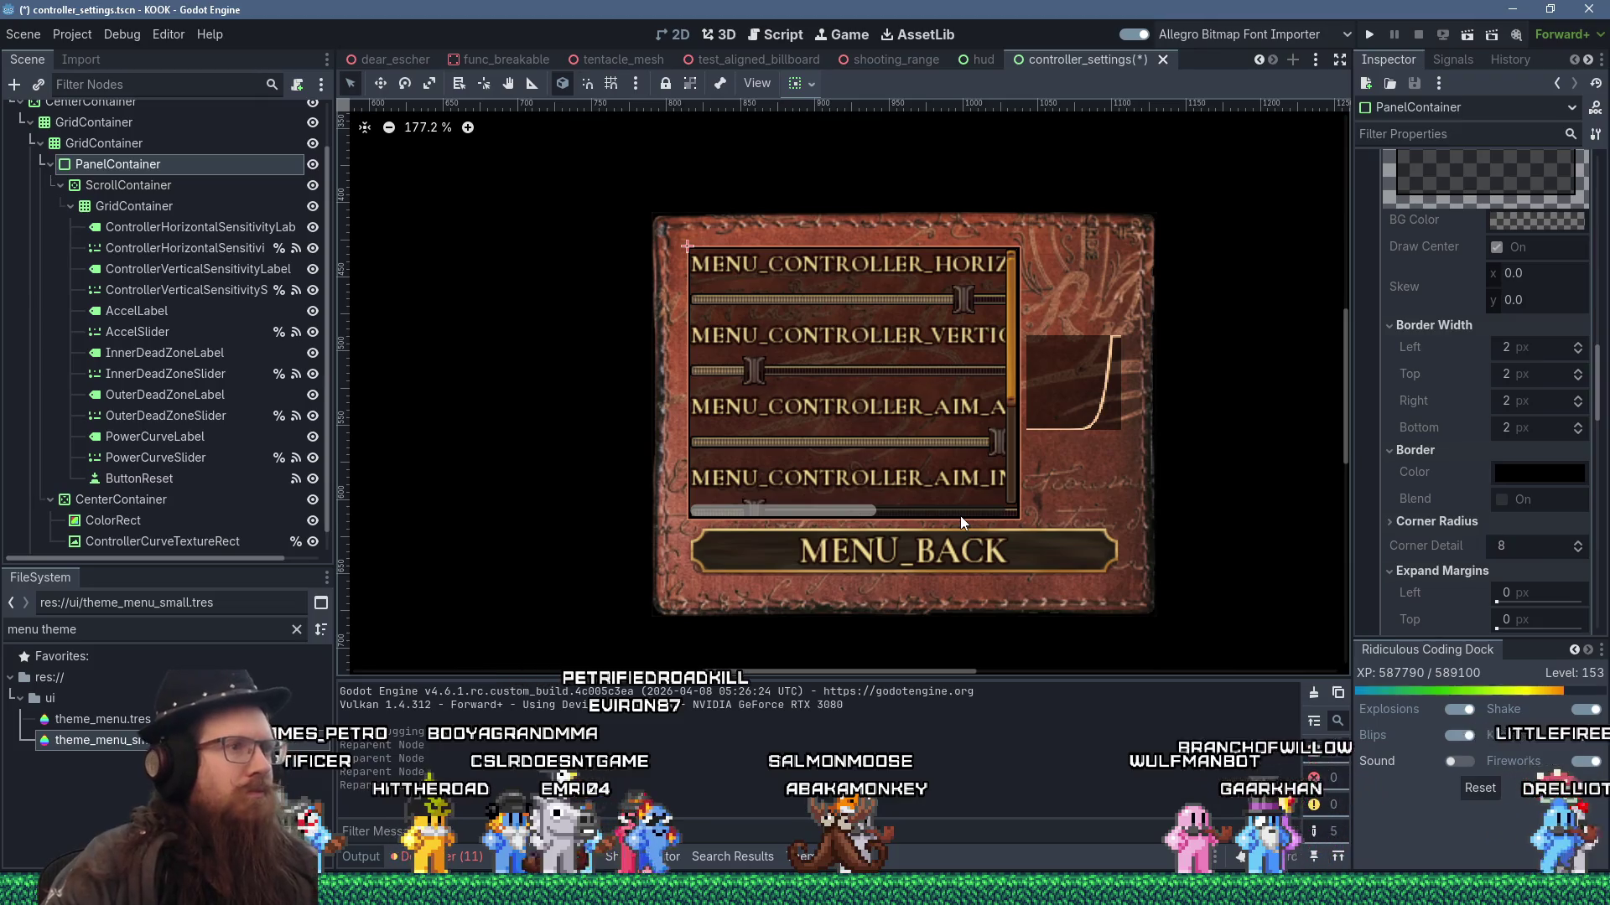
{"action": "scroll", "coordinate": [963, 530], "scroll_direction": "up", "scroll_amount": 4}
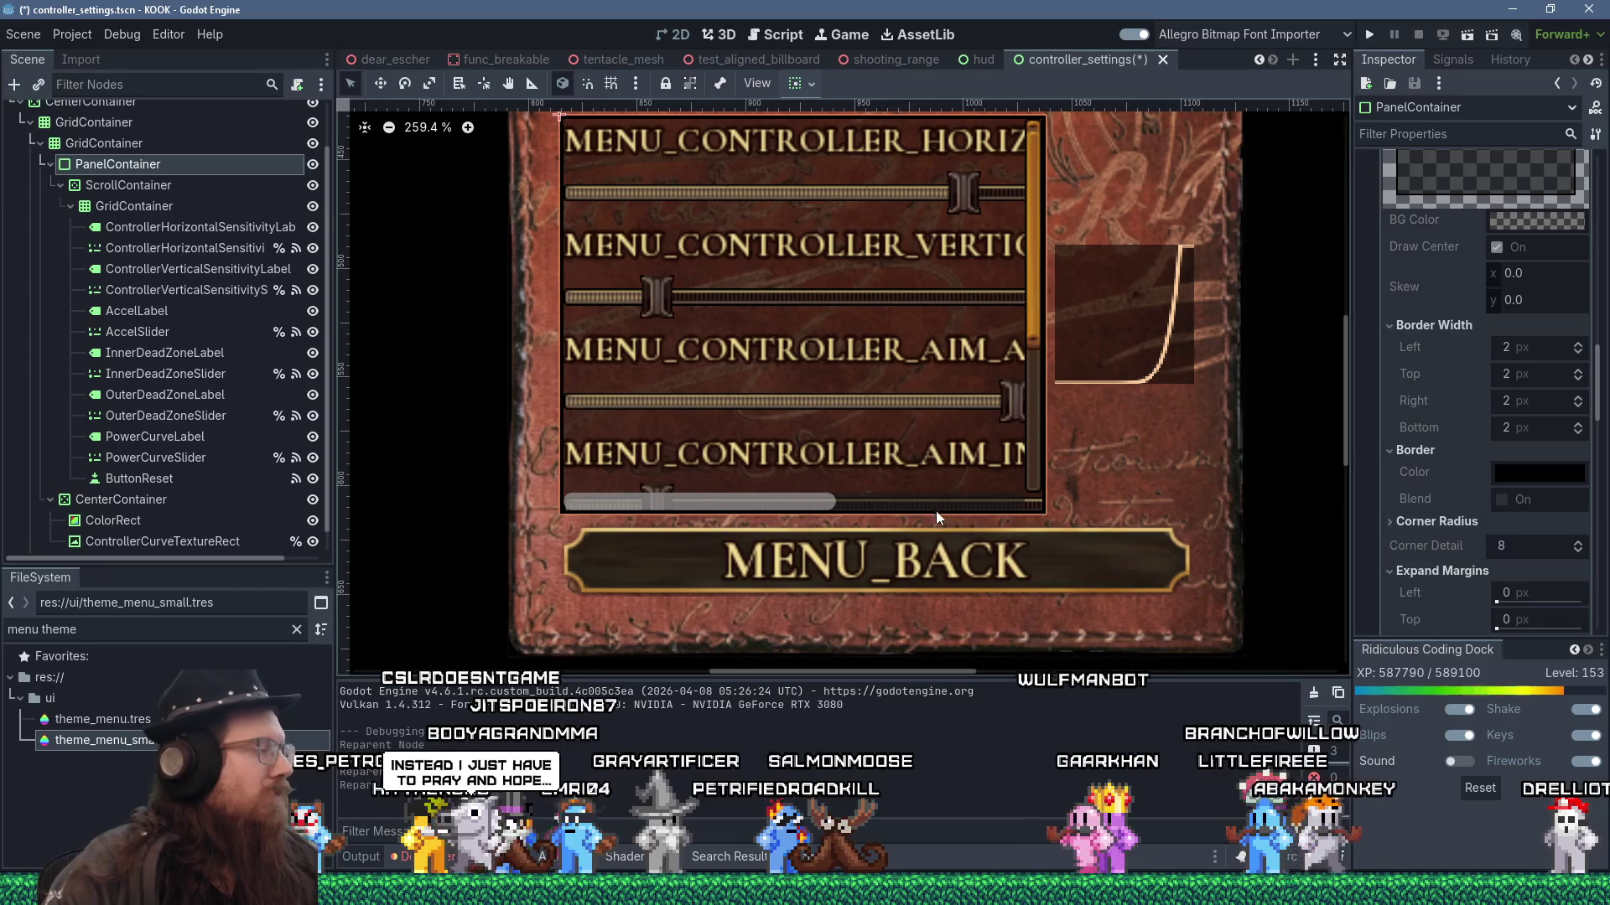
{"action": "mouse_move", "coordinate": [1345, 413]}
{"action": "left_mouse_down"}
{"action": "mouse_move", "coordinate": [1345, 389]}
{"action": "mouse_move", "coordinate": [1341, 406]}
{"action": "left_mouse_up"}
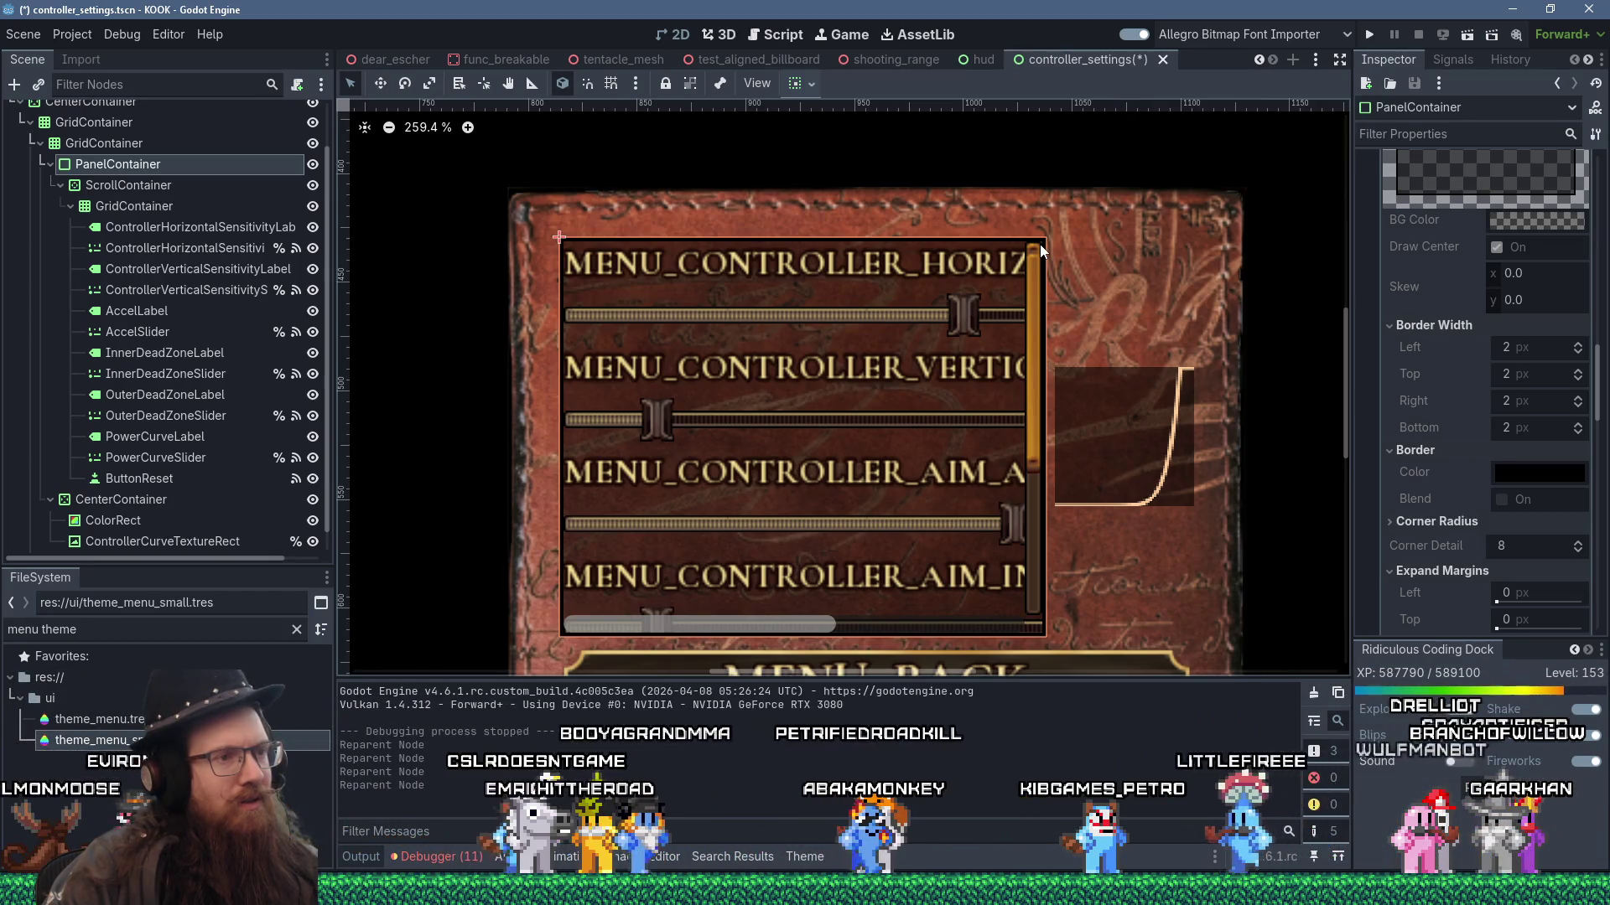
{"action": "scroll", "coordinate": [1436, 514], "scroll_direction": "down", "scroll_amount": 6}
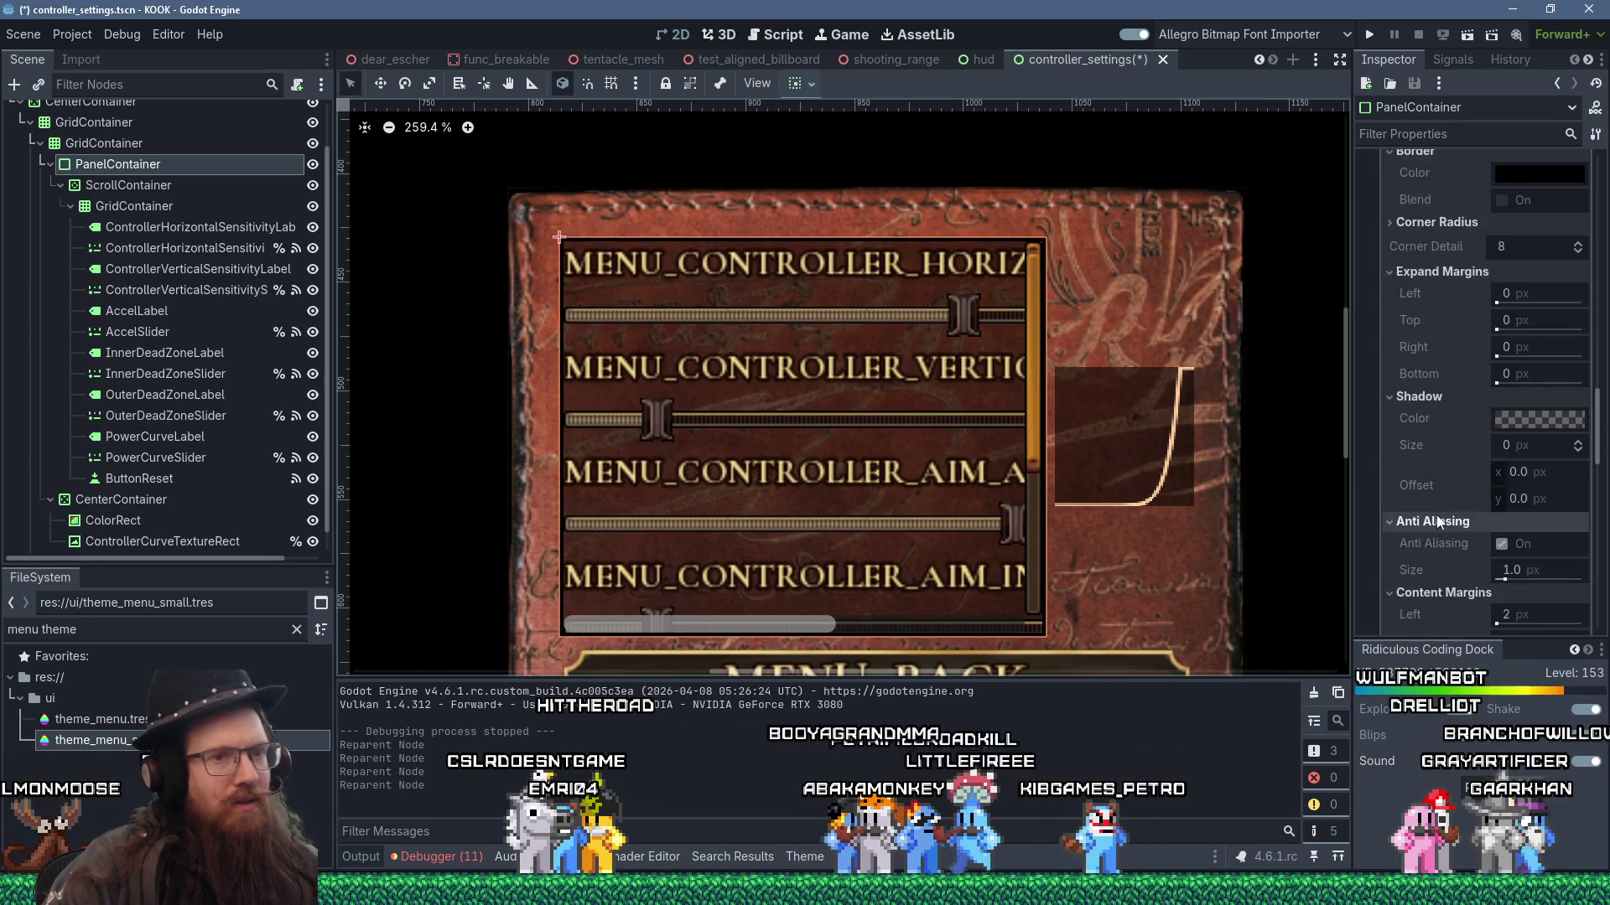
{"action": "scroll", "coordinate": [1437, 511], "scroll_direction": "down", "scroll_amount": 2}
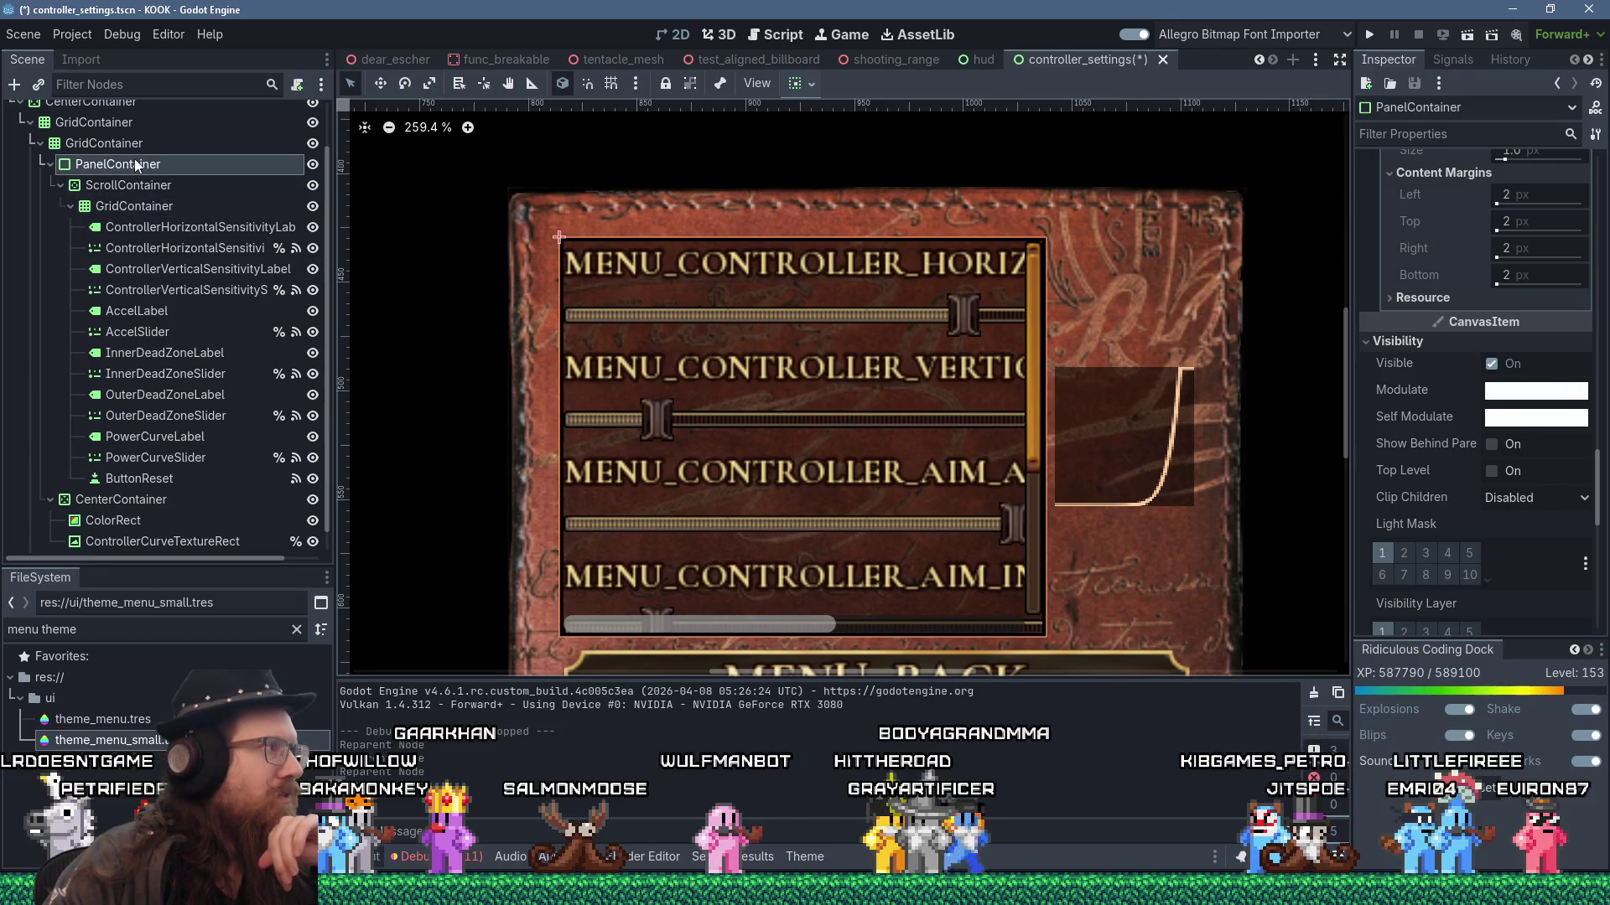
{"action": "left_click", "coordinate": [129, 185]}
- Move the PanelContainer inside the ScrollContainer and select the vertical sensitivity slider
{"action": "key", "text": "Down"}
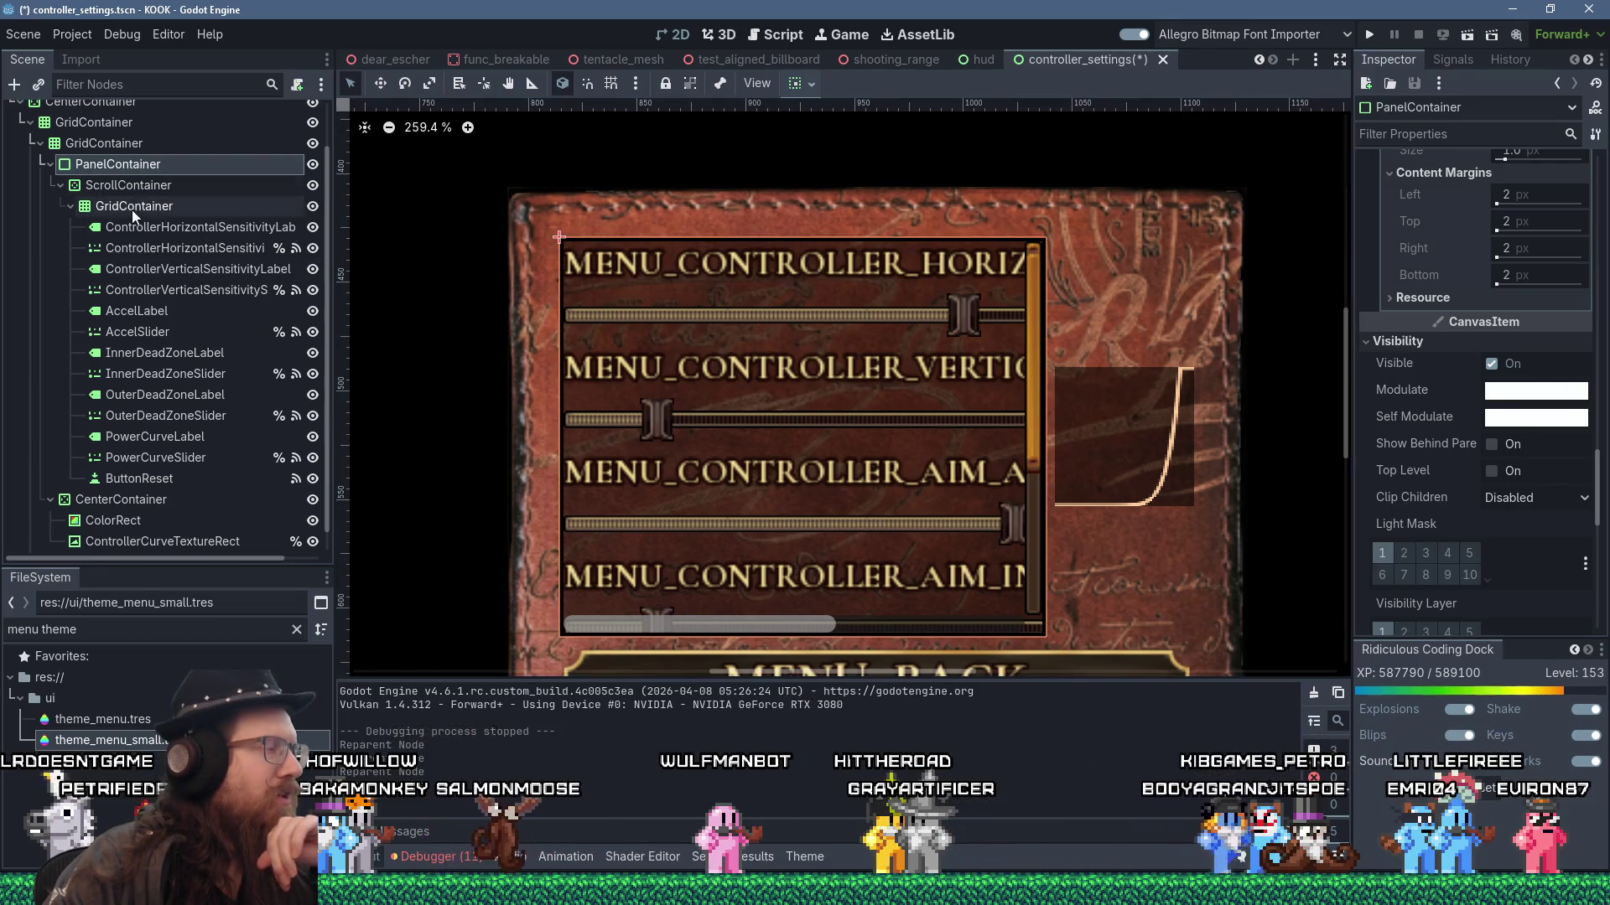
{"action": "mouse_move", "coordinate": [138, 165]}
{"action": "left_mouse_down"}
{"action": "mouse_move", "coordinate": [181, 200]}
{"action": "mouse_move", "coordinate": [135, 162]}
{"action": "mouse_move", "coordinate": [134, 178]}
{"action": "left_mouse_up"}
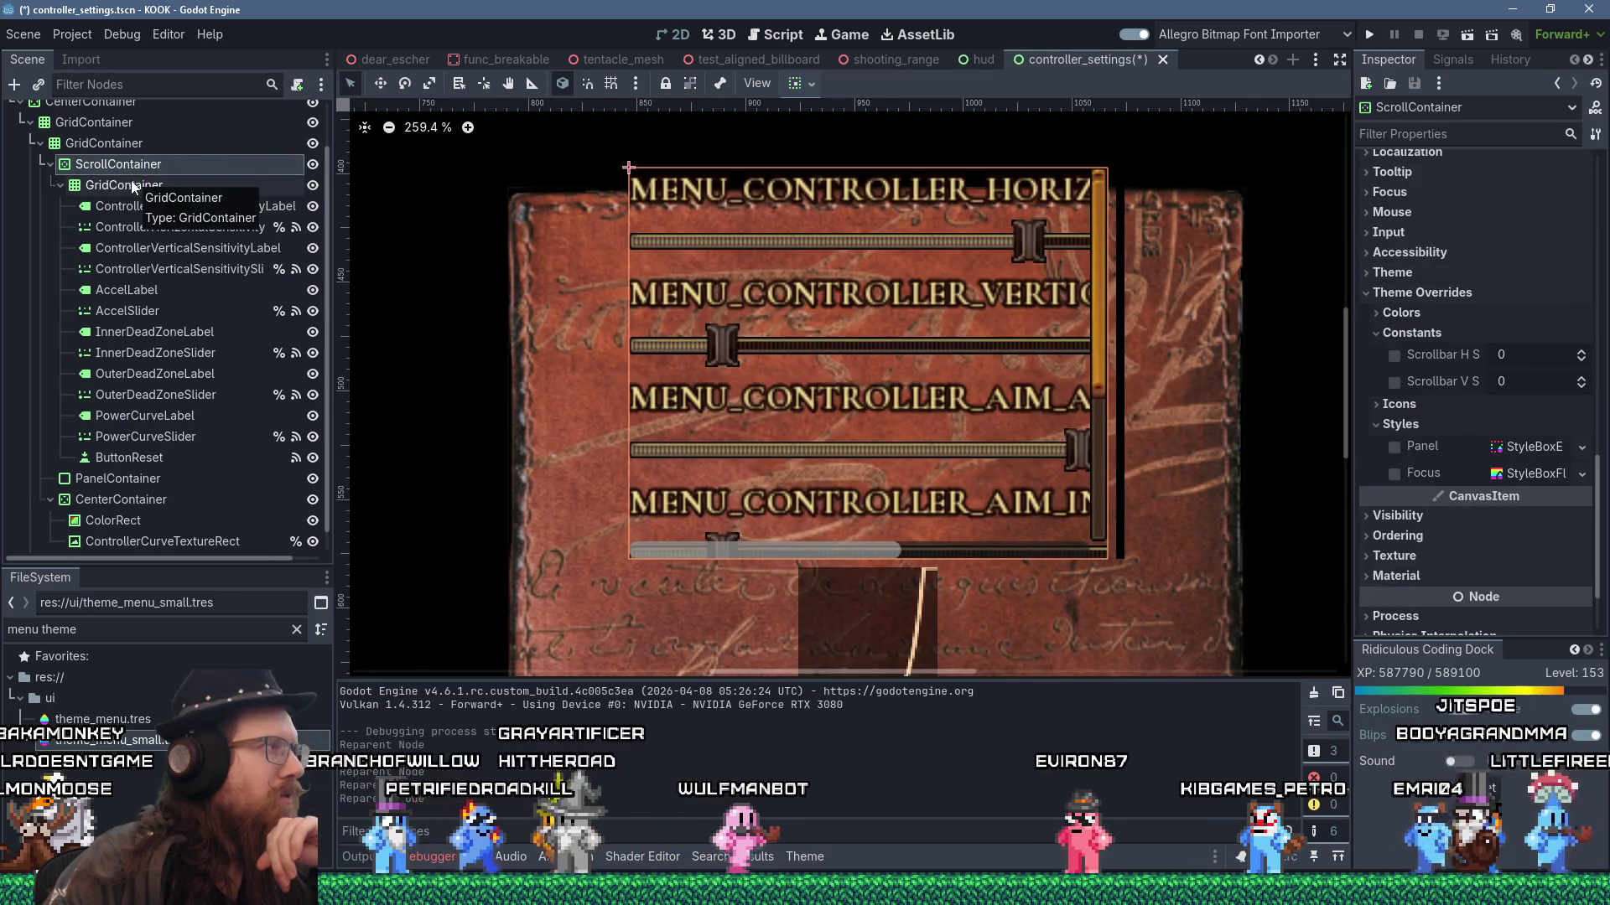
{"action": "mouse_move", "coordinate": [108, 485]}
{"action": "left_mouse_down"}
{"action": "mouse_move", "coordinate": [121, 165]}
{"action": "mouse_move", "coordinate": [138, 182]}
{"action": "left_mouse_up"}
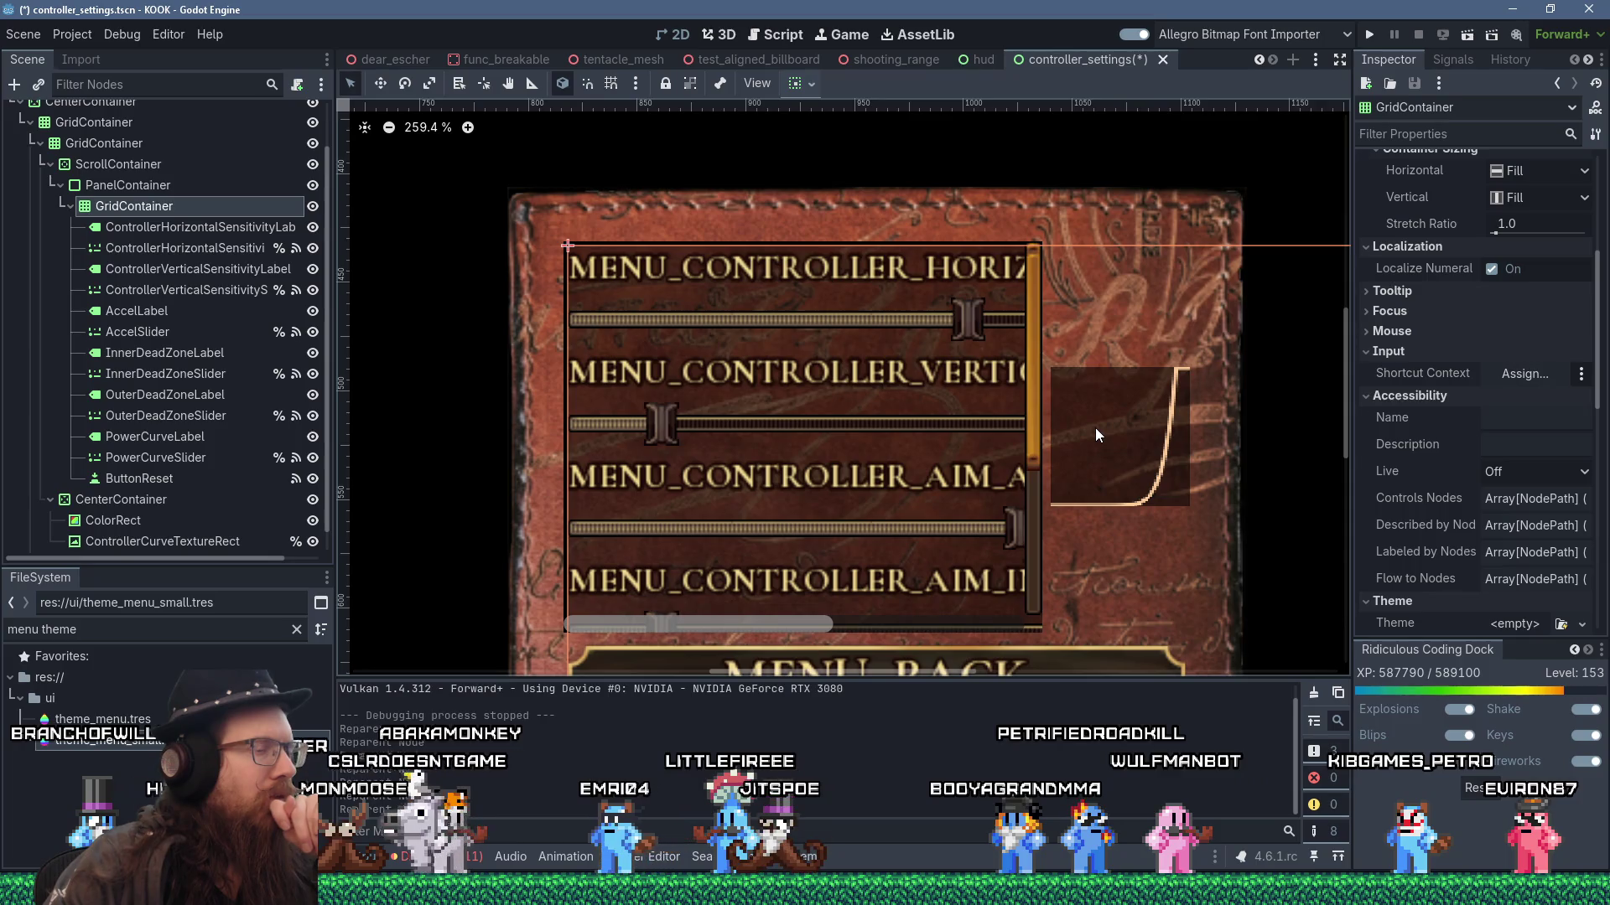
{"action": "scroll", "coordinate": [984, 450], "scroll_direction": "down", "scroll_amount": 1}
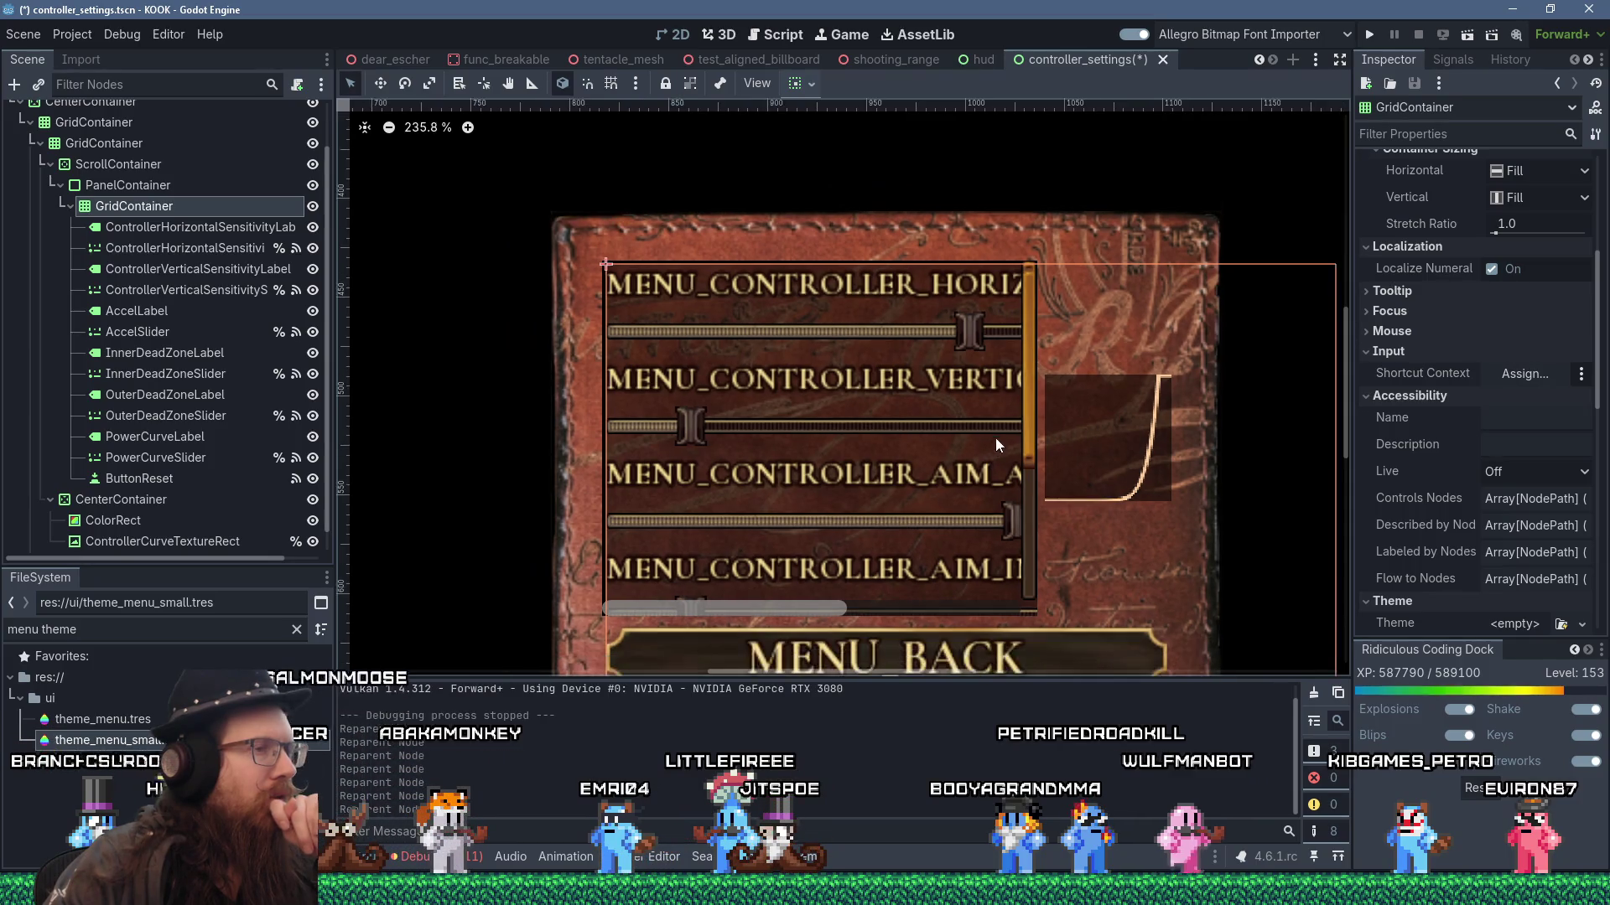
{"action": "left_click", "coordinate": [1026, 420]}
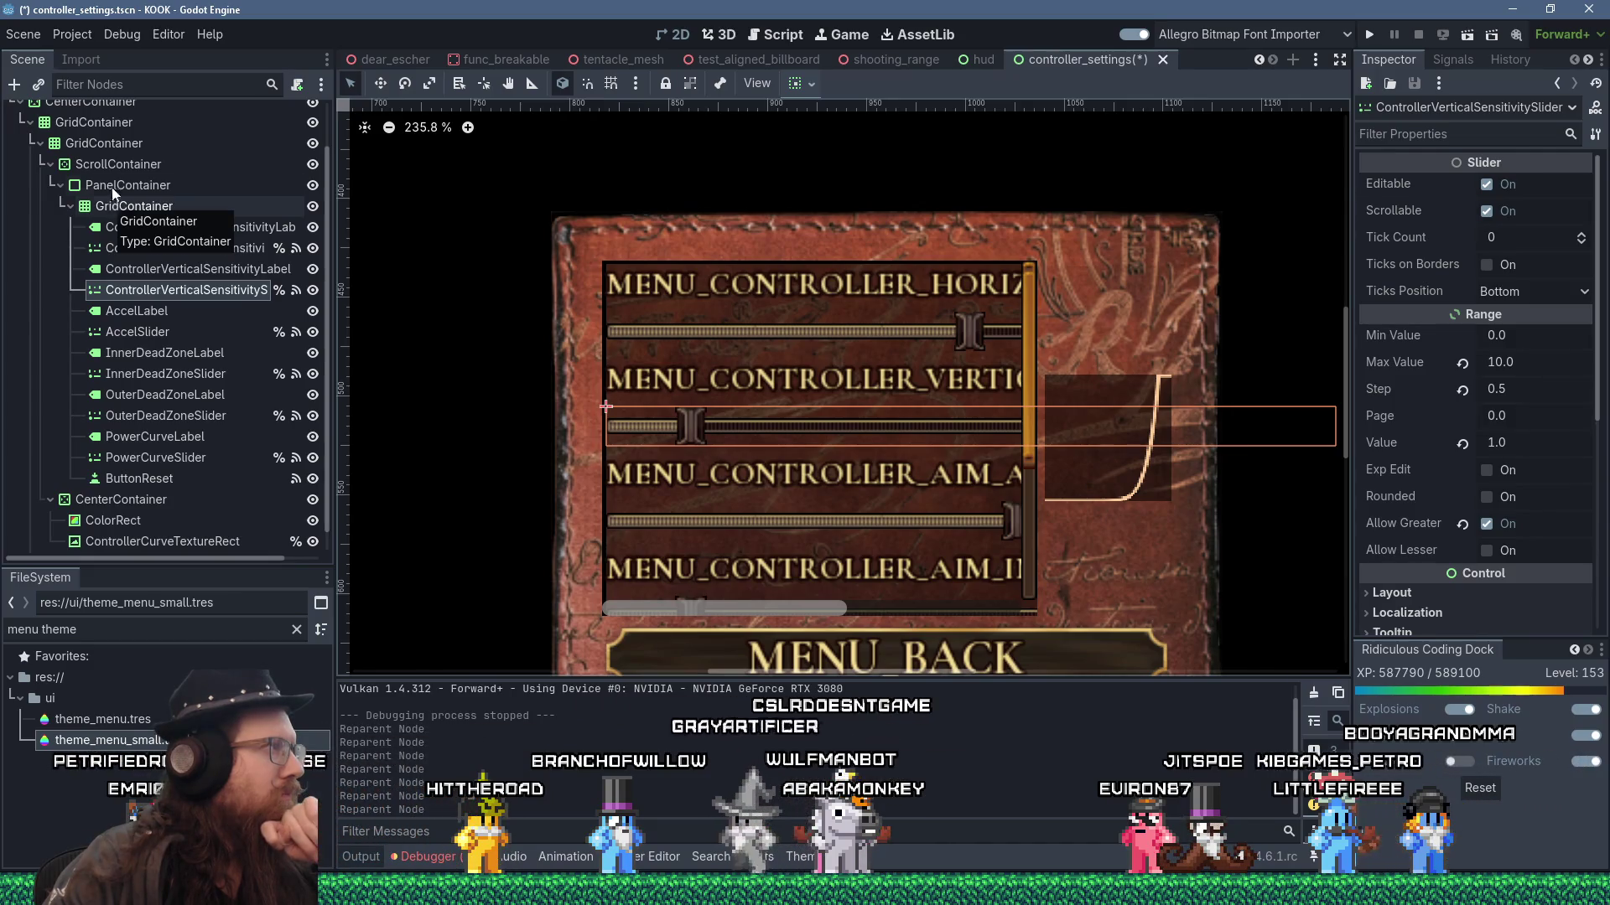
- Select the ScrollContainer and widen the Inspector panel
{"action": "left_click", "coordinate": [126, 165]}
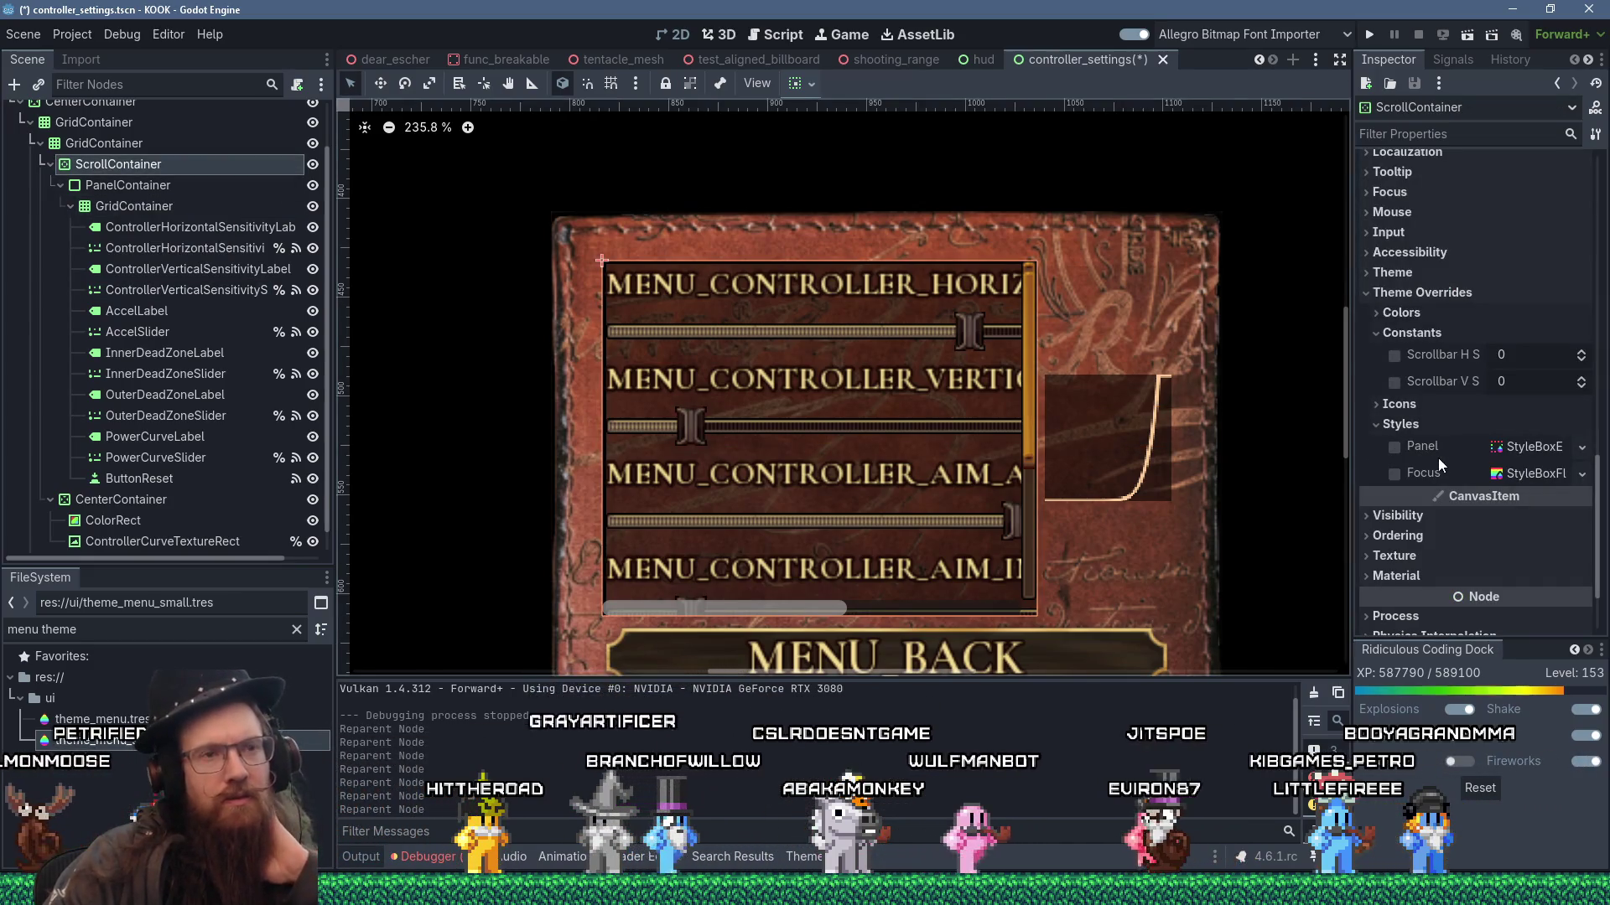
{"action": "left_click", "coordinate": [1511, 446]}
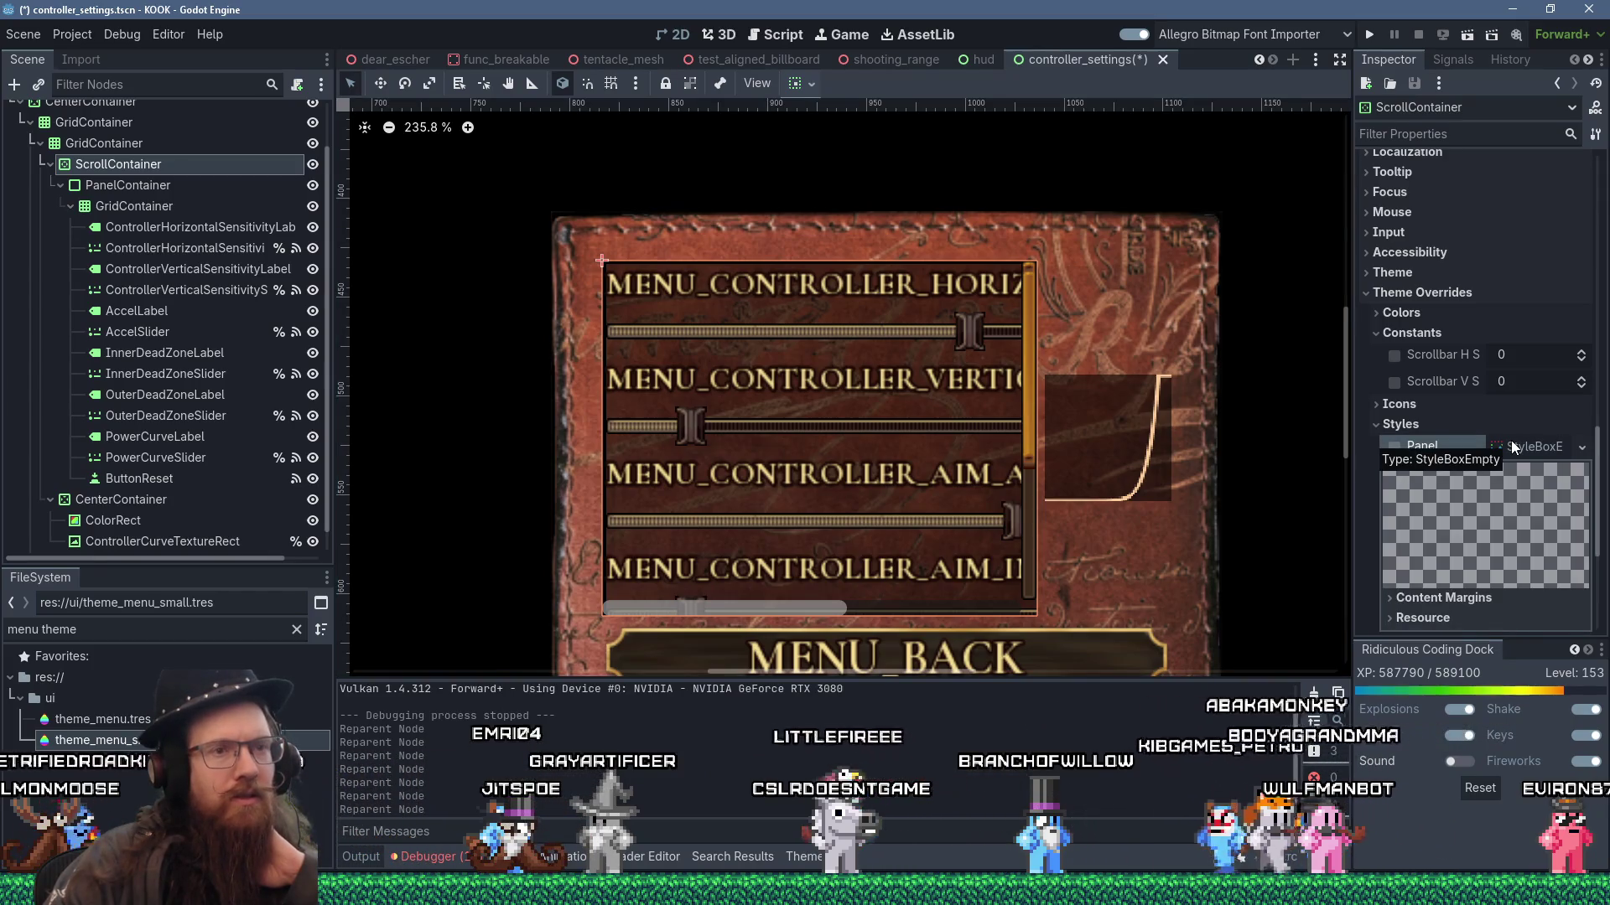
{"action": "left_click", "coordinate": [1511, 443]}
{"action": "left_click_drag", "start_coordinate": [1342, 476], "coordinate": [1248, 471]}
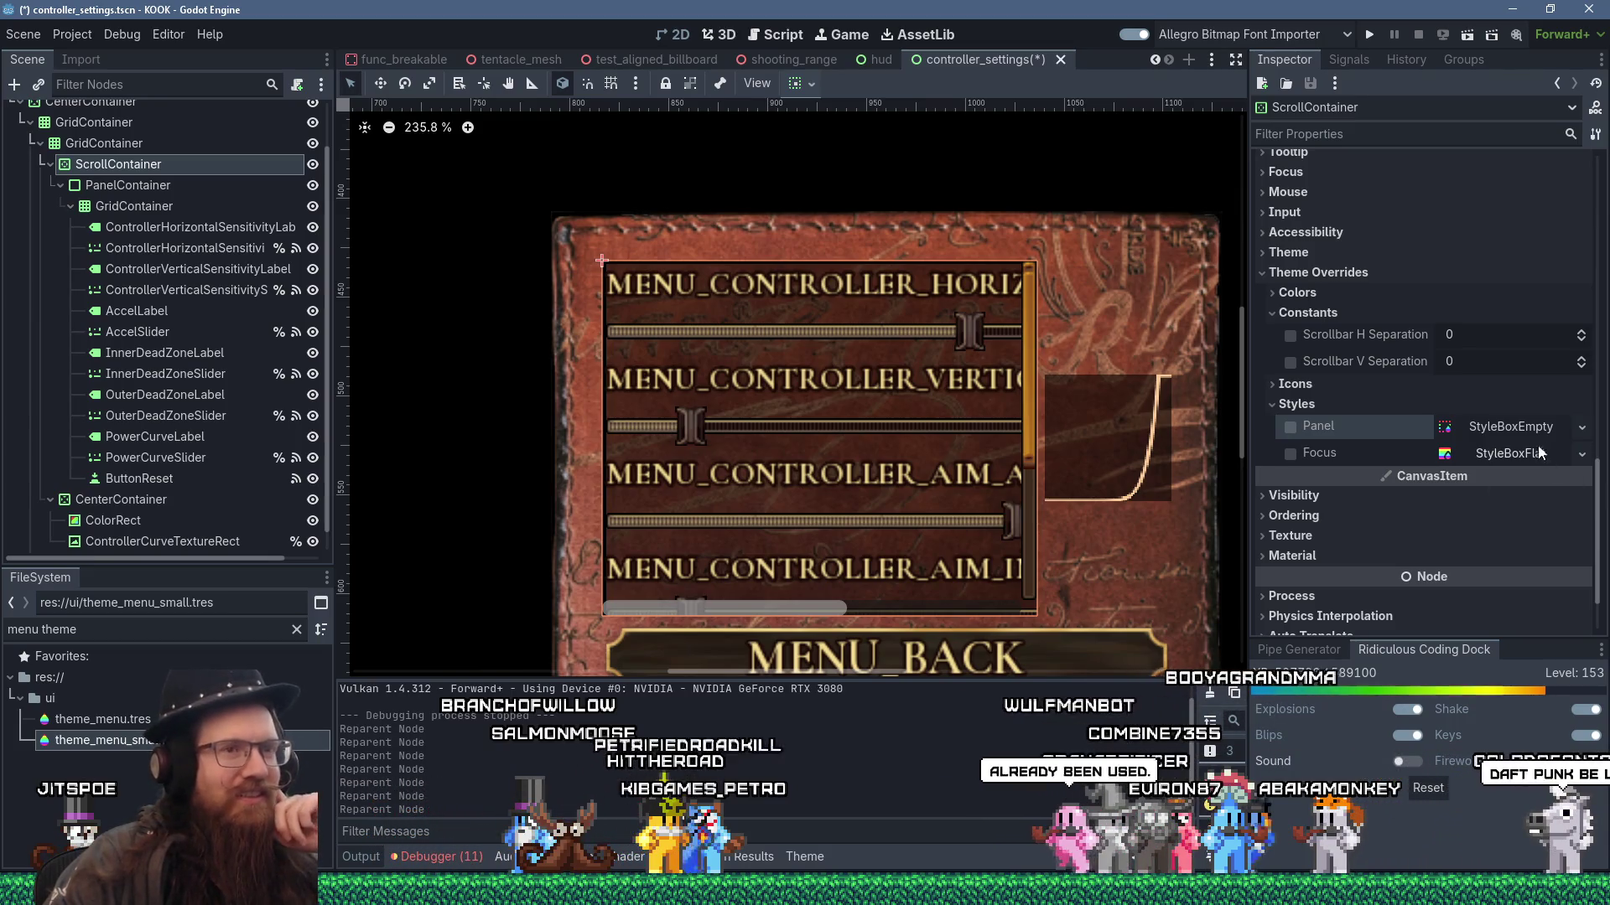
- Expand the ScrollContainer's Focus and empty Panel style overrides under Theme Overrides
{"action": "left_click", "coordinate": [1292, 428]}
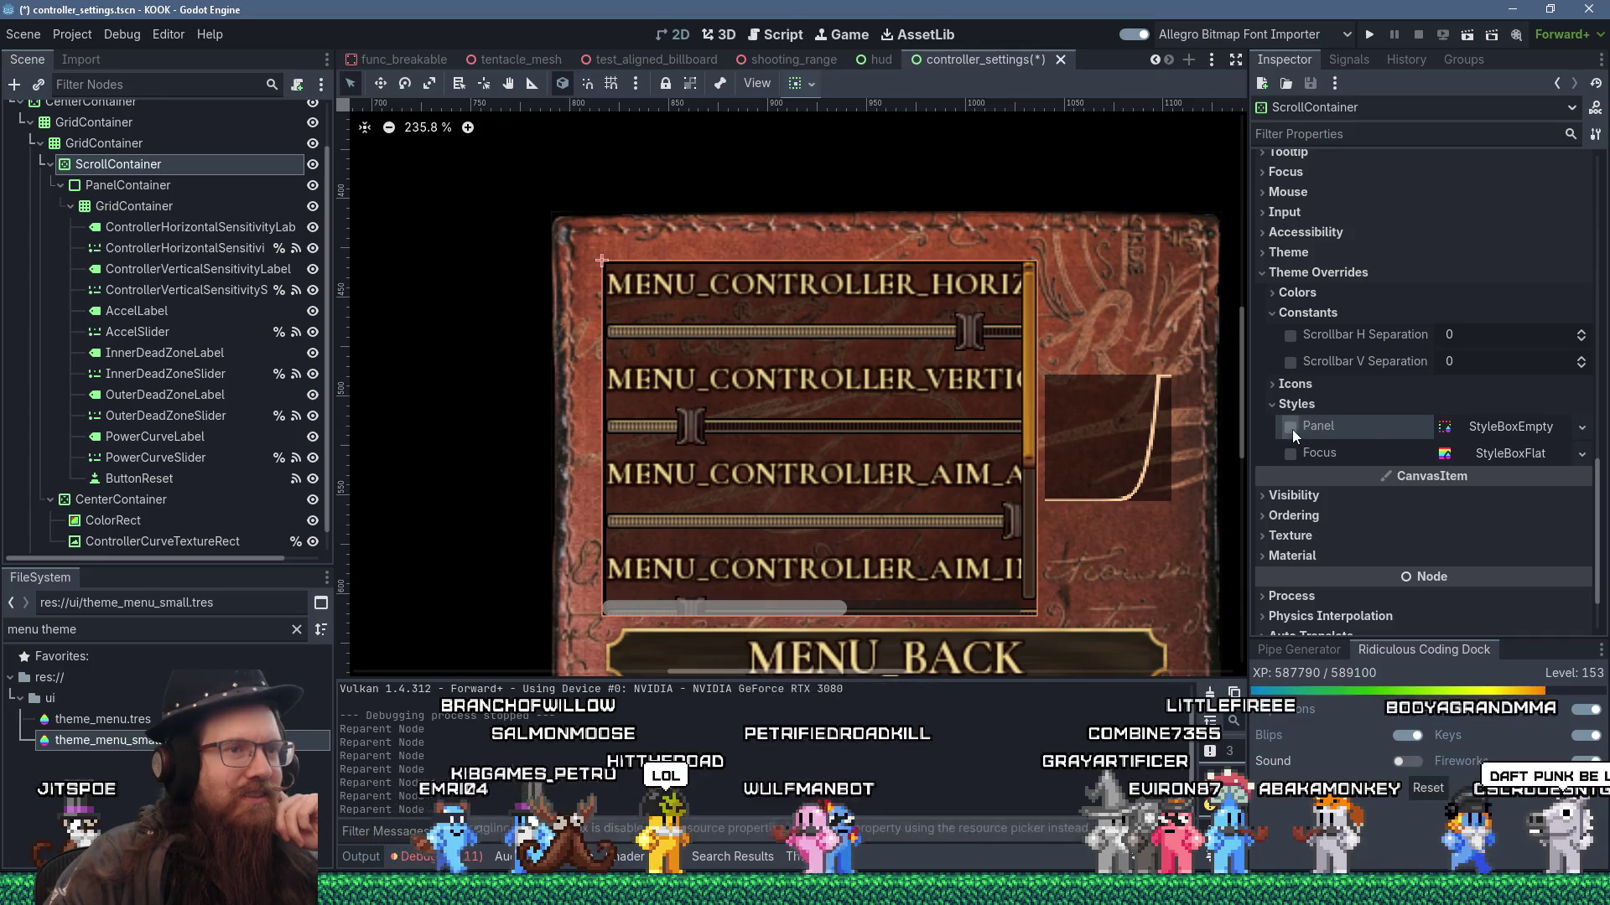
{"action": "left_click", "coordinate": [1526, 426]}
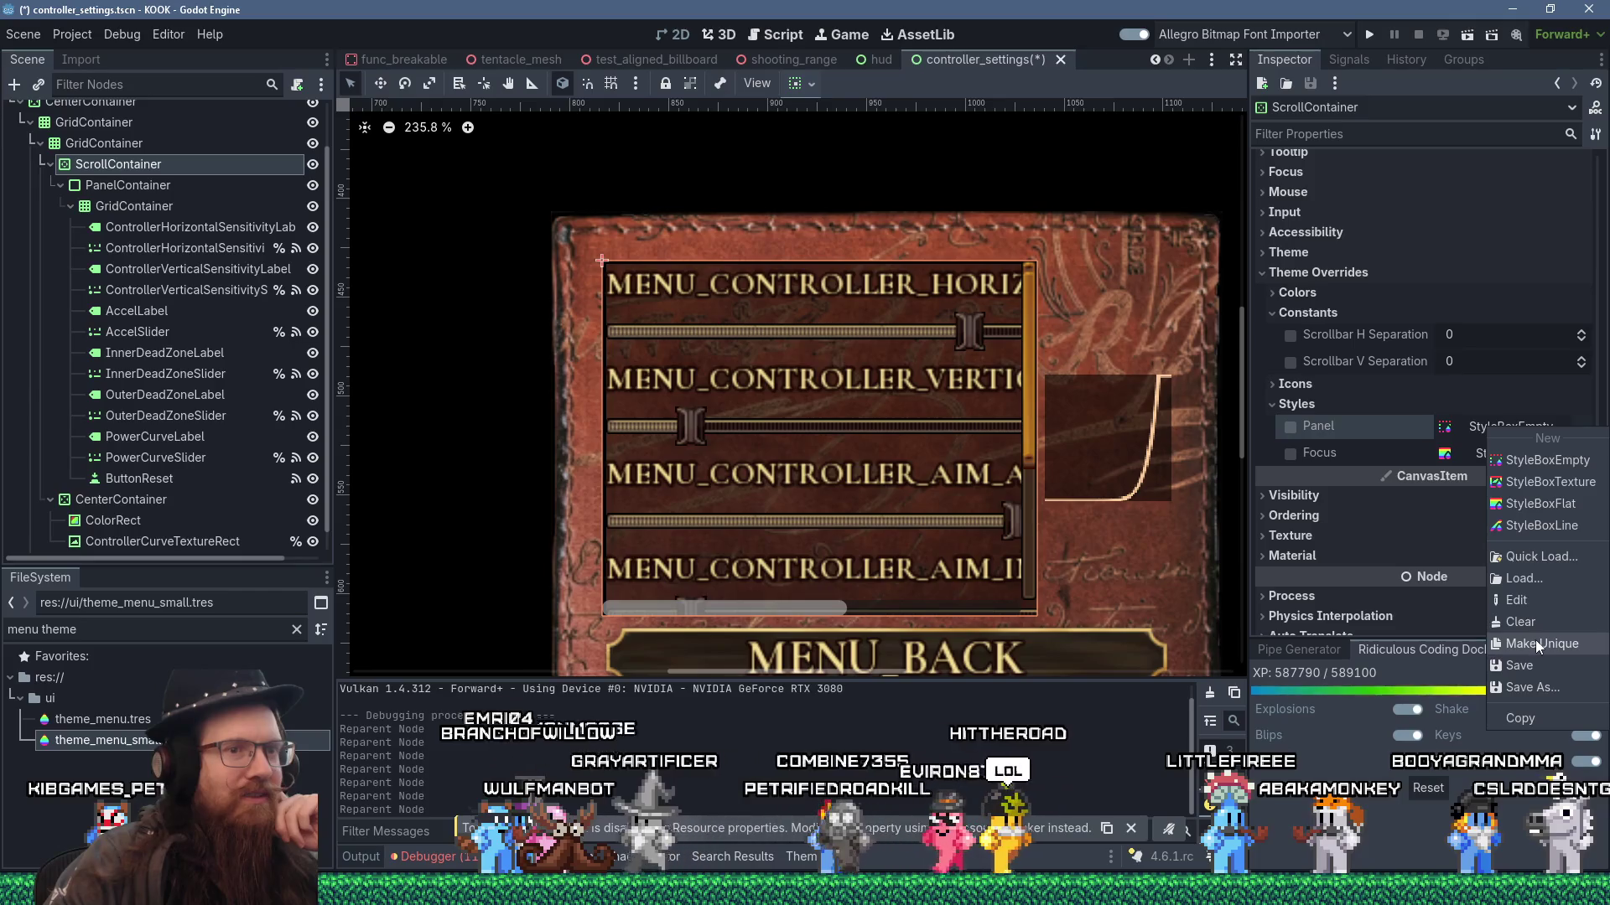
{"action": "left_click", "coordinate": [1455, 430]}
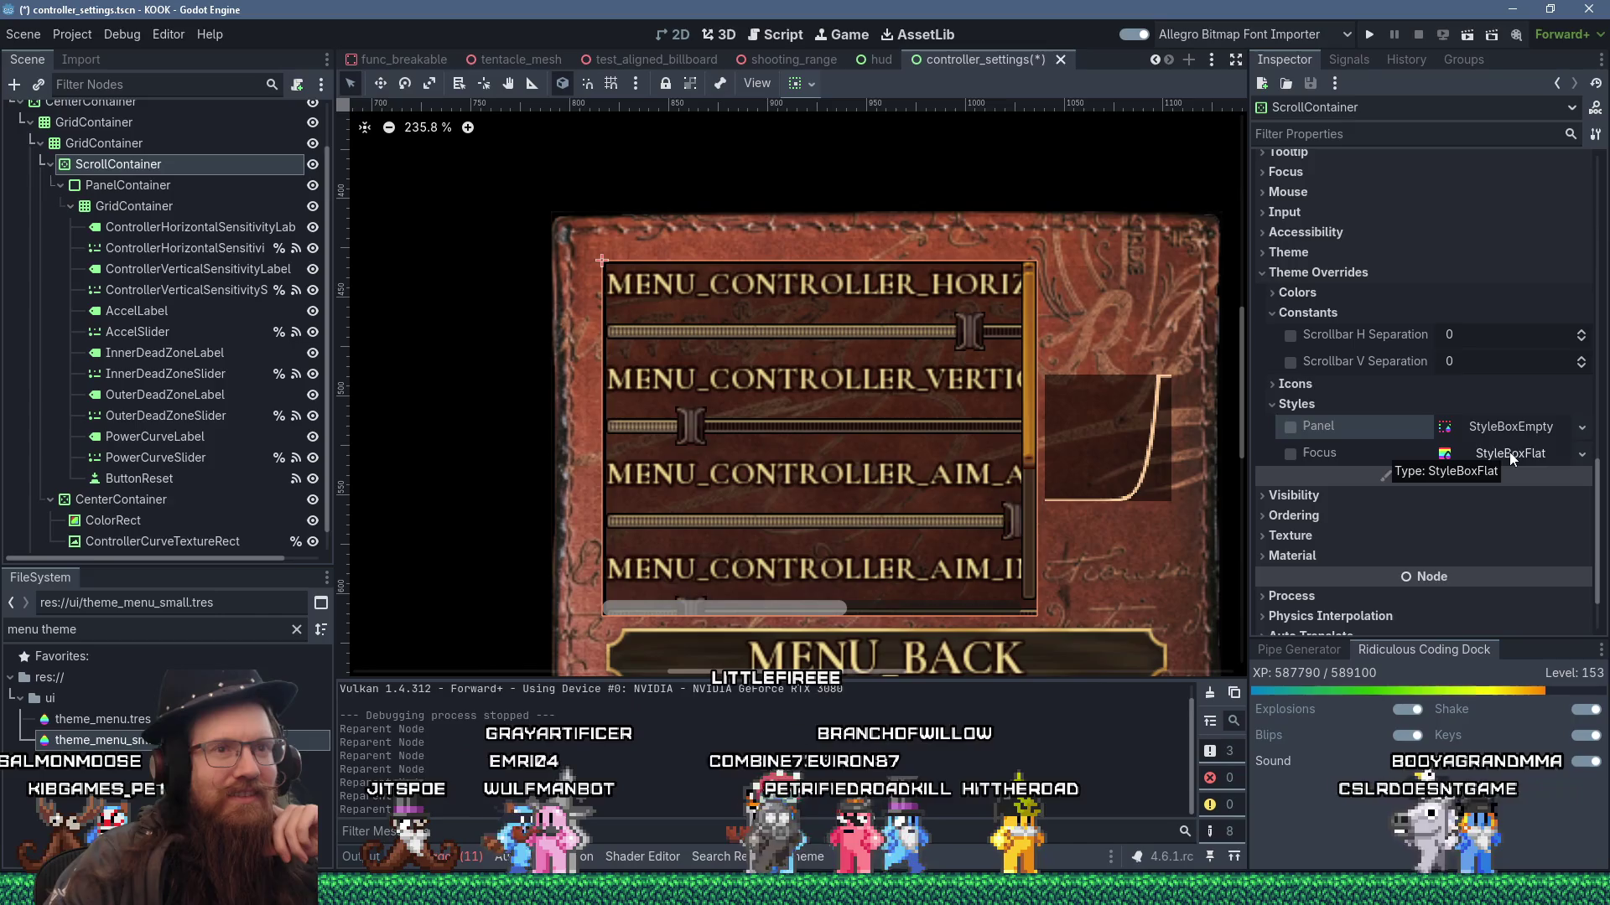
{"action": "left_click", "coordinate": [1509, 453]}
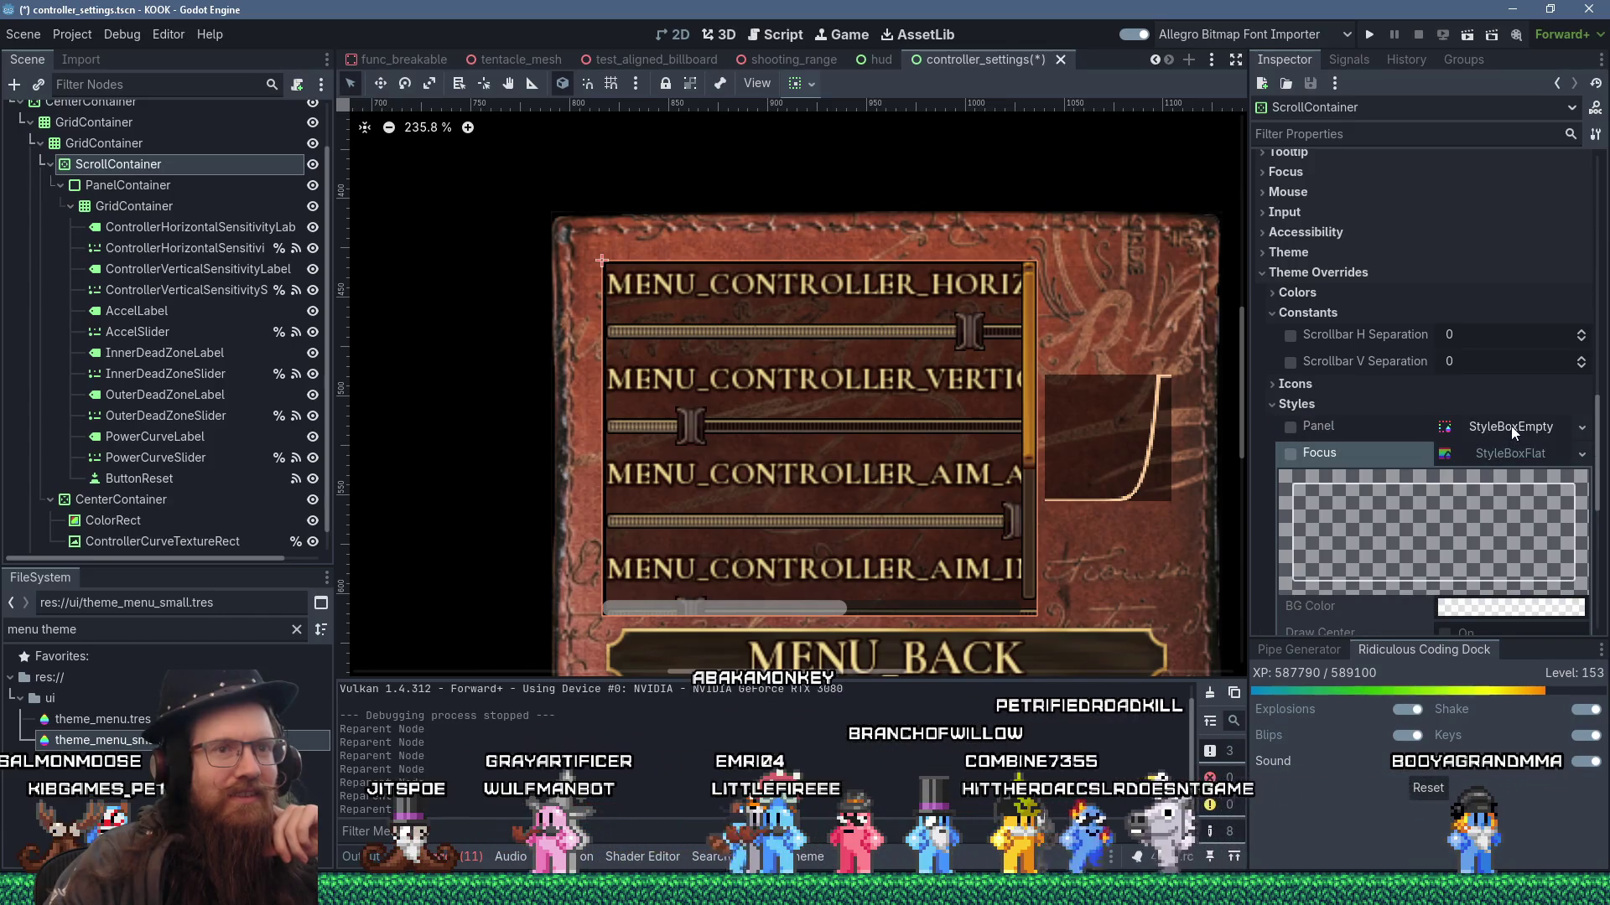
{"action": "left_click", "coordinate": [1511, 426]}
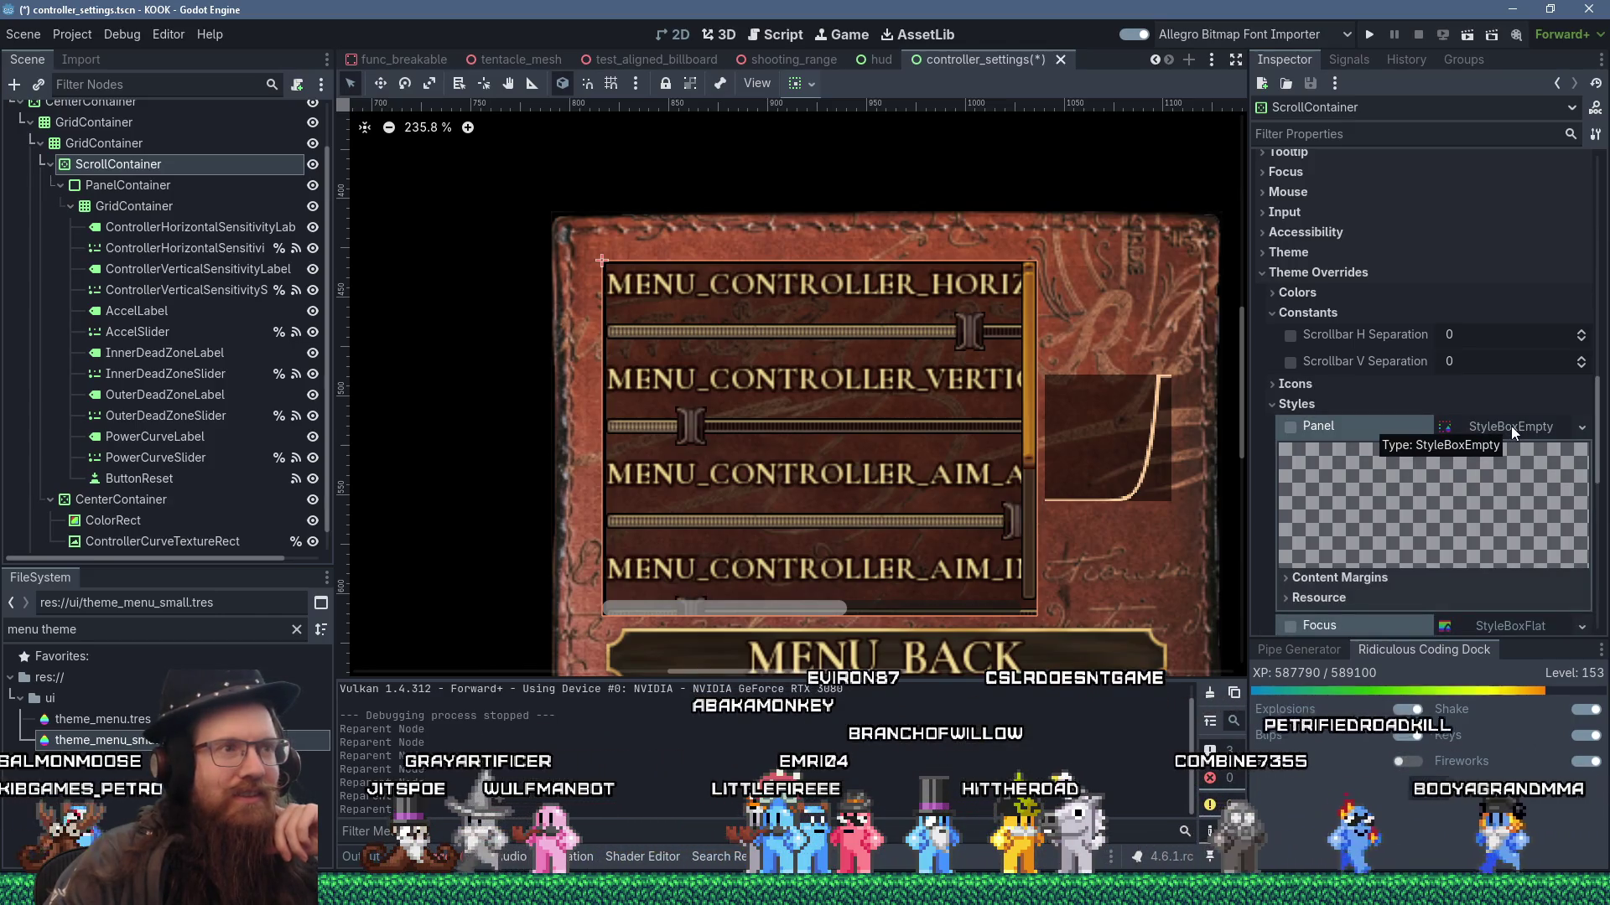
- Make the ScrollContainer's Panel style unique and expand its content margins
{"action": "right_click", "coordinate": [1511, 426]}
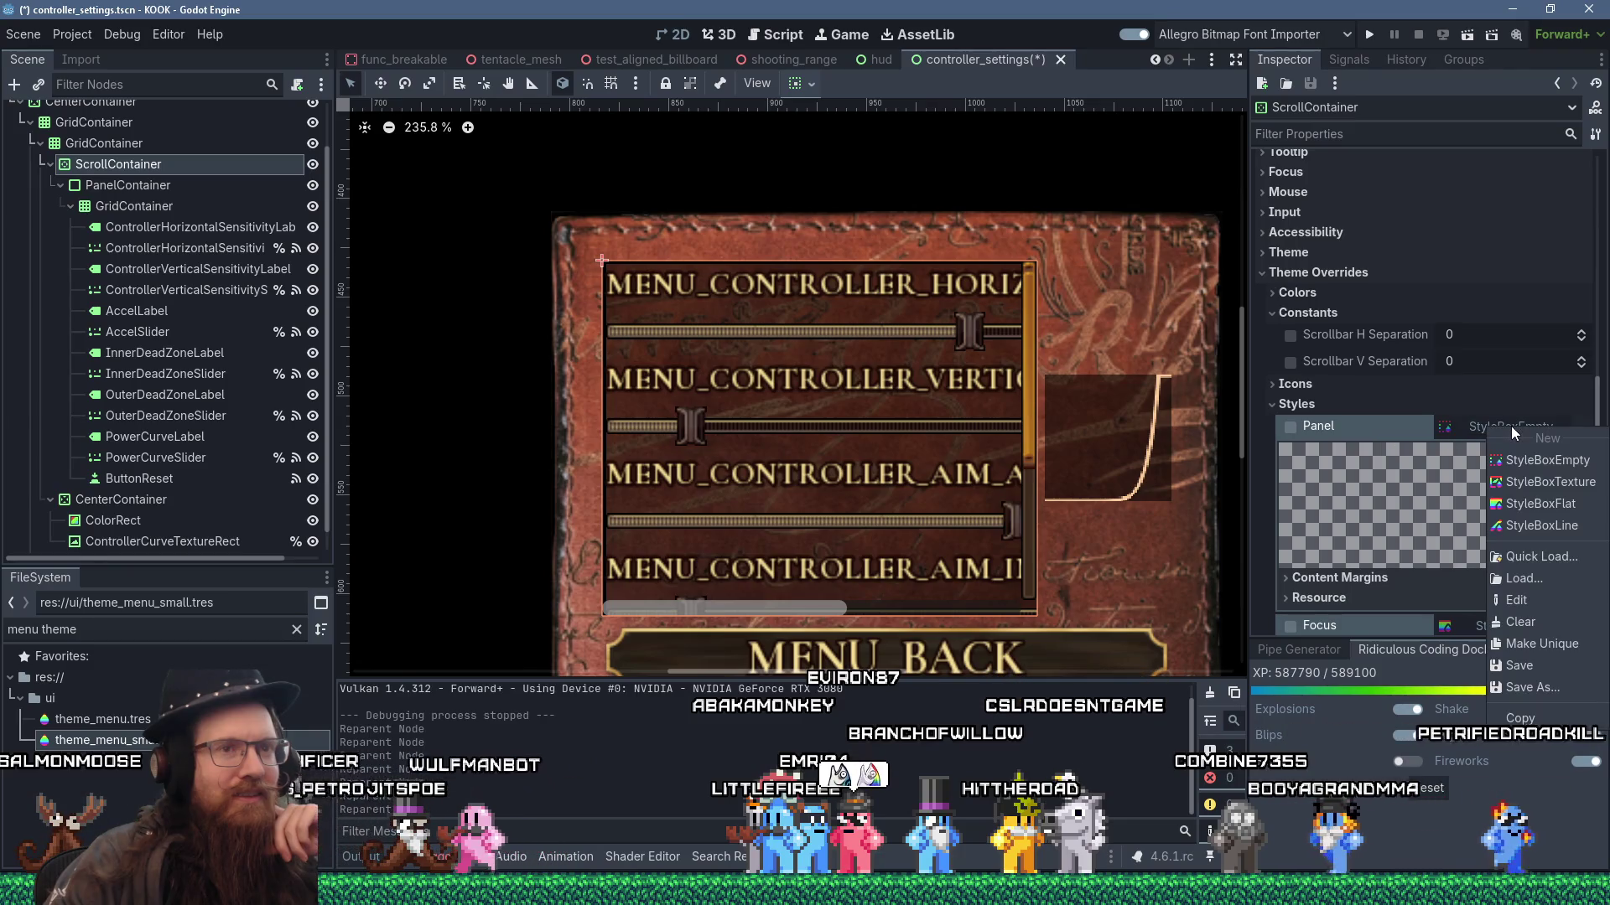
{"action": "left_click", "coordinate": [1568, 641]}
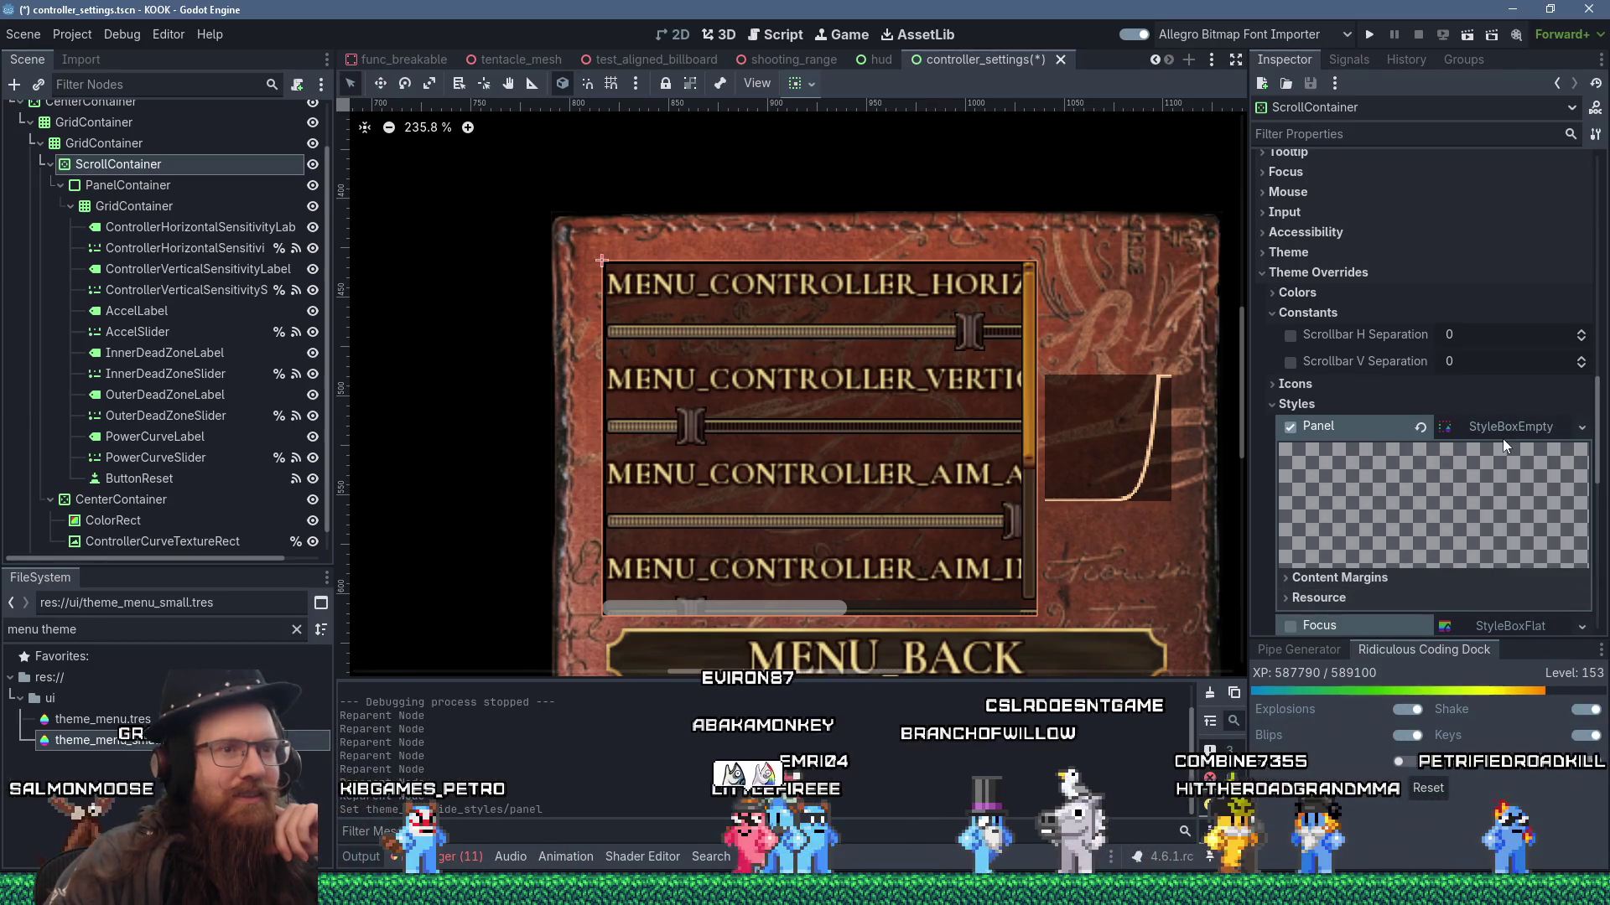
{"action": "scroll", "coordinate": [1503, 440], "scroll_direction": "down", "scroll_amount": 1}
{"action": "left_click", "coordinate": [1382, 518]}
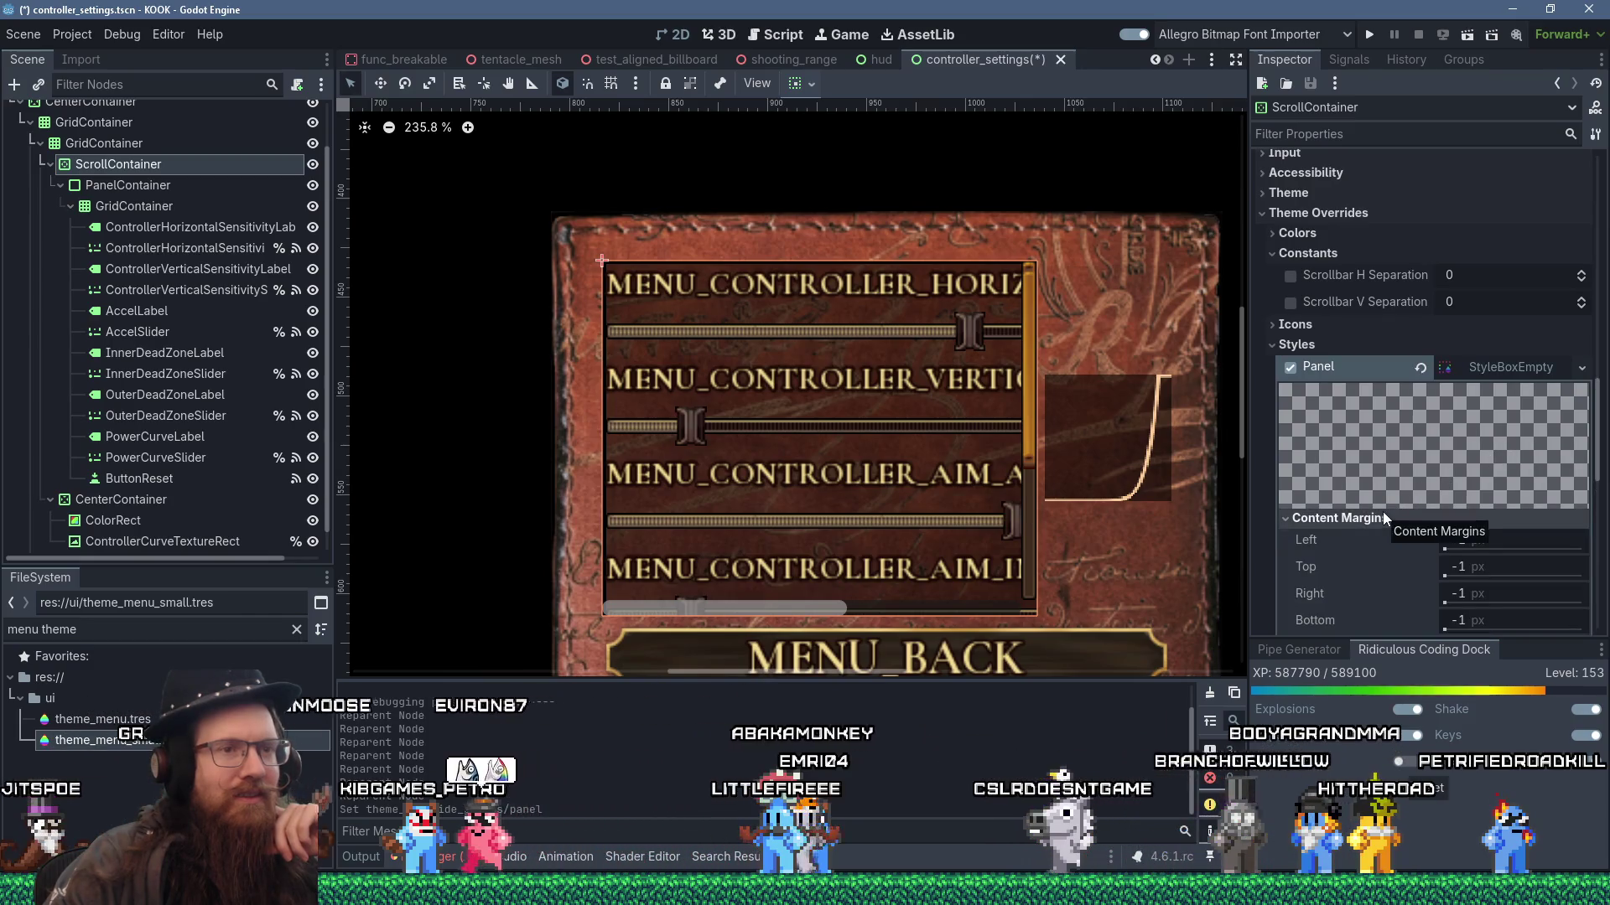
{"action": "scroll", "coordinate": [1382, 512], "scroll_direction": "down", "scroll_amount": 2}
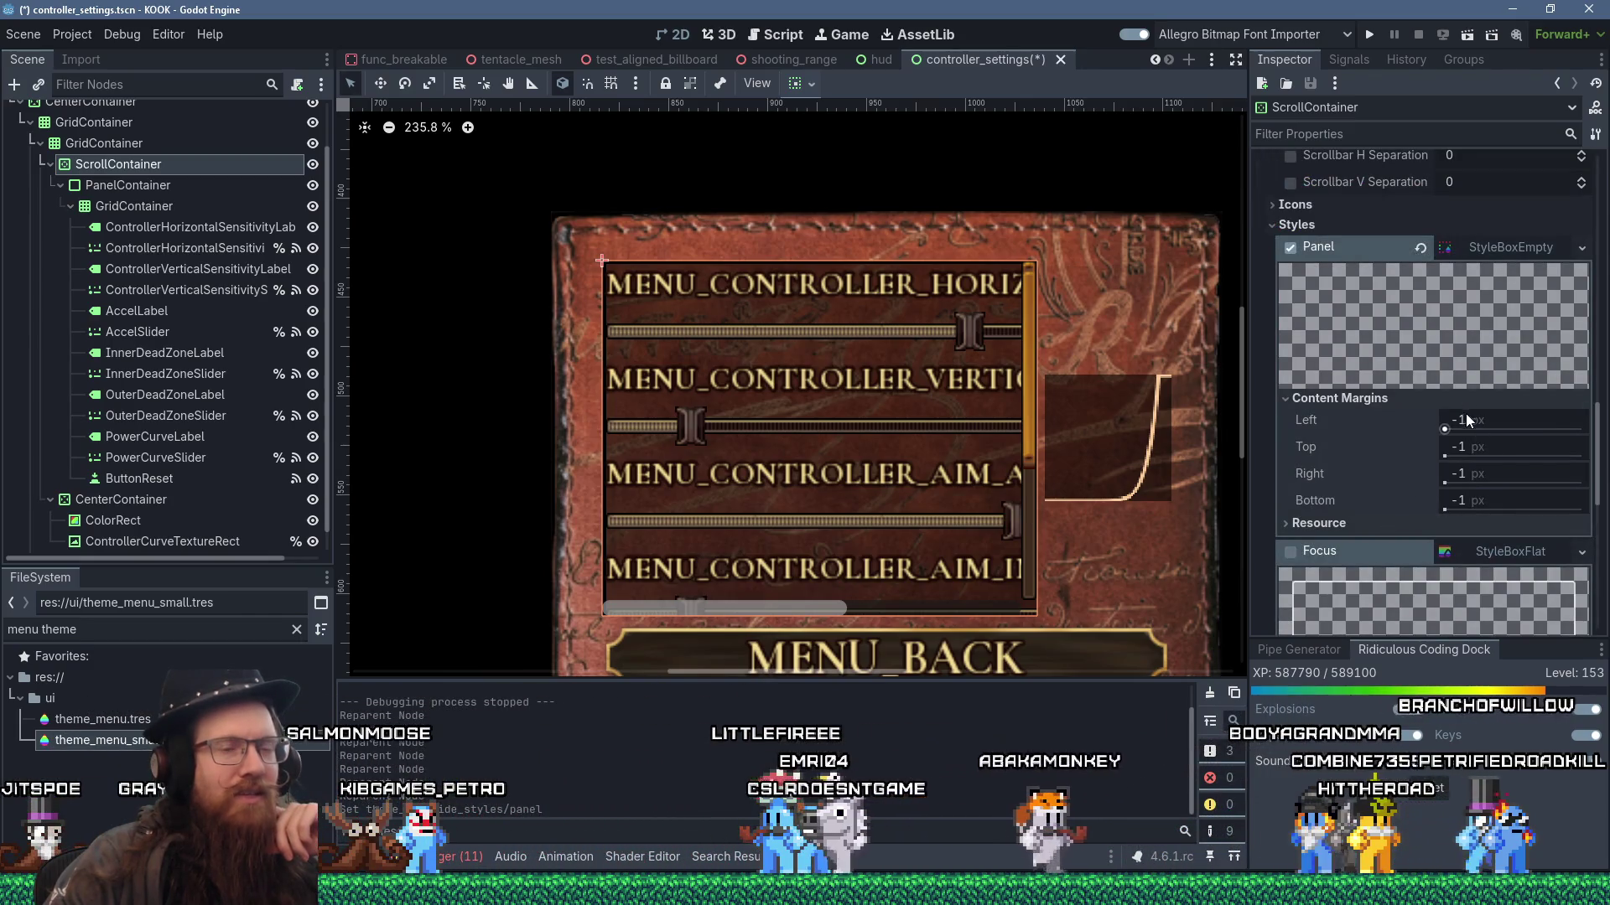
- Set the Panel style content margins to left 2, top 2 and right 0
{"action": "left_click", "coordinate": [1466, 420]}
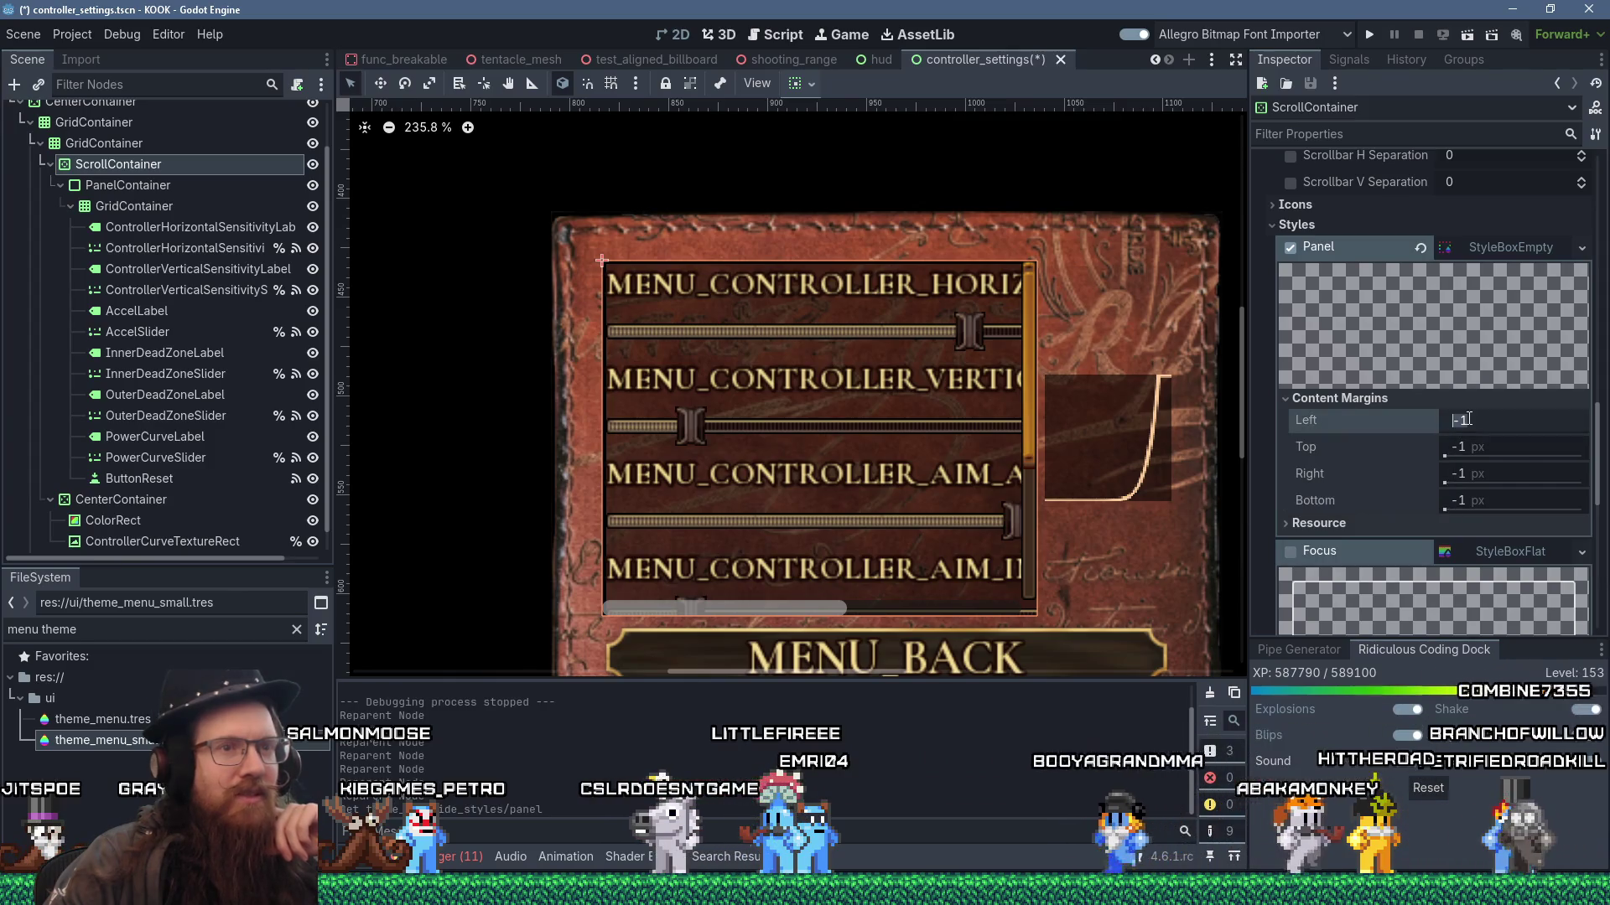
{"action": "type", "text": "2"}
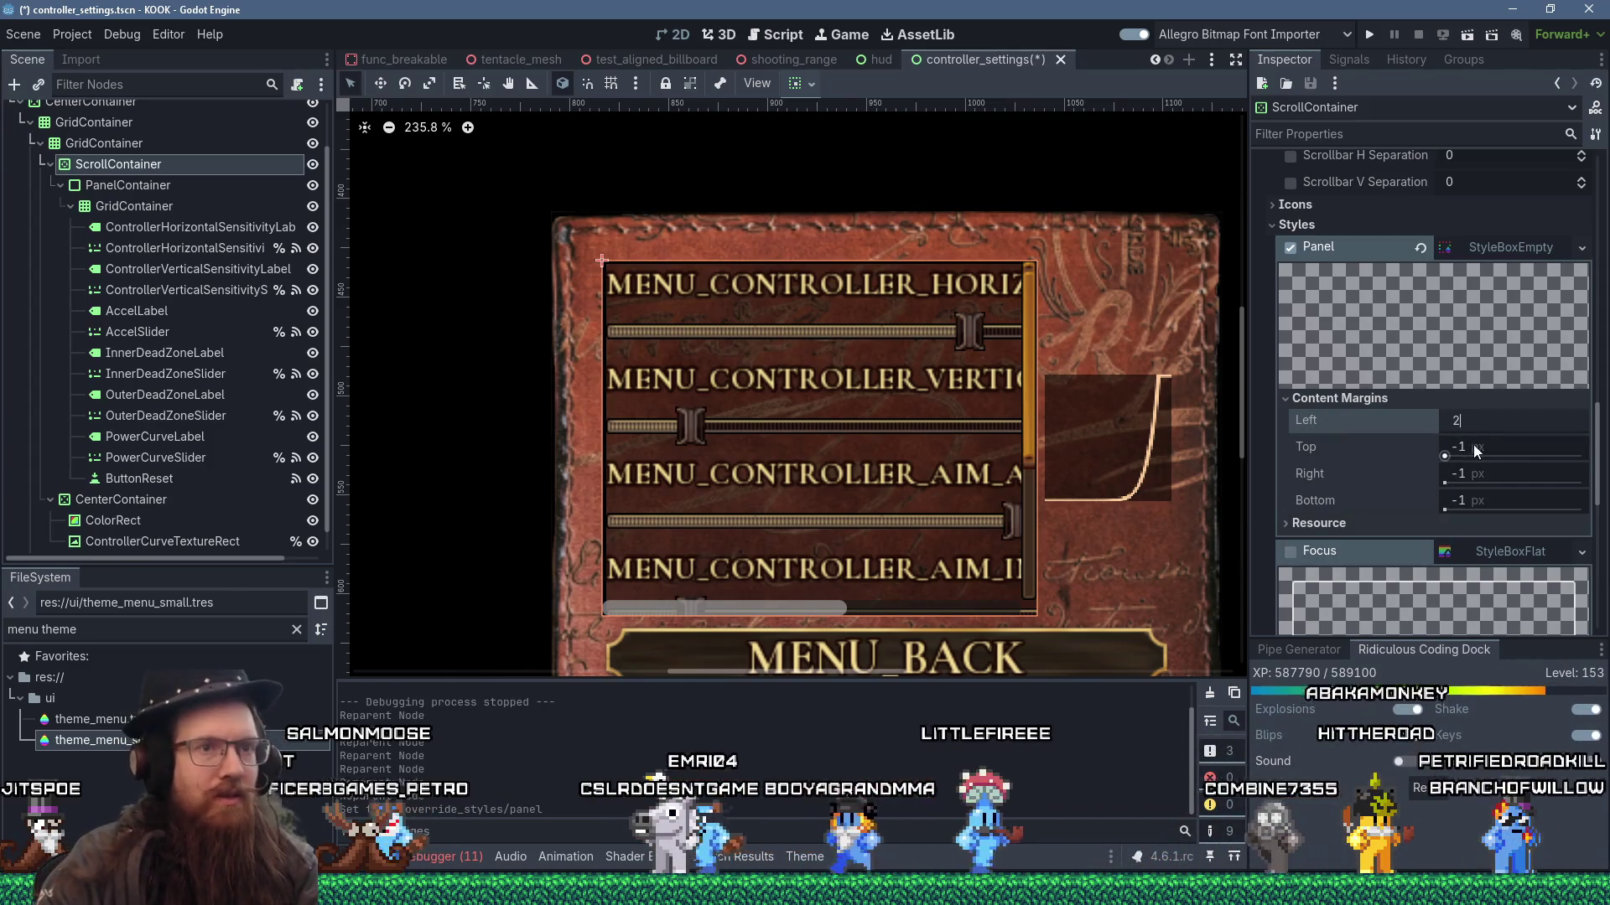
{"action": "left_click", "coordinate": [1473, 444]}
{"action": "type", "text": "2"}
{"action": "key", "text": "Return"}
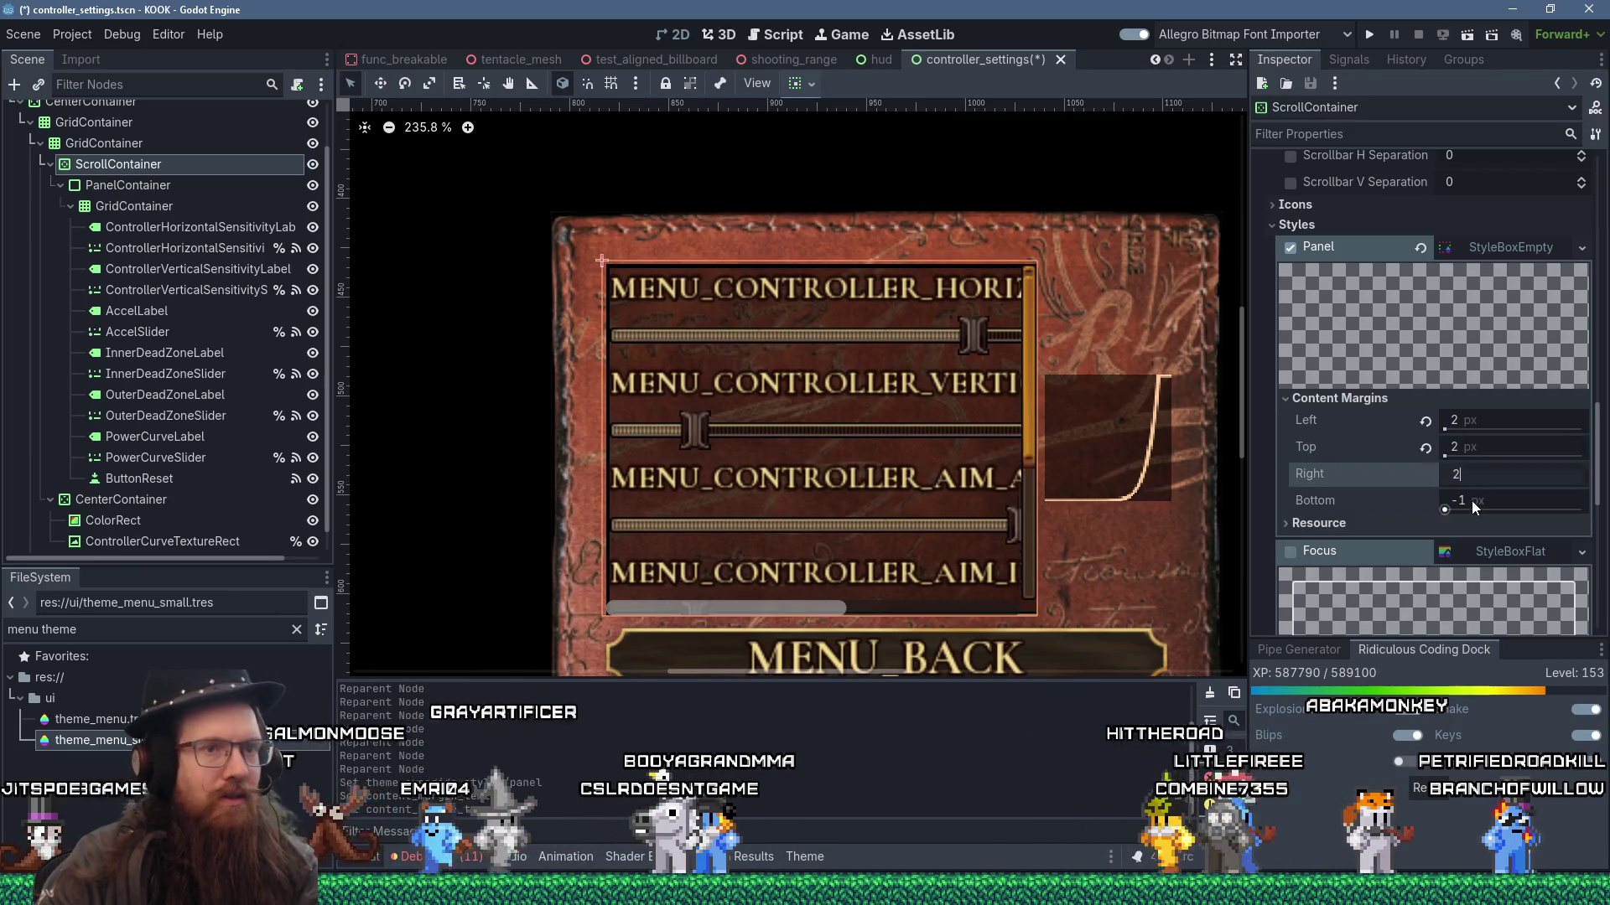
{"action": "left_click", "coordinate": [1470, 473]}
{"action": "type", "text": "2"}
{"action": "key", "text": "Return"}
{"action": "left_click", "coordinate": [1477, 472]}
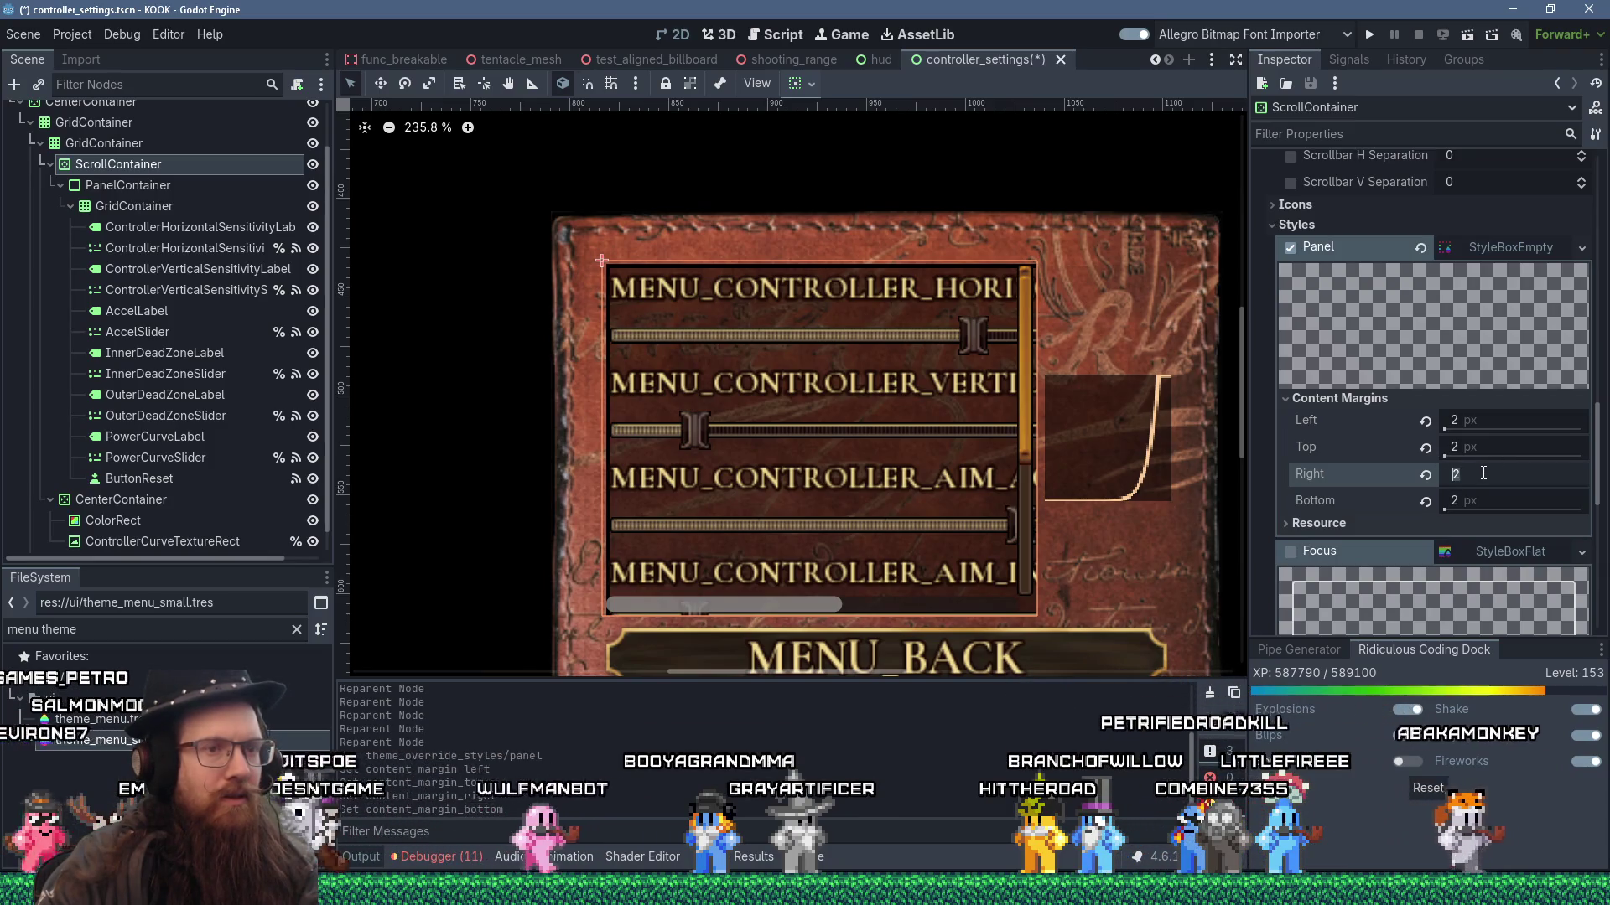
{"action": "type", "text": "0"}
{"action": "key", "text": "Return"}
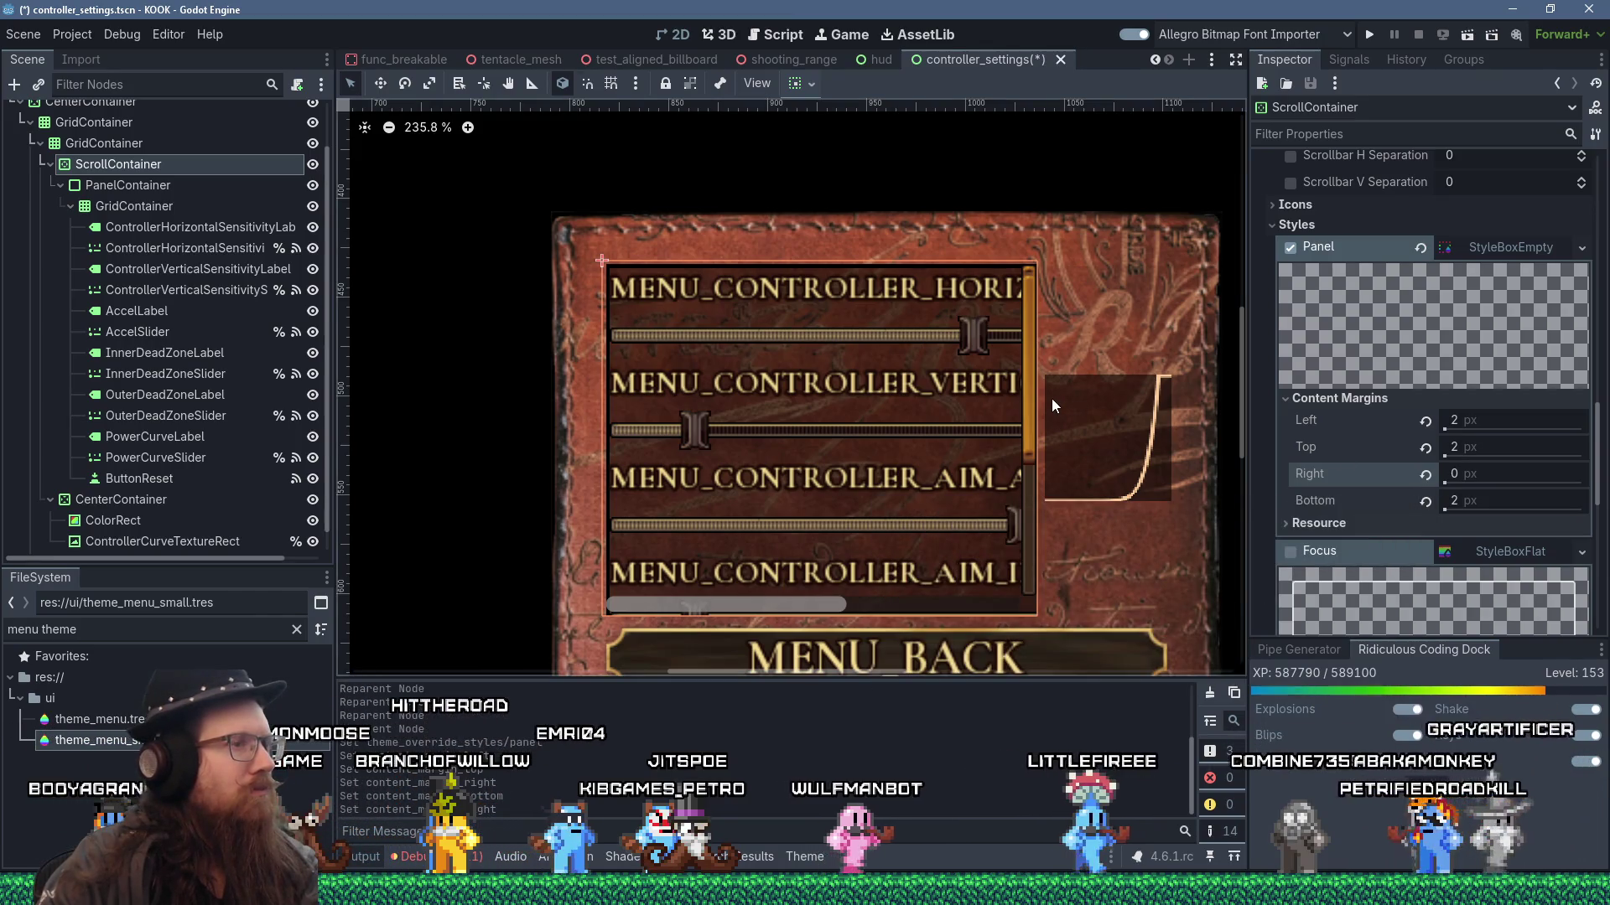
- Replace the Panel style with a new StyleBoxFlat and move GridContainer under ScrollContainer
{"action": "right_click", "coordinate": [1528, 248]}
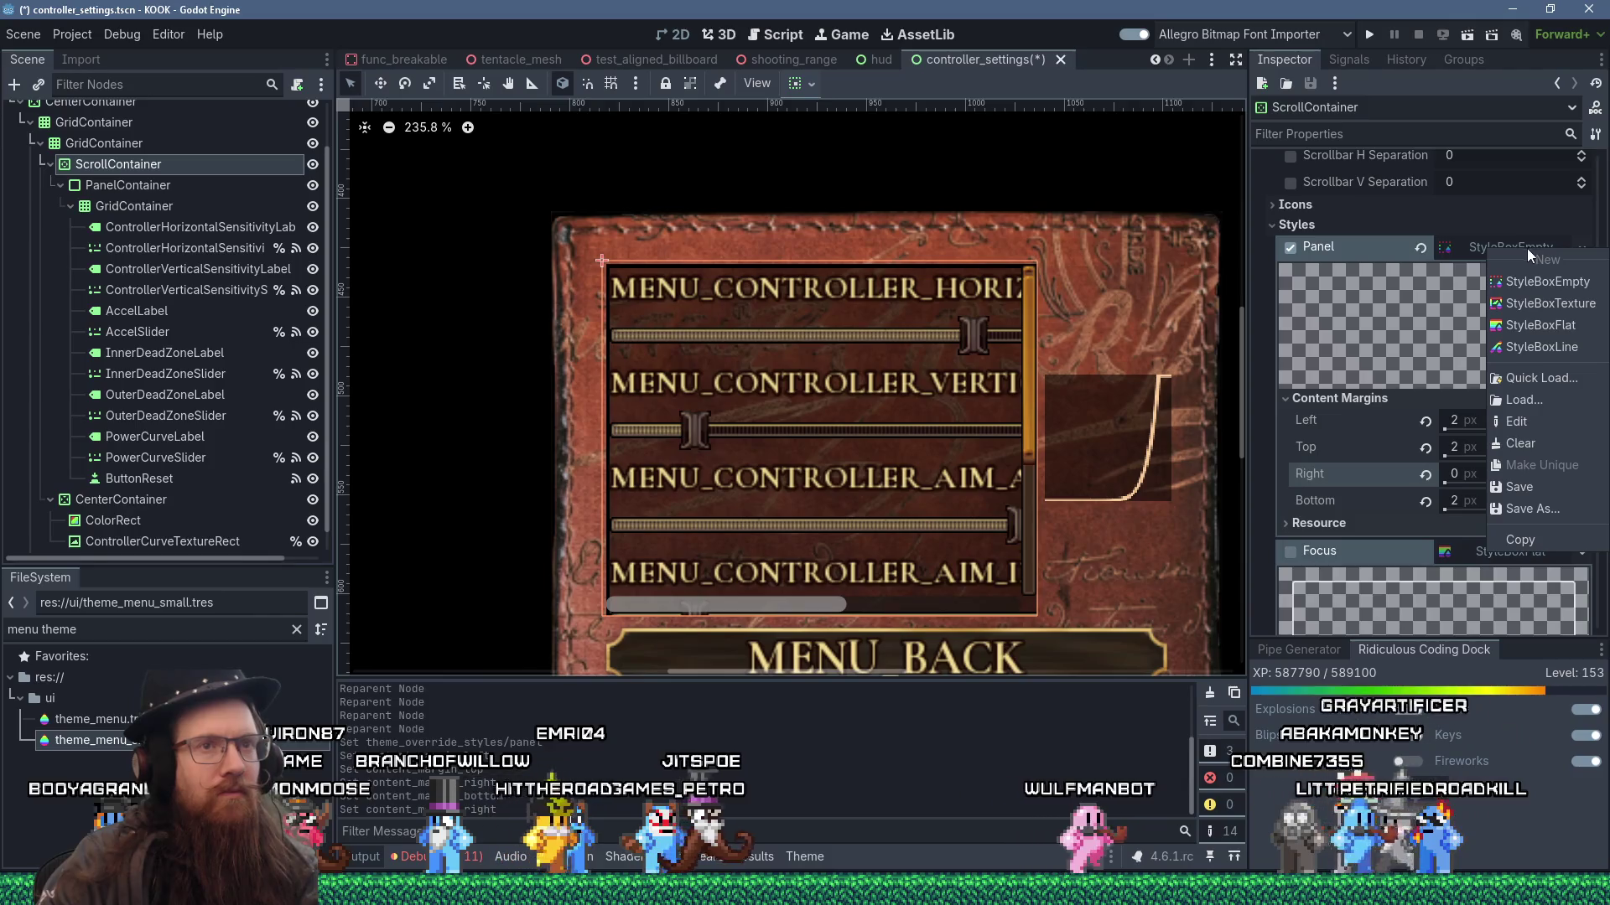
{"action": "left_click", "coordinate": [1558, 330]}
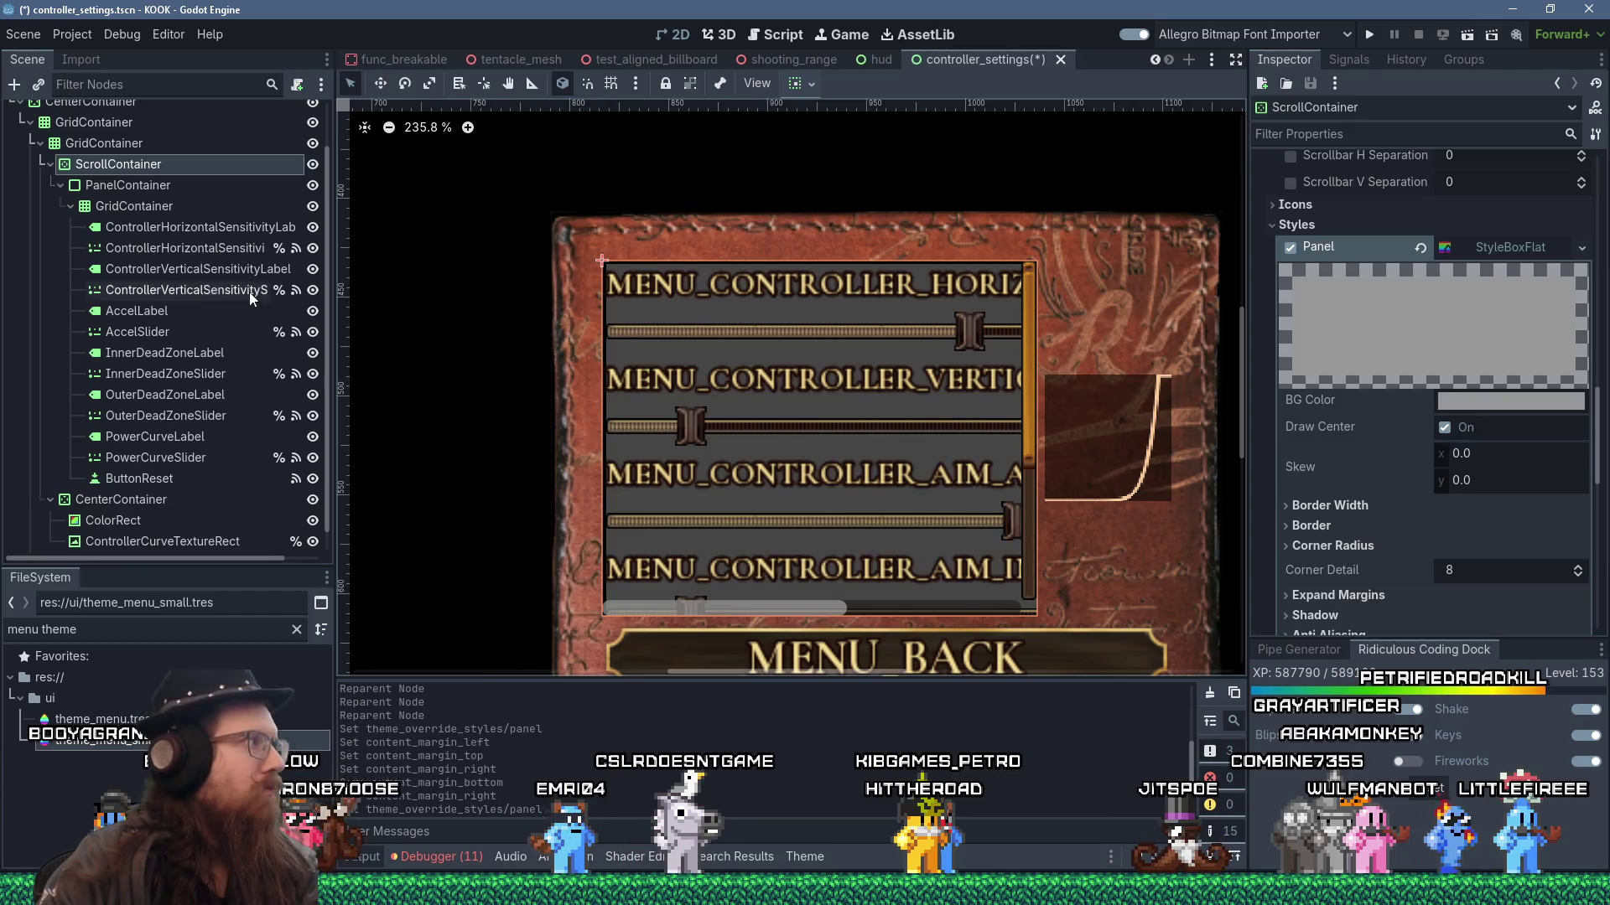
{"action": "left_click", "coordinate": [136, 188]}
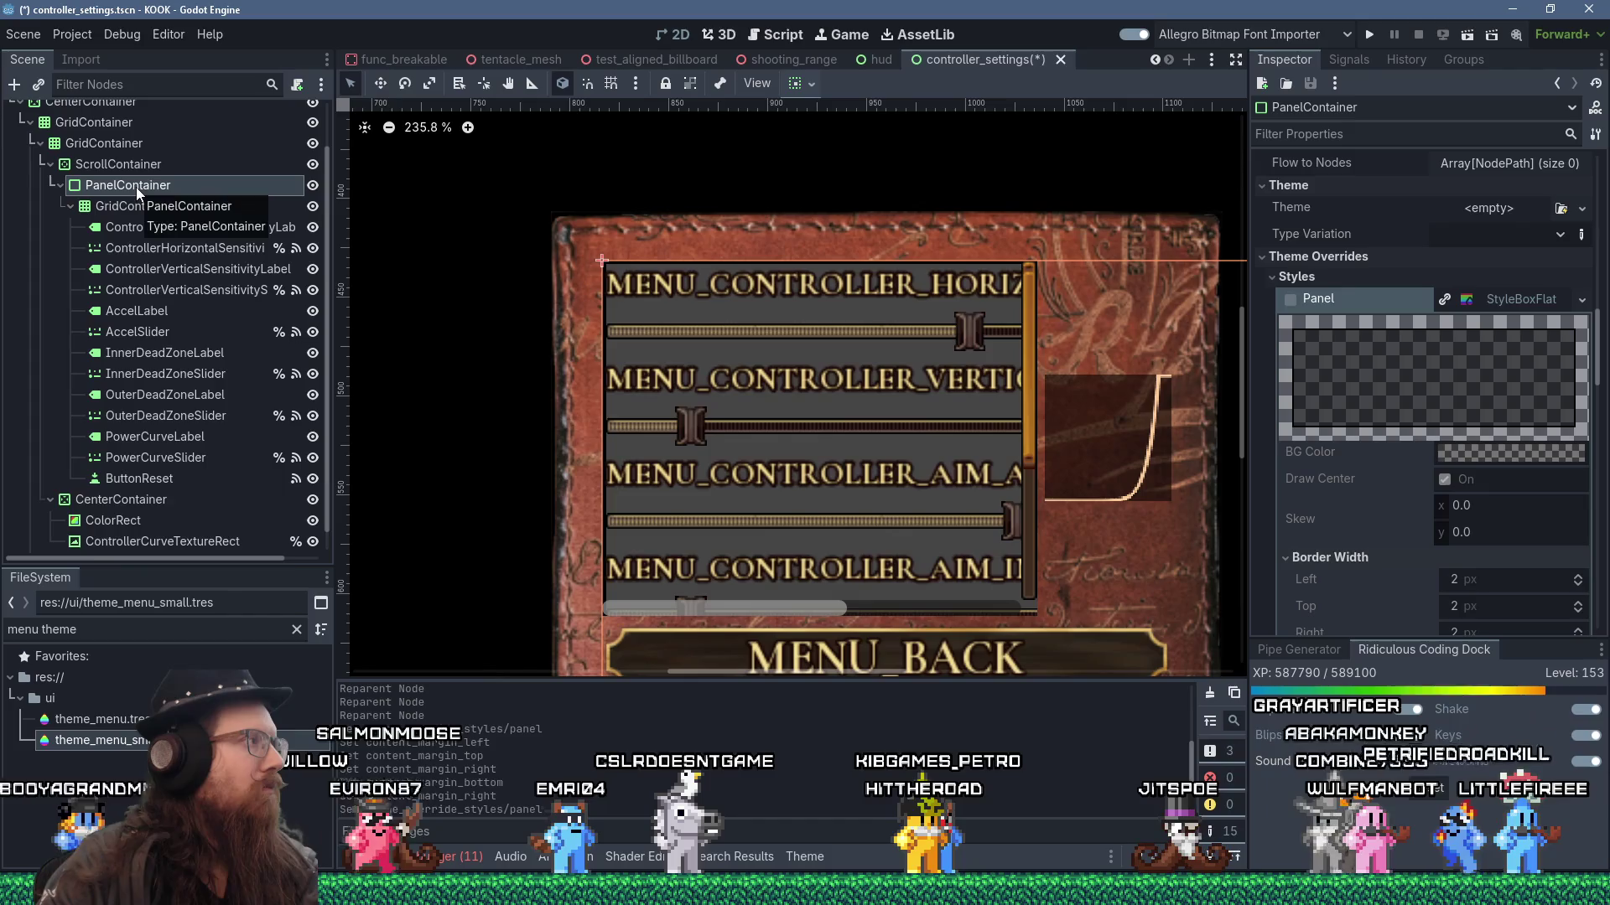
{"action": "left_click_drag", "start_coordinate": [132, 207], "coordinate": [132, 195]}
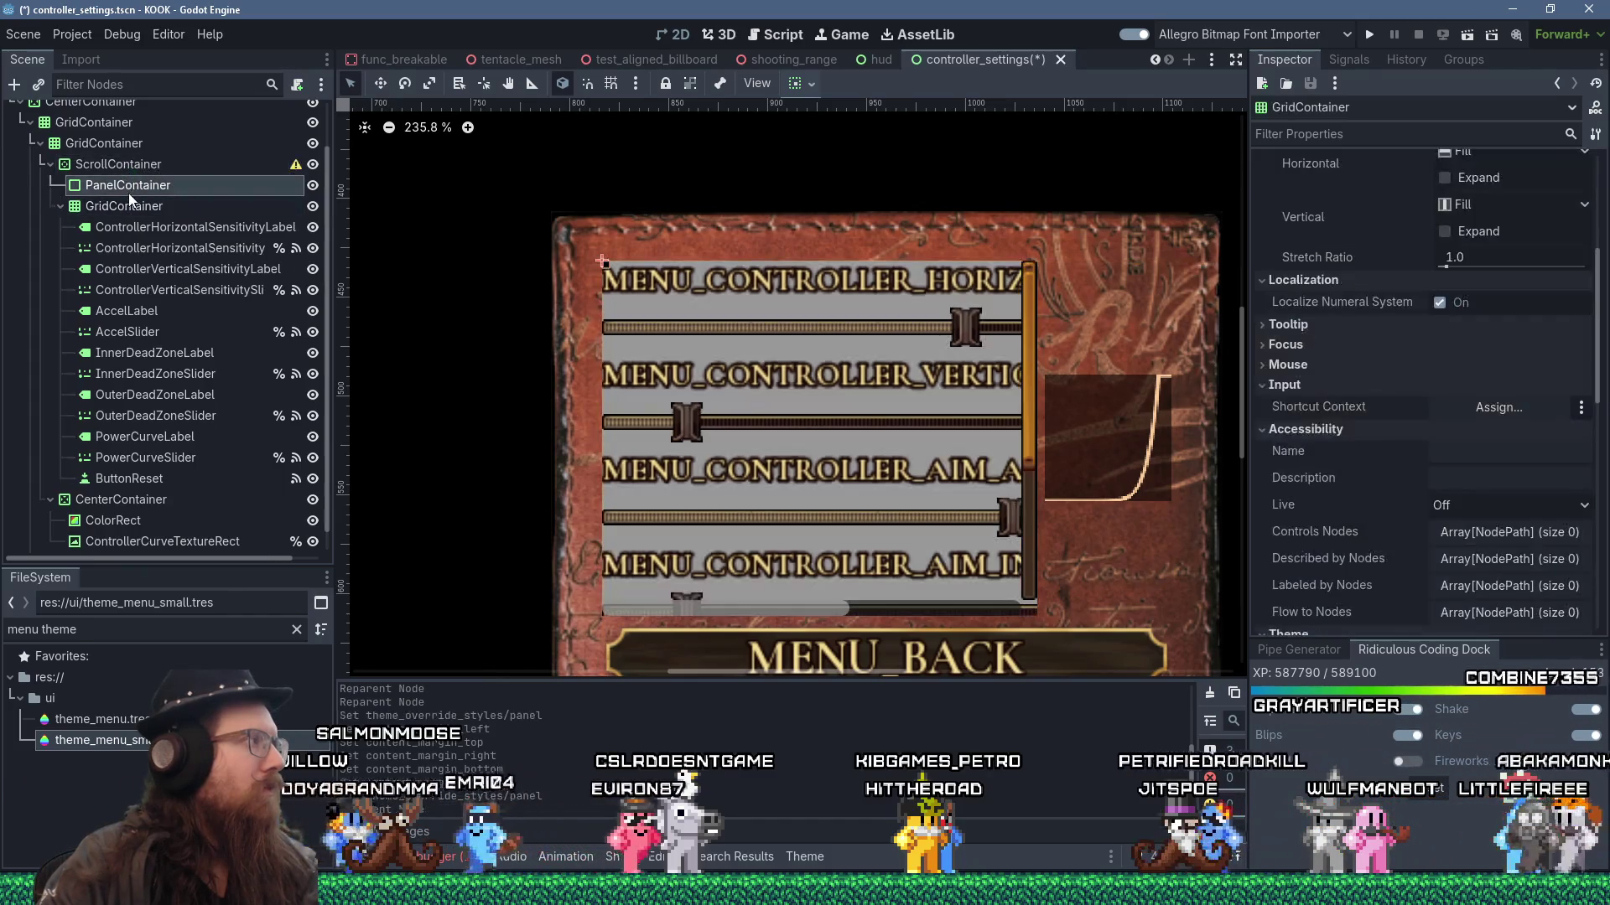
- Delete the PanelContainer node and reselect the ScrollContainer
{"action": "right_click", "coordinate": [132, 195]}
{"action": "left_click", "coordinate": [182, 671]}
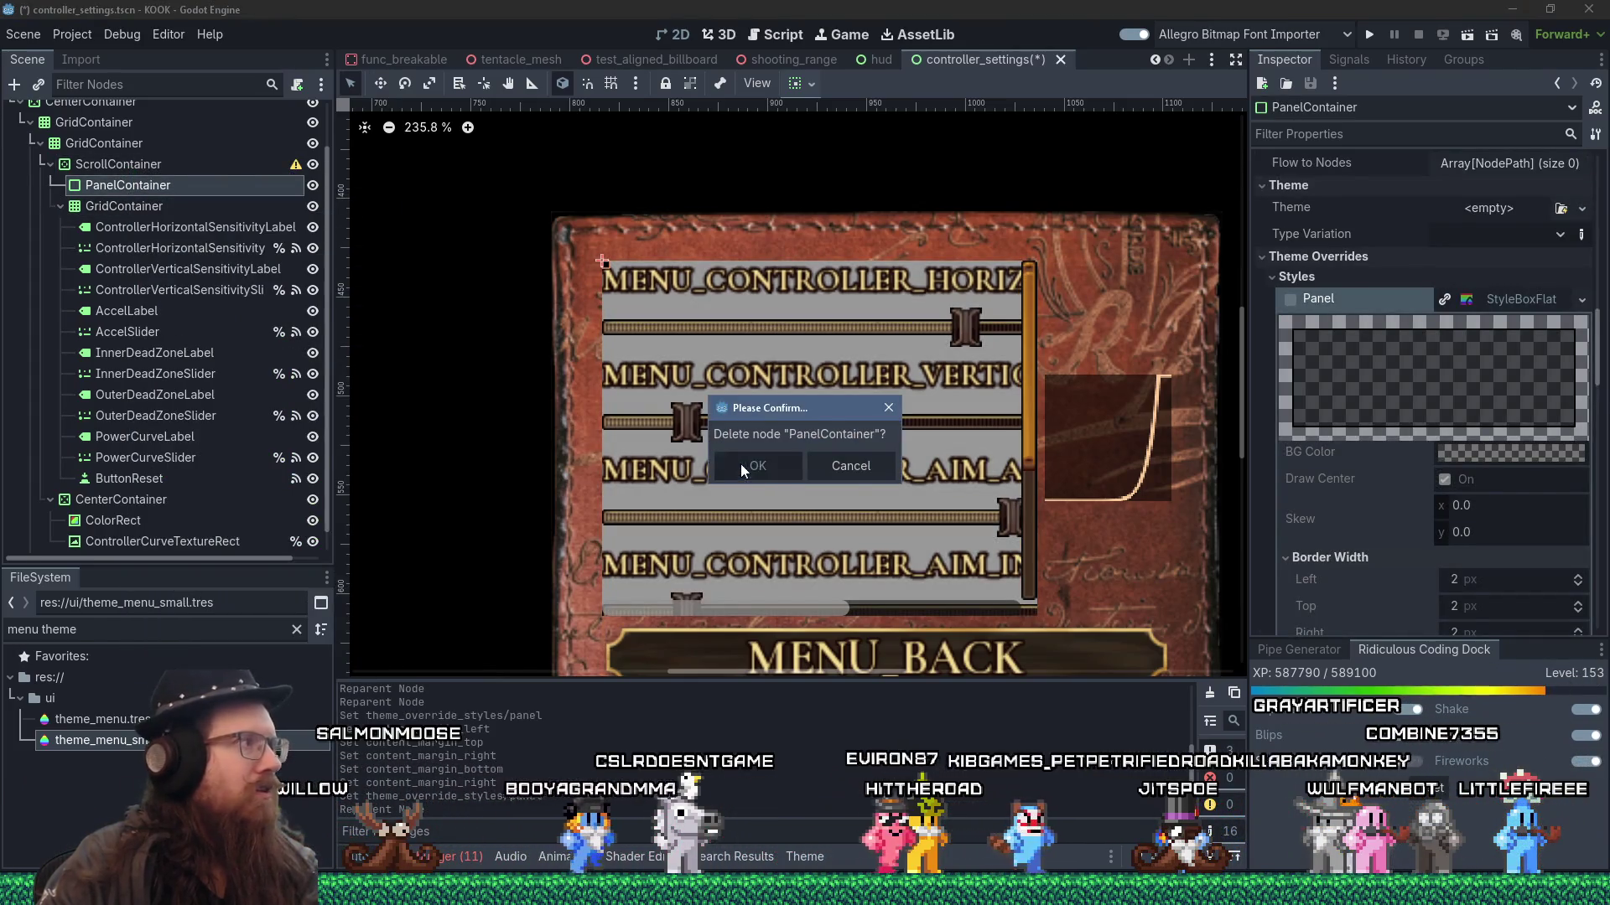
{"action": "left_click", "coordinate": [741, 465]}
{"action": "left_click", "coordinate": [117, 164]}
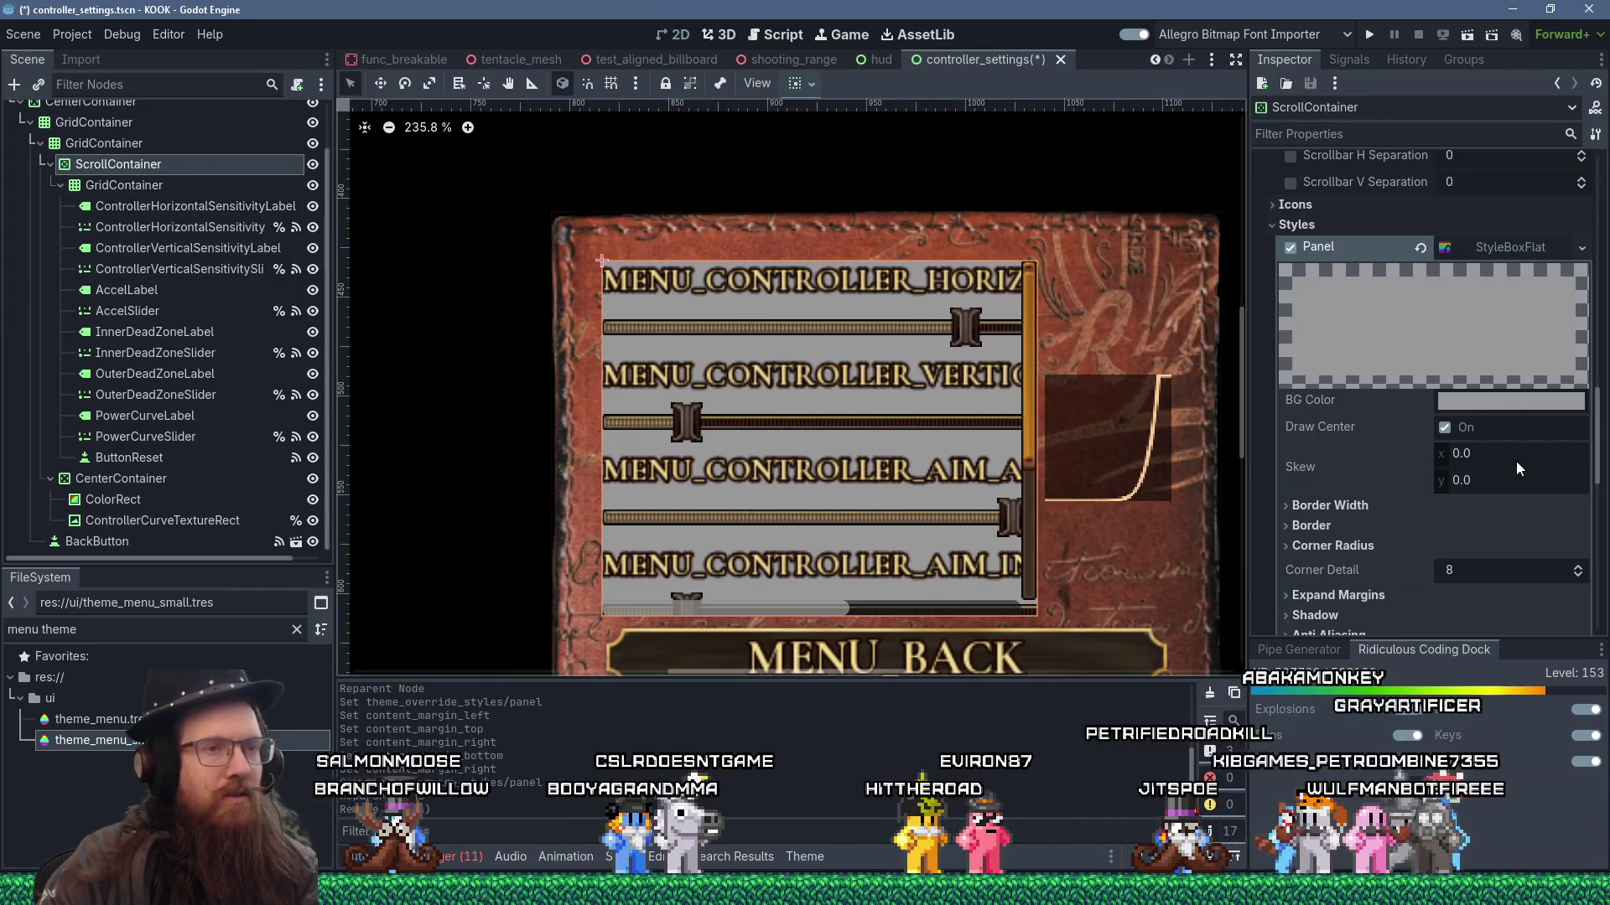
- Set the panel style's background colour to semi-transparent black
{"action": "left_click", "coordinate": [1489, 404]}
{"action": "left_click_drag", "start_coordinate": [1590, 503], "coordinate": [1597, 650]}
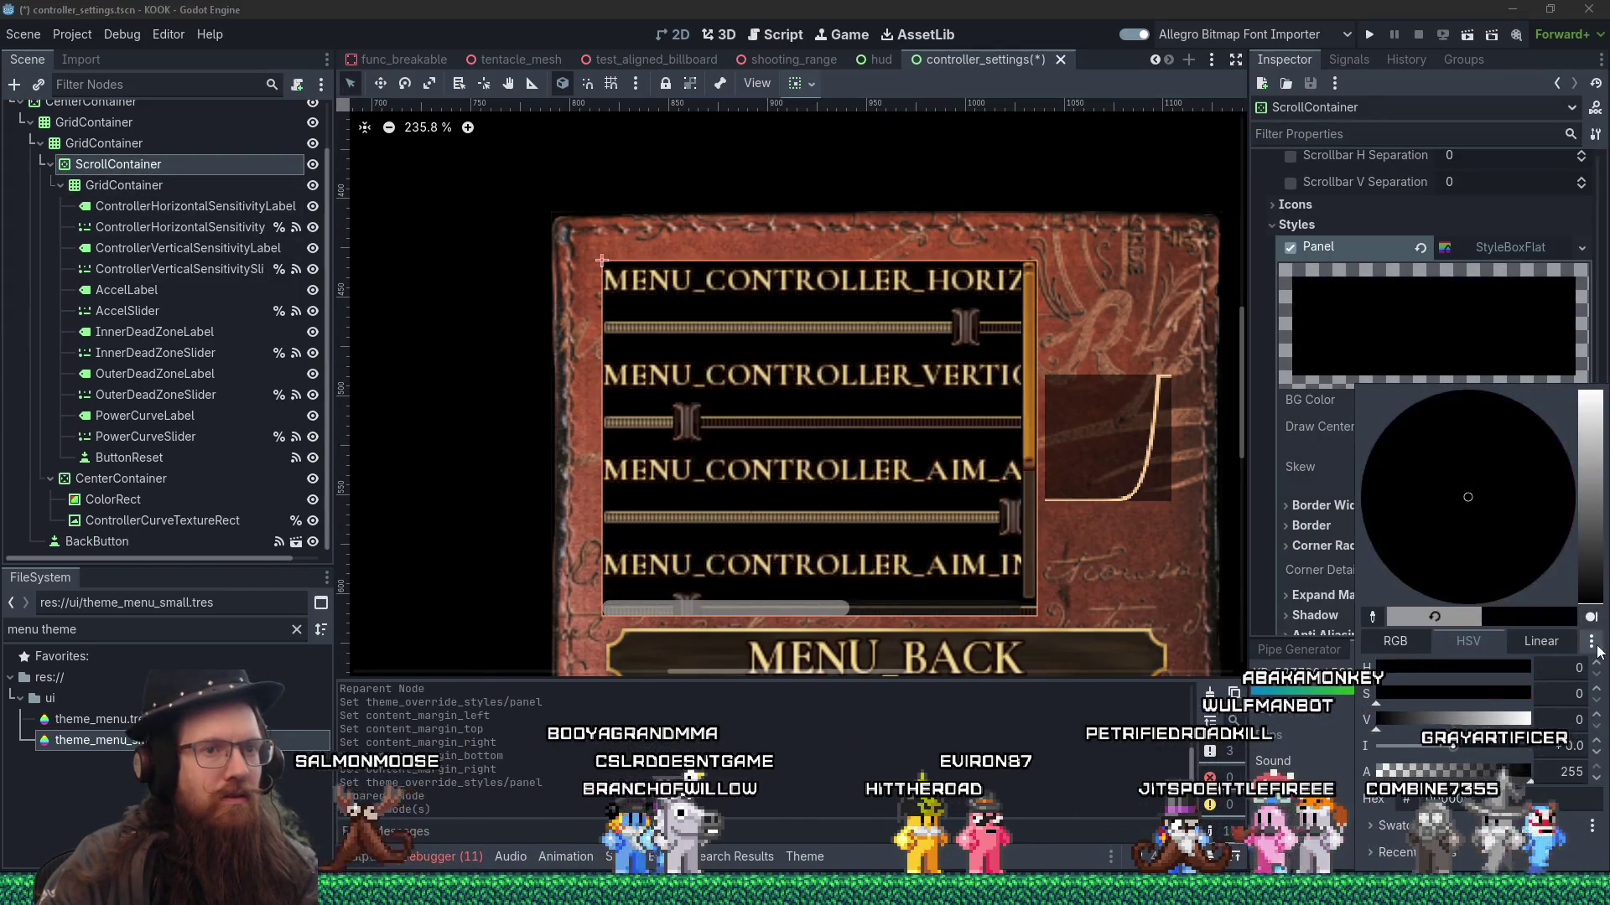
{"action": "mouse_move", "coordinate": [1530, 778]}
{"action": "left_mouse_down"}
{"action": "mouse_move", "coordinate": [1425, 778]}
{"action": "mouse_move", "coordinate": [1469, 778]}
{"action": "left_mouse_up"}
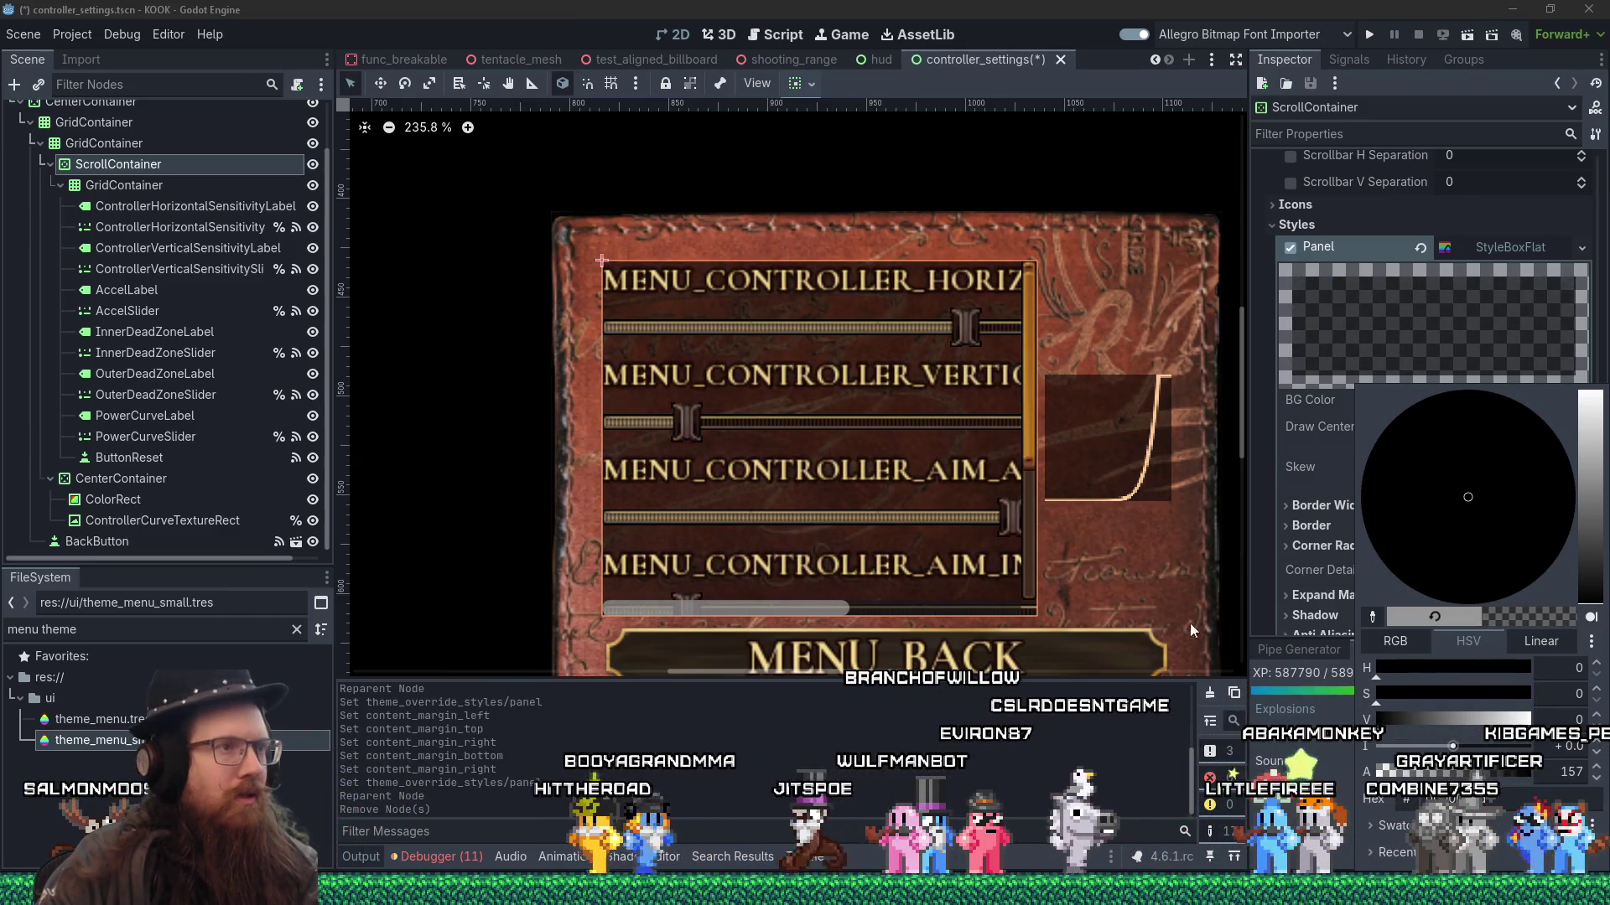
{"action": "left_click", "coordinate": [1124, 573]}
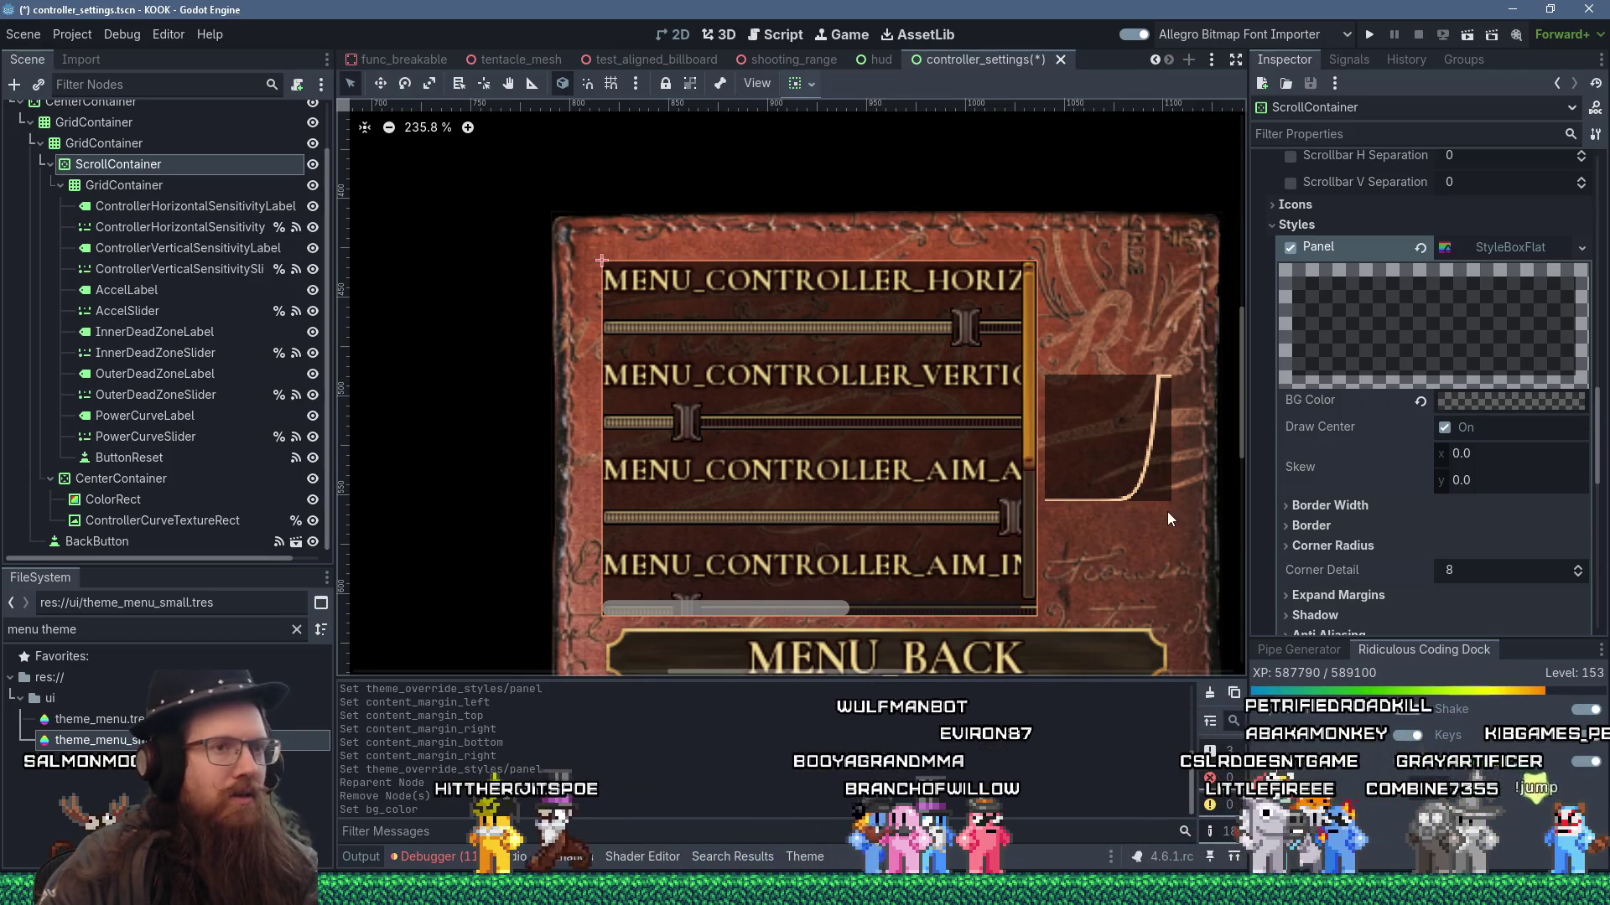
- Fill in the panel's content margins: top 2, right -1 and bottom 0
{"action": "scroll", "coordinate": [1355, 553], "scroll_direction": "down", "scroll_amount": 1}
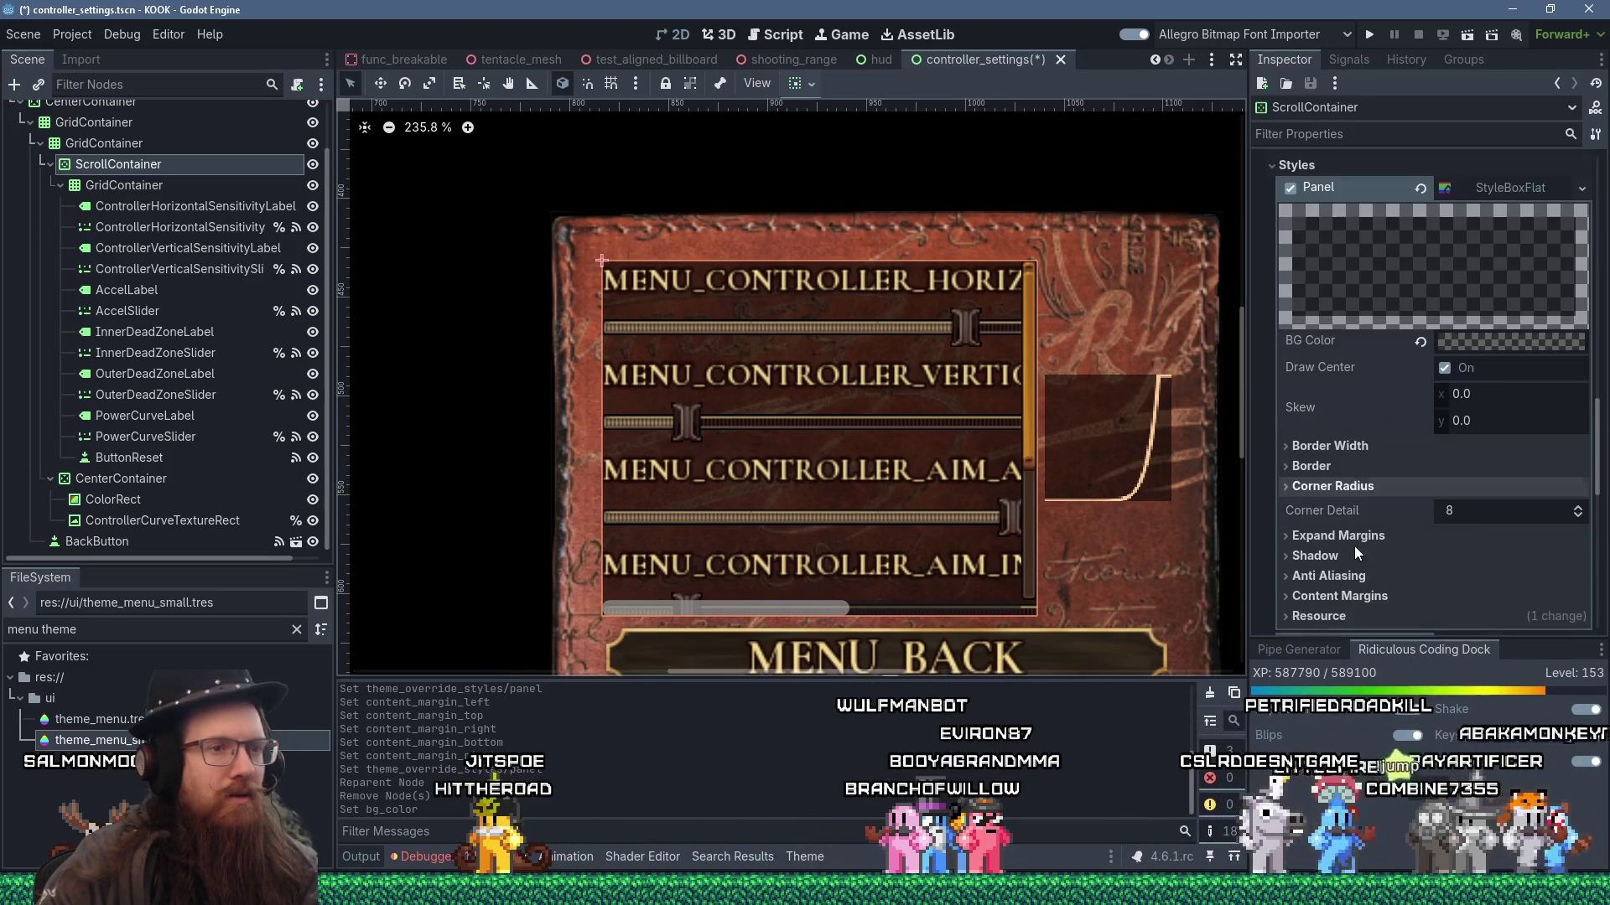
{"action": "left_click", "coordinate": [1355, 546]}
{"action": "scroll", "coordinate": [1355, 546], "scroll_direction": "down", "scroll_amount": 3}
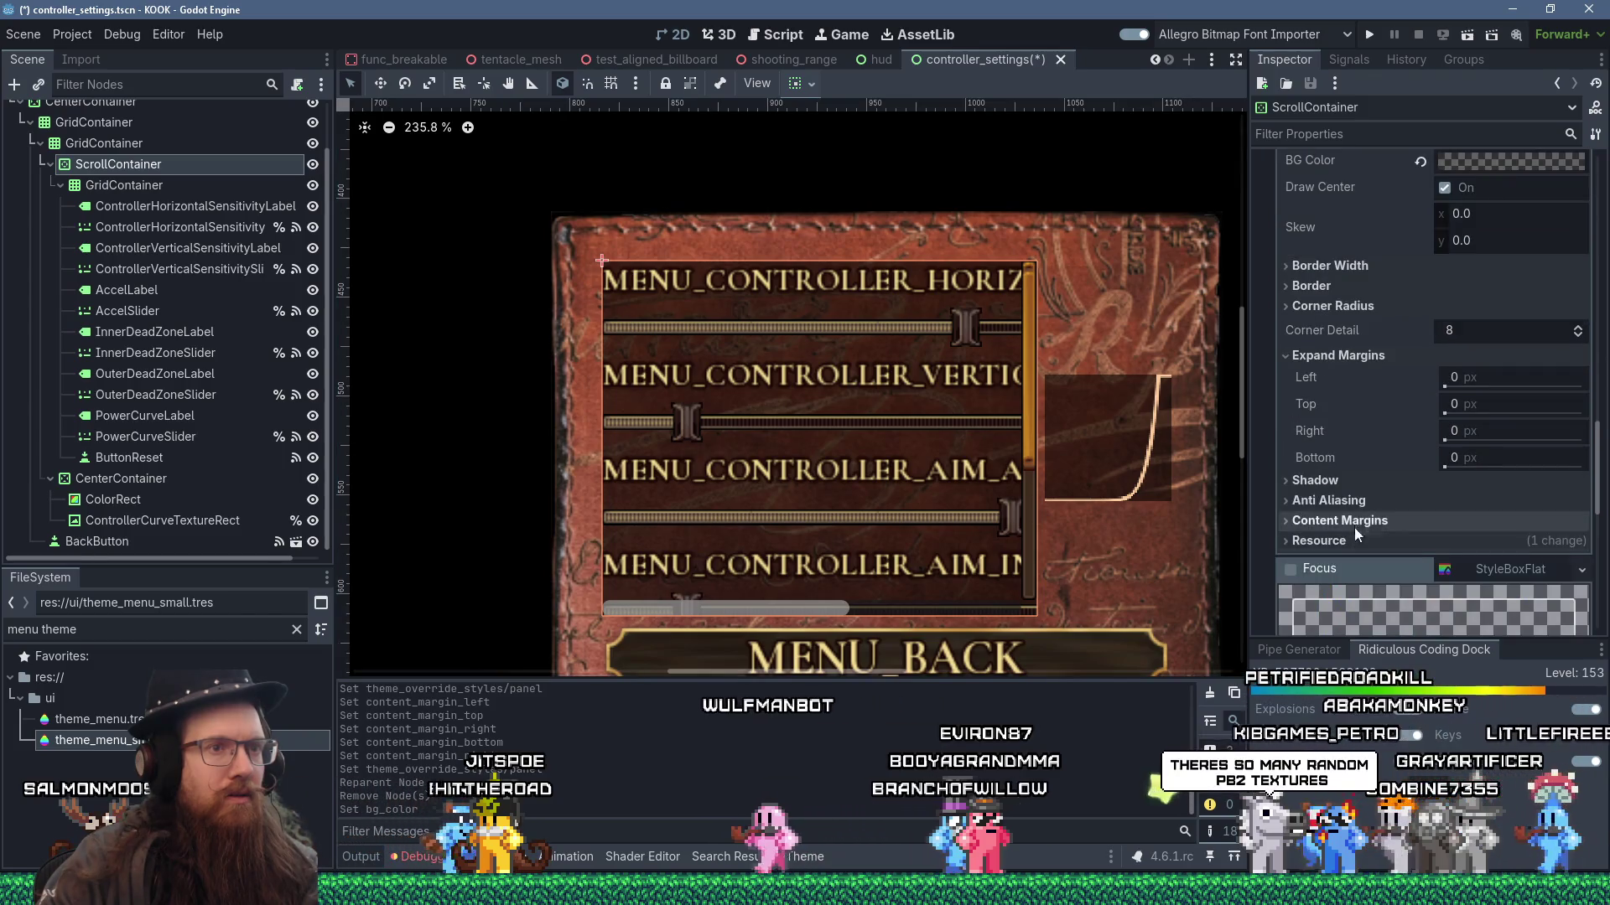
{"action": "left_click", "coordinate": [1336, 520]}
{"action": "left_click", "coordinate": [1485, 541]}
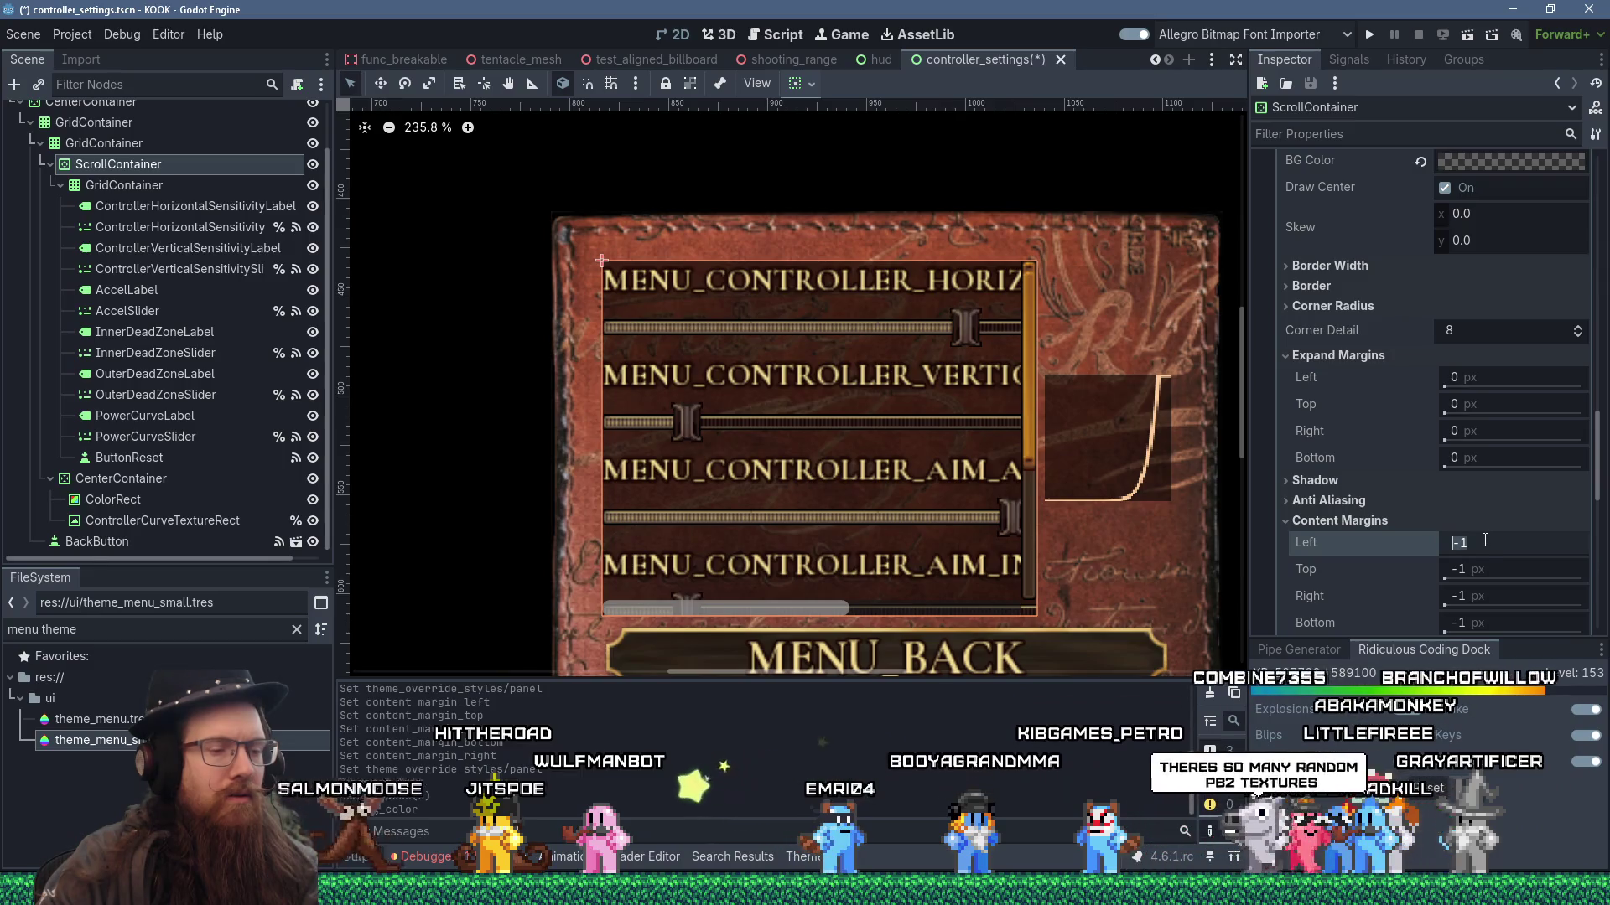
{"action": "type", "text": "2"}
{"action": "left_click", "coordinate": [1486, 576]}
{"action": "type", "text": "2"}
{"action": "type", "text": "2"}
{"action": "left_click", "coordinate": [1479, 588]}
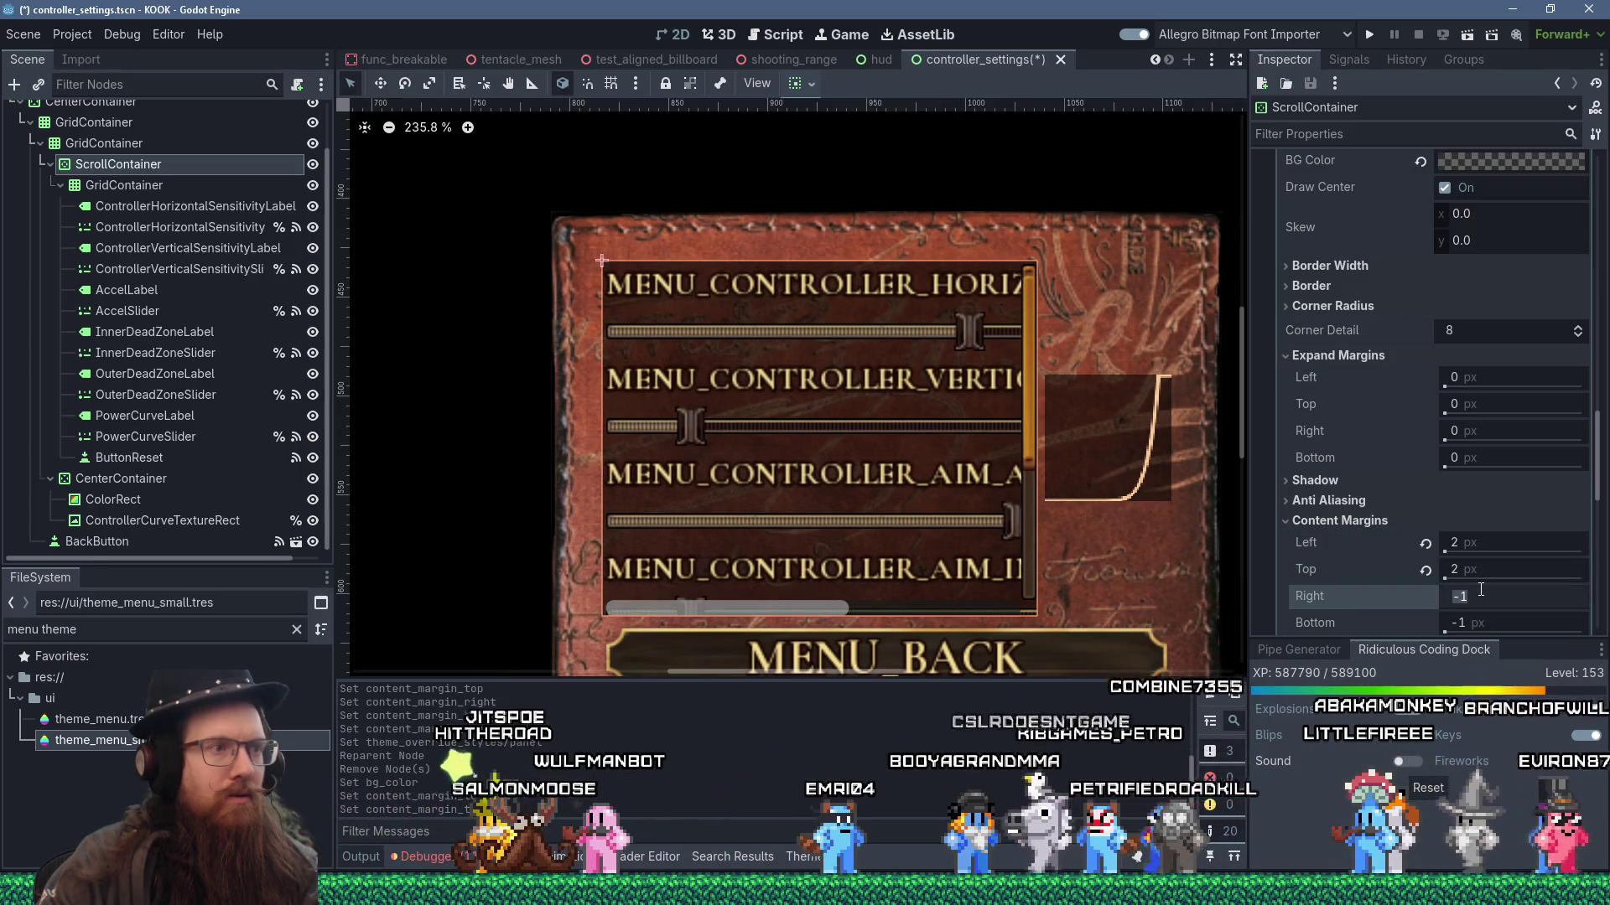
{"action": "left_click", "coordinate": [1479, 623]}
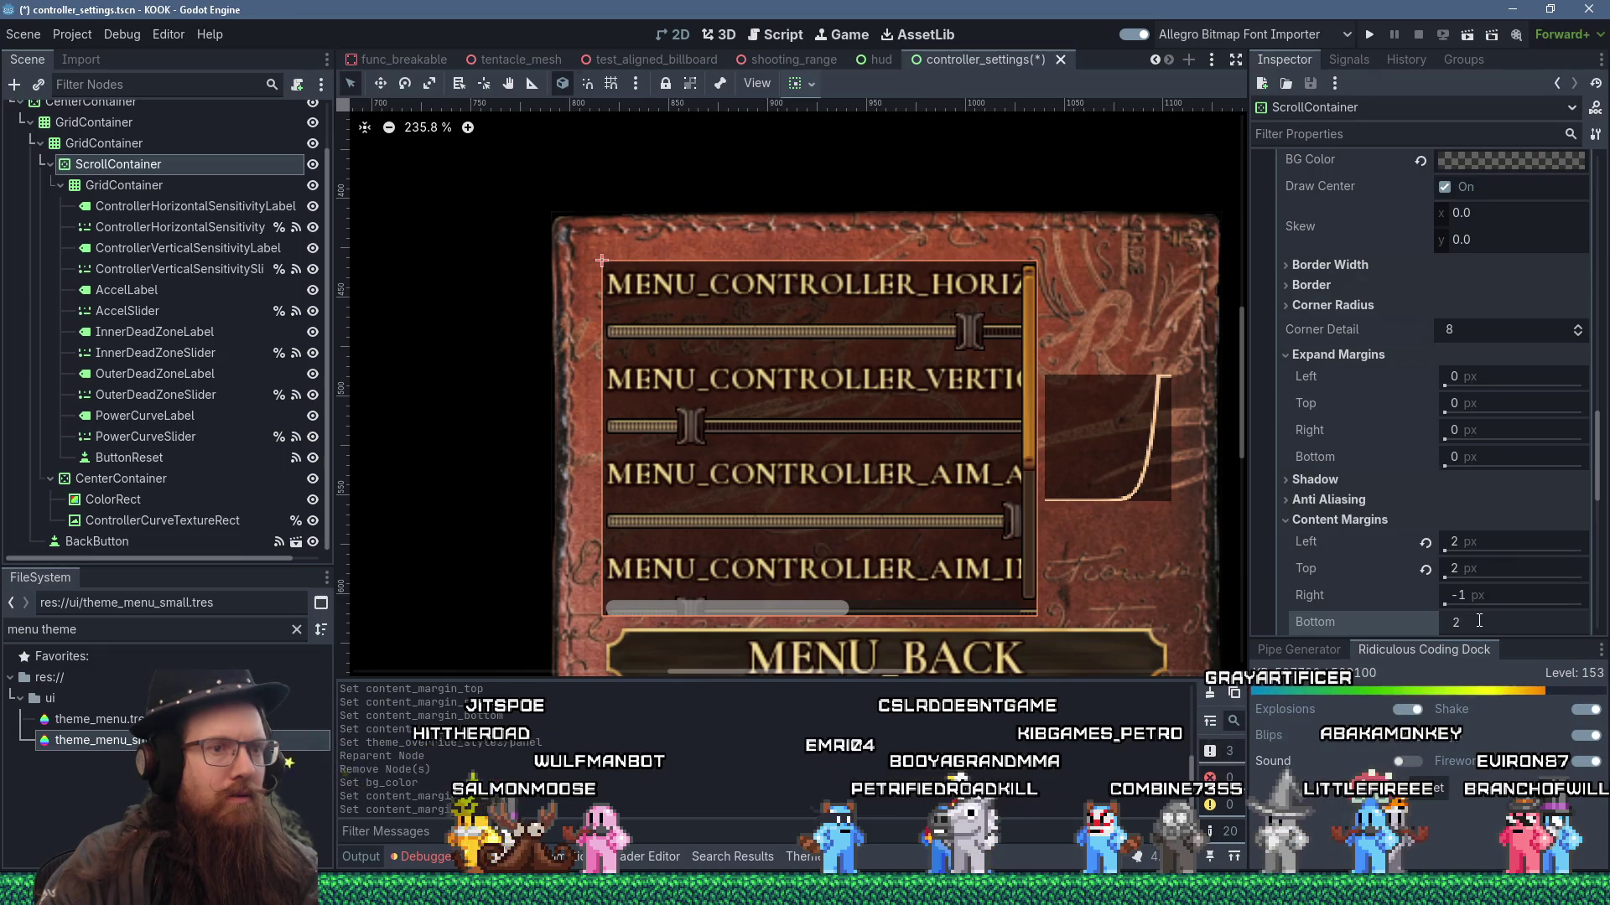
{"action": "key", "text": "Return"}
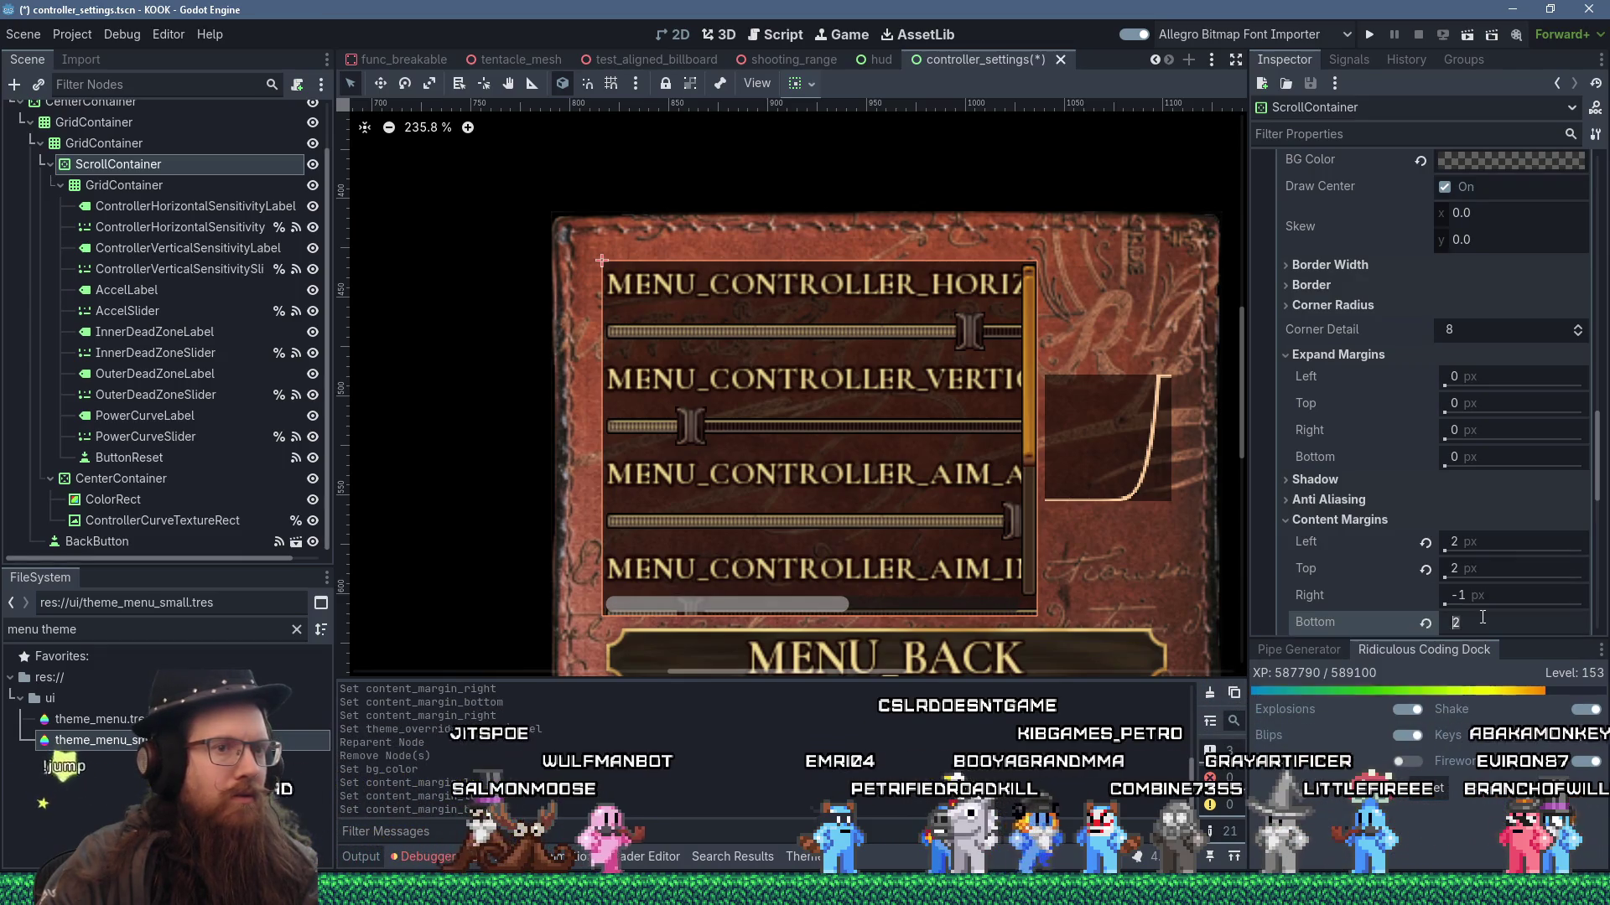
{"action": "type", "text": "0"}
{"action": "key", "text": "Return"}
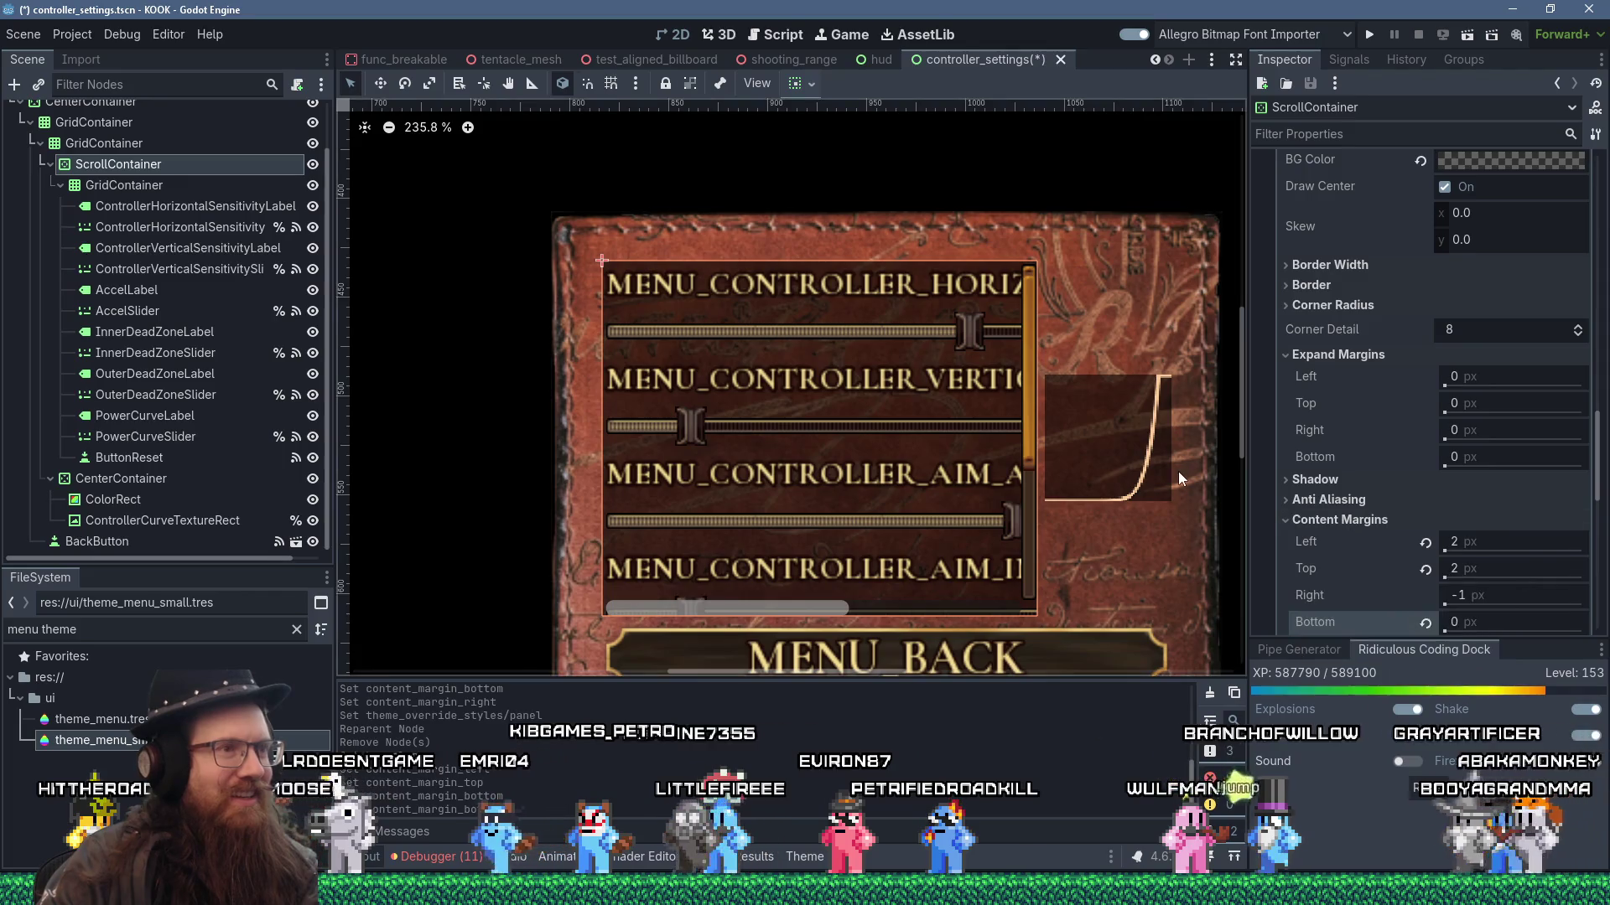
- Change the panel's left content margin to 4 px
{"action": "left_click", "coordinate": [1474, 541]}
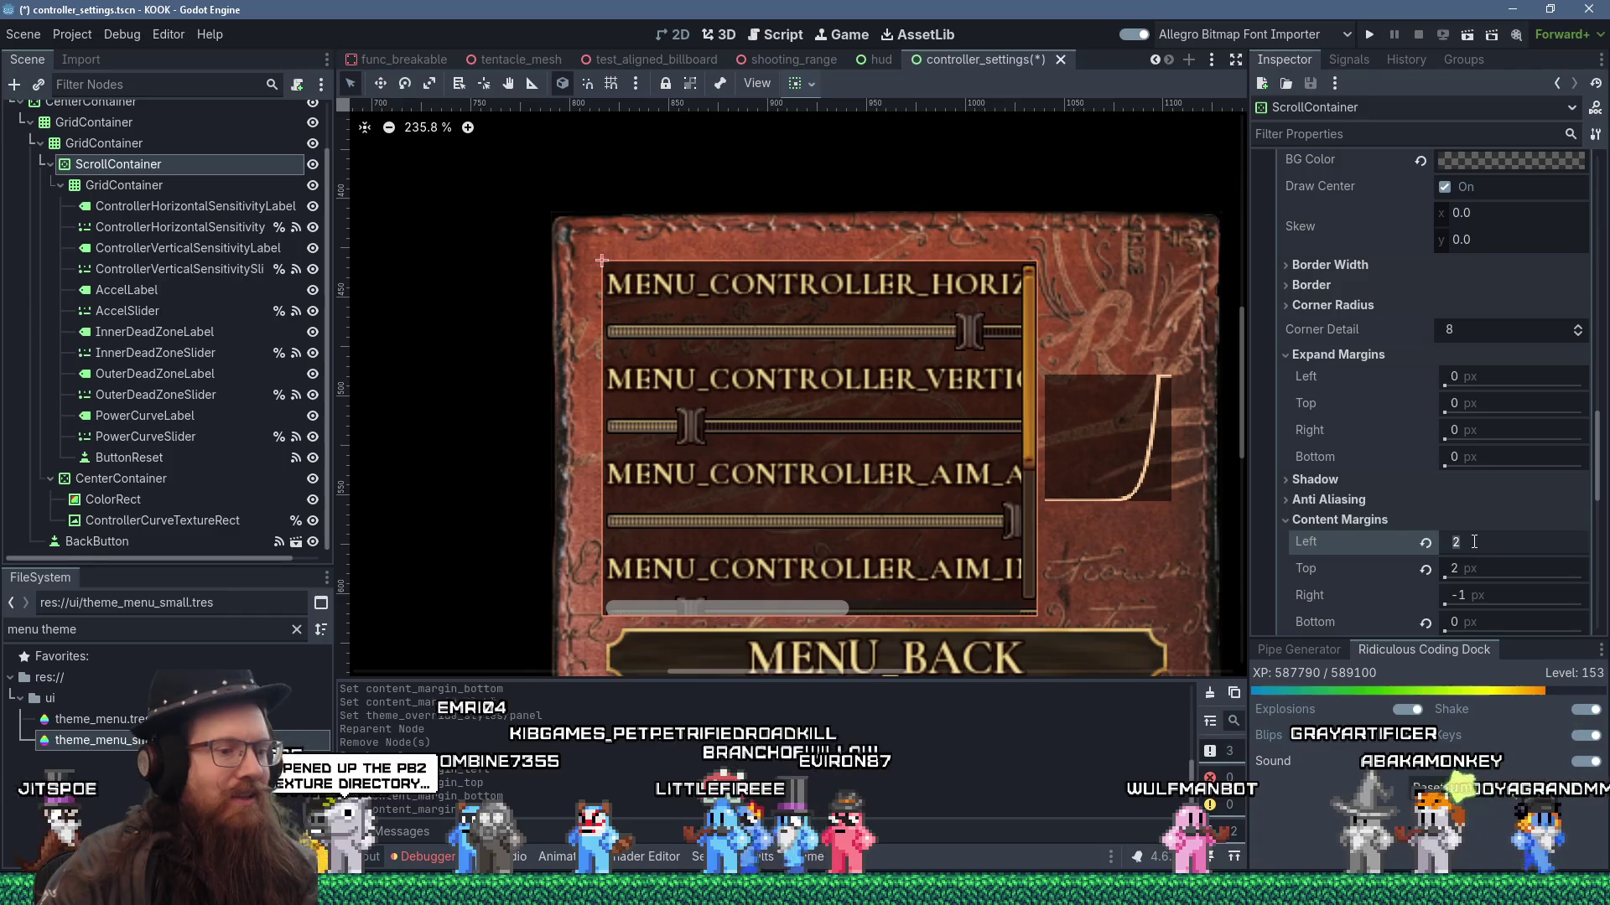
{"action": "type", "text": "4"}
{"action": "key", "text": "Return"}
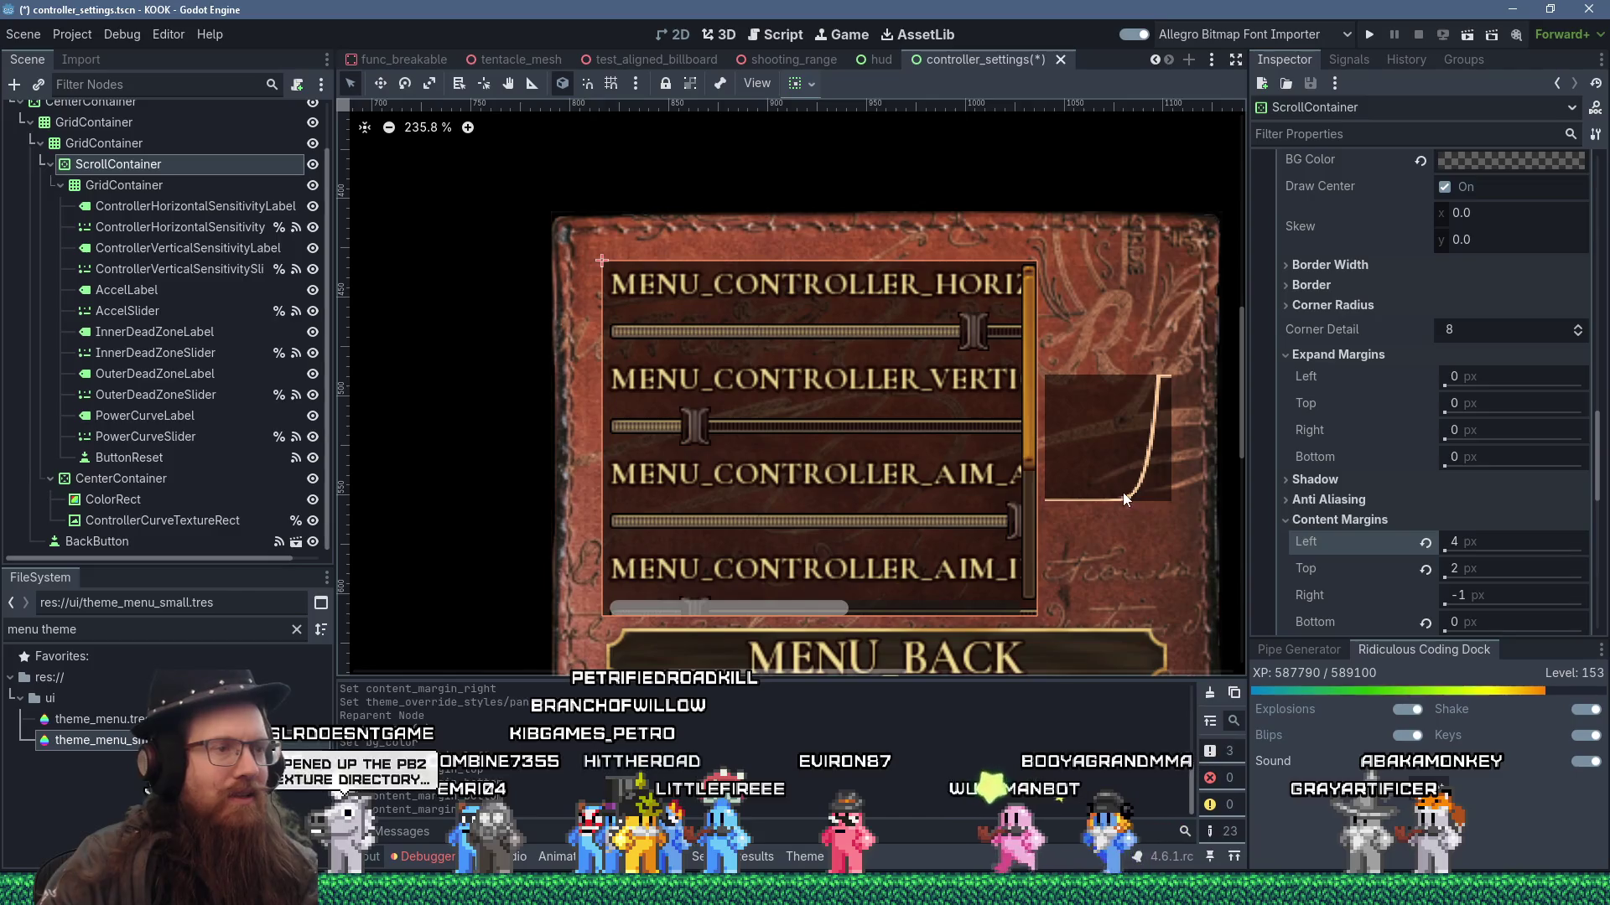
{"action": "scroll", "coordinate": [1129, 491], "scroll_direction": "down", "scroll_amount": 3}
{"action": "mouse_move", "coordinate": [1242, 427]}
{"action": "left_mouse_down"}
{"action": "mouse_move", "coordinate": [1243, 483]}
{"action": "mouse_move", "coordinate": [1250, 433]}
{"action": "left_mouse_up"}
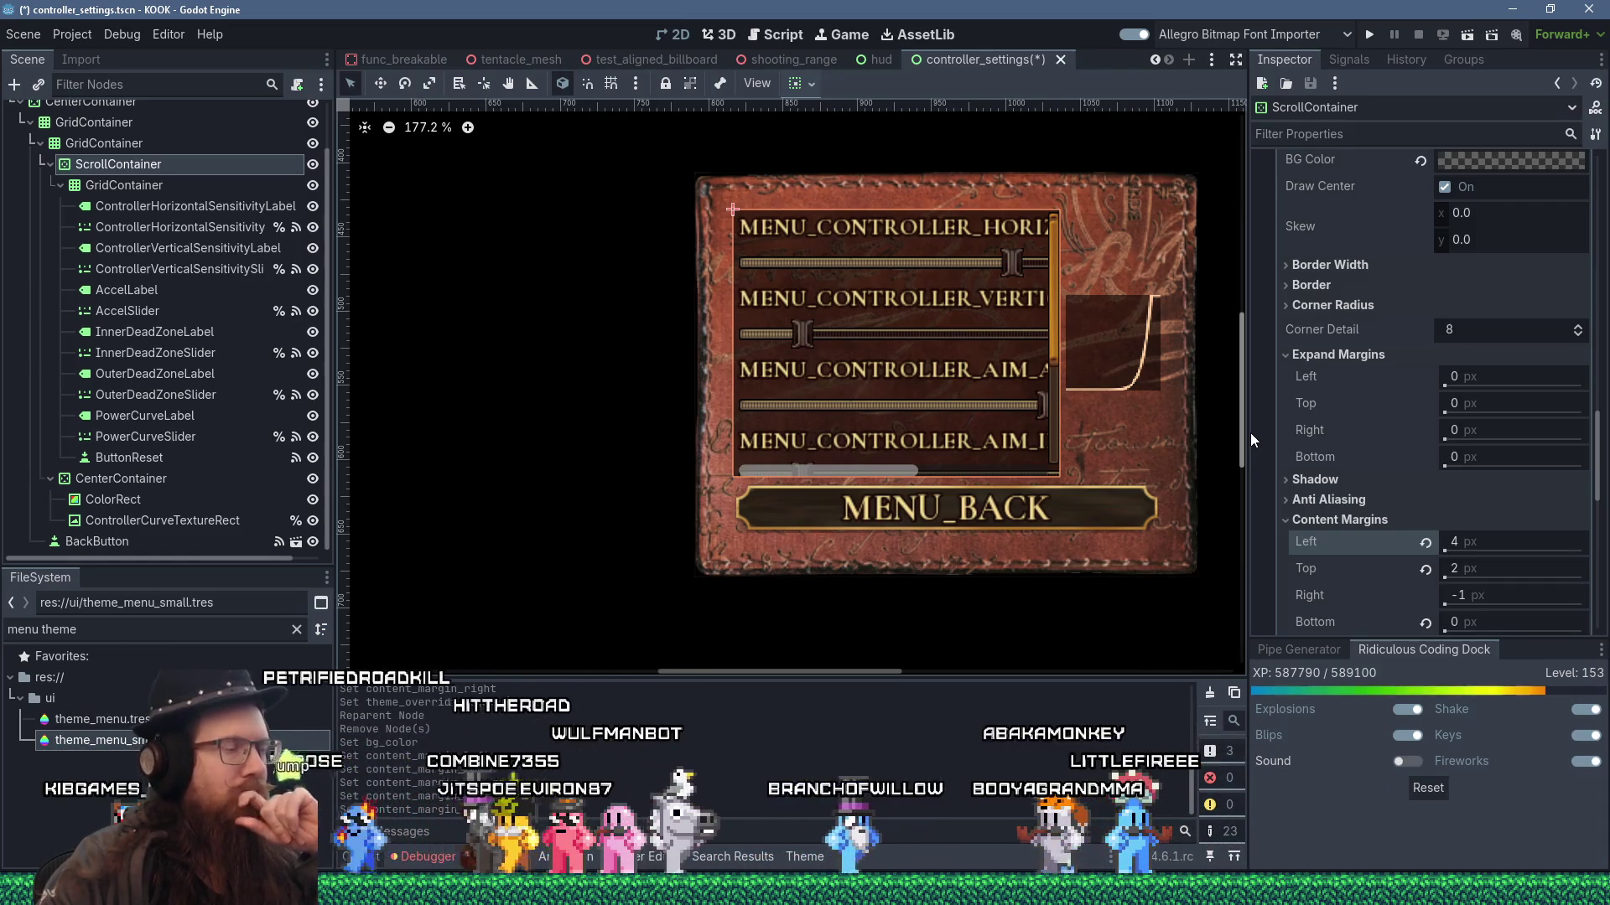
{"action": "left_click_drag", "start_coordinate": [1250, 433], "coordinate": [1250, 429]}
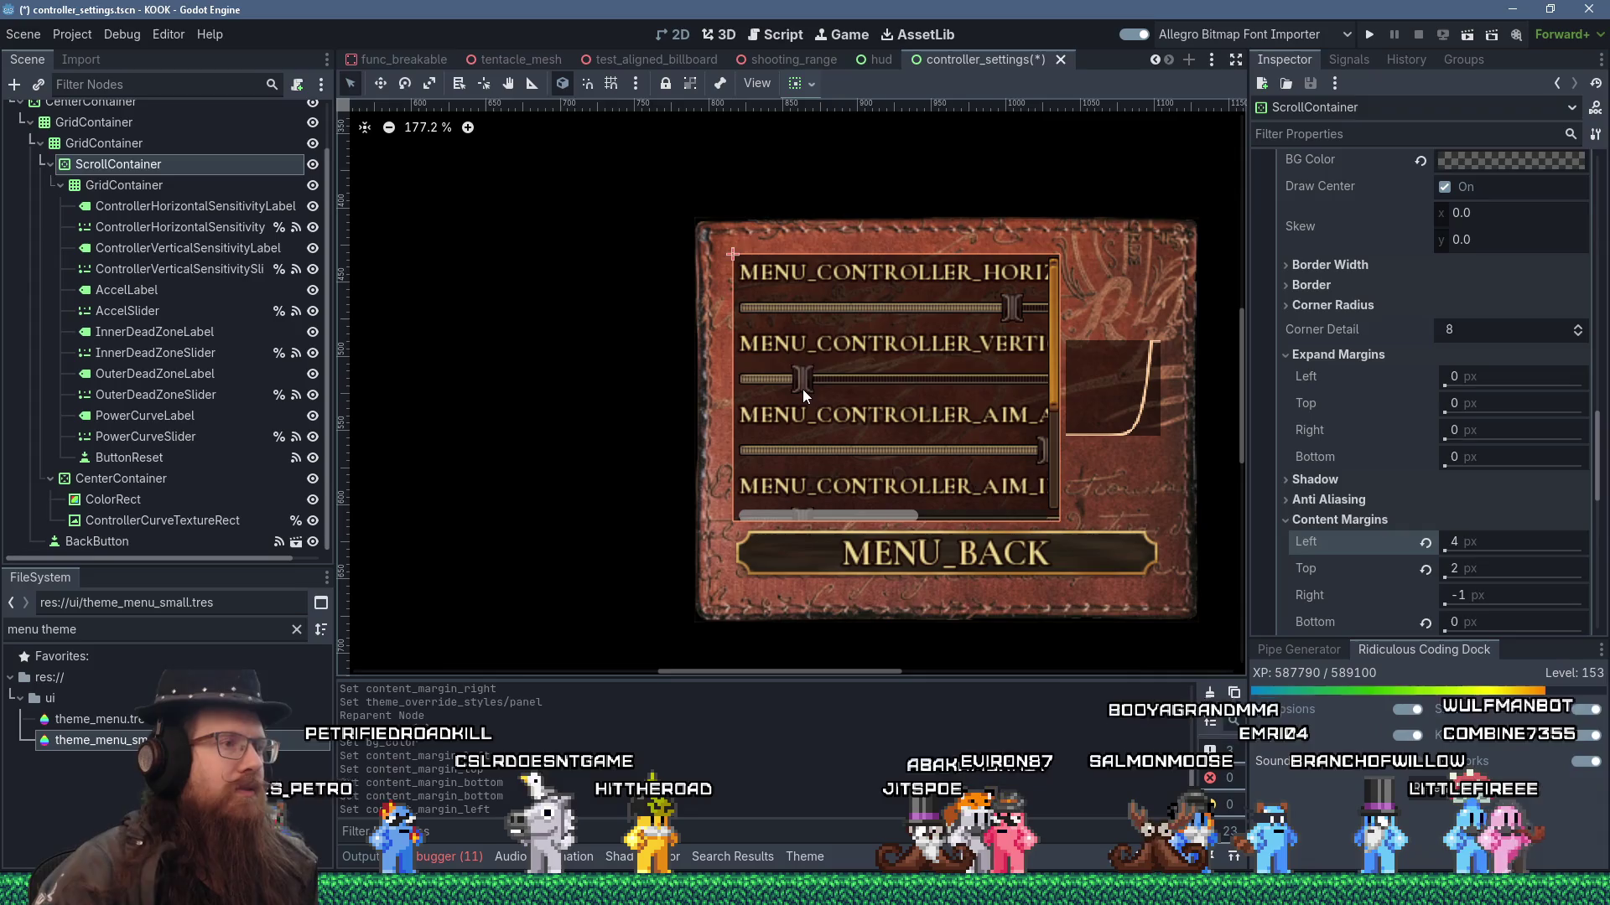
- Select the vertical sensitivity slider, then open theme_menu_small.tres in the Theme editor
{"action": "left_click", "coordinate": [804, 390]}
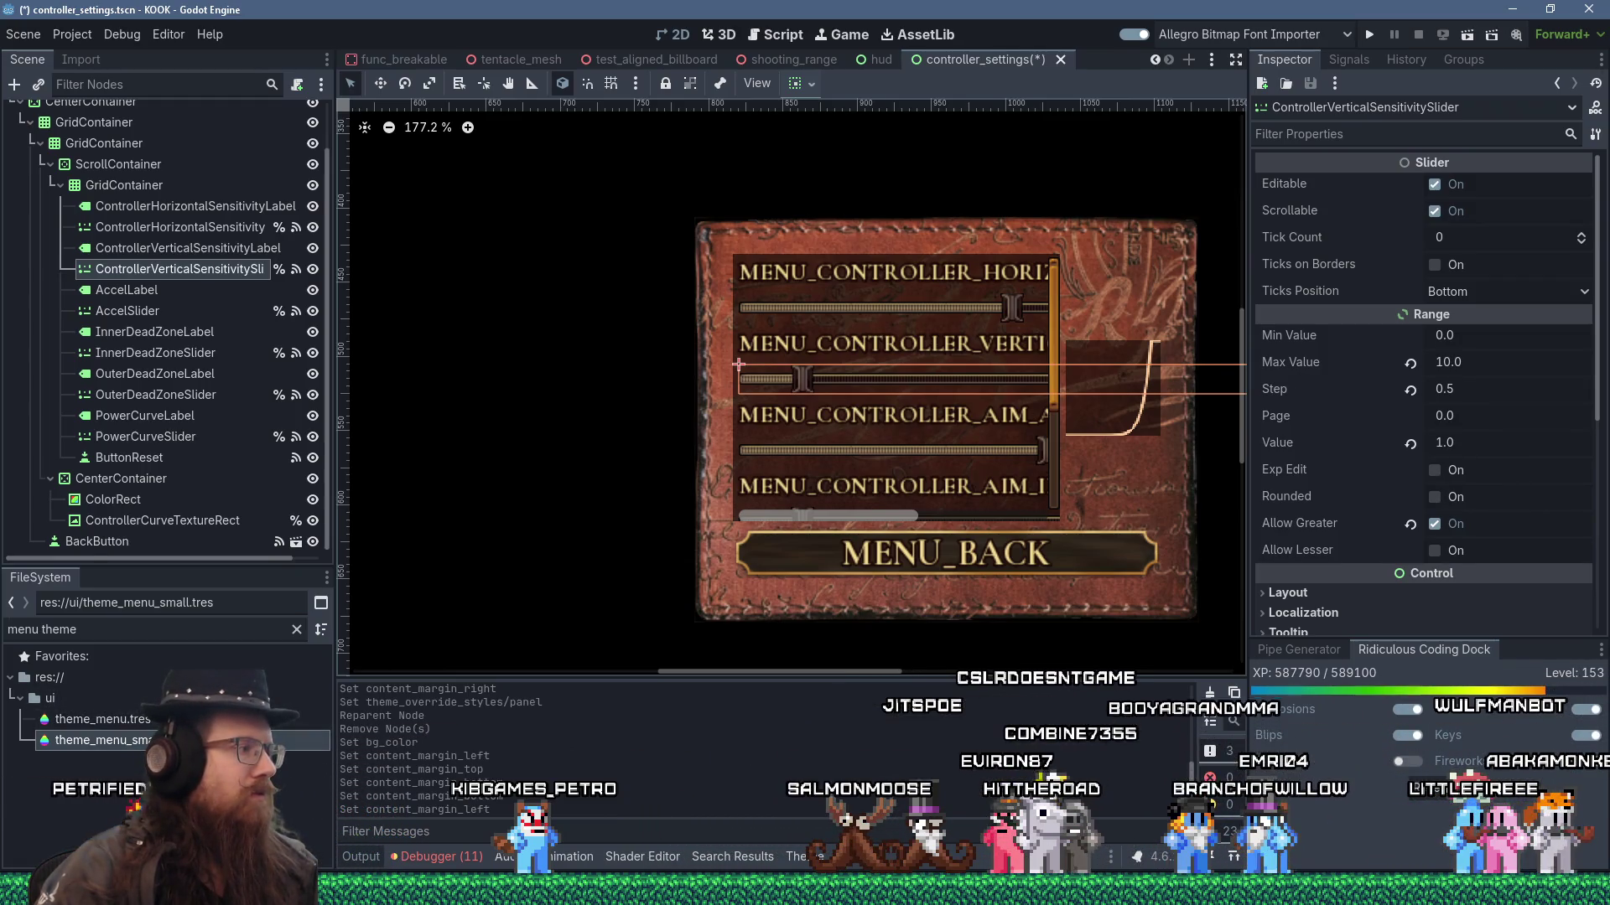
{"action": "left_click", "coordinate": [101, 740]}
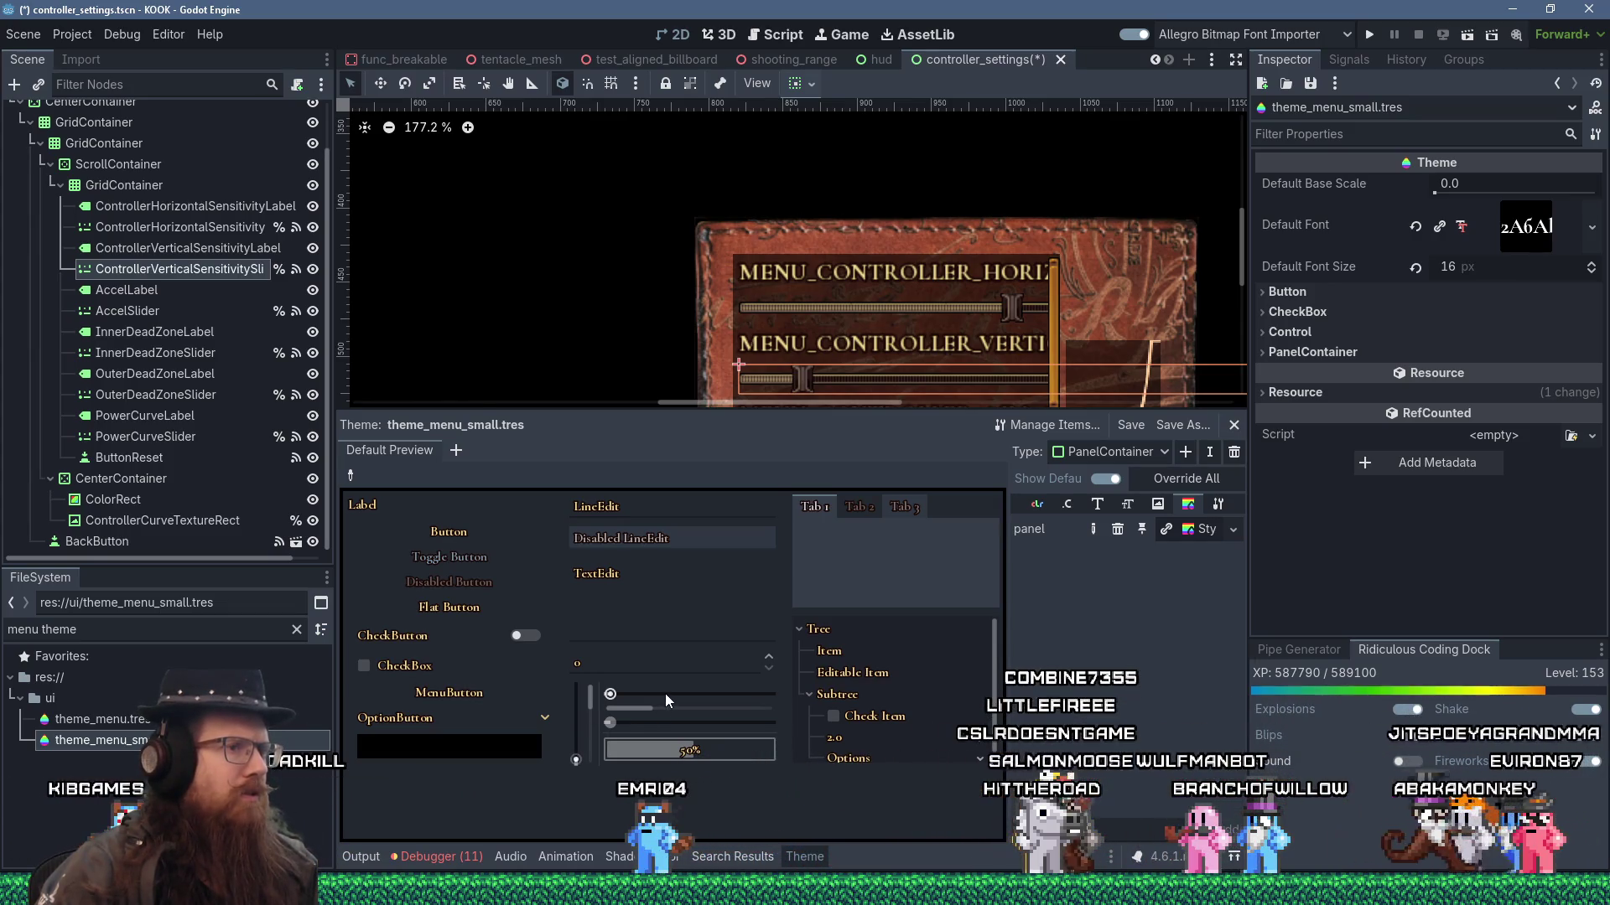
- Open theme_menu.tres and scroll through its Button state styles
{"action": "left_click", "coordinate": [92, 720]}
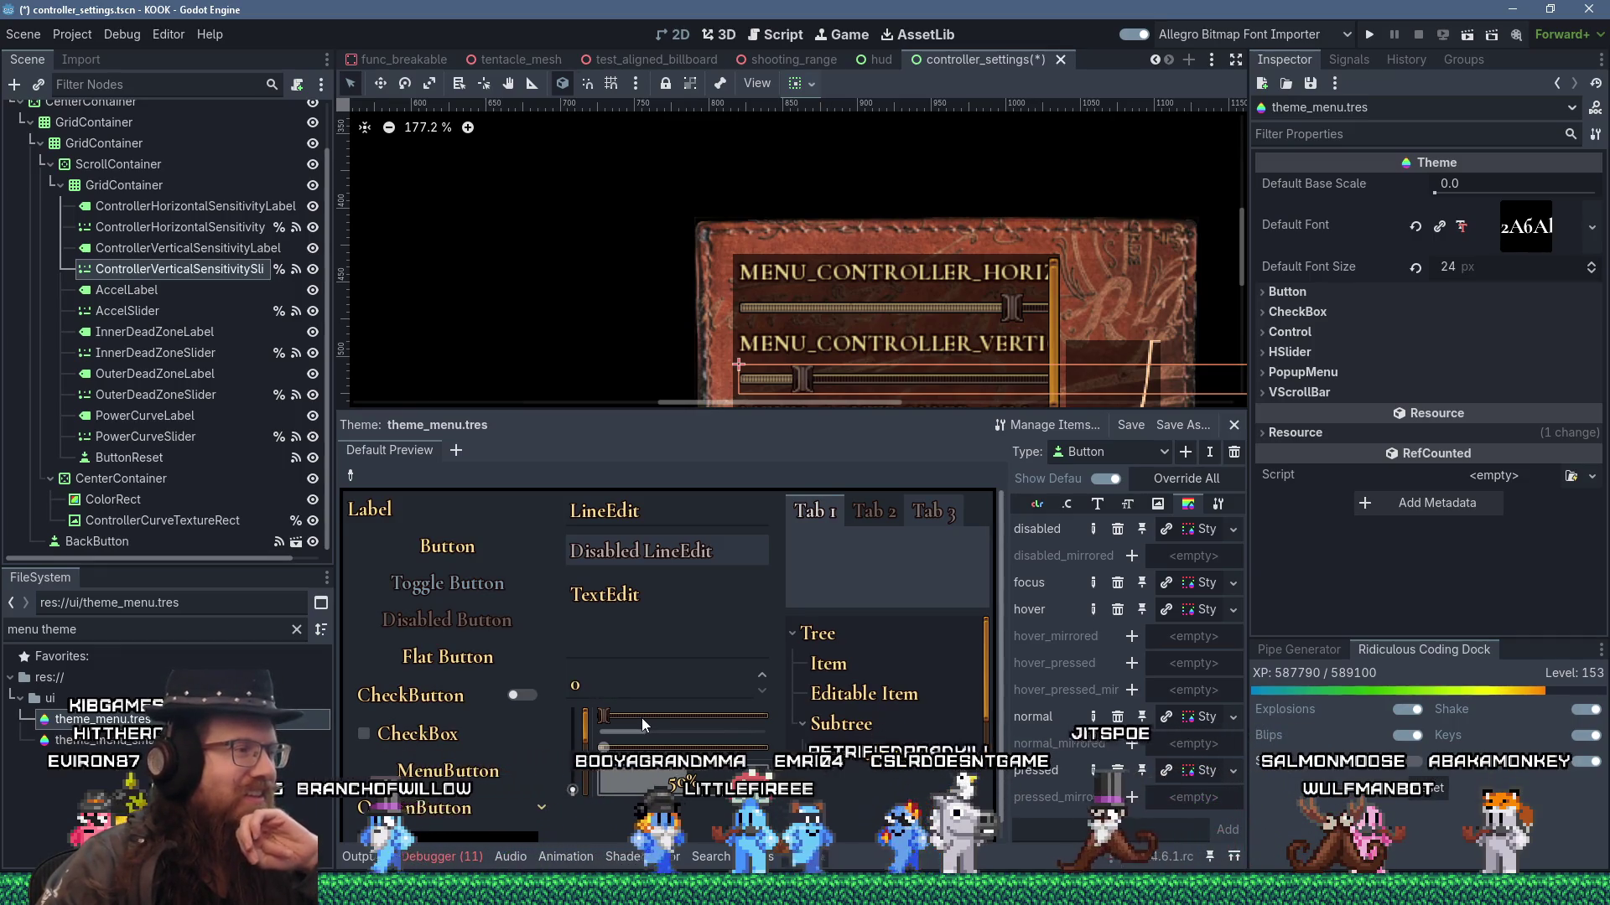
{"action": "scroll", "coordinate": [1216, 251], "scroll_direction": "down", "scroll_amount": 3}
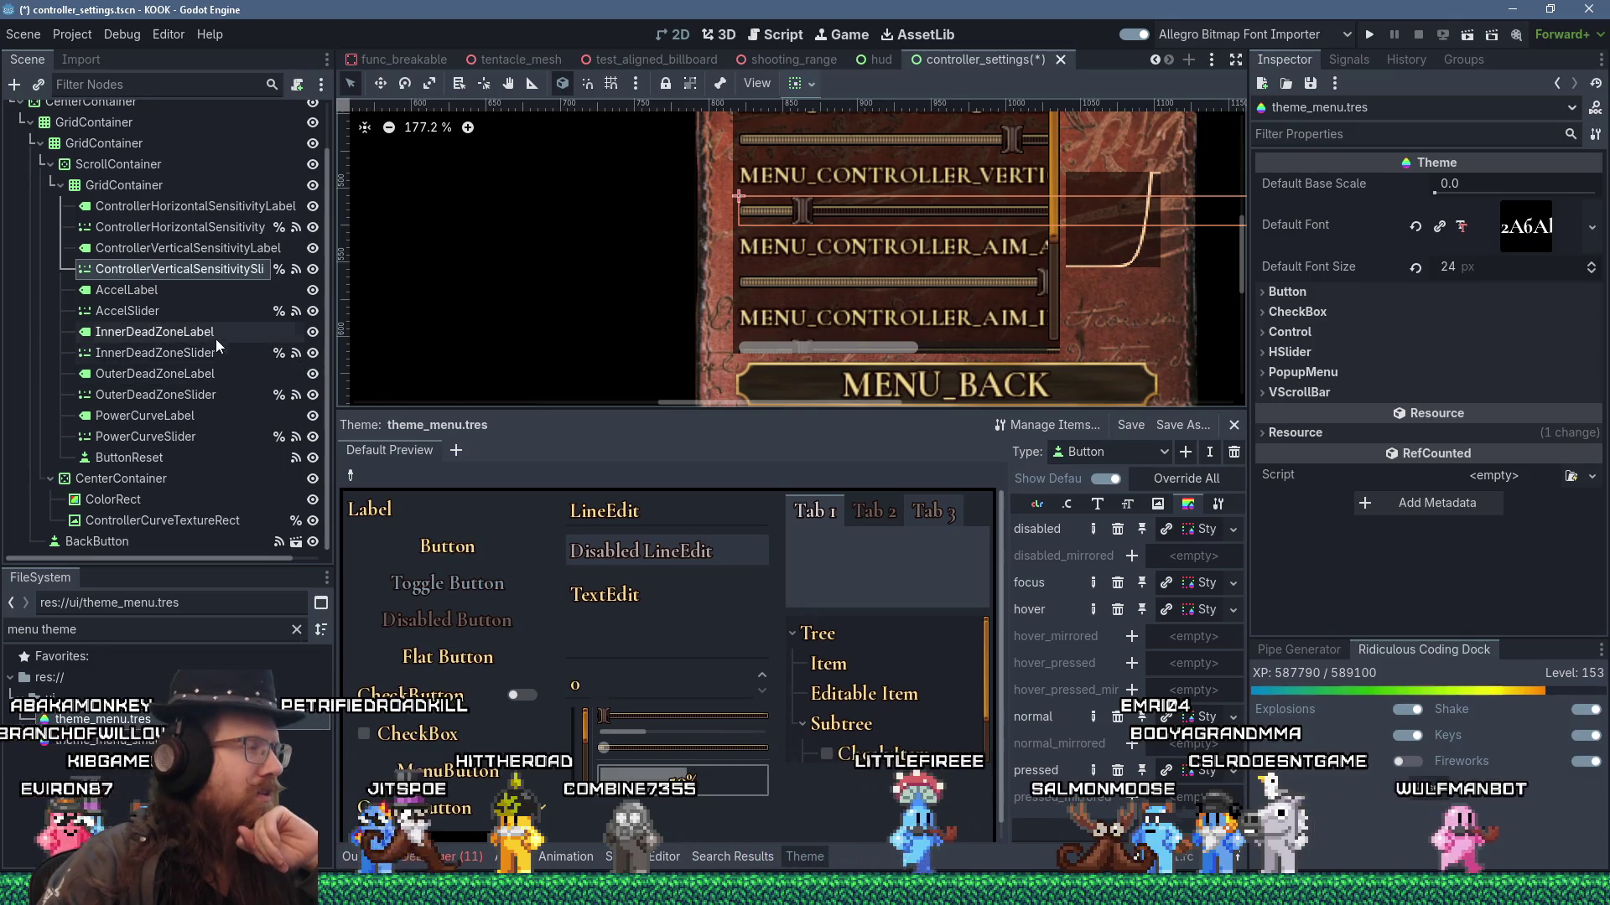
- Connect InnerDeadZoneSlider's focus_entered signal to a new _on_inner_dead_zone_slider_focus_entered handler
{"action": "left_click", "coordinate": [189, 334]}
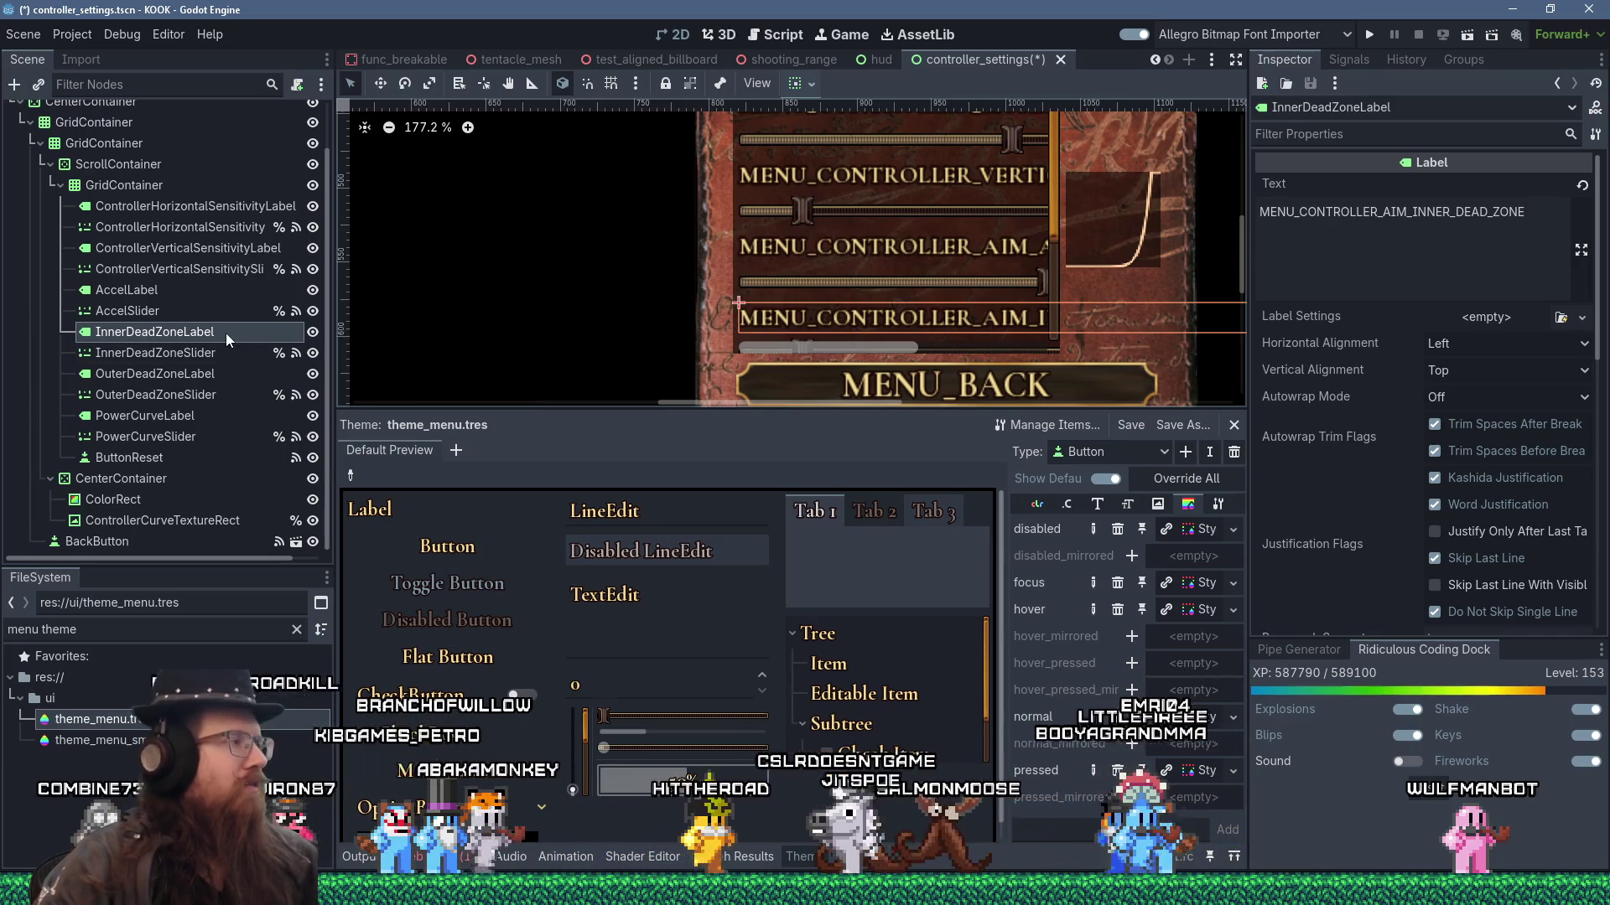
{"action": "left_click", "coordinate": [208, 359]}
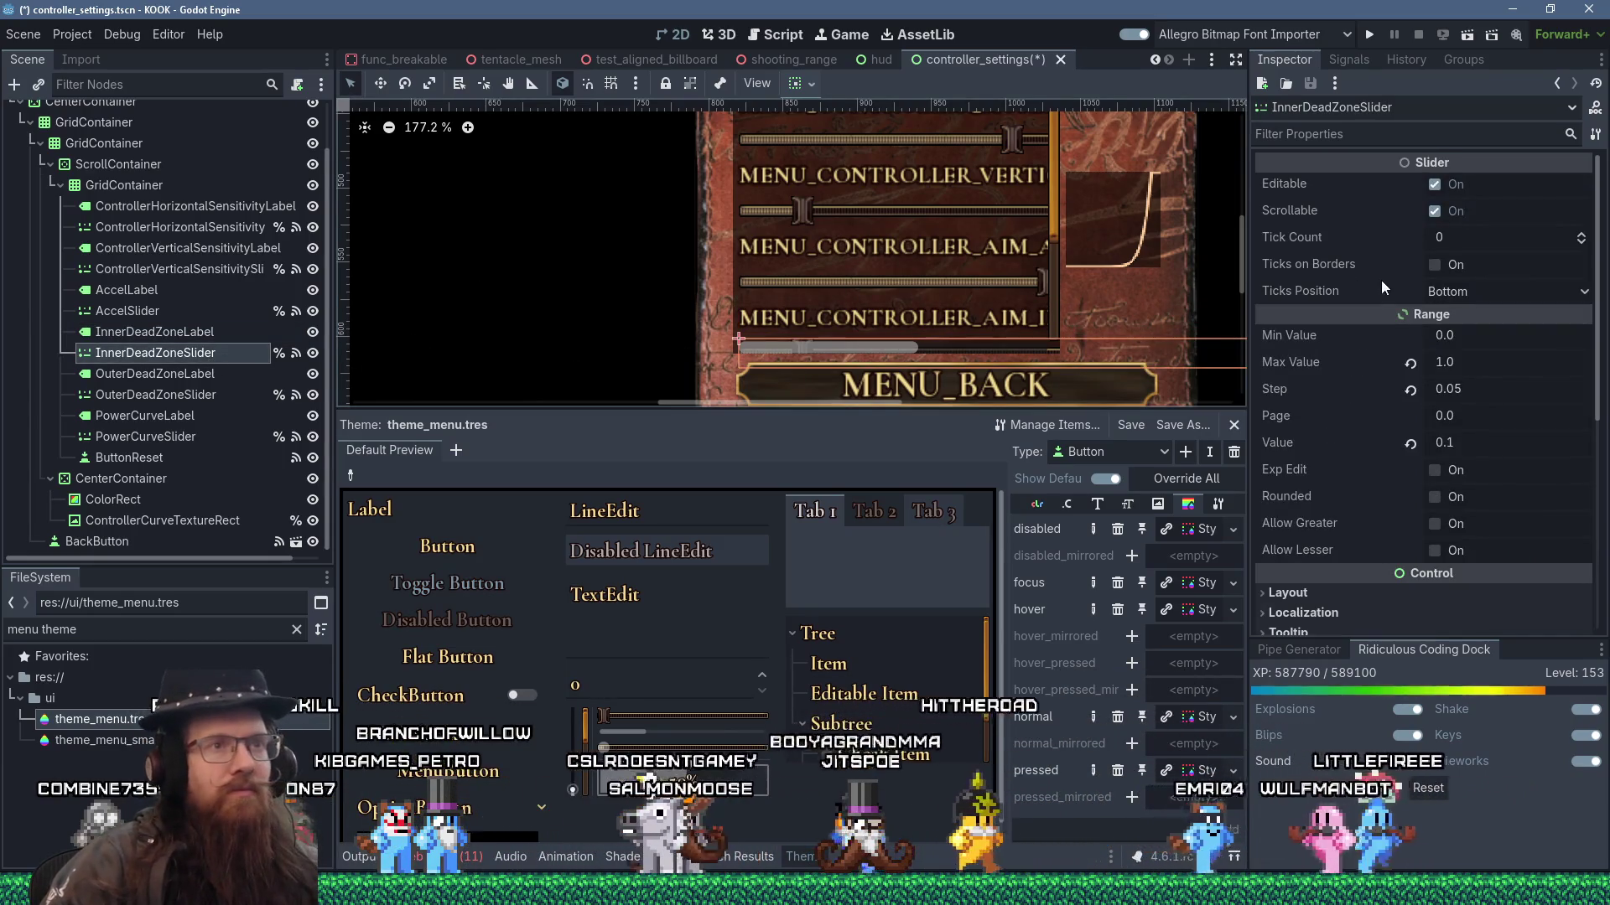
{"action": "left_click", "coordinate": [1365, 60]}
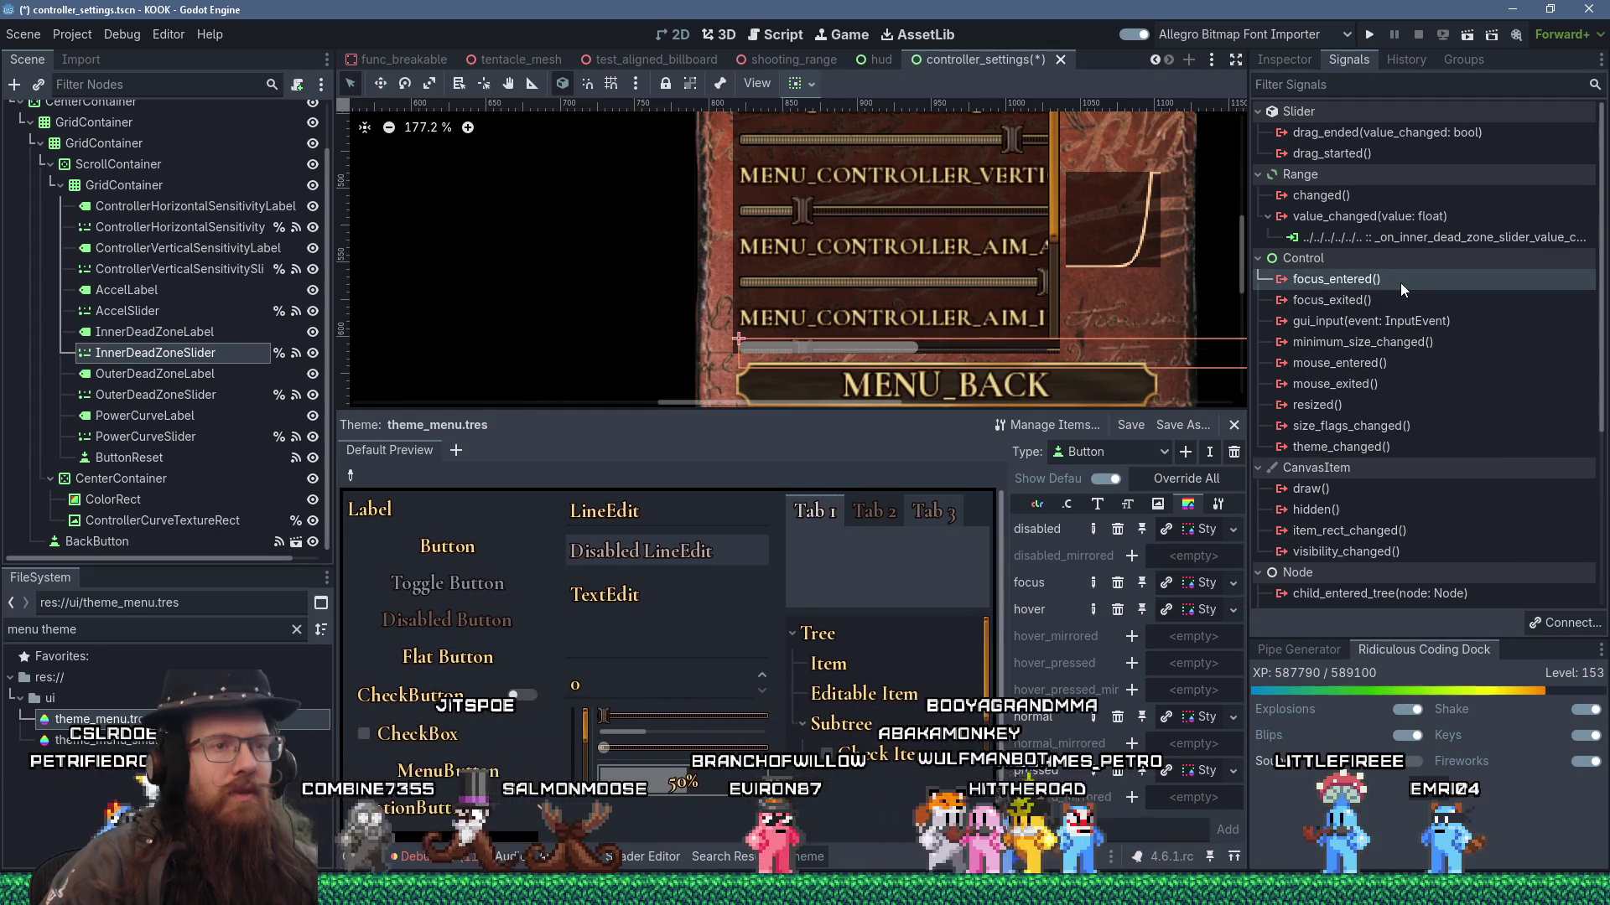
{"action": "left_click", "coordinate": [1552, 618]}
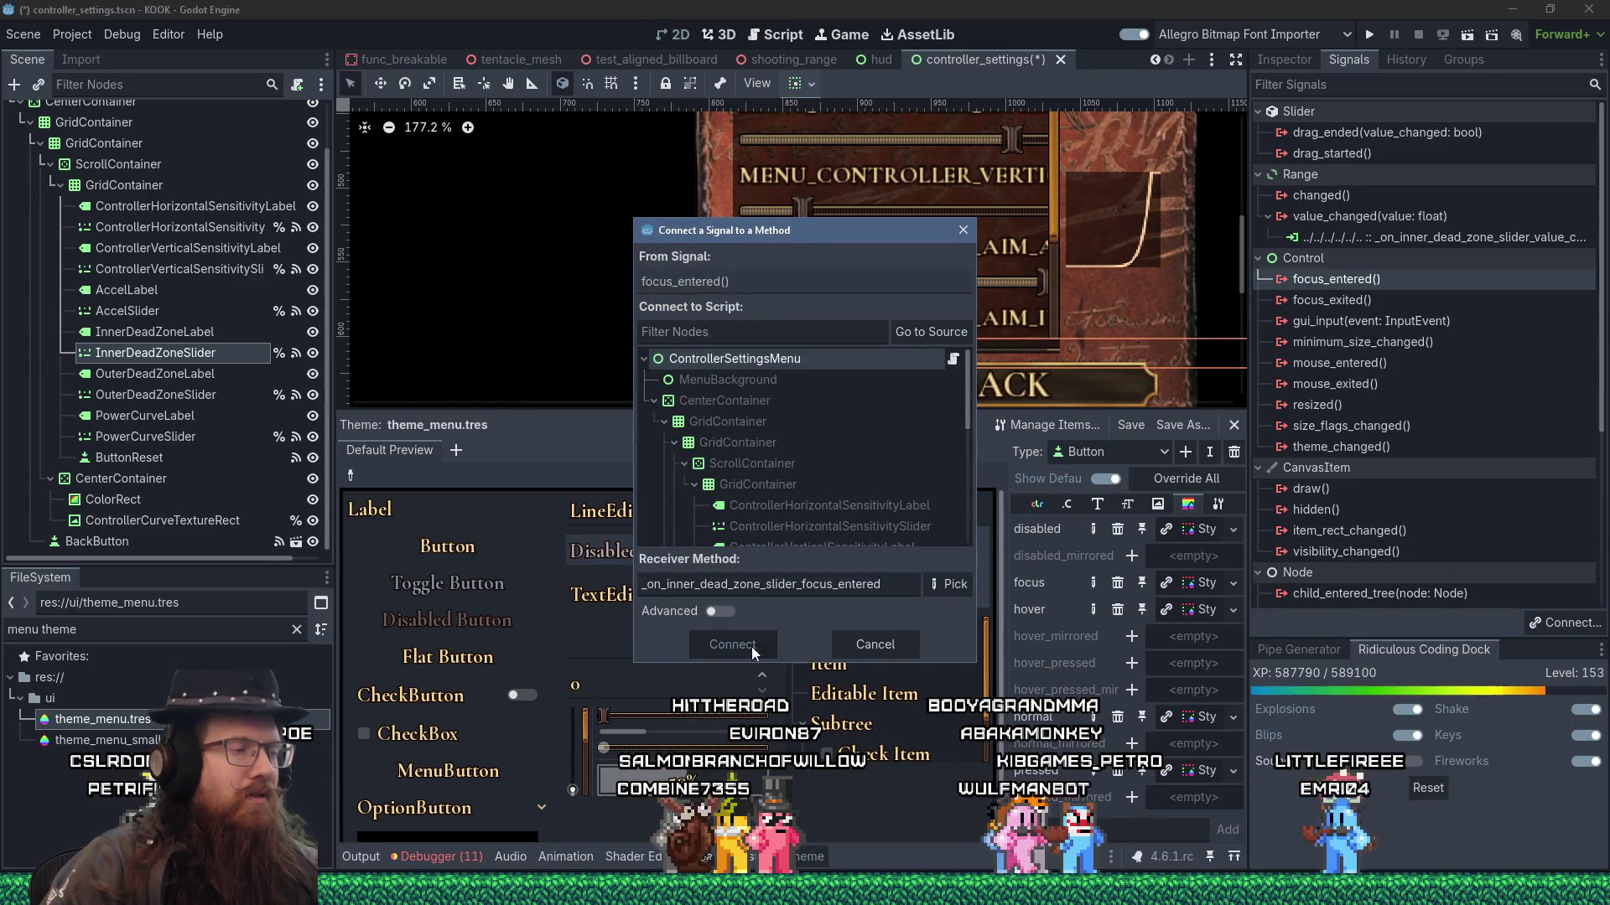
{"action": "left_click", "coordinate": [751, 646]}
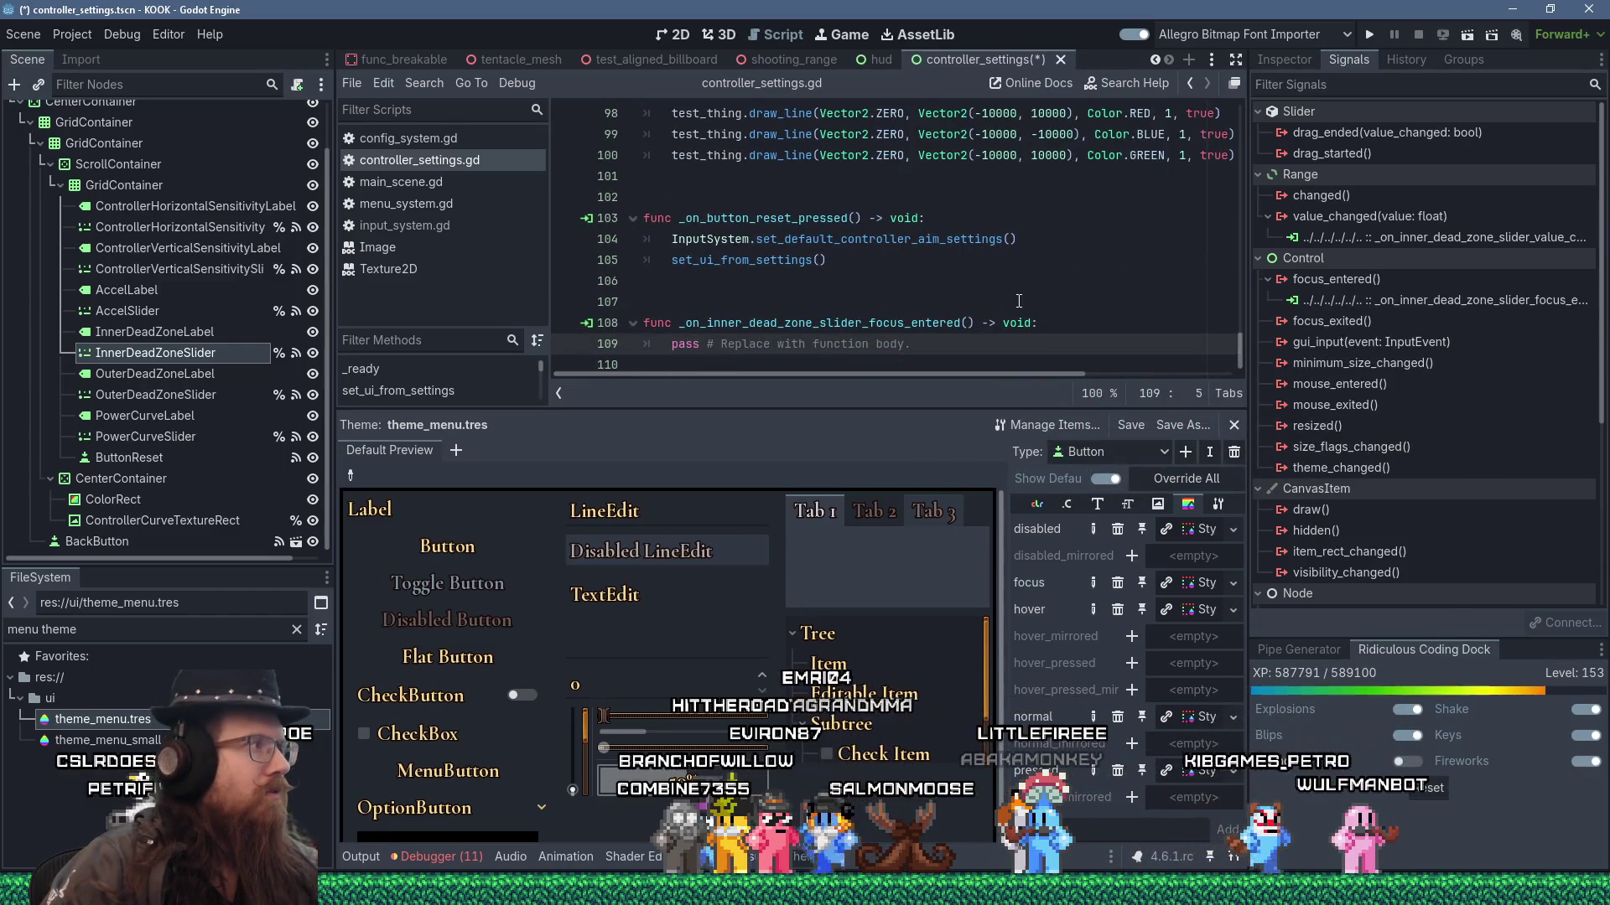
- Make the ScrollContainer node accessible by unique name as %ScrollContainer
{"action": "right_click", "coordinate": [173, 168]}
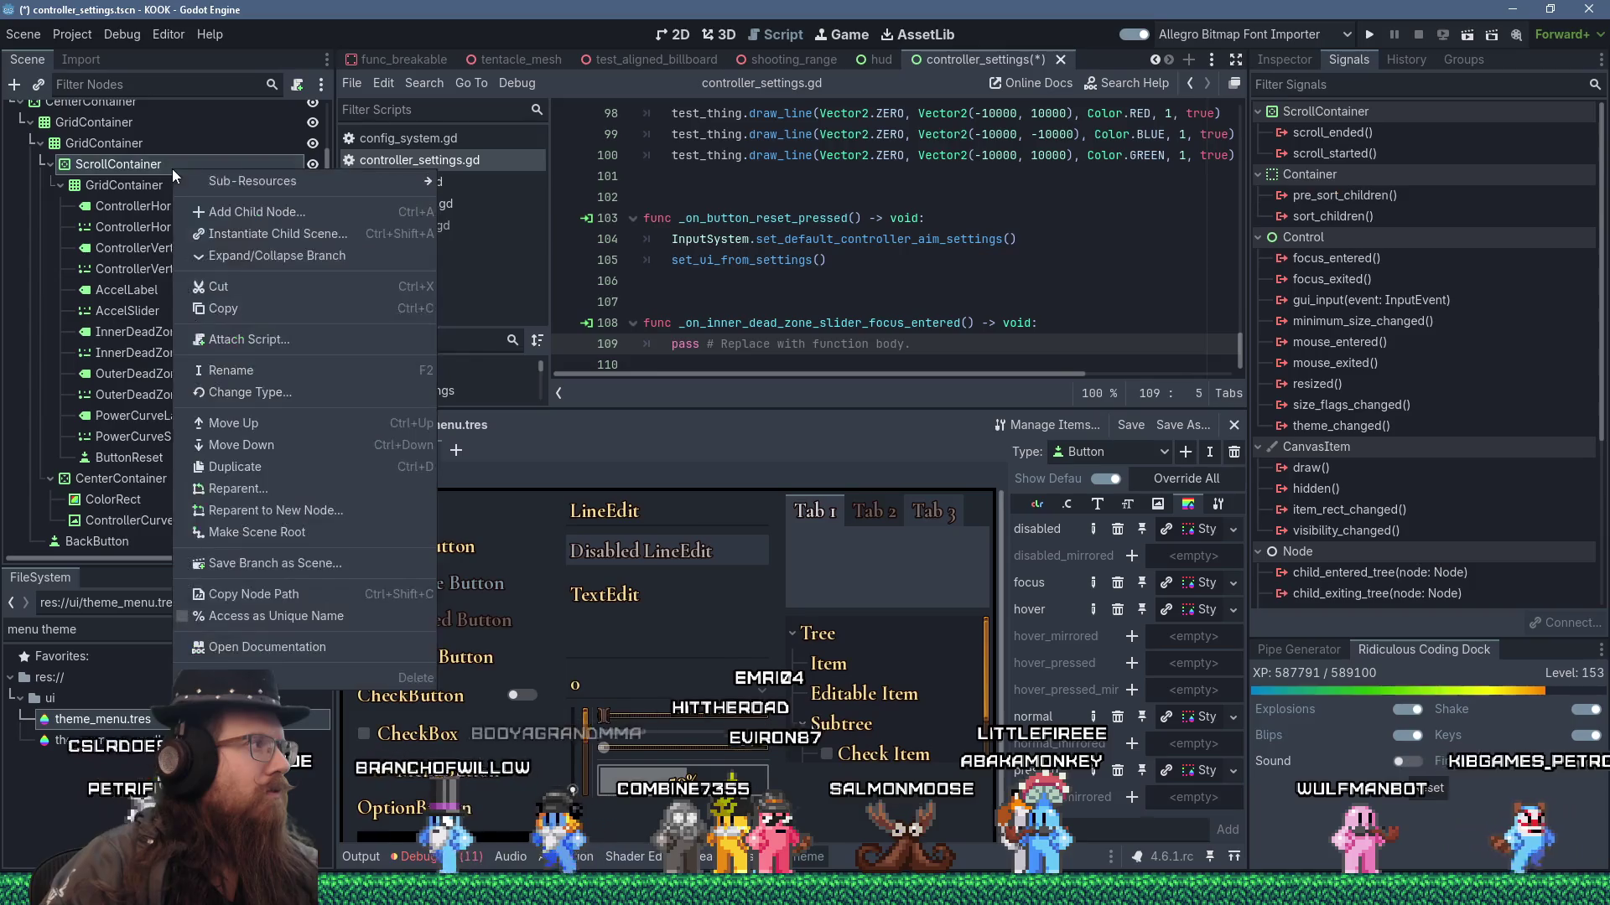
{"action": "left_click", "coordinate": [276, 615]}
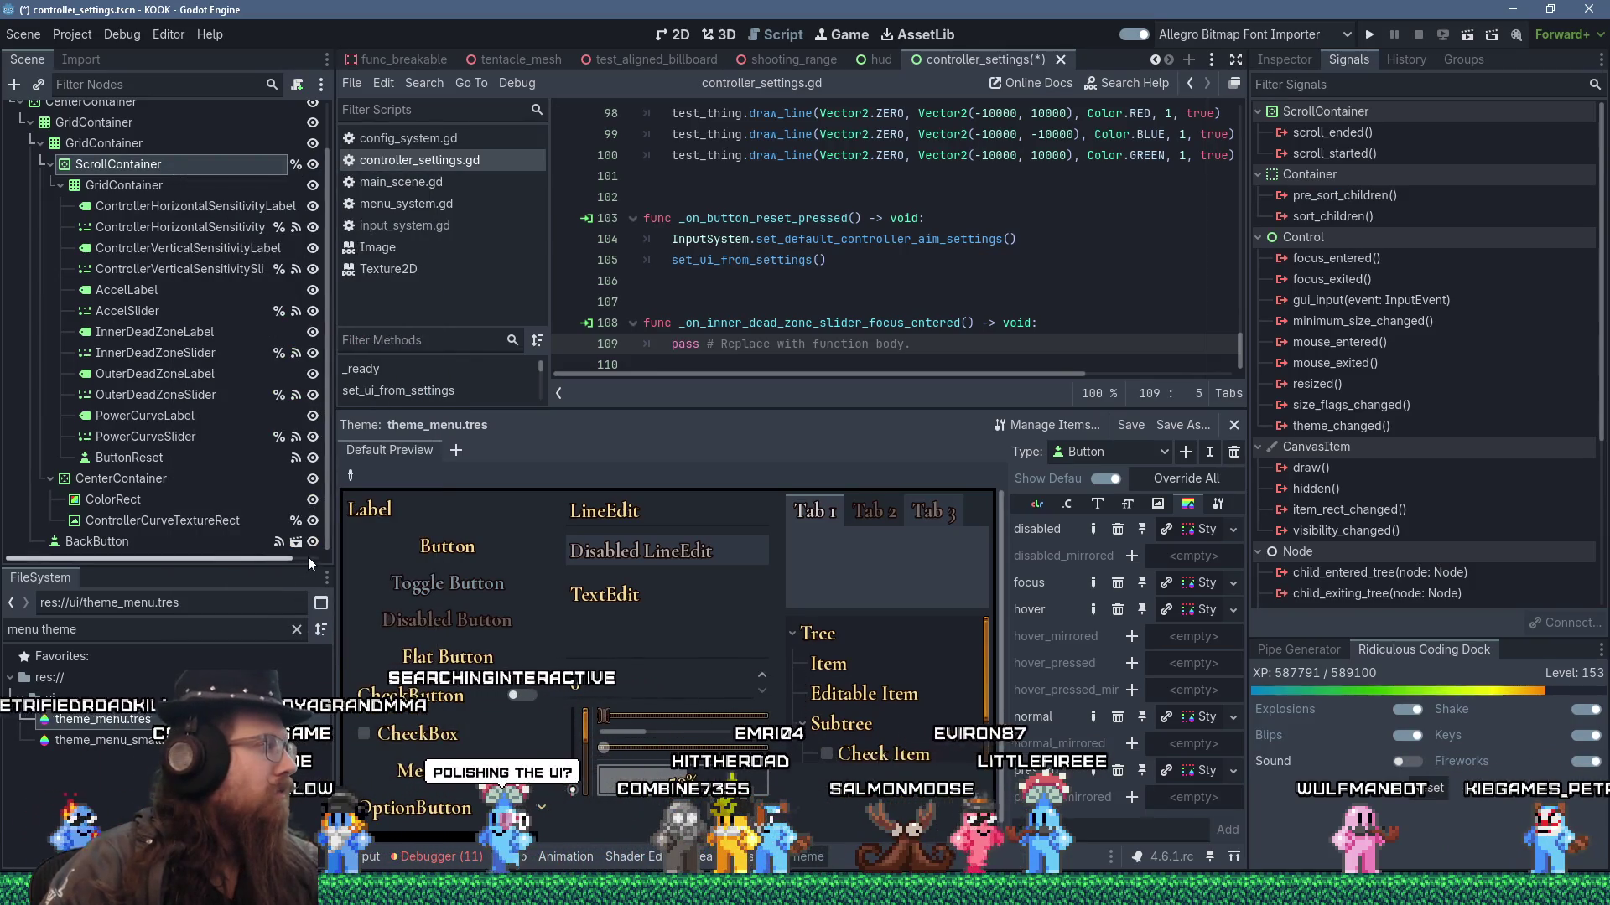
{"action": "left_click_drag", "start_coordinate": [1171, 407], "coordinate": [1228, 570]}
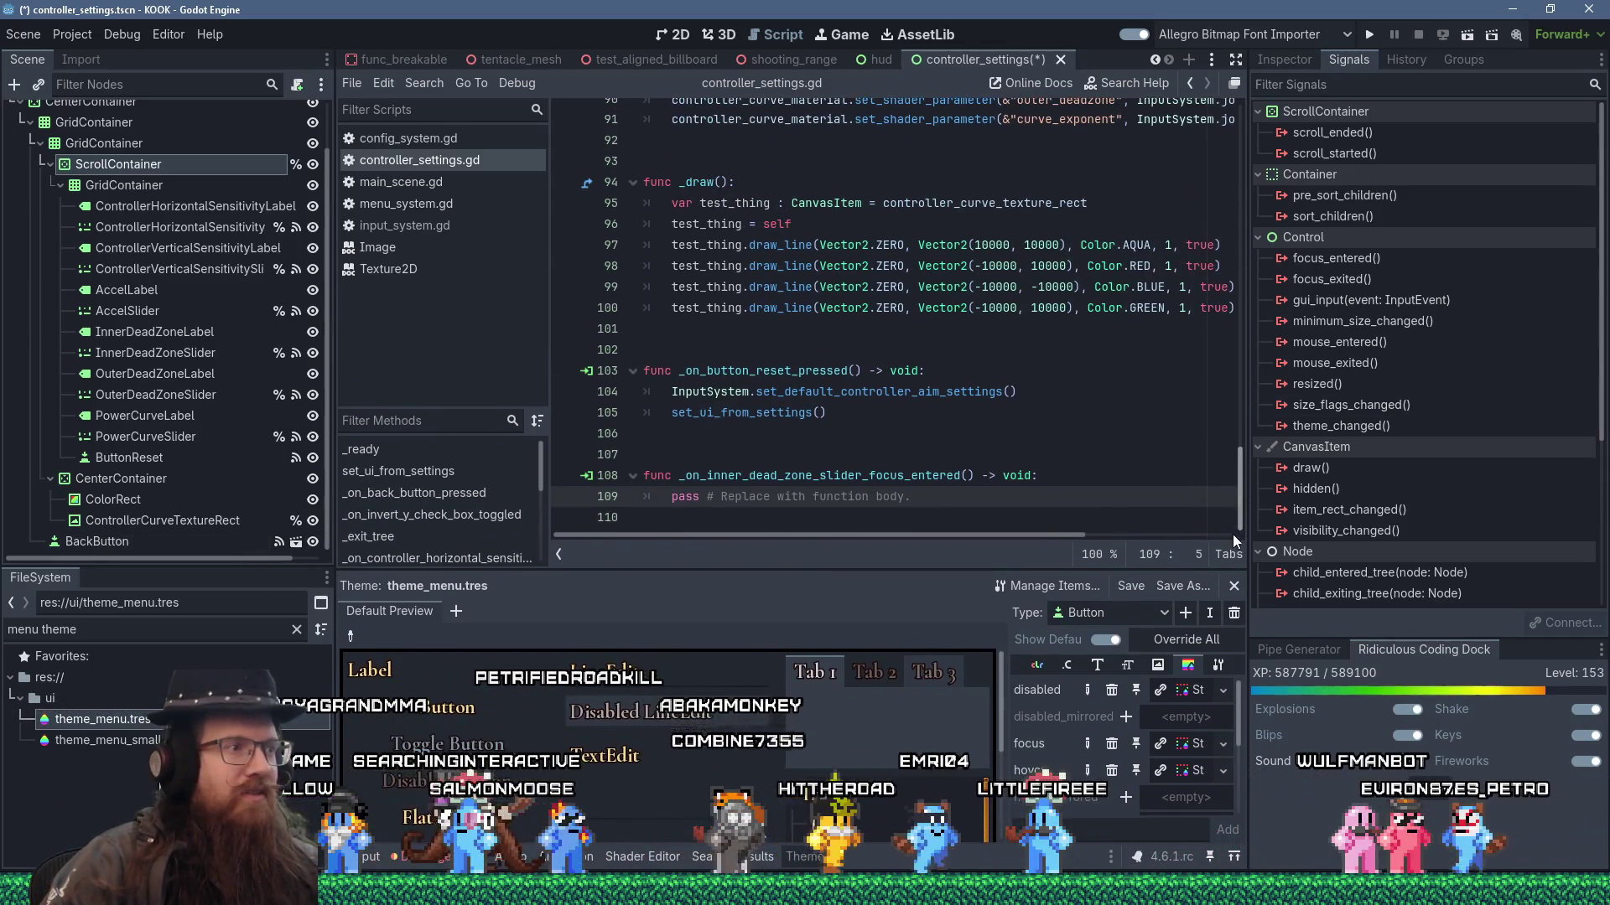
- Replace the handler's pass line with %ScrollContainer.scroll_ and search help for 'scrollcont'
{"action": "left_click_drag", "start_coordinate": [912, 497], "coordinate": [668, 496]}
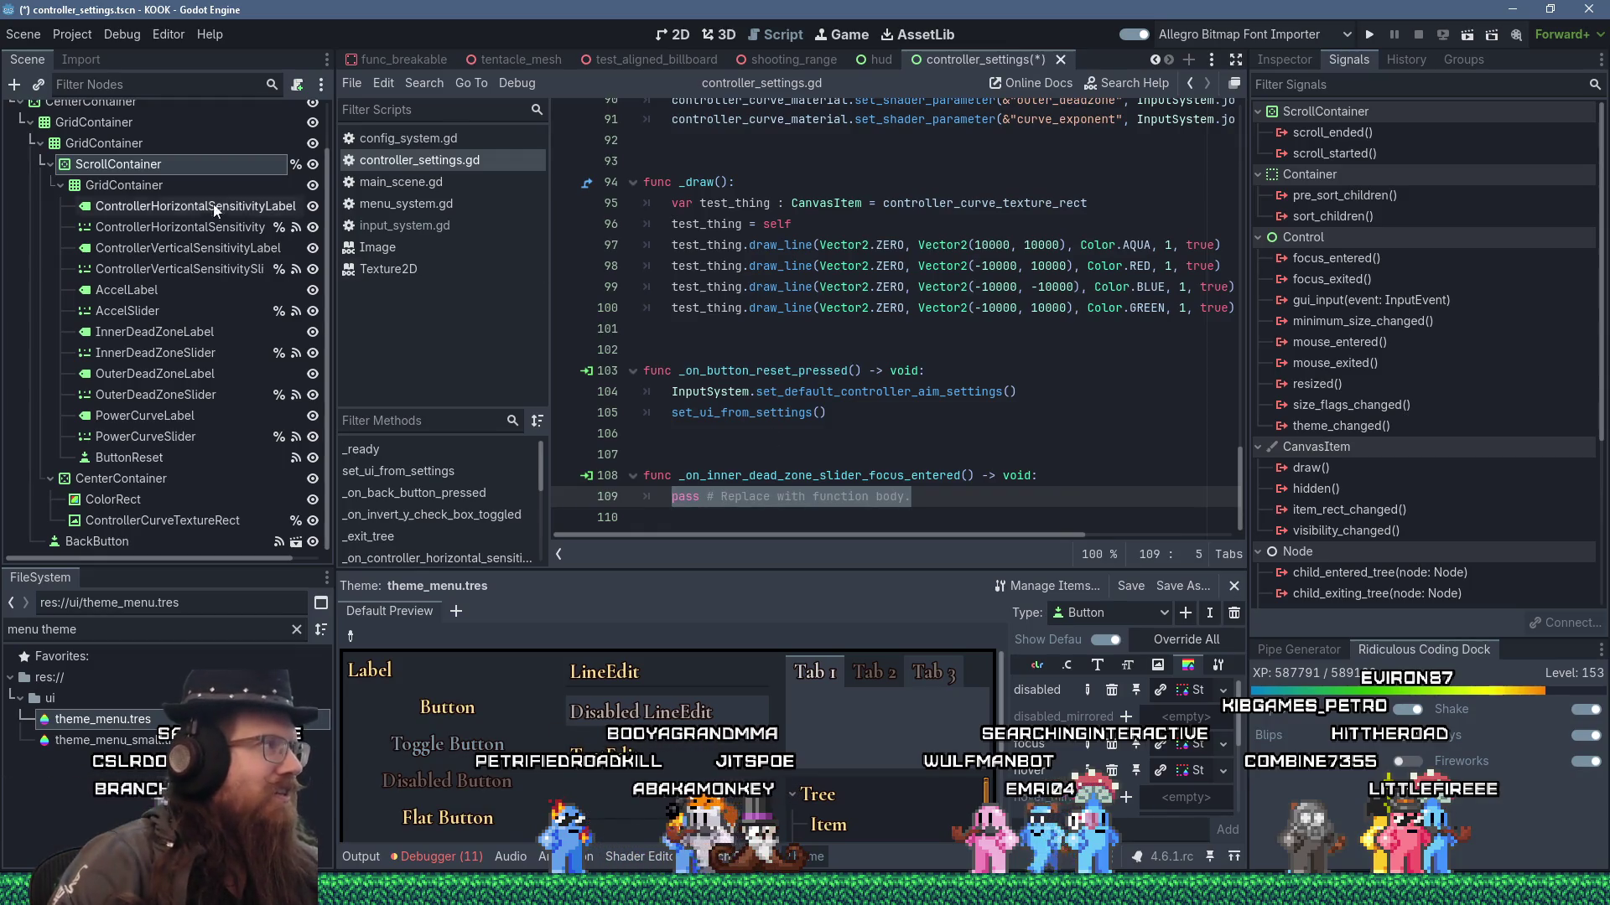
{"action": "mouse_move", "coordinate": [156, 168]}
{"action": "left_mouse_down"}
{"action": "mouse_move", "coordinate": [763, 502]}
{"action": "mouse_move", "coordinate": [806, 509]}
{"action": "left_mouse_up"}
{"action": "type", "text": "."}
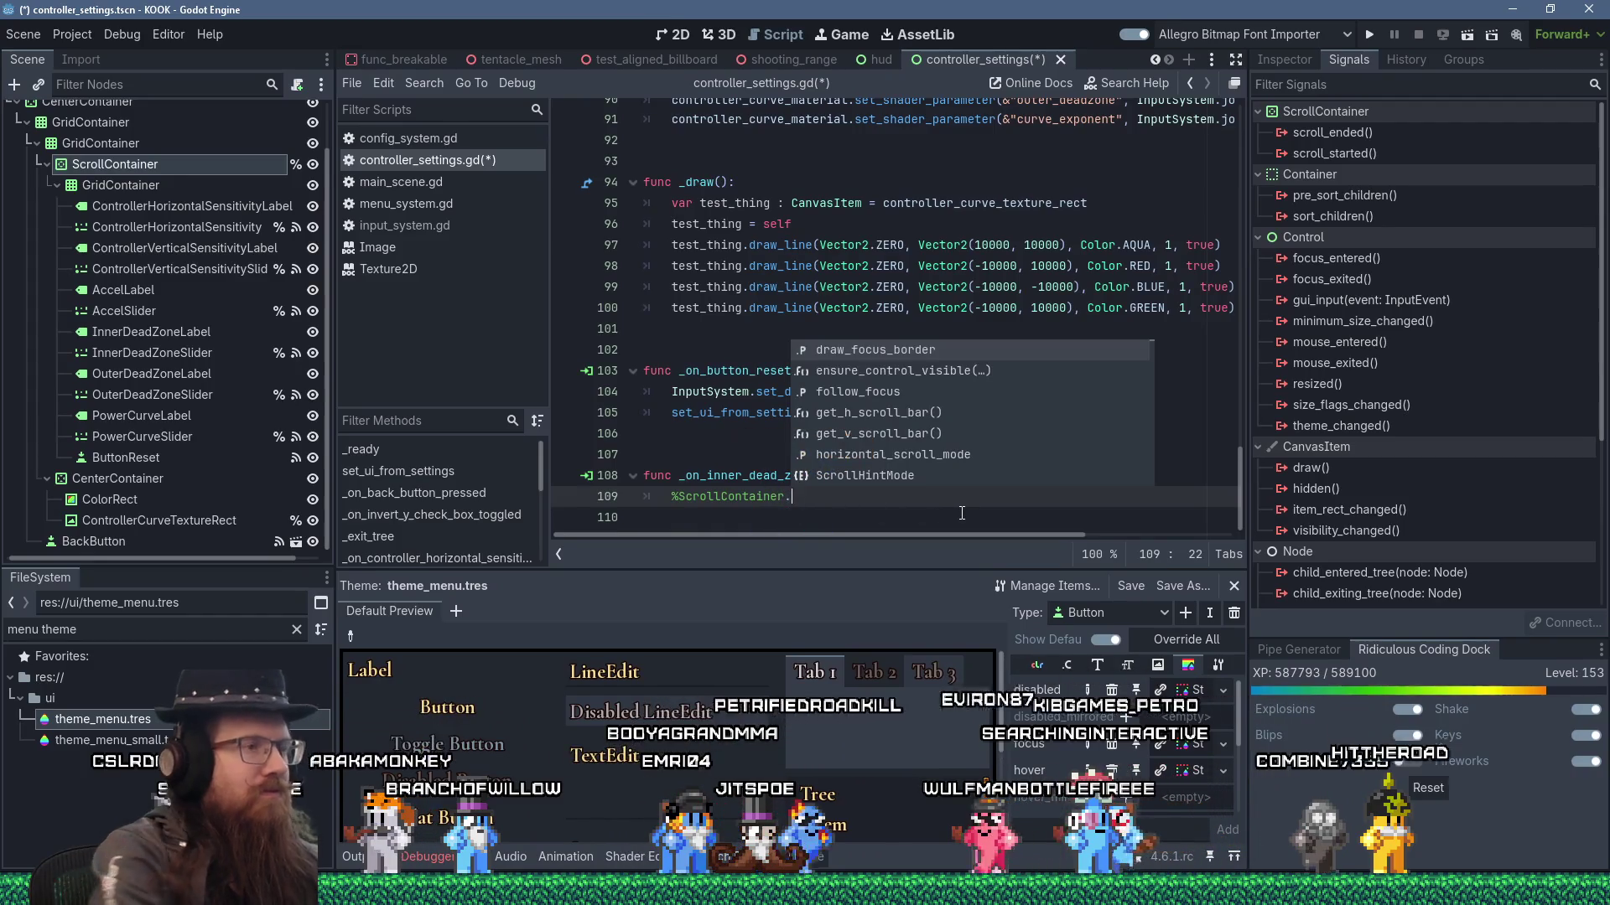
{"action": "type", "text": "scroll"}
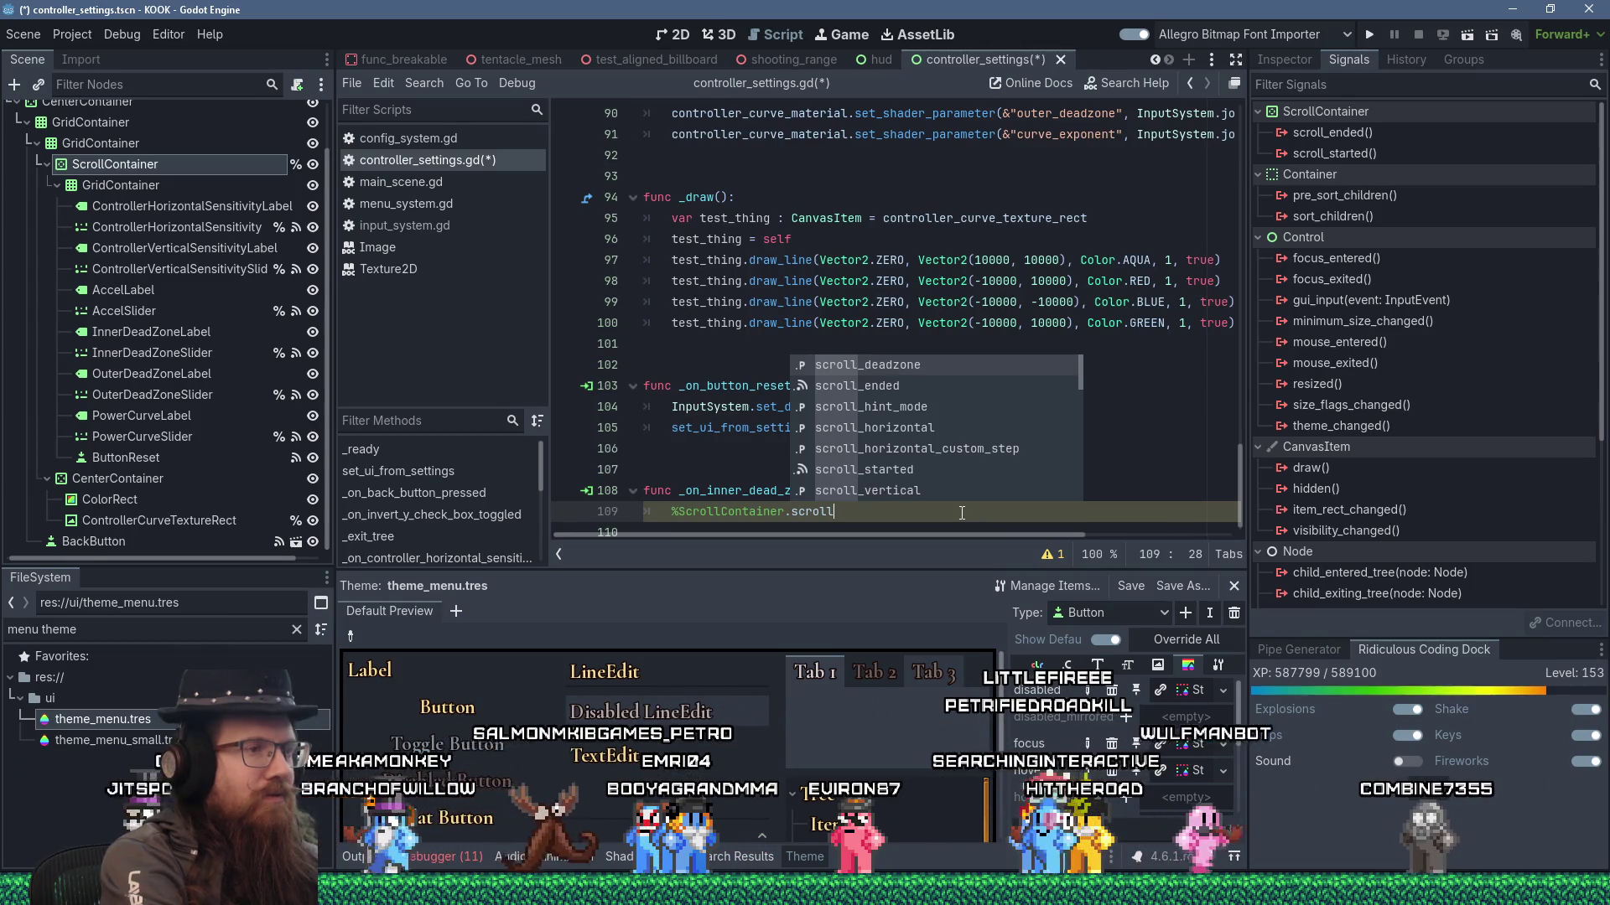
{"action": "type", "text": "_"}
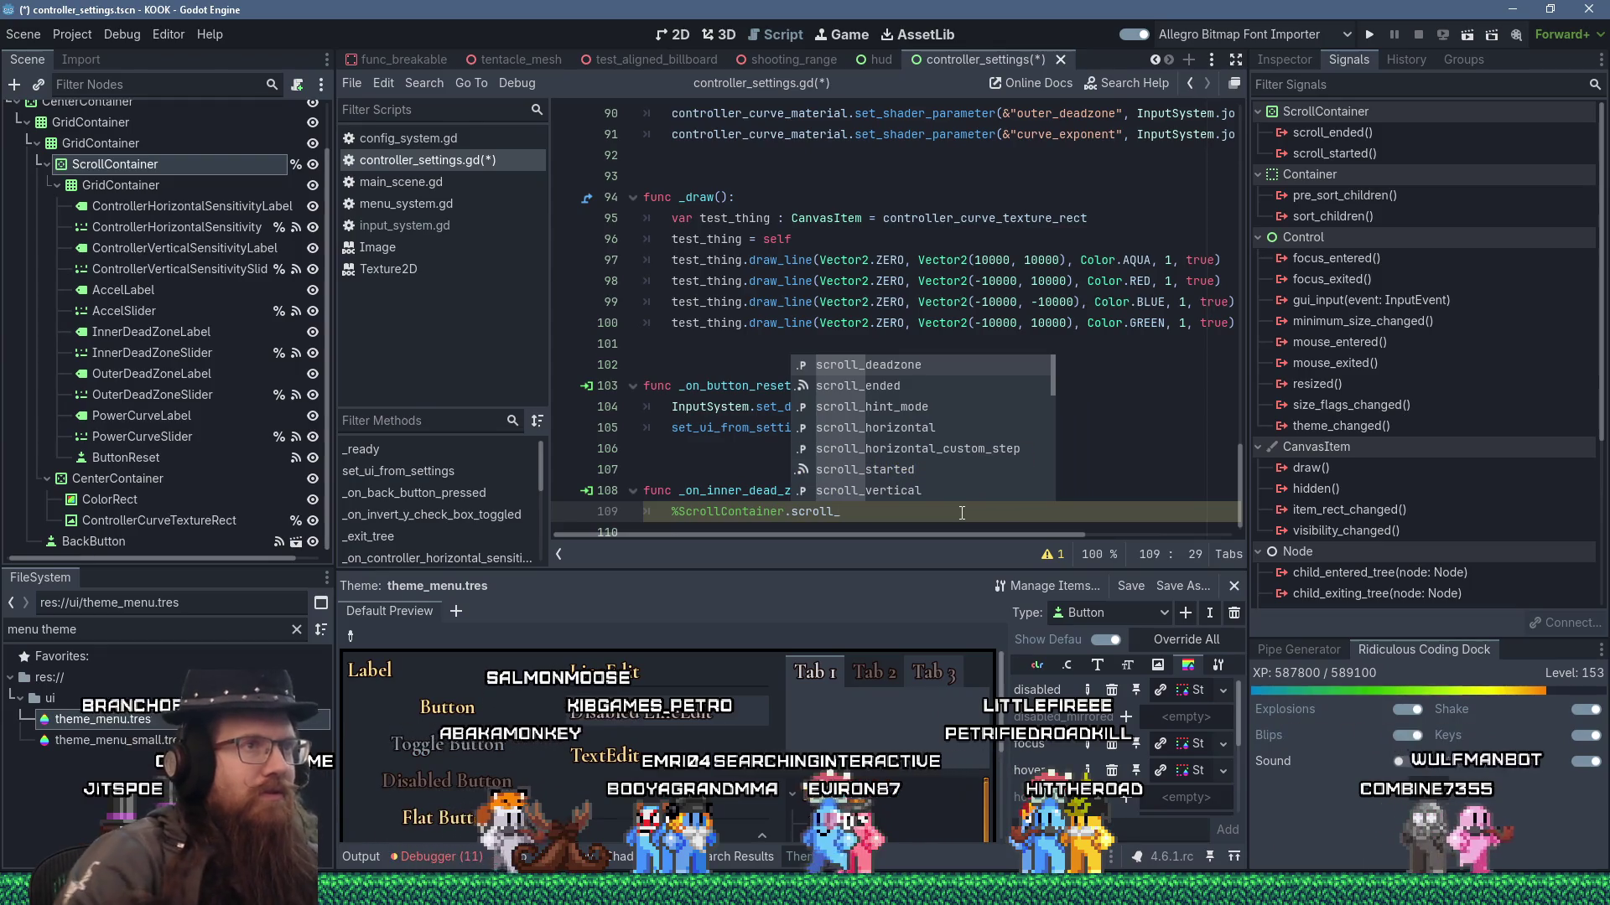
{"action": "left_click", "coordinate": [1127, 83]}
{"action": "type", "text": "scroll"}
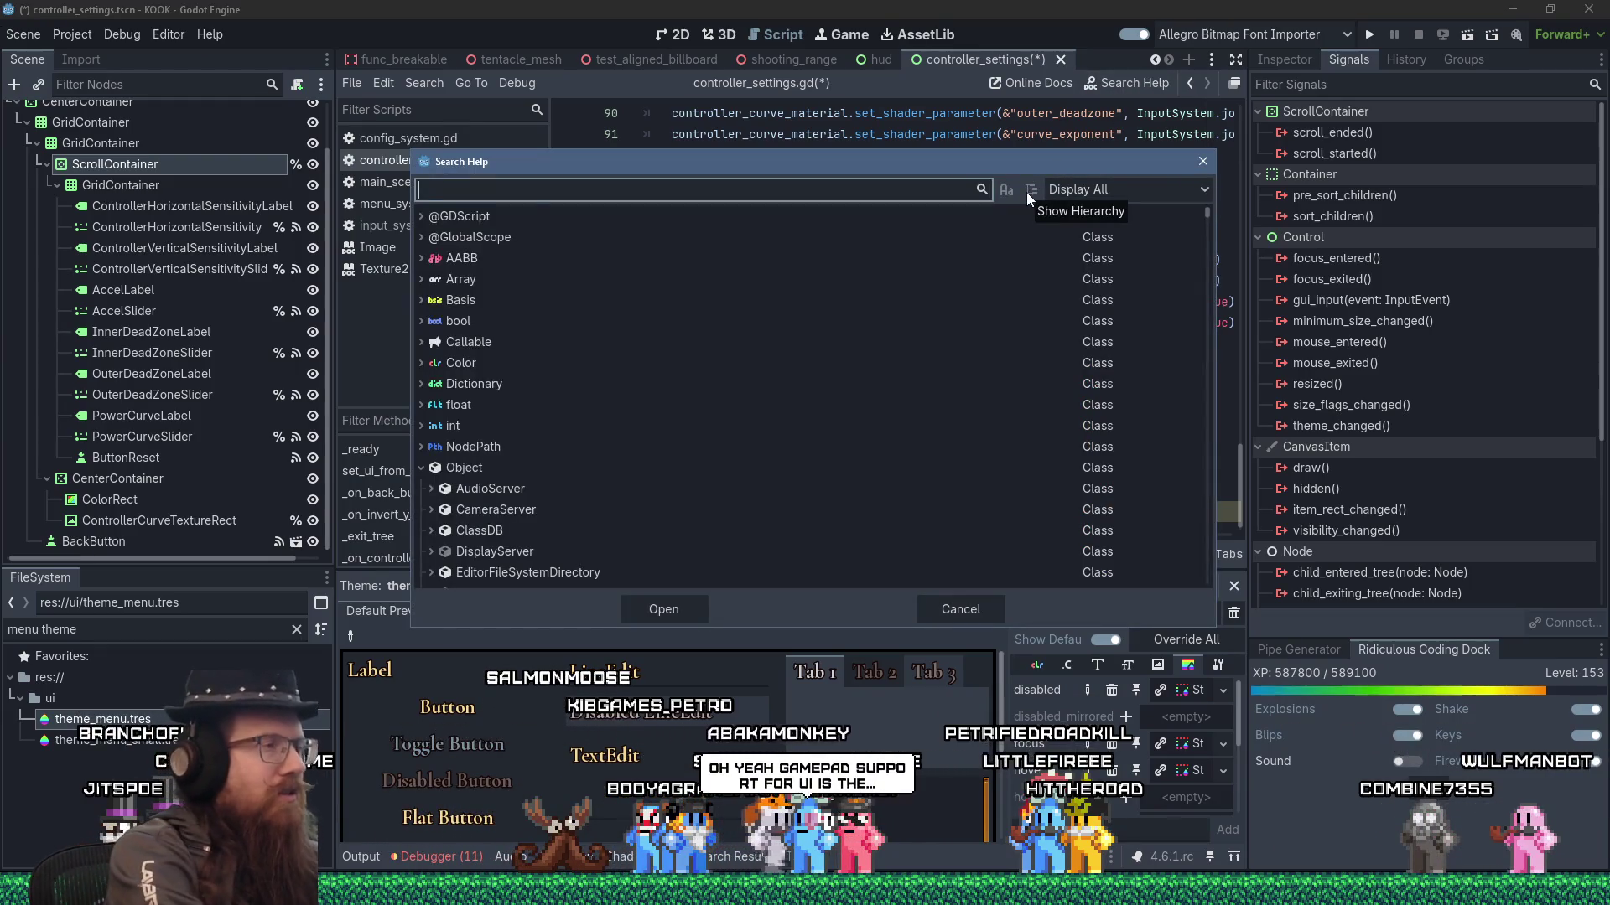
{"action": "type", "text": "cont"}
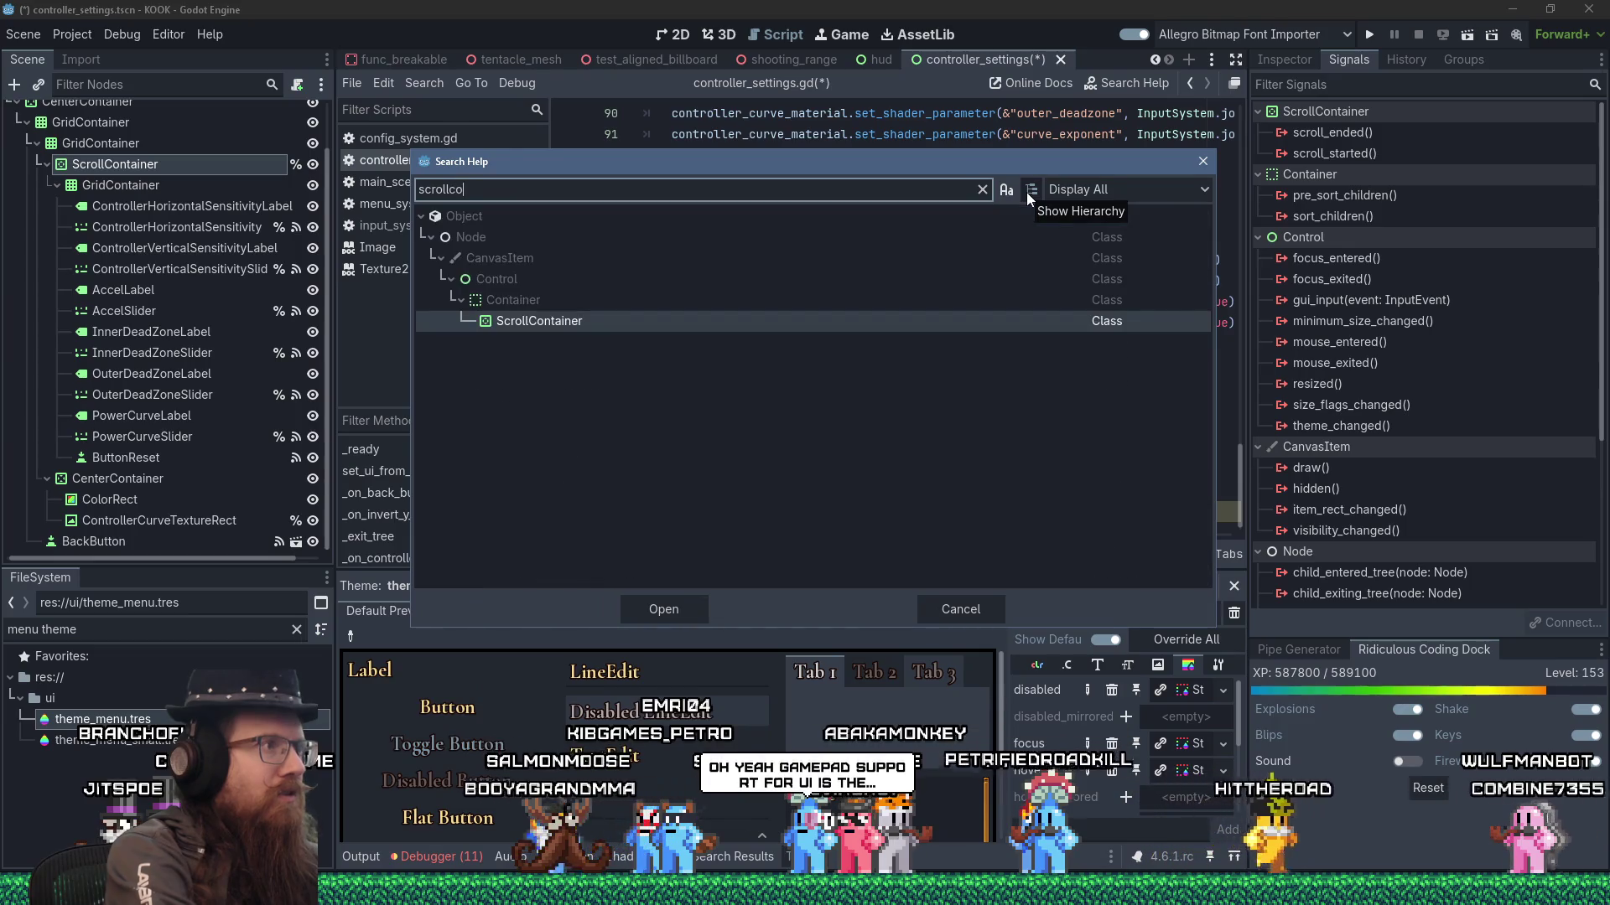
- Read the ScrollContainer class documentation and its VScrollBar reference
{"action": "double_click", "coordinate": [577, 326]}
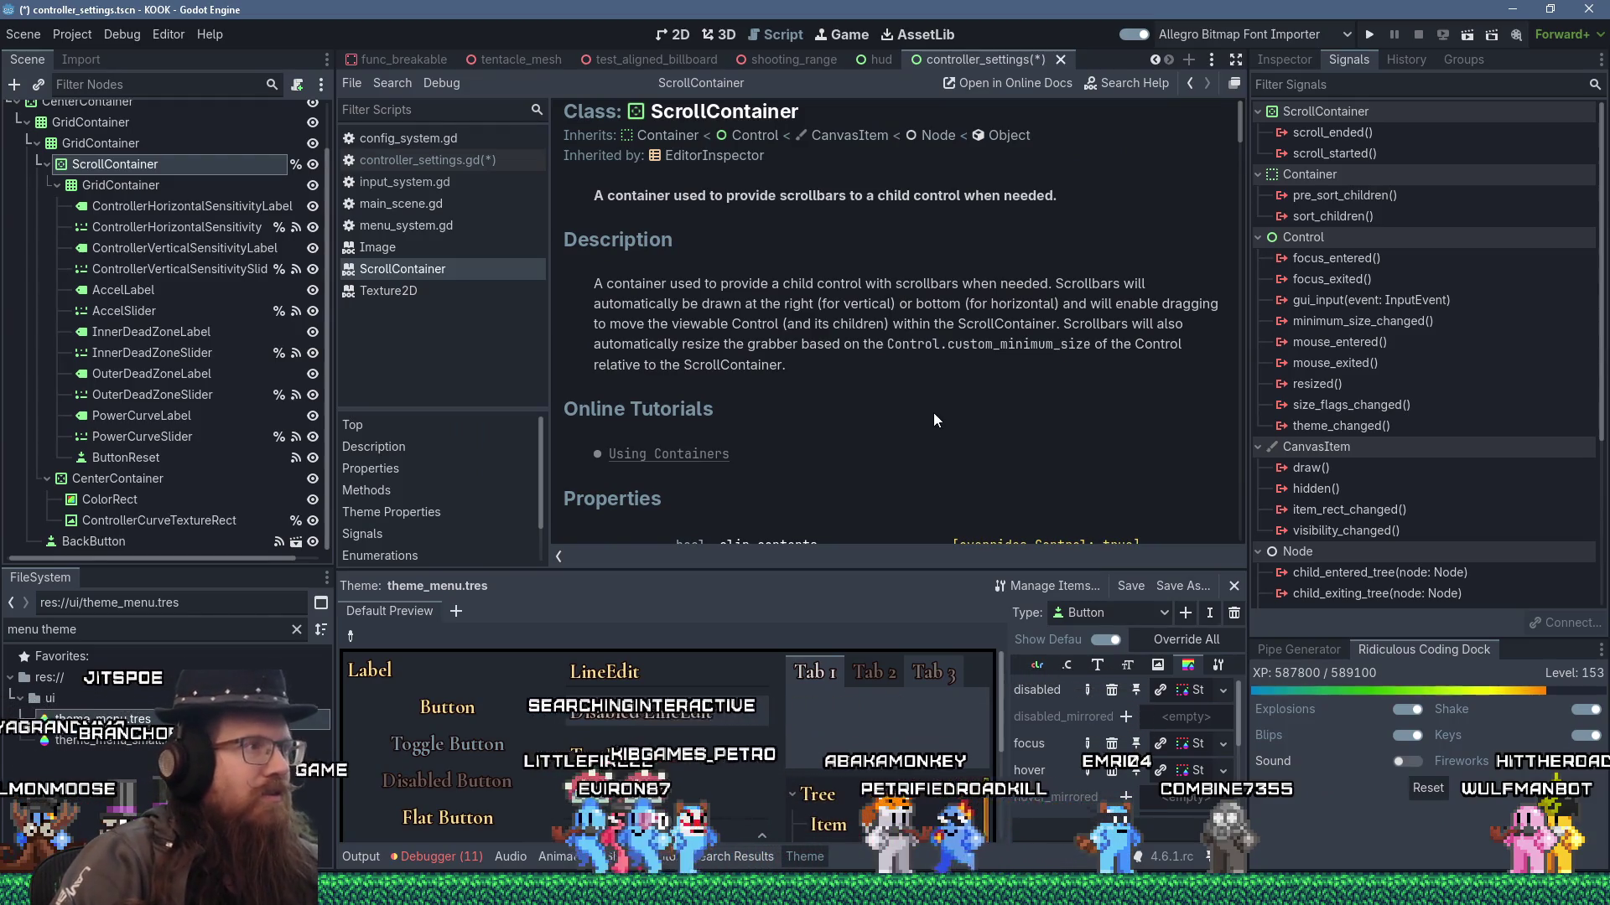
{"action": "scroll", "coordinate": [933, 413], "scroll_direction": "down", "scroll_amount": 5}
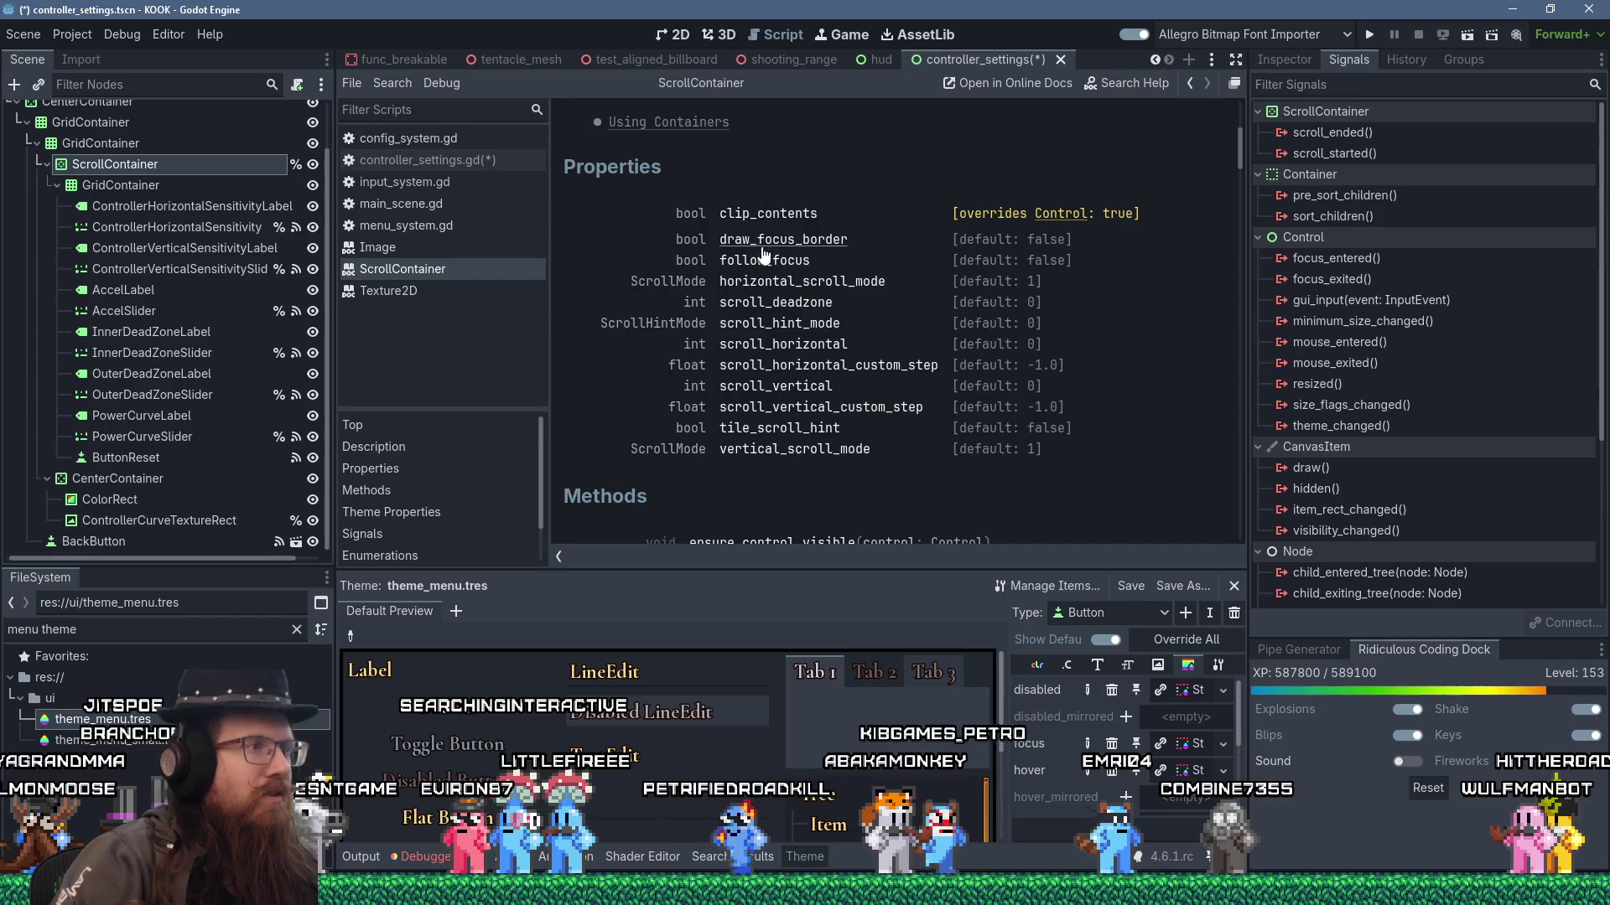
{"action": "scroll", "coordinate": [864, 439], "scroll_direction": "down", "scroll_amount": 3}
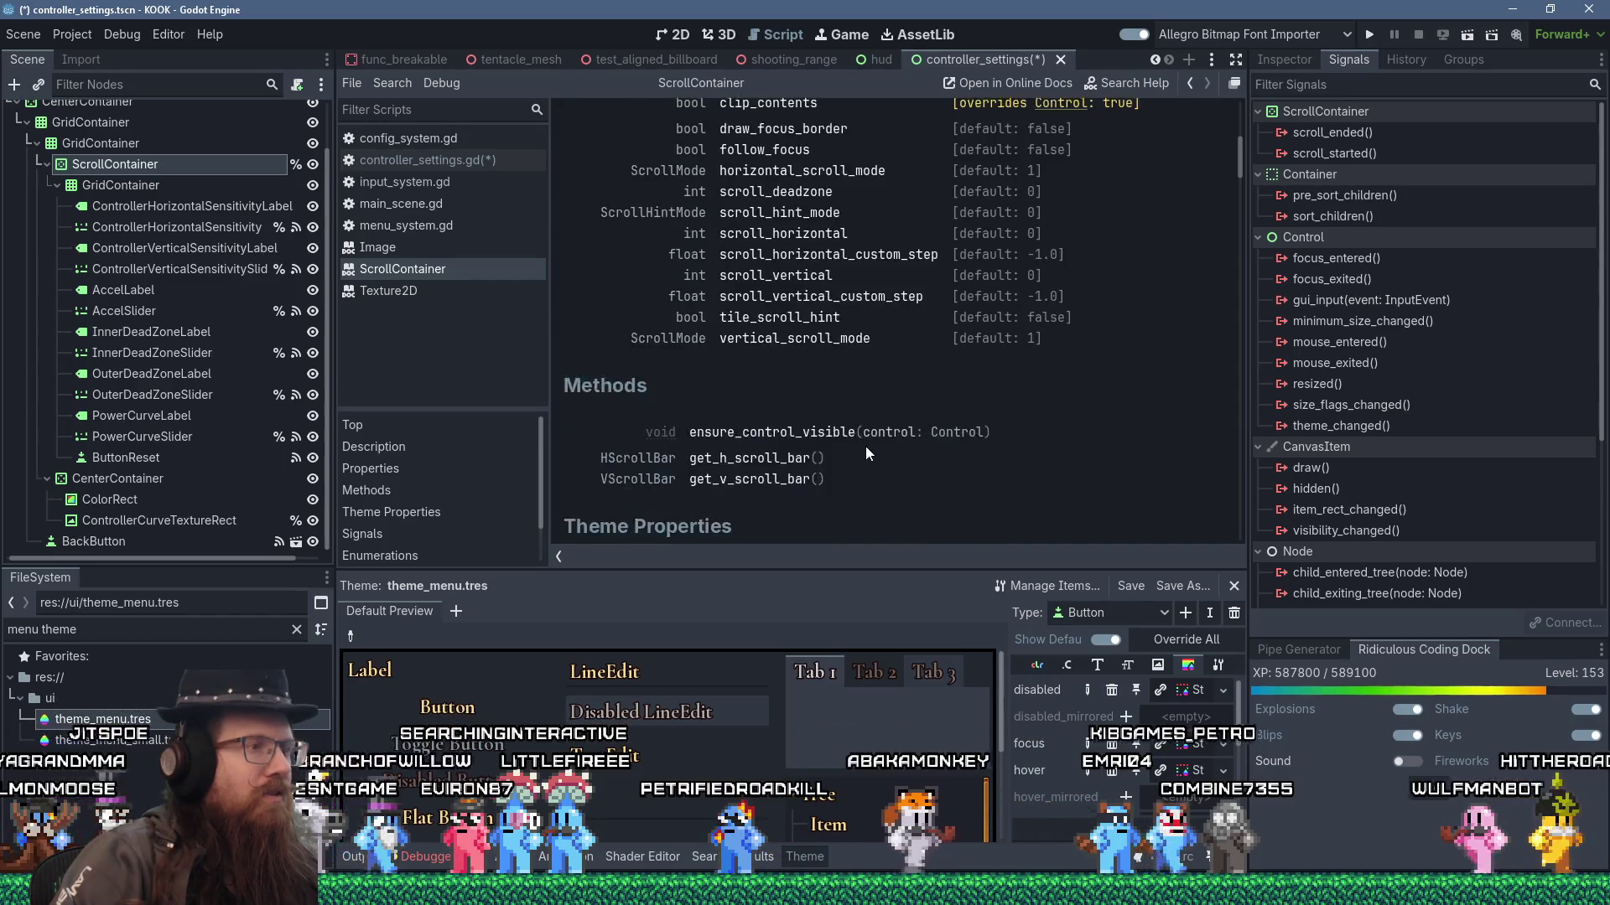
{"action": "scroll", "coordinate": [866, 453], "scroll_direction": "down", "scroll_amount": 3}
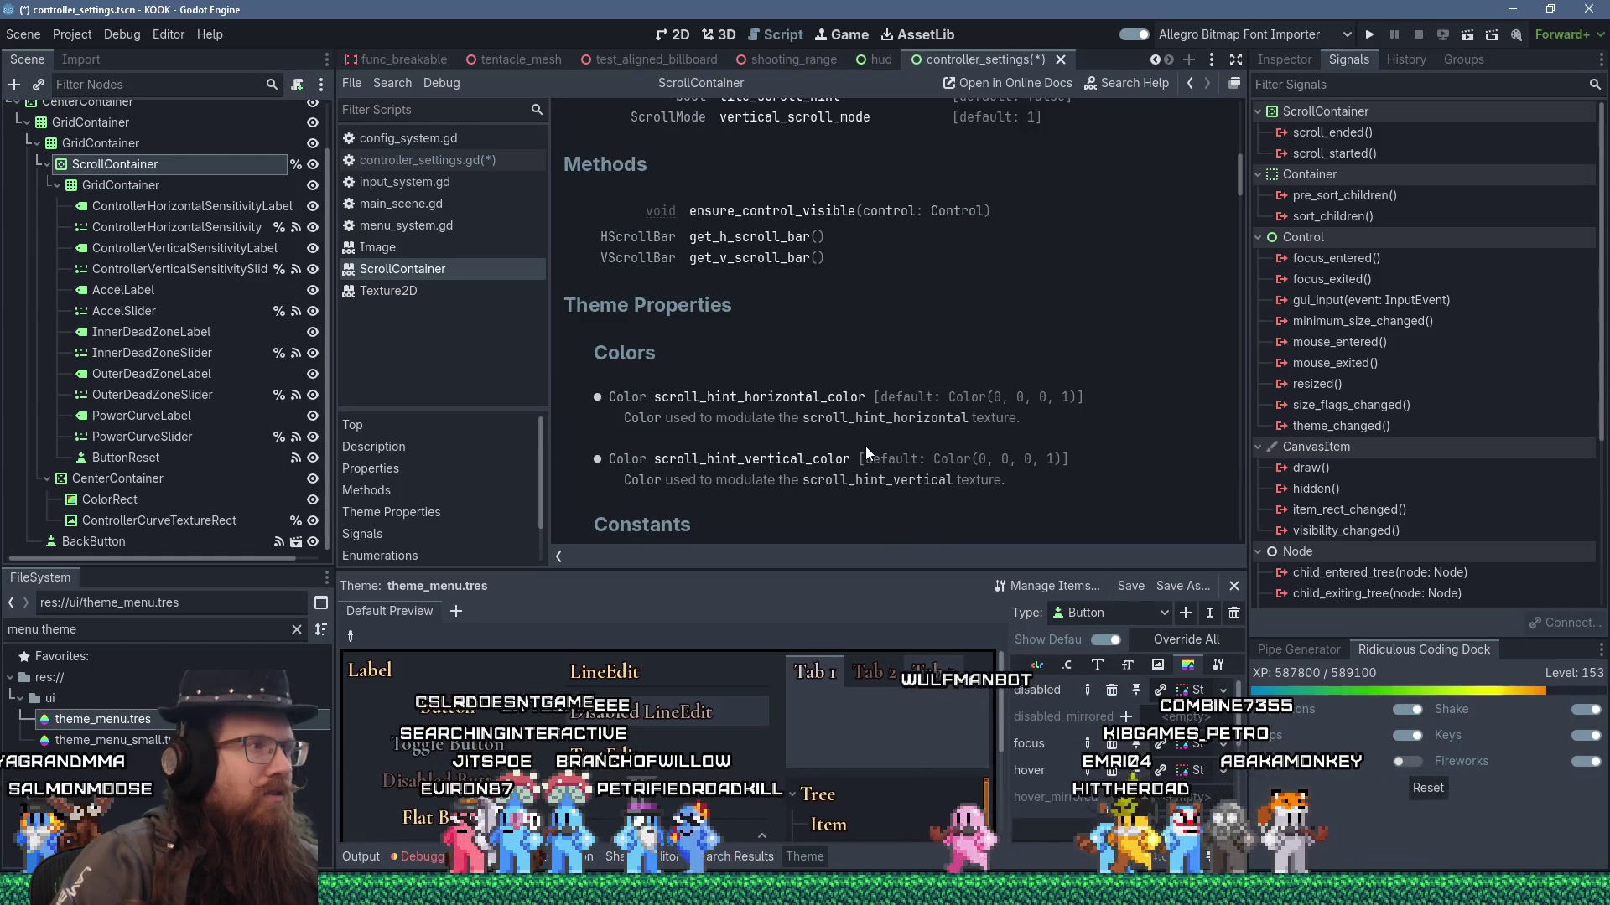
{"action": "scroll", "coordinate": [865, 446], "scroll_direction": "down", "scroll_amount": 5}
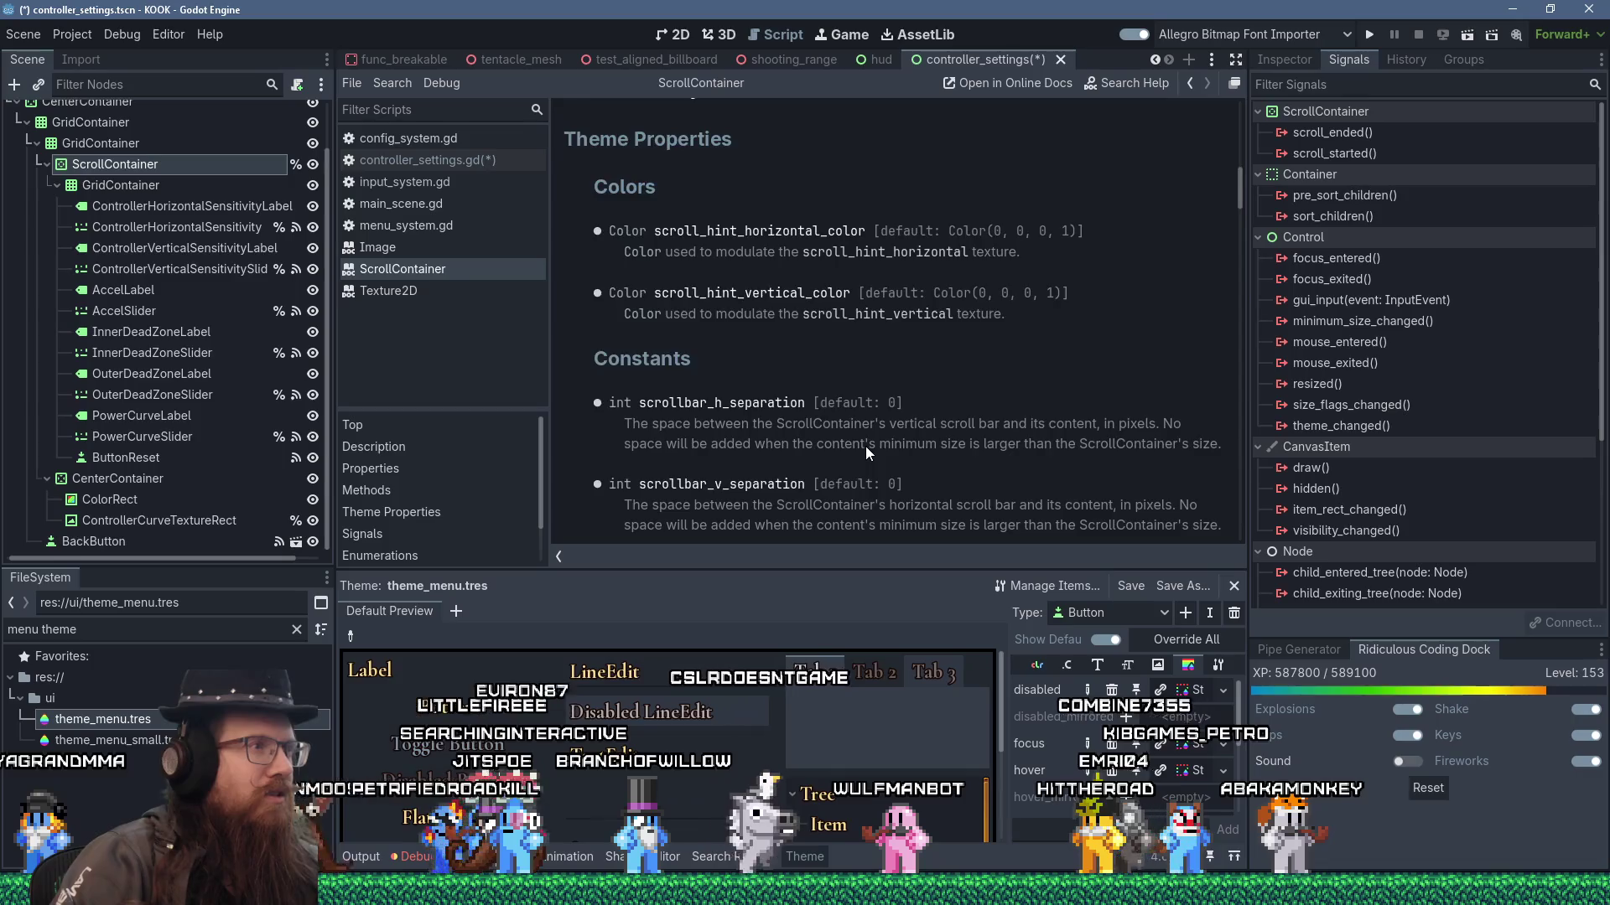
{"action": "scroll", "coordinate": [865, 446], "scroll_direction": "down", "scroll_amount": 3}
{"action": "scroll", "coordinate": [866, 446], "scroll_direction": "up", "scroll_amount": 8}
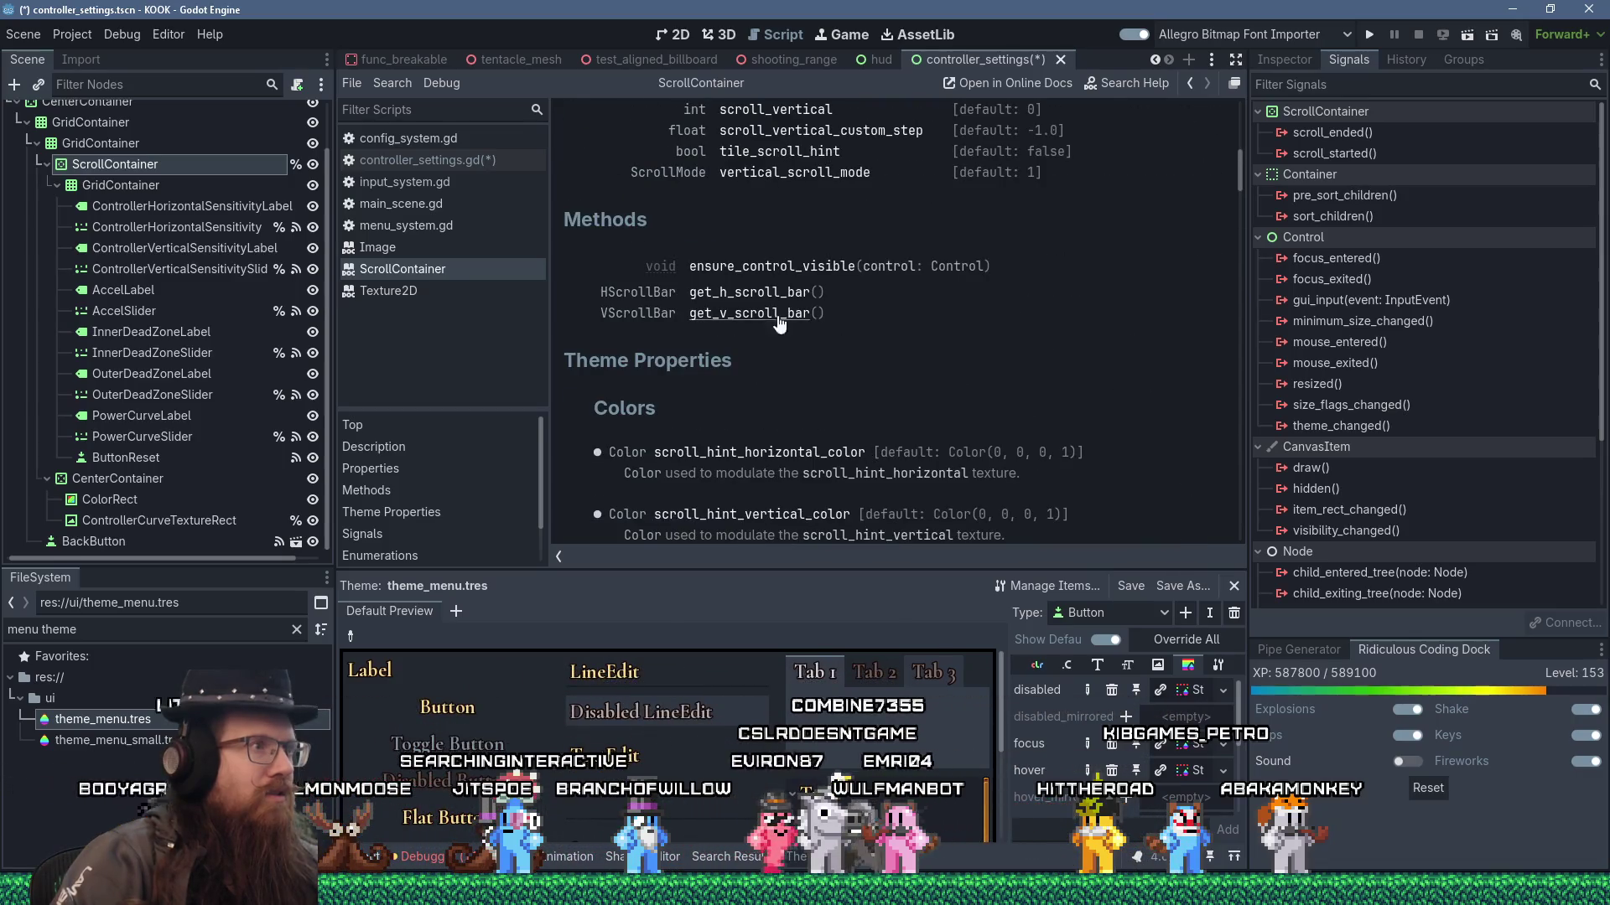
{"action": "left_click", "coordinate": [637, 313]}
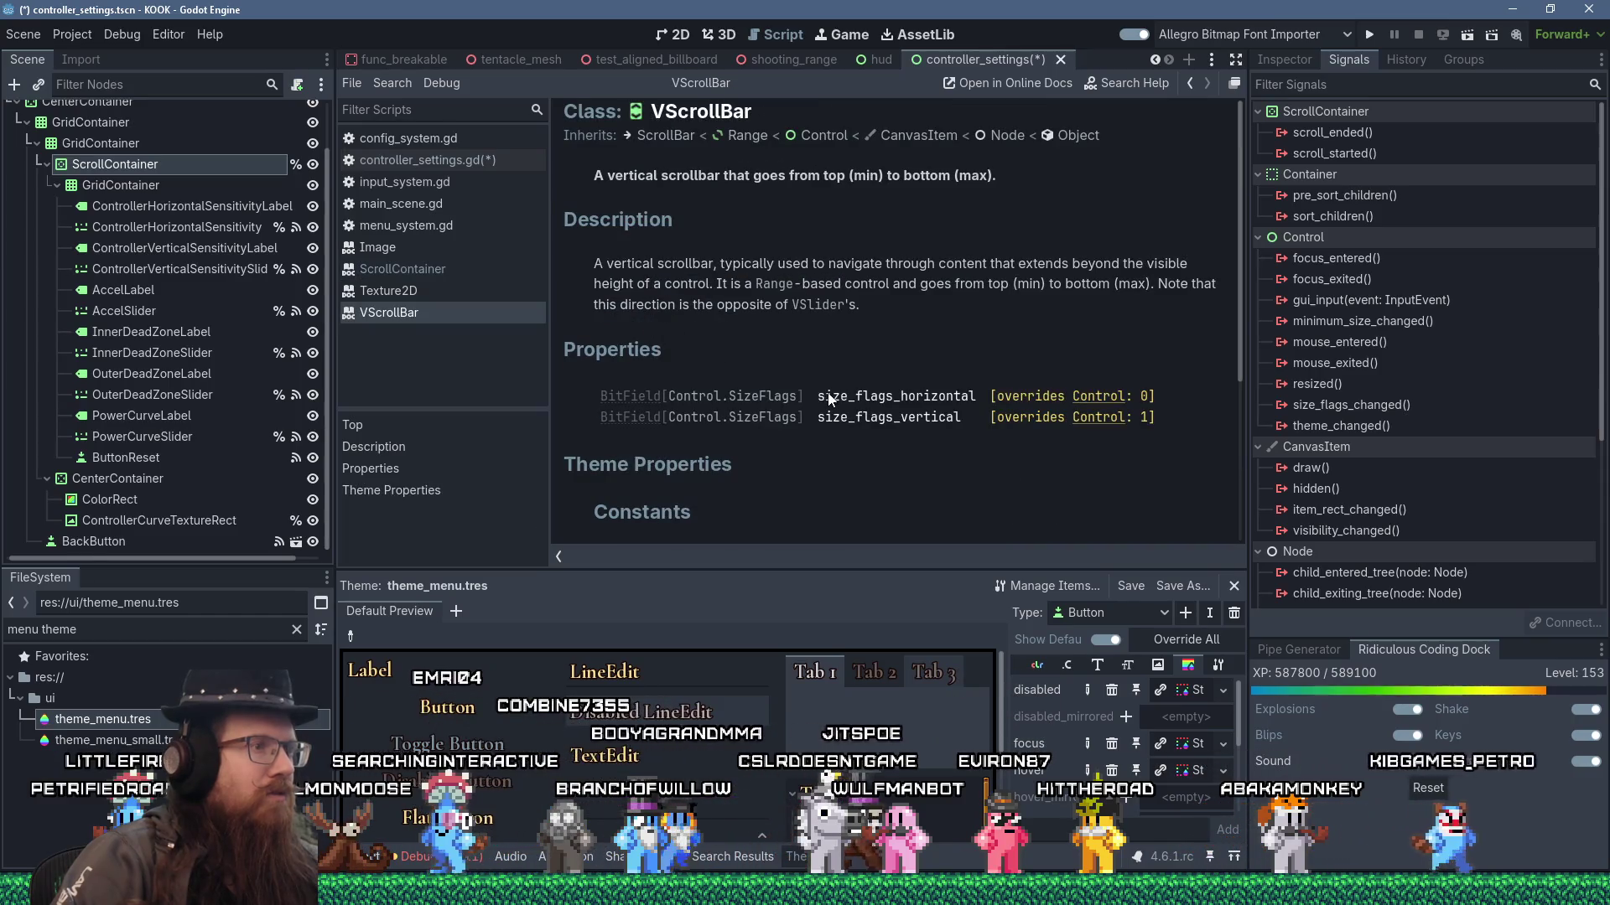
{"action": "scroll", "coordinate": [828, 398], "scroll_direction": "down", "scroll_amount": 3}
{"action": "scroll", "coordinate": [828, 399], "scroll_direction": "up", "scroll_amount": 3}
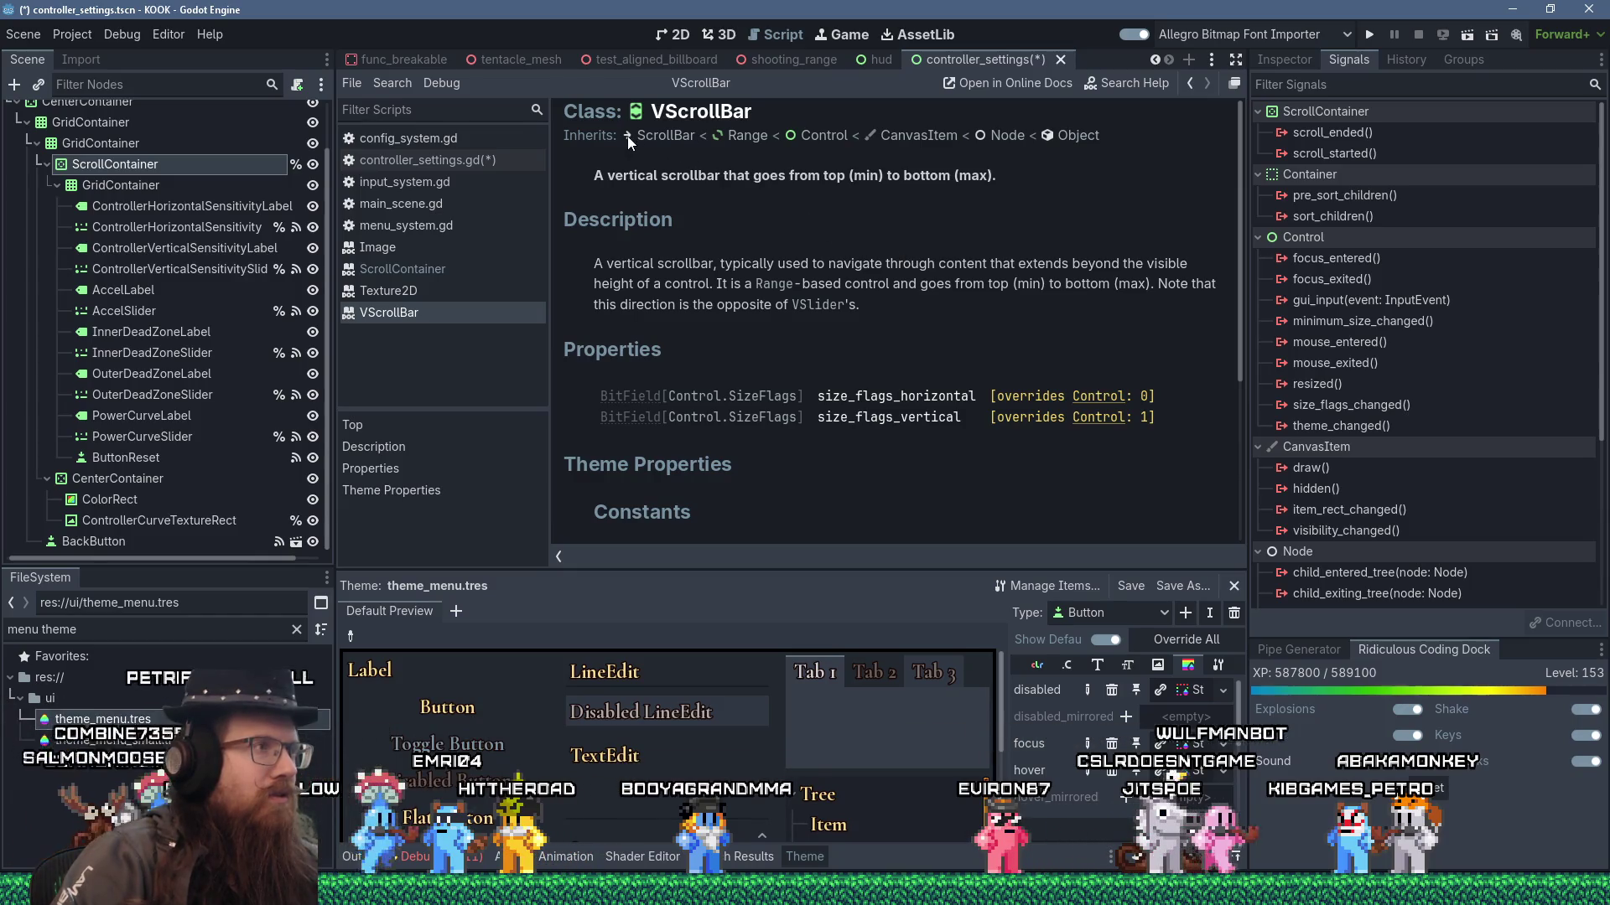
- Read the Range base class reference, then return to controller_settings.gd
{"action": "left_click", "coordinate": [746, 137]}
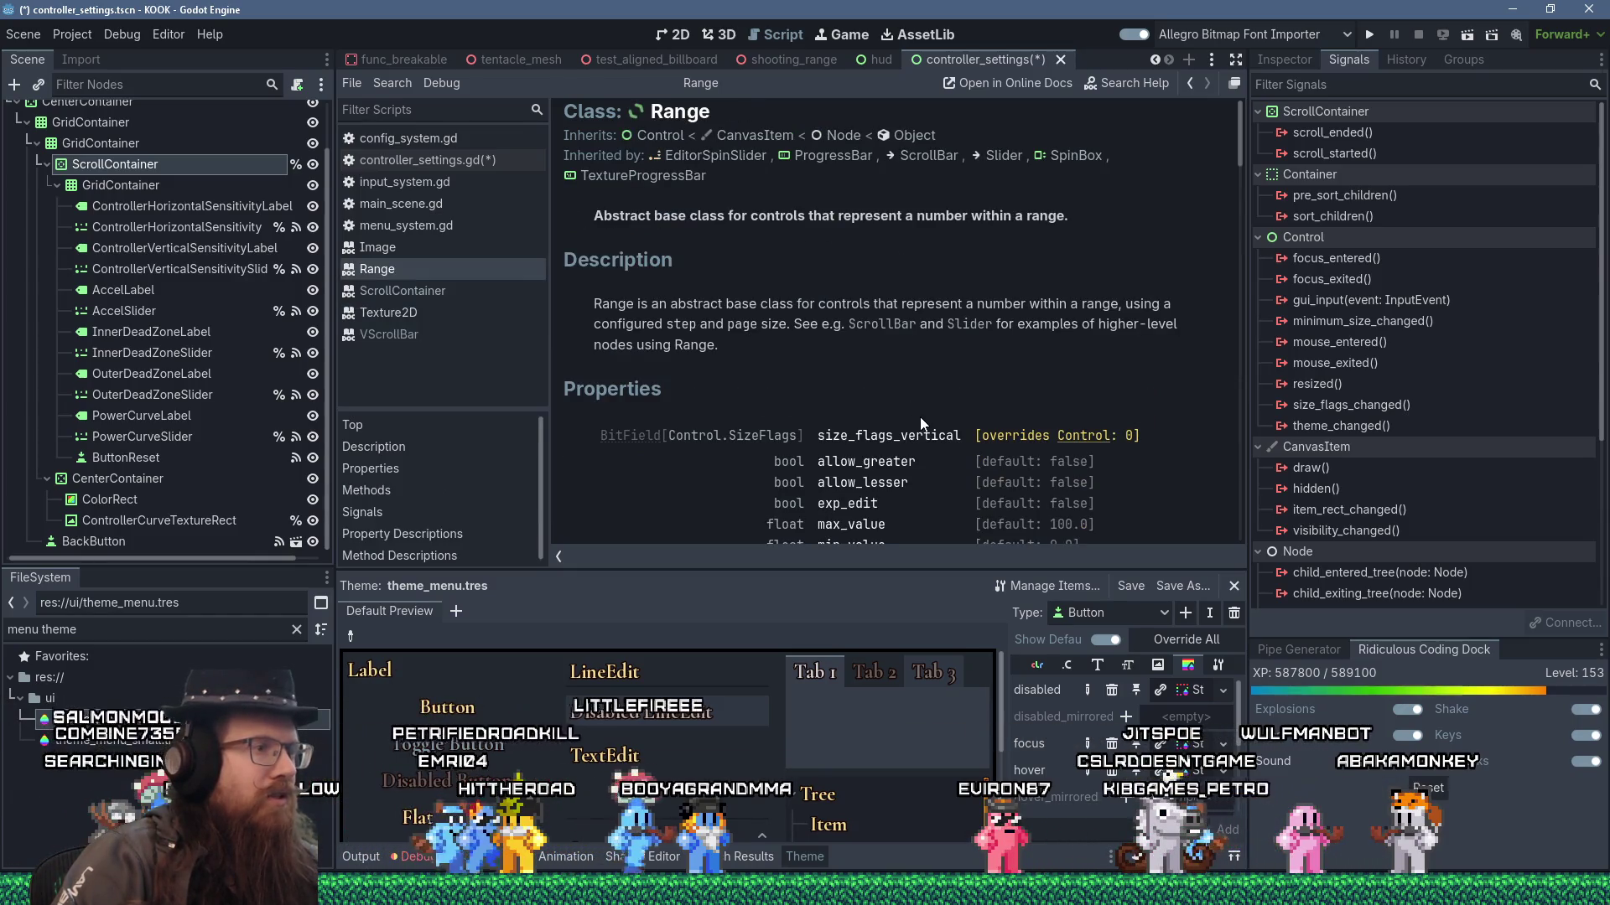
{"action": "scroll", "coordinate": [920, 419], "scroll_direction": "down", "scroll_amount": 4}
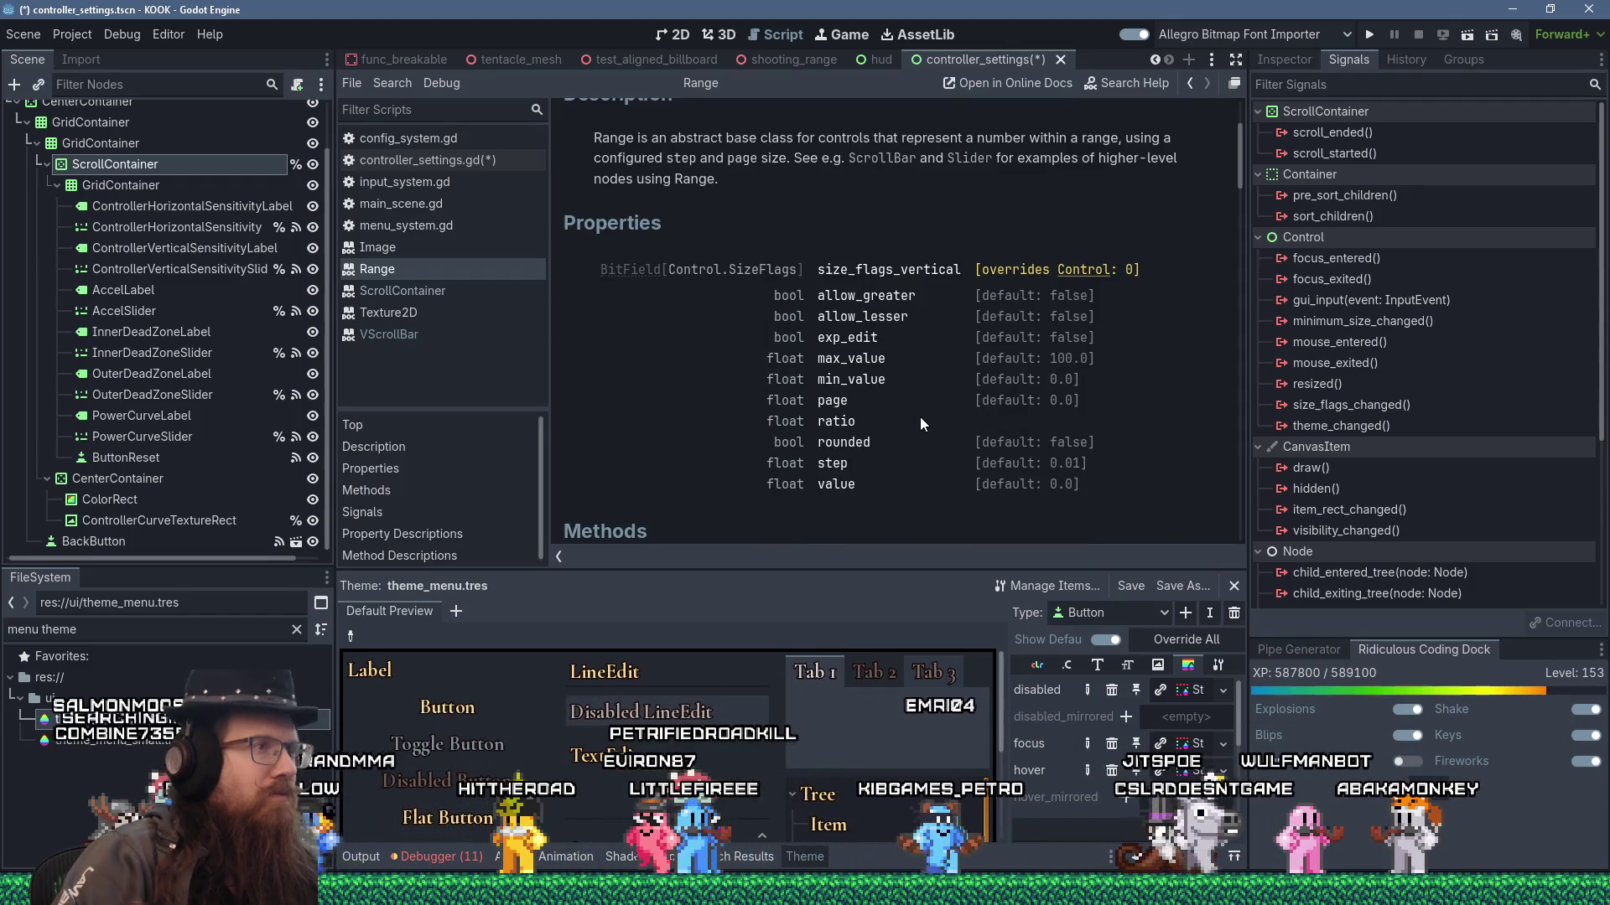
{"action": "scroll", "coordinate": [921, 418], "scroll_direction": "down", "scroll_amount": 3}
{"action": "scroll", "coordinate": [921, 422], "scroll_direction": "down", "scroll_amount": 3}
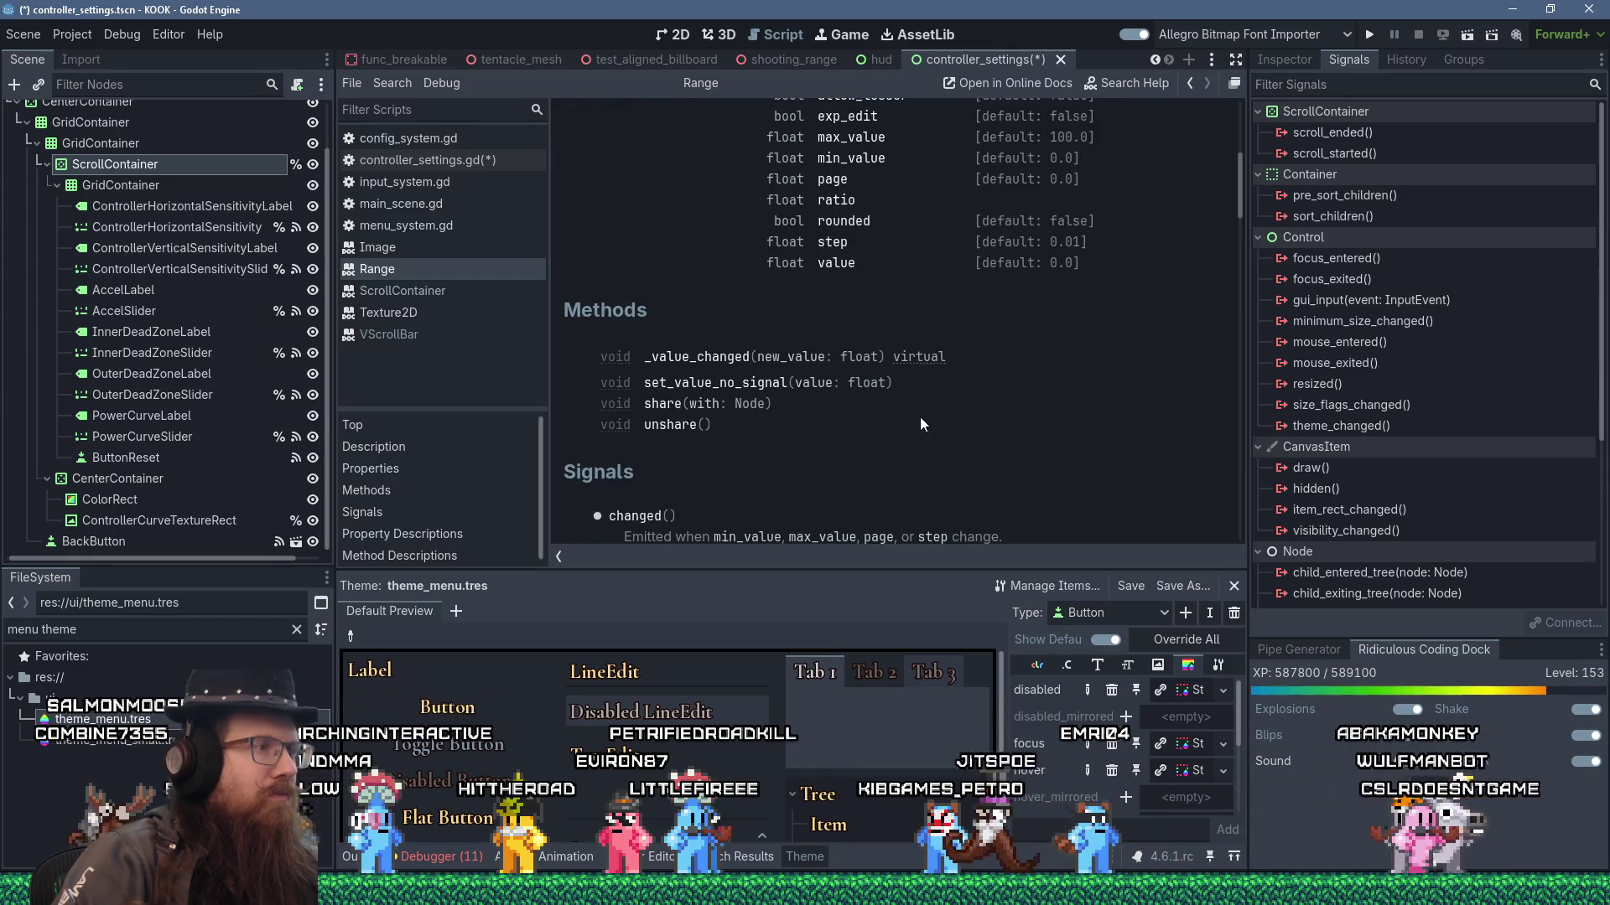
{"action": "scroll", "coordinate": [921, 424], "scroll_direction": "down", "scroll_amount": 5}
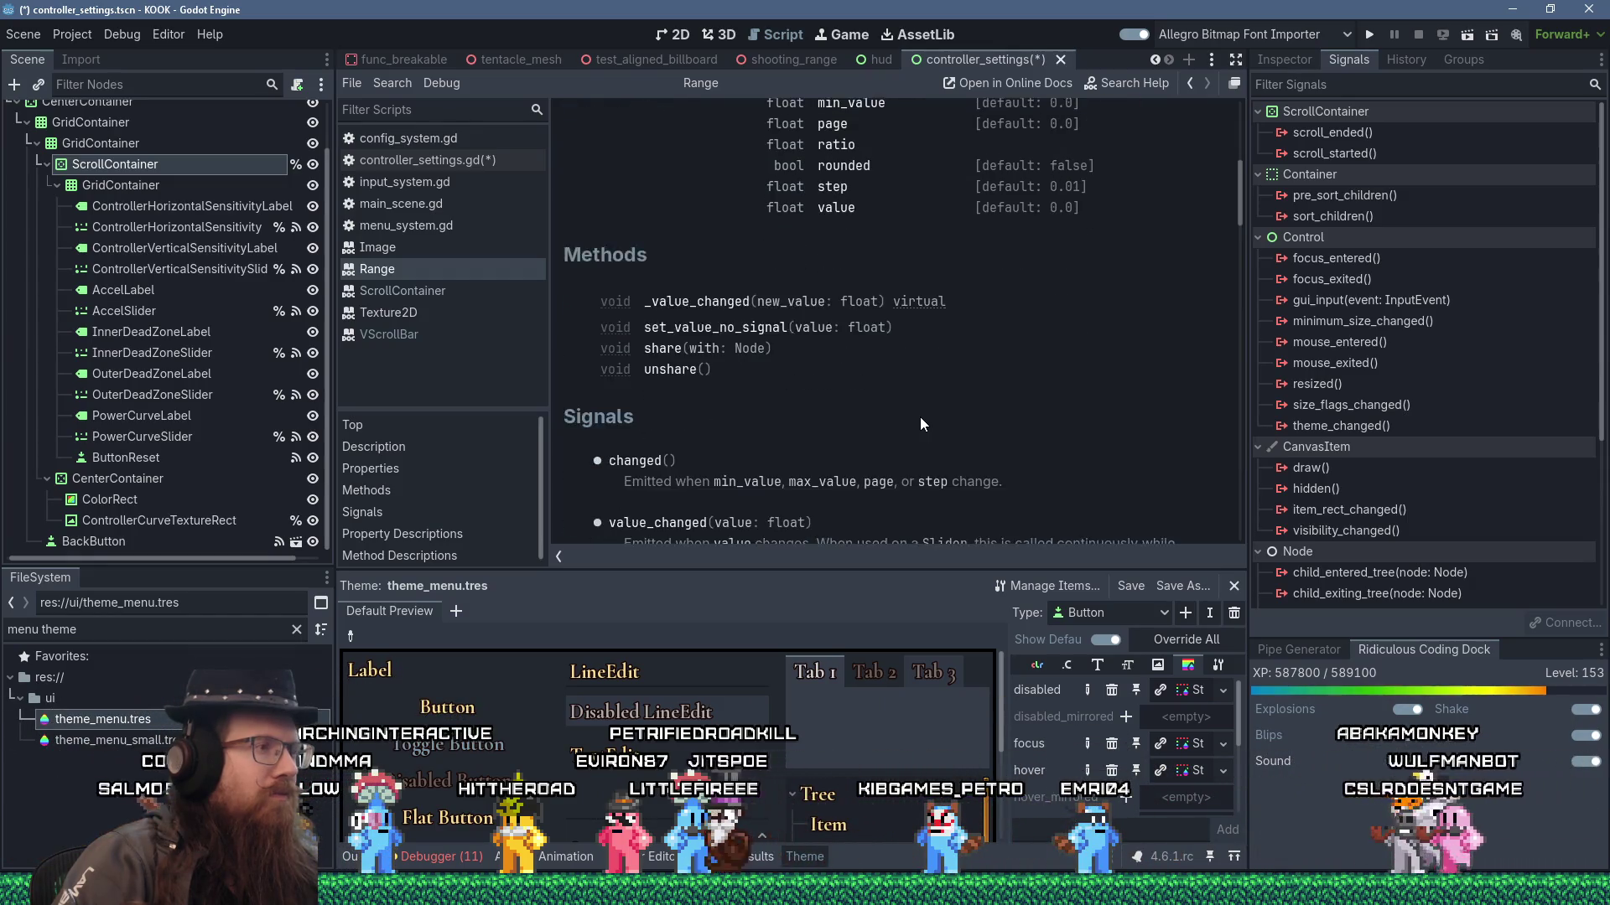
{"action": "scroll", "coordinate": [920, 424], "scroll_direction": "down", "scroll_amount": 10}
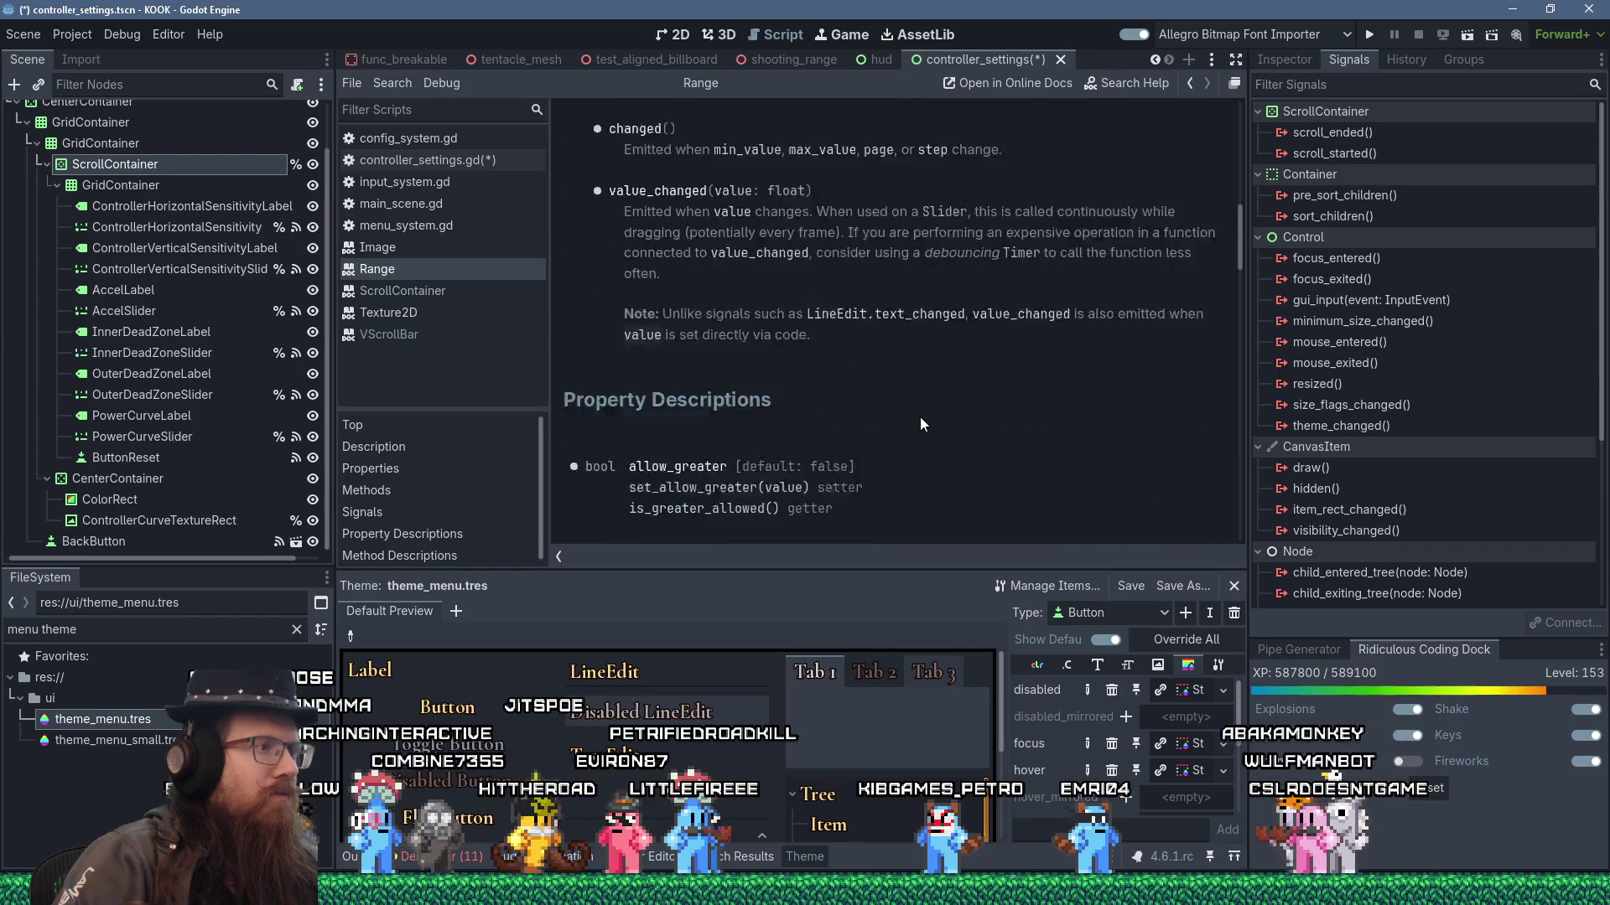
{"action": "scroll", "coordinate": [920, 423], "scroll_direction": "down", "scroll_amount": 10}
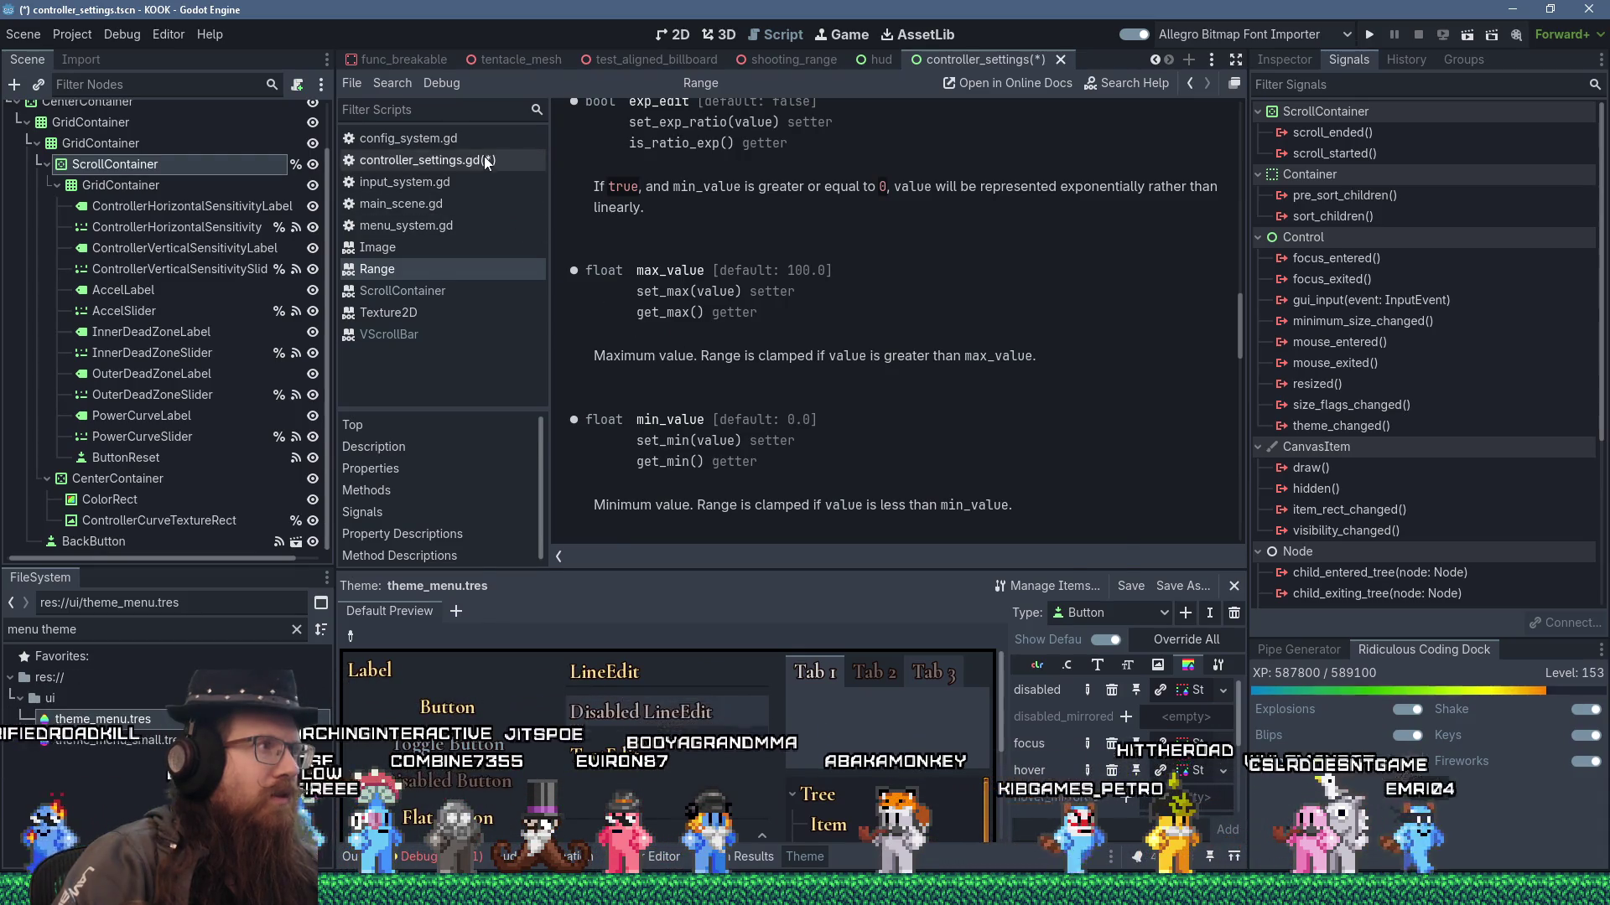
{"action": "key", "text": "alt+Left"}
{"action": "key", "text": "Escape"}
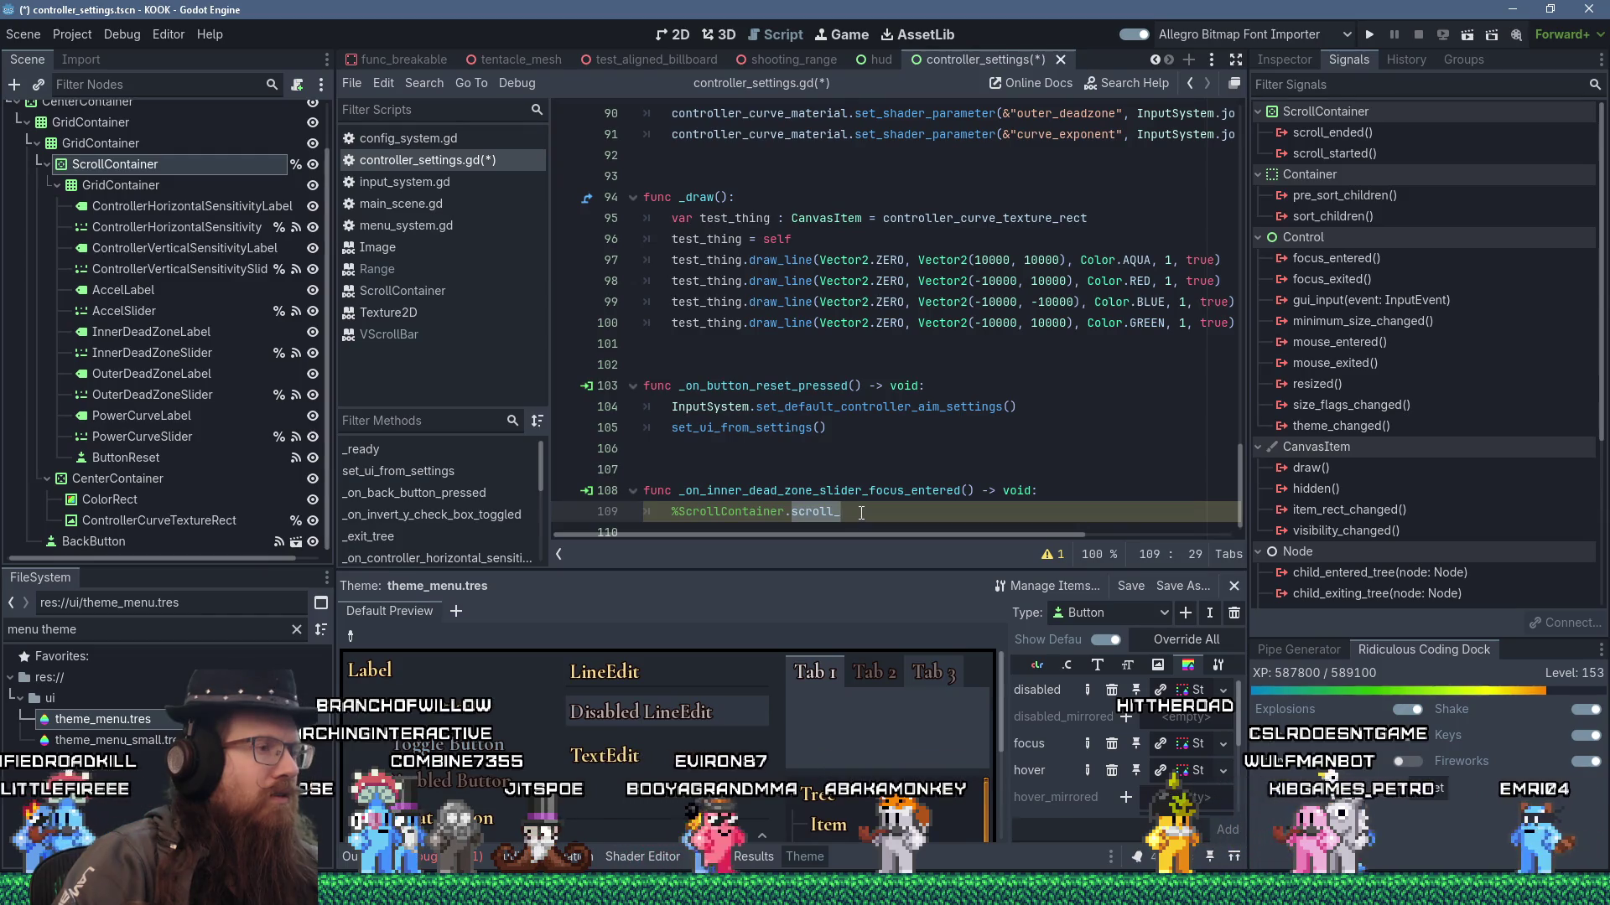
- Complete line 109 as %ScrollContainer.scroll_vertical and view that property's help entry
{"action": "key", "text": "BackSpace"}
{"action": "key", "text": "BackSpace"}
{"action": "type", "text": ".scroll"}
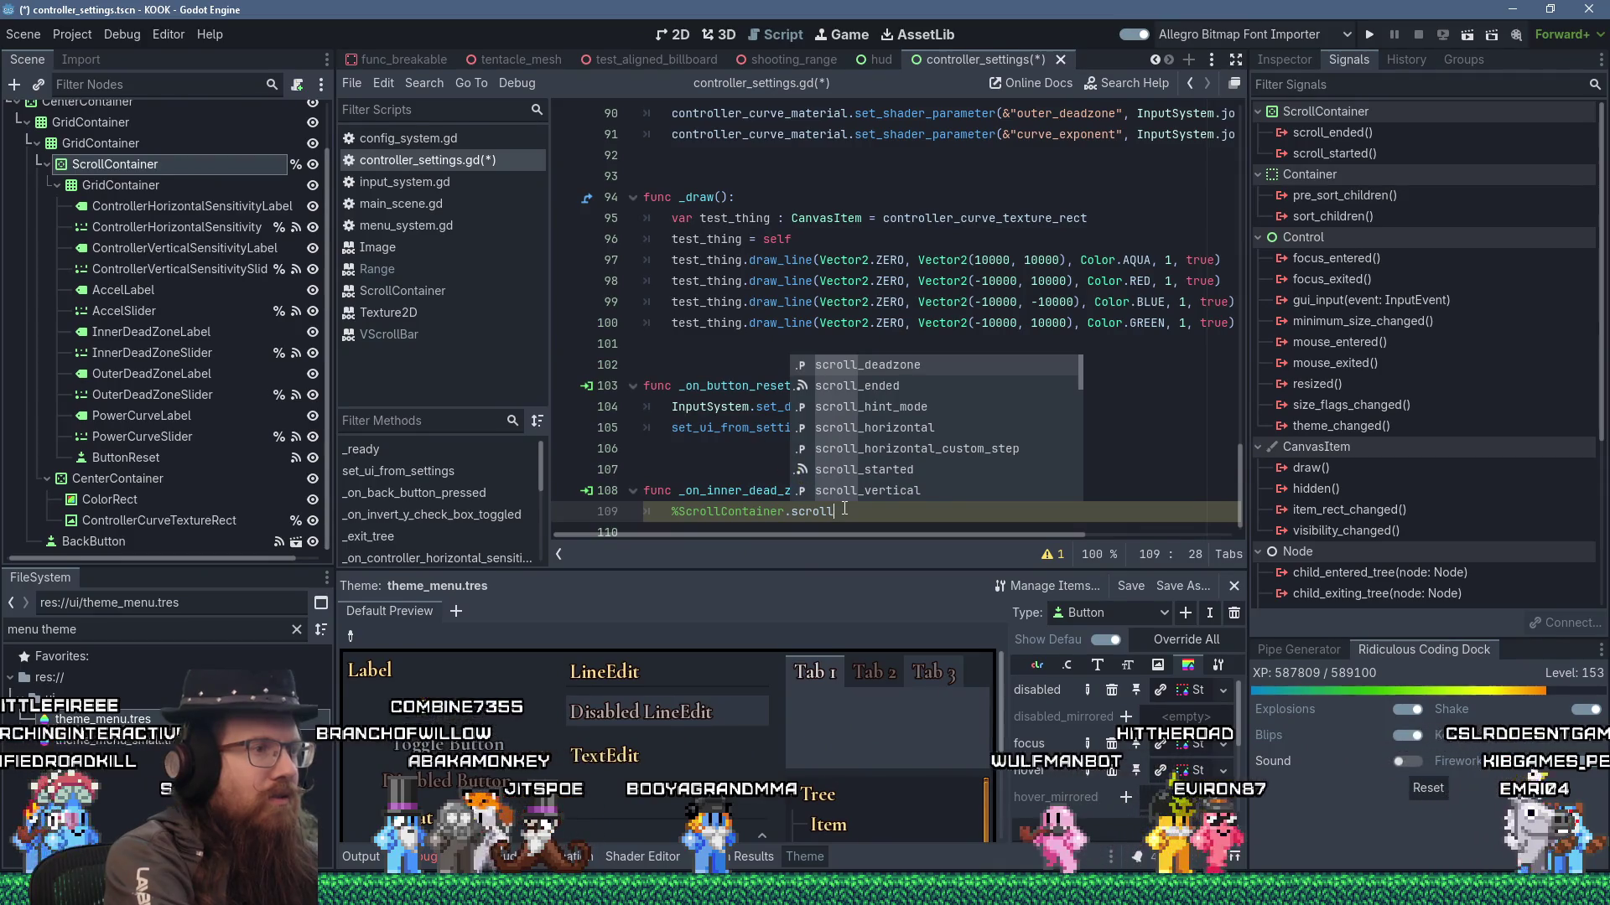
{"action": "type", "text": "_v"}
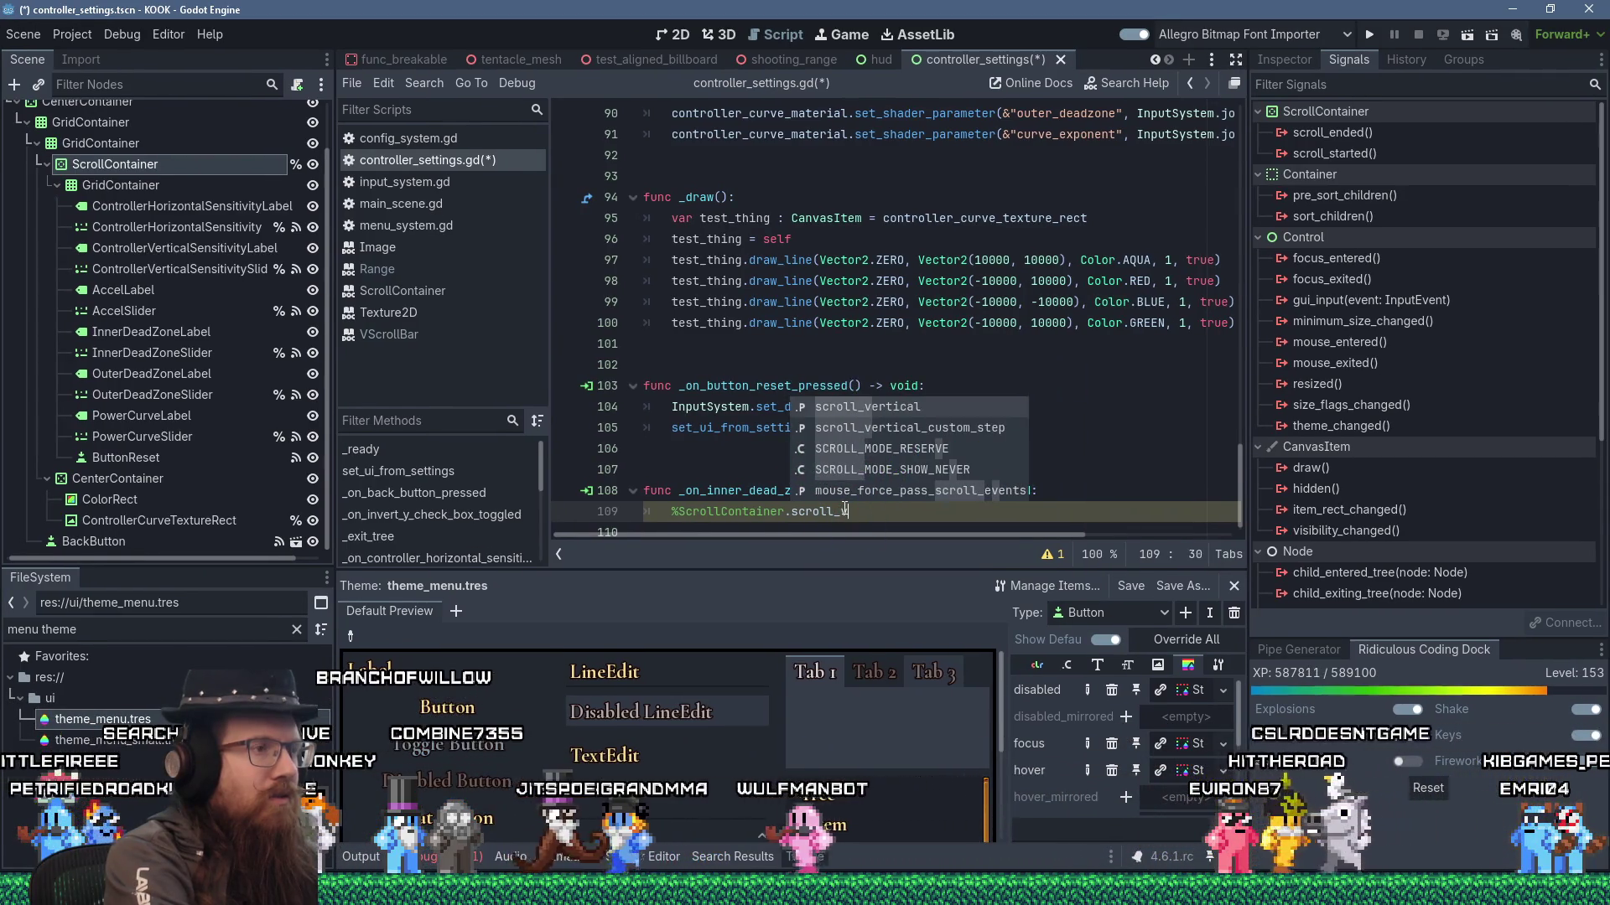
{"action": "key", "text": "Return"}
{"action": "type", "text": "."}
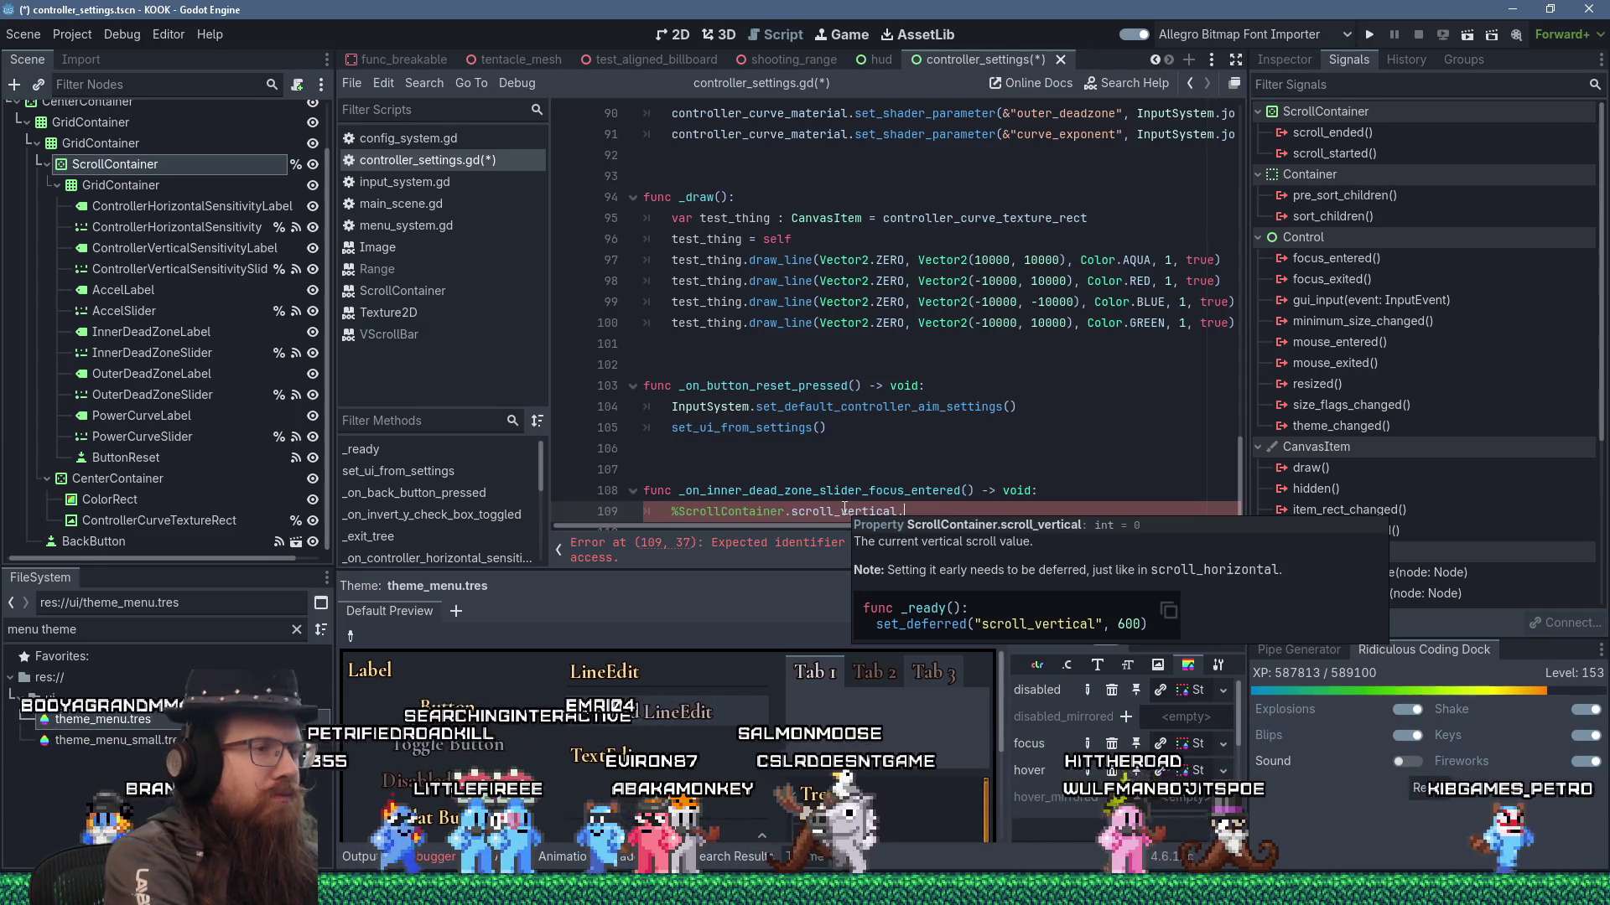
{"action": "type", "text": "ma"}
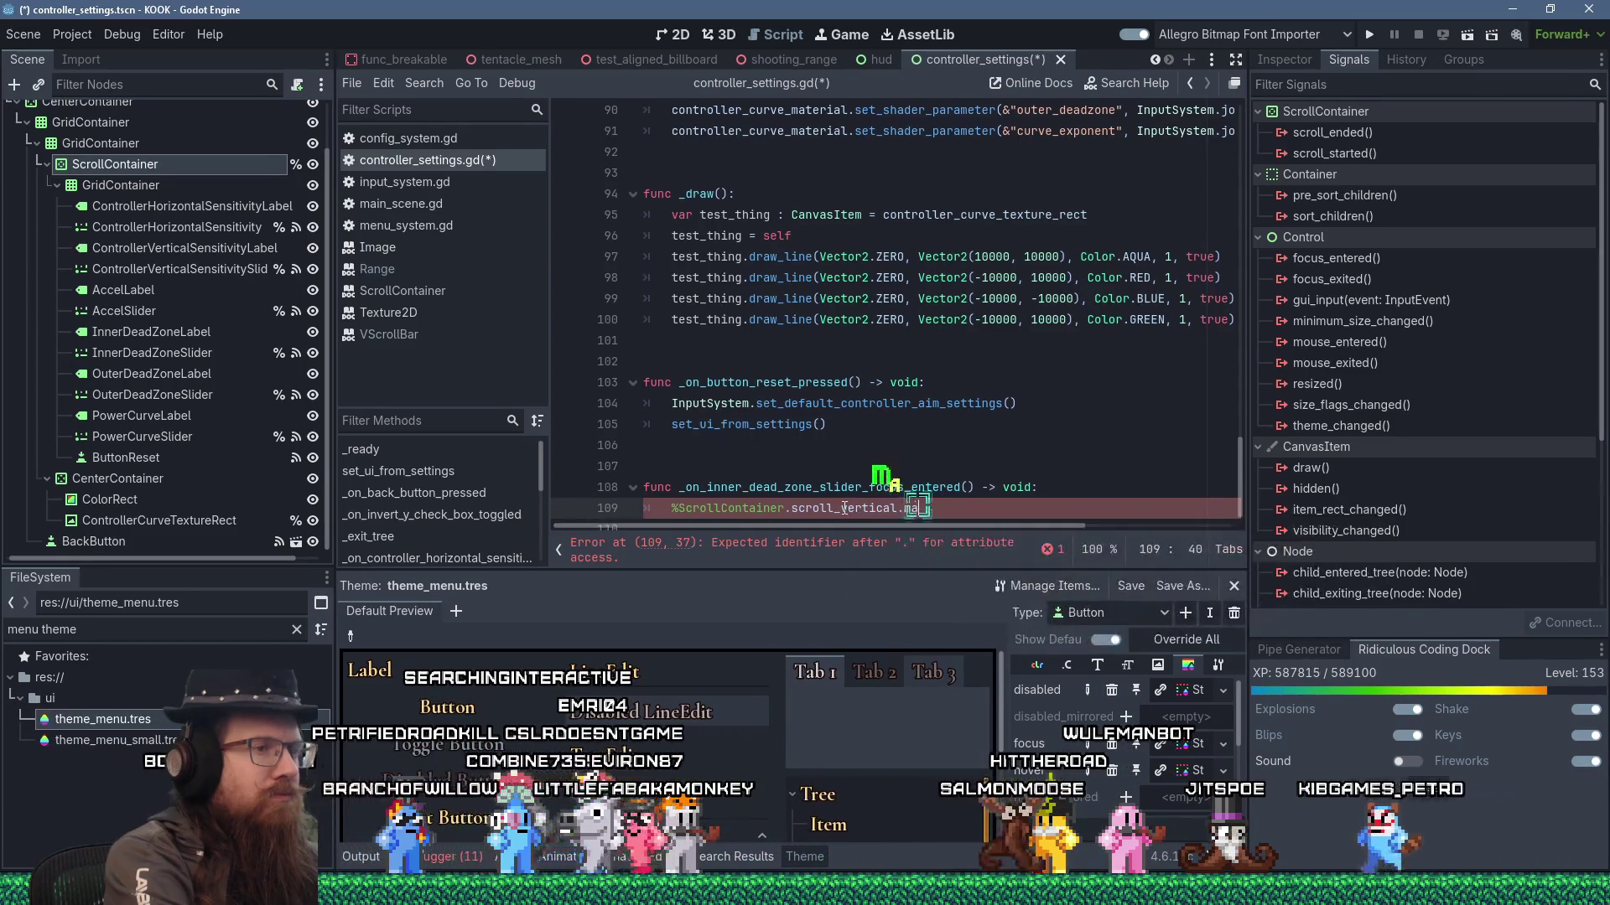
{"action": "type", "text": "x"}
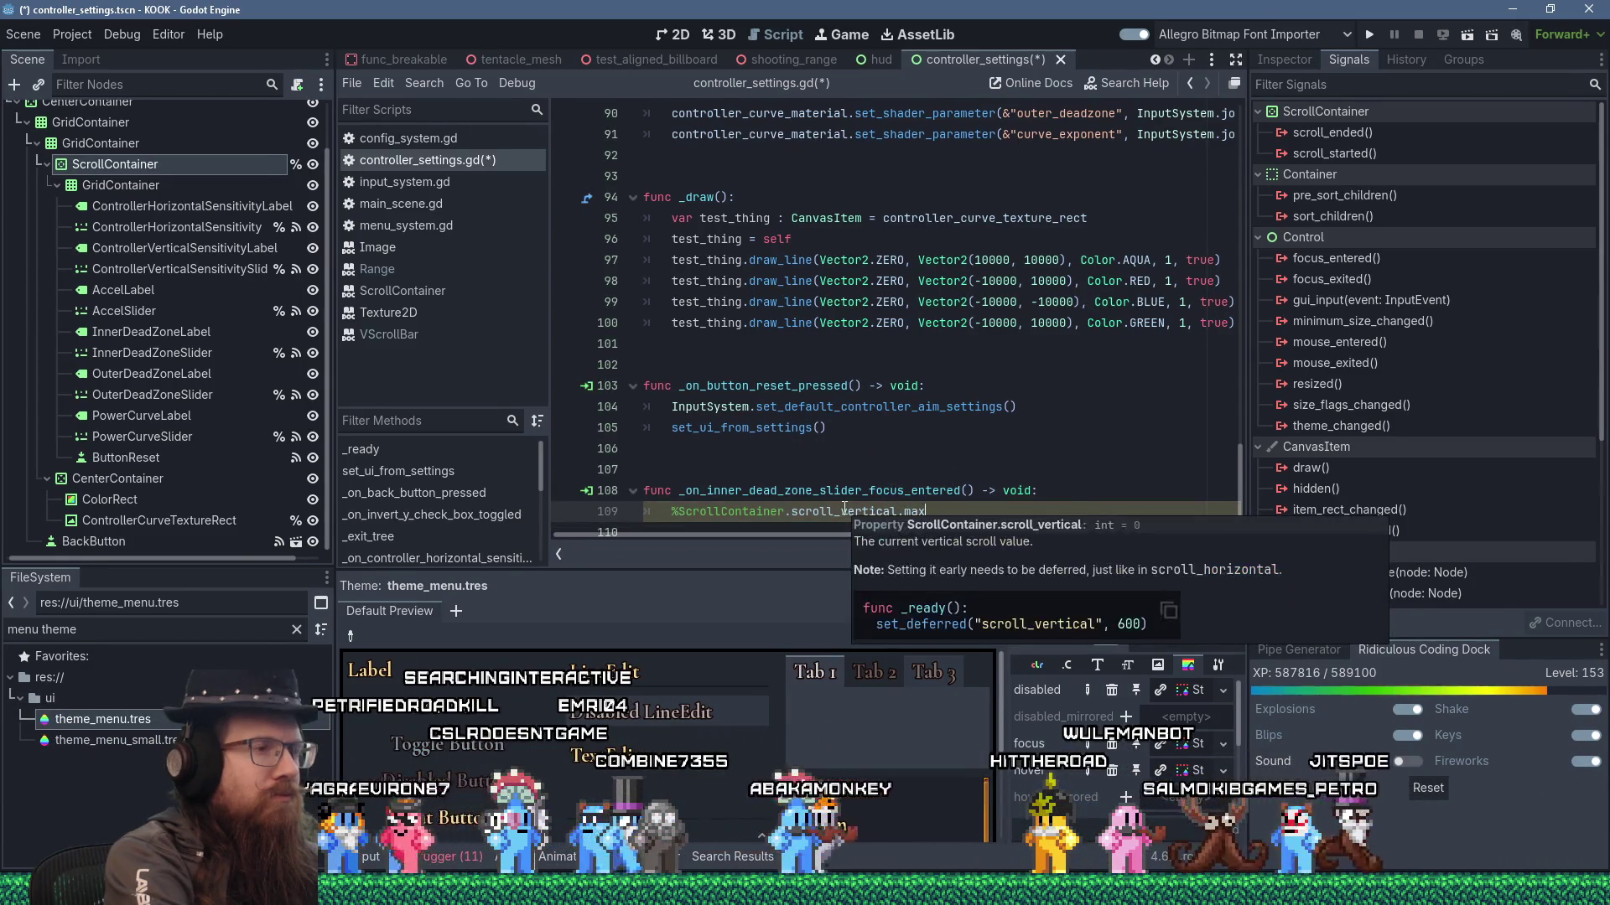
{"action": "type", "text": "_v"}
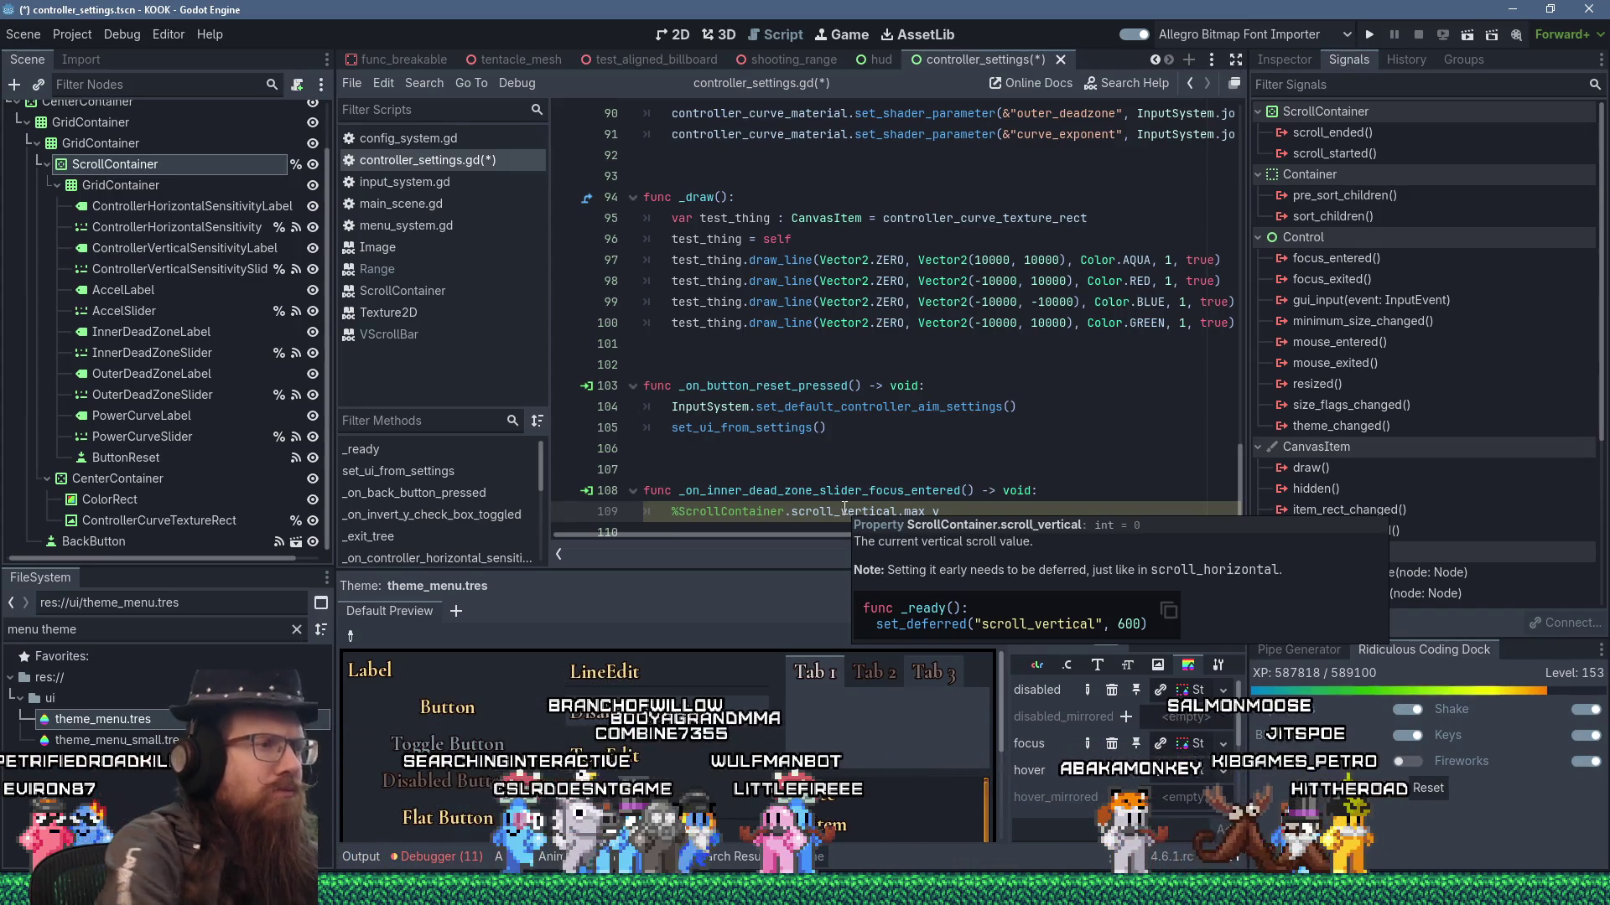
{"action": "left_click", "coordinate": [844, 510], "text": "ctrl"}
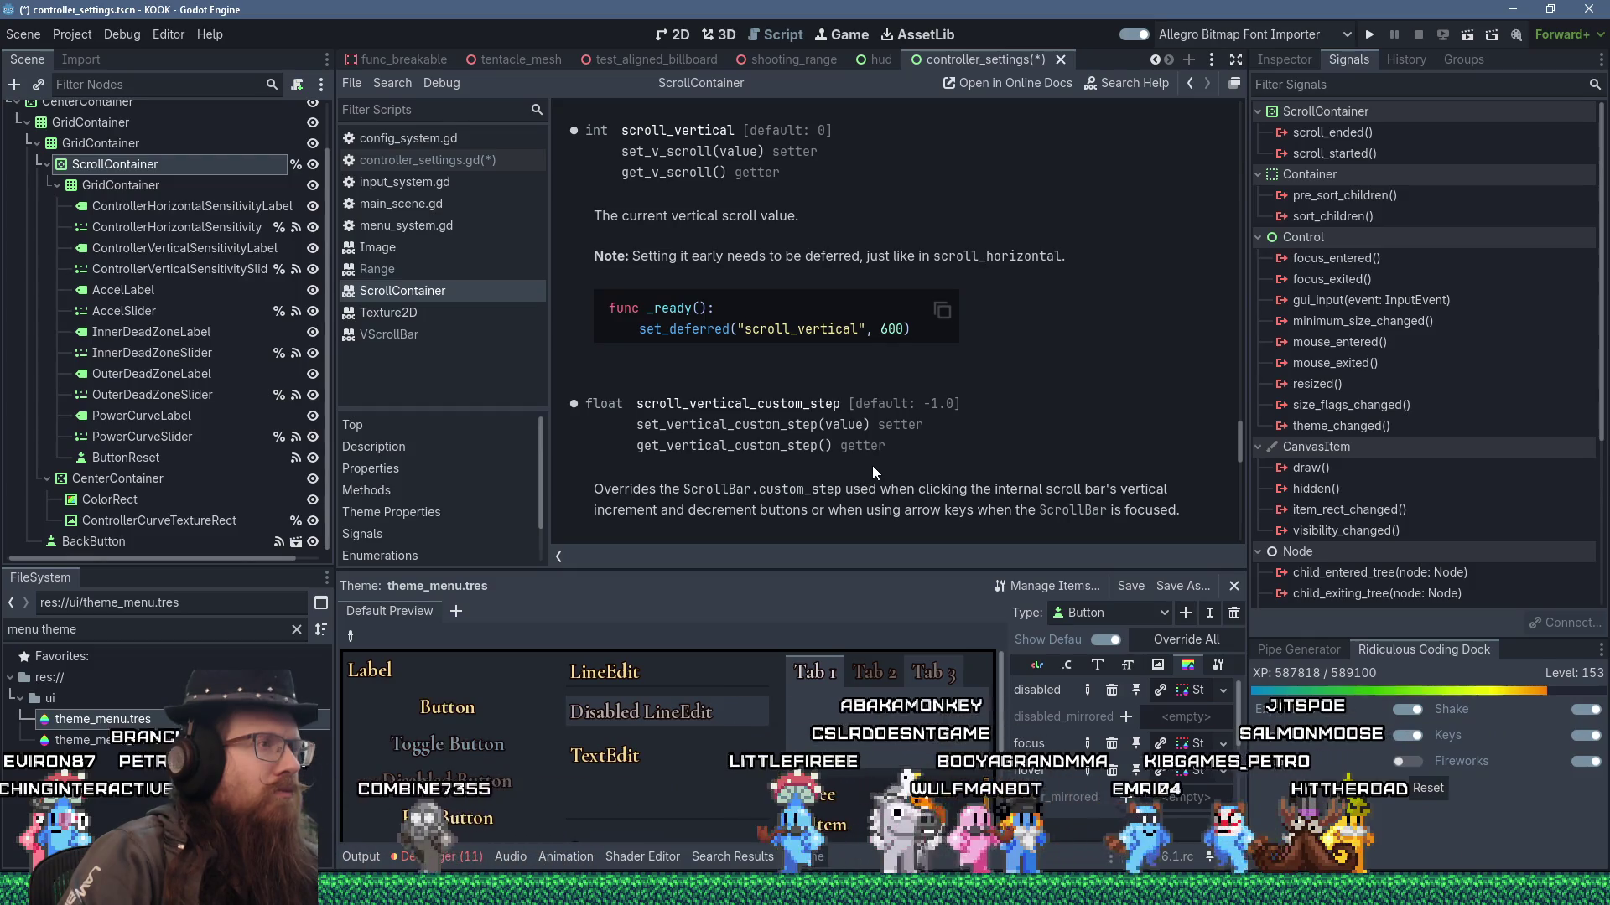
- Set %ScrollContainer.scroll_vertical = 2000 on line 109 with a 'throw it at the end' comment, and save
{"action": "scroll", "coordinate": [888, 456], "scroll_direction": "down", "scroll_amount": 1}
{"action": "scroll", "coordinate": [888, 456], "scroll_direction": "down", "scroll_amount": 2}
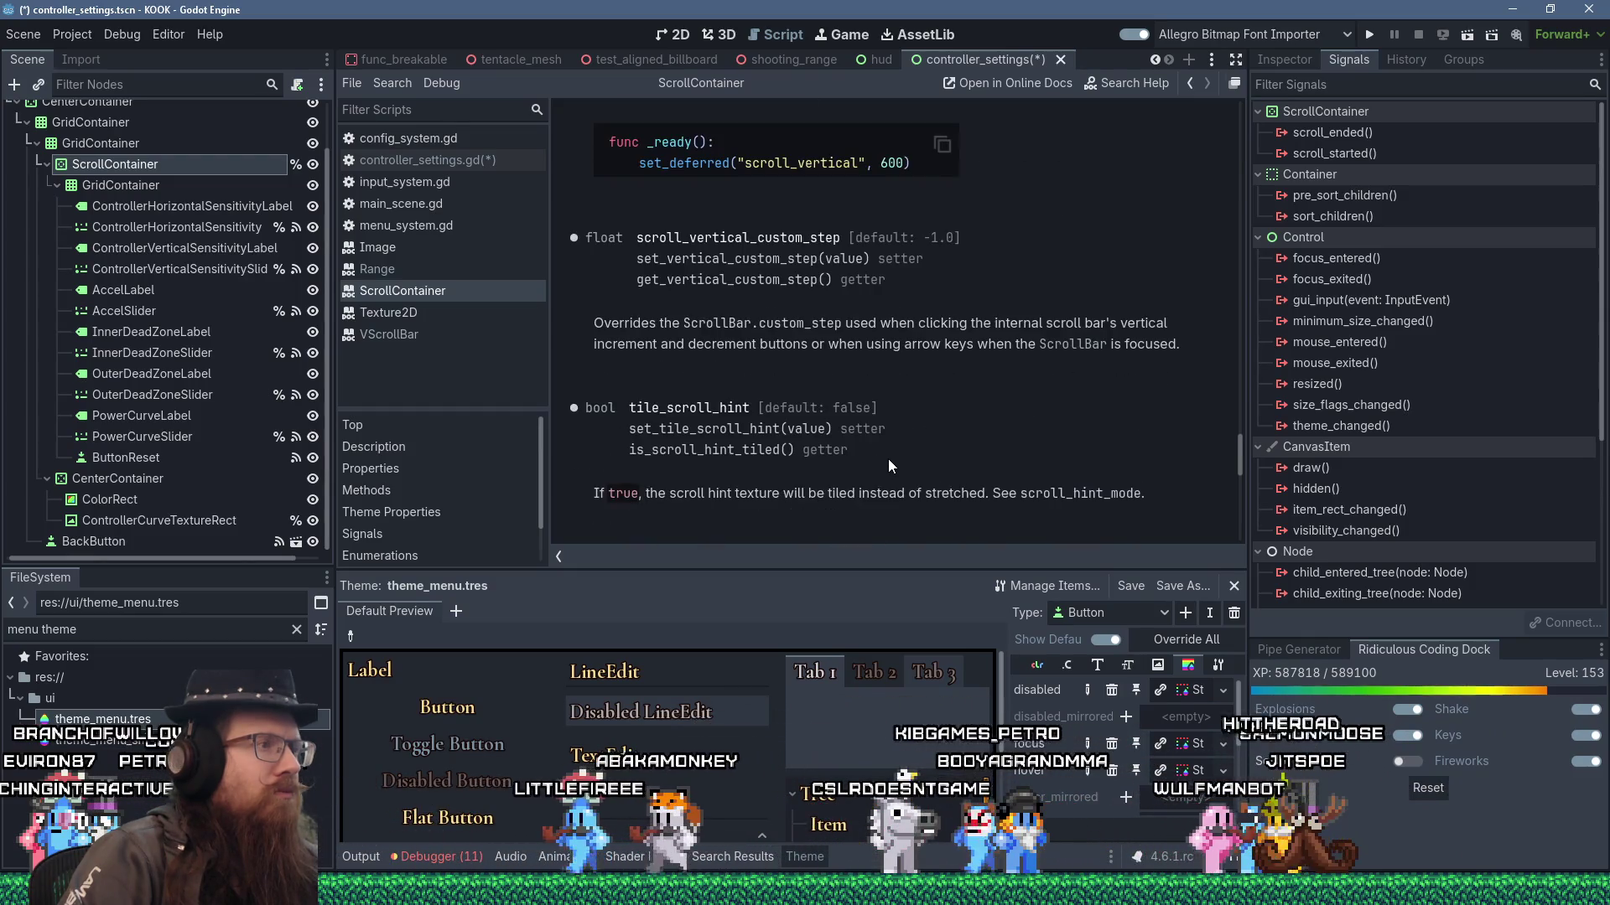
{"action": "scroll", "coordinate": [888, 460], "scroll_direction": "up", "scroll_amount": 3}
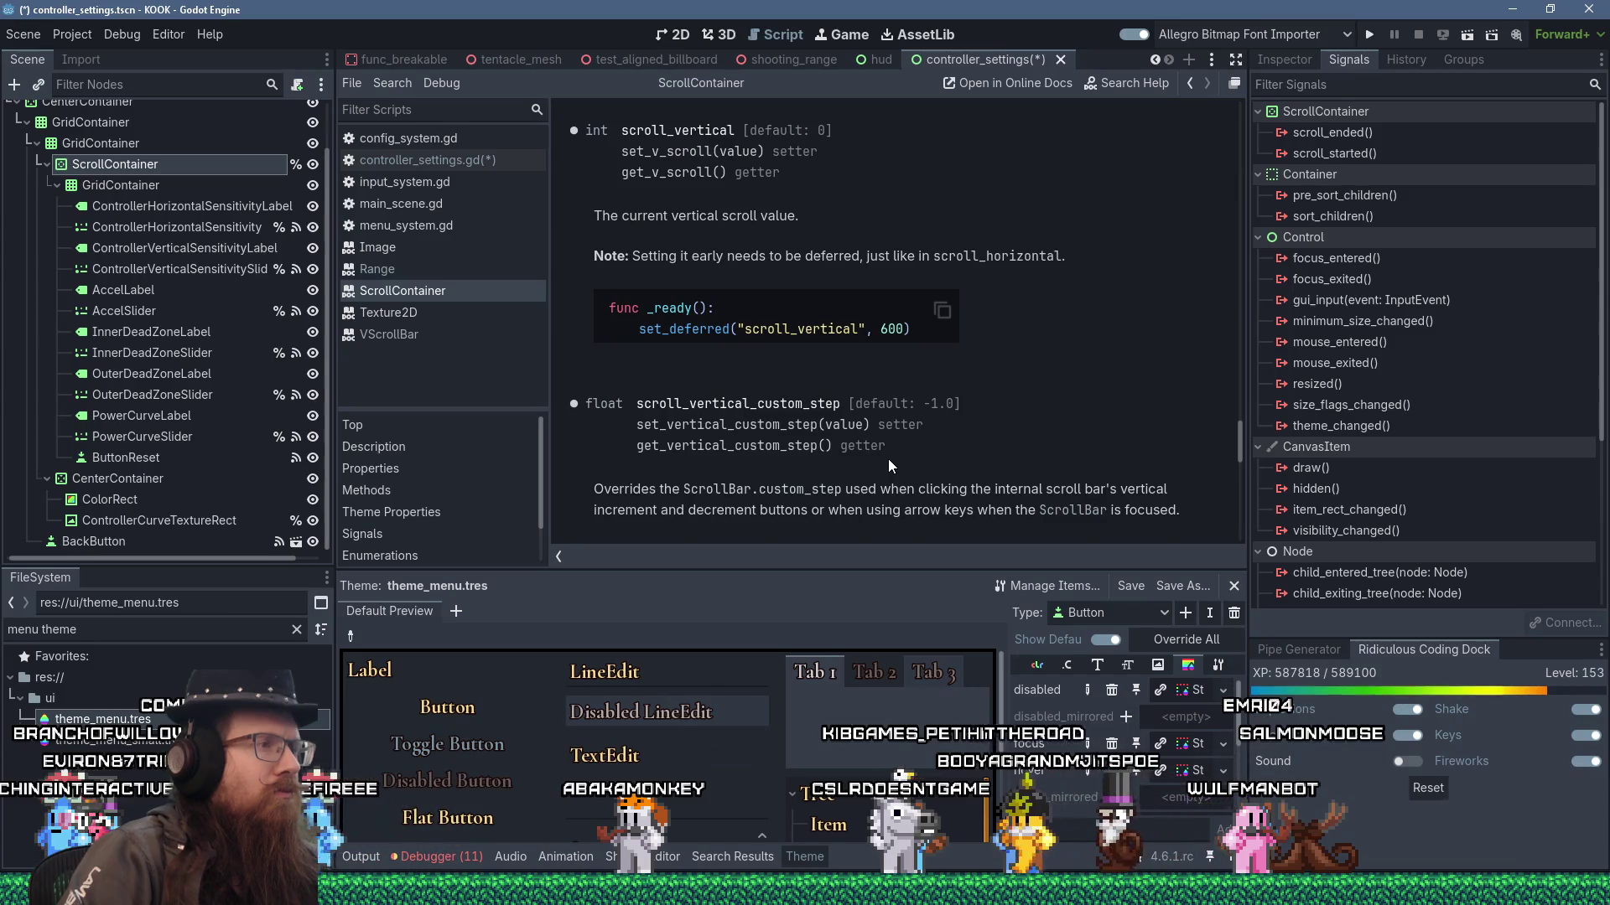
{"action": "scroll", "coordinate": [888, 460], "scroll_direction": "up", "scroll_amount": 10}
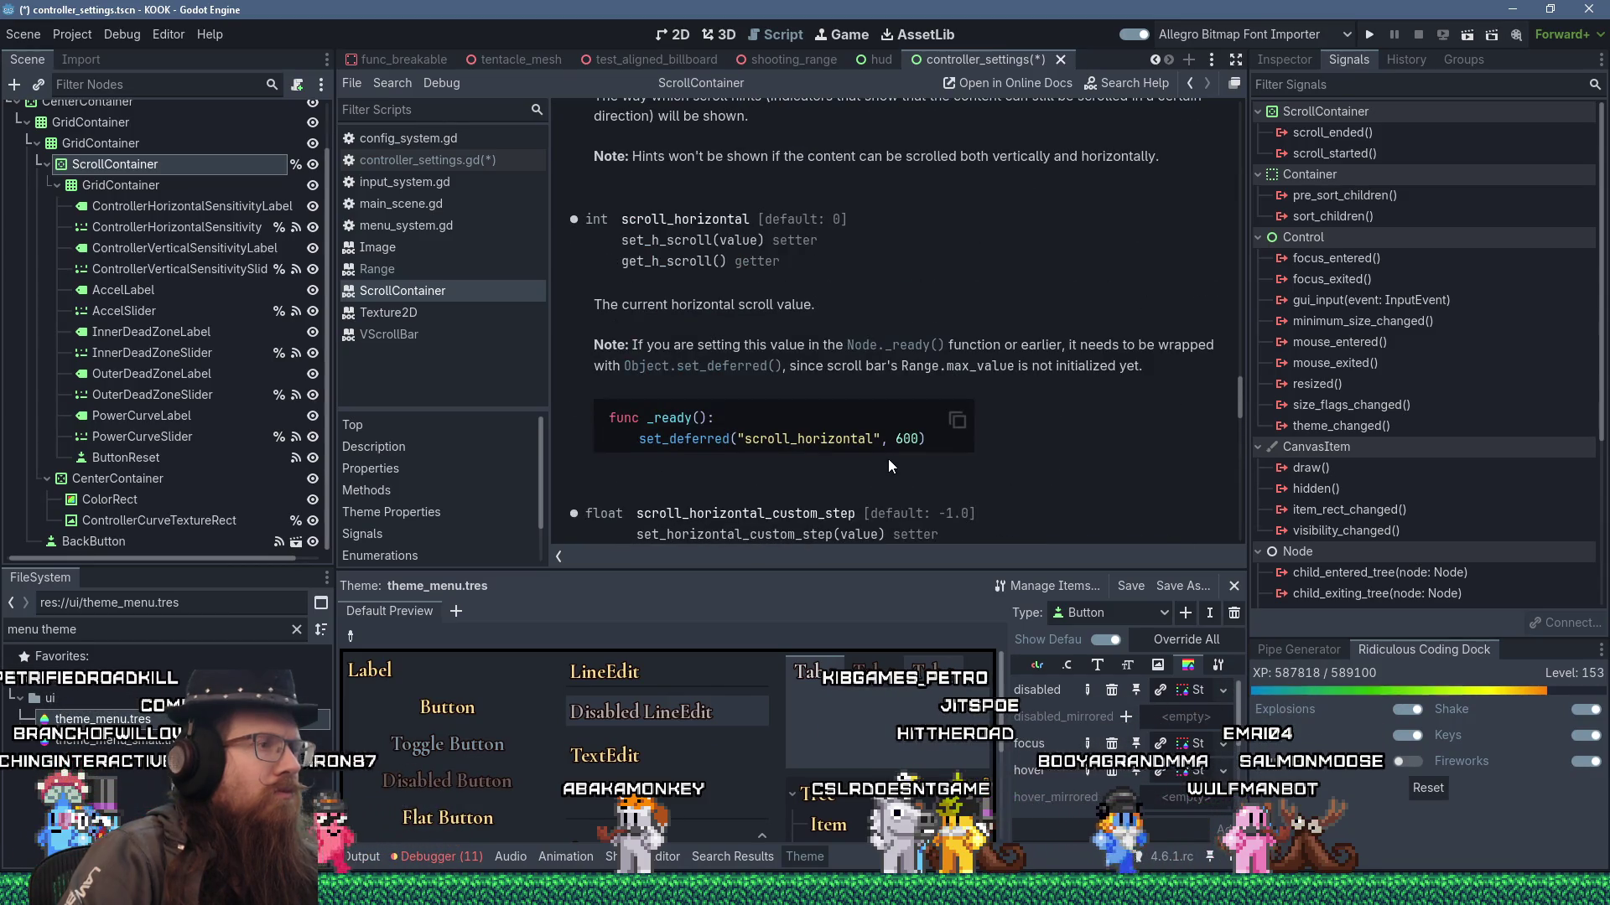
{"action": "scroll", "coordinate": [888, 459], "scroll_direction": "down", "scroll_amount": 10}
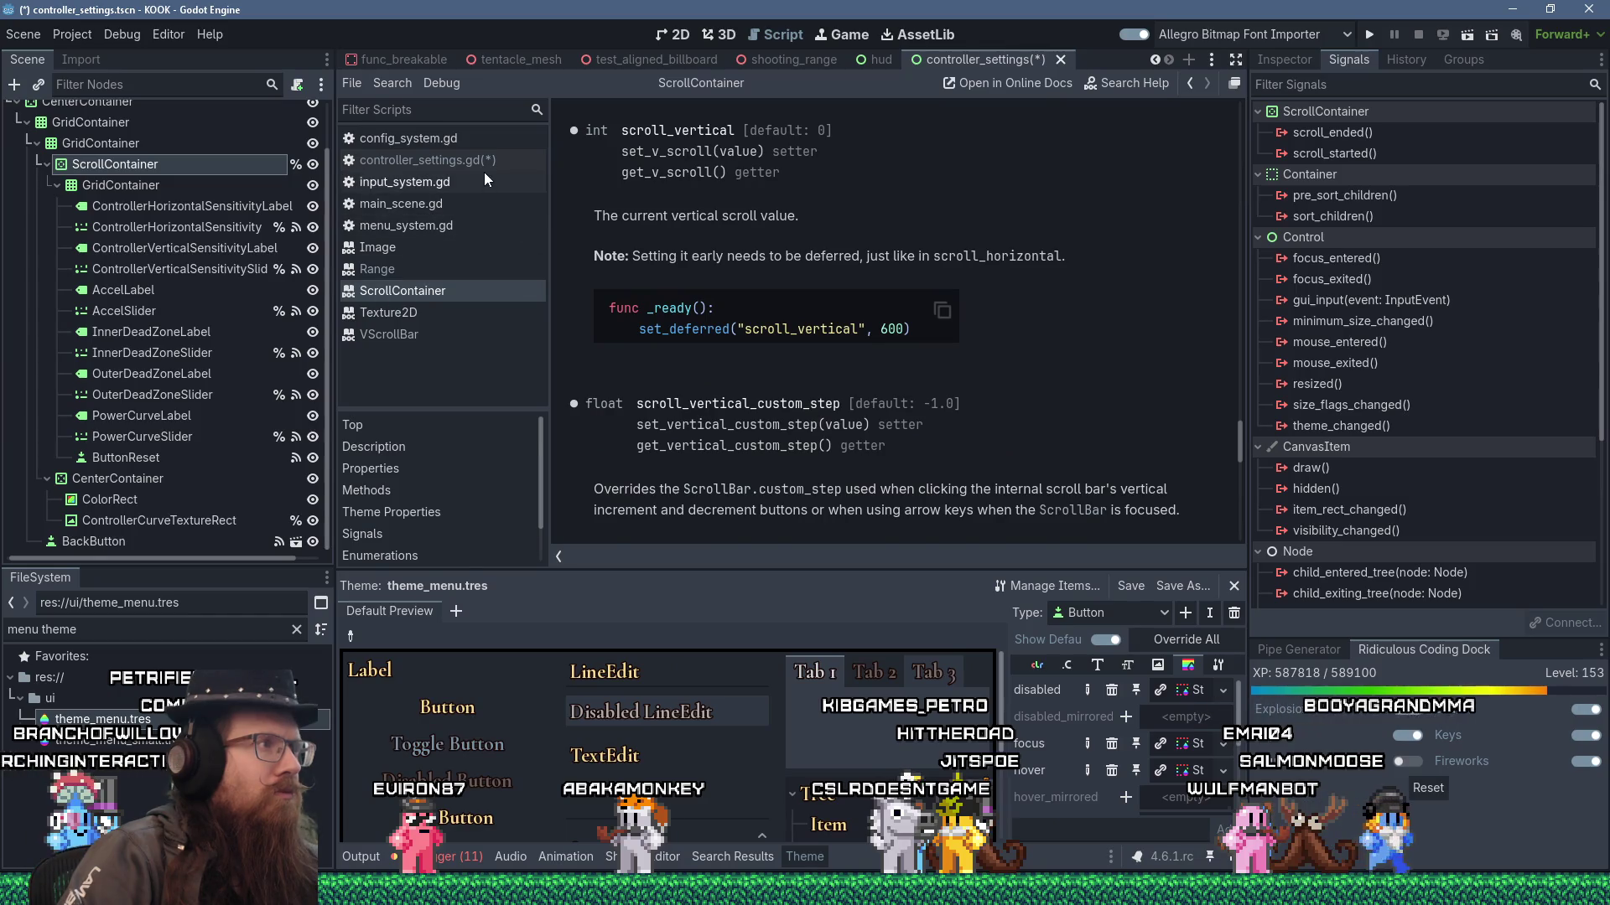
{"action": "left_click", "coordinate": [484, 162]}
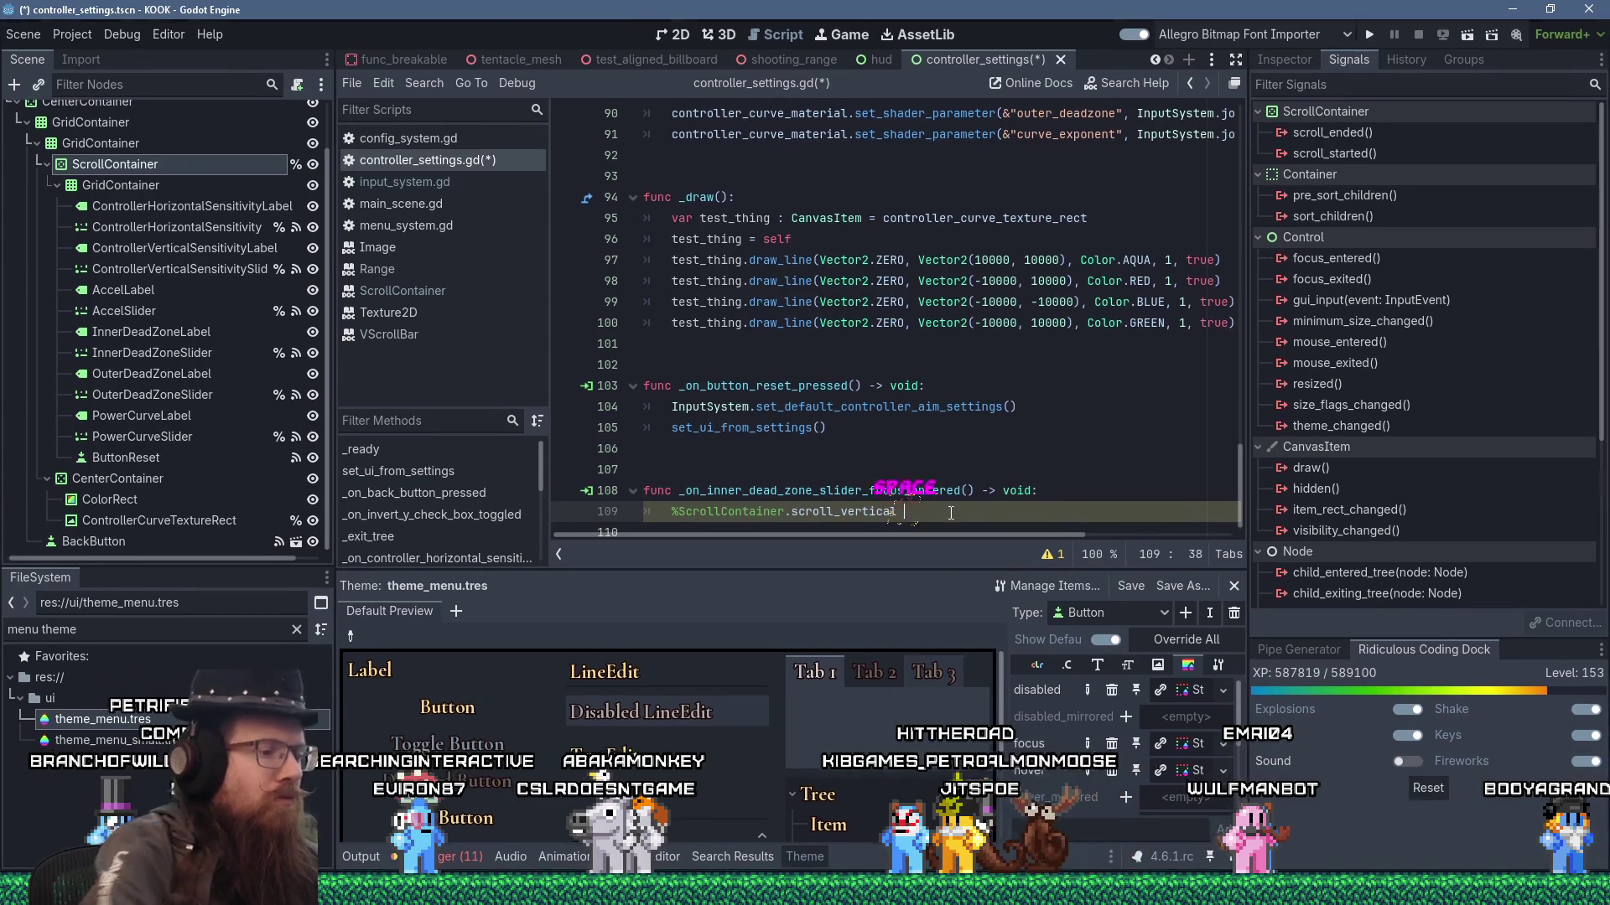
{"action": "type", "text": "= 0"}
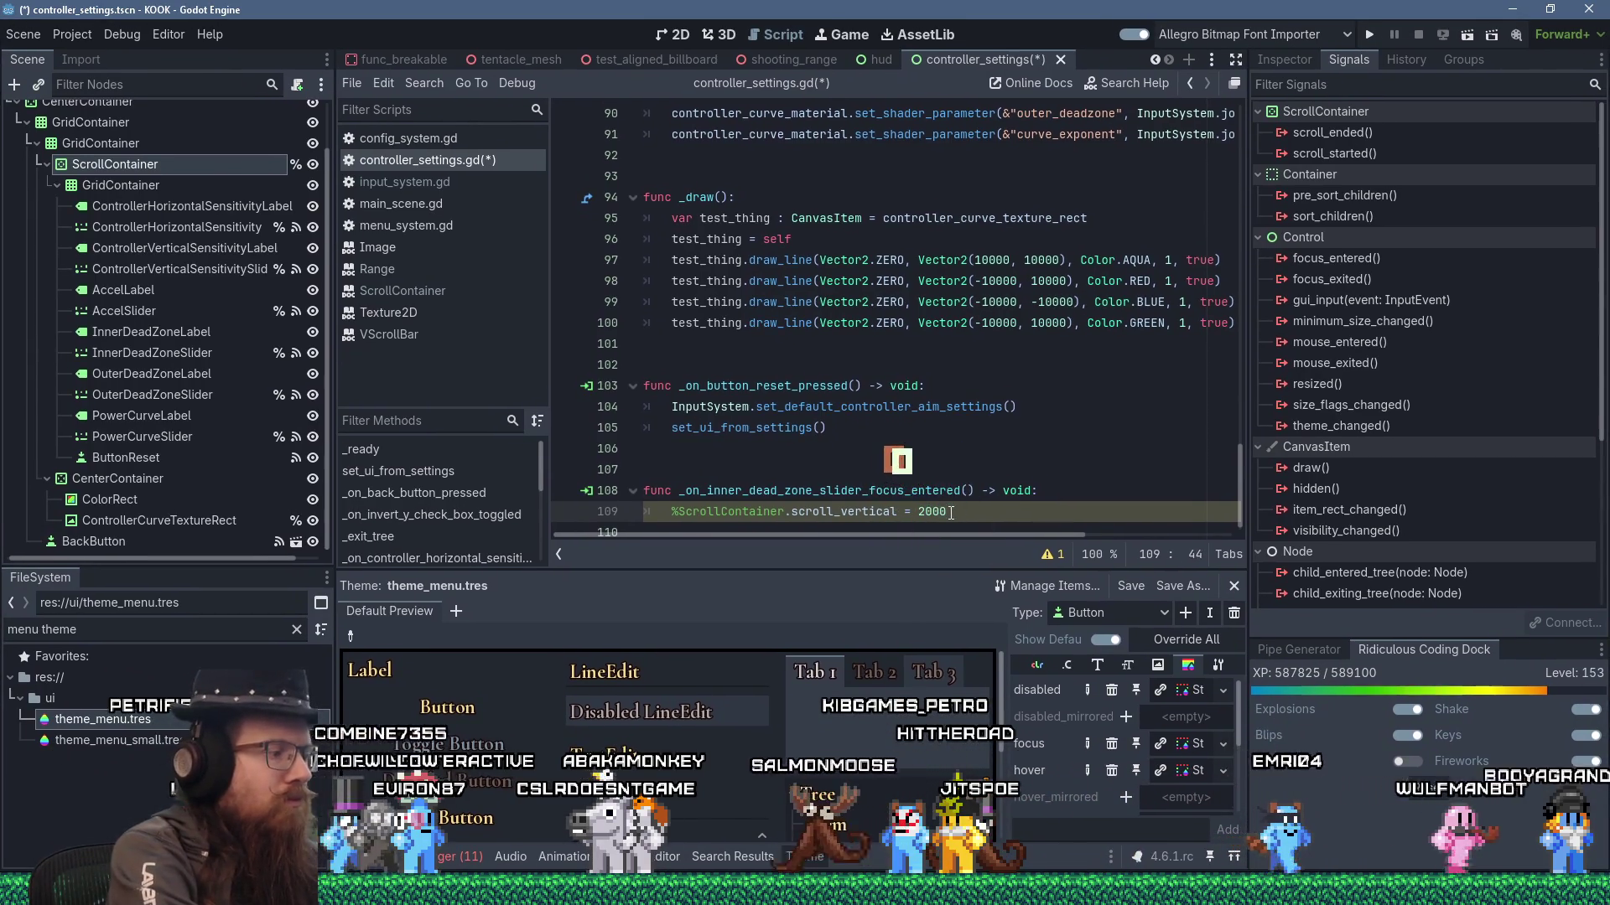
{"action": "type", "text": " # JANK some big number for"}
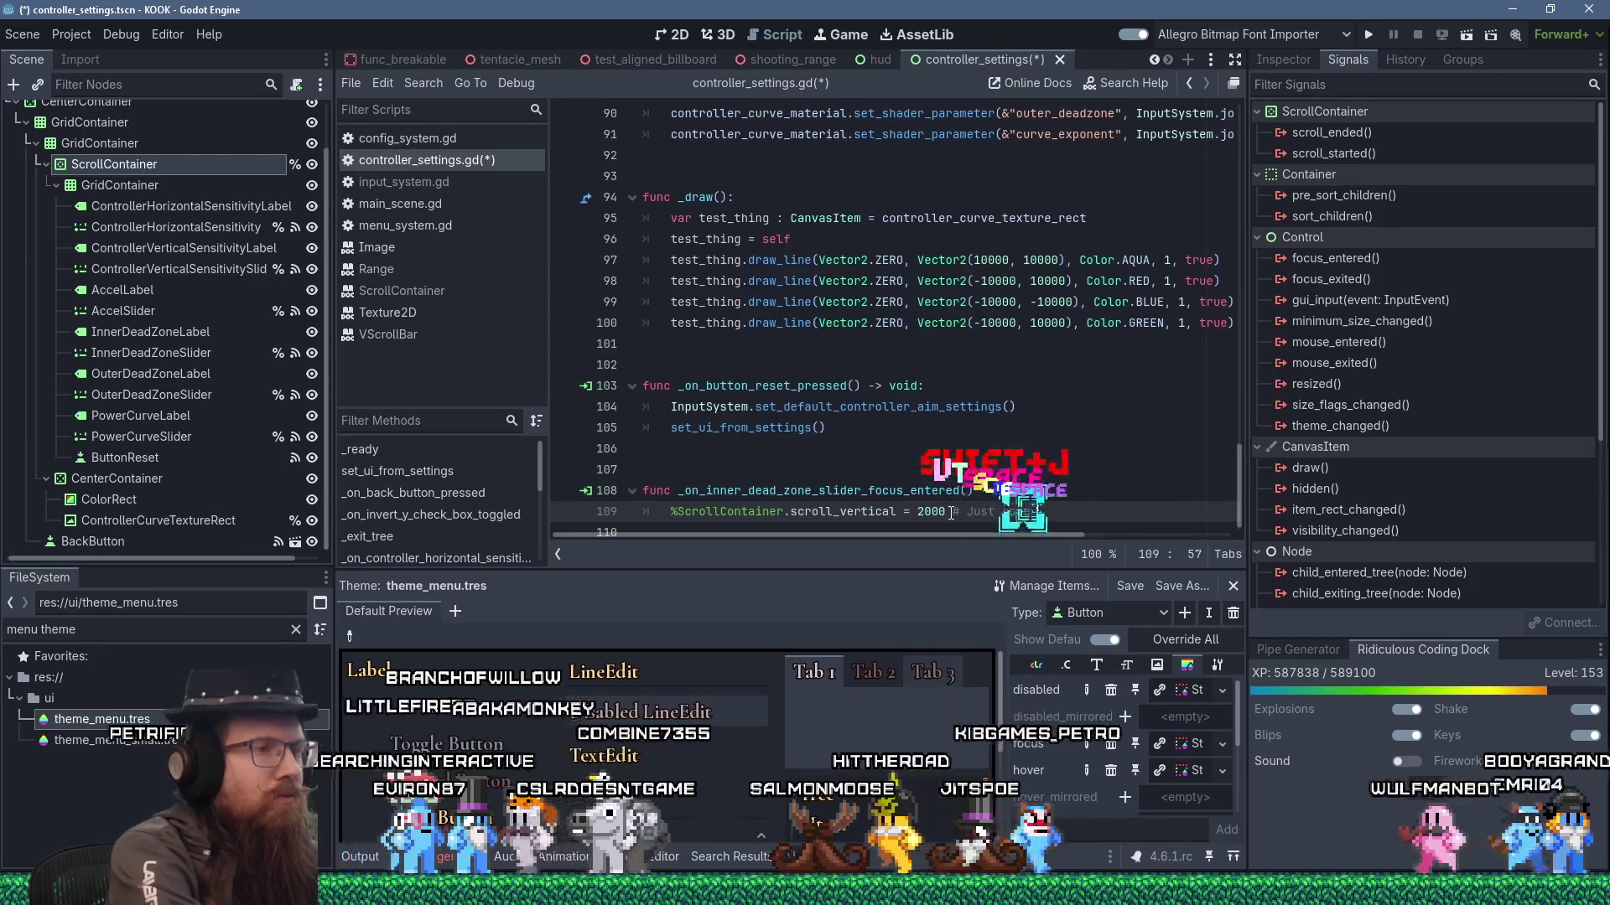
{"action": "type", "text": "throw it at the end."}
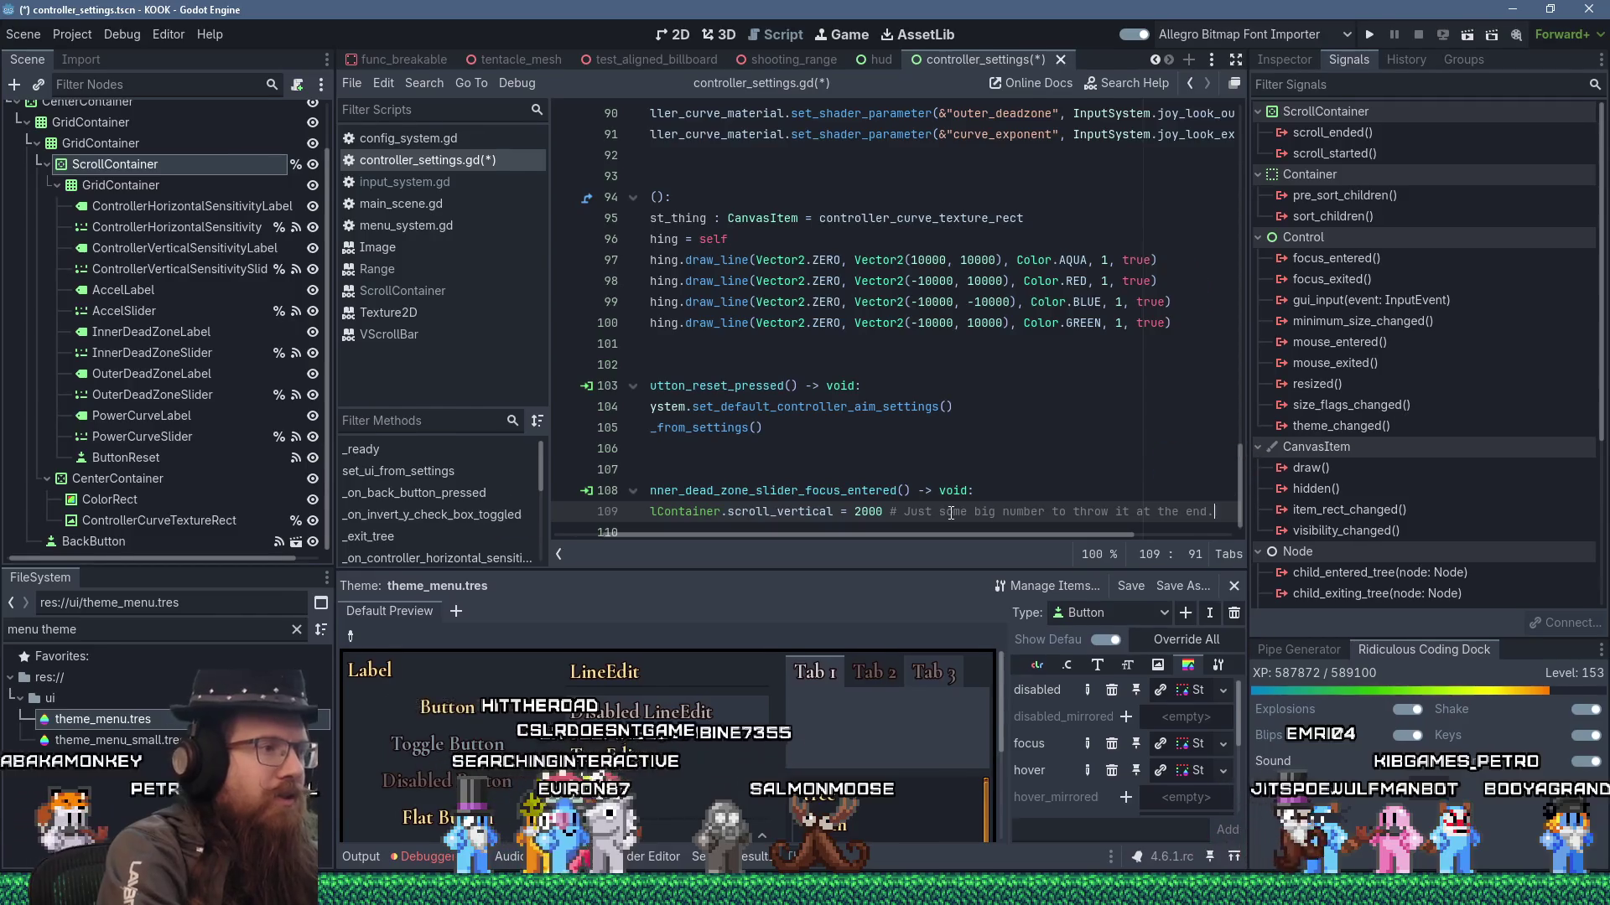
{"action": "key", "text": "Return"}
{"action": "key", "text": "BackSpace"}
{"action": "key", "text": "Return"}
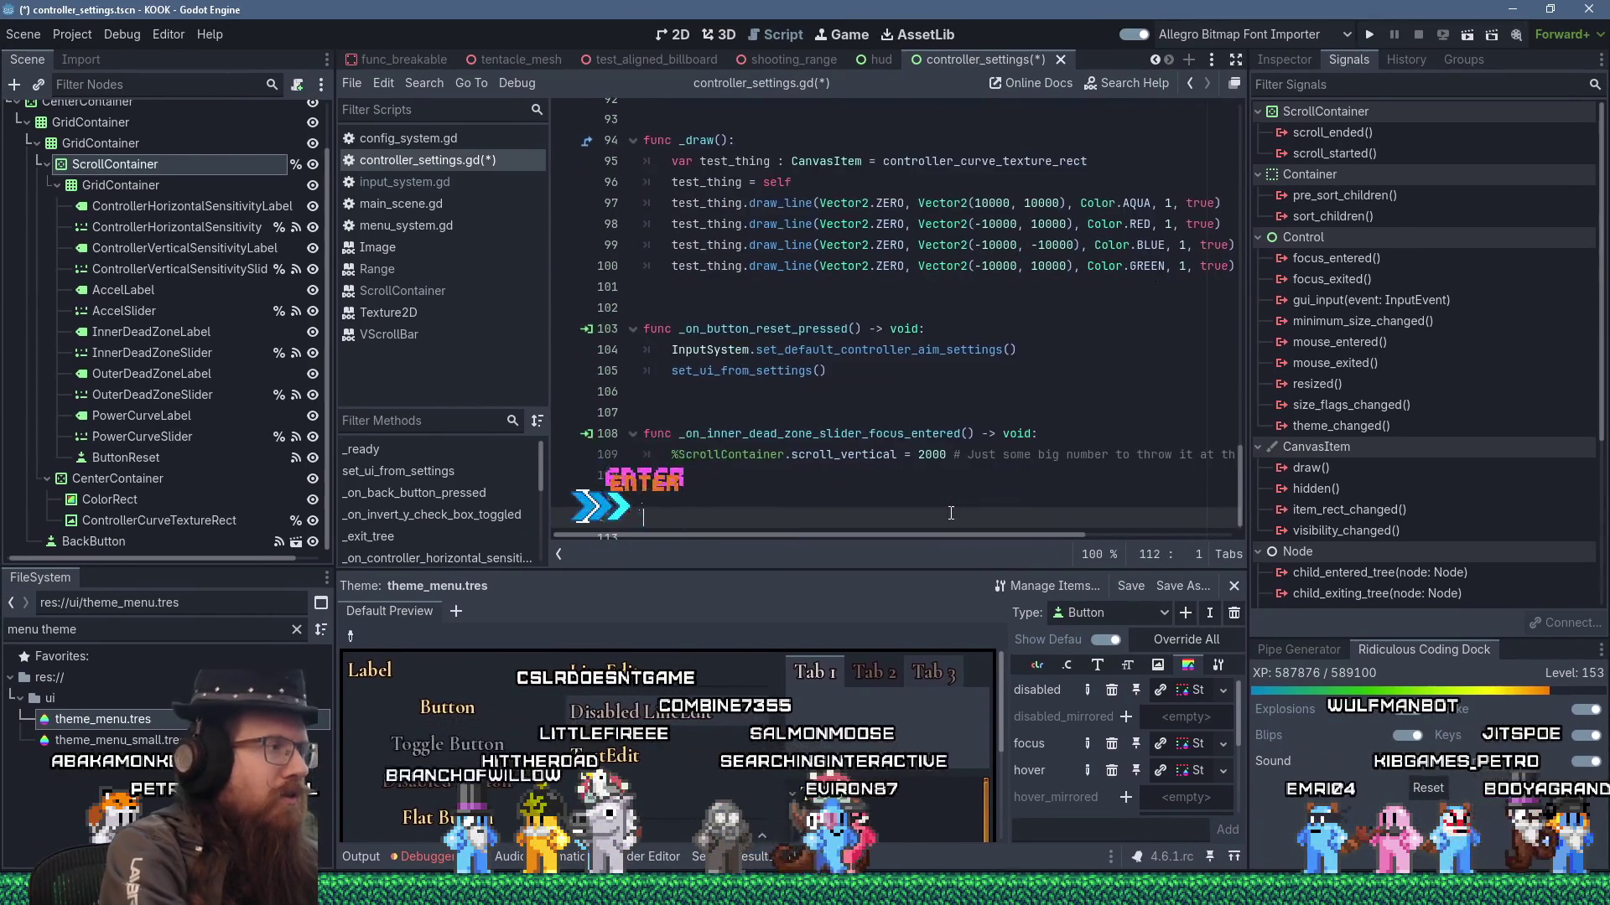
{"action": "key", "text": "ctrl+s"}
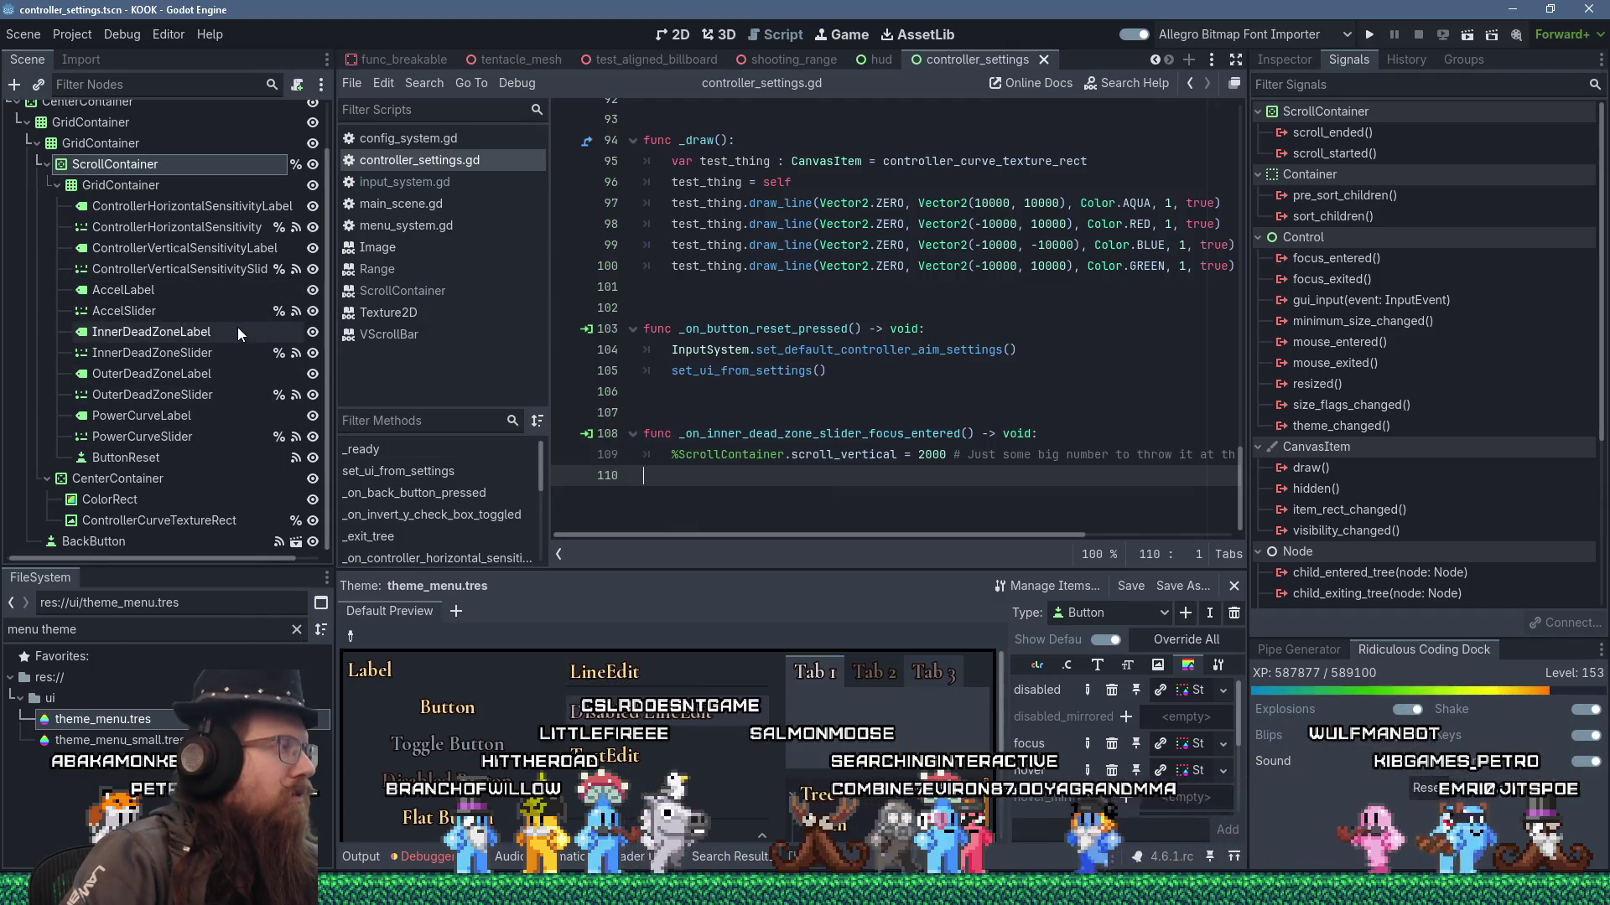
- Connect AccelSlider's focus_entered signal to a new _on_accel_slider_focus_entered handler and save
{"action": "left_click", "coordinate": [152, 321]}
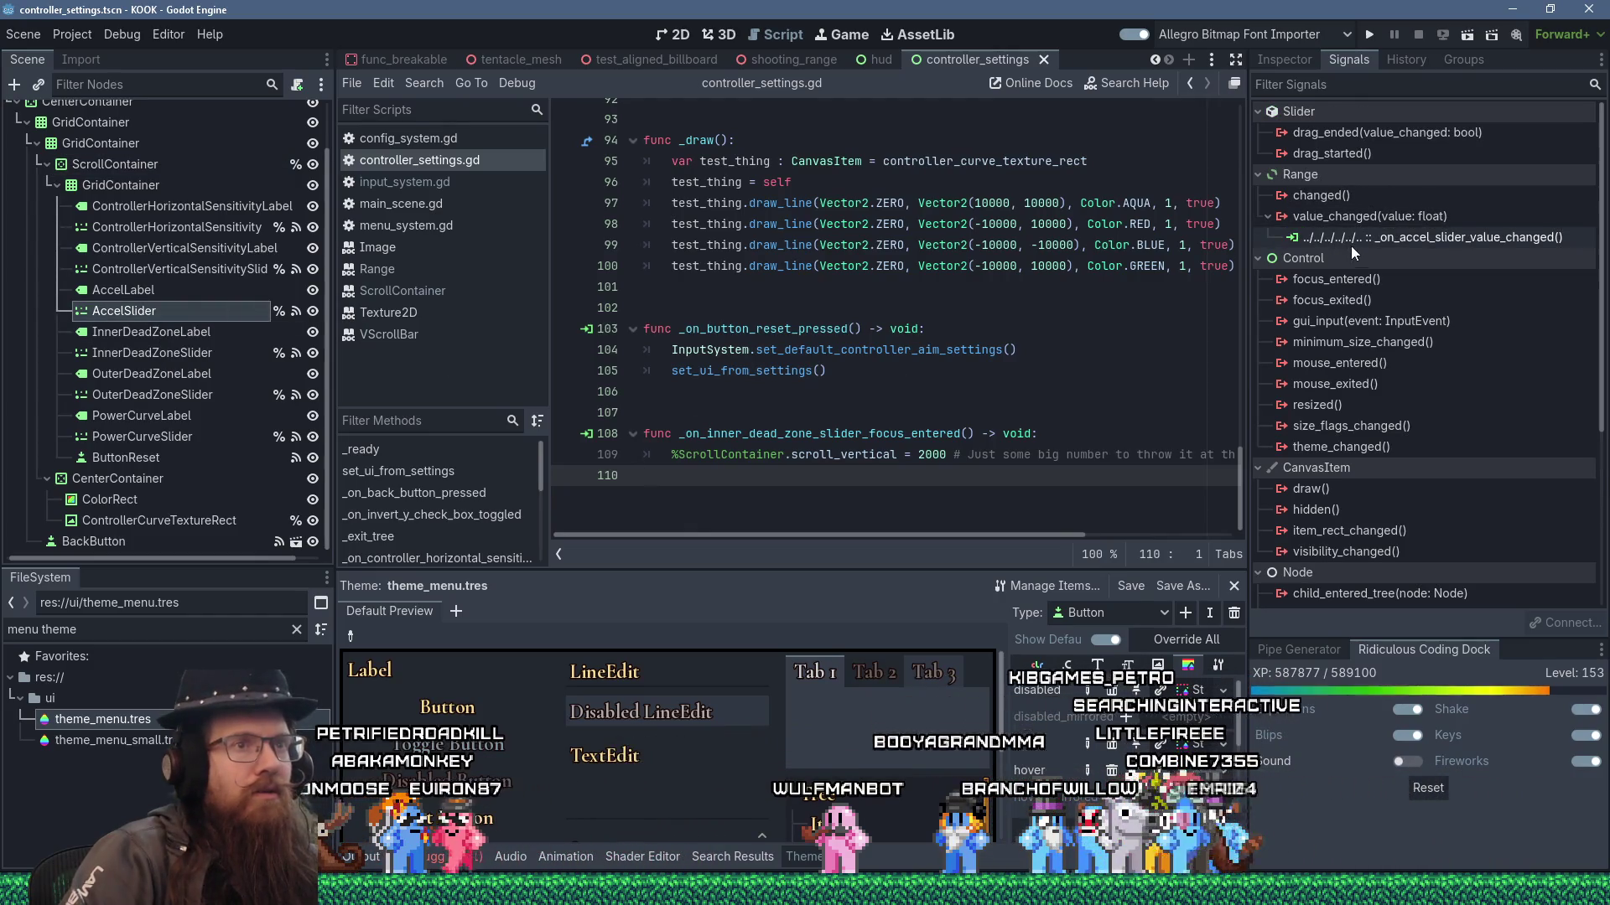
{"action": "left_click", "coordinate": [1338, 282]}
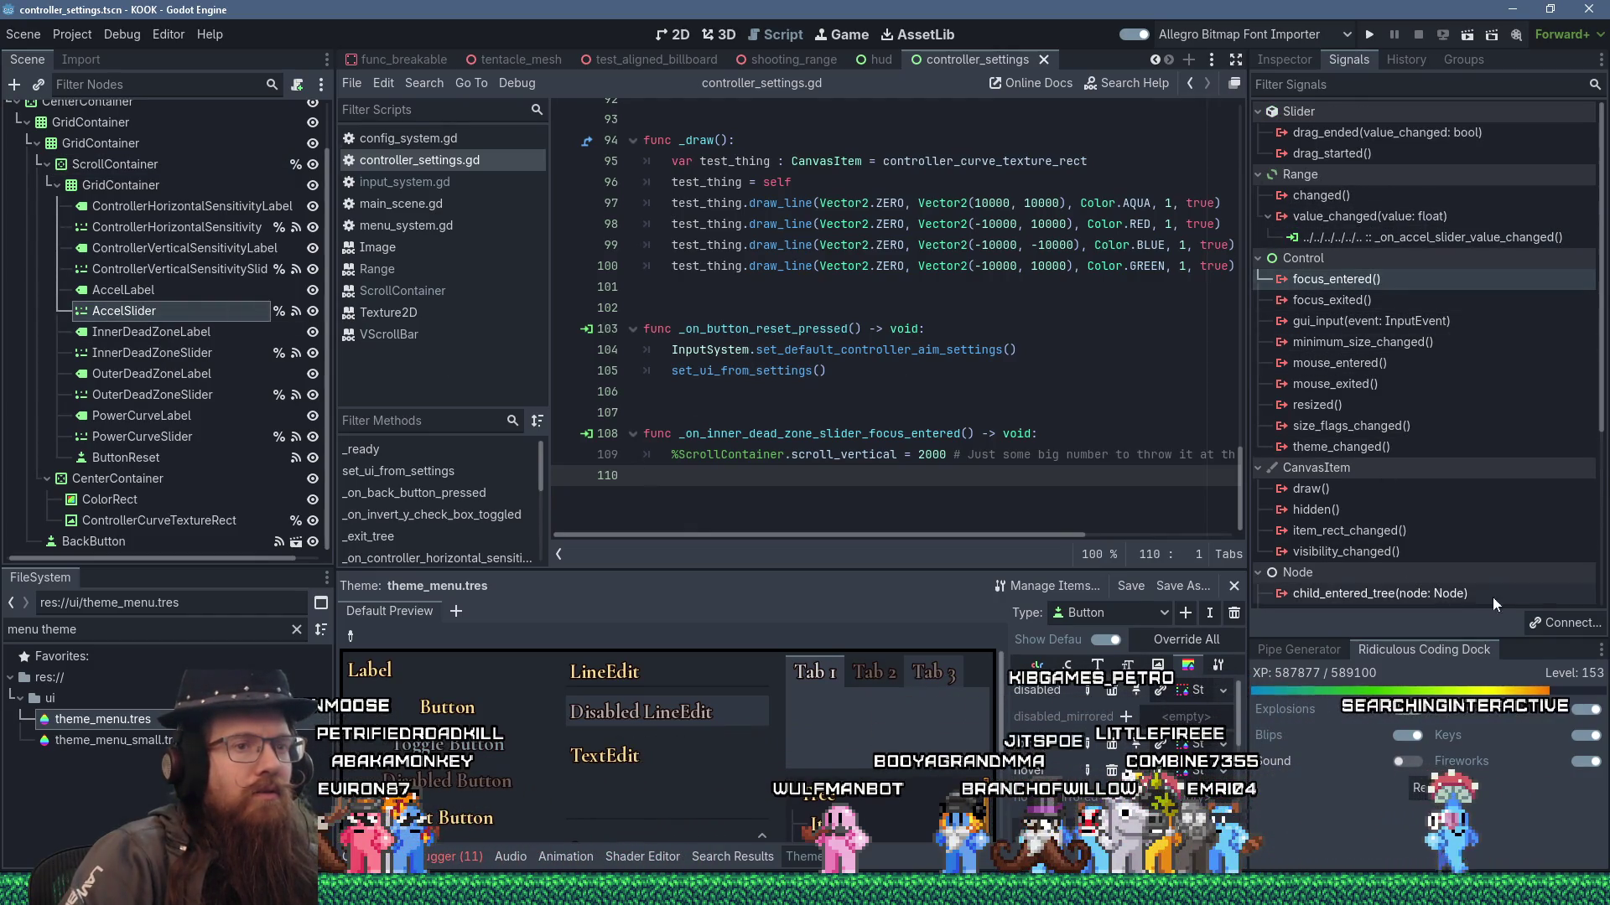
{"action": "left_click", "coordinate": [1542, 621]}
{"action": "left_click", "coordinate": [735, 646]}
{"action": "key", "text": "ctrl+s"}
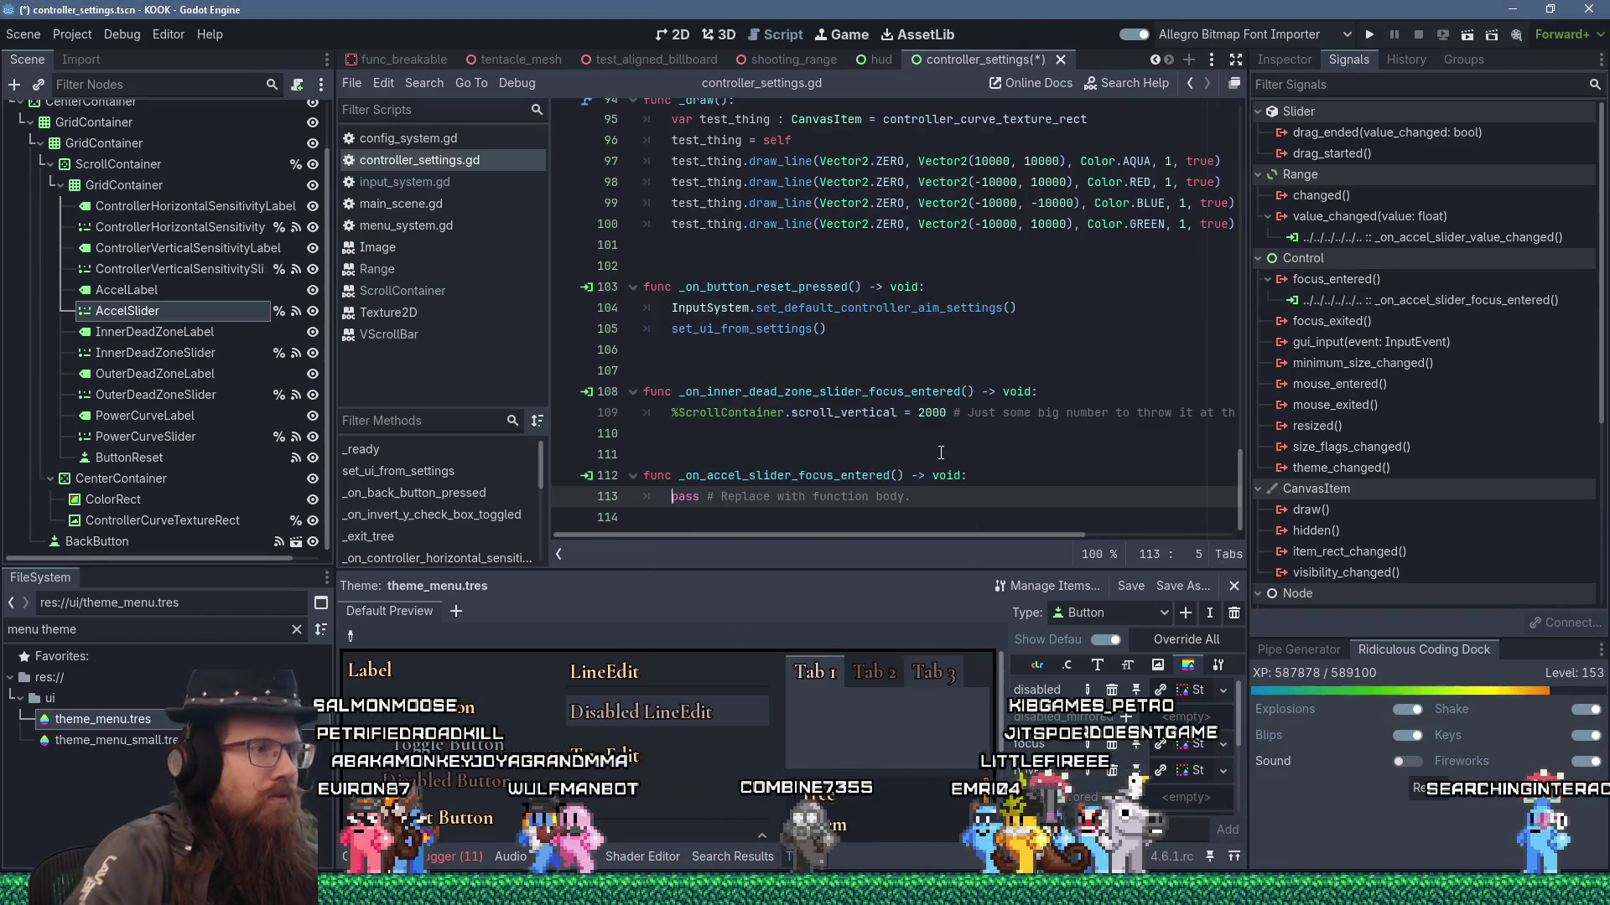
- Make the new handler set %ScrollContainer.scroll_vertical = 0, save, and run the game
{"action": "left_click", "coordinate": [952, 415]}
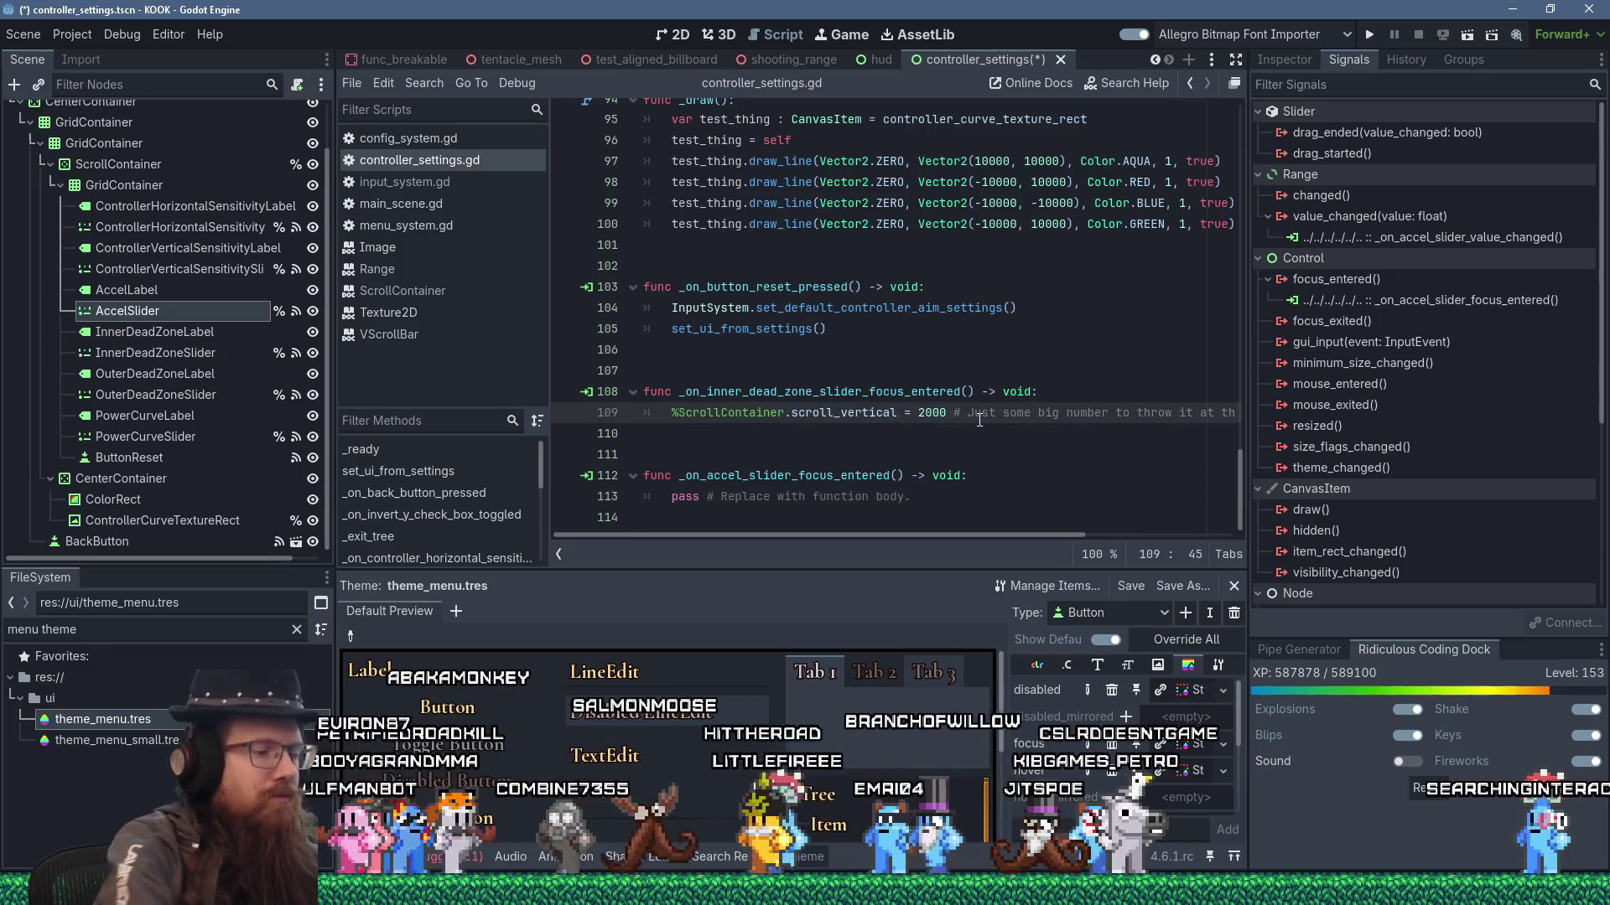
{"action": "key", "text": "Down"}
{"action": "key", "text": "Down"}
{"action": "key", "text": "Down"}
{"action": "key", "text": "Home"}
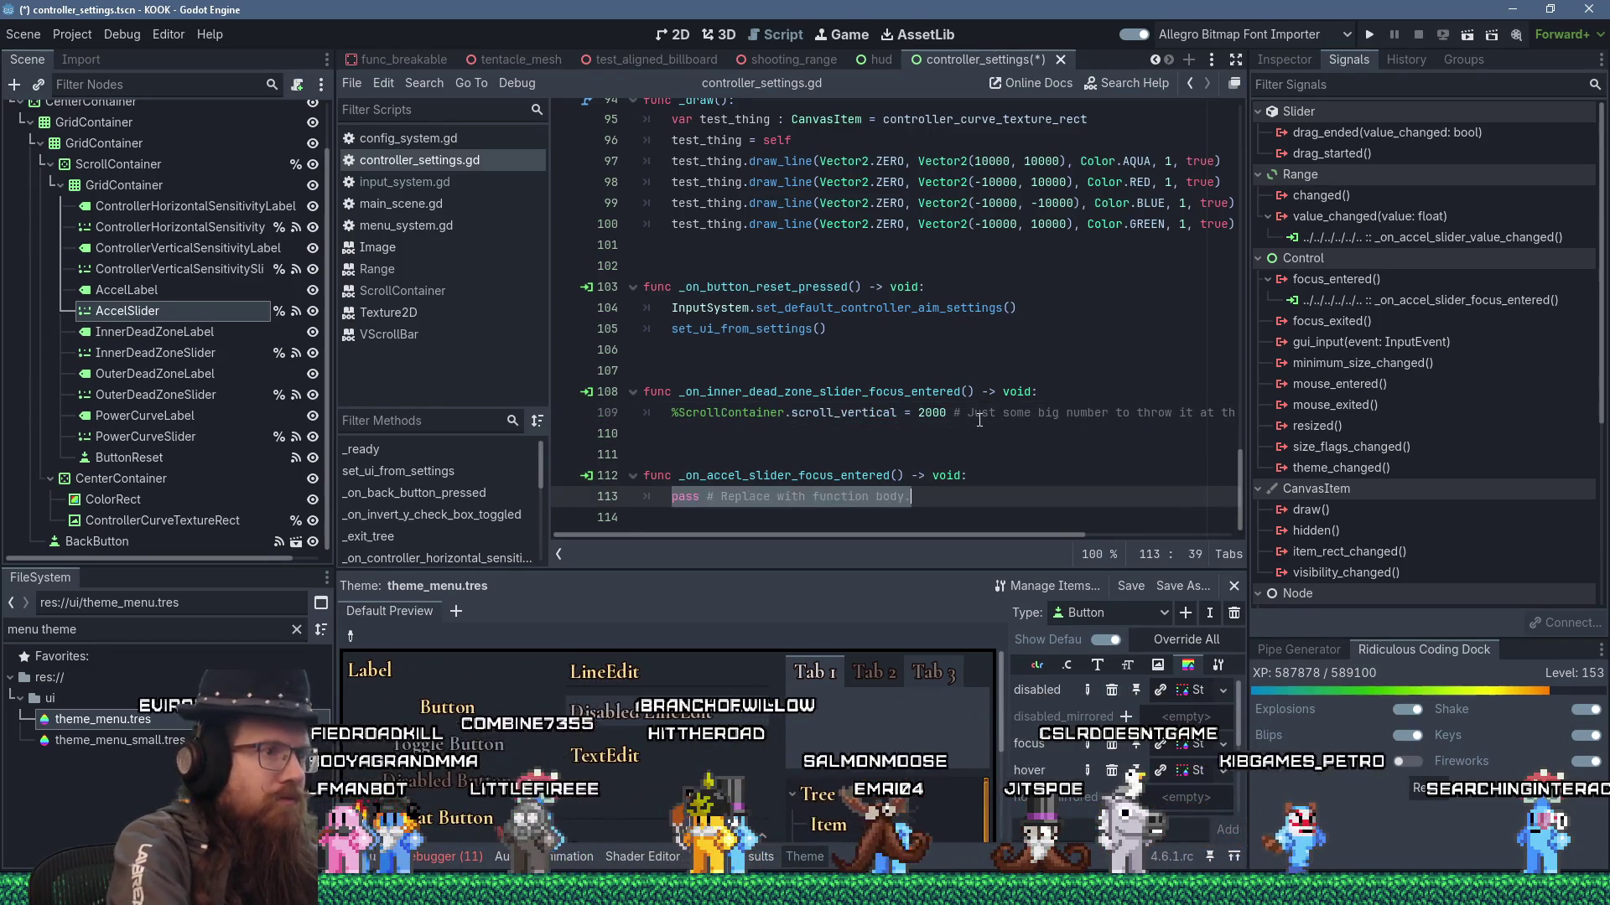
{"action": "key", "text": "BackSpace"}
{"action": "key", "text": "BackSpace"}
{"action": "key", "text": "BackSpace"}
{"action": "type", "text": "%ScrollContainer.scroll_vertical"}
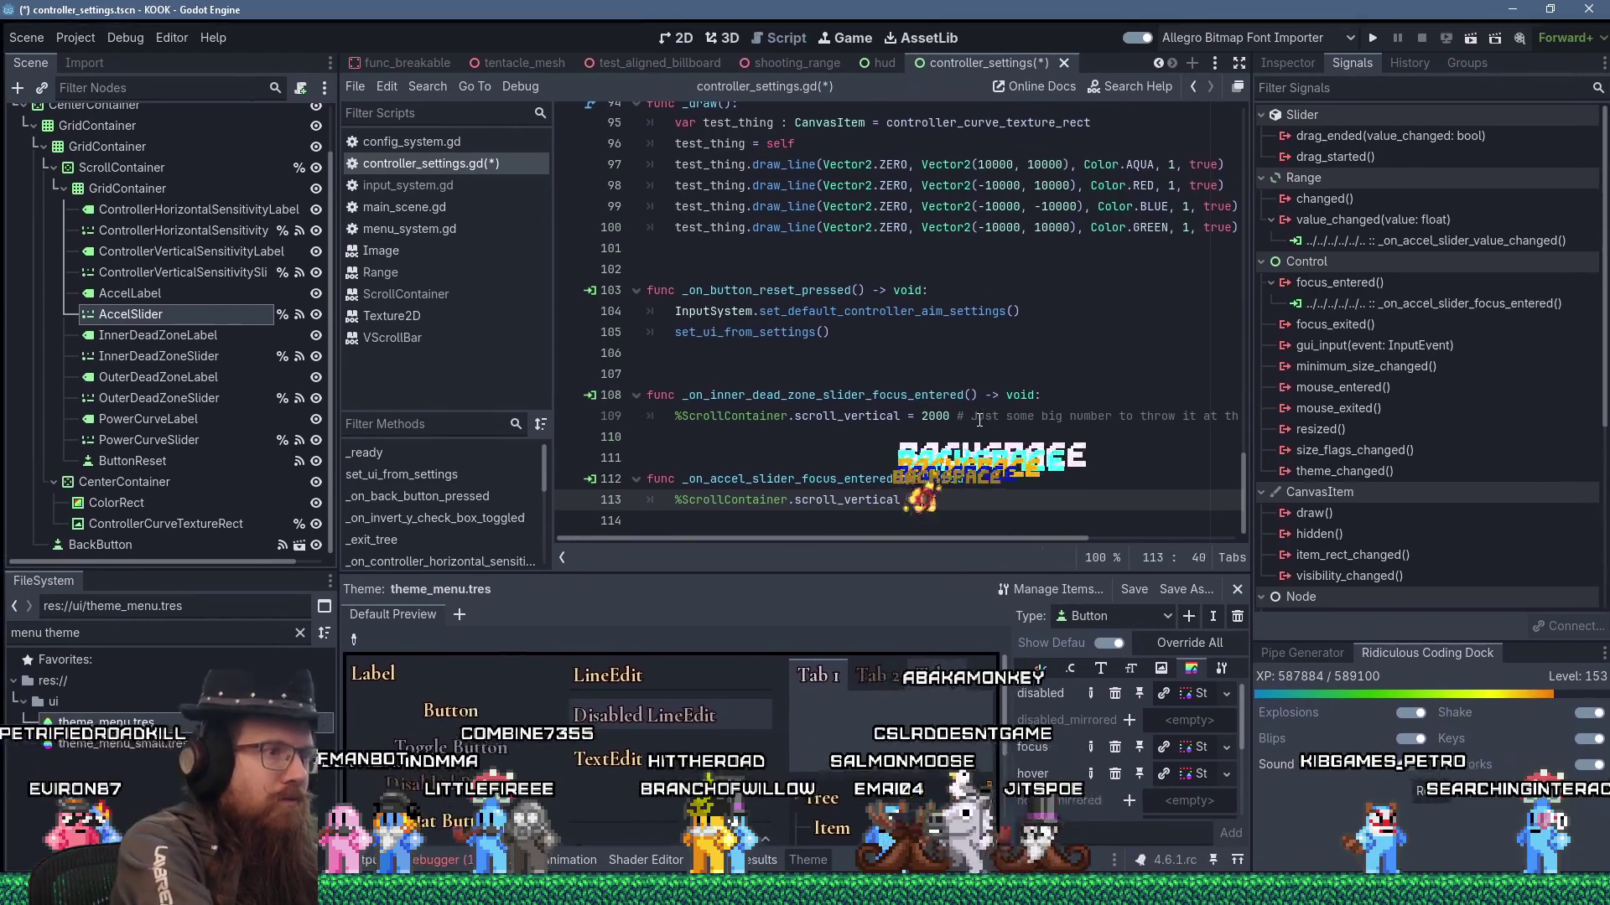
{"action": "key", "text": "ctrl+s"}
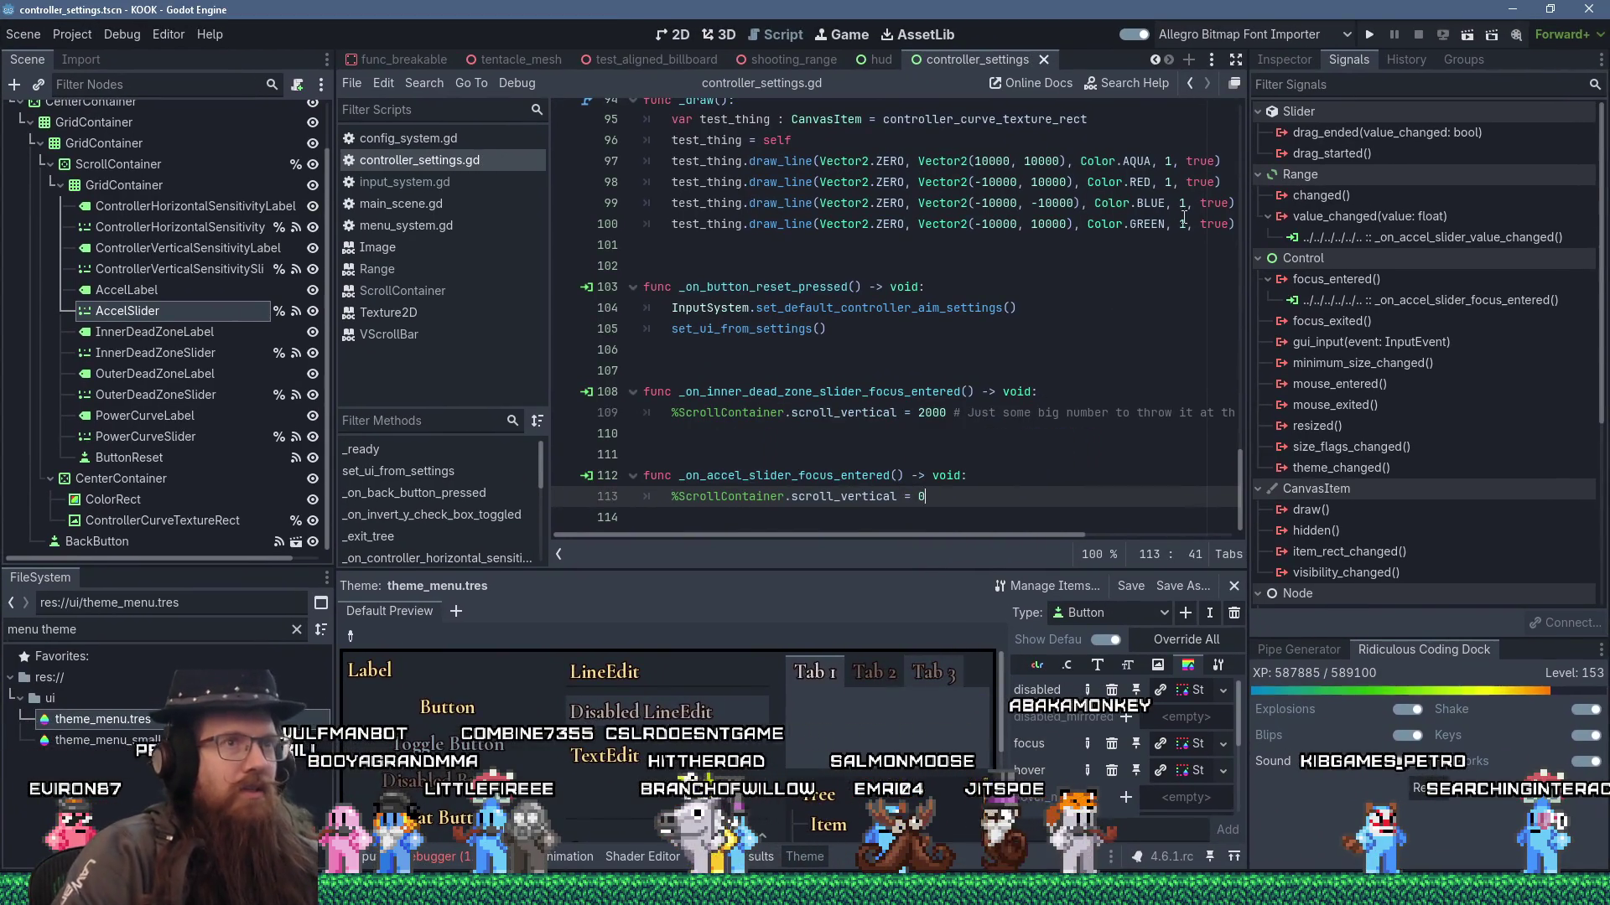
{"action": "left_click", "coordinate": [1371, 32]}
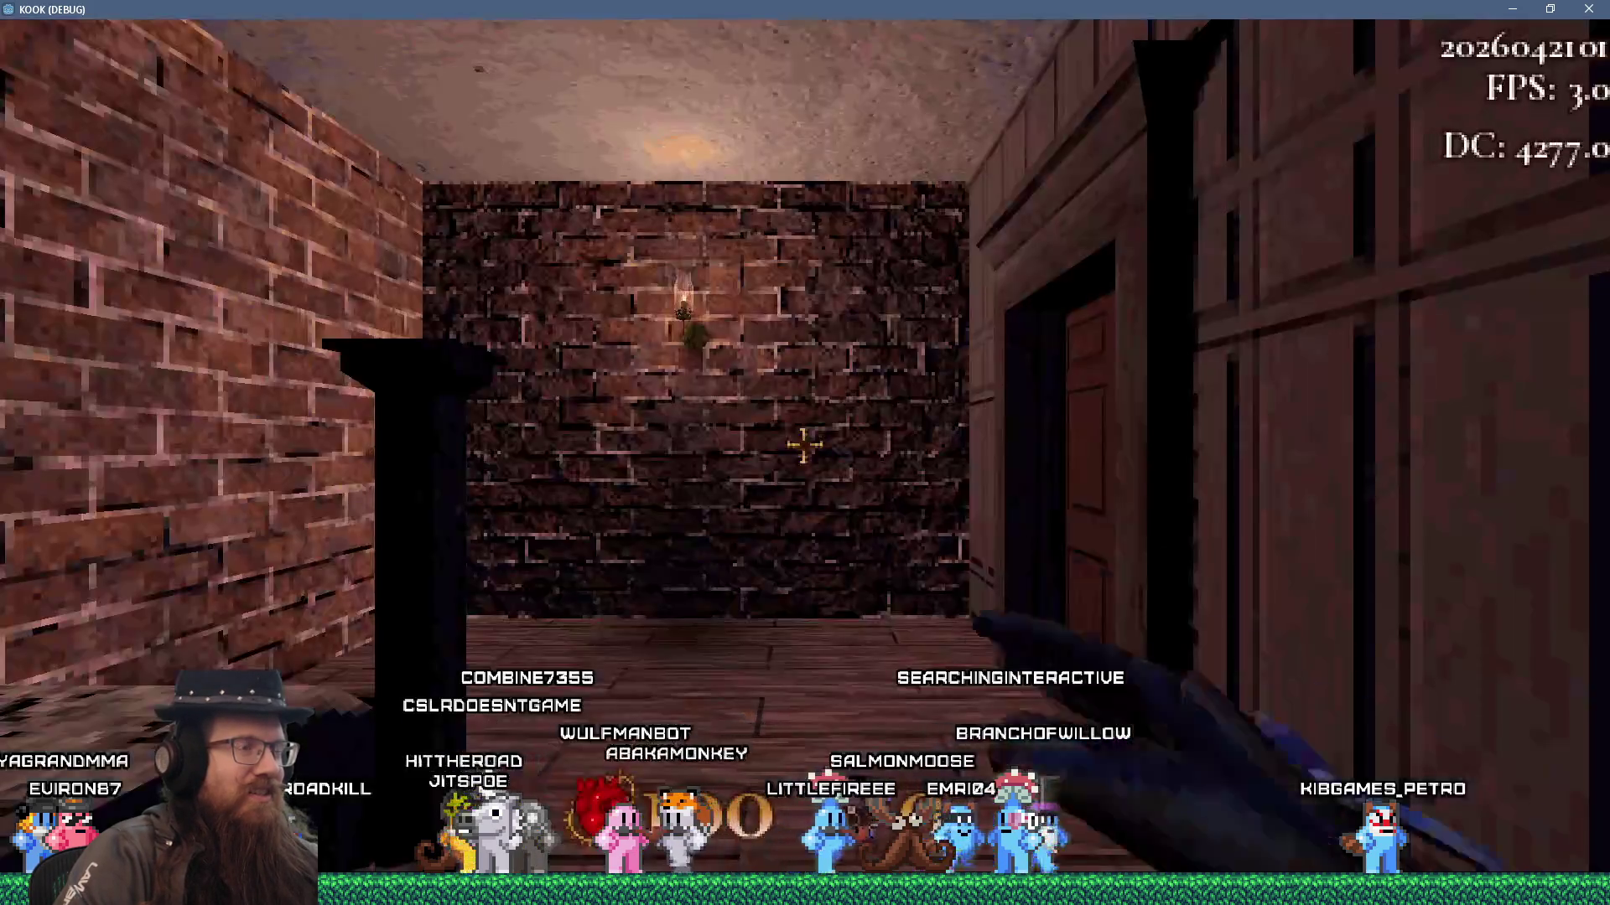
- Open Settings > Controls > Controller Settings from the pause menu and scroll the list
{"action": "key", "text": "Escape"}
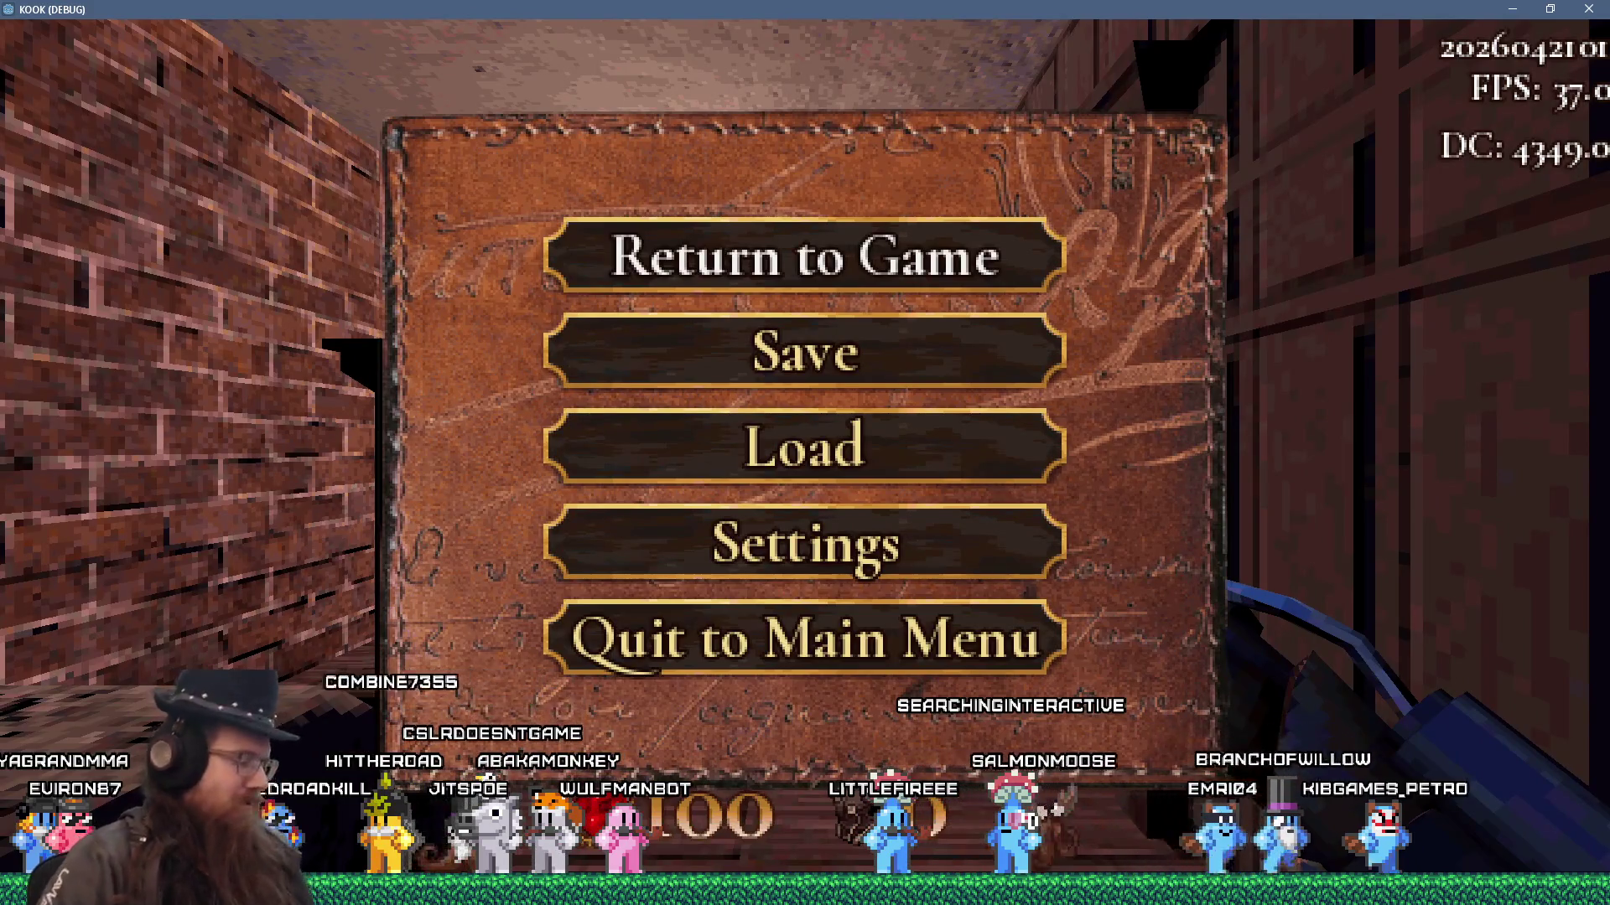
{"action": "left_click", "coordinate": [805, 542]}
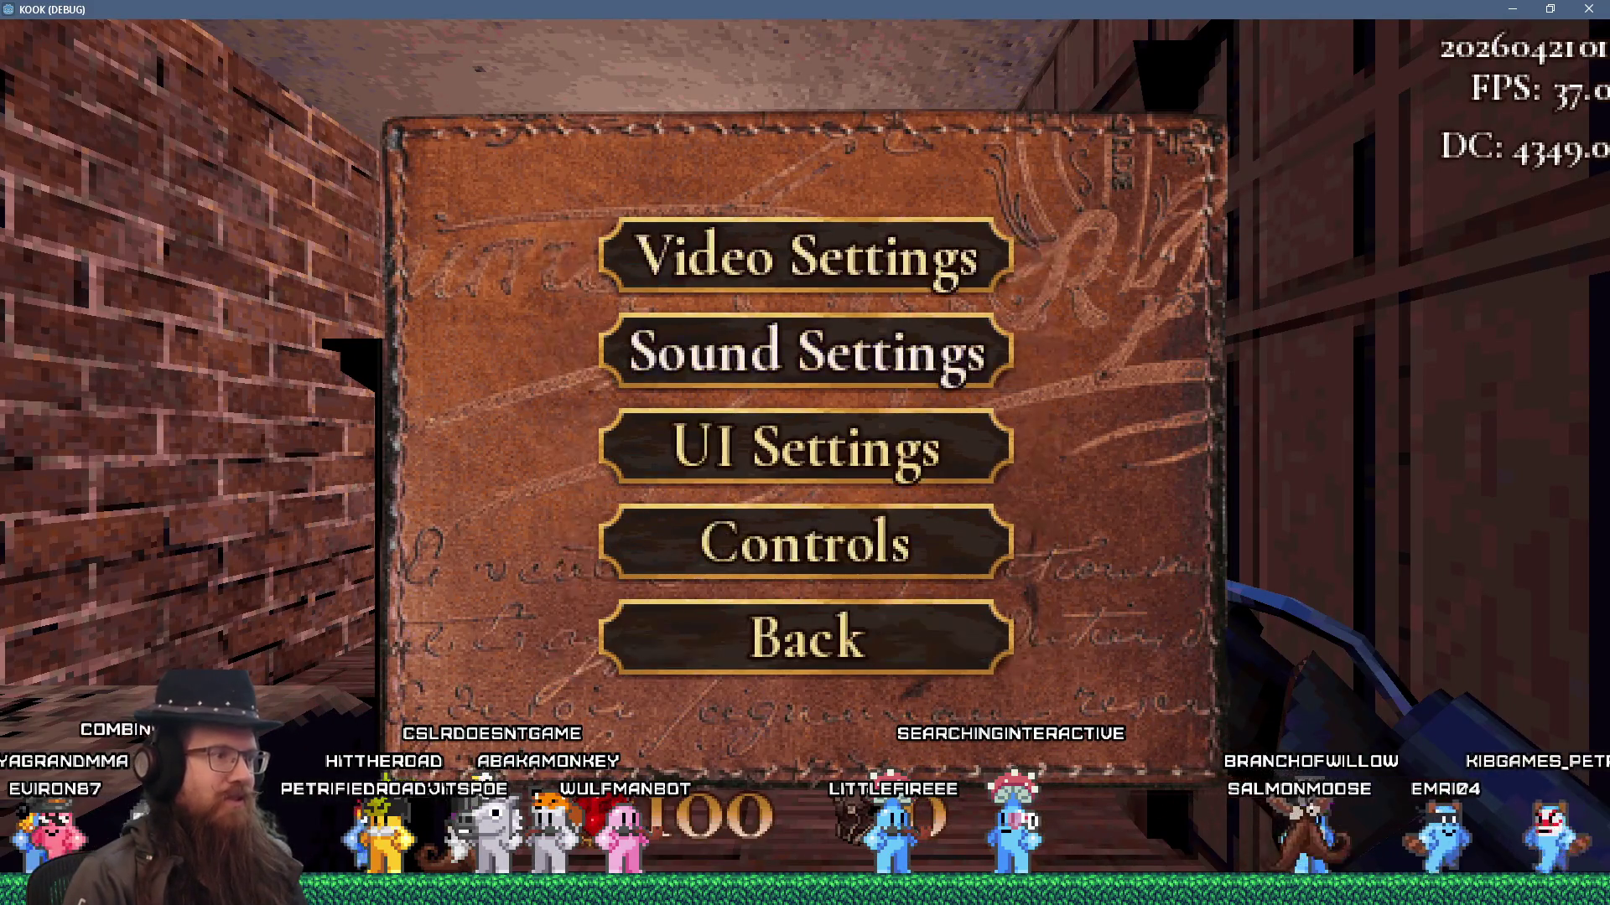
{"action": "left_click", "coordinate": [805, 539]}
{"action": "left_click", "coordinate": [805, 614]}
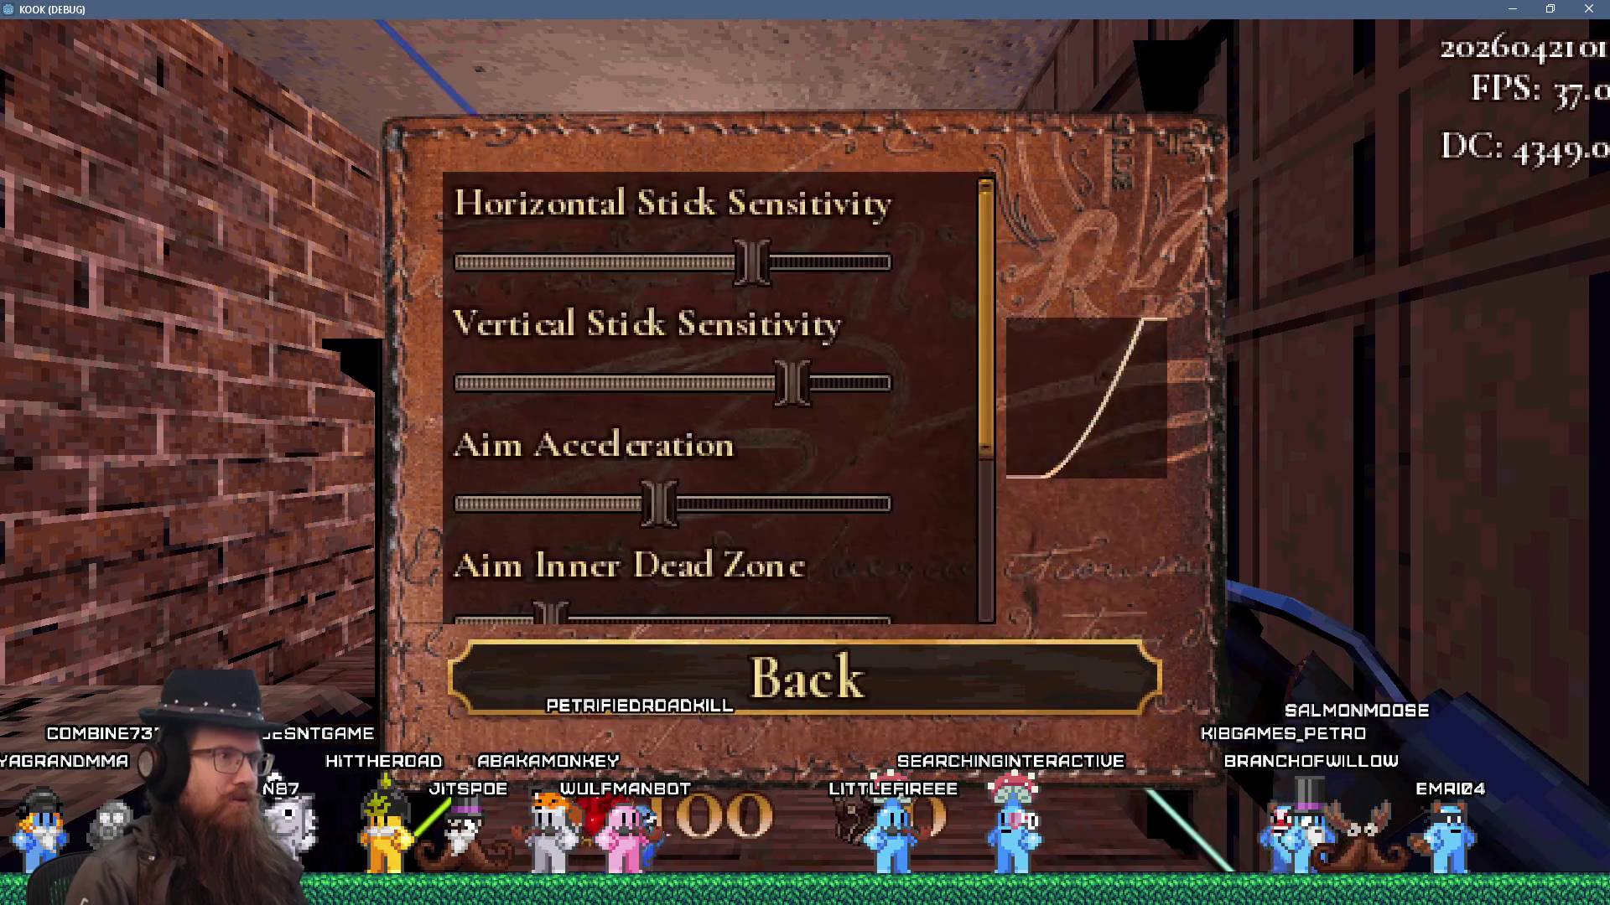
{"action": "scroll", "coordinate": [717, 398], "scroll_direction": "down", "scroll_amount": 5}
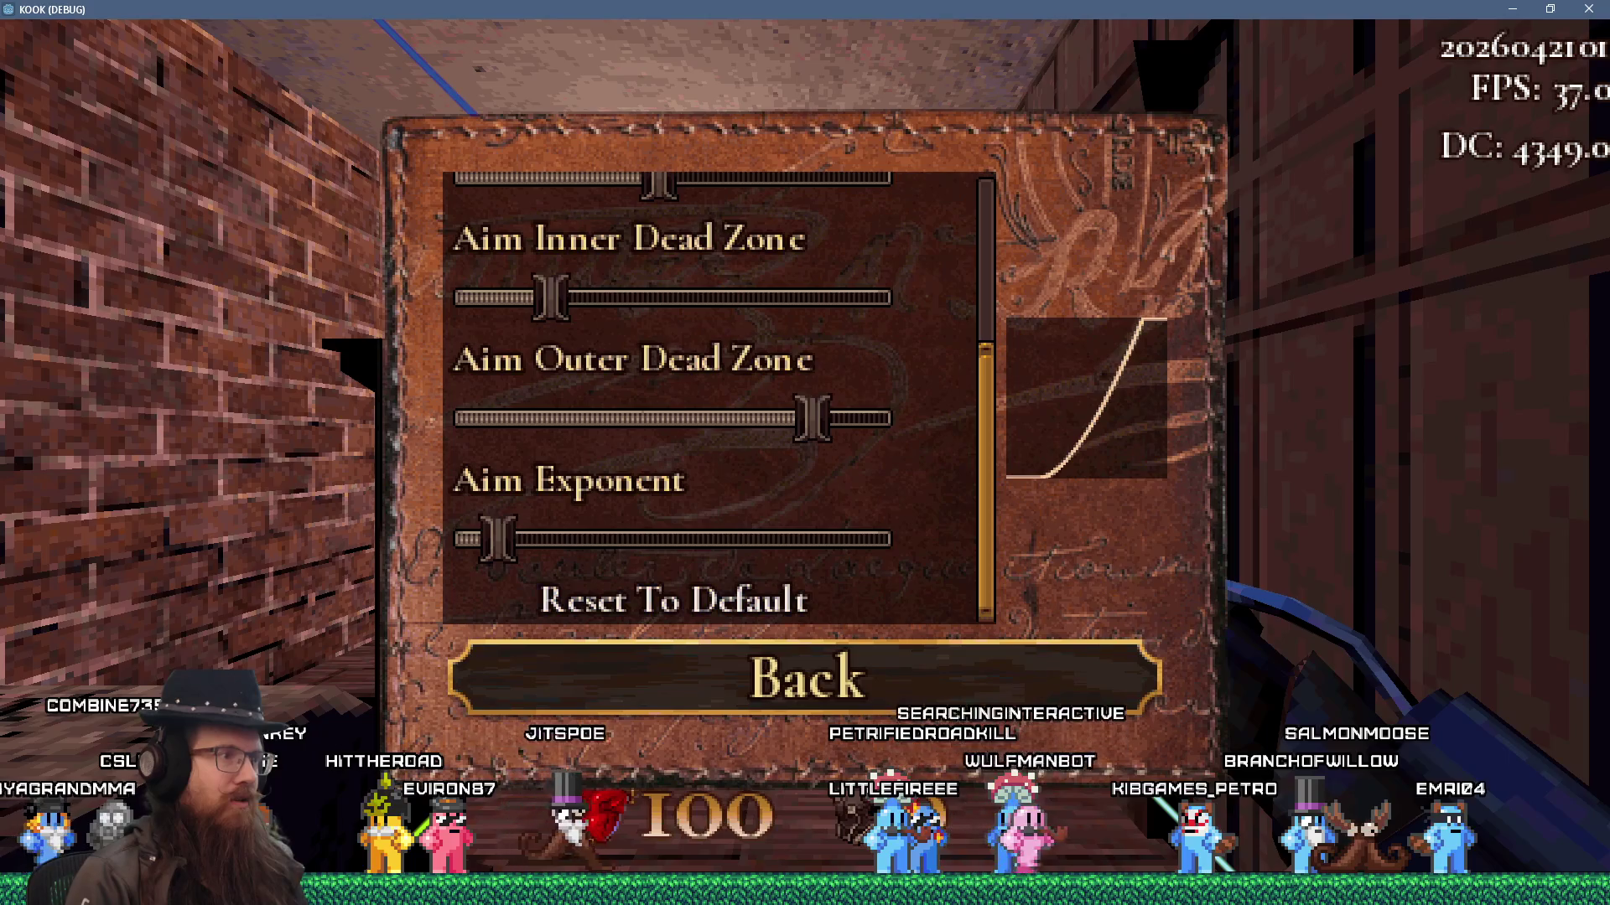
{"action": "scroll", "coordinate": [717, 398], "scroll_direction": "up", "scroll_amount": 5}
{"action": "scroll", "coordinate": [671, 398], "scroll_direction": "down", "scroll_amount": 5}
{"action": "scroll", "coordinate": [670, 399], "scroll_direction": "up", "scroll_amount": 5}
{"action": "scroll", "coordinate": [670, 398], "scroll_direction": "down", "scroll_amount": 5}
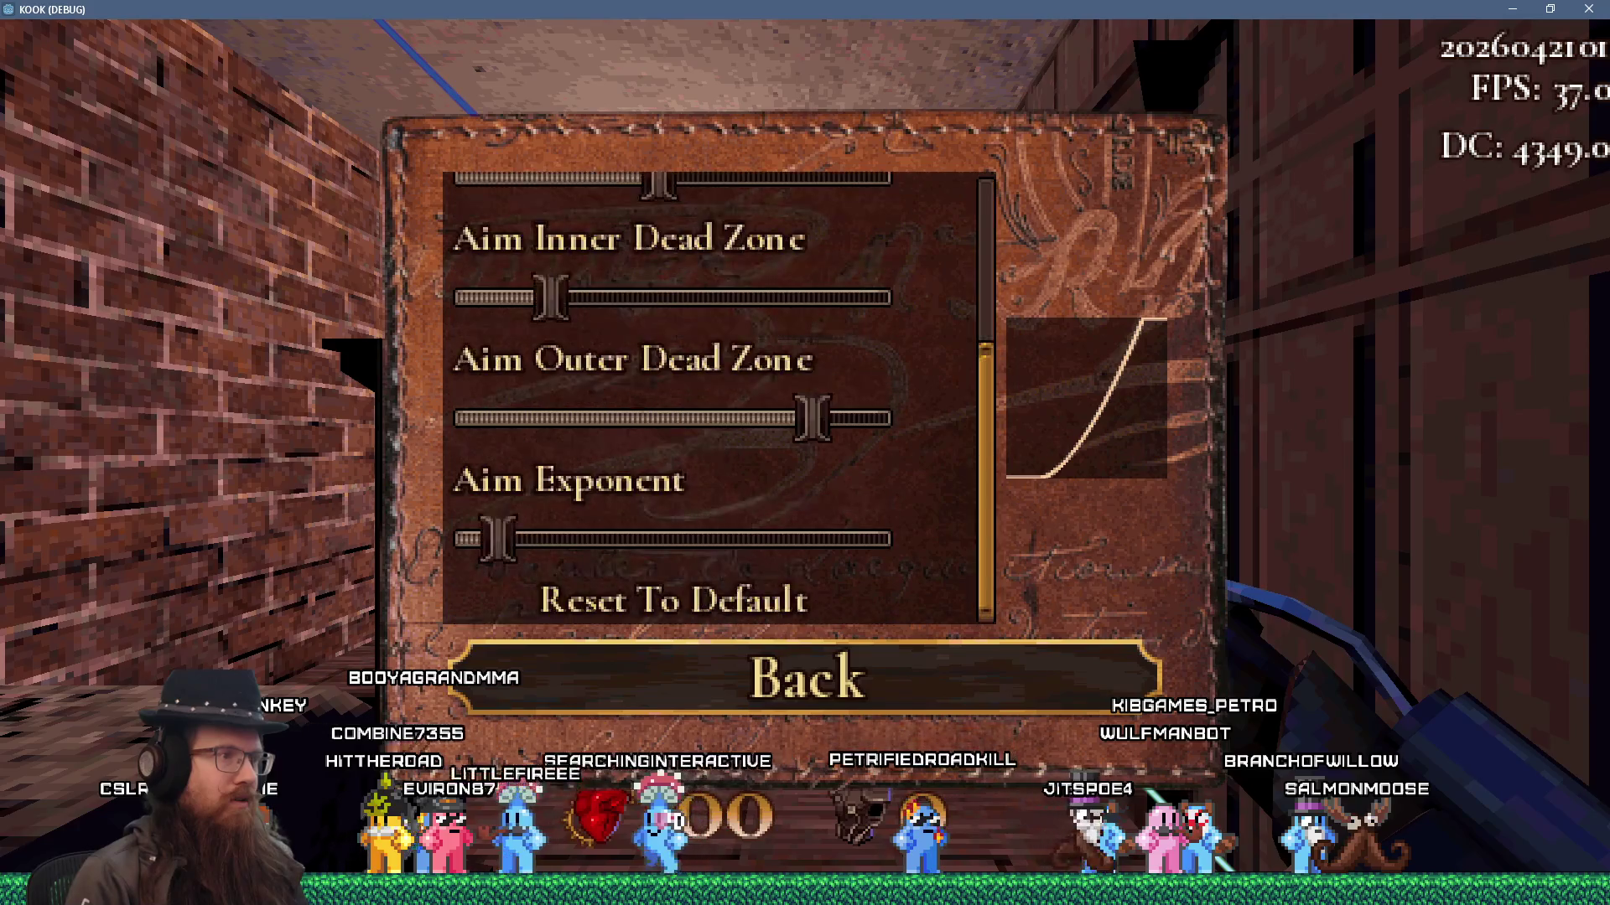
{"action": "scroll", "coordinate": [671, 398], "scroll_direction": "up", "scroll_amount": 5}
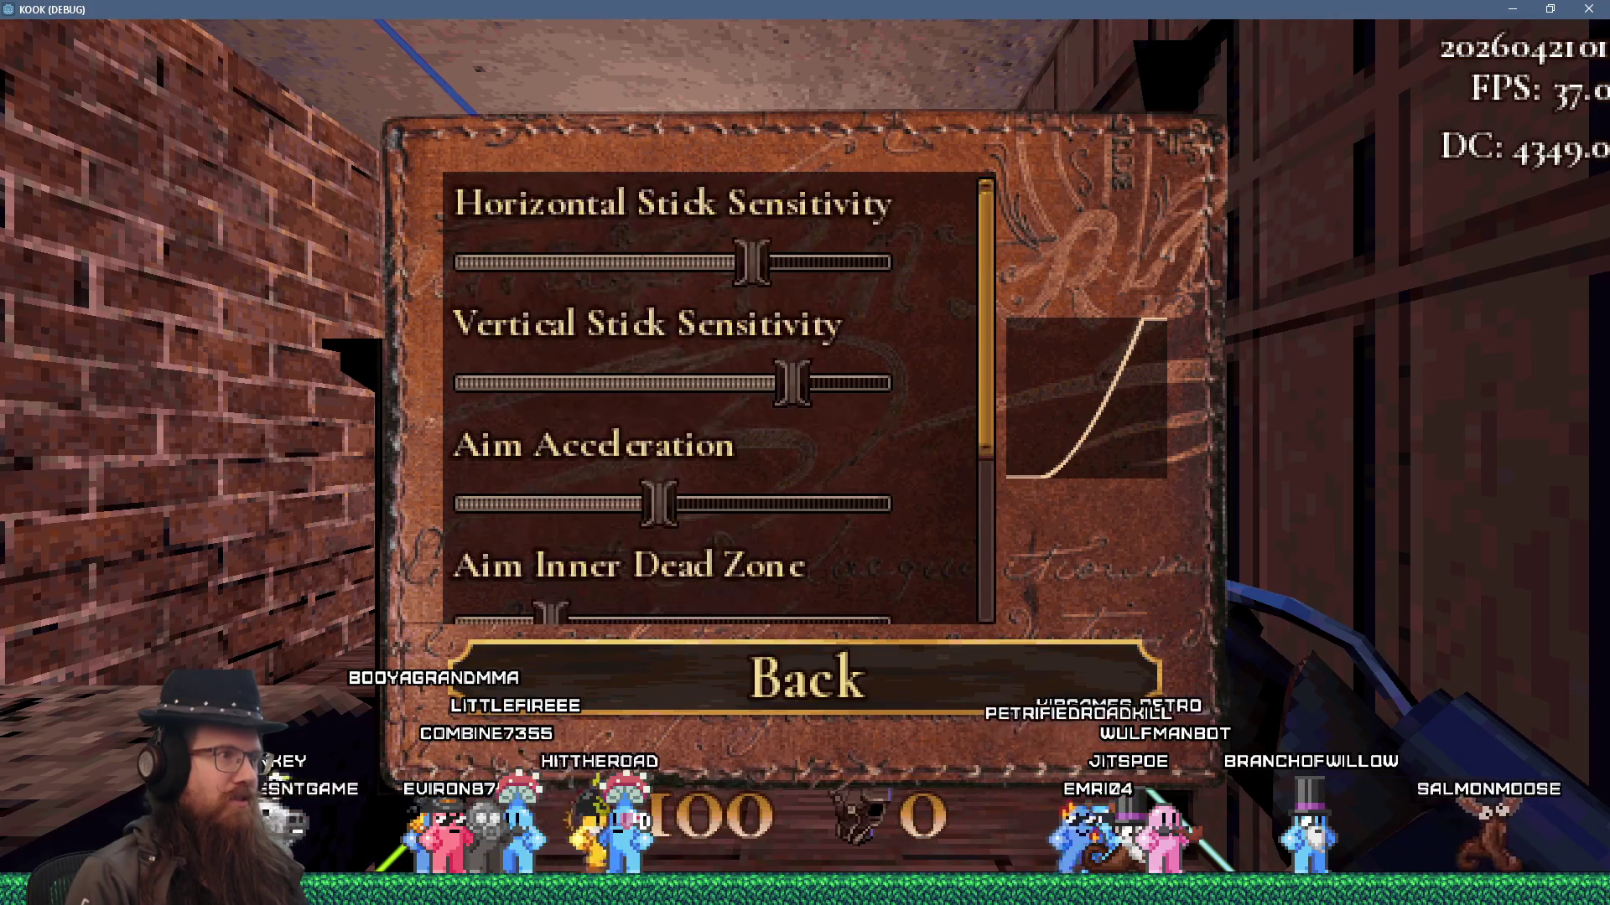
{"action": "scroll", "coordinate": [670, 398], "scroll_direction": "down", "scroll_amount": 5}
{"action": "scroll", "coordinate": [671, 399], "scroll_direction": "up", "scroll_amount": 5}
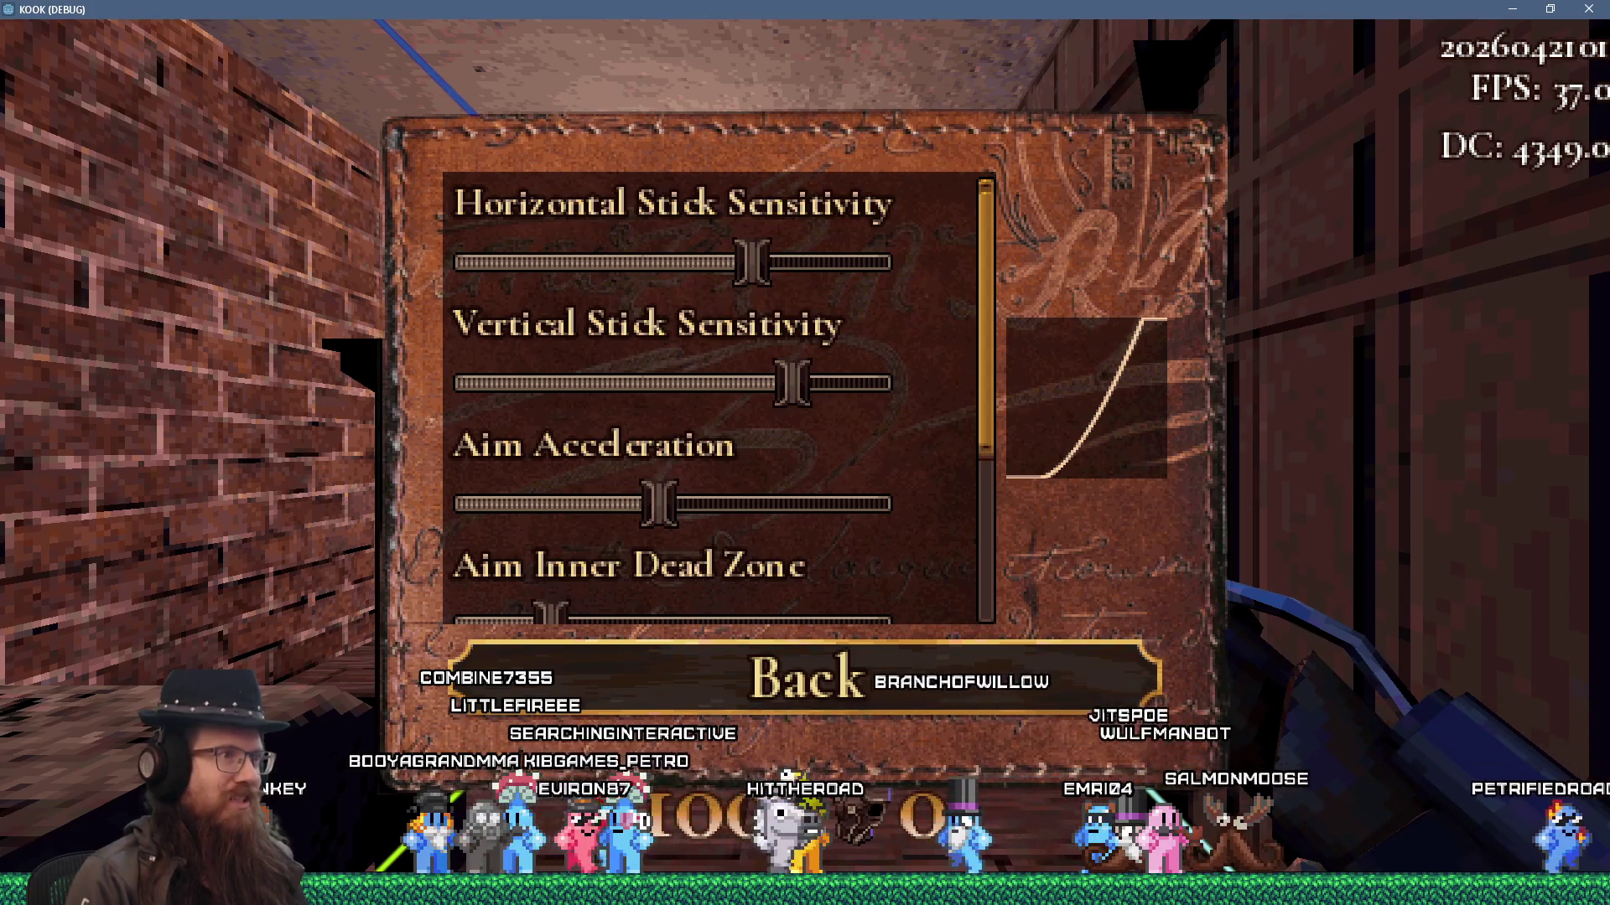
- Nudge Aim Acceleration down and up and Aim Outer Dead Zone down one step each
{"action": "key", "text": "Left"}
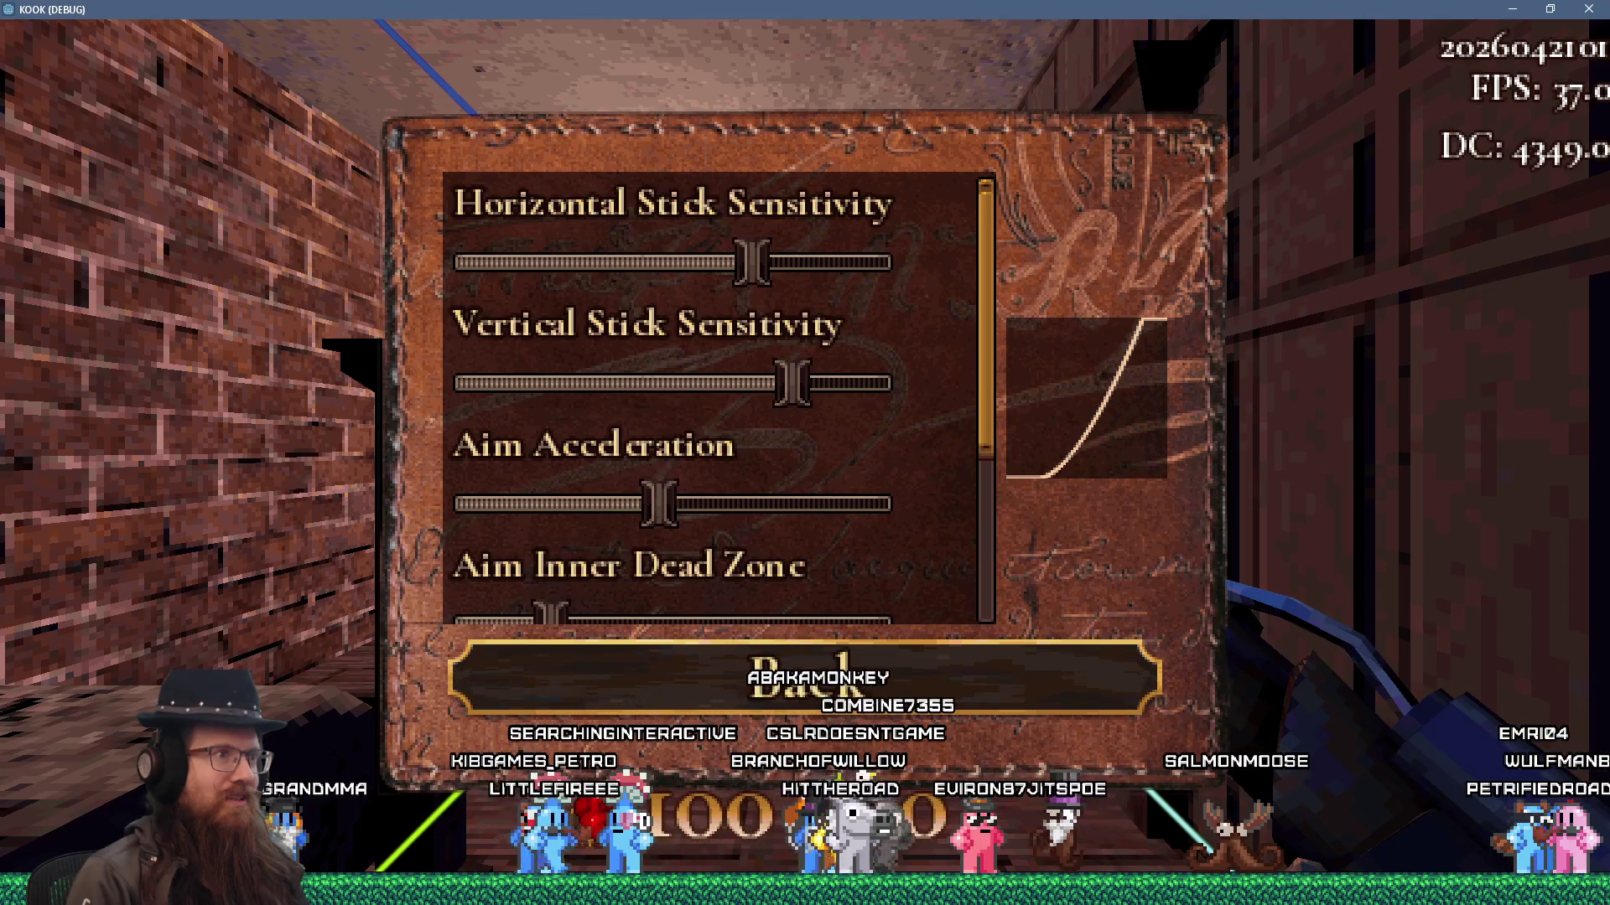
{"action": "key", "text": "Escape"}
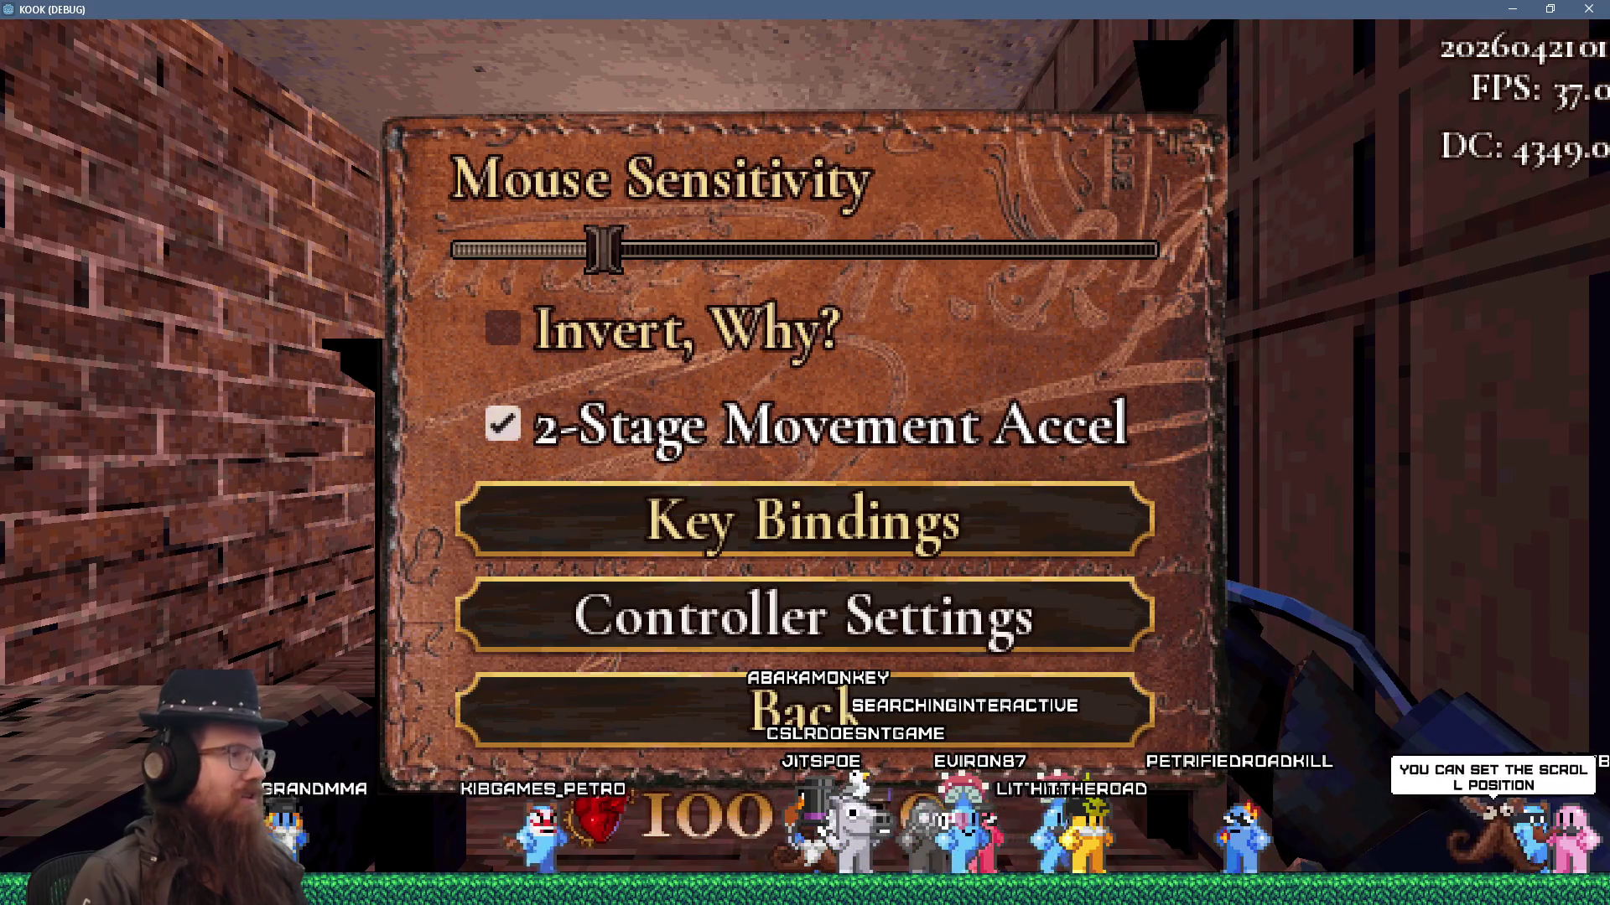
{"action": "key", "text": "Return"}
{"action": "scroll", "coordinate": [670, 398], "scroll_direction": "down", "scroll_amount": 3}
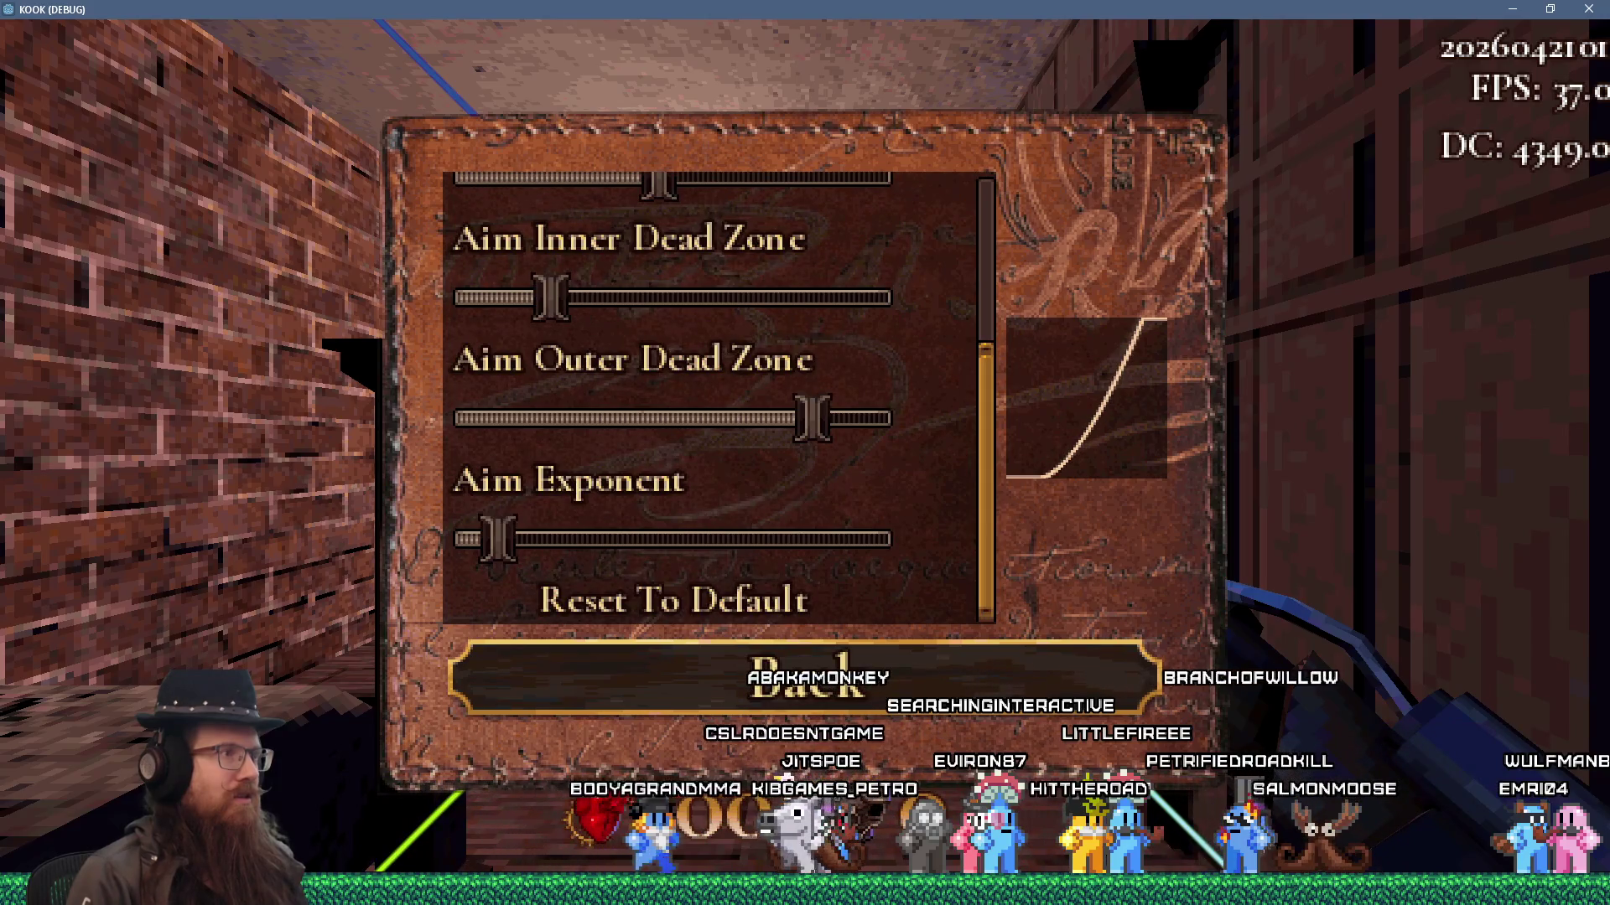
{"action": "scroll", "coordinate": [671, 398], "scroll_direction": "up", "scroll_amount": 5}
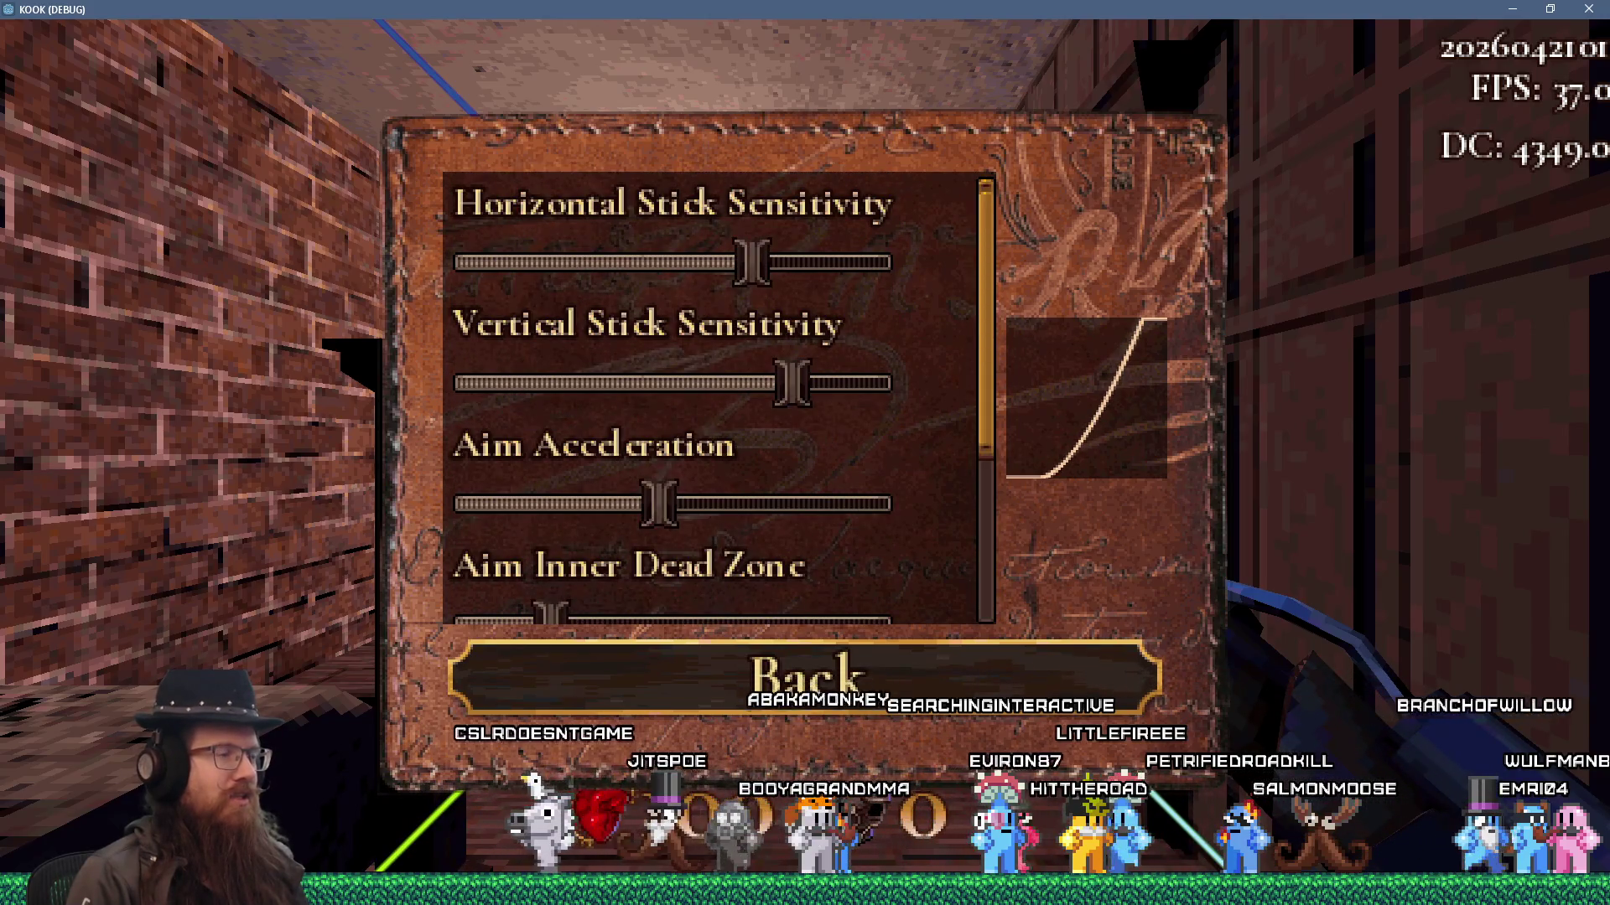
{"action": "key", "text": "Right"}
{"action": "scroll", "coordinate": [671, 398], "scroll_direction": "down", "scroll_amount": 3}
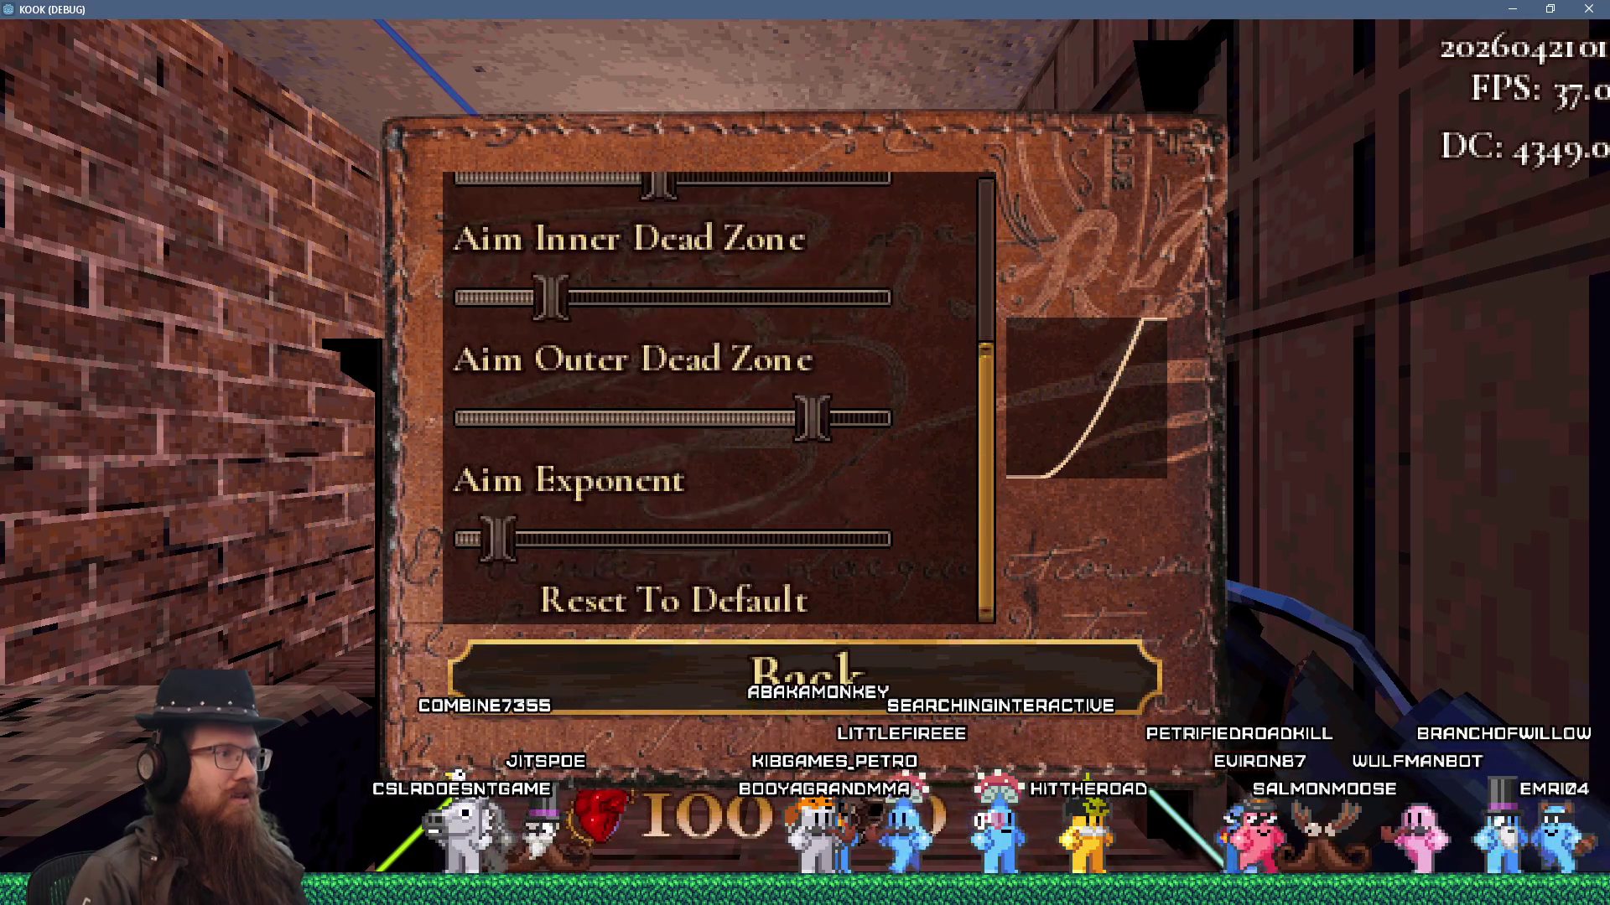
{"action": "key", "text": "Left"}
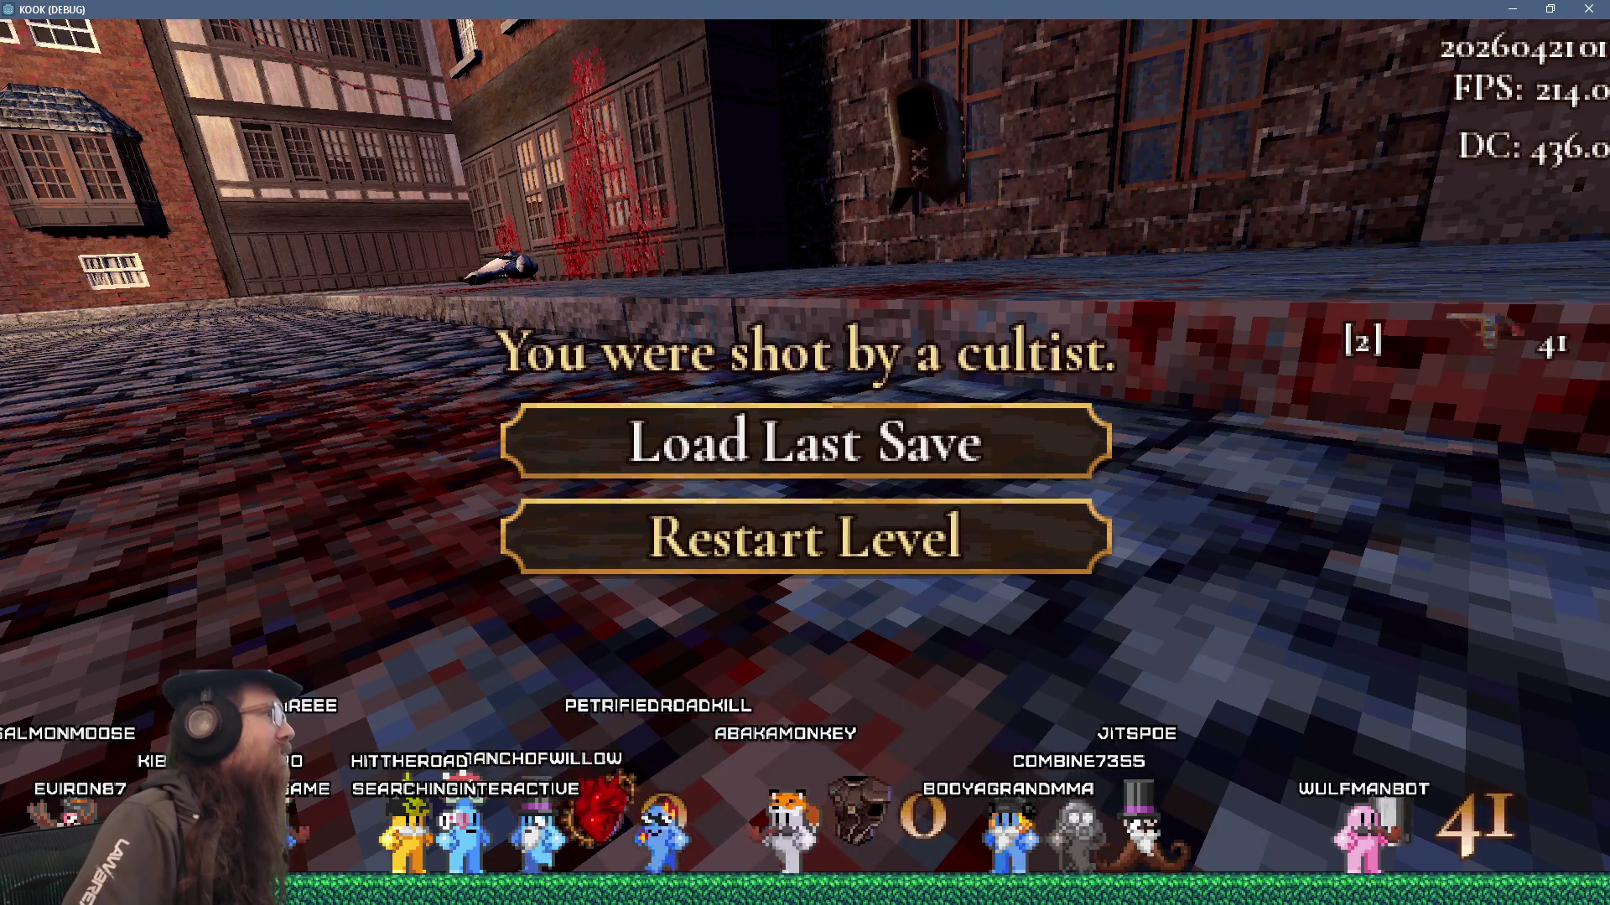
- Play the level until shot by a cultist, then switch to the stream dashboard
{"action": "key", "text": "alt+Tab"}
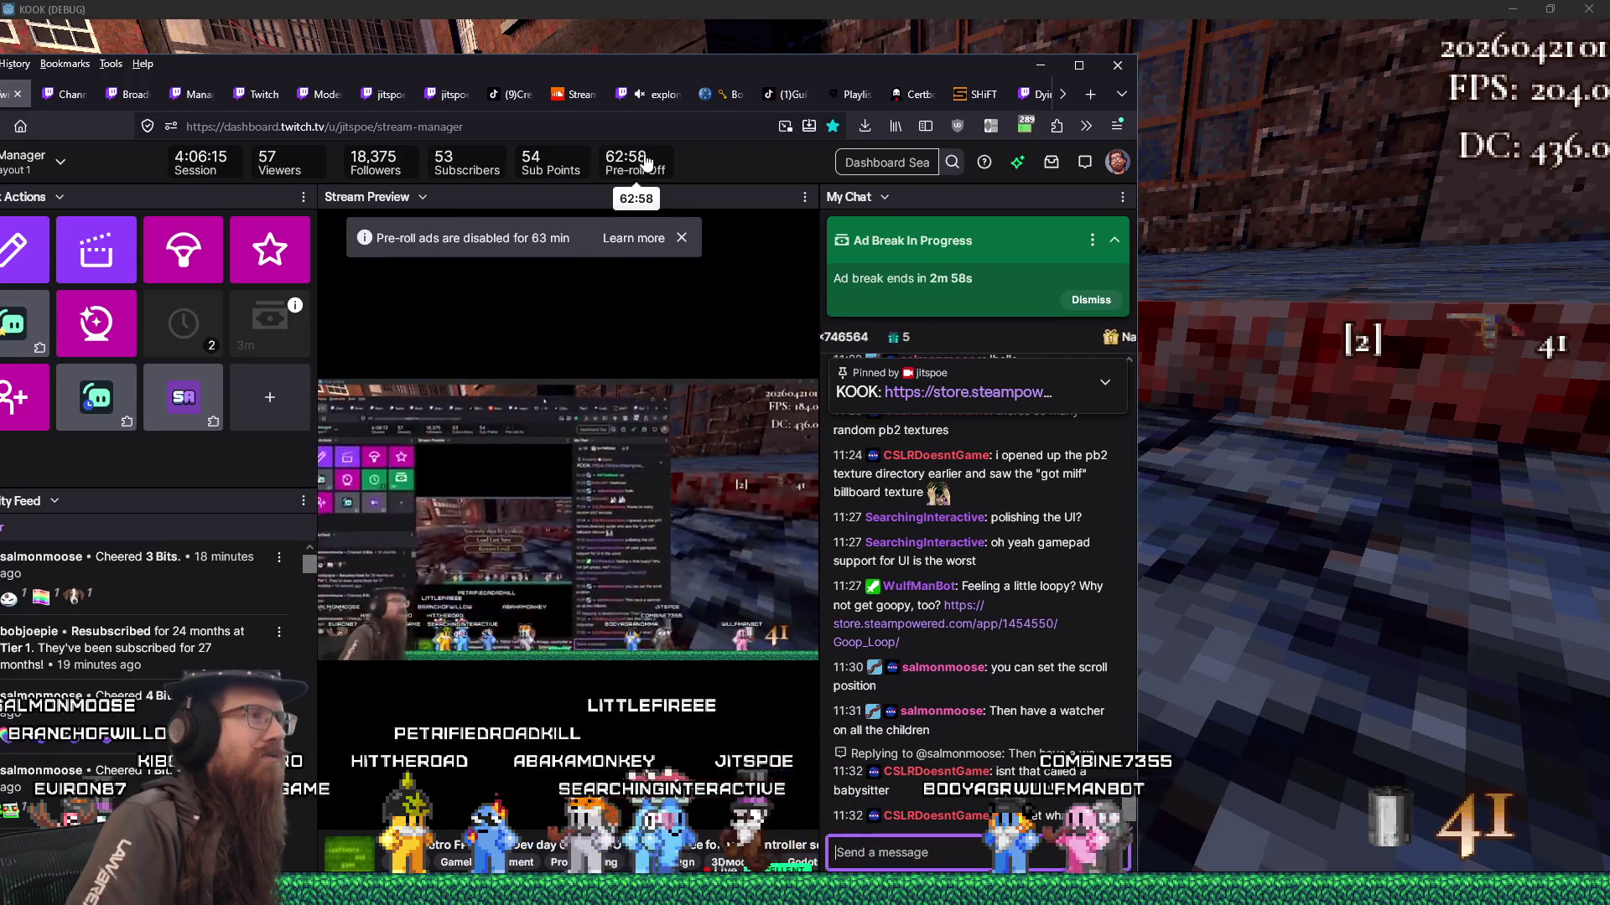
- Check the Twitch chat, return to KOOK, and close the game window to stop debugging
{"action": "mouse_move", "coordinate": [739, 318]}
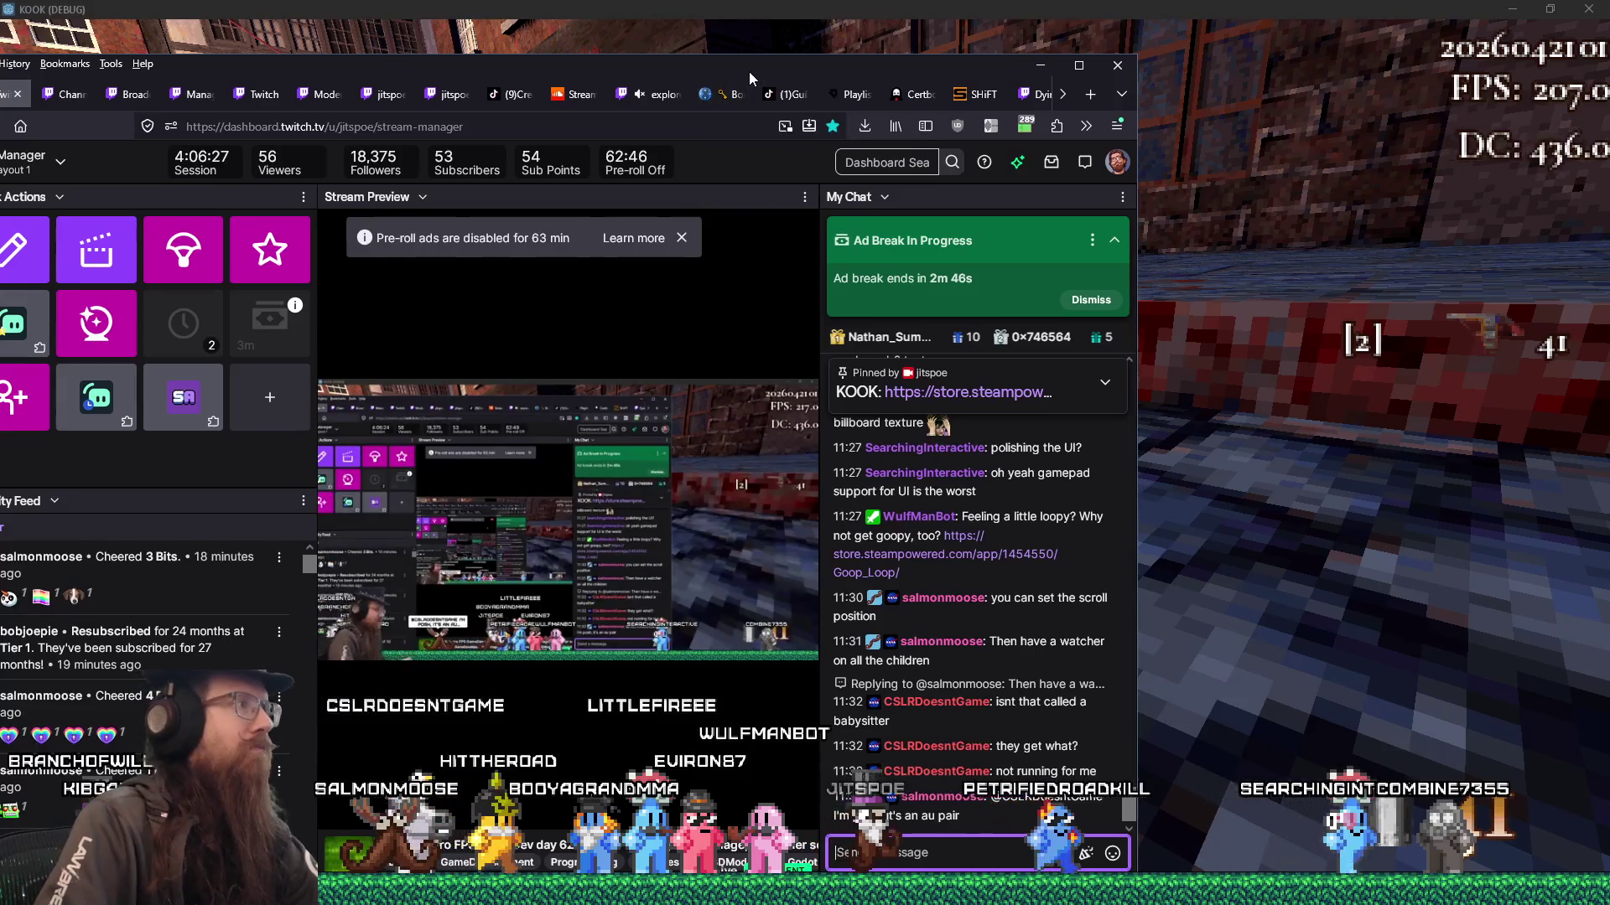
{"action": "key", "text": "alt+Tab"}
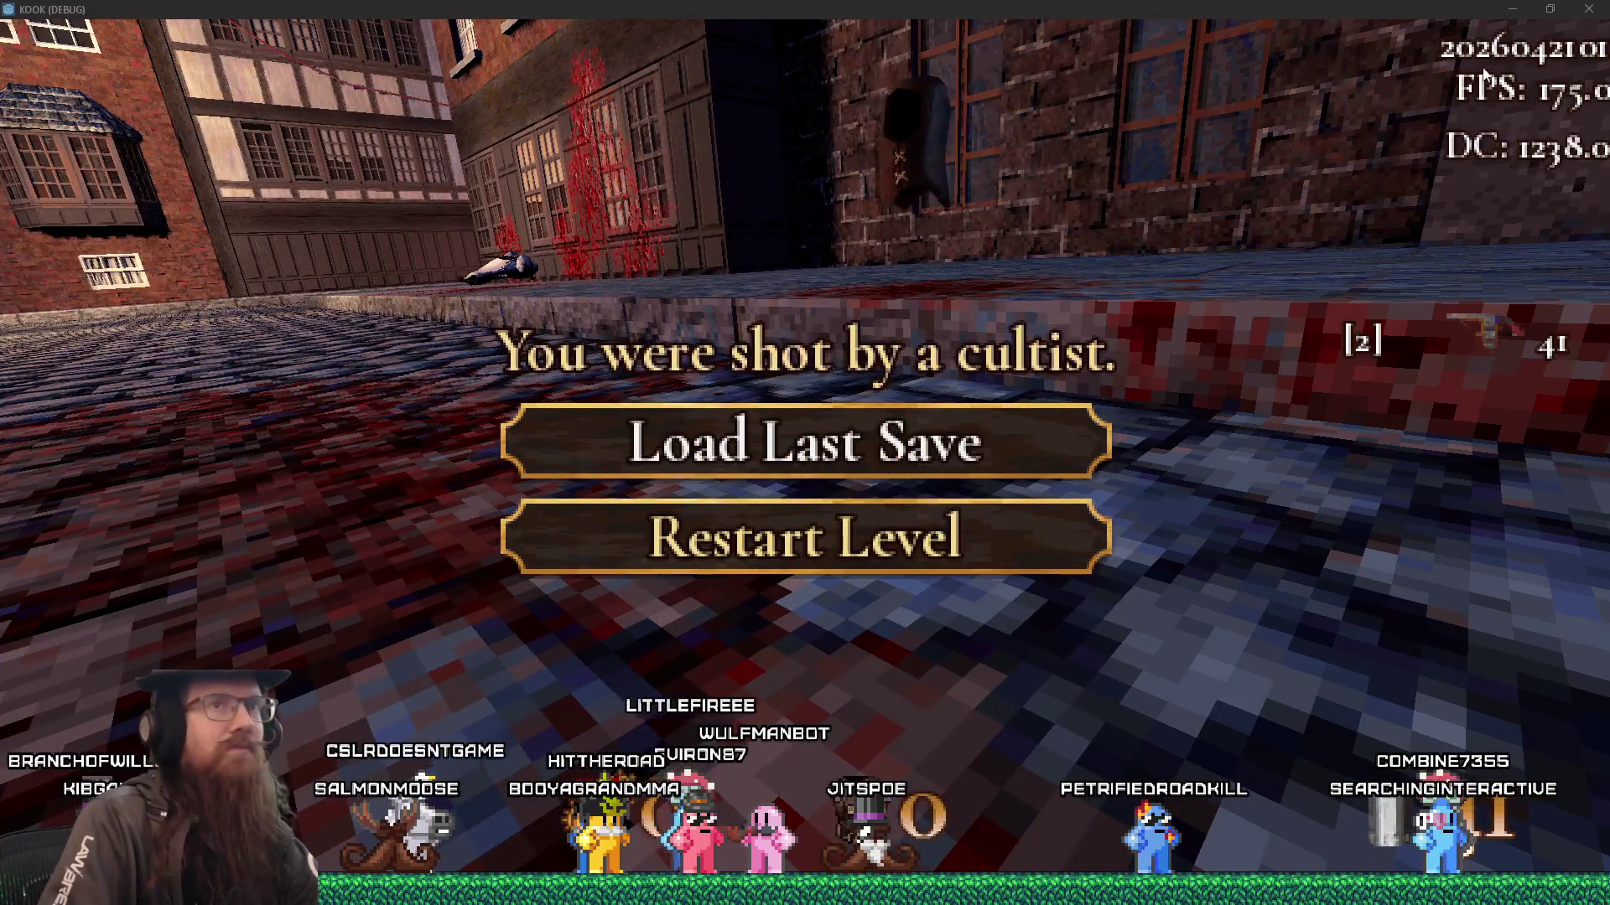
{"action": "left_click", "coordinate": [1589, 9]}
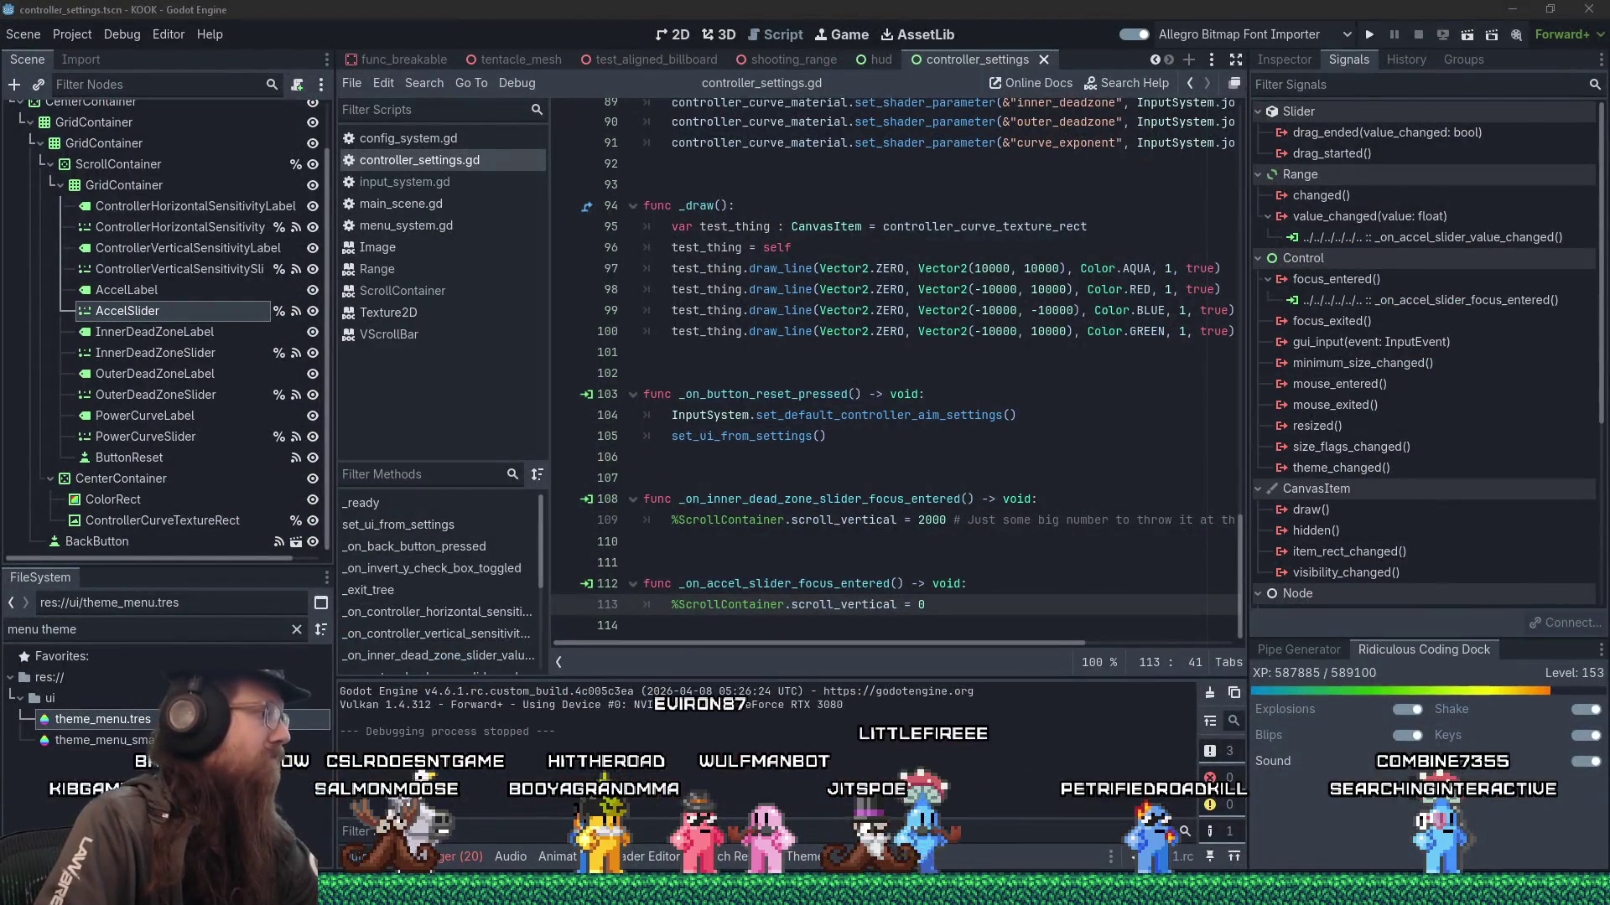
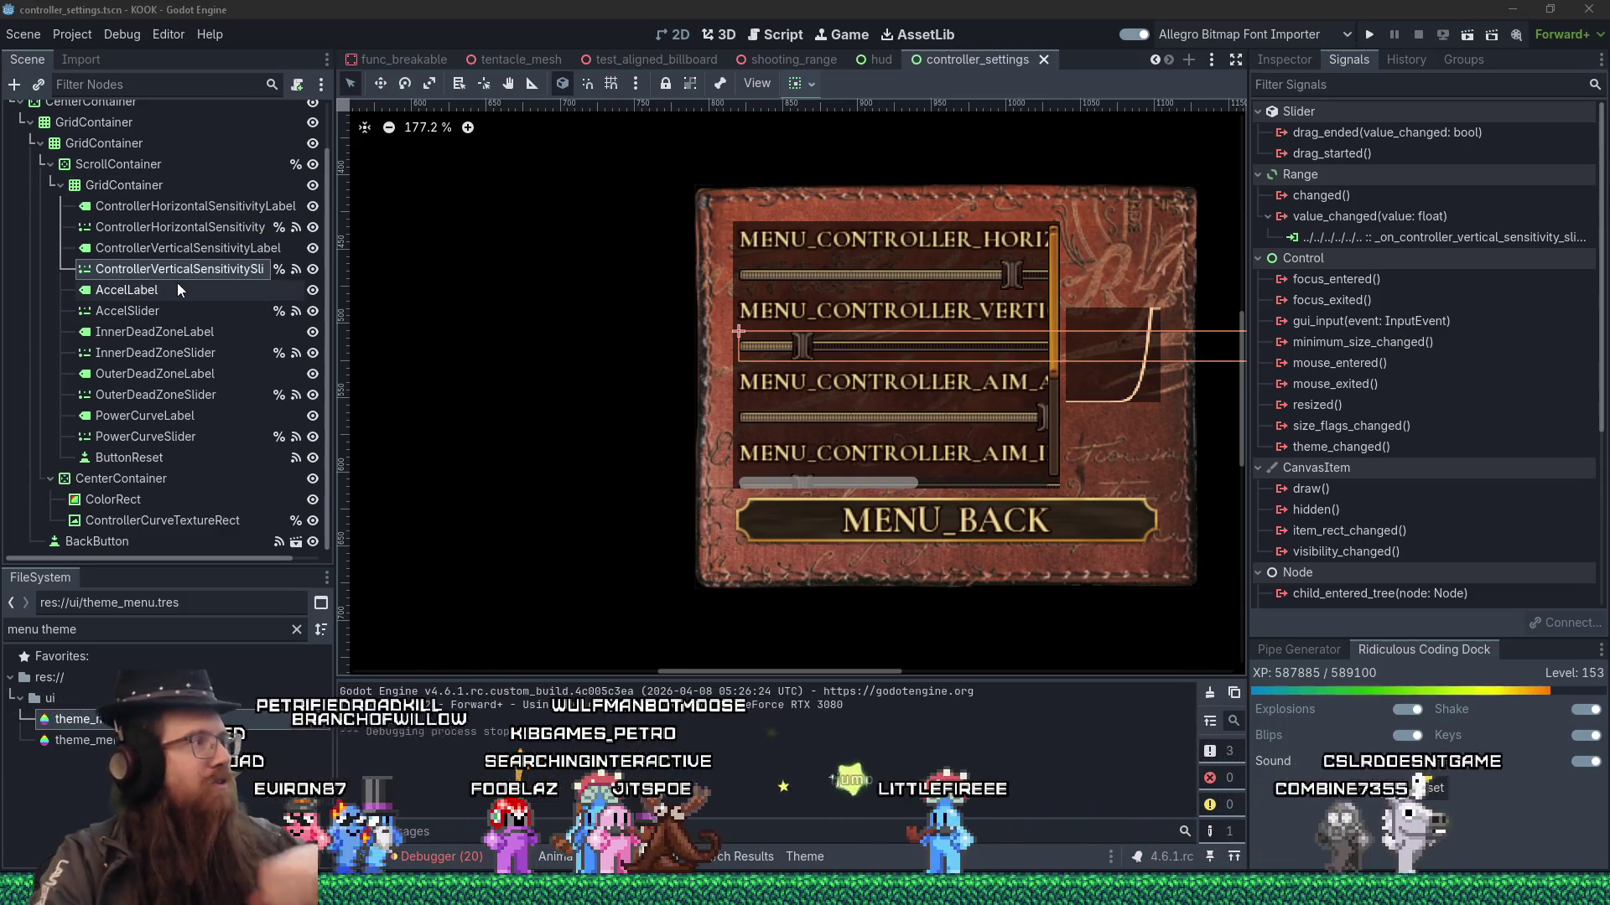
- Select the inner GridContainer in the Scene dock and begin adding a child node to it
{"action": "left_click", "coordinate": [124, 185]}
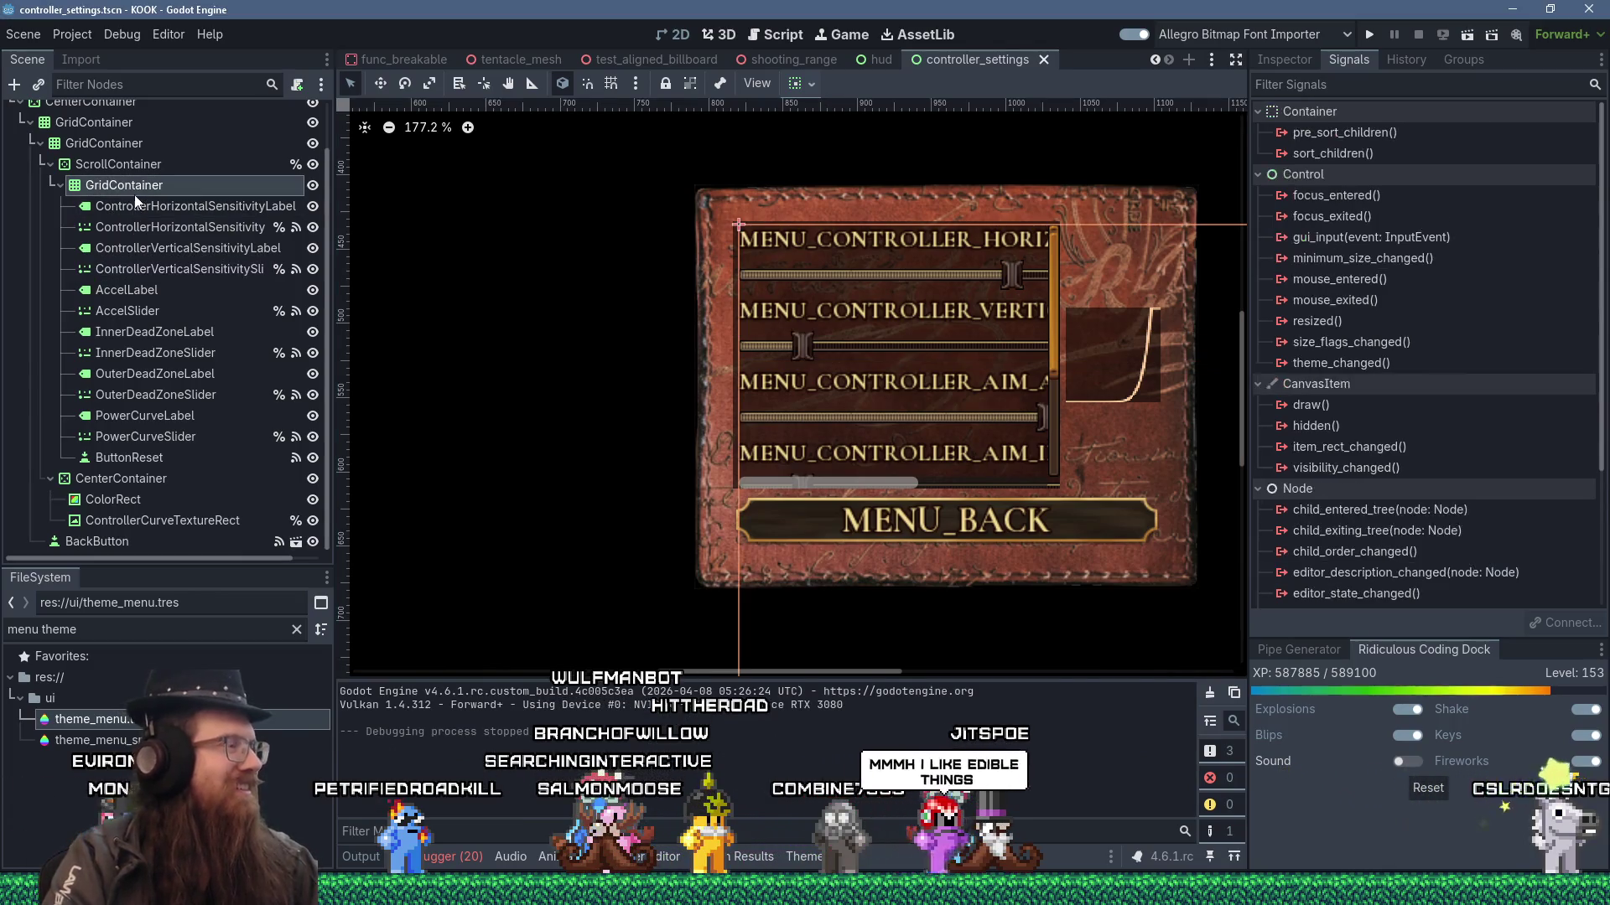
{"action": "left_click", "coordinate": [18, 85]}
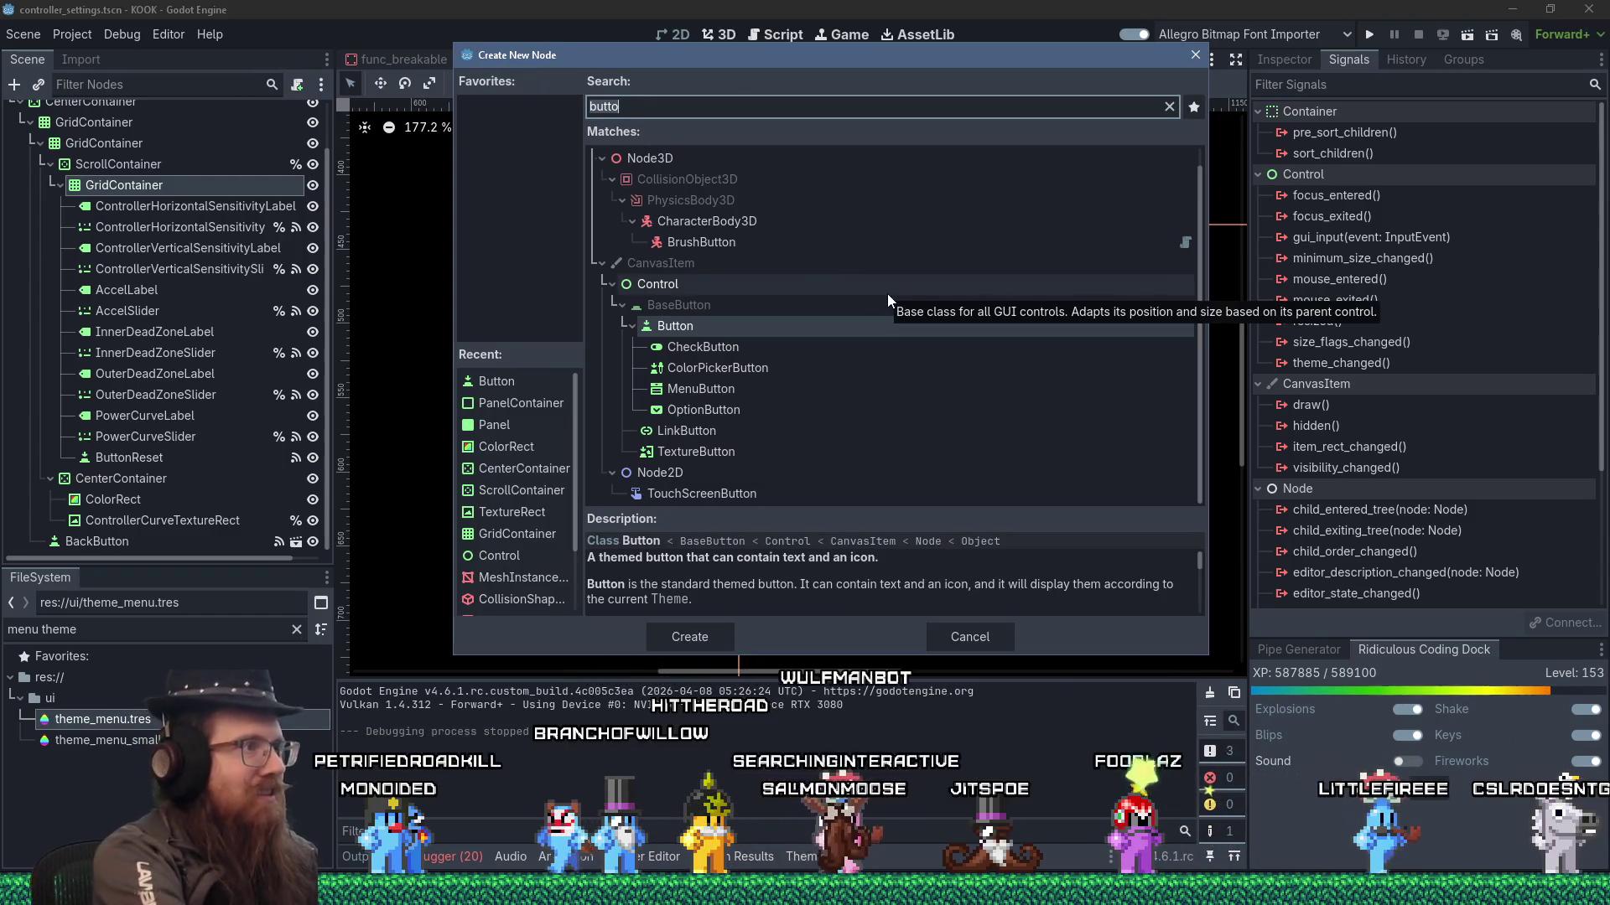
- Search node types for 'h' and create an HBoxContainer under the GridContainer
{"action": "key", "text": "ctrl+a"}
{"action": "type", "text": "h"}
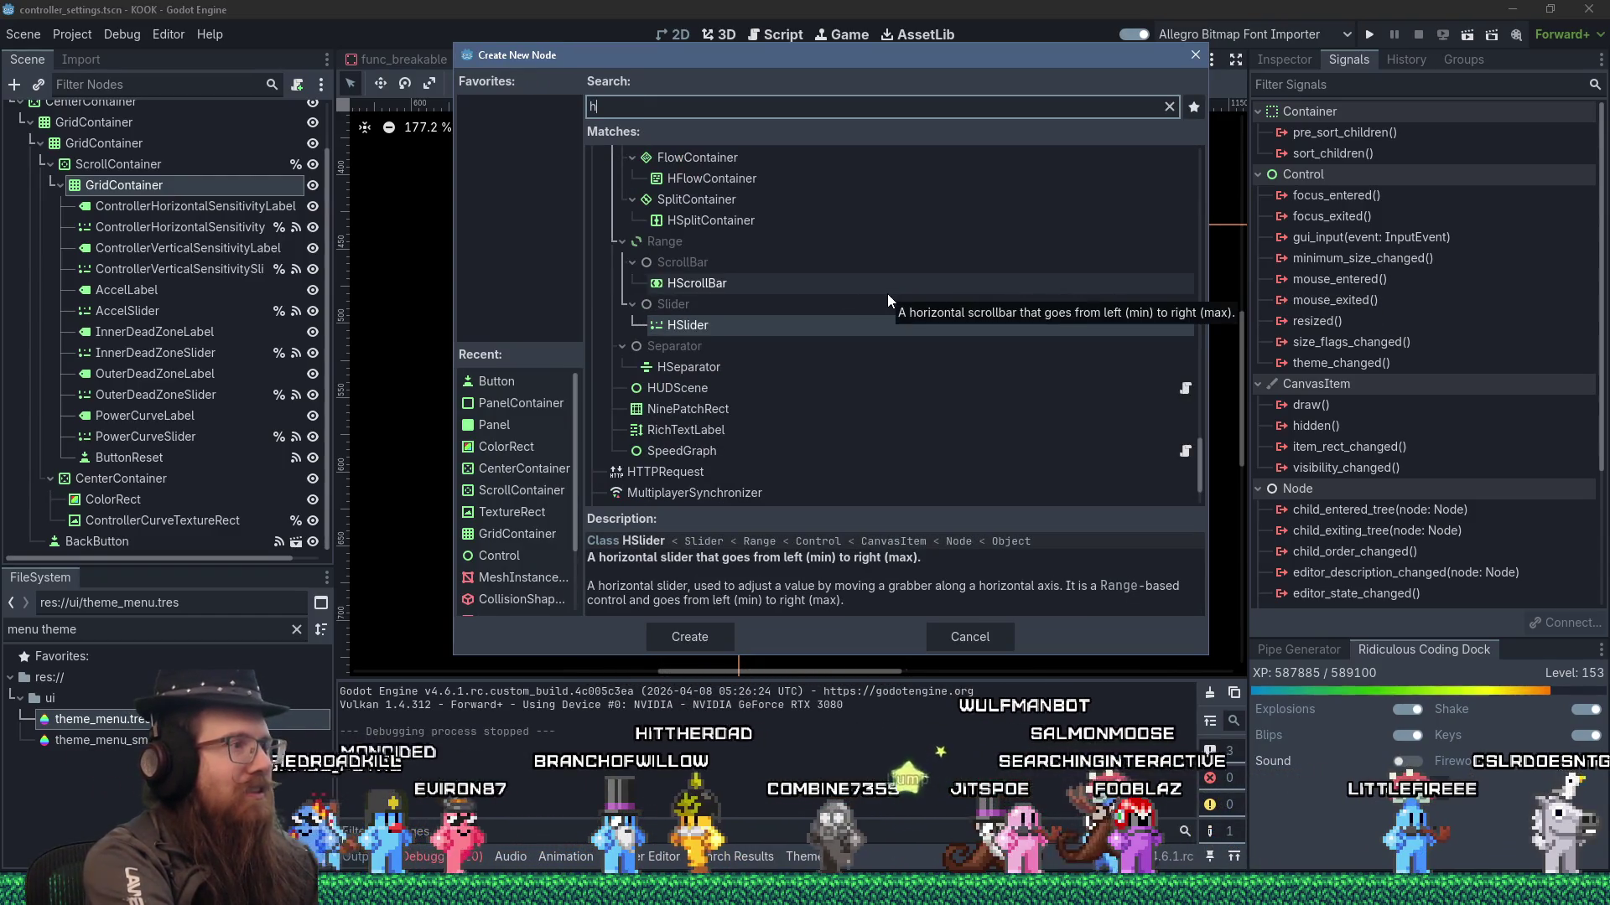
{"action": "scroll", "coordinate": [897, 313], "scroll_direction": "down", "scroll_amount": 2}
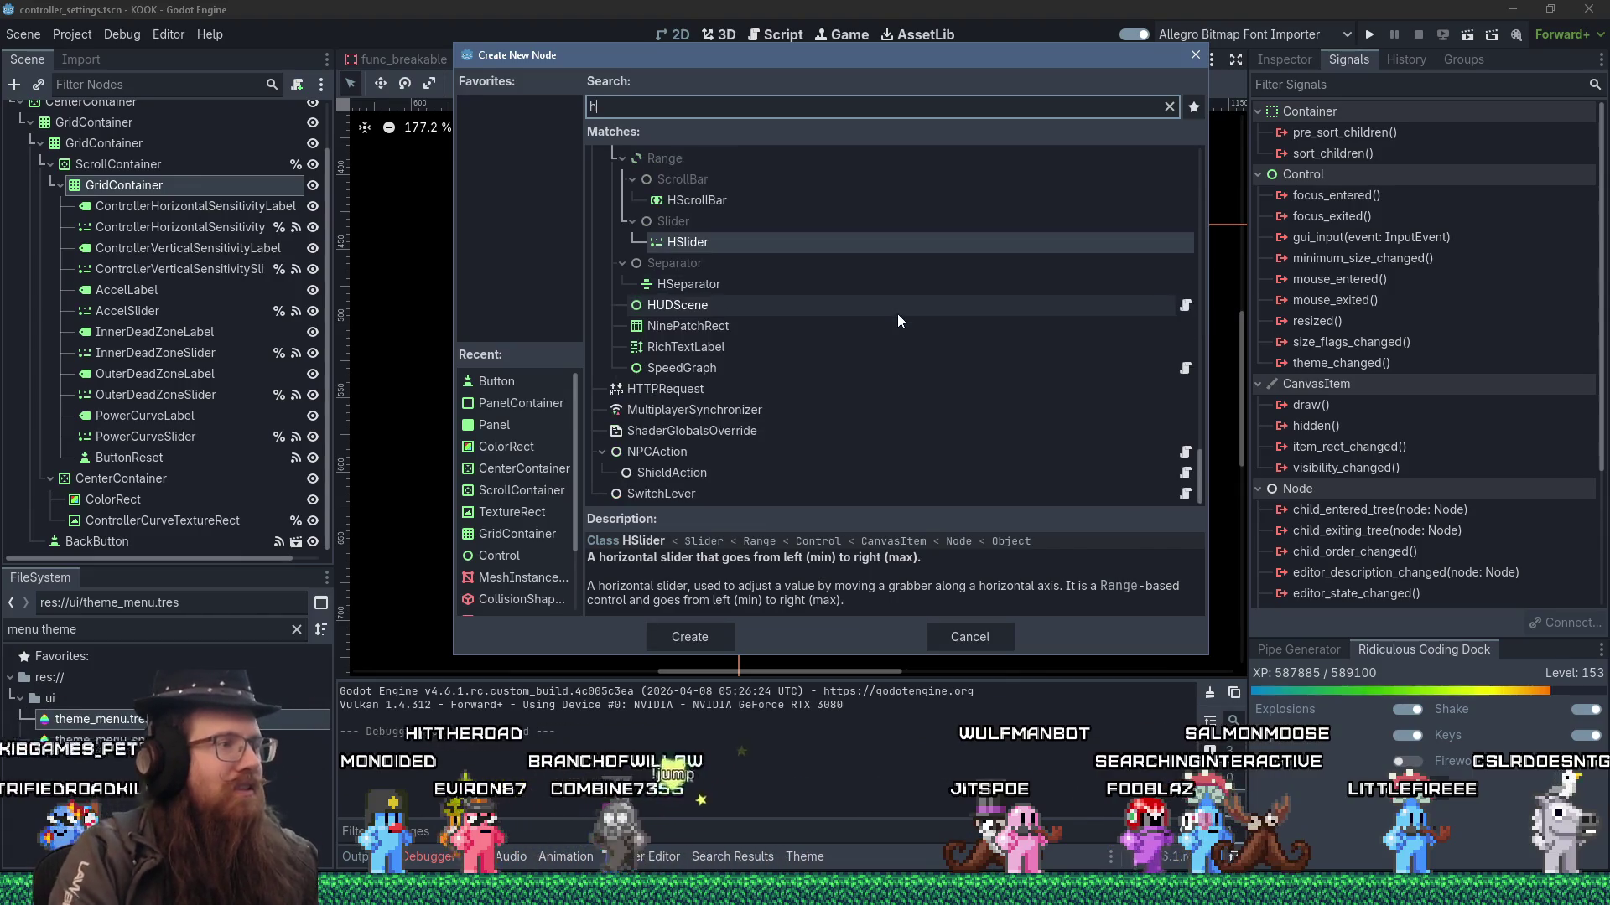
{"action": "scroll", "coordinate": [897, 313], "scroll_direction": "up", "scroll_amount": 4}
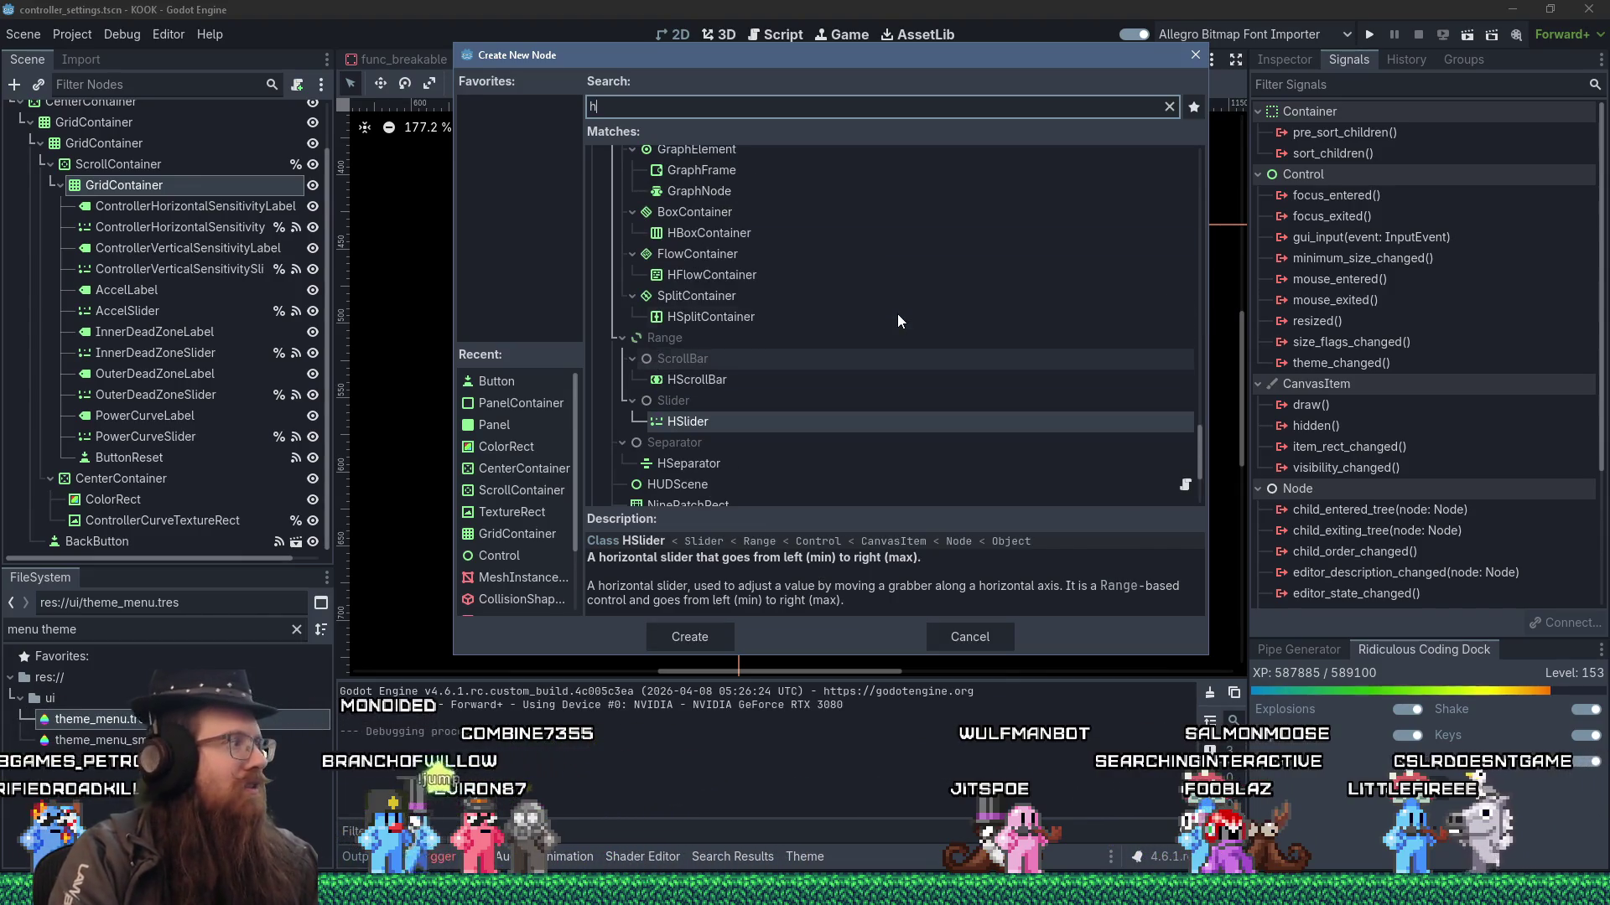
{"action": "scroll", "coordinate": [898, 314], "scroll_direction": "up", "scroll_amount": 7}
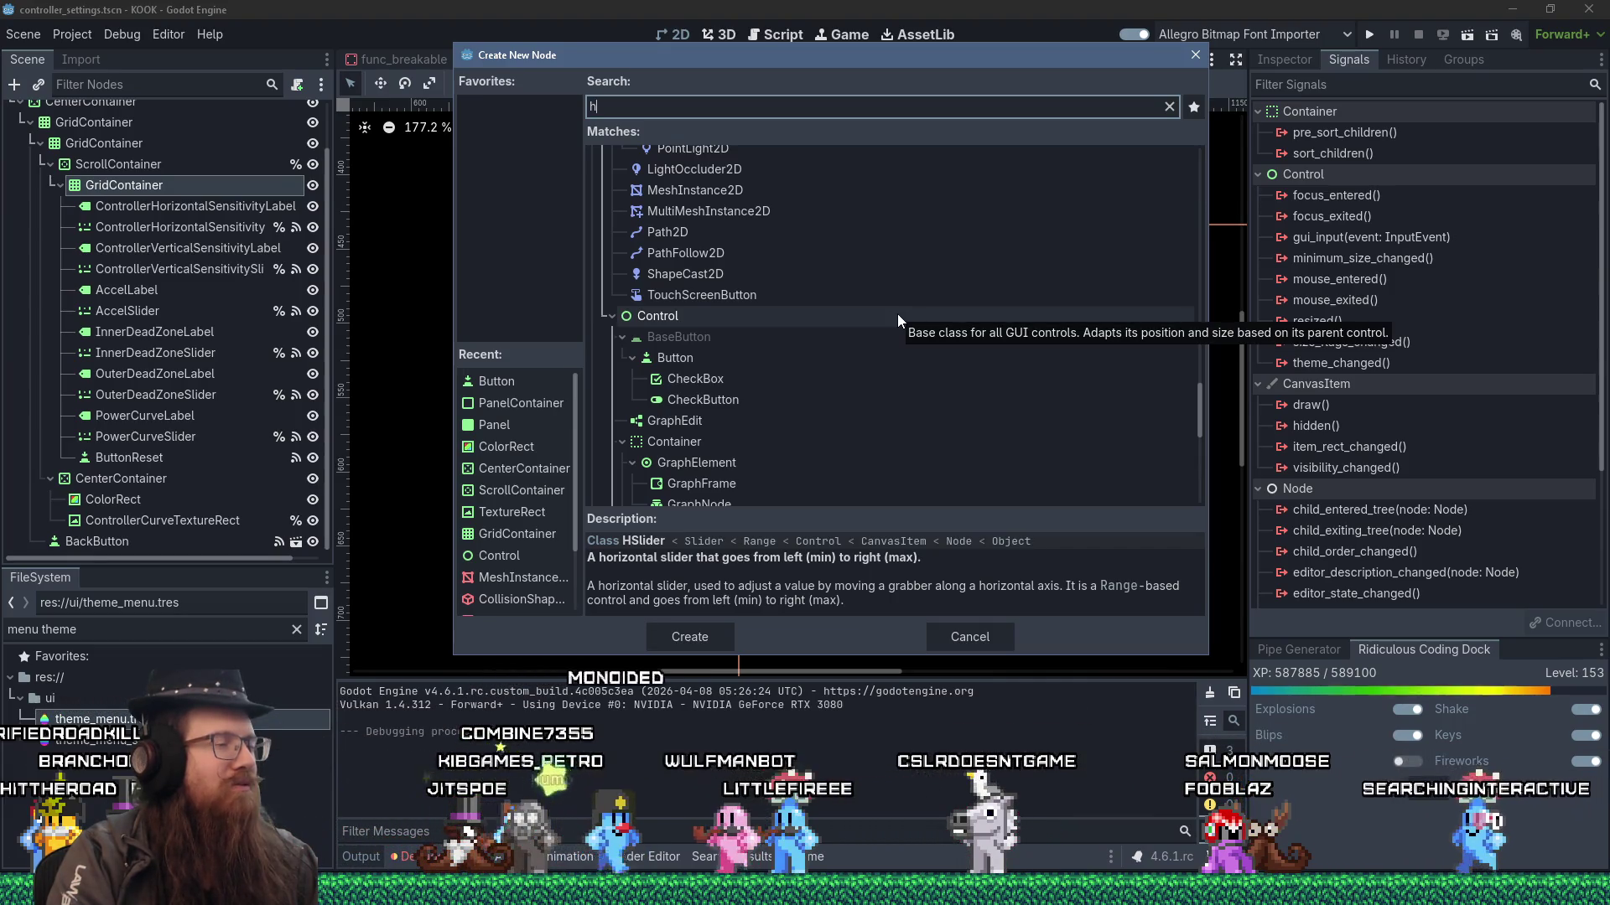
{"action": "scroll", "coordinate": [898, 315], "scroll_direction": "down", "scroll_amount": 1}
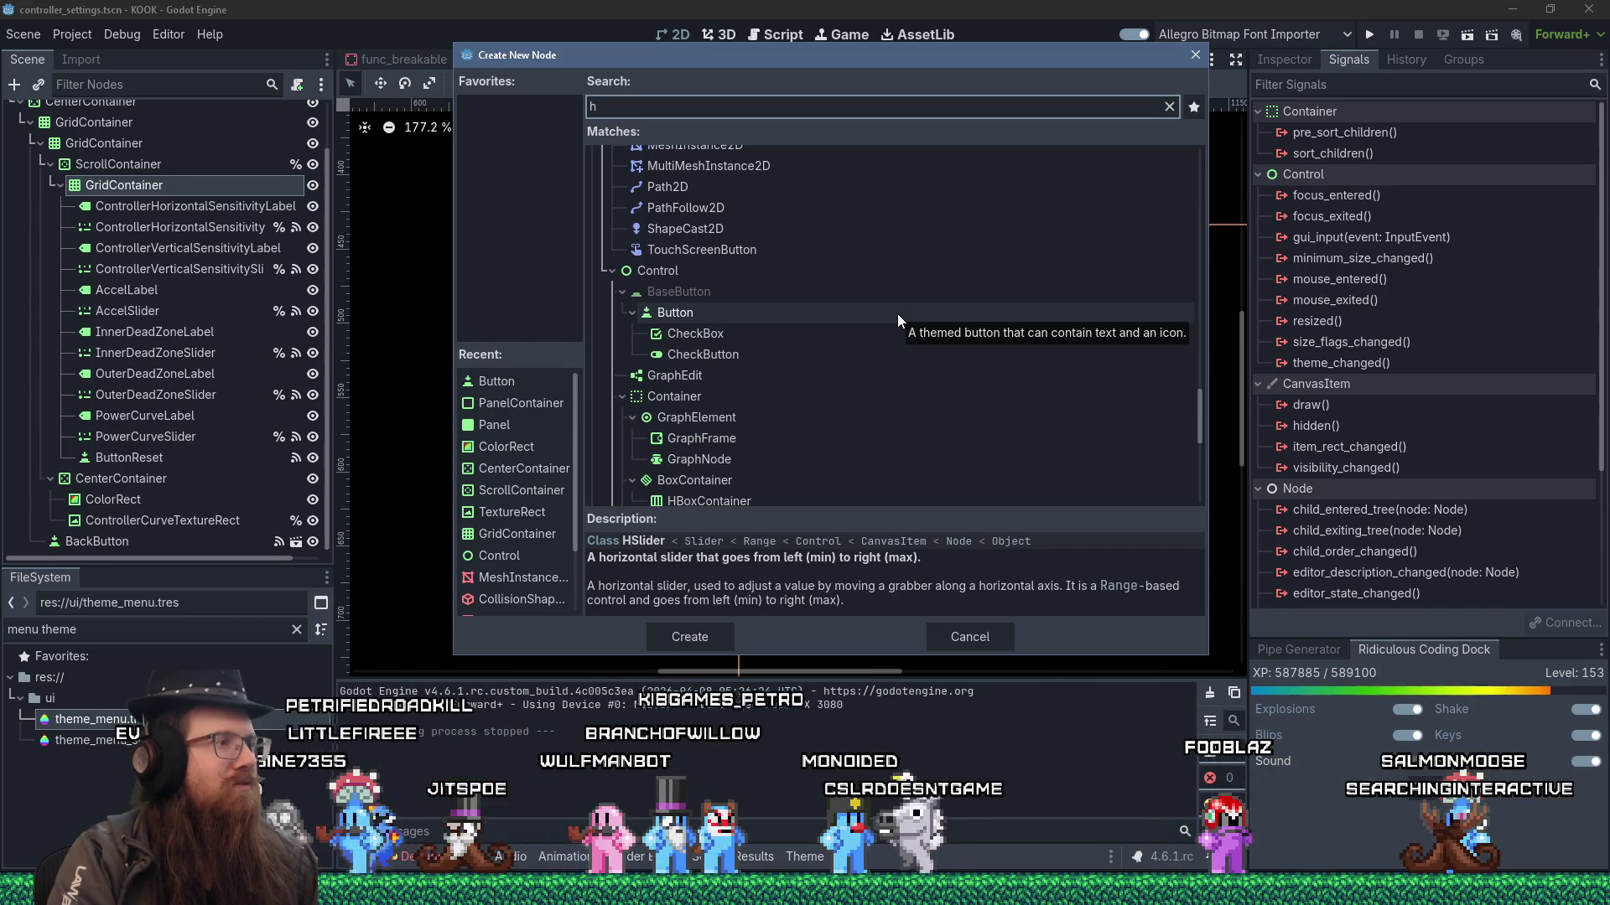
{"action": "scroll", "coordinate": [897, 315], "scroll_direction": "down", "scroll_amount": 4}
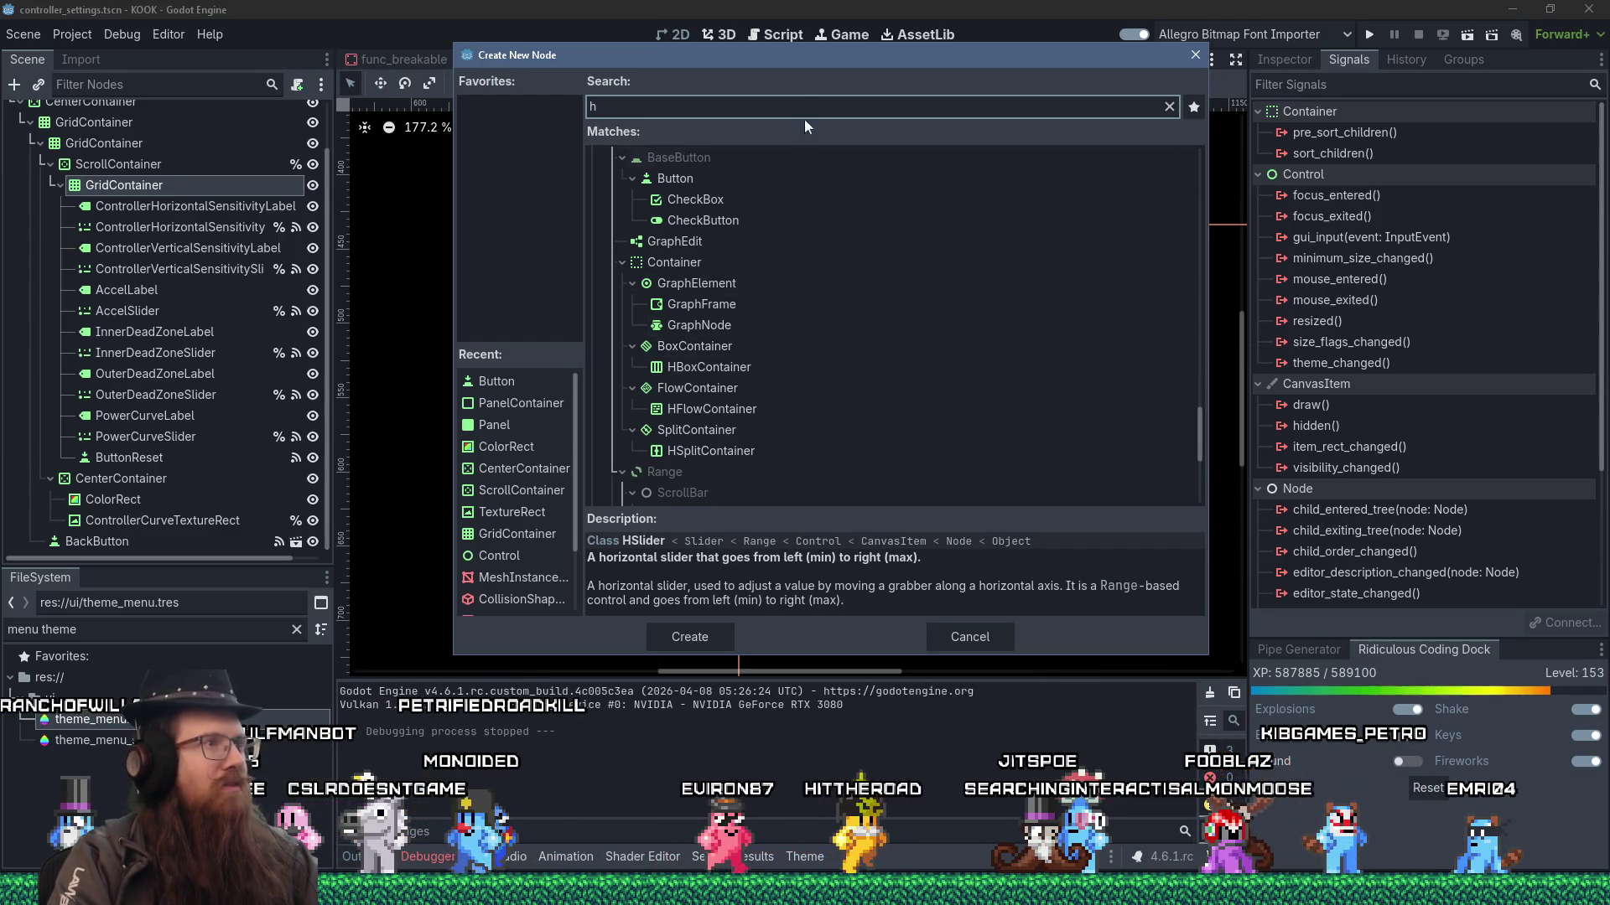
{"action": "mouse_move", "coordinate": [810, 57]}
{"action": "left_mouse_down"}
{"action": "mouse_move", "coordinate": [996, 367]}
{"action": "mouse_move", "coordinate": [998, 500]}
{"action": "mouse_move", "coordinate": [912, 268]}
{"action": "mouse_move", "coordinate": [813, 179]}
{"action": "mouse_move", "coordinate": [858, 211]}
{"action": "mouse_move", "coordinate": [881, 310]}
{"action": "mouse_move", "coordinate": [848, 372]}
{"action": "left_mouse_up"}
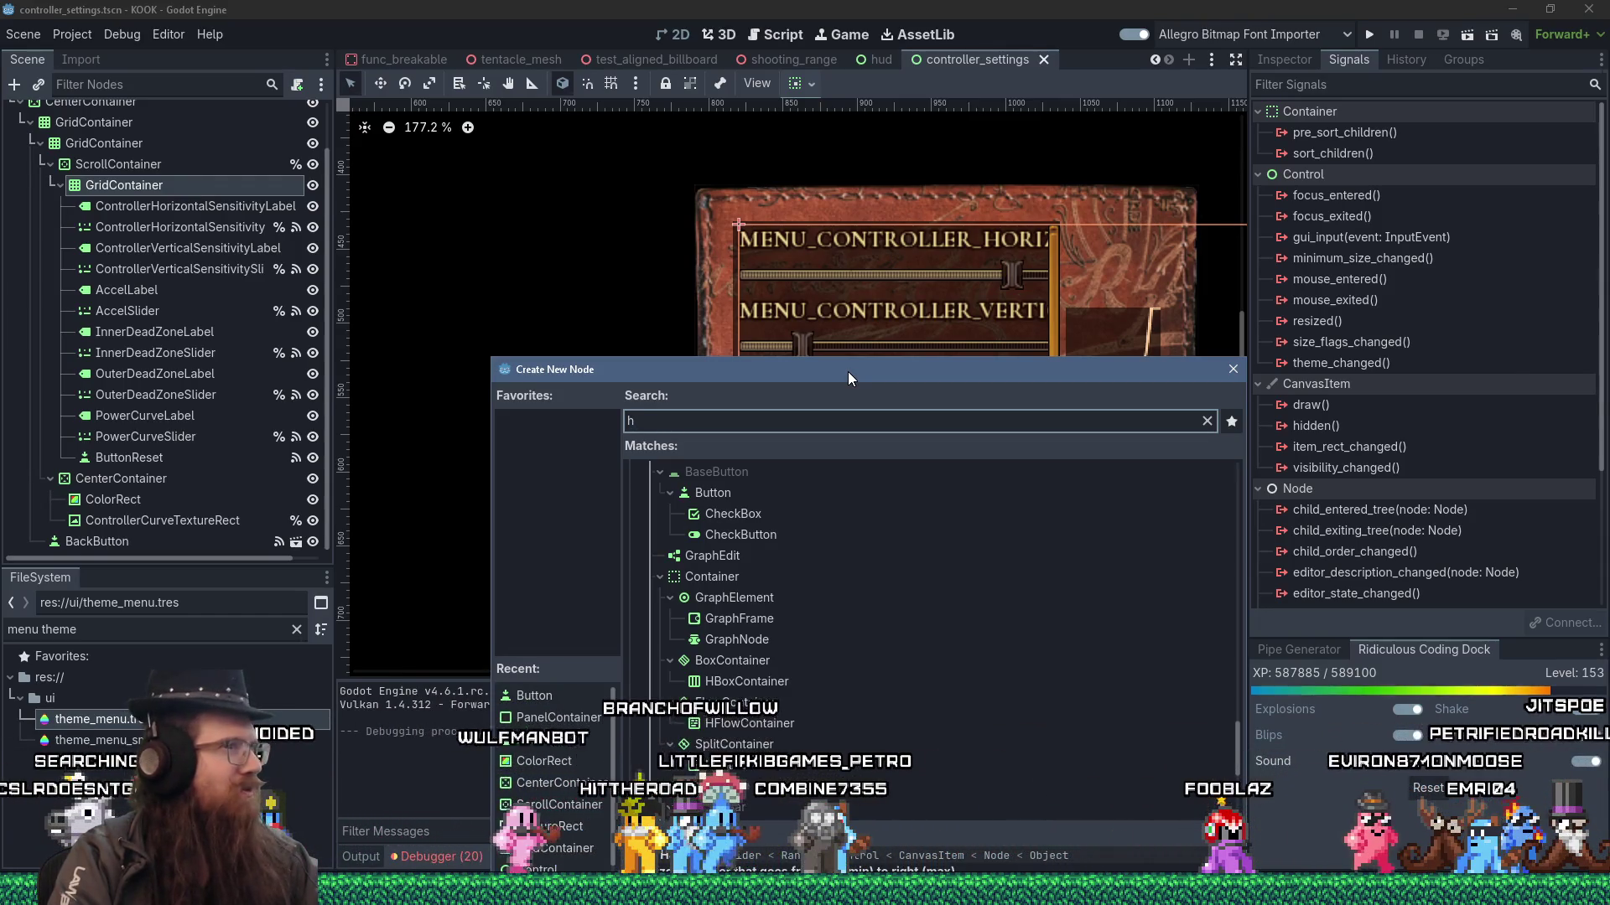
{"action": "left_click_drag", "start_coordinate": [847, 371], "coordinate": [798, 183]}
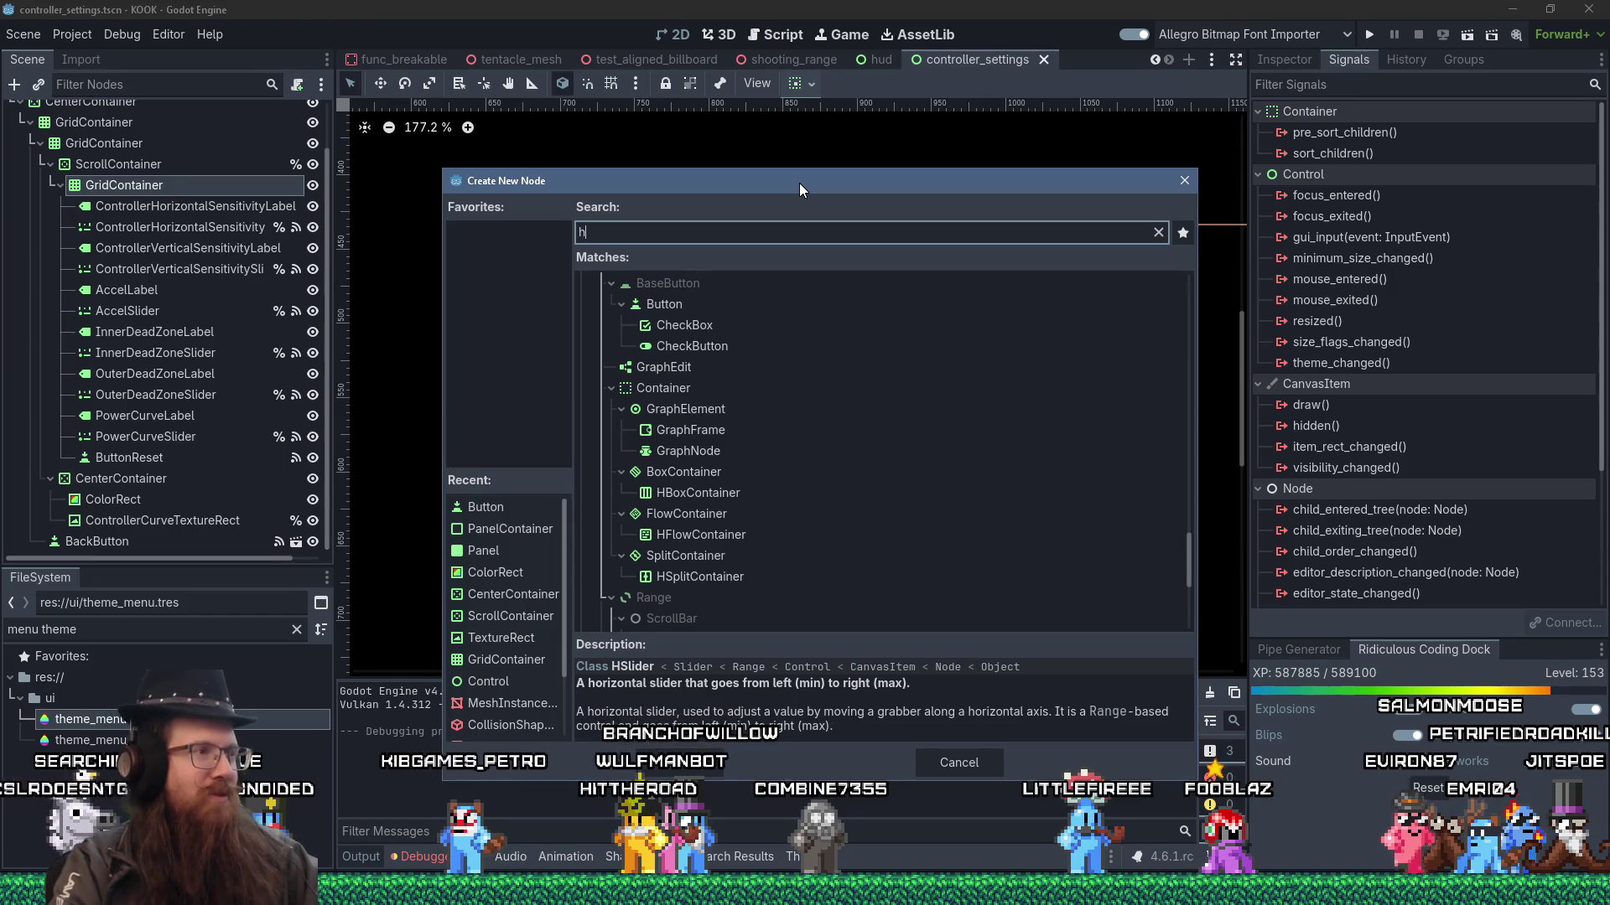
{"action": "mouse_move", "coordinate": [798, 183]}
{"action": "left_mouse_down"}
{"action": "mouse_move", "coordinate": [900, 126]}
{"action": "mouse_move", "coordinate": [714, 148]}
{"action": "mouse_move", "coordinate": [760, 204]}
{"action": "left_mouse_up"}
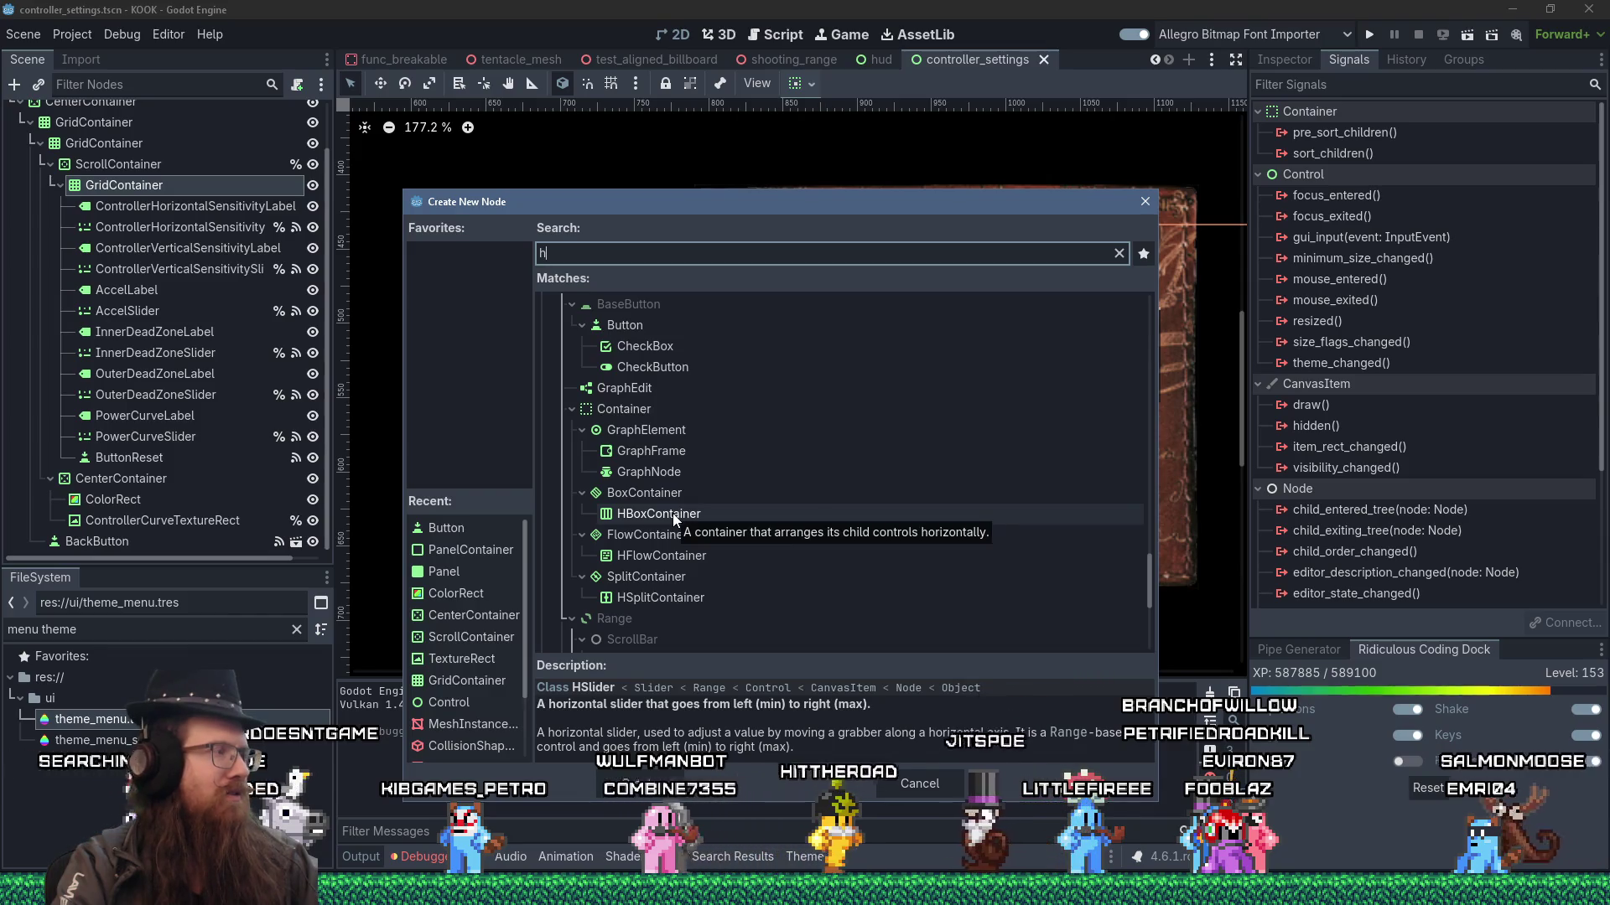
{"action": "scroll", "coordinate": [676, 510], "scroll_direction": "up", "scroll_amount": 1}
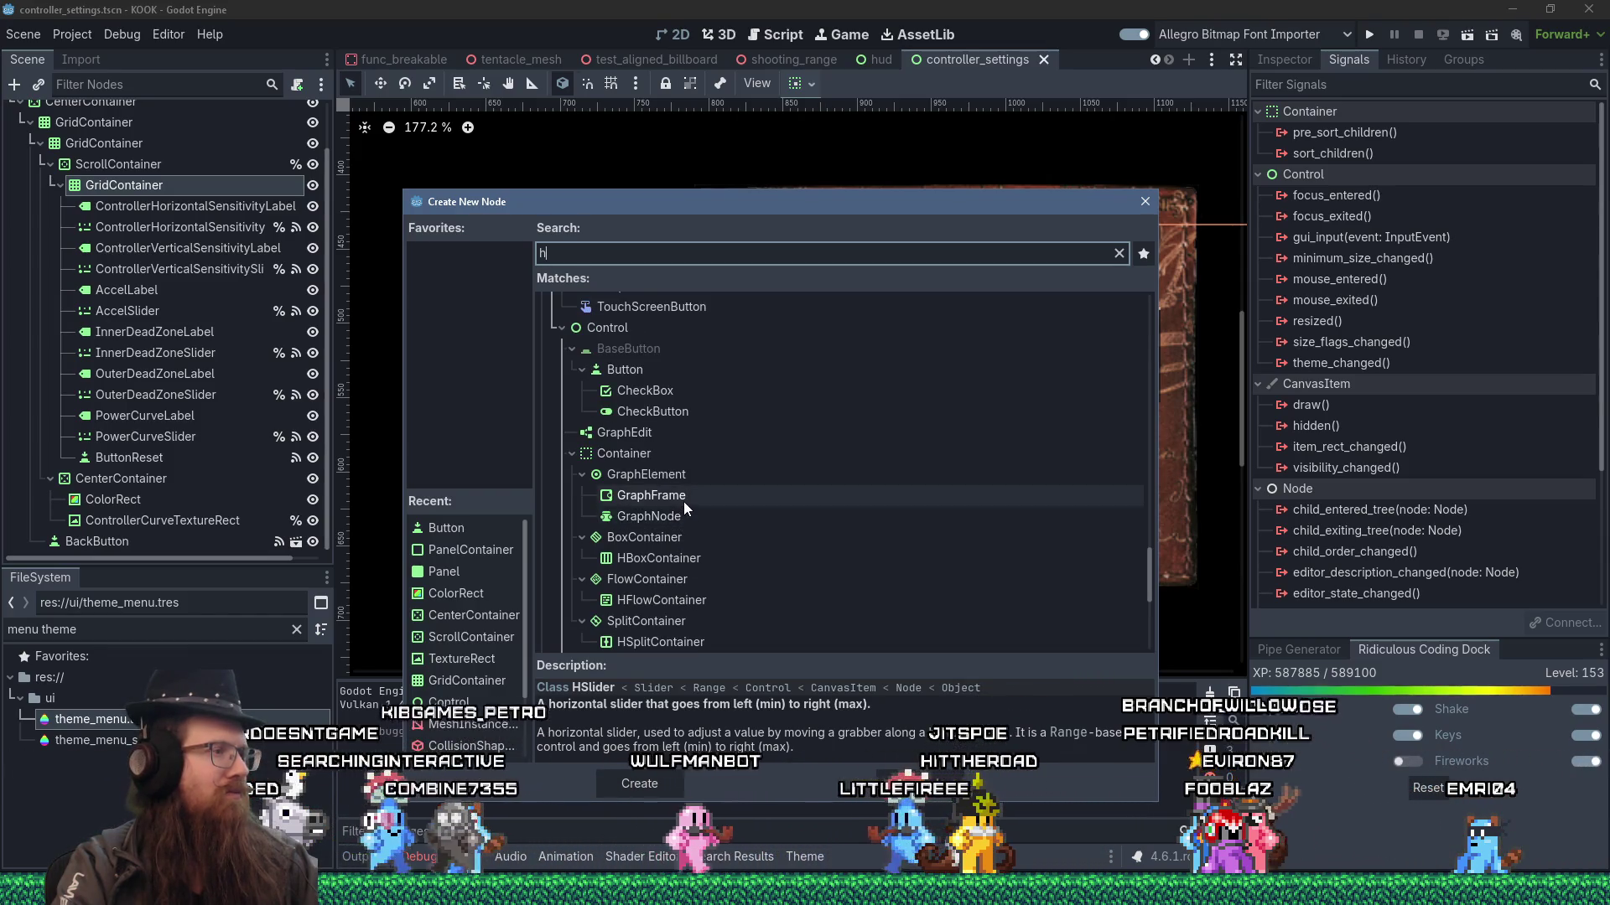
{"action": "scroll", "coordinate": [682, 503], "scroll_direction": "down", "scroll_amount": 1}
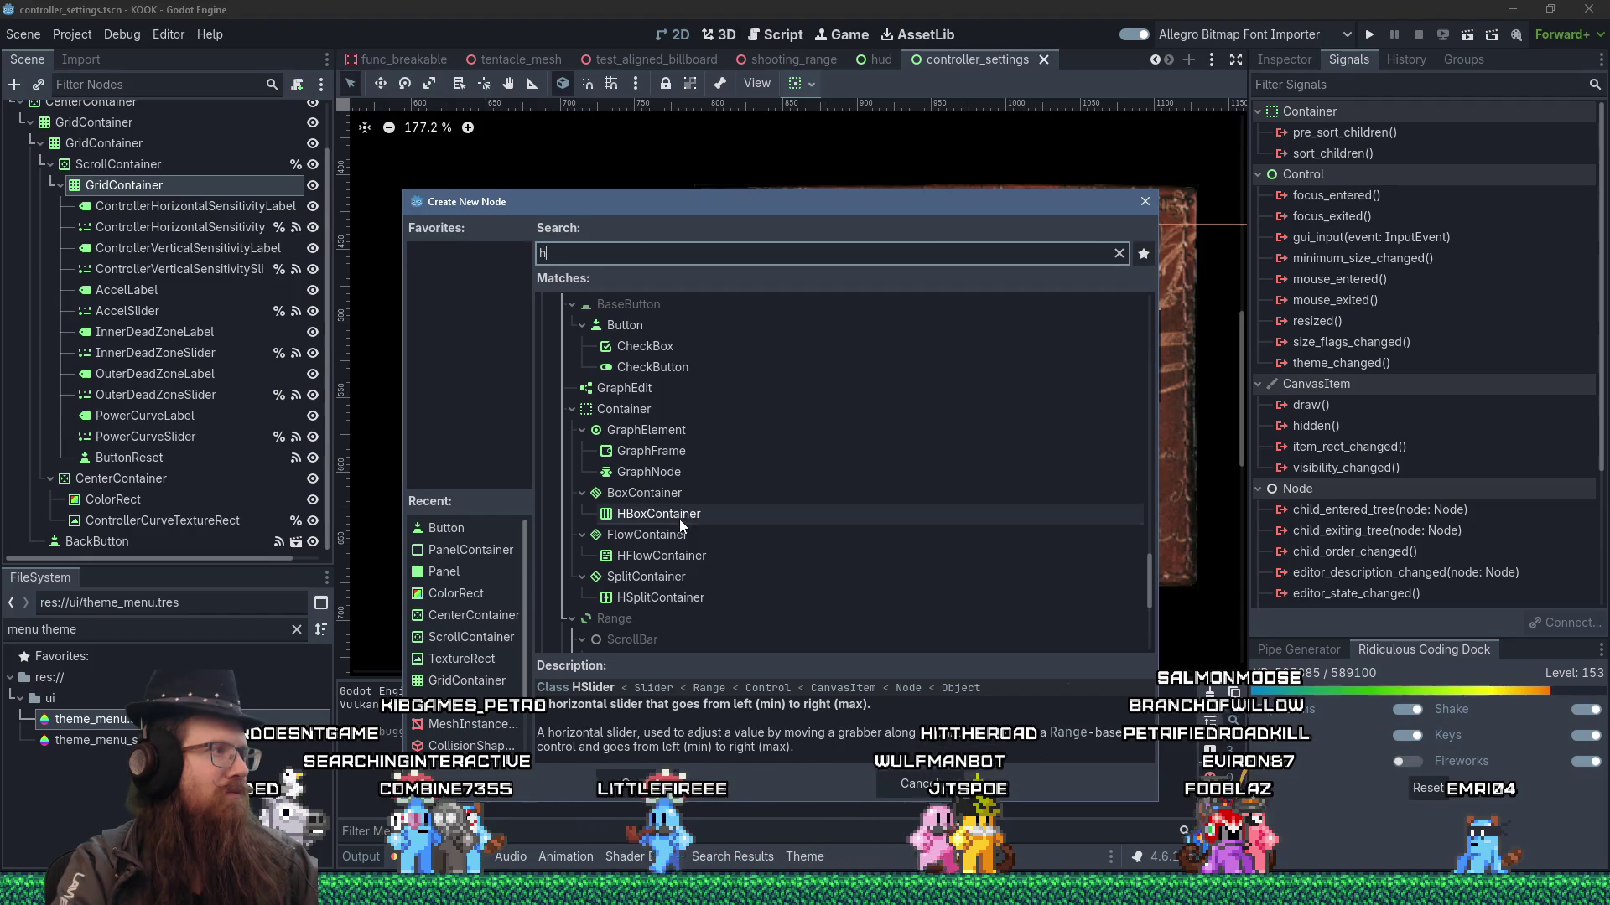
{"action": "left_click", "coordinate": [679, 520]}
{"action": "double_click", "coordinate": [679, 520]}
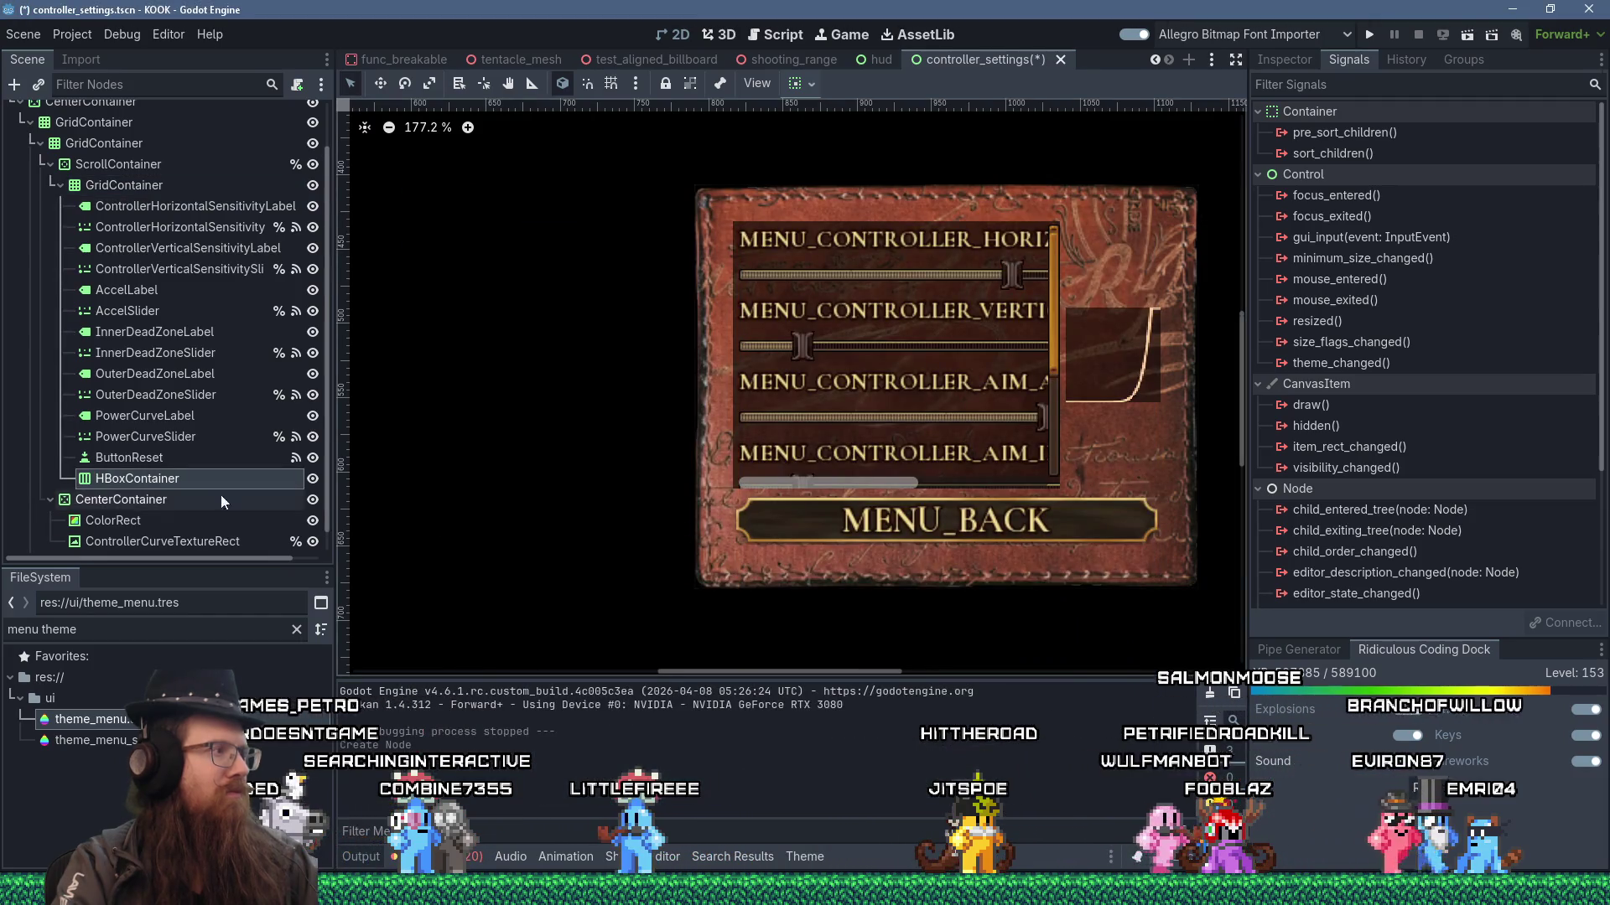
- Move the HBoxContainer to the top of the grid and review its Alignment options, leaving them unchanged
{"action": "mouse_move", "coordinate": [158, 483]}
{"action": "left_mouse_down"}
{"action": "mouse_move", "coordinate": [141, 206]}
{"action": "mouse_move", "coordinate": [148, 223]}
{"action": "mouse_move", "coordinate": [156, 204]}
{"action": "left_mouse_up"}
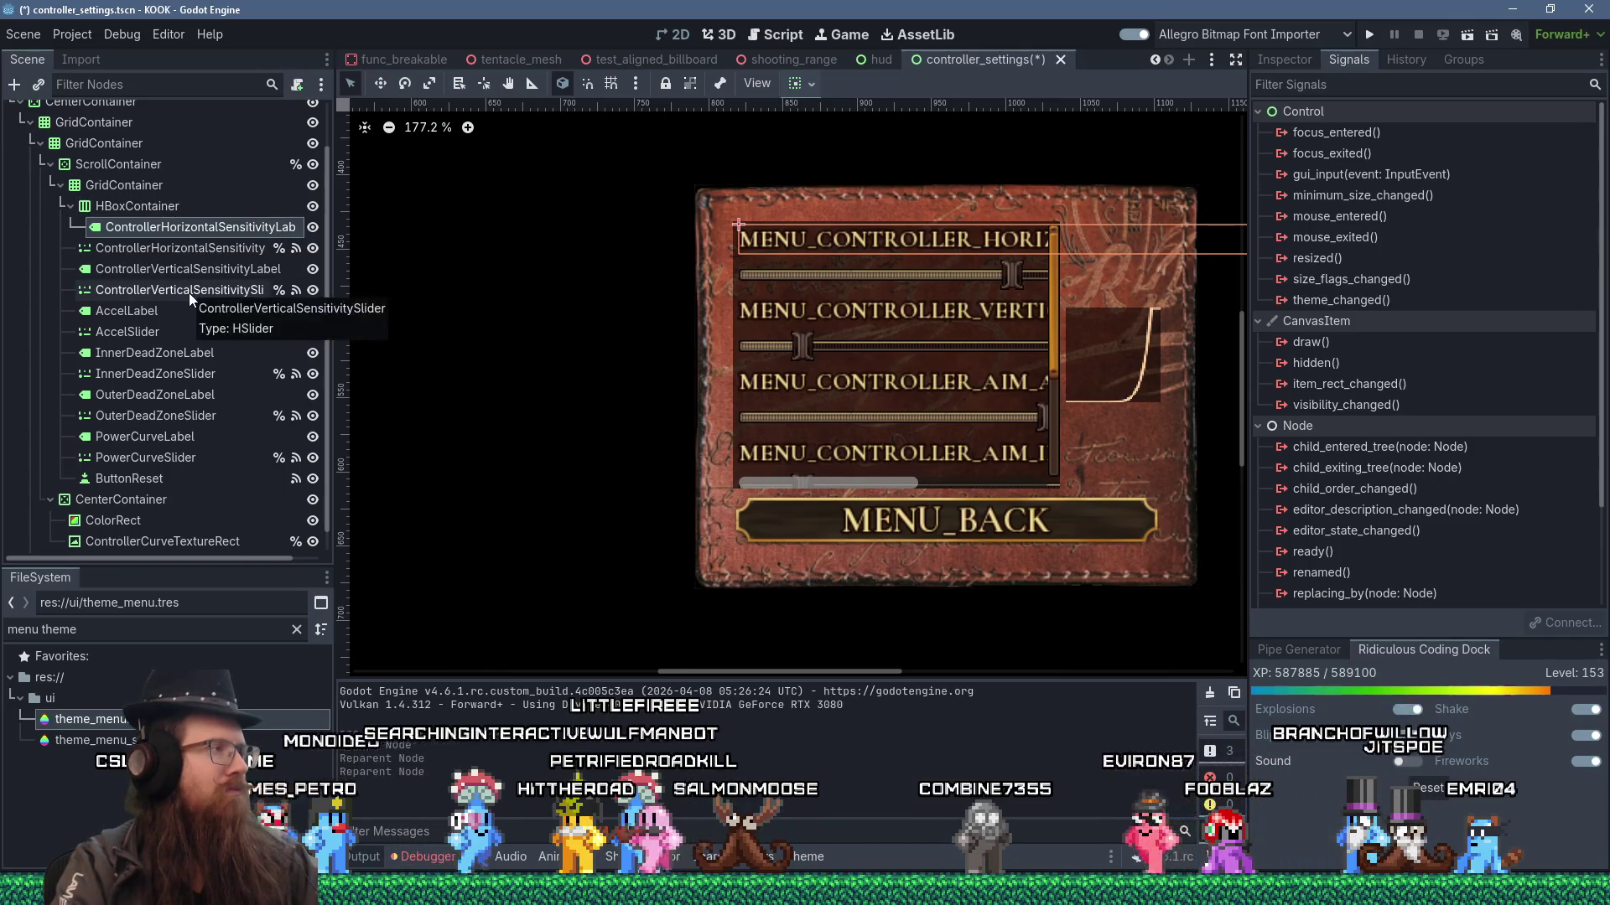
{"action": "left_click", "coordinate": [249, 211]}
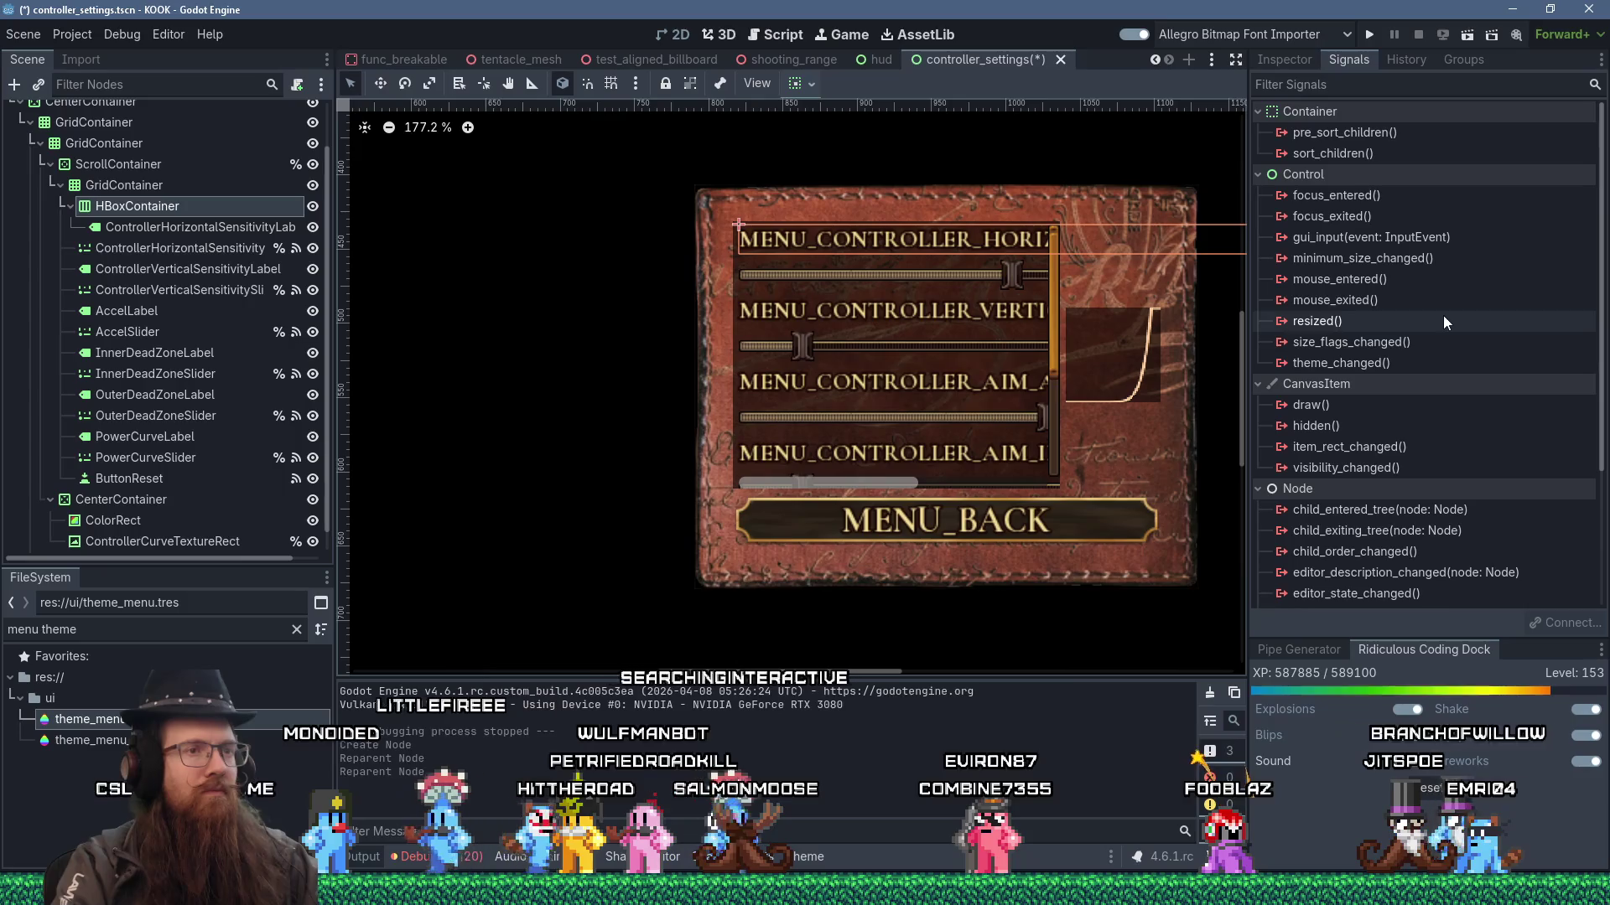
{"action": "mouse_move", "coordinate": [1430, 323]}
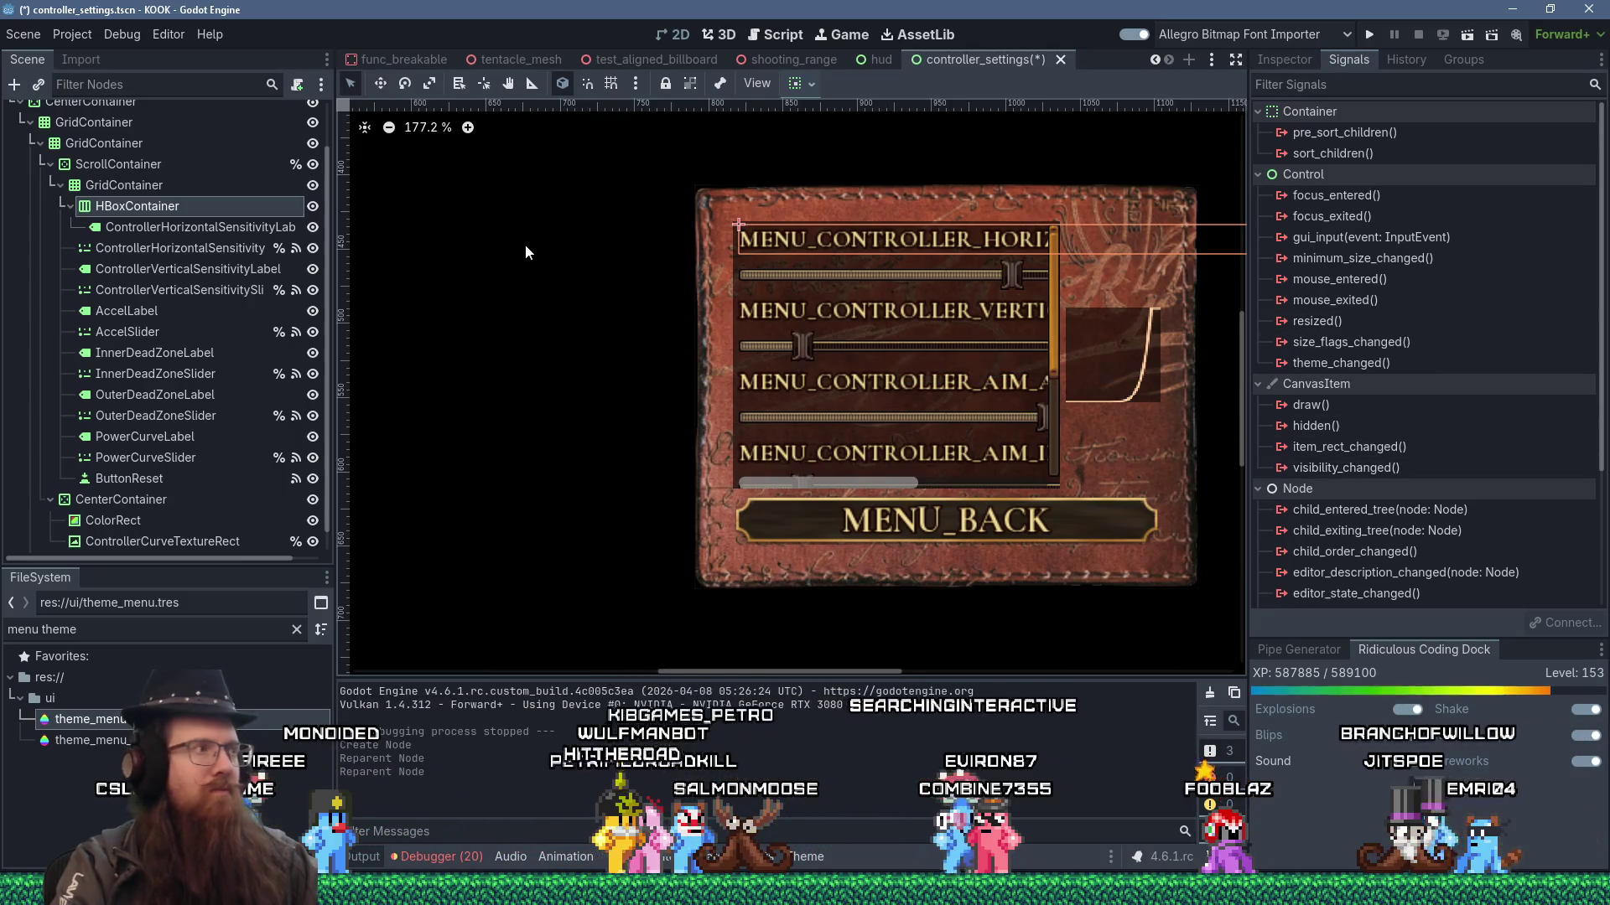
{"action": "left_click", "coordinate": [1278, 60]}
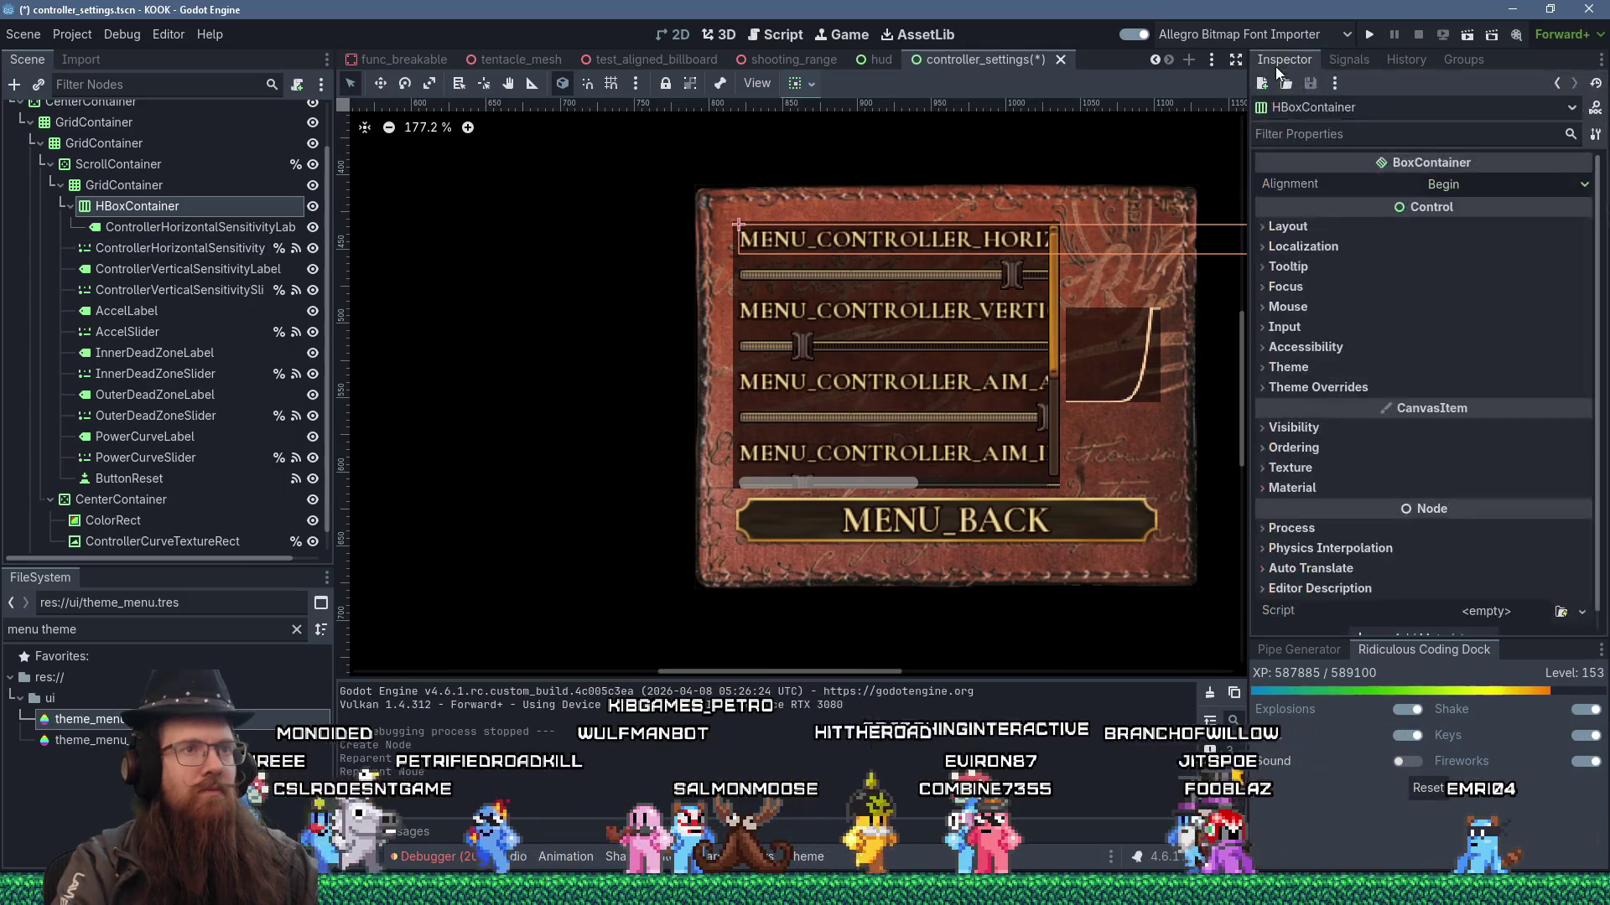
{"action": "left_click", "coordinate": [1458, 185]}
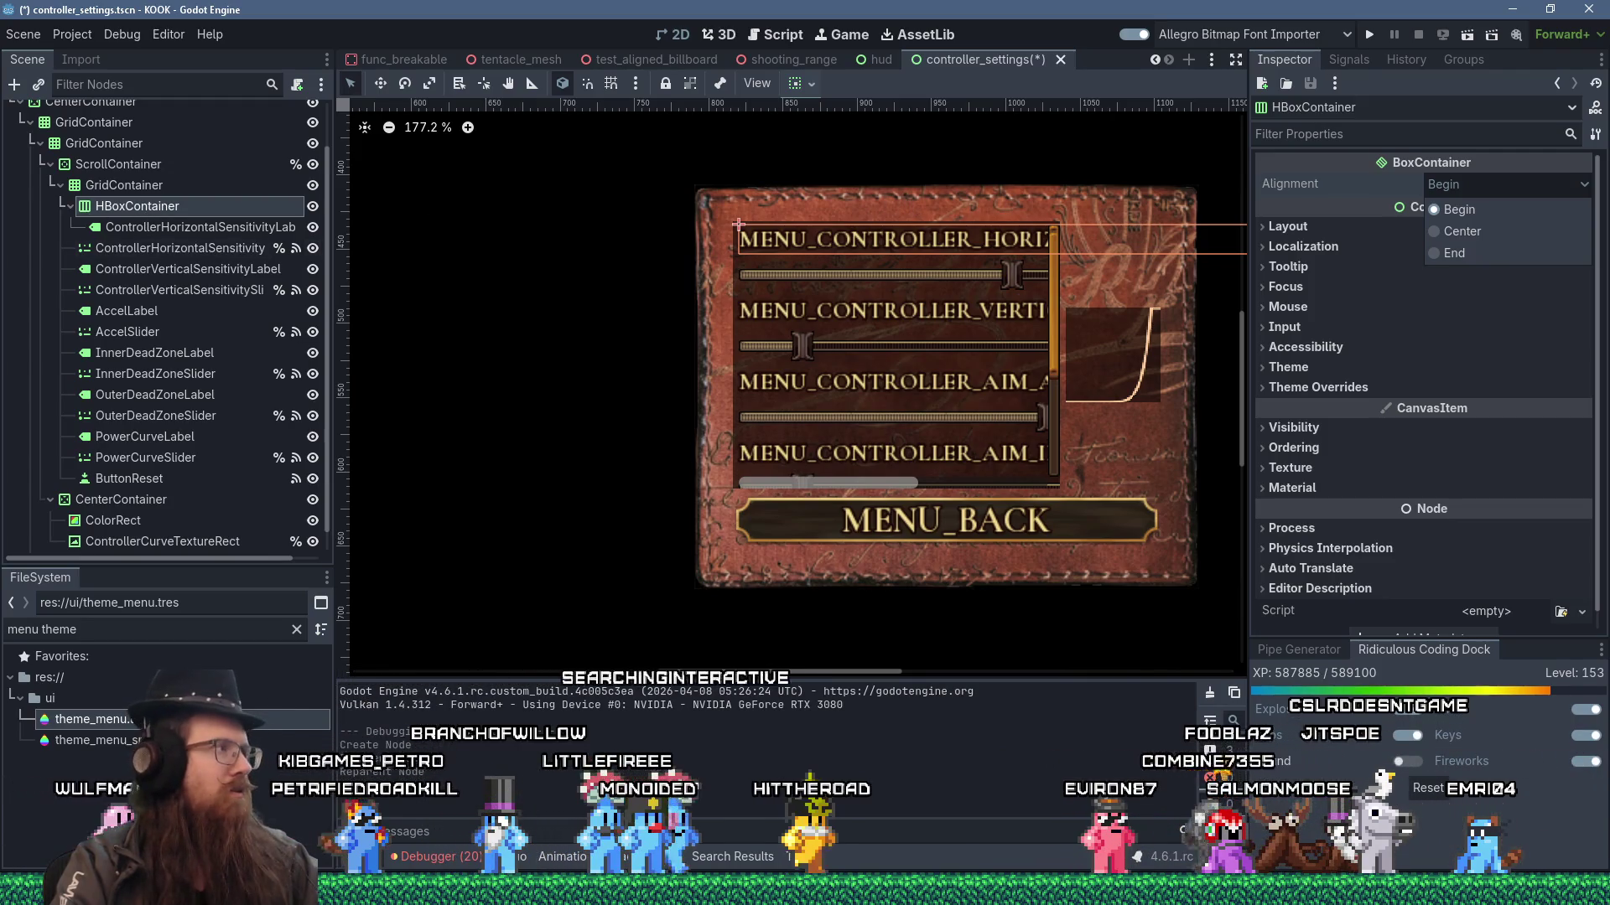
{"action": "left_click", "coordinate": [262, 173]}
{"action": "key", "text": "ctrl+a"}
{"action": "type", "text": "h"}
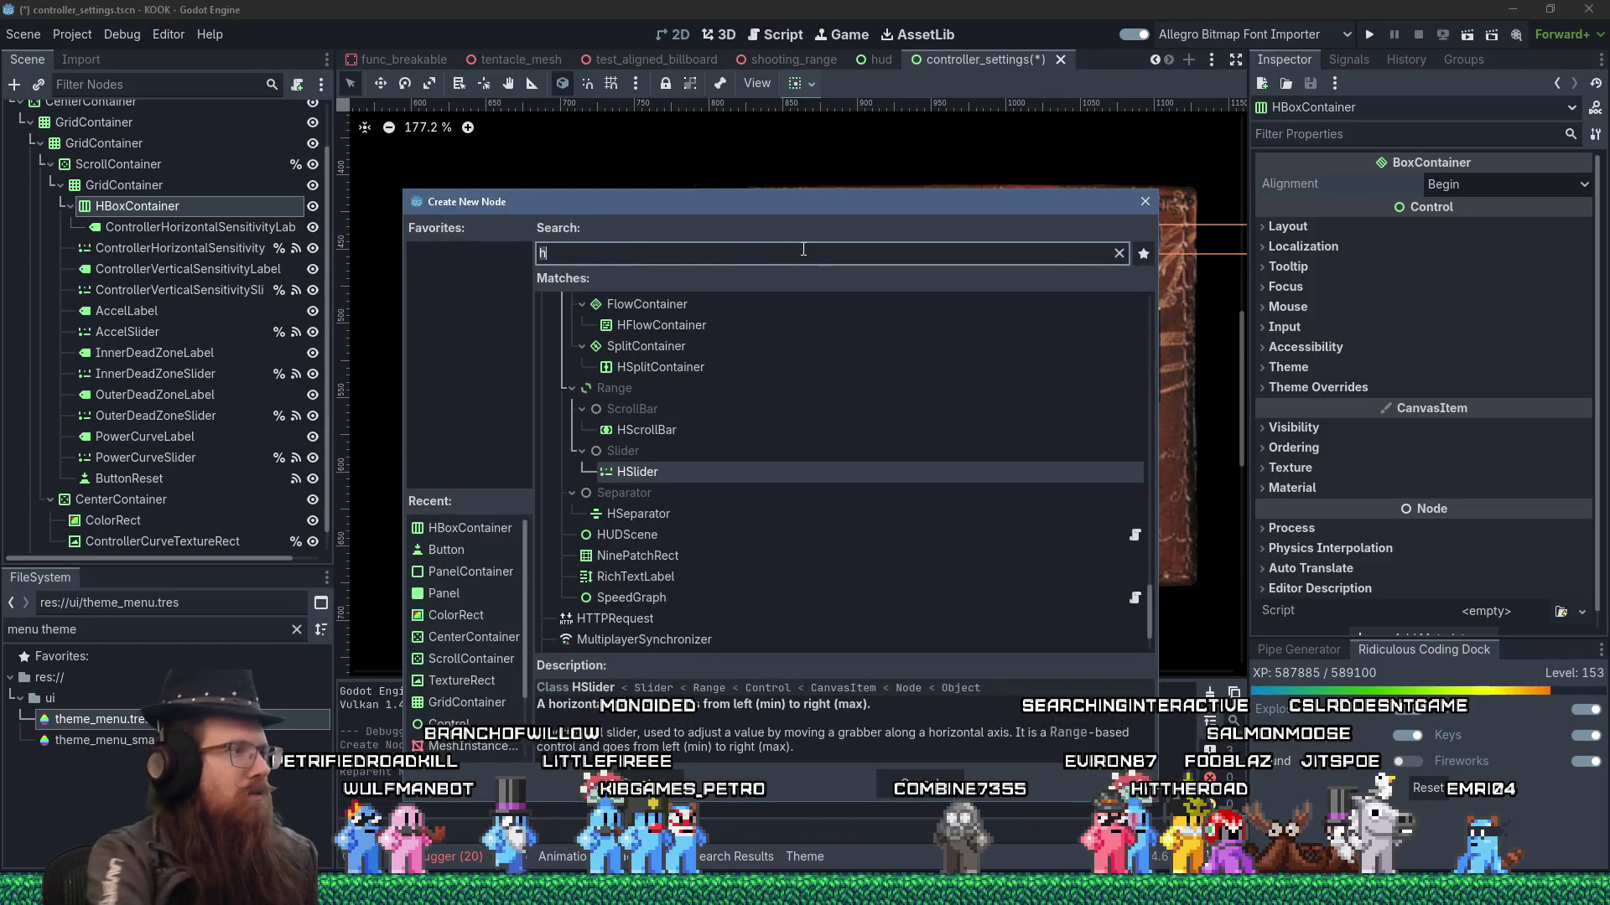
- Add a Label node inside the HBoxContainer
{"action": "key", "text": "BackSpace"}
{"action": "type", "text": "label"}
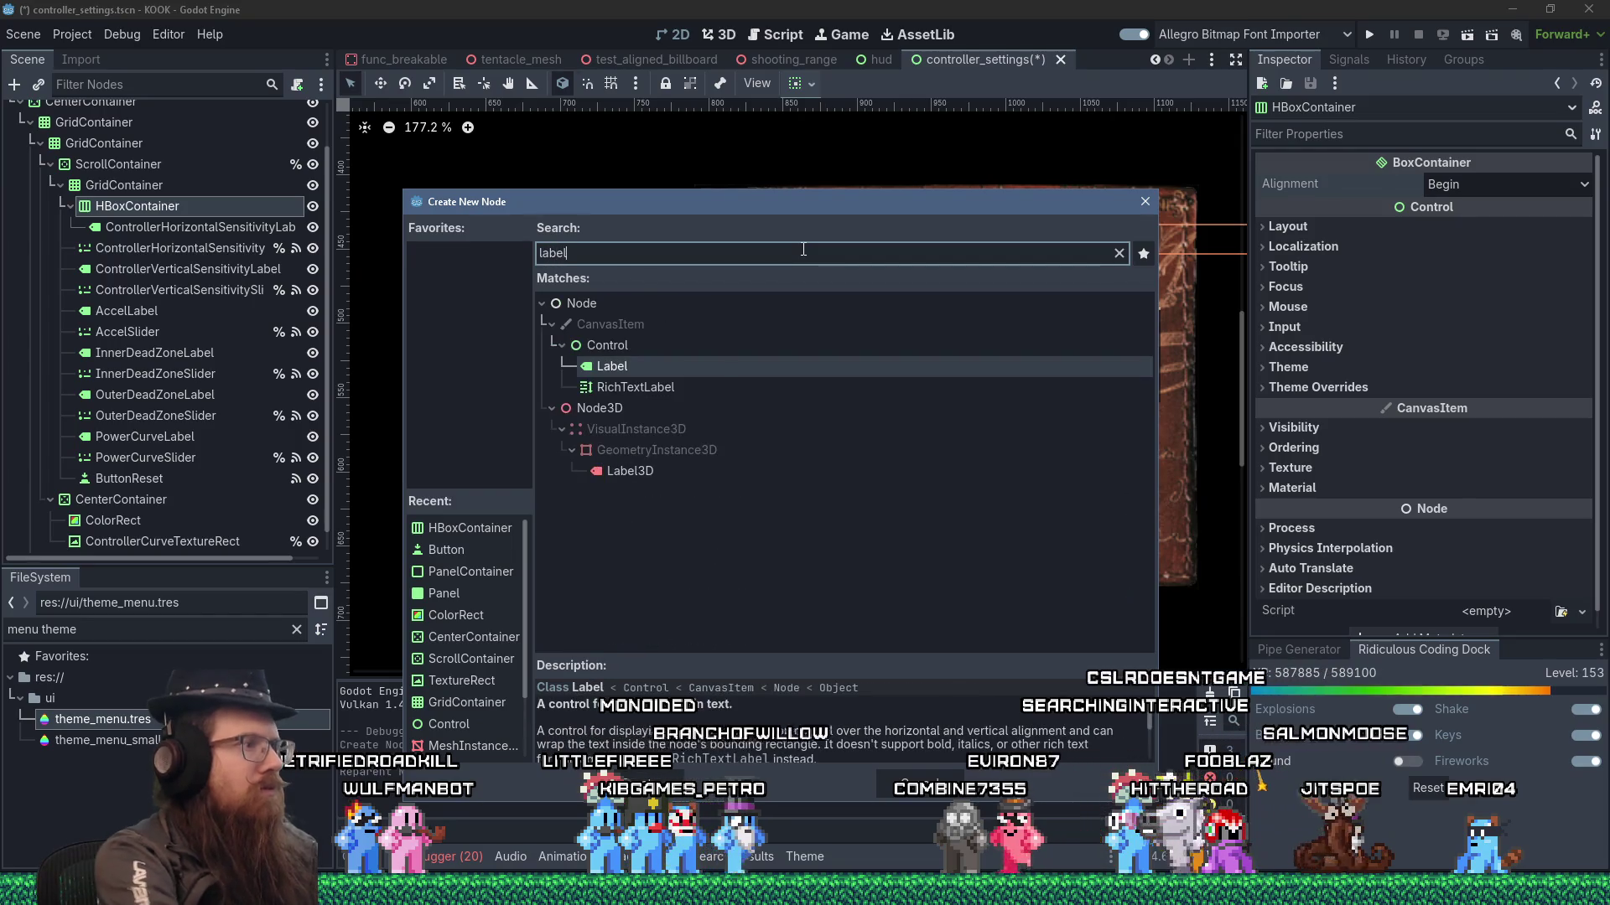
{"action": "double_click", "coordinate": [616, 363]}
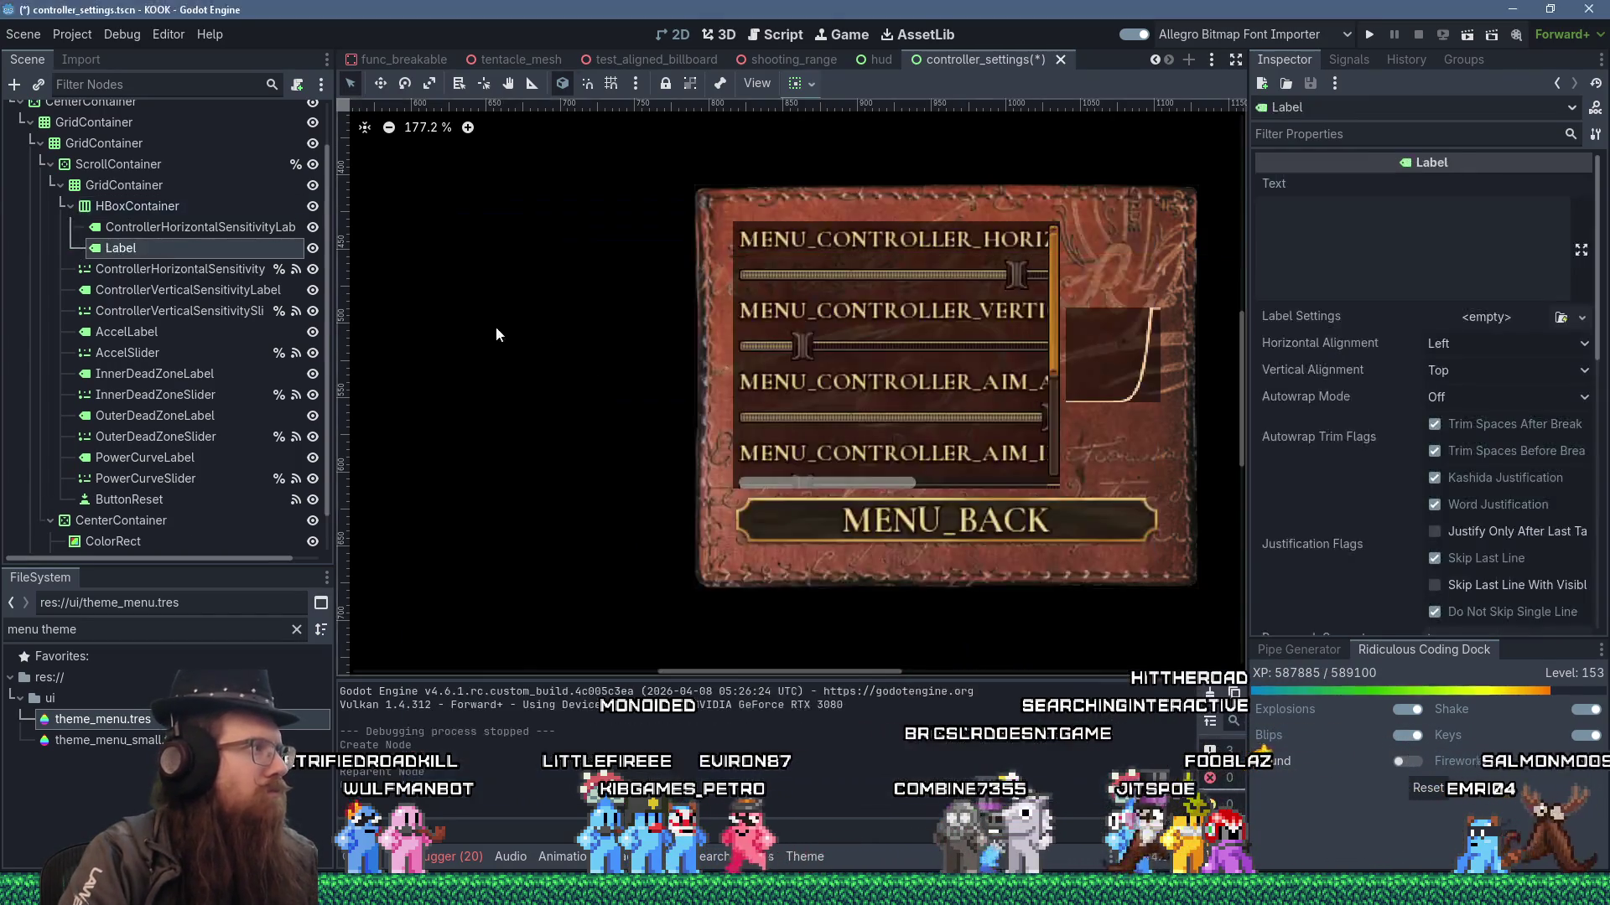
{"action": "mouse_move", "coordinate": [335, 248]}
{"action": "left_mouse_down"}
{"action": "mouse_move", "coordinate": [427, 247]}
{"action": "mouse_move", "coordinate": [410, 247]}
{"action": "left_mouse_up"}
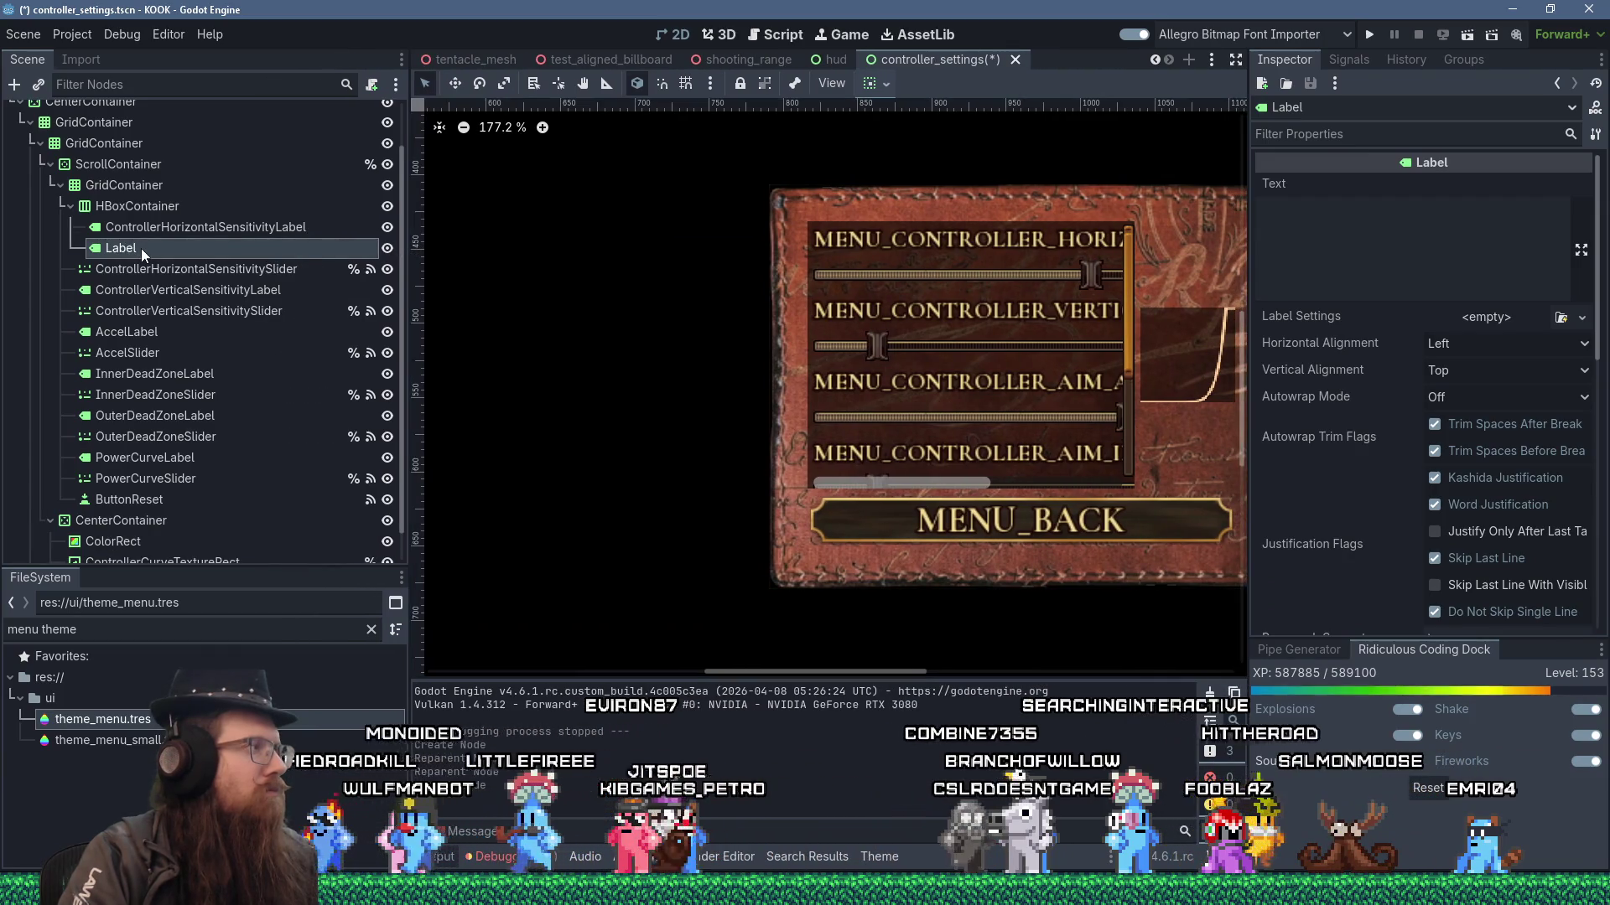
- Rename the Label to HorizontalSpeedValueLabel and enable Access as Unique Name
{"action": "double_click", "coordinate": [154, 248]}
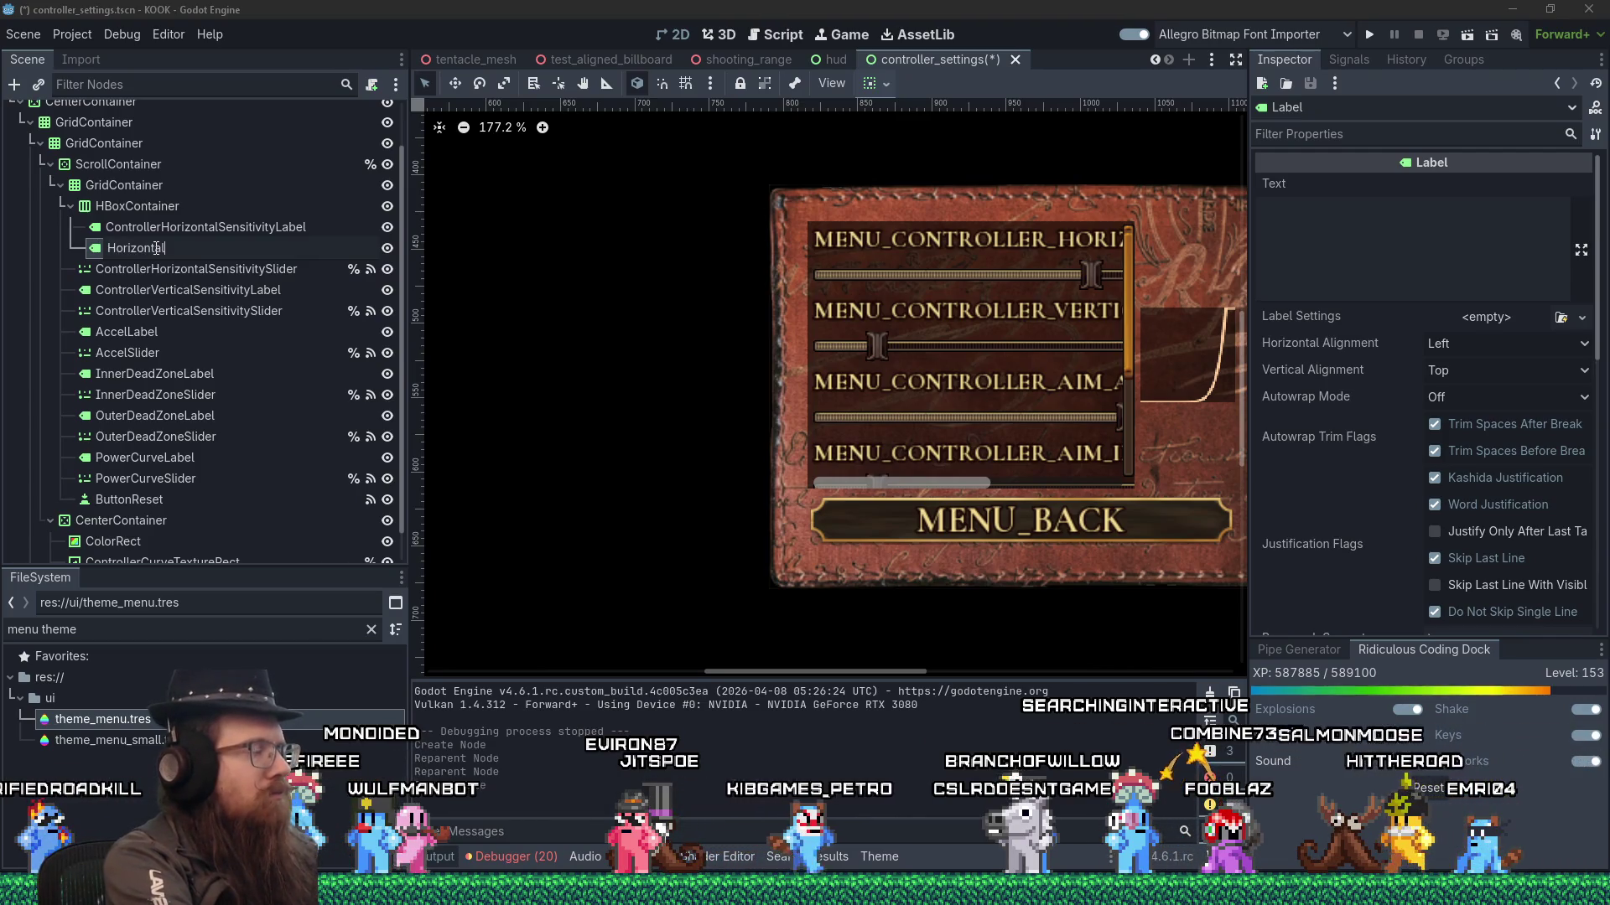
{"action": "type", "text": "HorizontalSpee"}
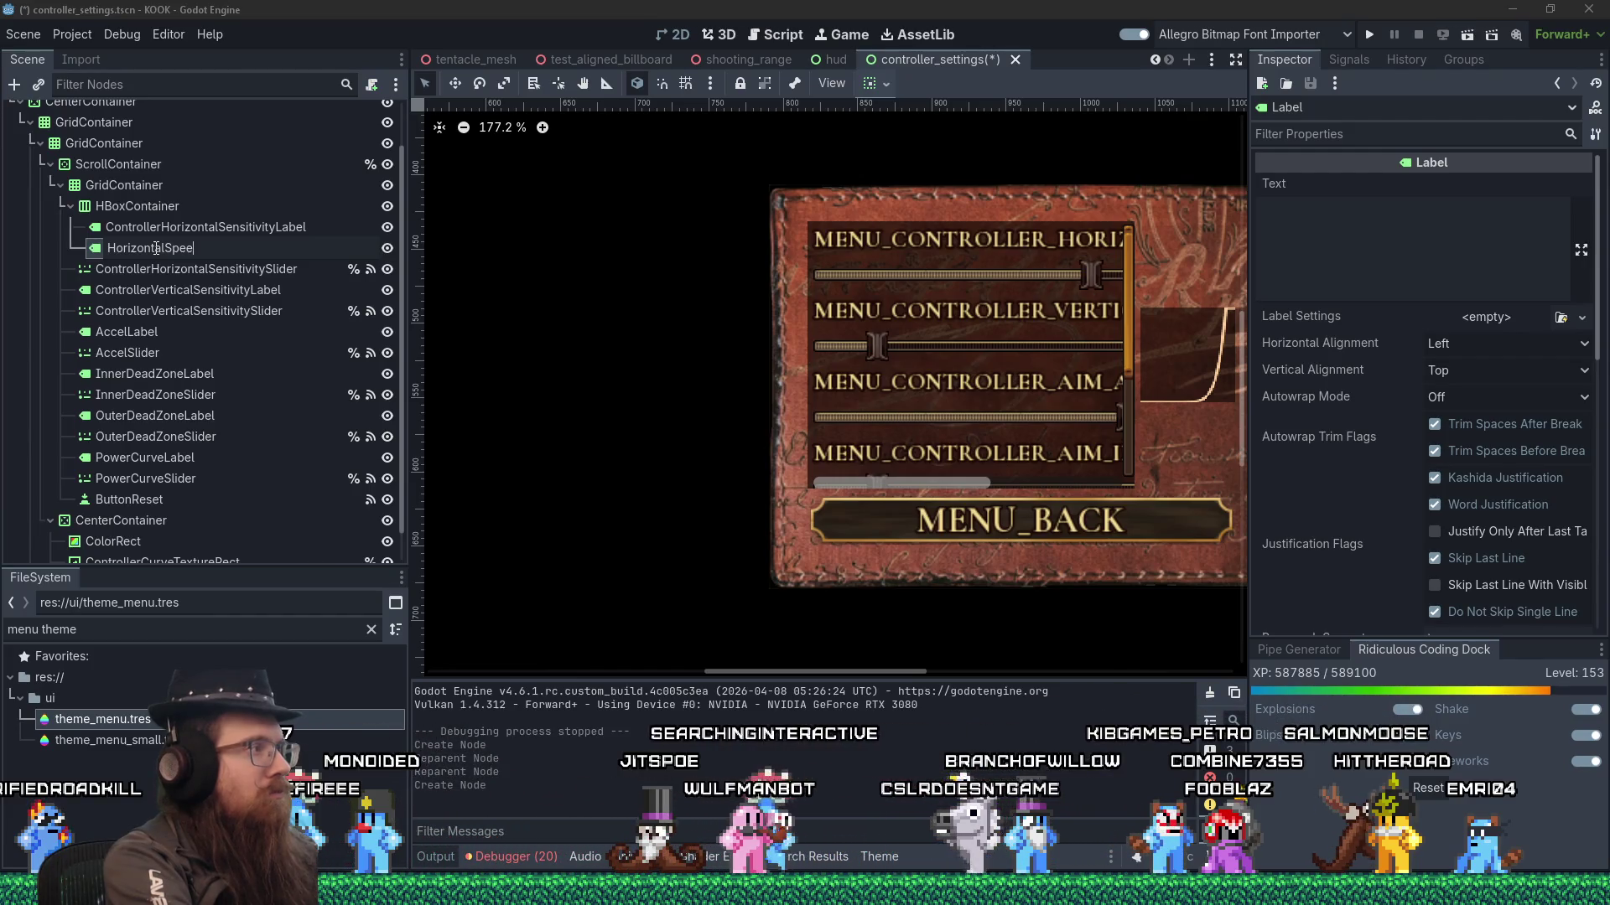
{"action": "type", "text": "dValueLa"}
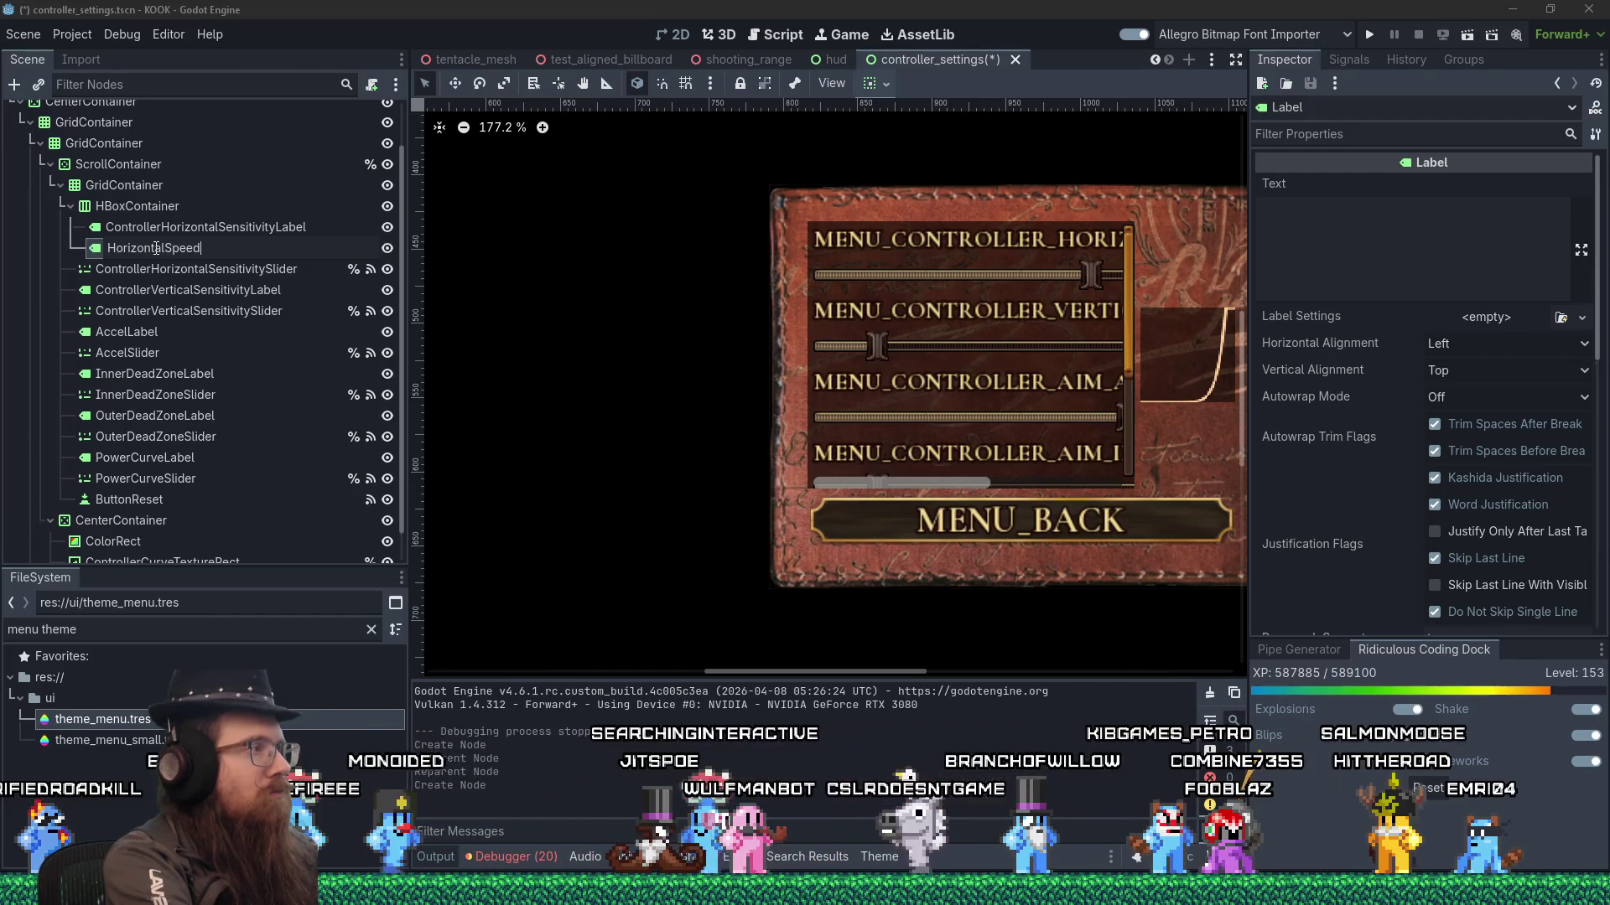
{"action": "type", "text": "bel"}
{"action": "key", "text": "Return"}
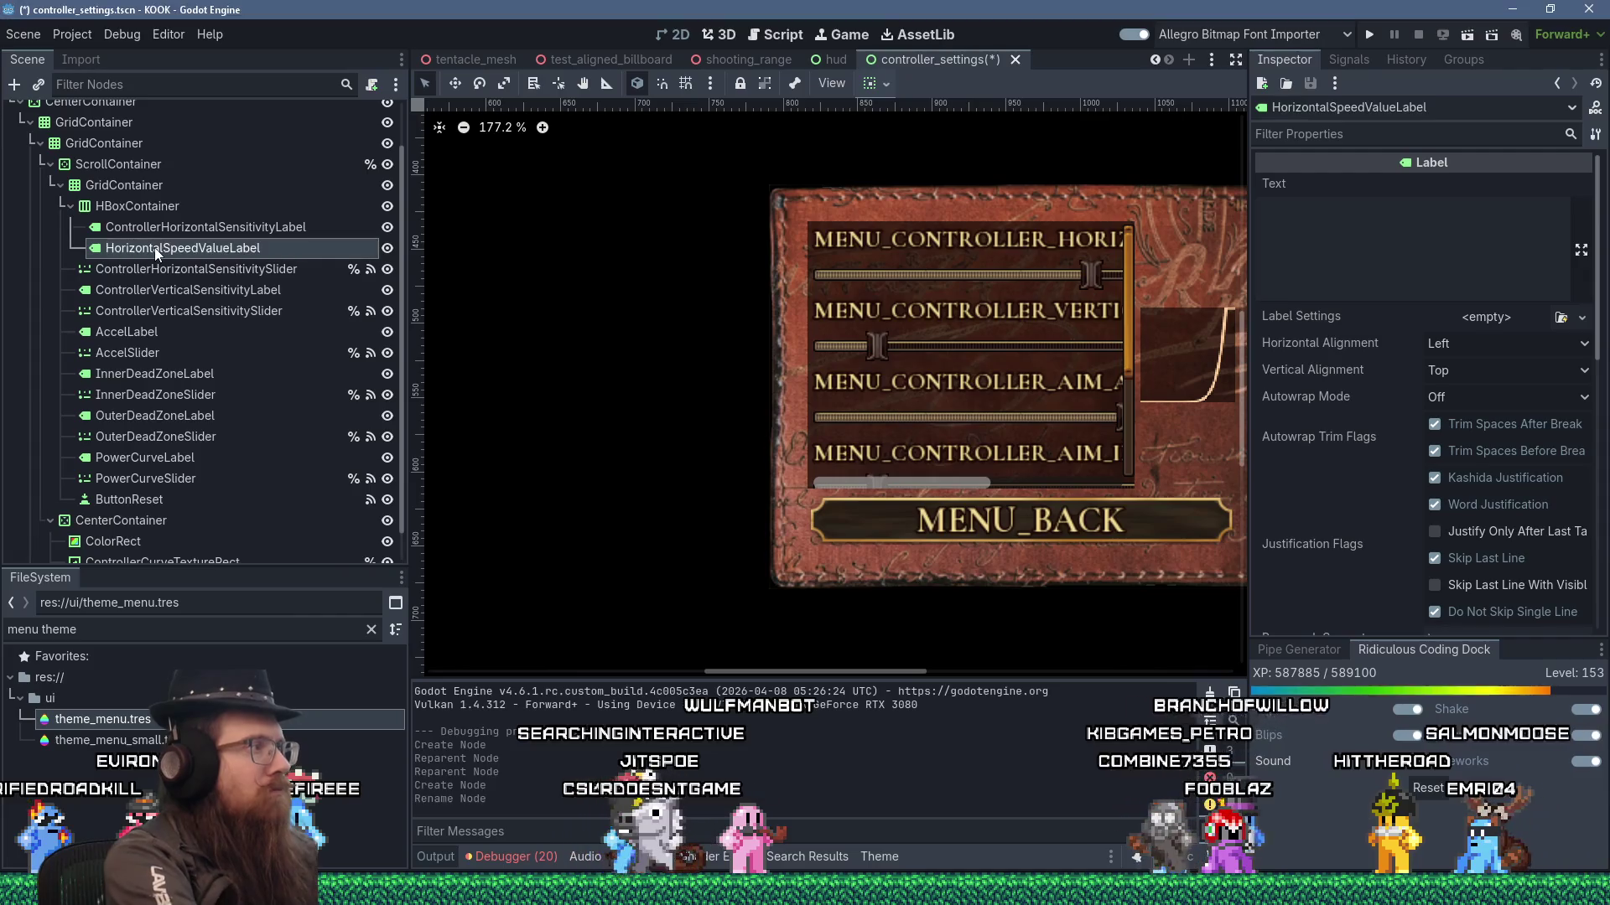
{"action": "right_click", "coordinate": [156, 248]}
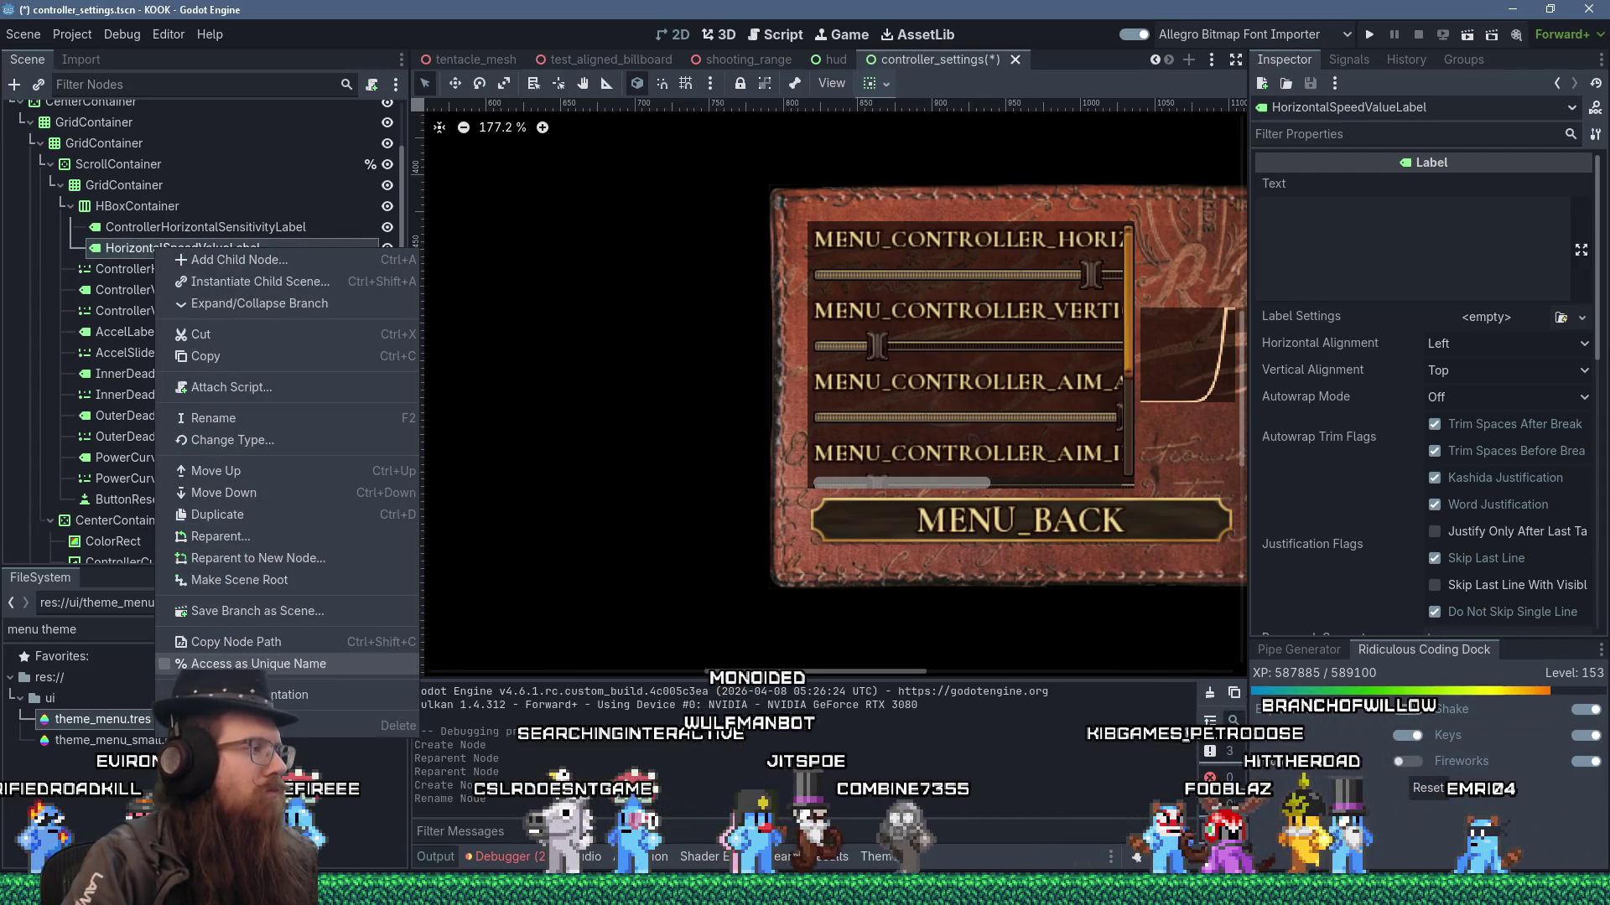
{"action": "left_click", "coordinate": [252, 663]}
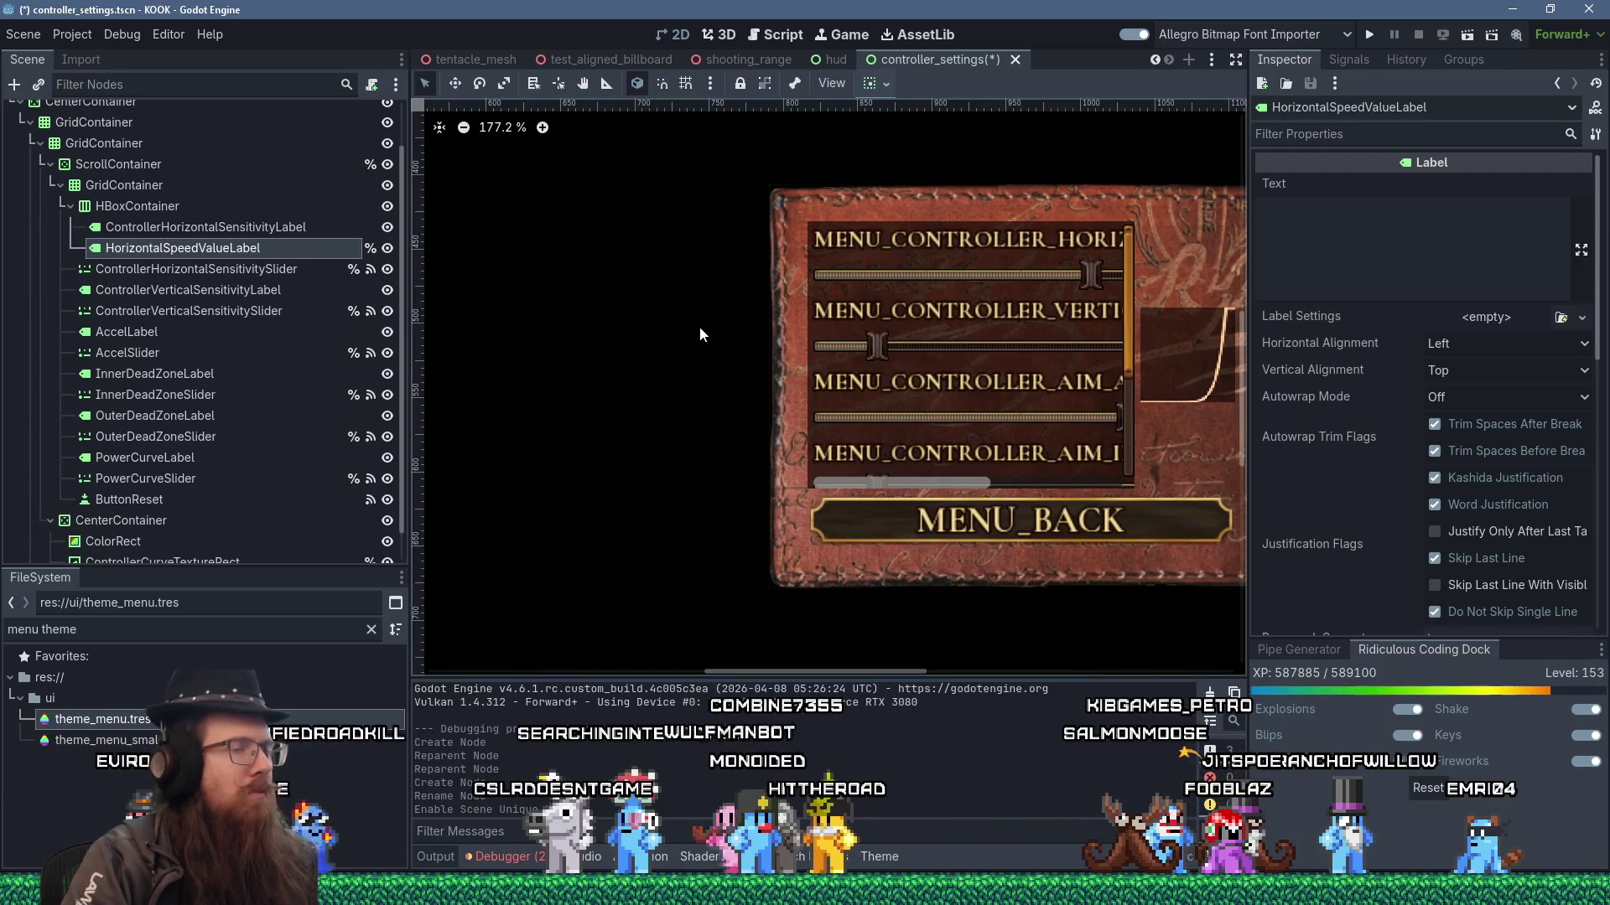
{"action": "left_click", "coordinate": [948, 485]}
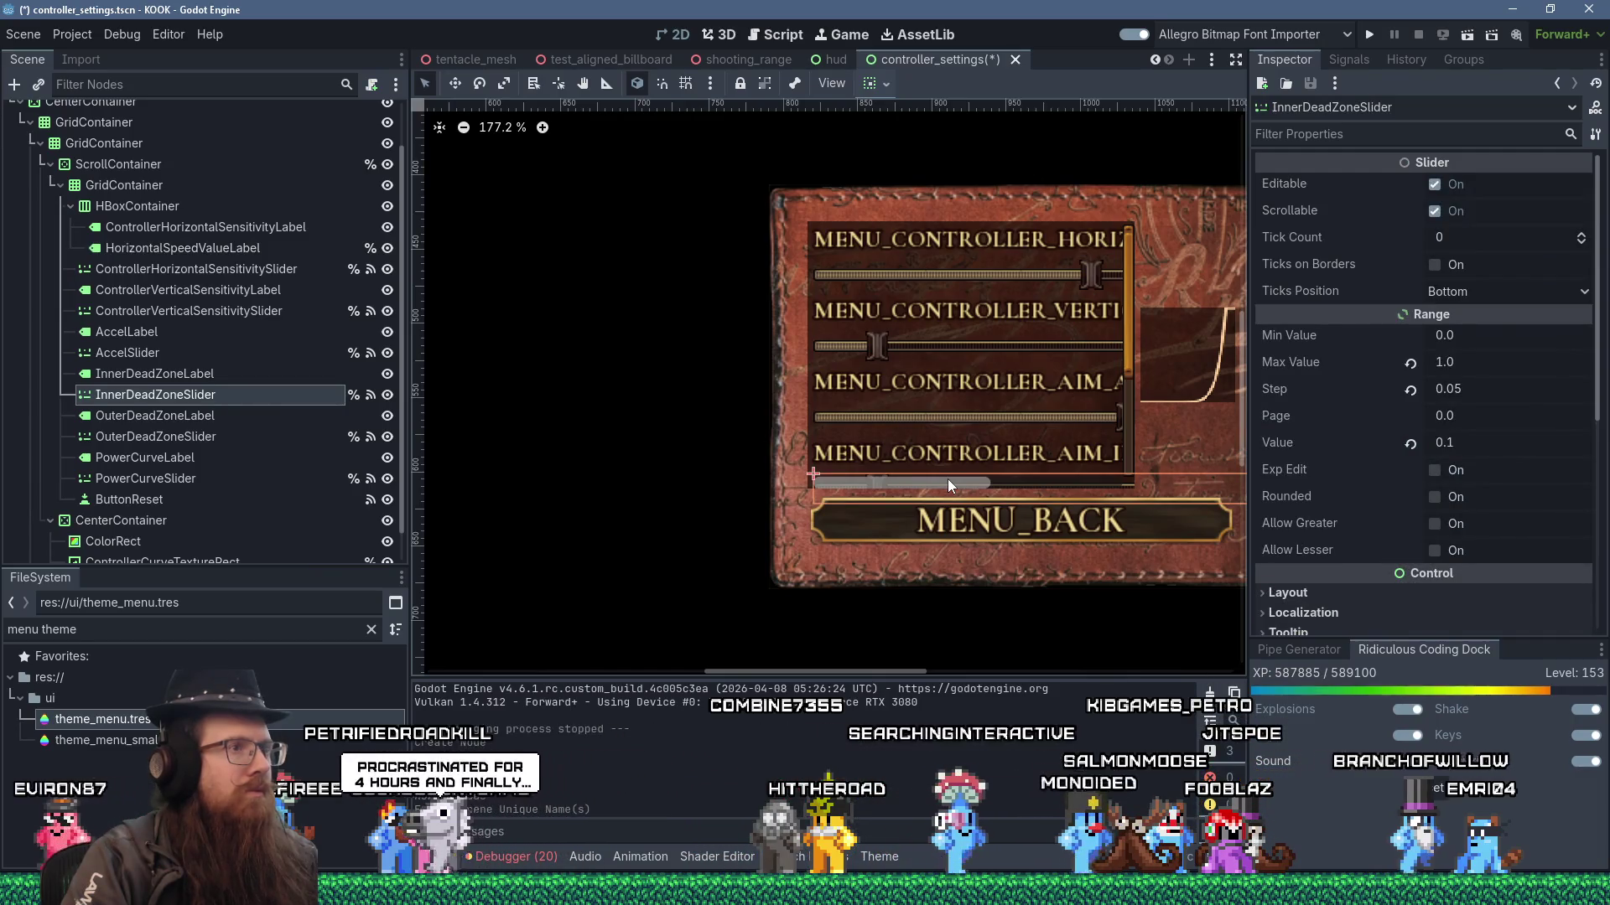
- Turn off Clip Contents on the ScrollContainer, then reselect HorizontalSpeedValueLabel with the Inspector filter cleared
{"action": "left_click", "coordinate": [816, 246]}
{"action": "left_click", "coordinate": [808, 264]}
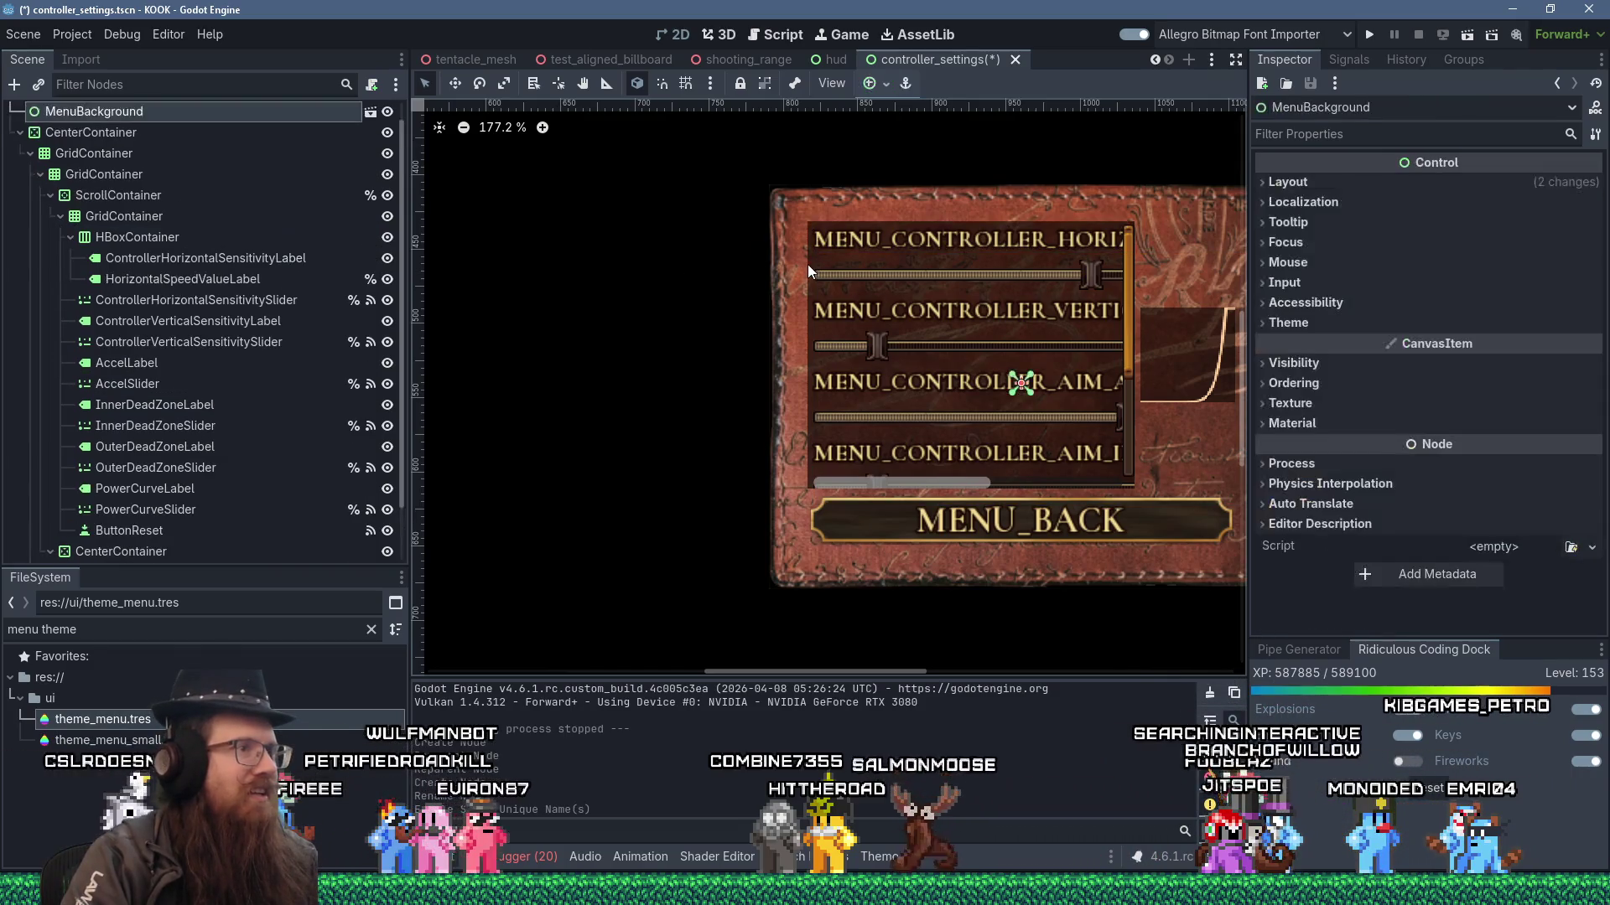
{"action": "left_click", "coordinate": [815, 261]}
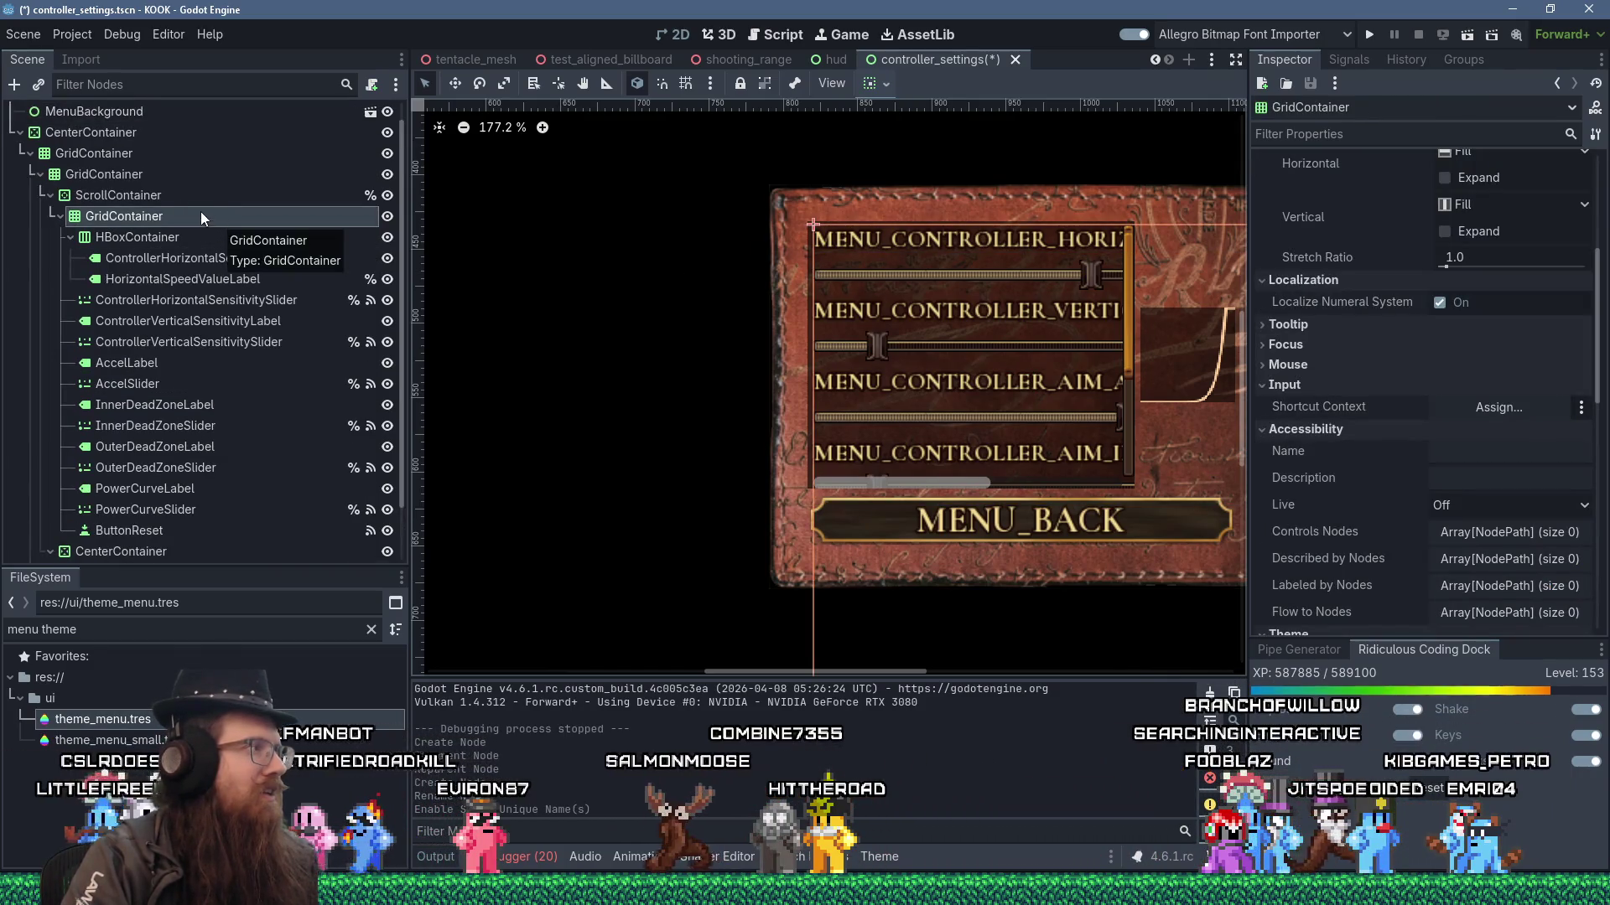
{"action": "left_click", "coordinate": [199, 199]}
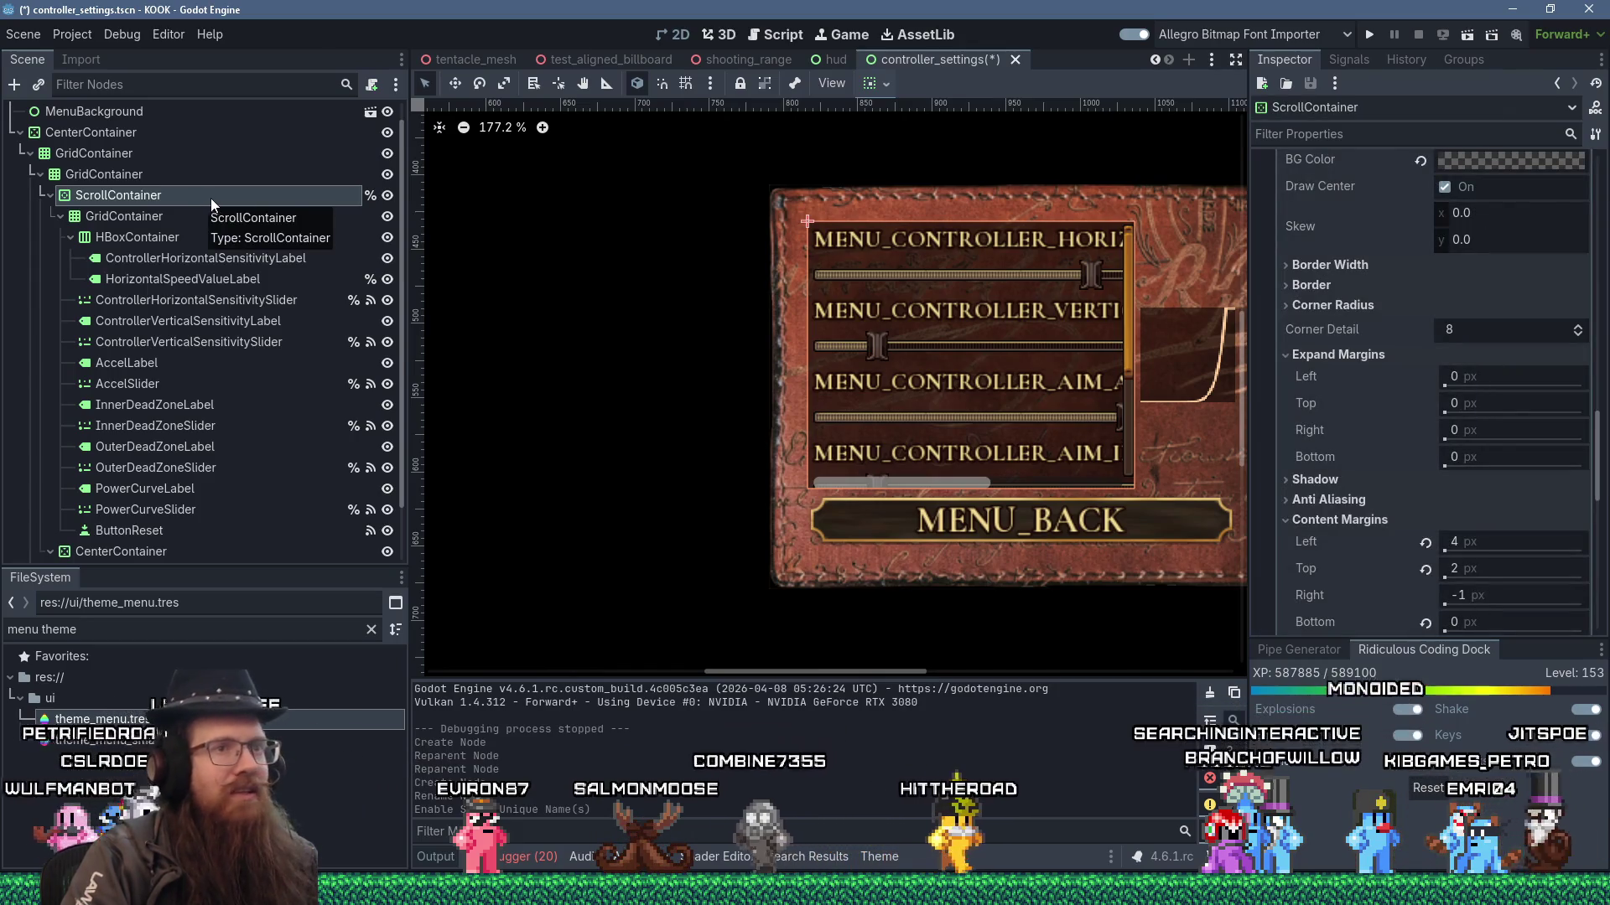
{"action": "left_click", "coordinate": [1359, 137]}
{"action": "type", "text": "clip"}
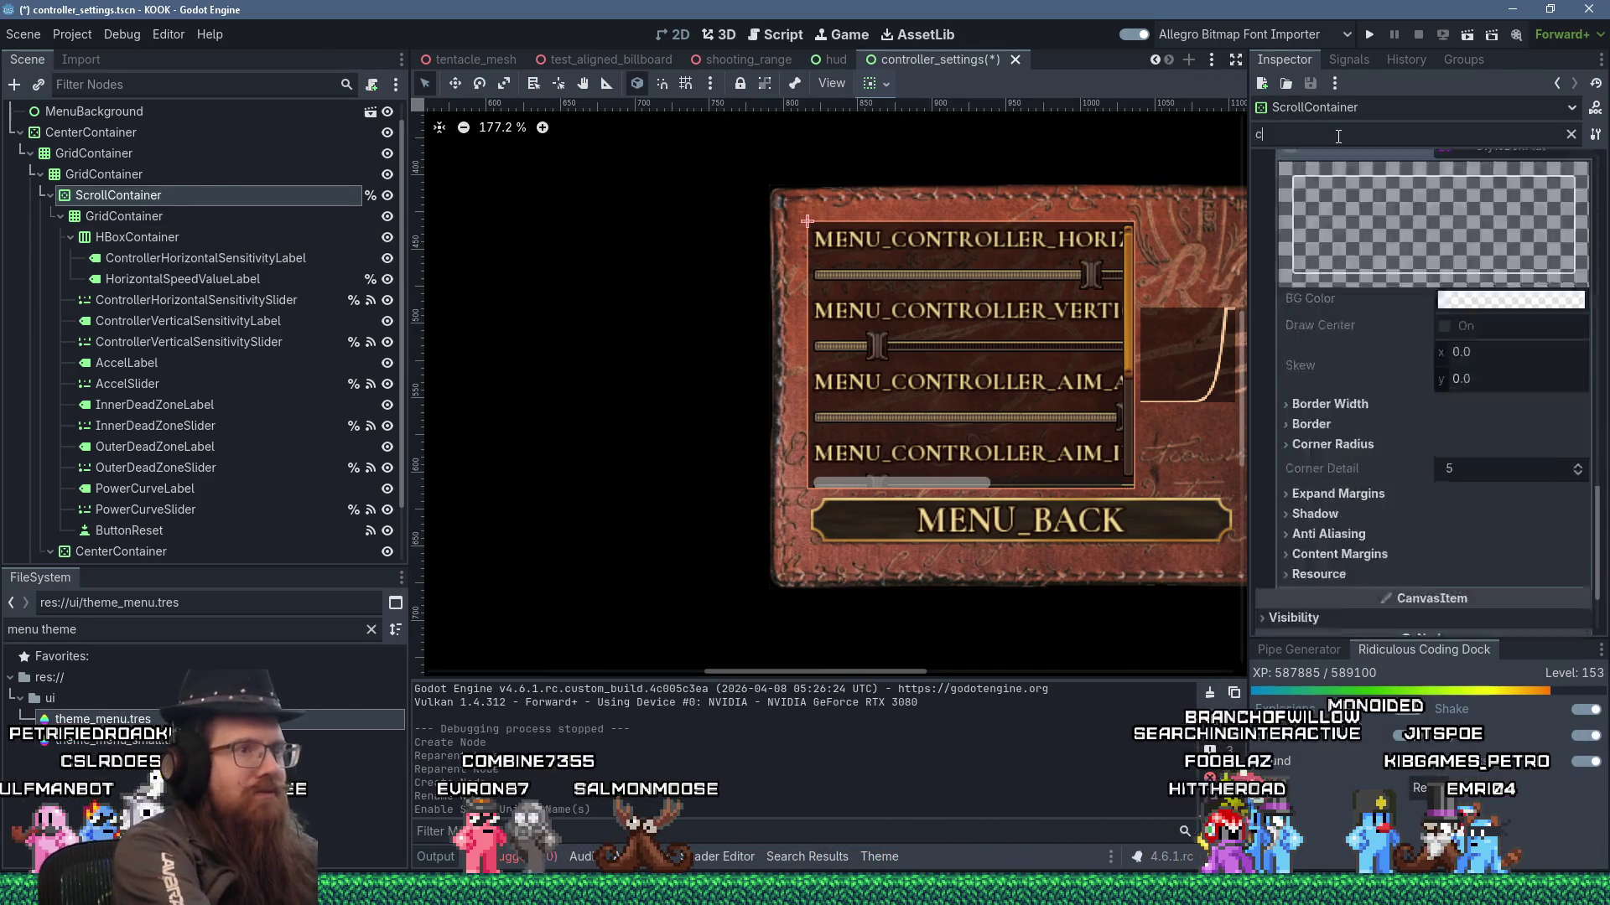
{"action": "left_click", "coordinate": [1458, 325]}
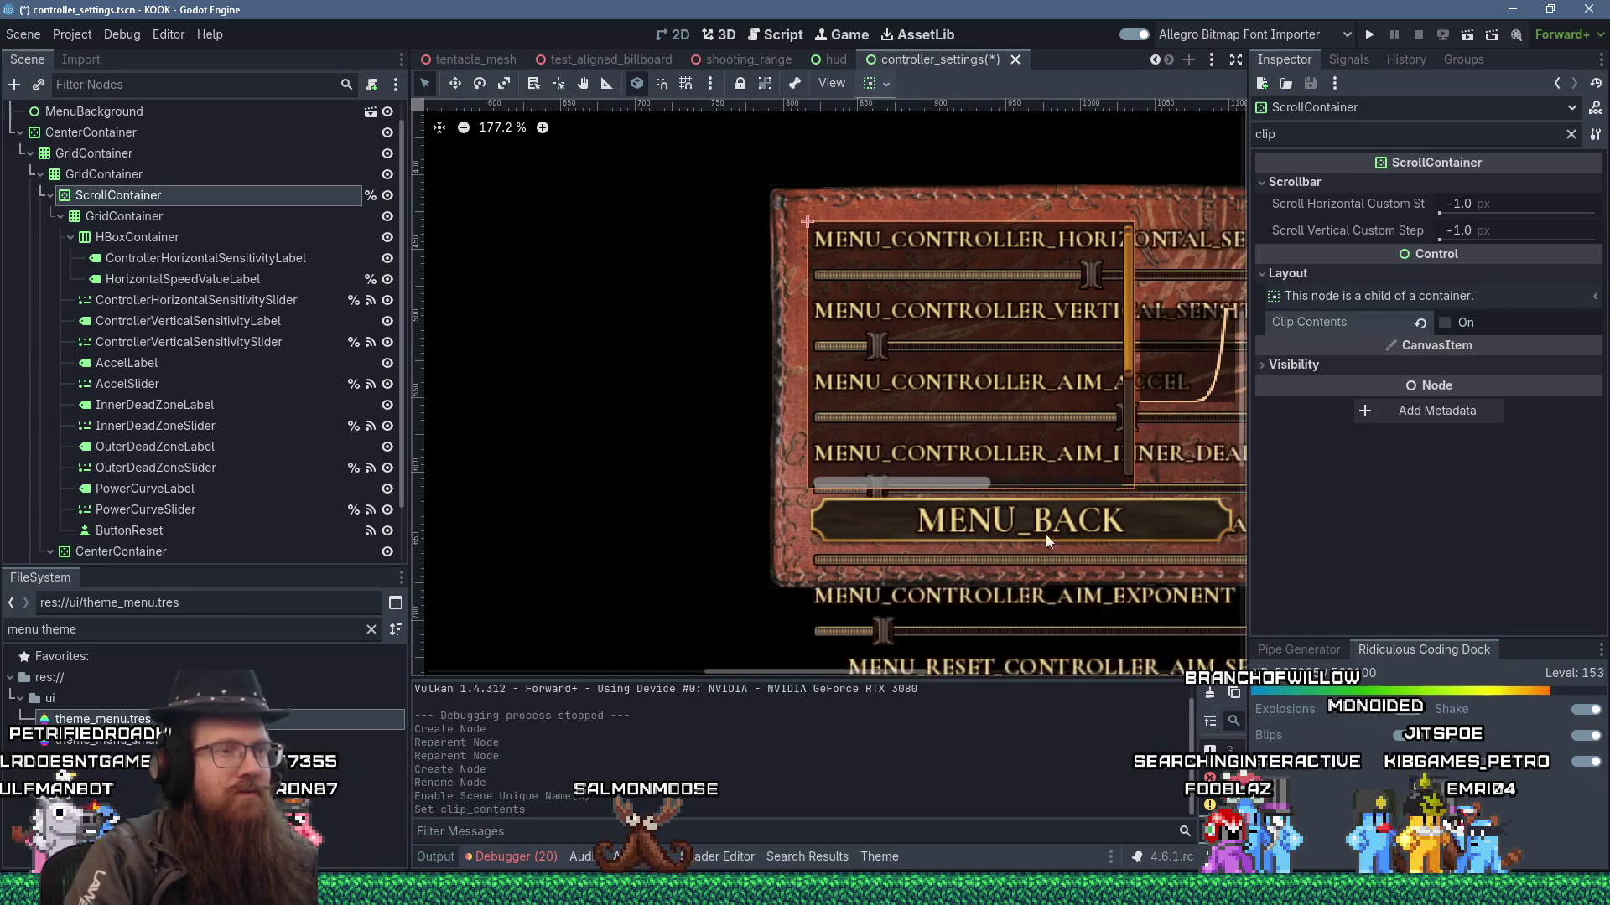
{"action": "left_click_drag", "start_coordinate": [779, 677], "coordinate": [802, 674]}
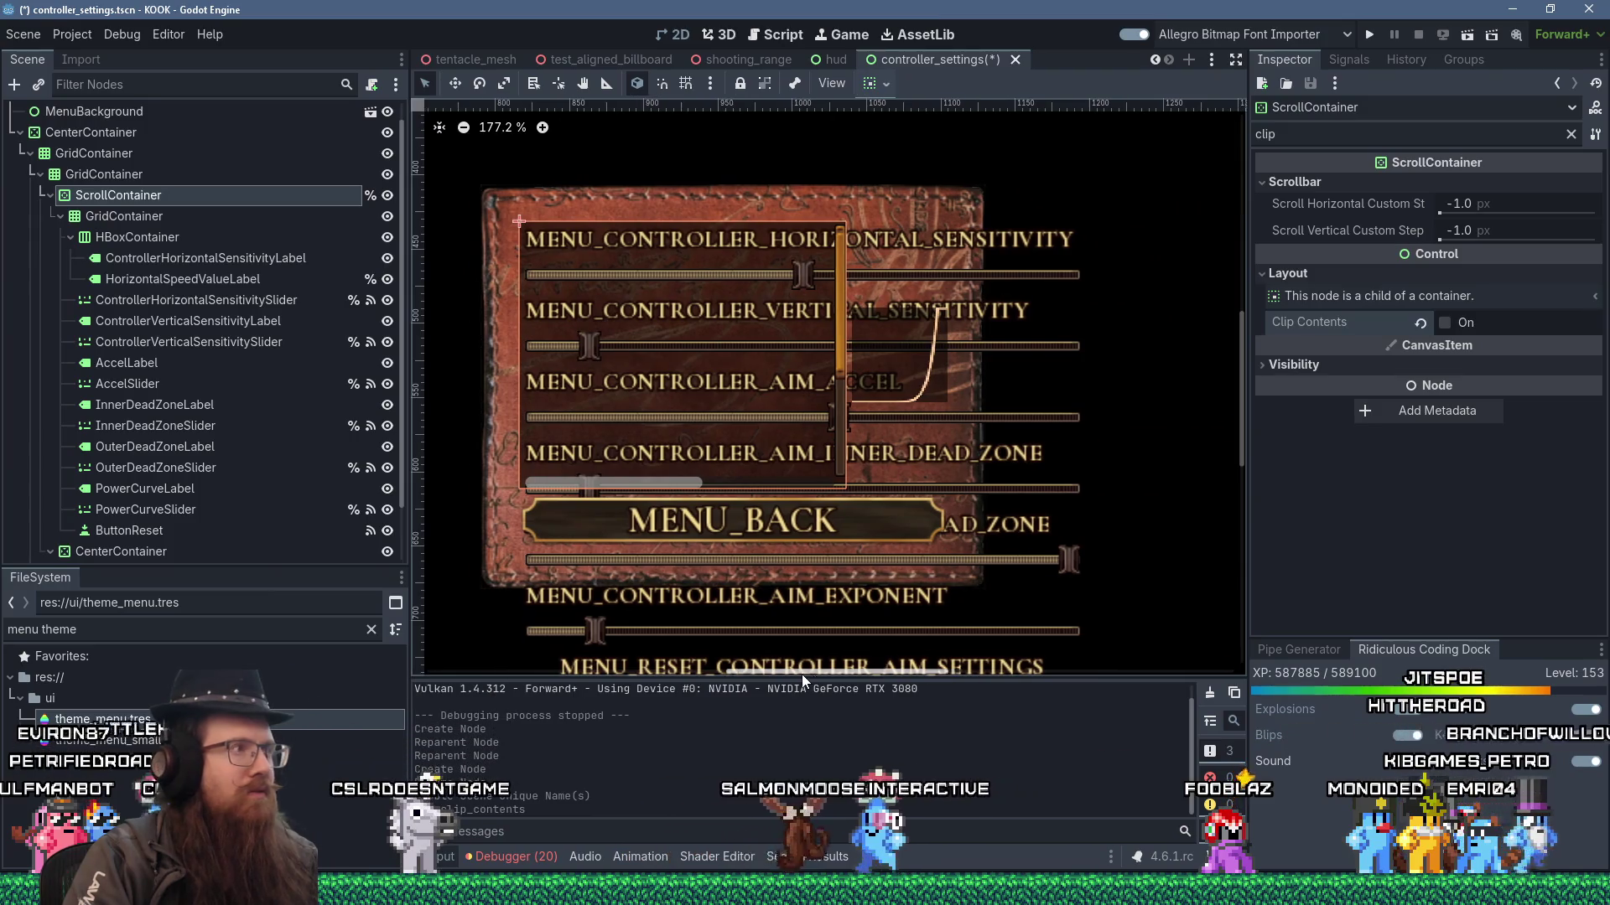
{"action": "left_click", "coordinate": [251, 284]}
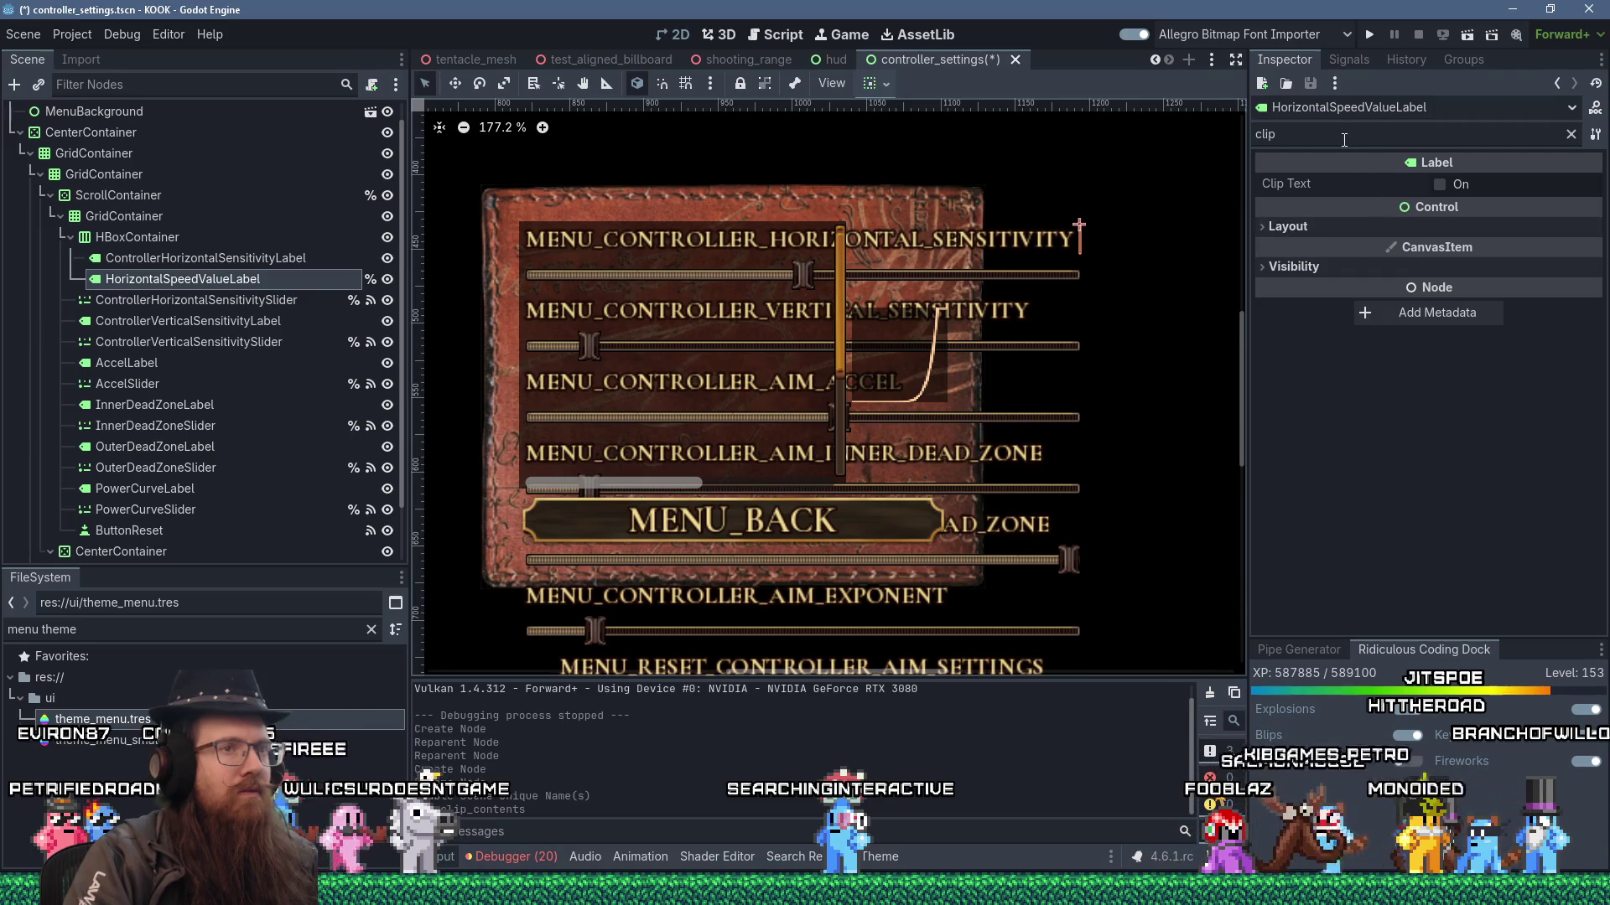
{"action": "left_click", "coordinate": [1572, 135]}
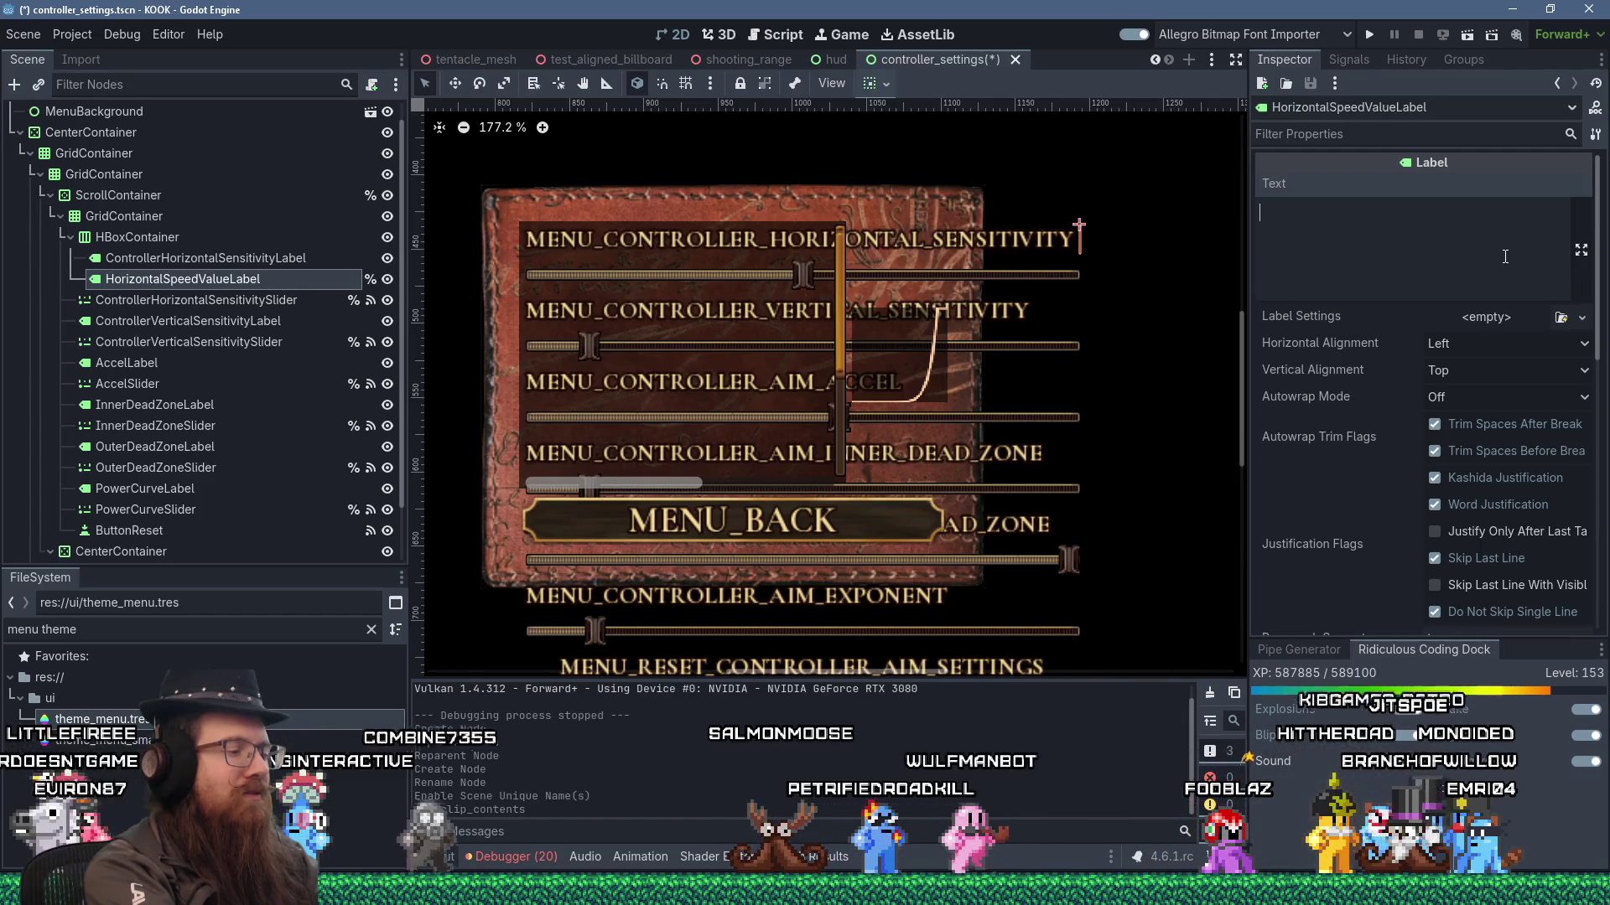
- Set HorizontalSpeedValueLabel's text to 12.3
{"action": "type", "text": "1"}
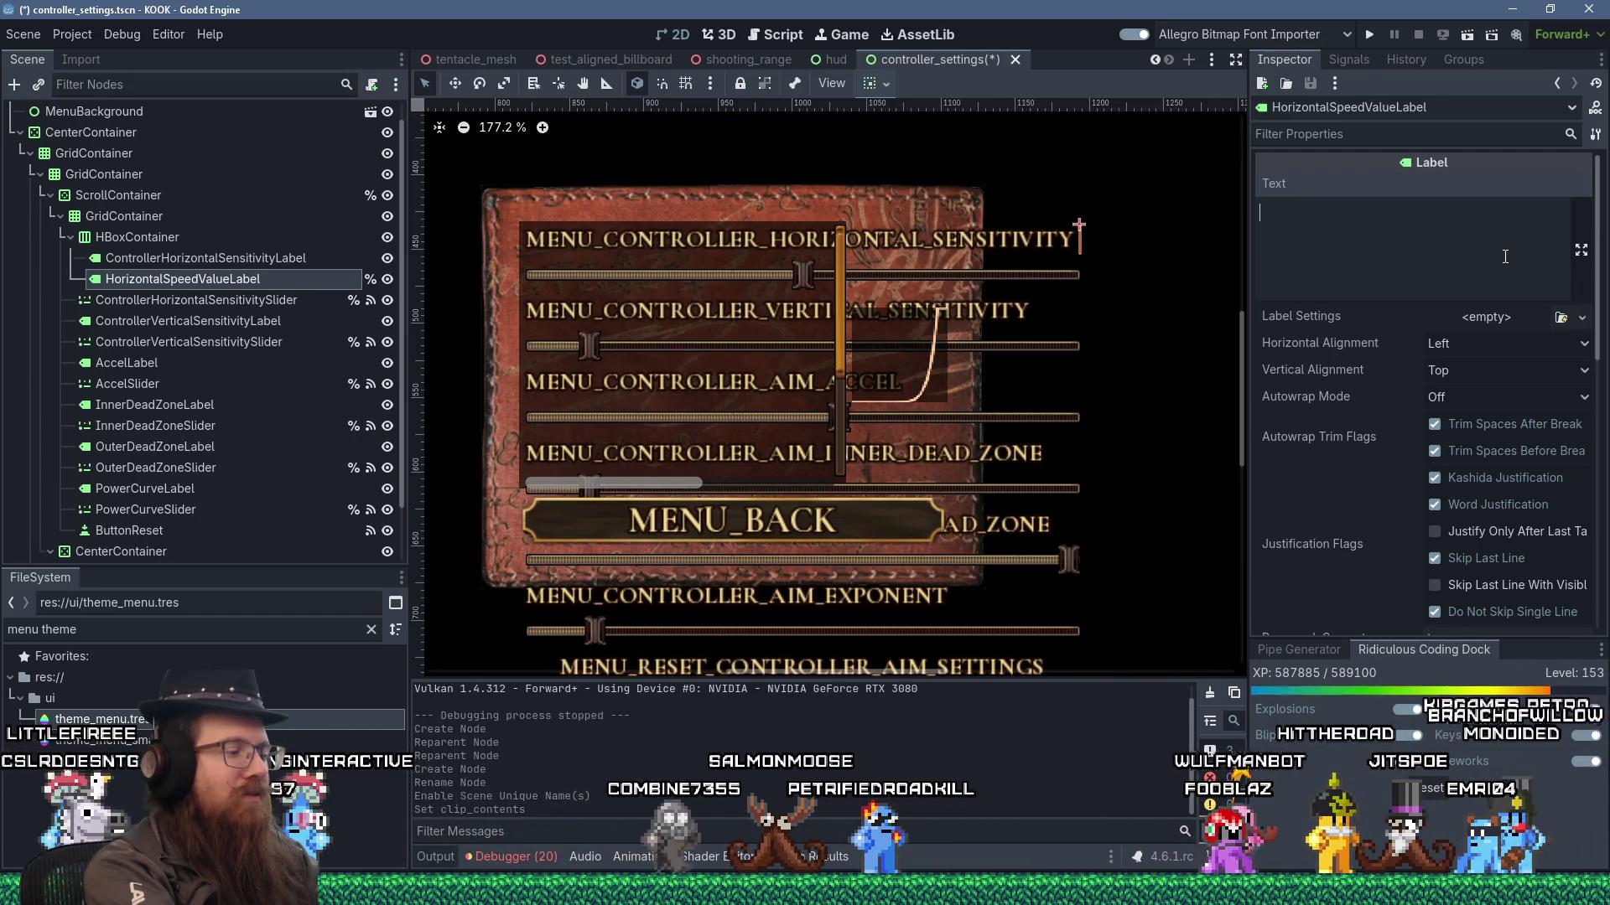
{"action": "type", "text": "2.3"}
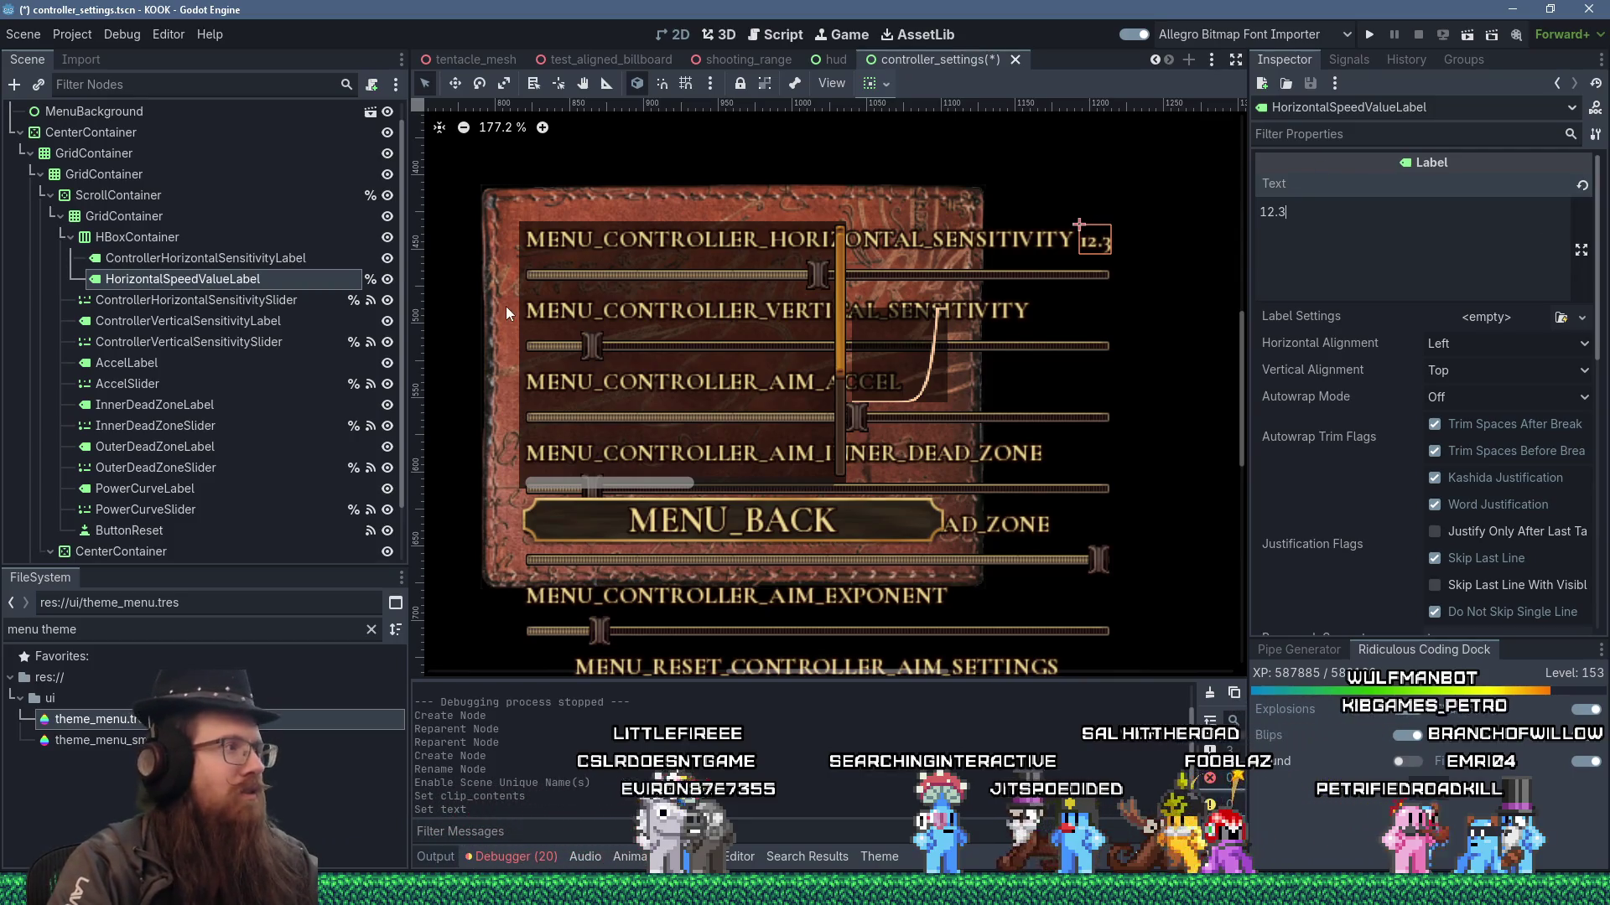
{"action": "left_click", "coordinate": [107, 238]}
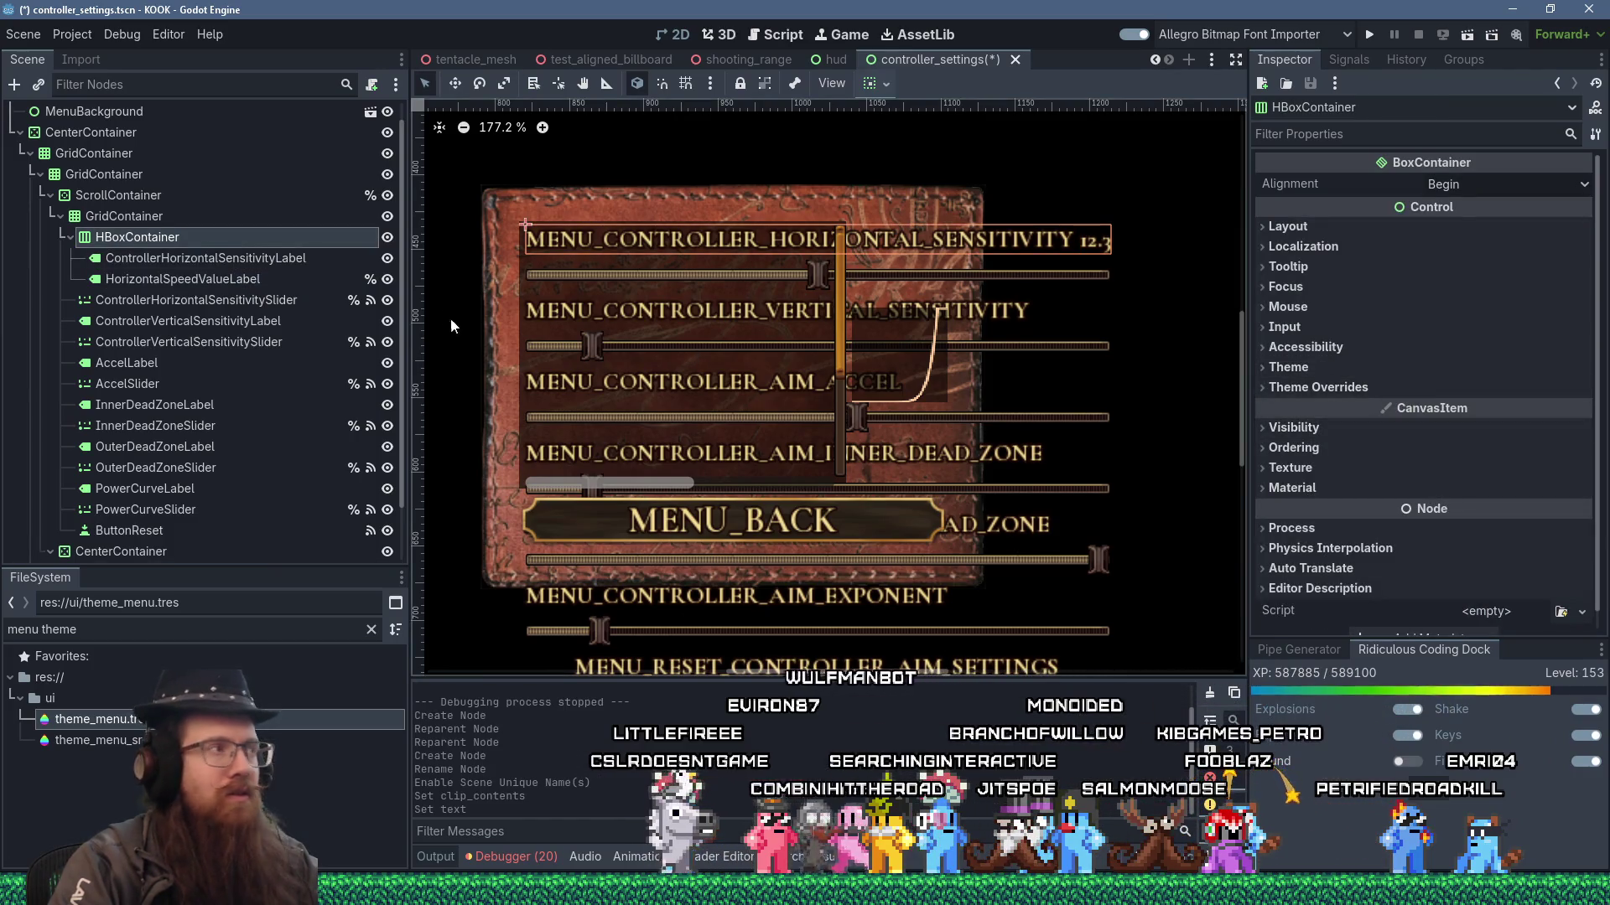
- Rename the row container to HBoxContainerHorizontalSpeed
{"action": "double_click", "coordinate": [176, 237]}
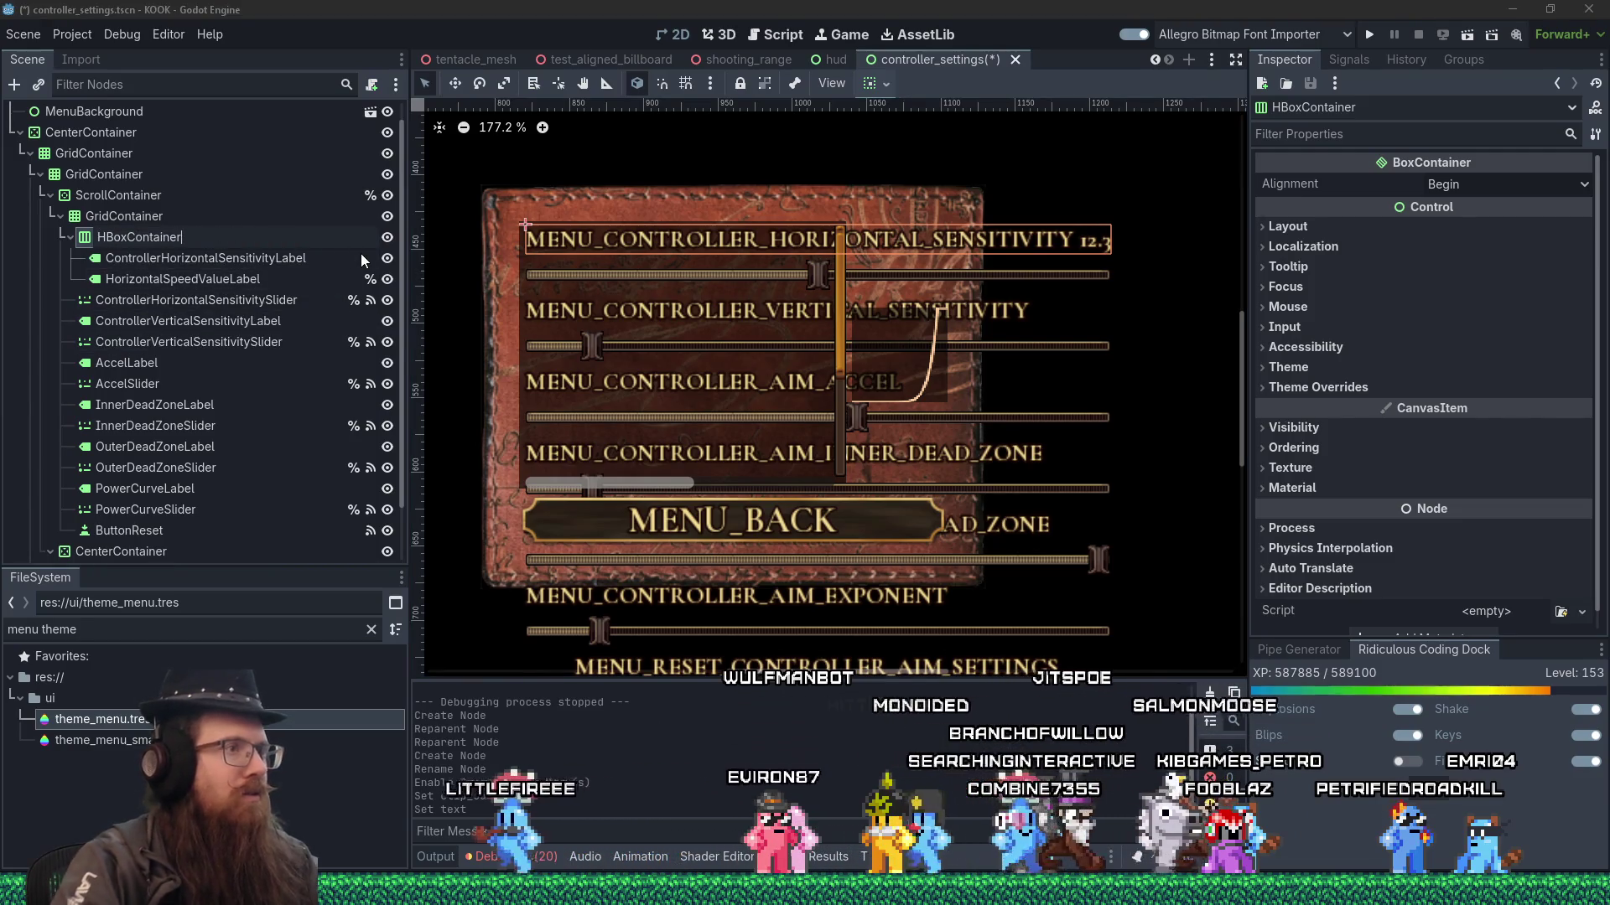
{"action": "type", "text": "Hori"}
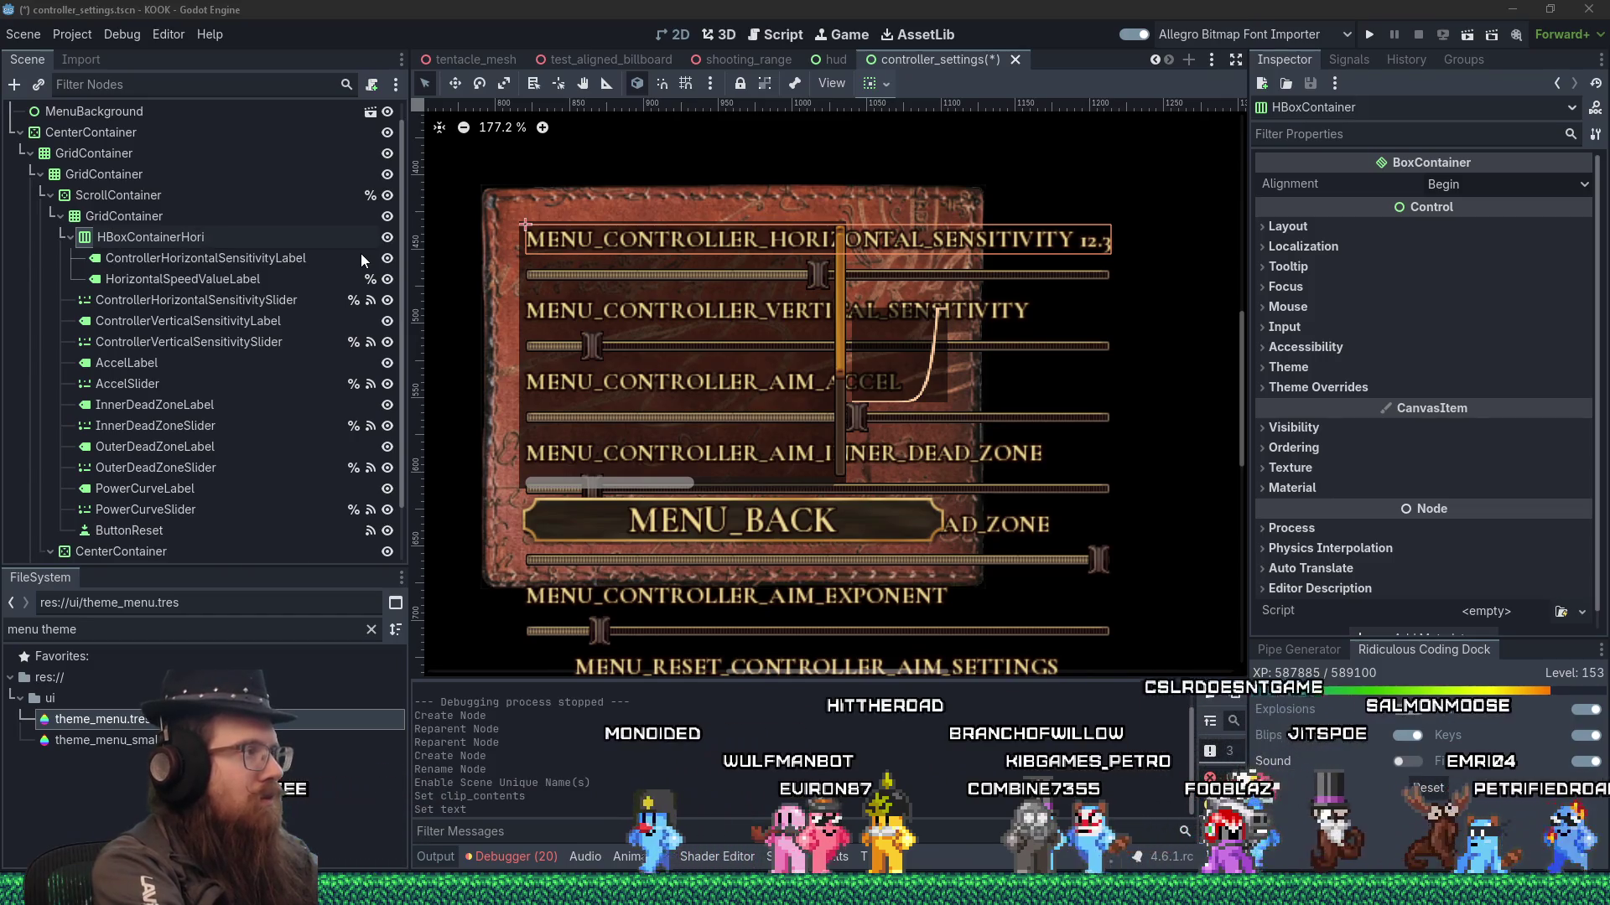
{"action": "type", "text": "zontalSpeed"}
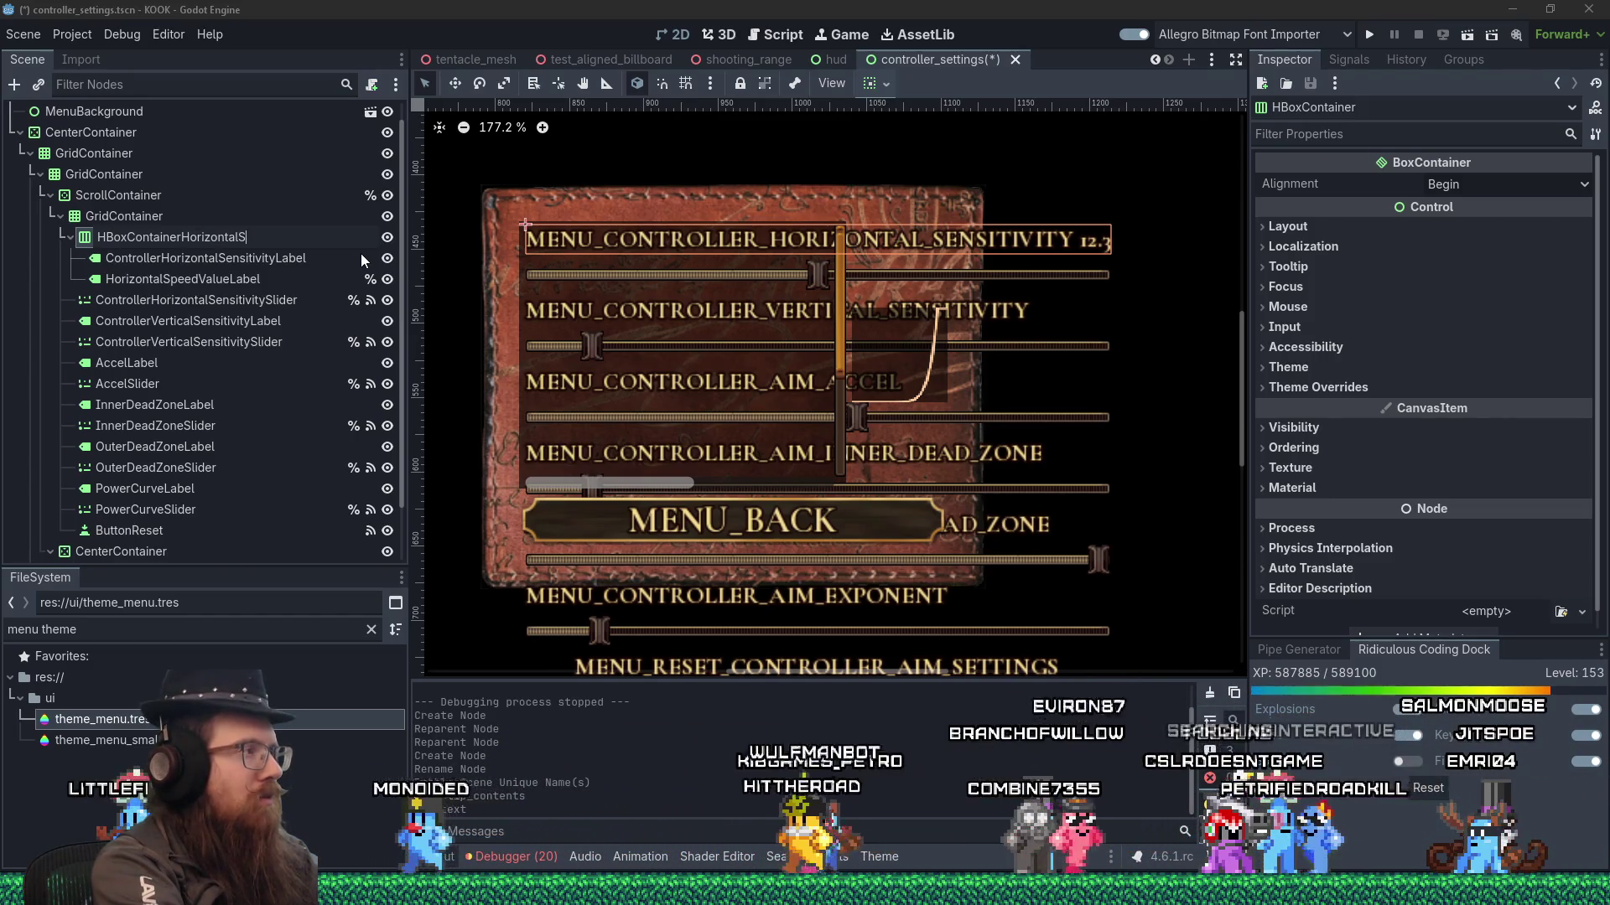
{"action": "key", "text": "Return"}
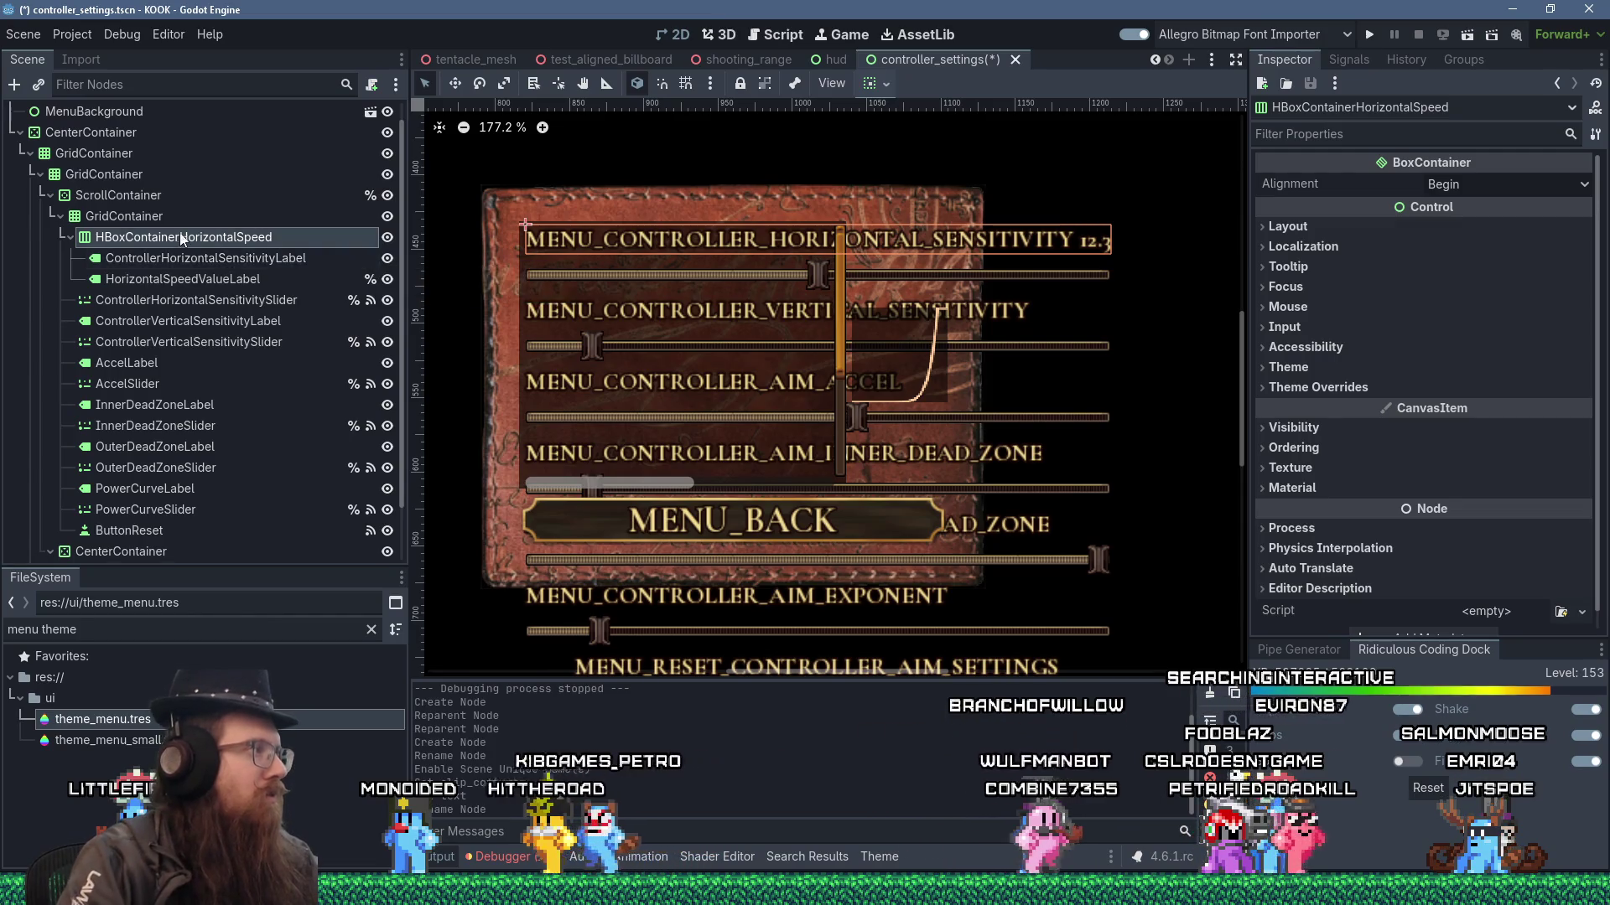
{"action": "double_click", "coordinate": [179, 239]}
{"action": "right_click", "coordinate": [180, 240]}
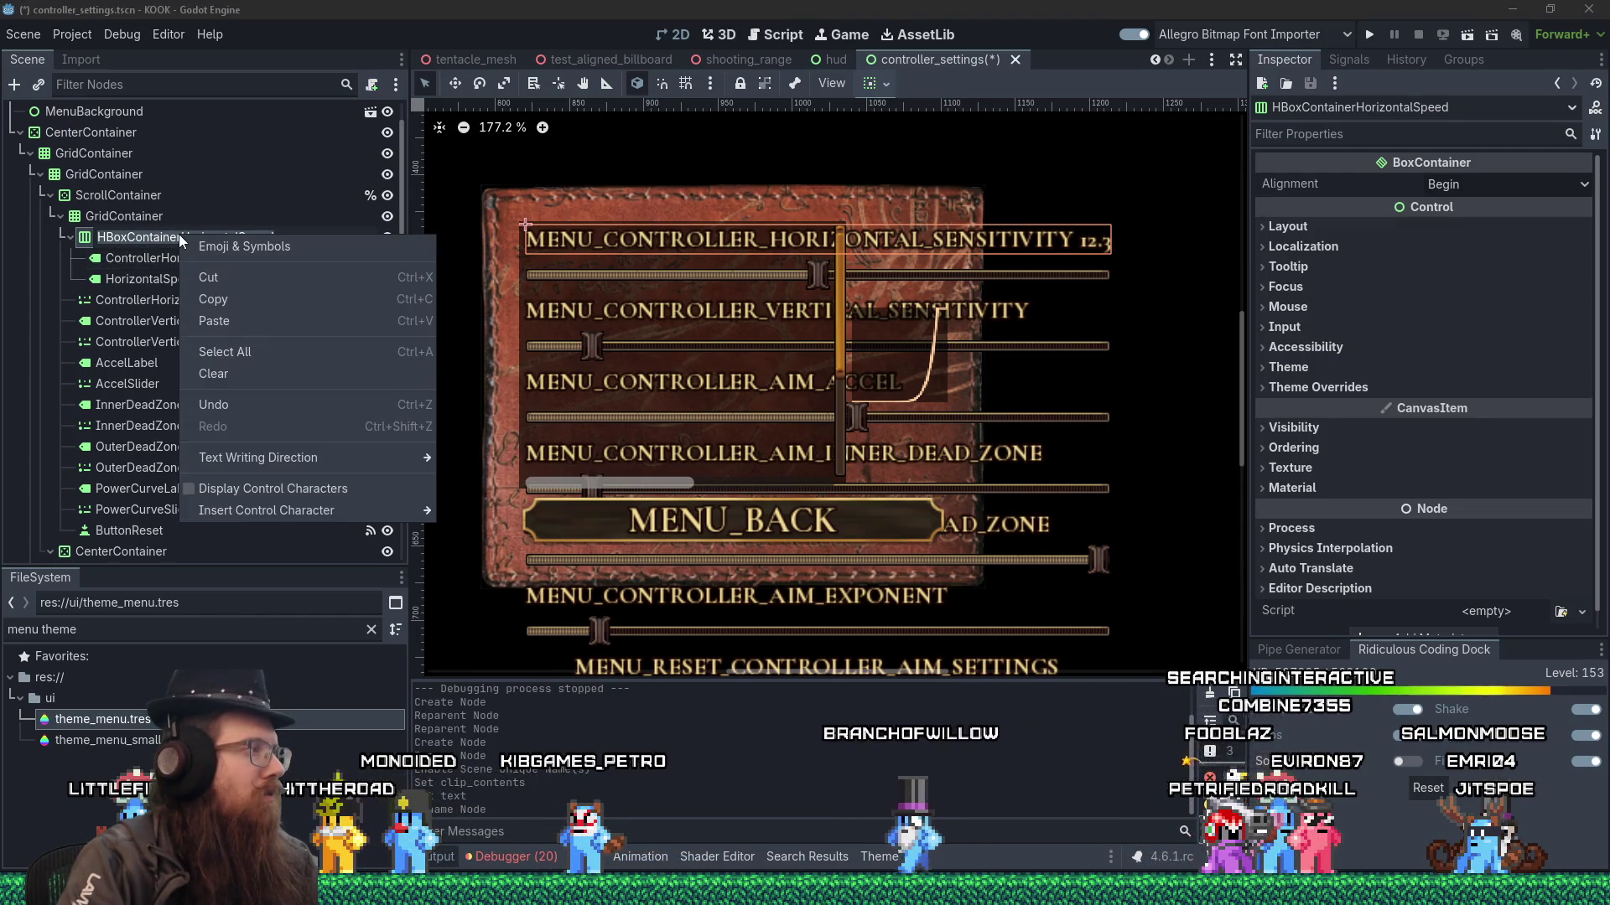
{"action": "left_click", "coordinate": [94, 239]}
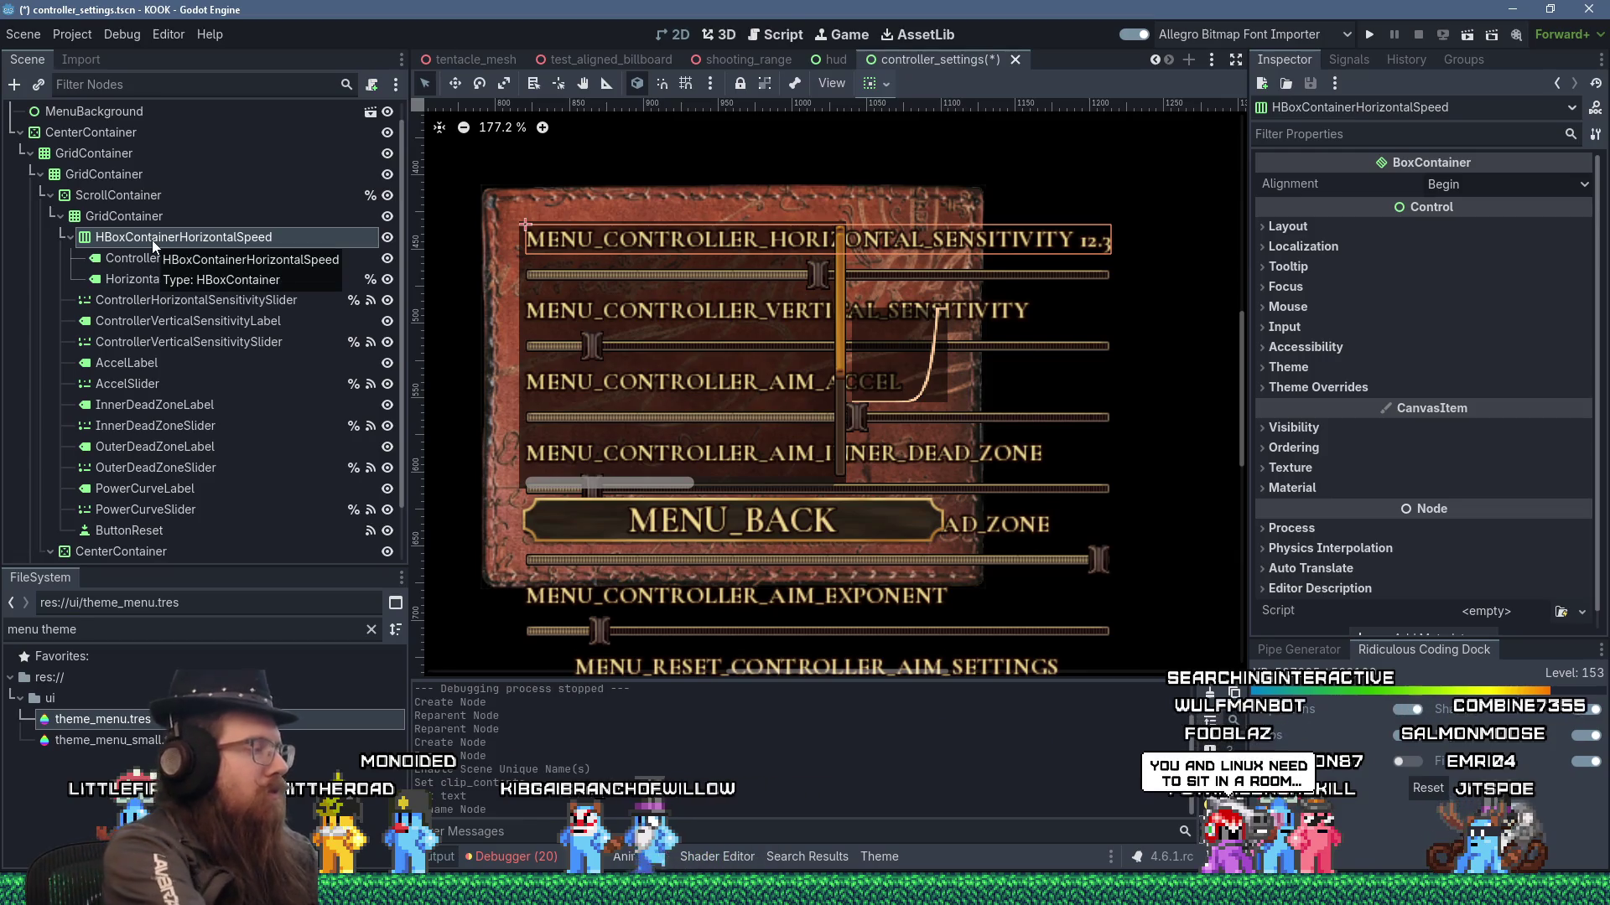
- Duplicate the row below the horizontal slider and delete the copied horizontal sensitivity label
{"action": "key", "text": "ctrl+d"}
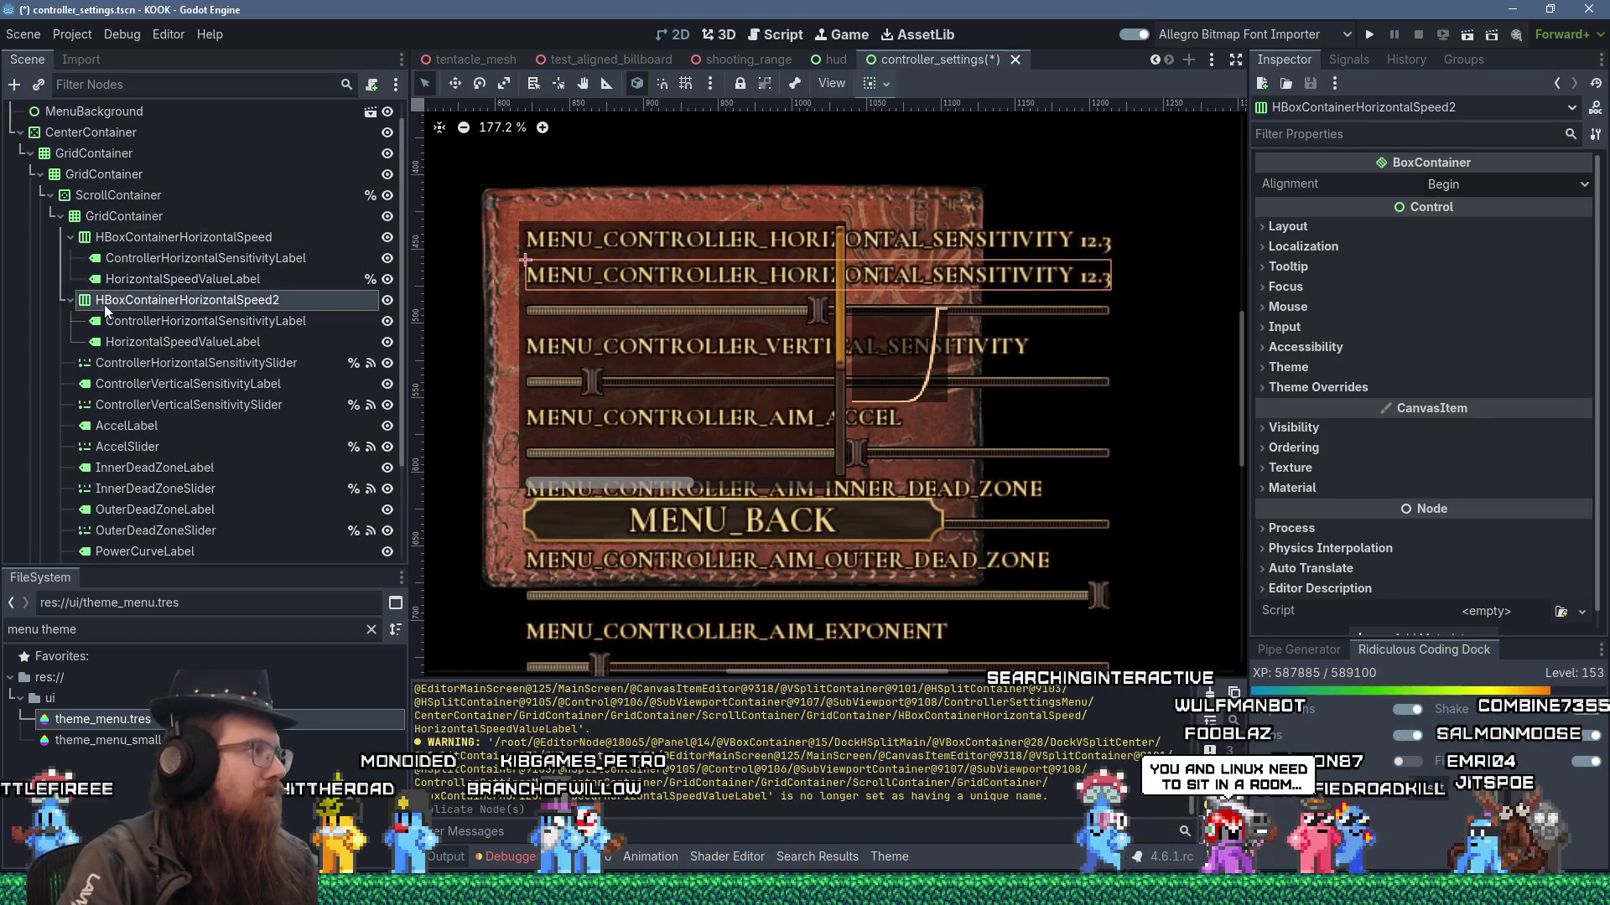
{"action": "mouse_move", "coordinate": [167, 300]}
{"action": "left_mouse_down"}
{"action": "mouse_move", "coordinate": [108, 381]}
{"action": "mouse_move", "coordinate": [160, 344]}
{"action": "left_mouse_up"}
{"action": "left_click", "coordinate": [130, 386]}
{"action": "left_click", "coordinate": [151, 362]}
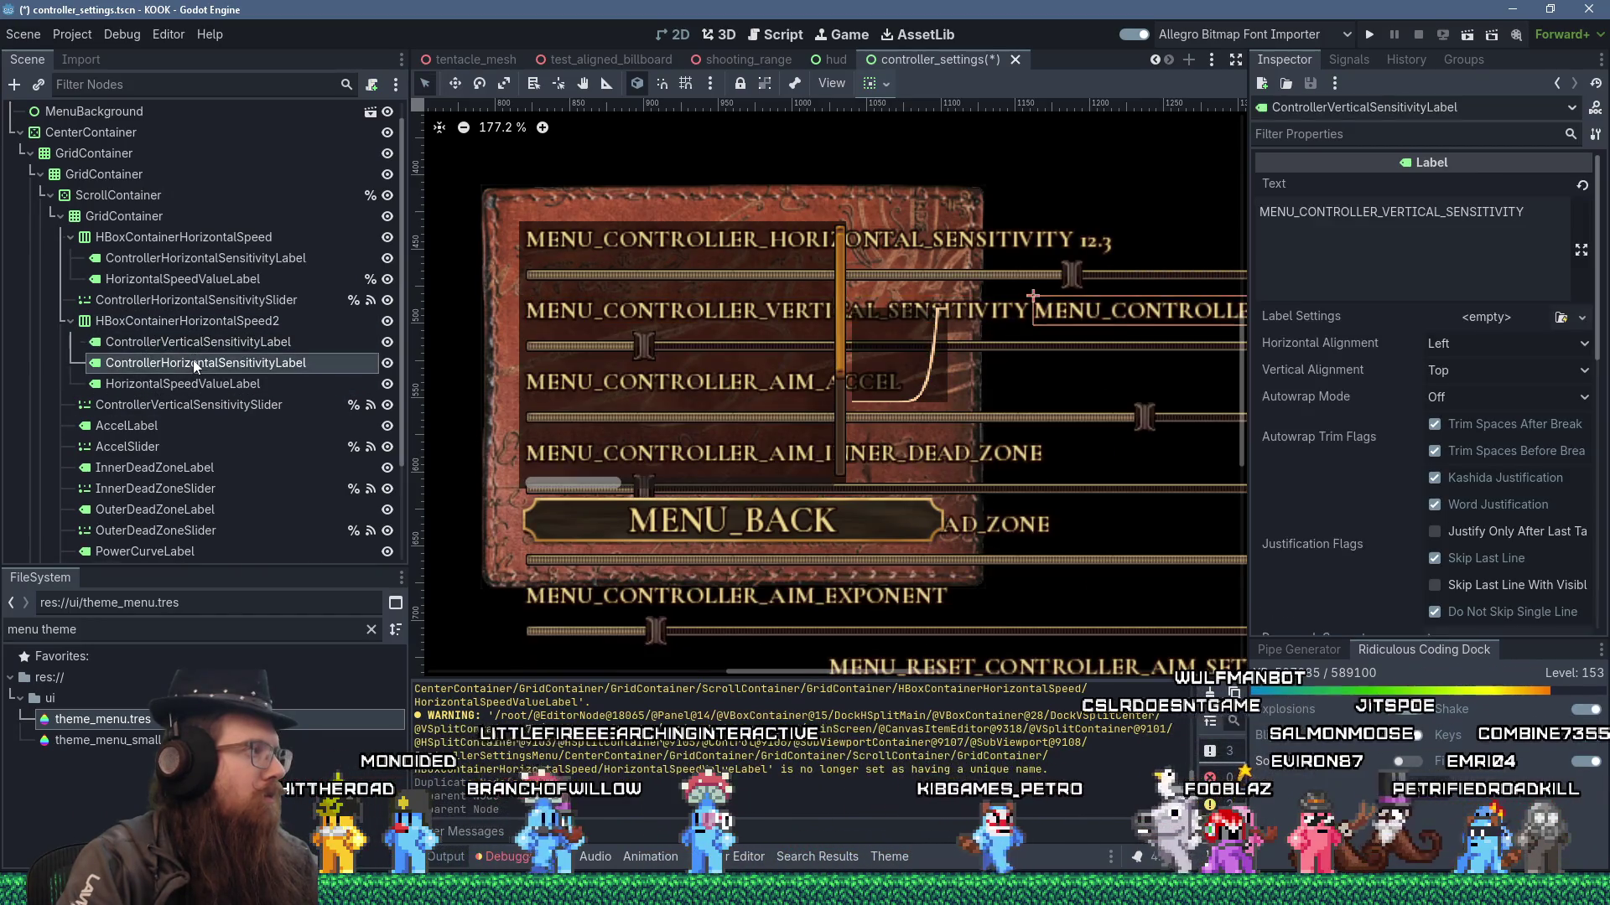
{"action": "right_click", "coordinate": [168, 363]}
{"action": "key", "text": "Delete"}
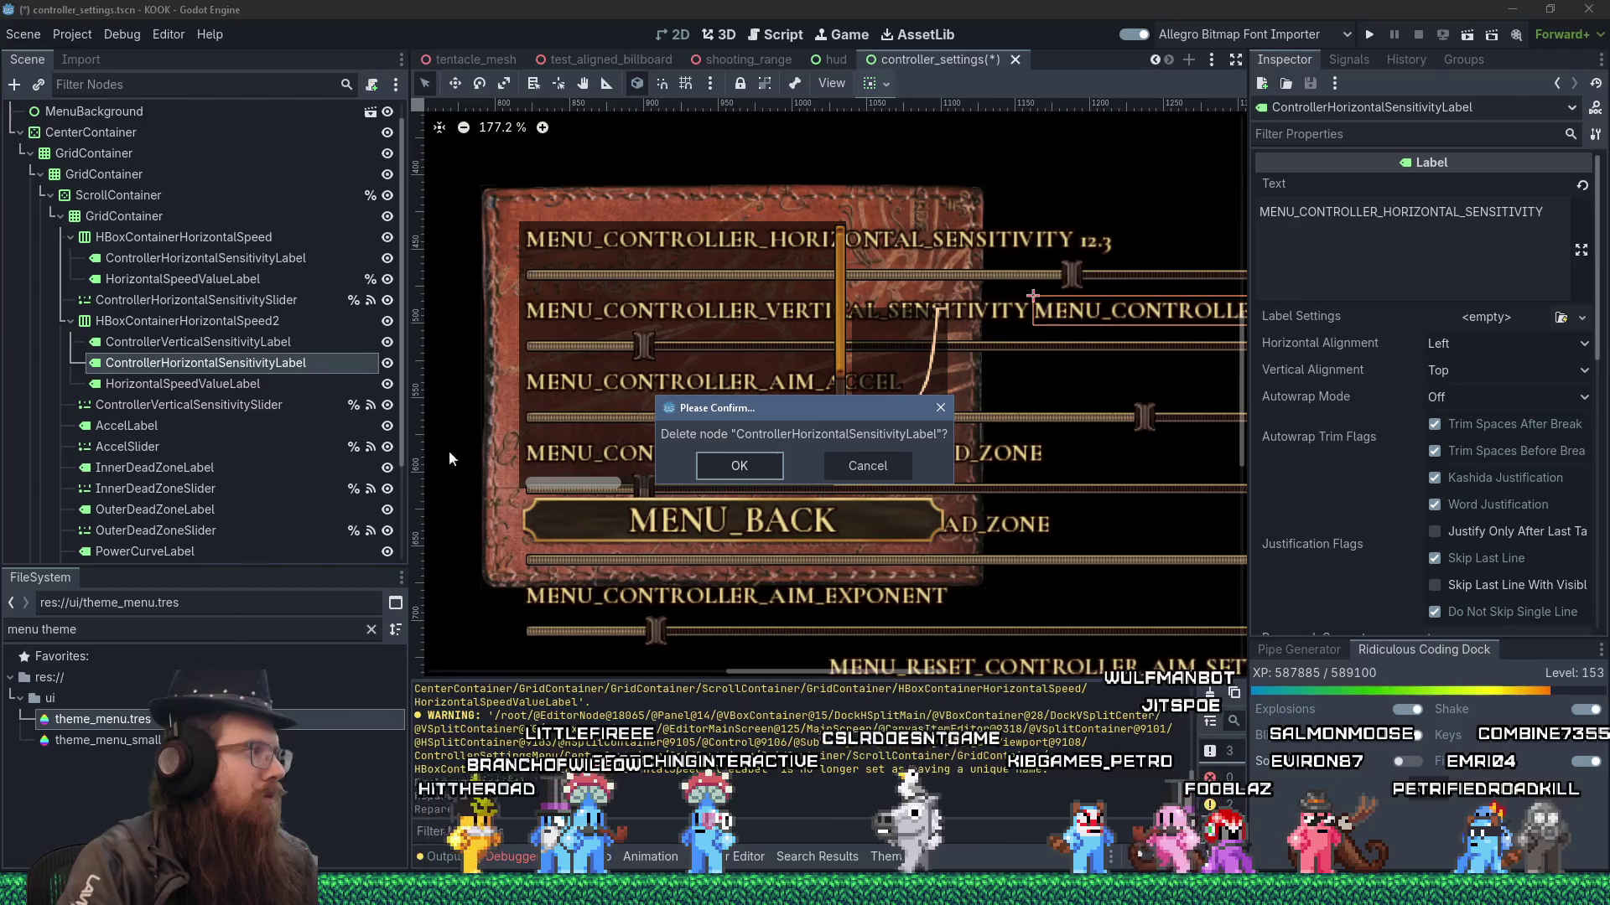
{"action": "key", "text": "Return"}
- Rename the copied value label to VerticalSpeedValueLabel and make it accessible by unique name
{"action": "double_click", "coordinate": [174, 364]}
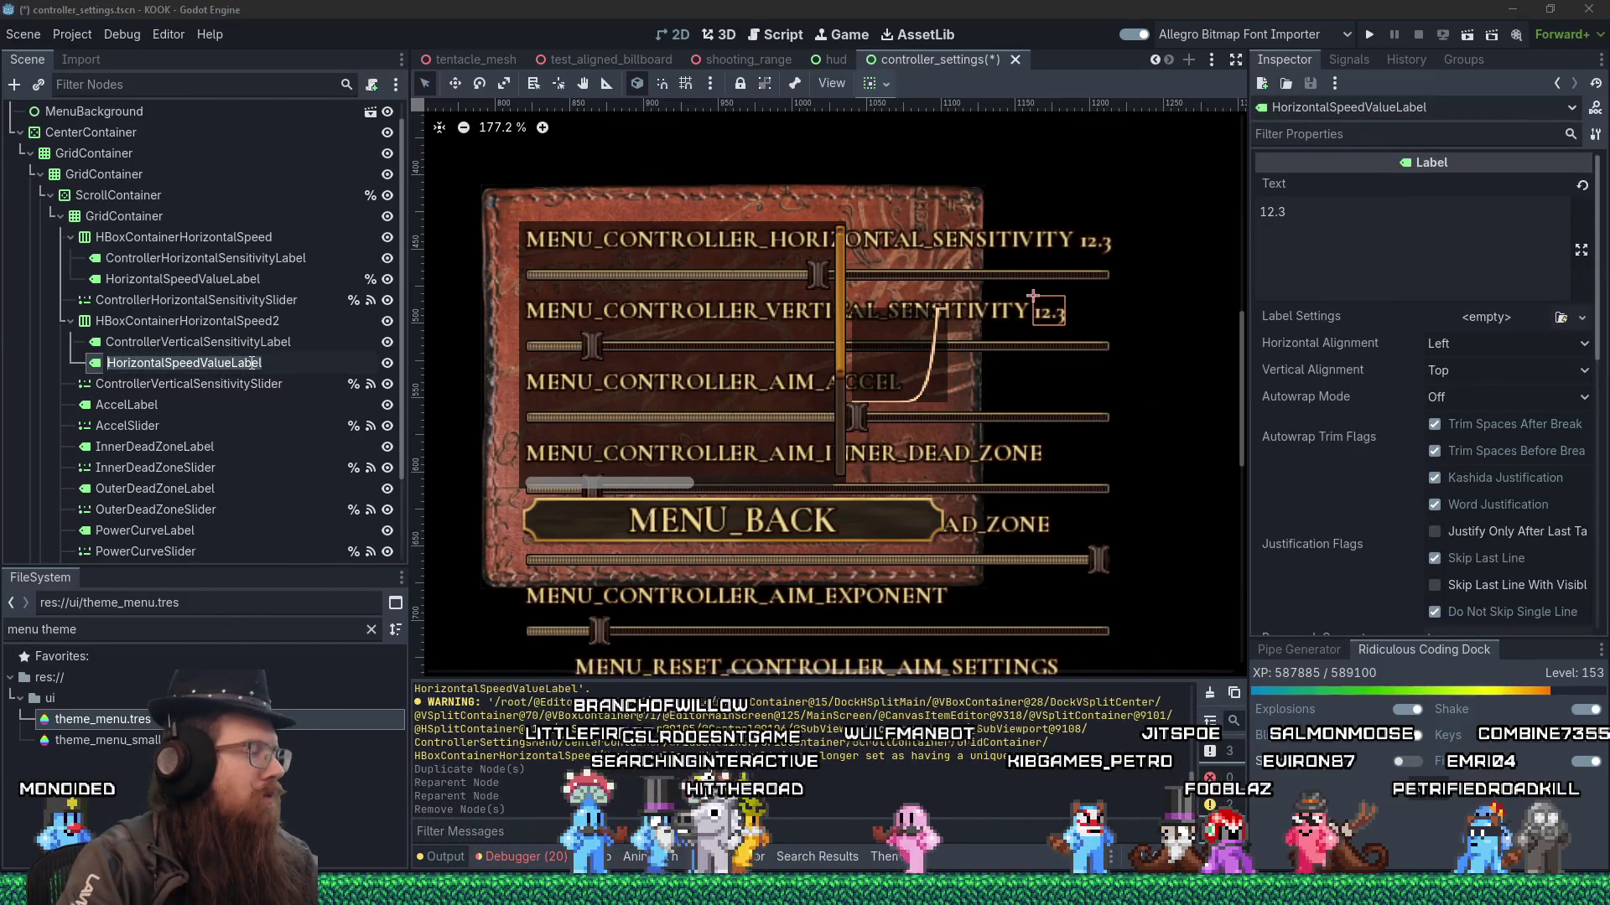
{"action": "left_click_drag", "start_coordinate": [175, 364], "coordinate": [107, 364]}
{"action": "type", "text": "Ve"}
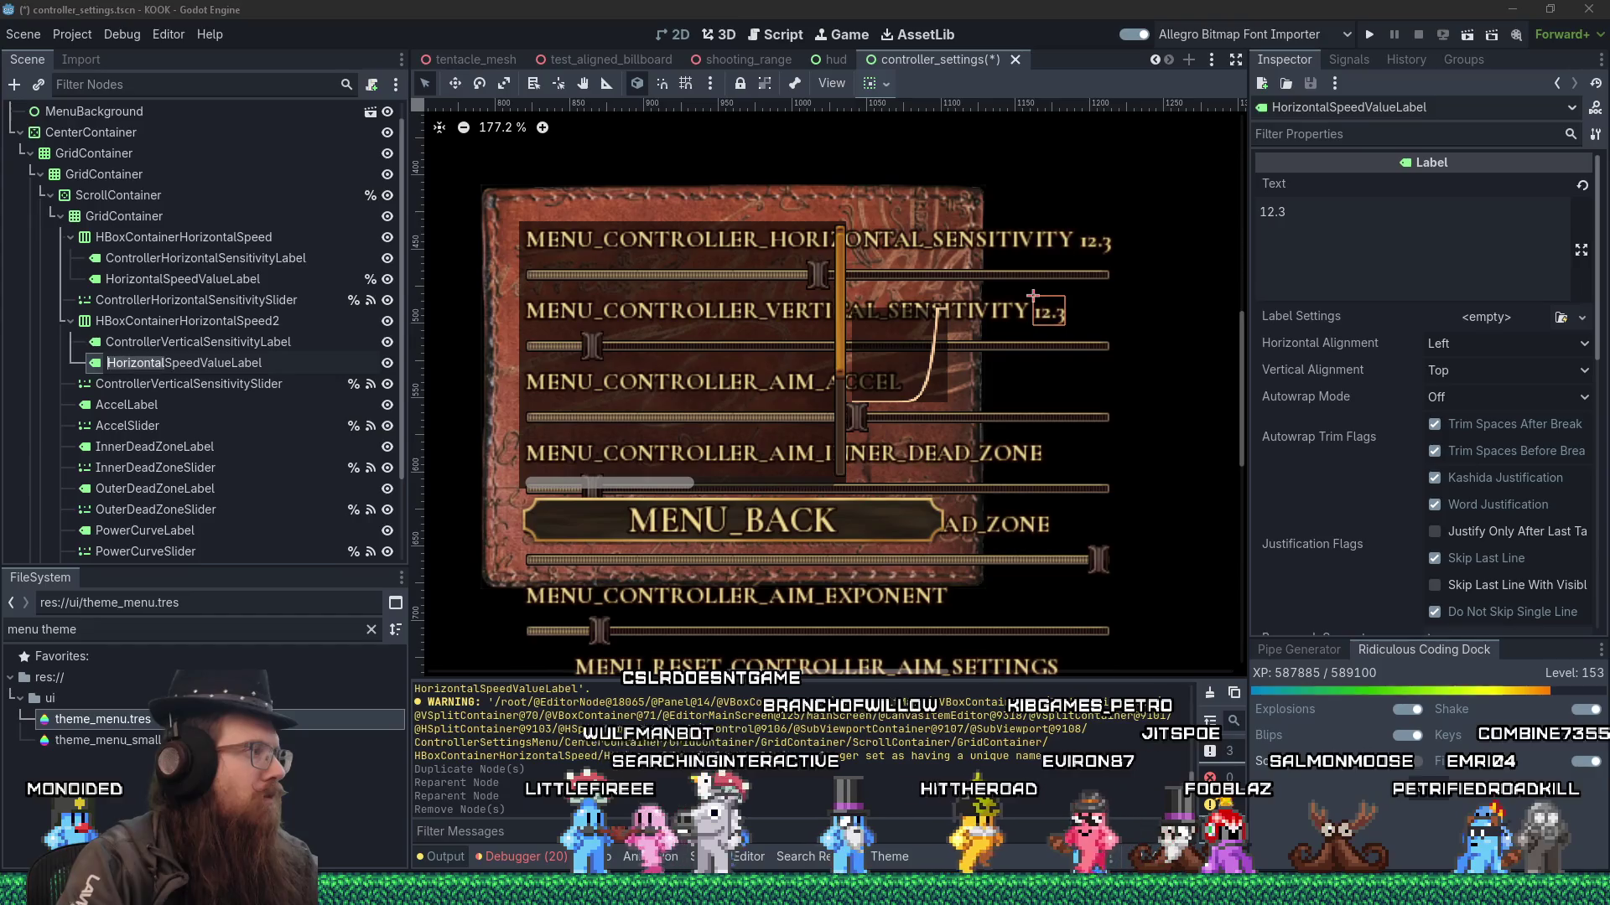
{"action": "type", "text": "rtical"}
{"action": "key", "text": "Return"}
{"action": "right_click", "coordinate": [307, 368]}
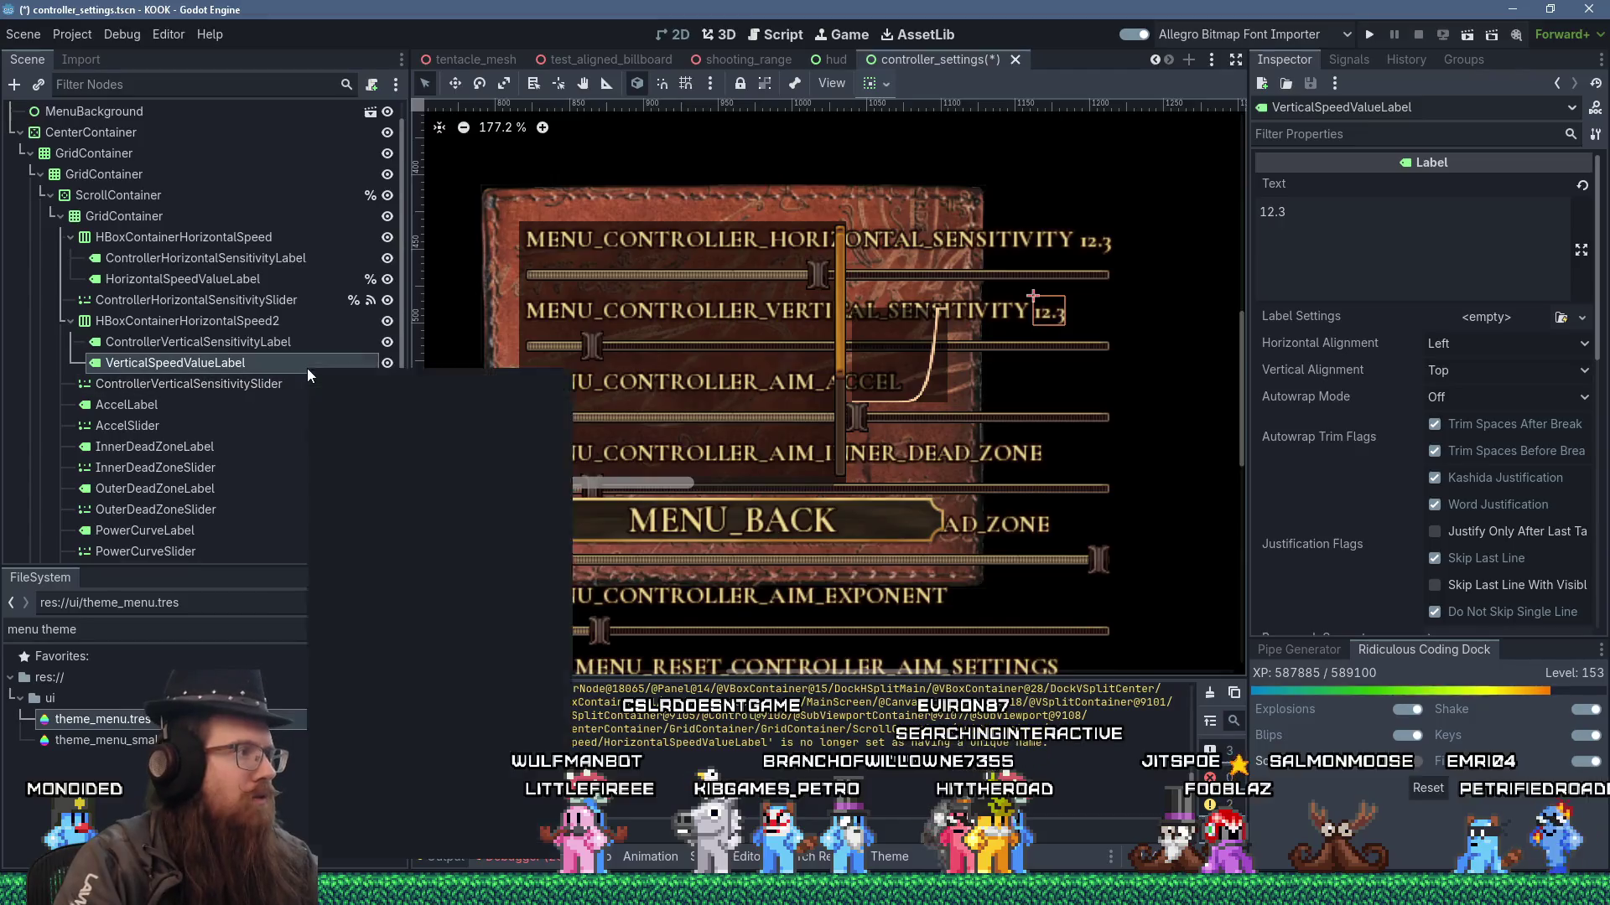
{"action": "left_click", "coordinate": [401, 785]}
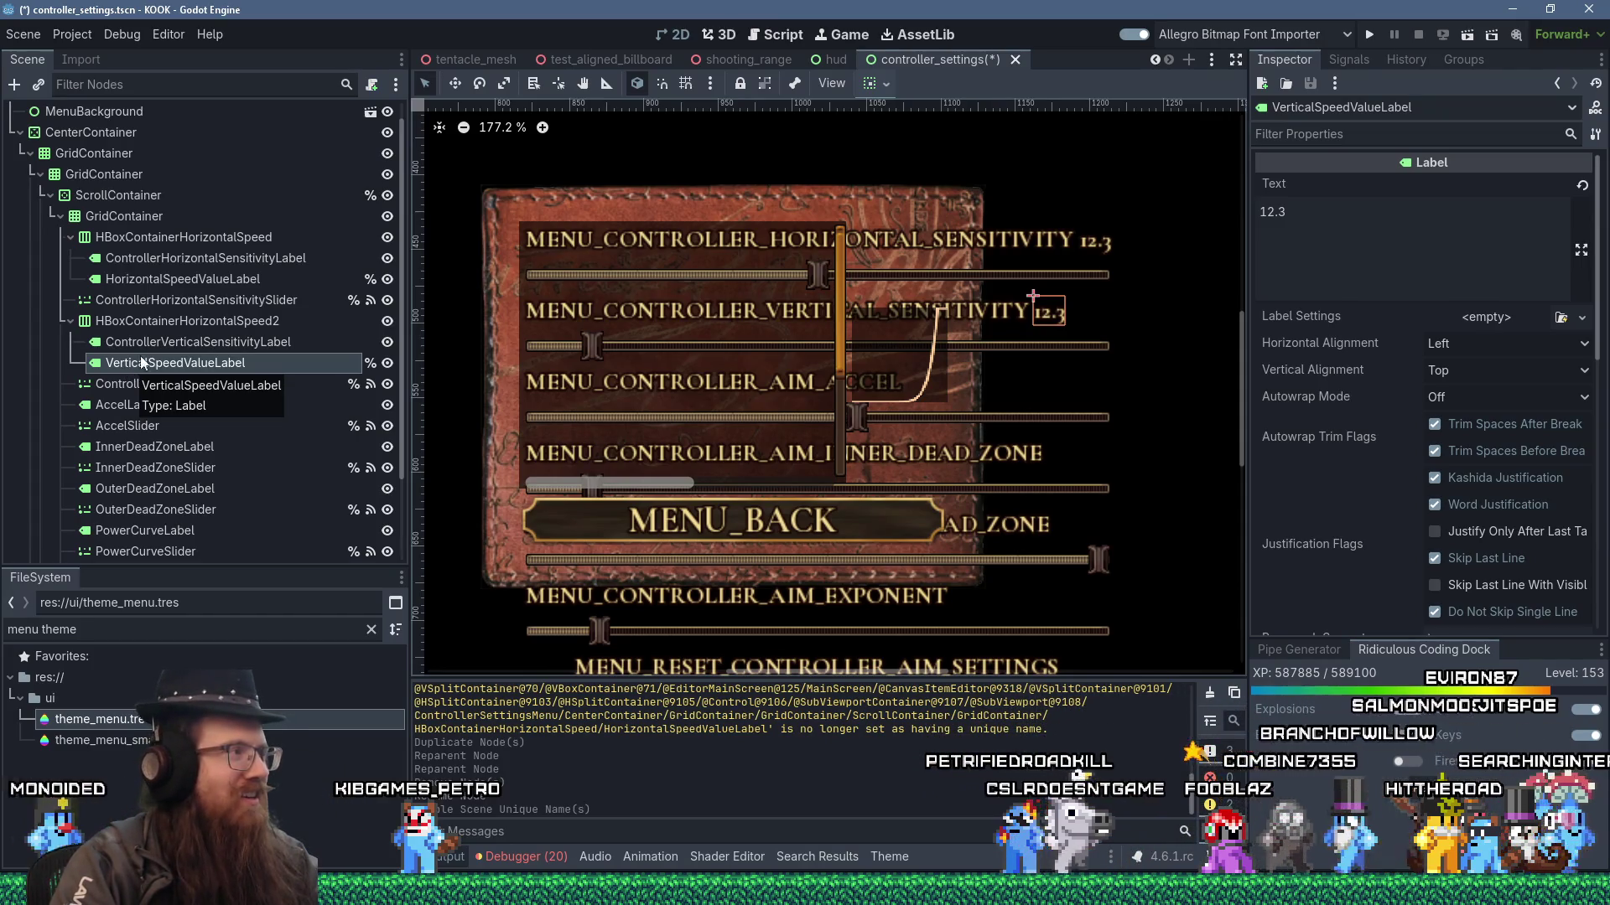
{"action": "left_click", "coordinate": [157, 323]}
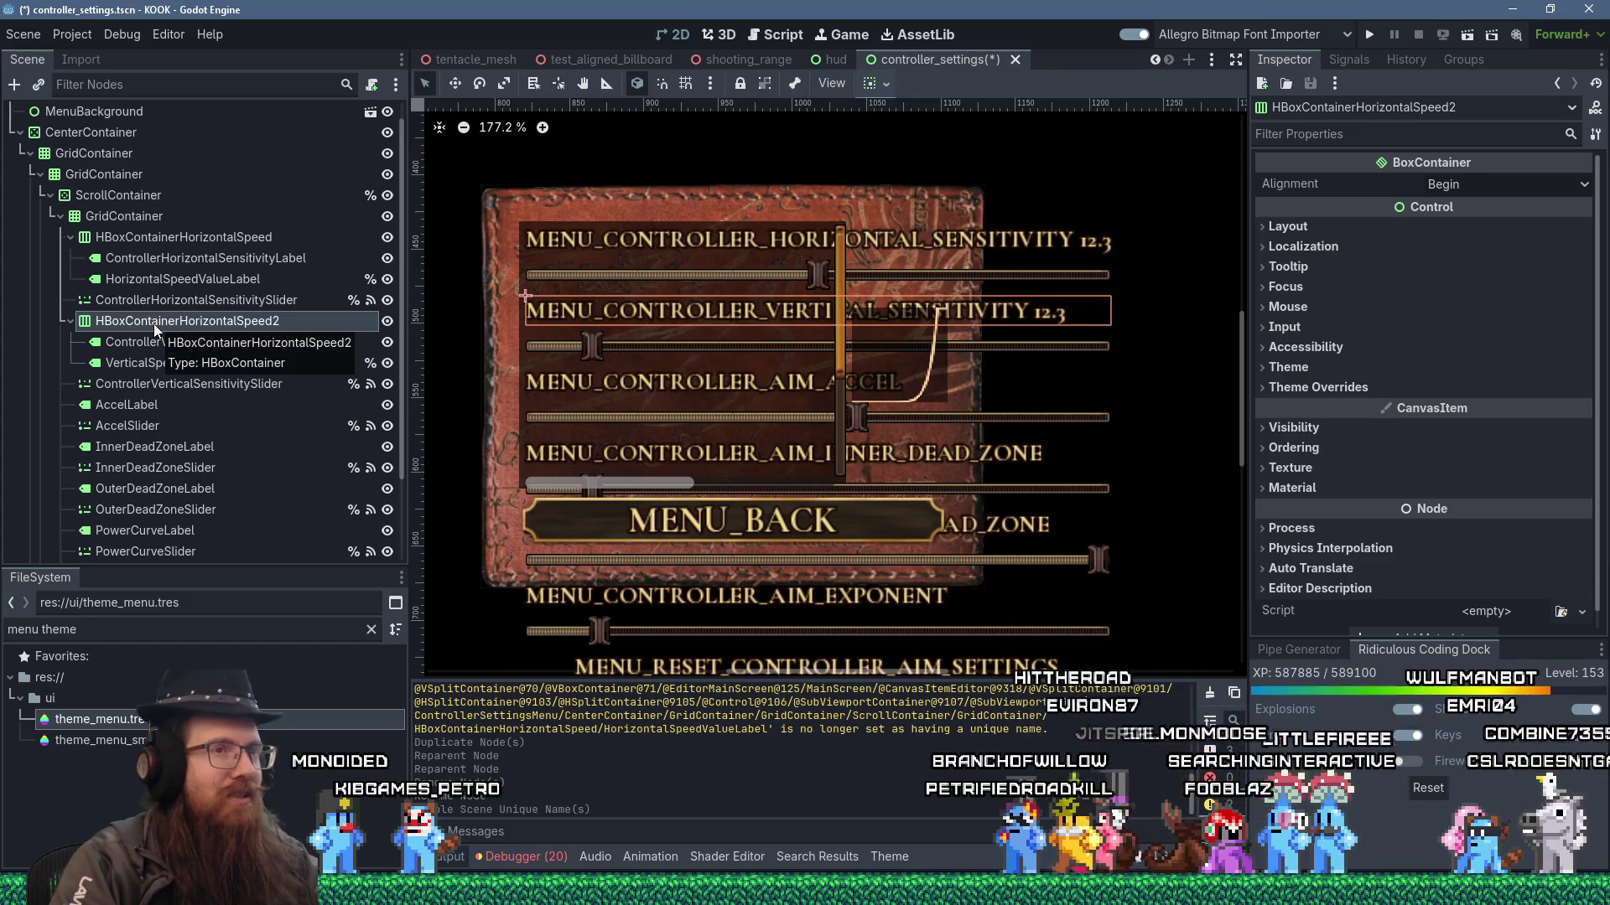
{"action": "left_click", "coordinate": [1489, 184]}
{"action": "left_click", "coordinate": [1496, 254]}
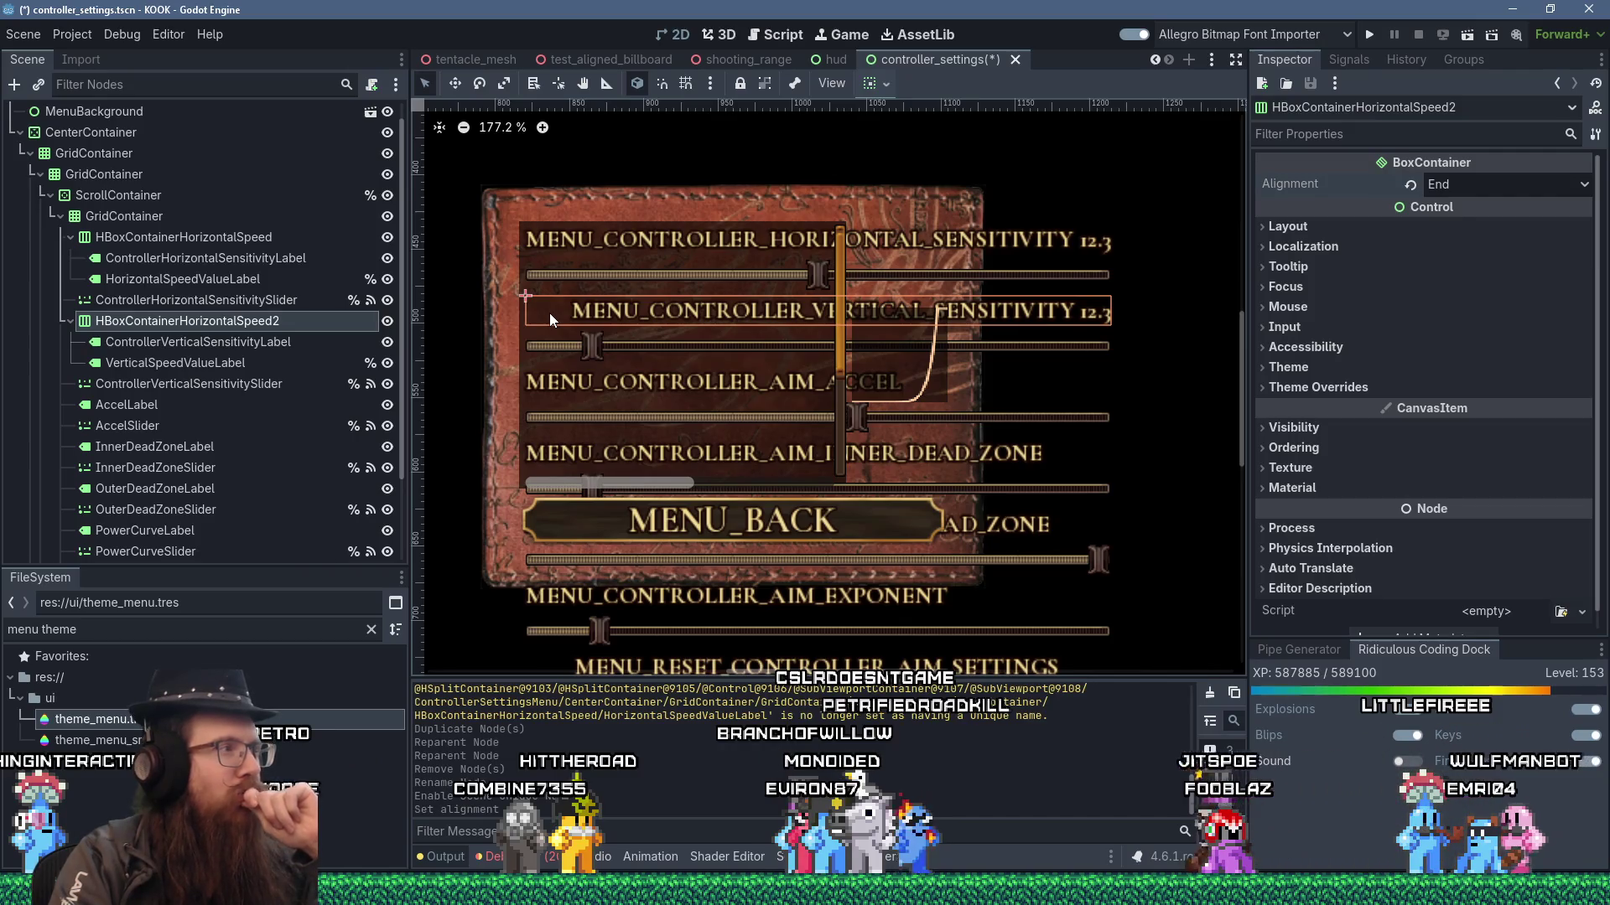
{"action": "left_click", "coordinate": [262, 344]}
{"action": "left_click", "coordinate": [249, 362]}
{"action": "left_click", "coordinate": [264, 344]}
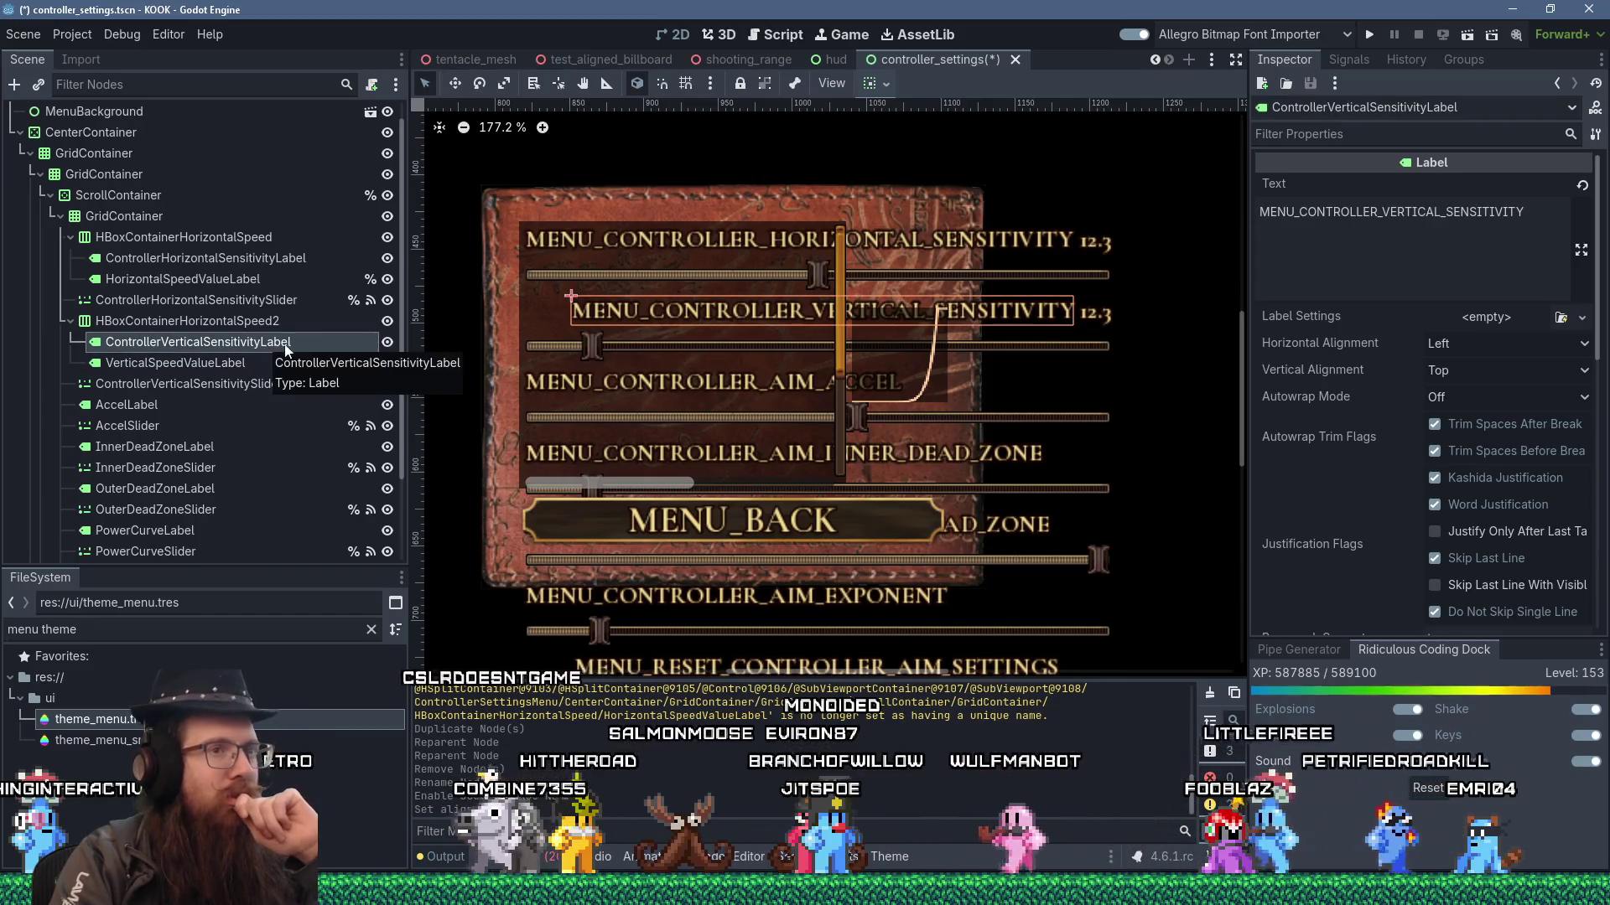
{"action": "left_click", "coordinate": [1469, 344]}
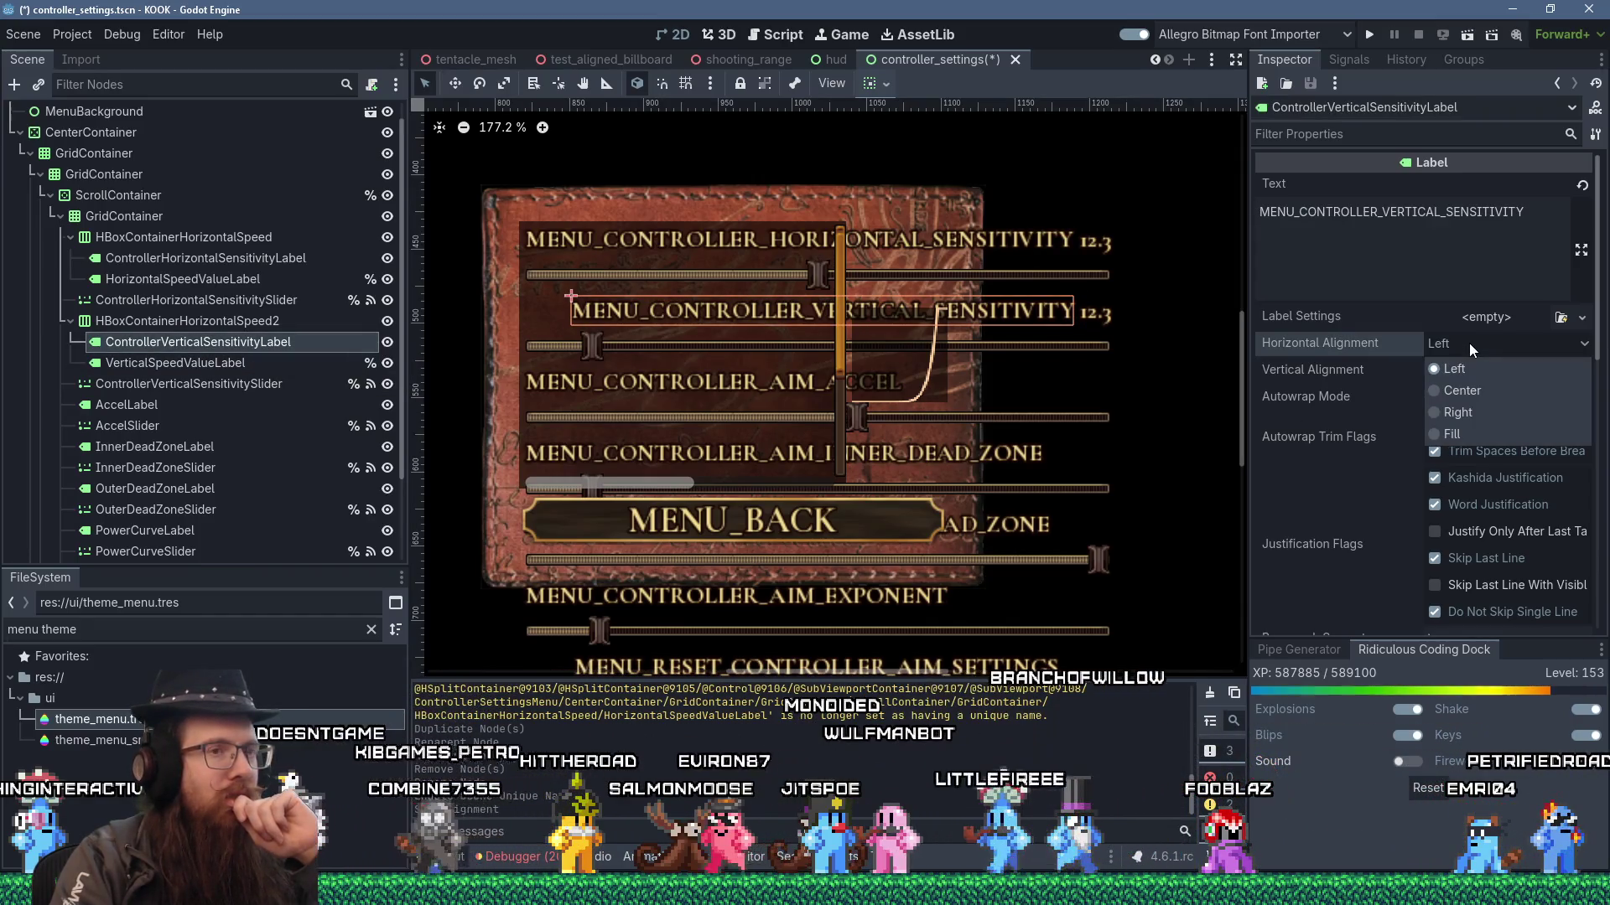
{"action": "left_click", "coordinate": [1469, 343]}
{"action": "left_click", "coordinate": [241, 327]}
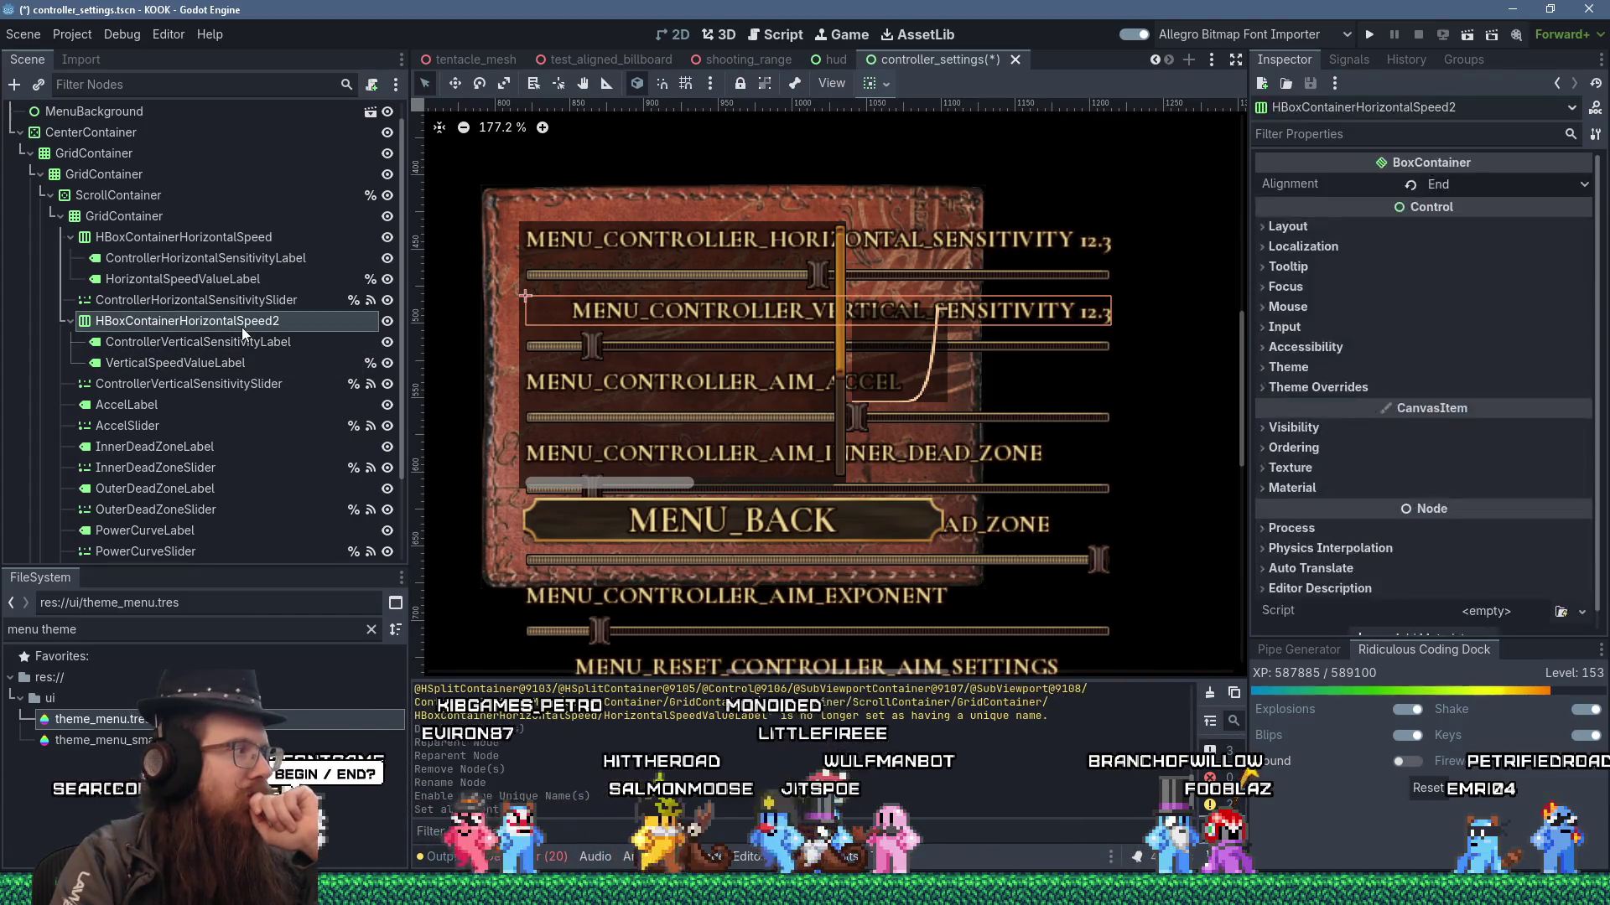
{"action": "left_click", "coordinate": [1496, 186]}
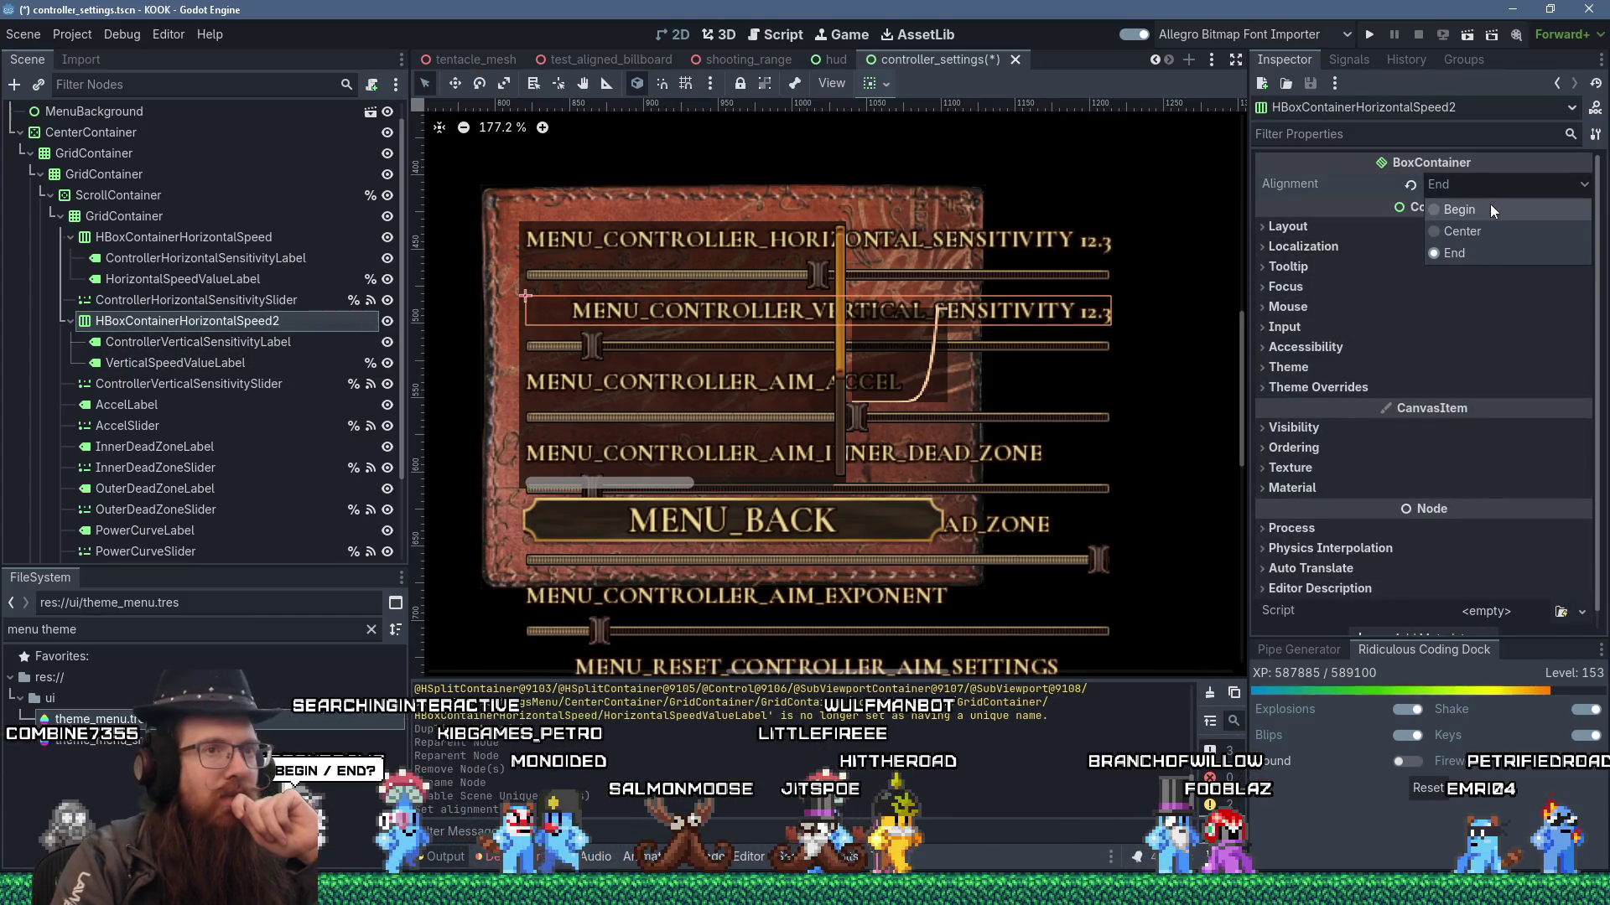
{"action": "left_click", "coordinate": [1487, 209]}
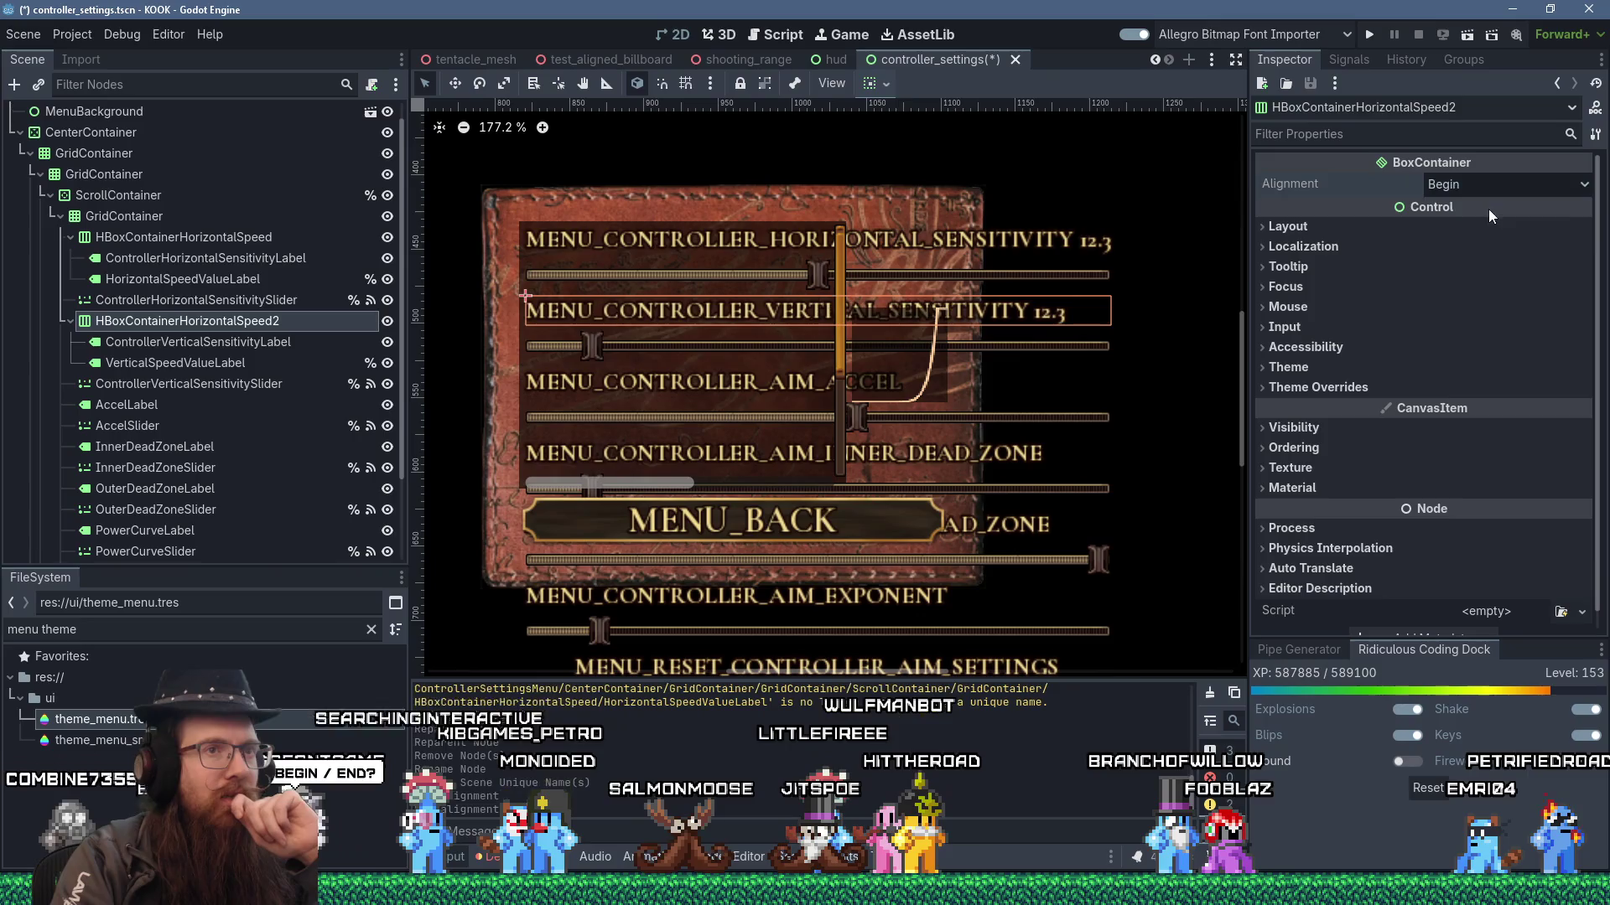
{"action": "left_click", "coordinate": [253, 364]}
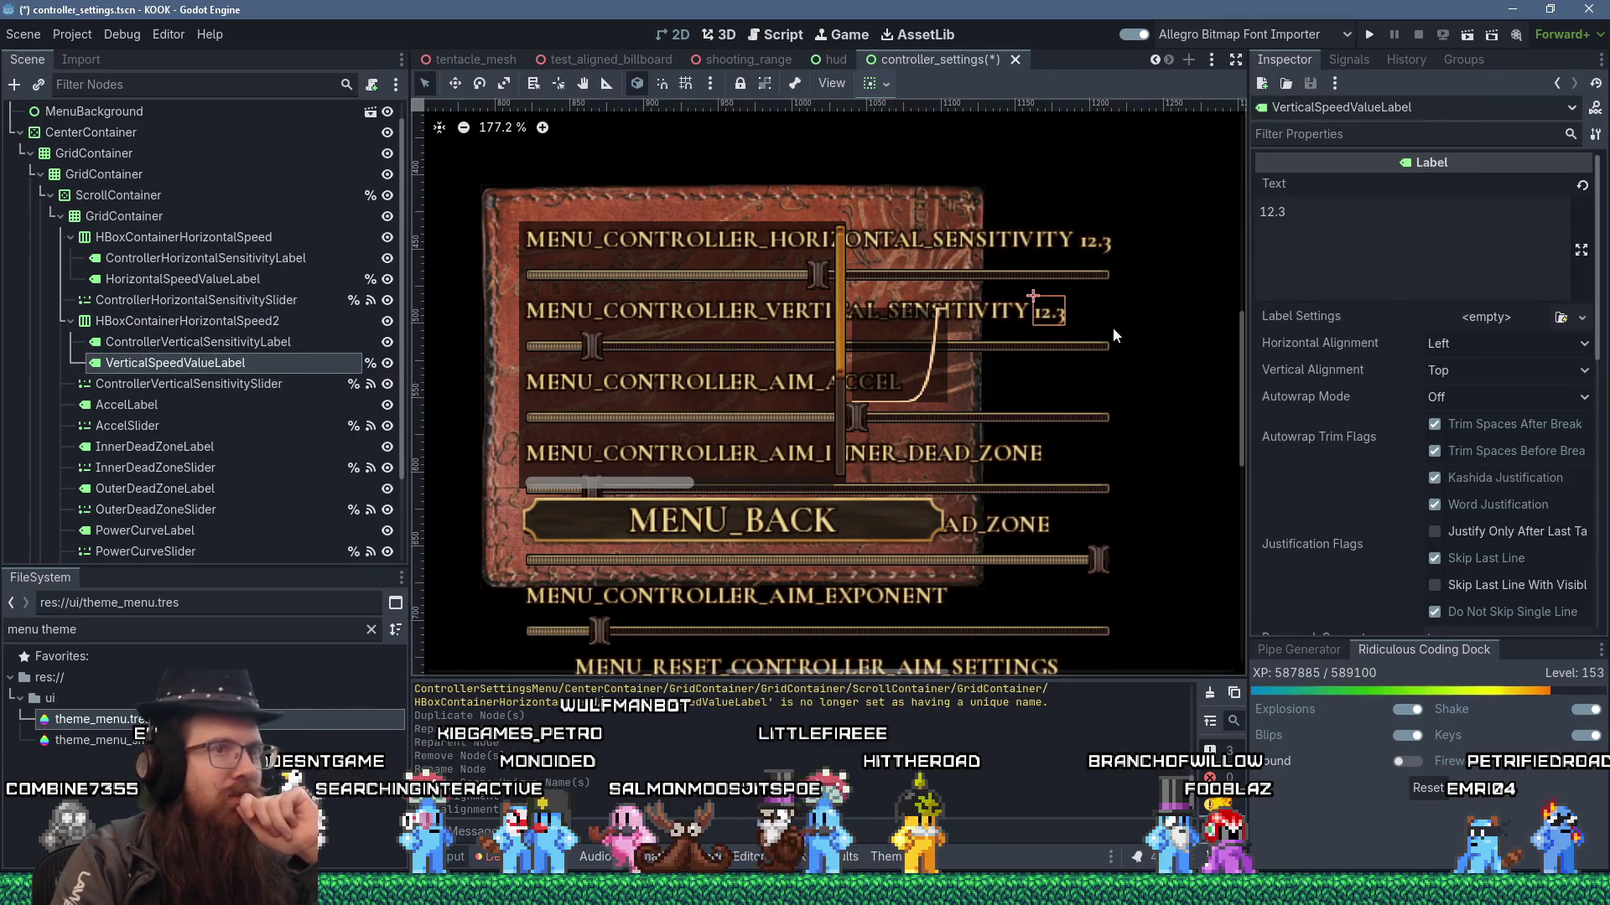
- Set VerticalSpeedValueLabel's Horizontal Alignment to Right after briefly trying Fill
{"action": "left_click", "coordinate": [1508, 345]}
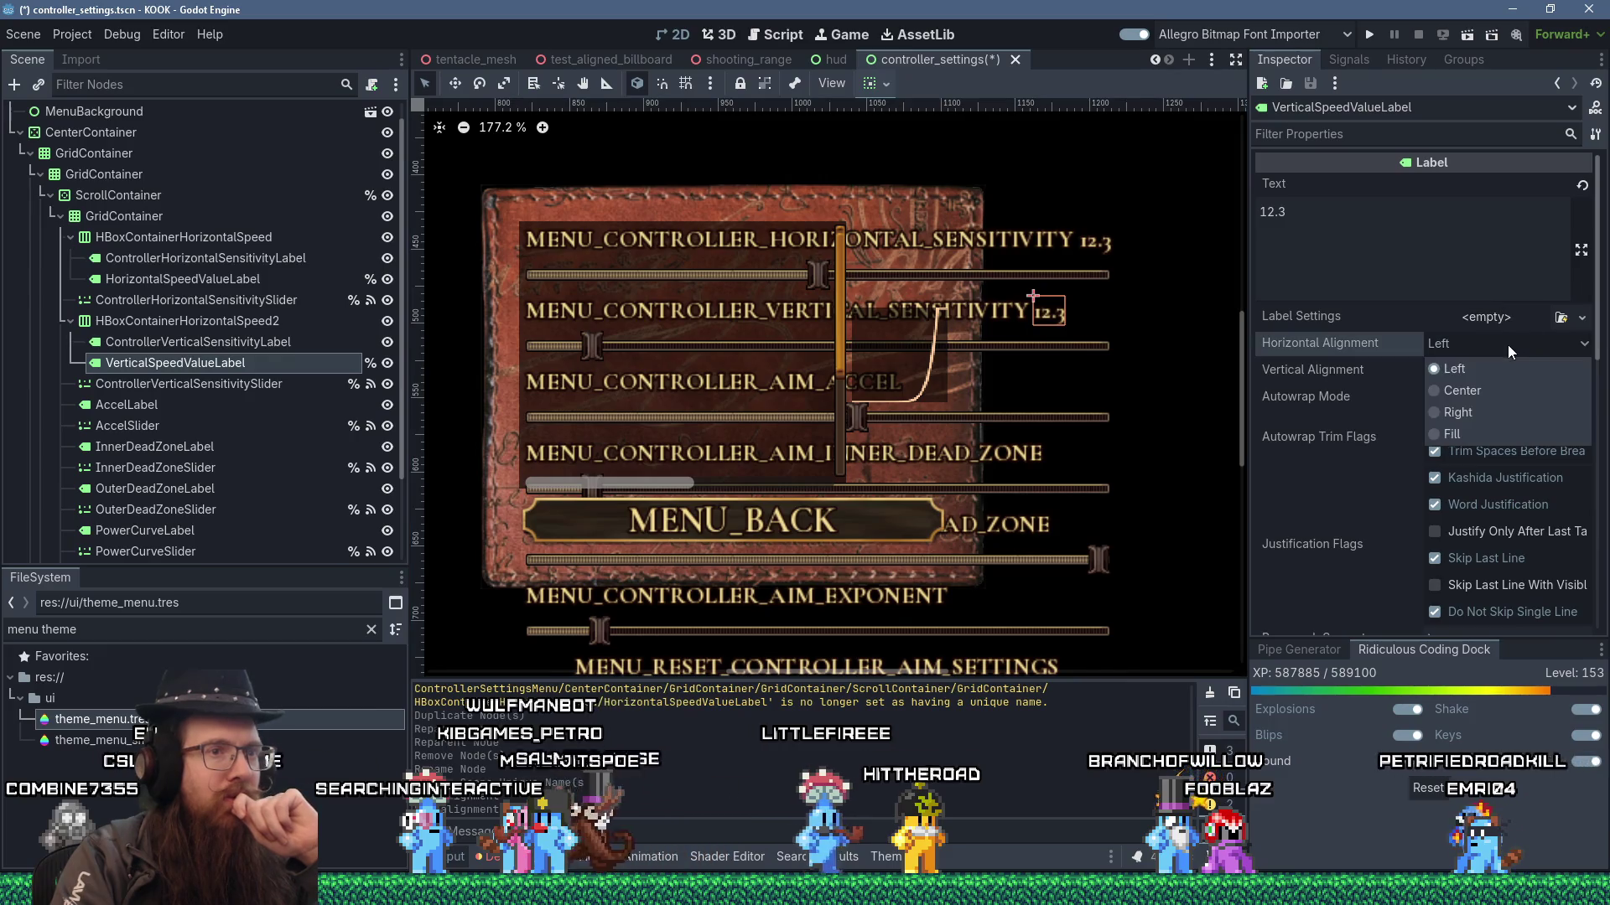
{"action": "left_click", "coordinate": [1480, 411]}
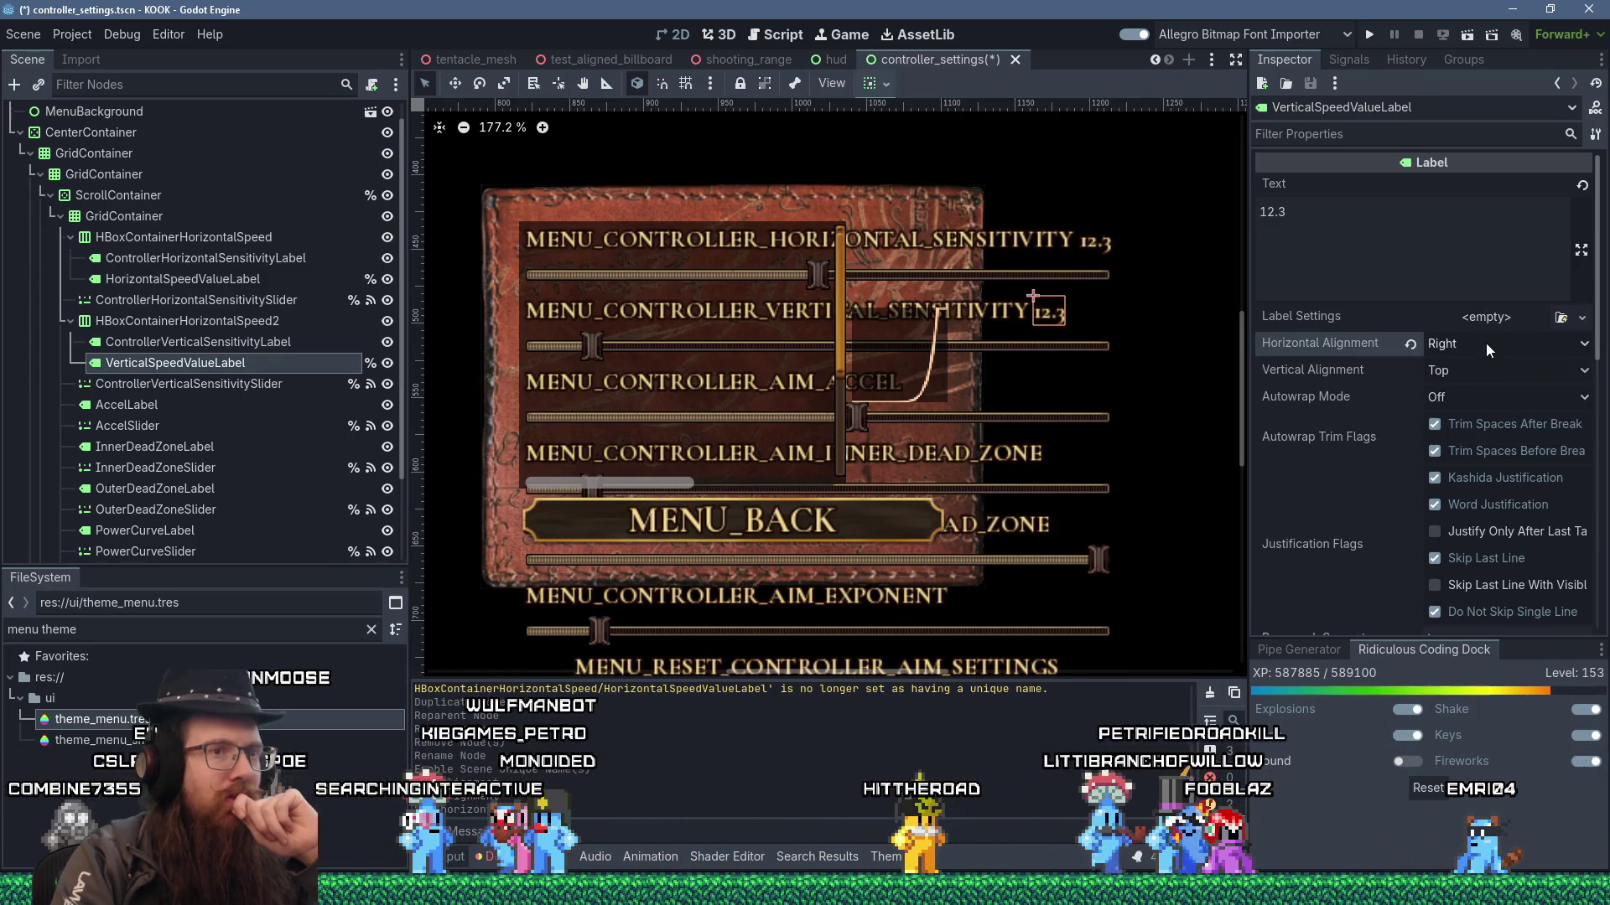
{"action": "left_click", "coordinate": [1486, 344]}
{"action": "left_click", "coordinate": [1494, 433]}
{"action": "left_click", "coordinate": [1483, 345]}
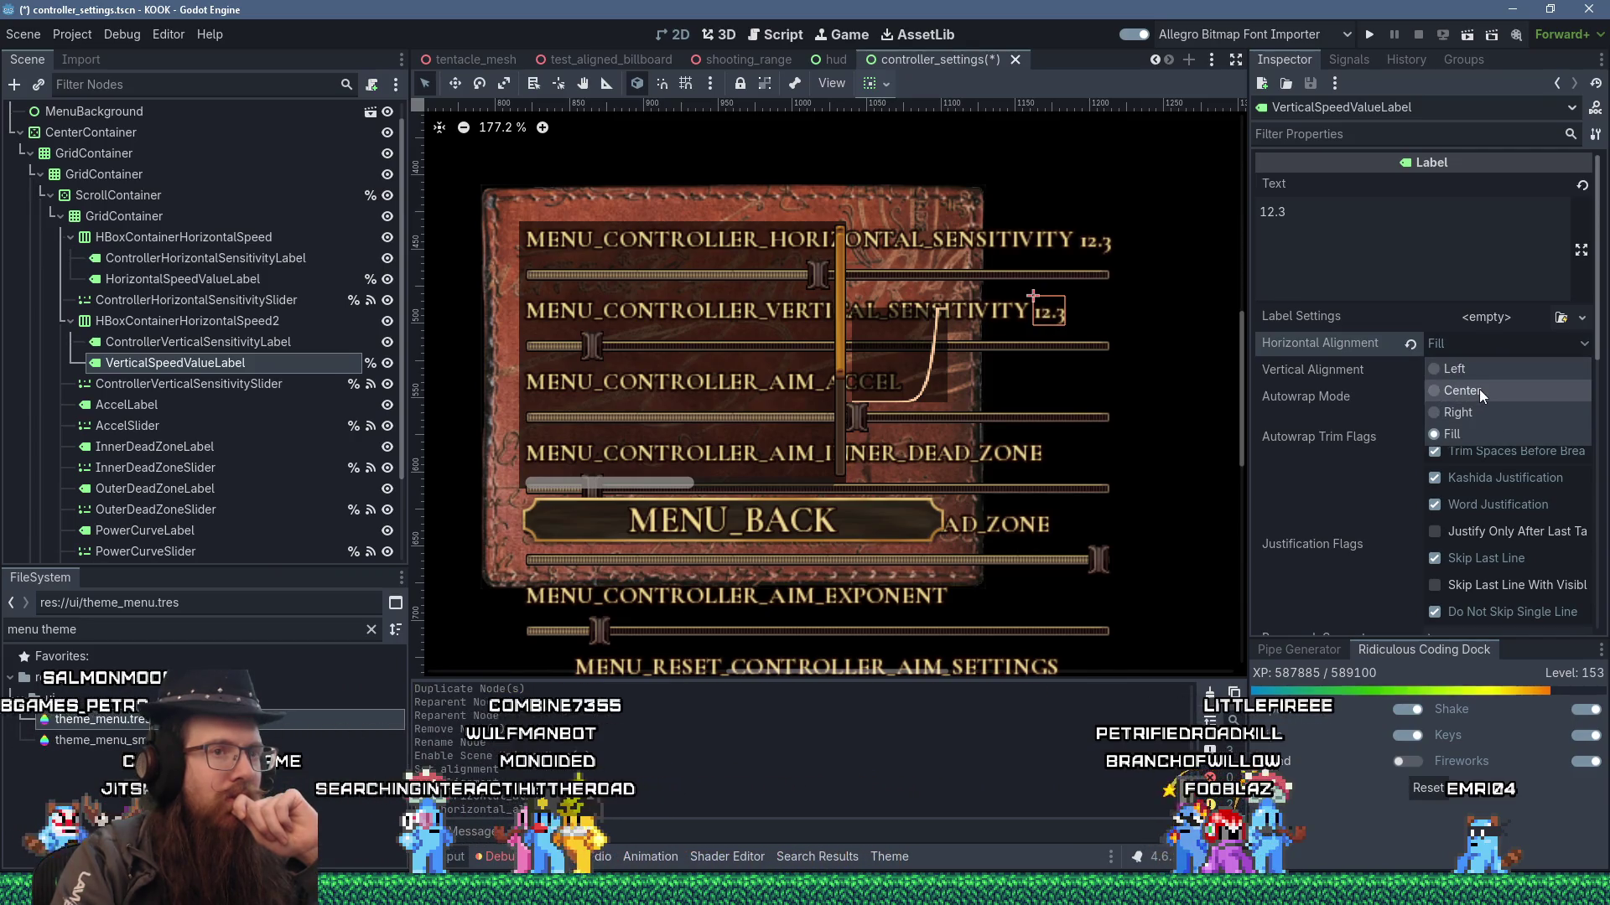
{"action": "left_click", "coordinate": [1464, 414]}
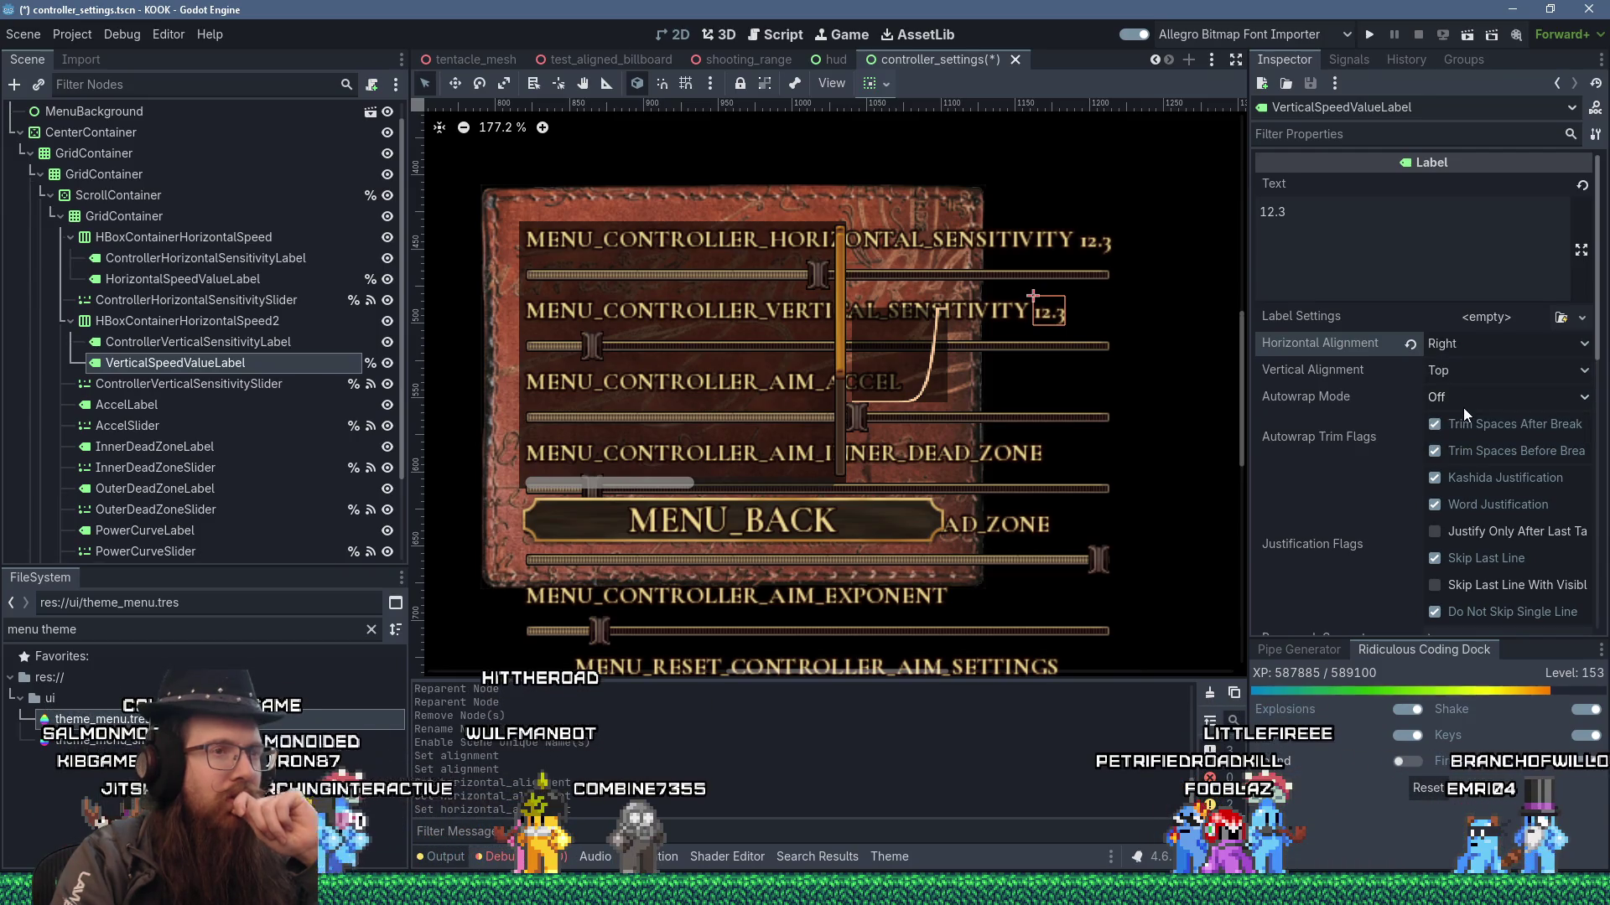
- Try Center alignment on the vertical sensitivity row, then reset it to Begin
{"action": "left_click", "coordinate": [164, 322]}
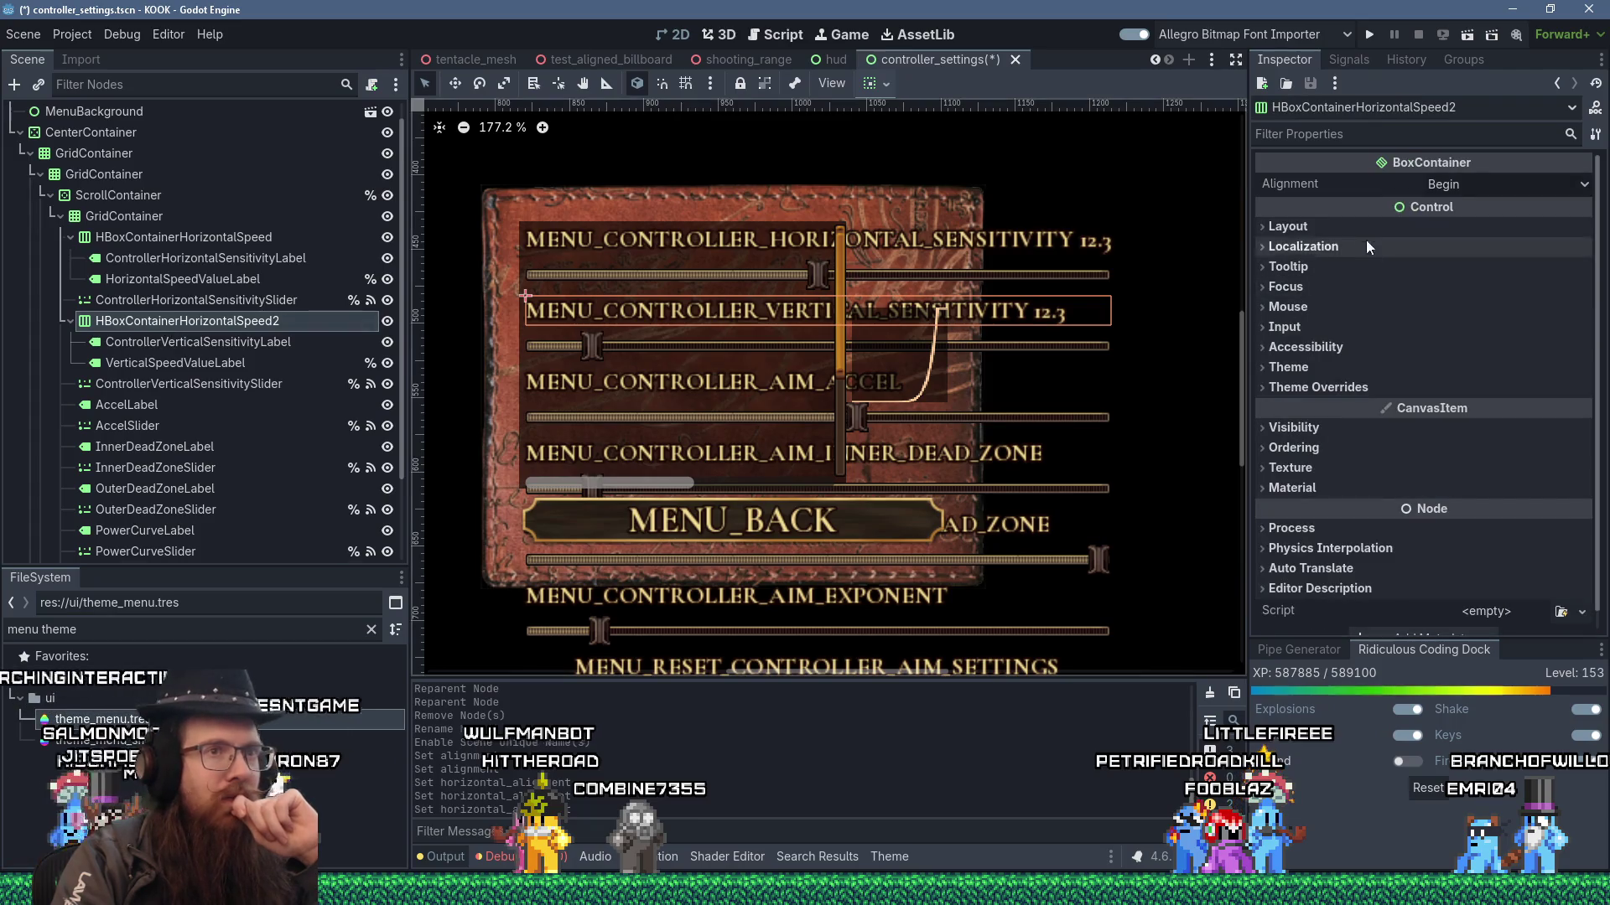
{"action": "left_click", "coordinate": [1464, 181]}
{"action": "left_click", "coordinate": [1494, 184]}
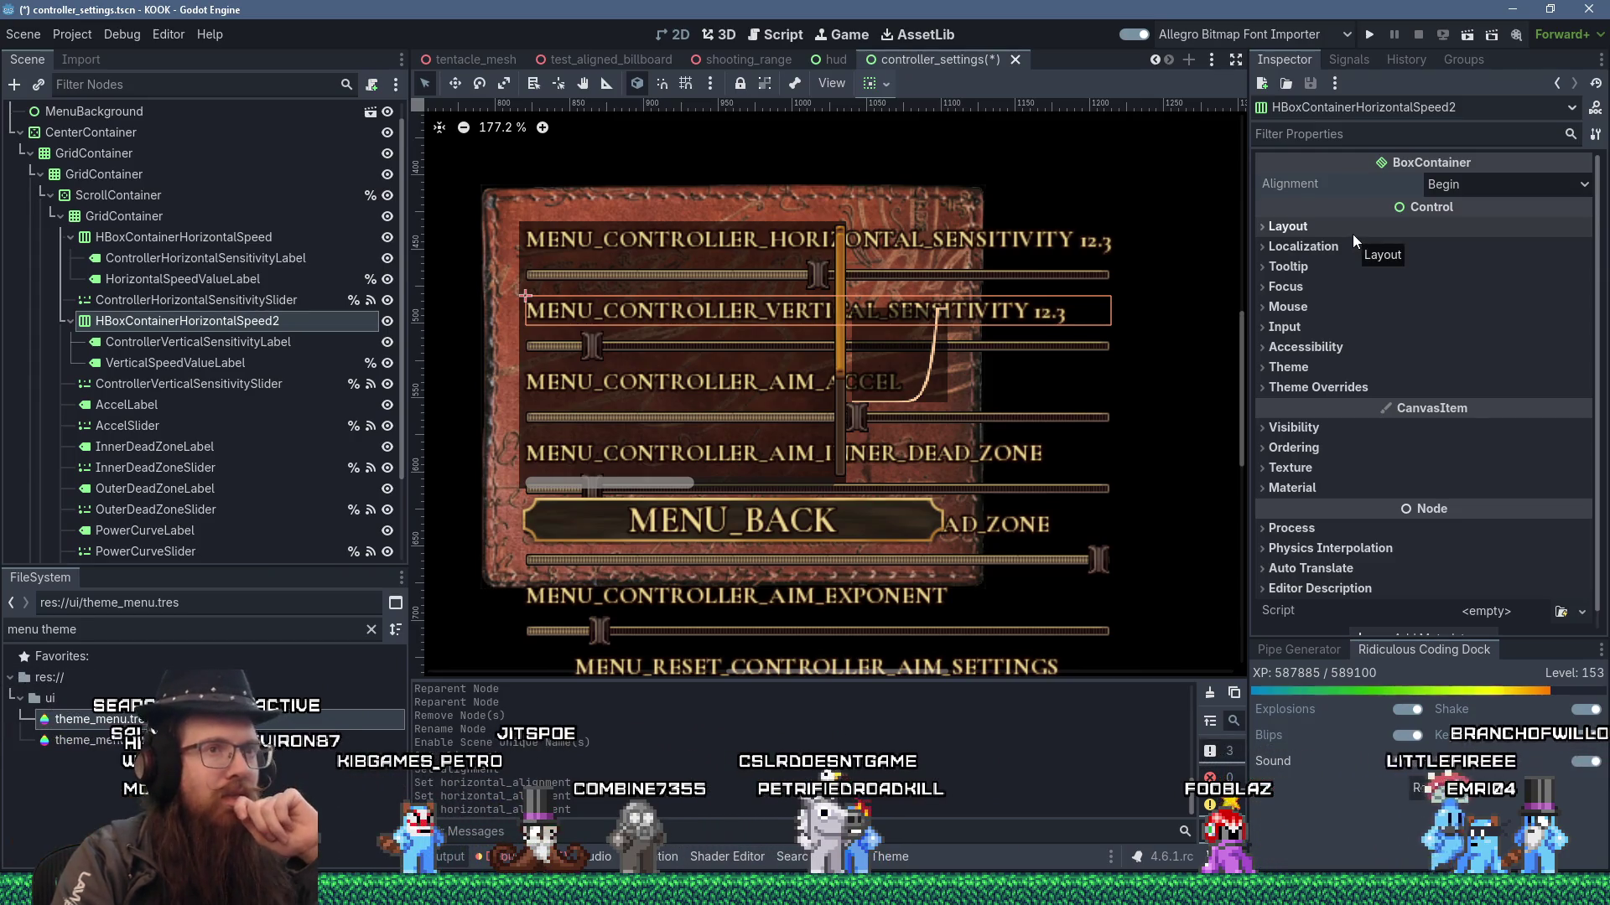
{"action": "left_click", "coordinate": [1480, 185]}
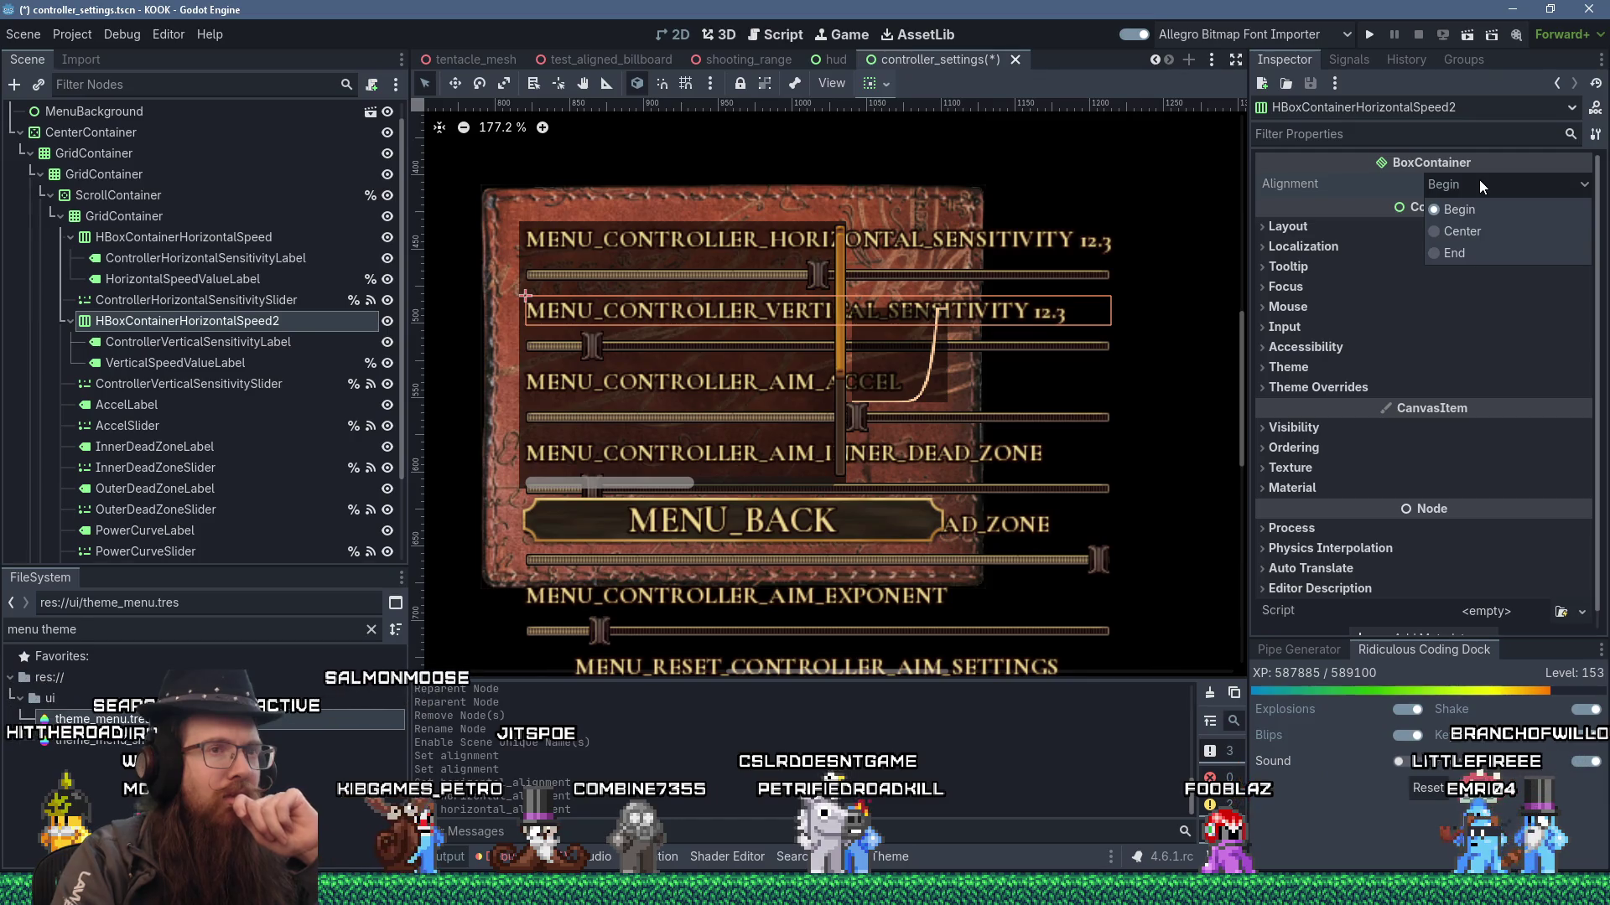
{"action": "left_click", "coordinate": [1467, 230]}
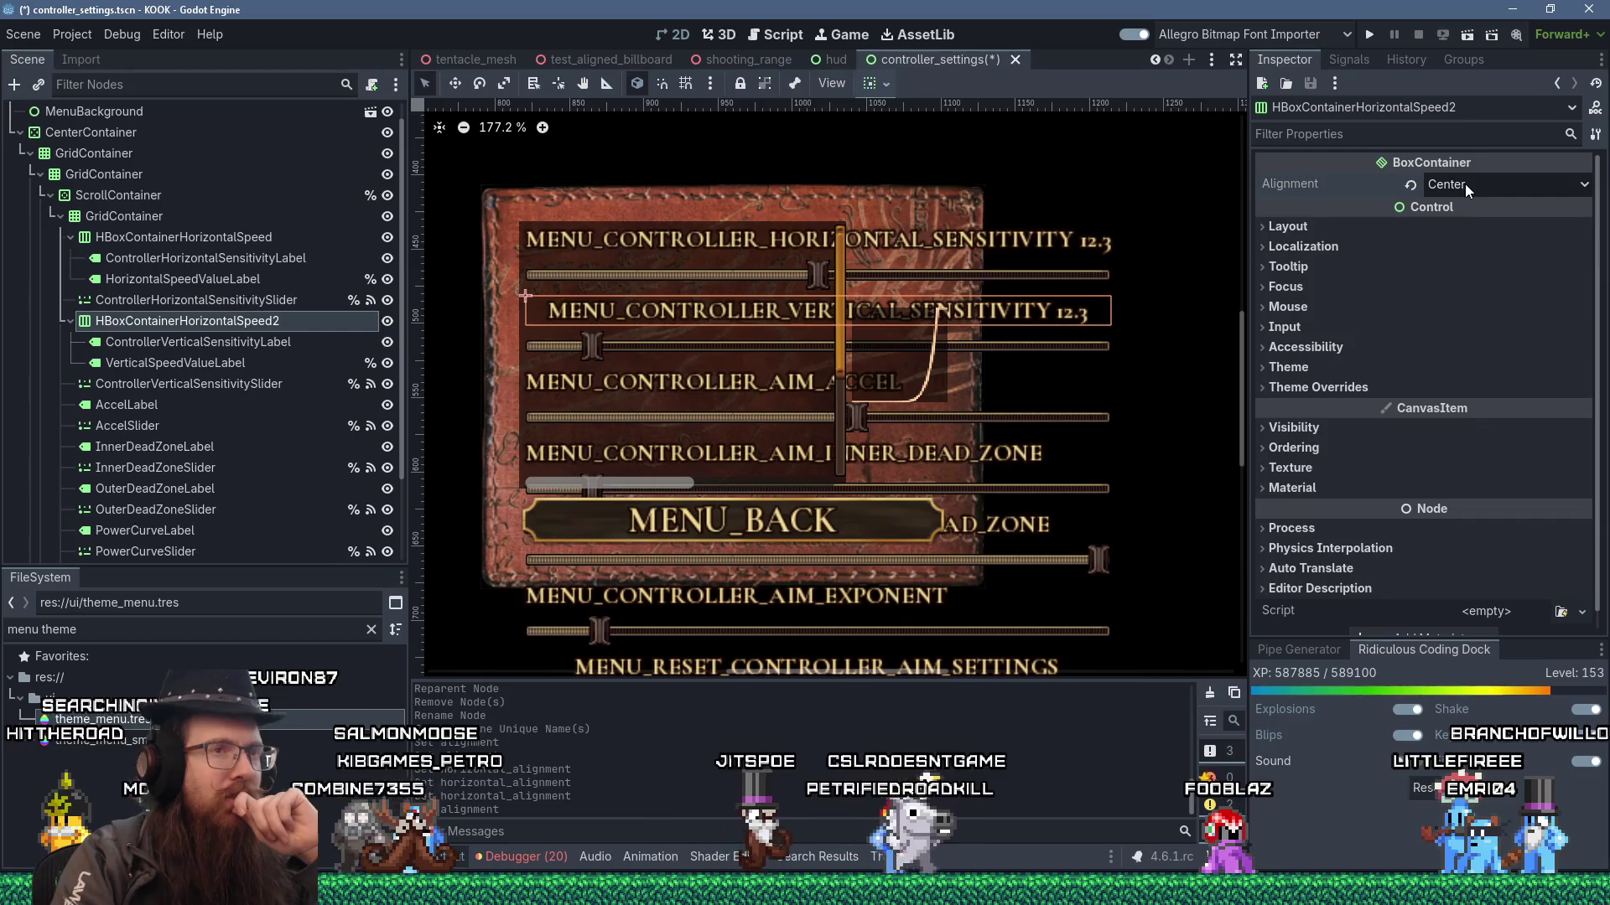
{"action": "left_click", "coordinate": [1413, 184]}
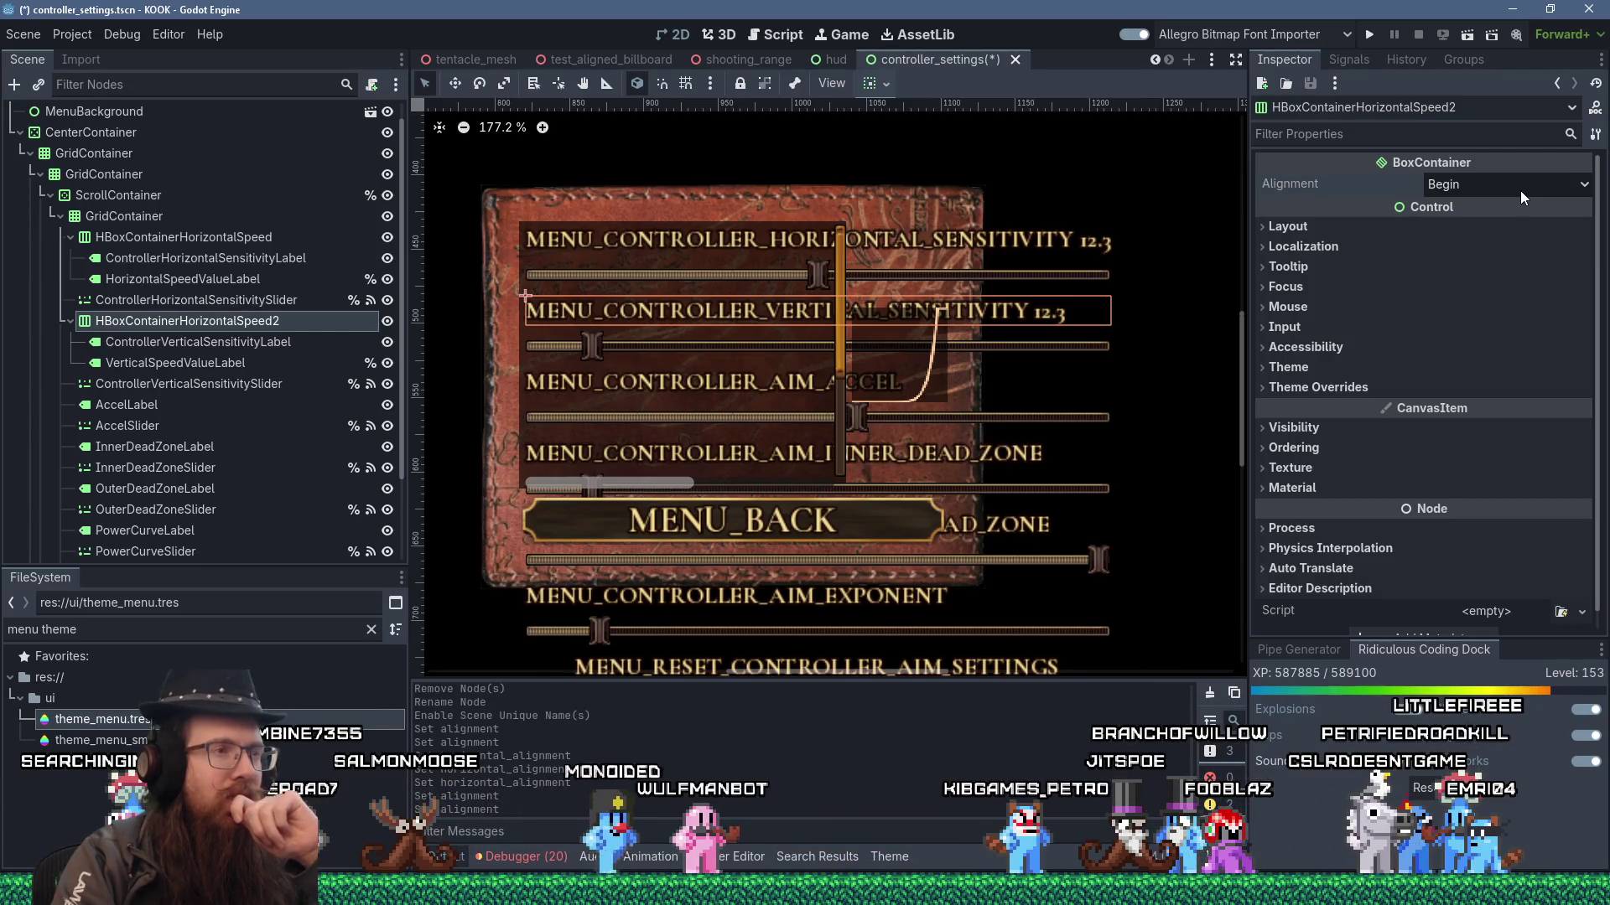
- Return VerticalSpeedValueLabel's Horizontal Alignment to Left after trying Center
{"action": "left_click", "coordinate": [188, 362]}
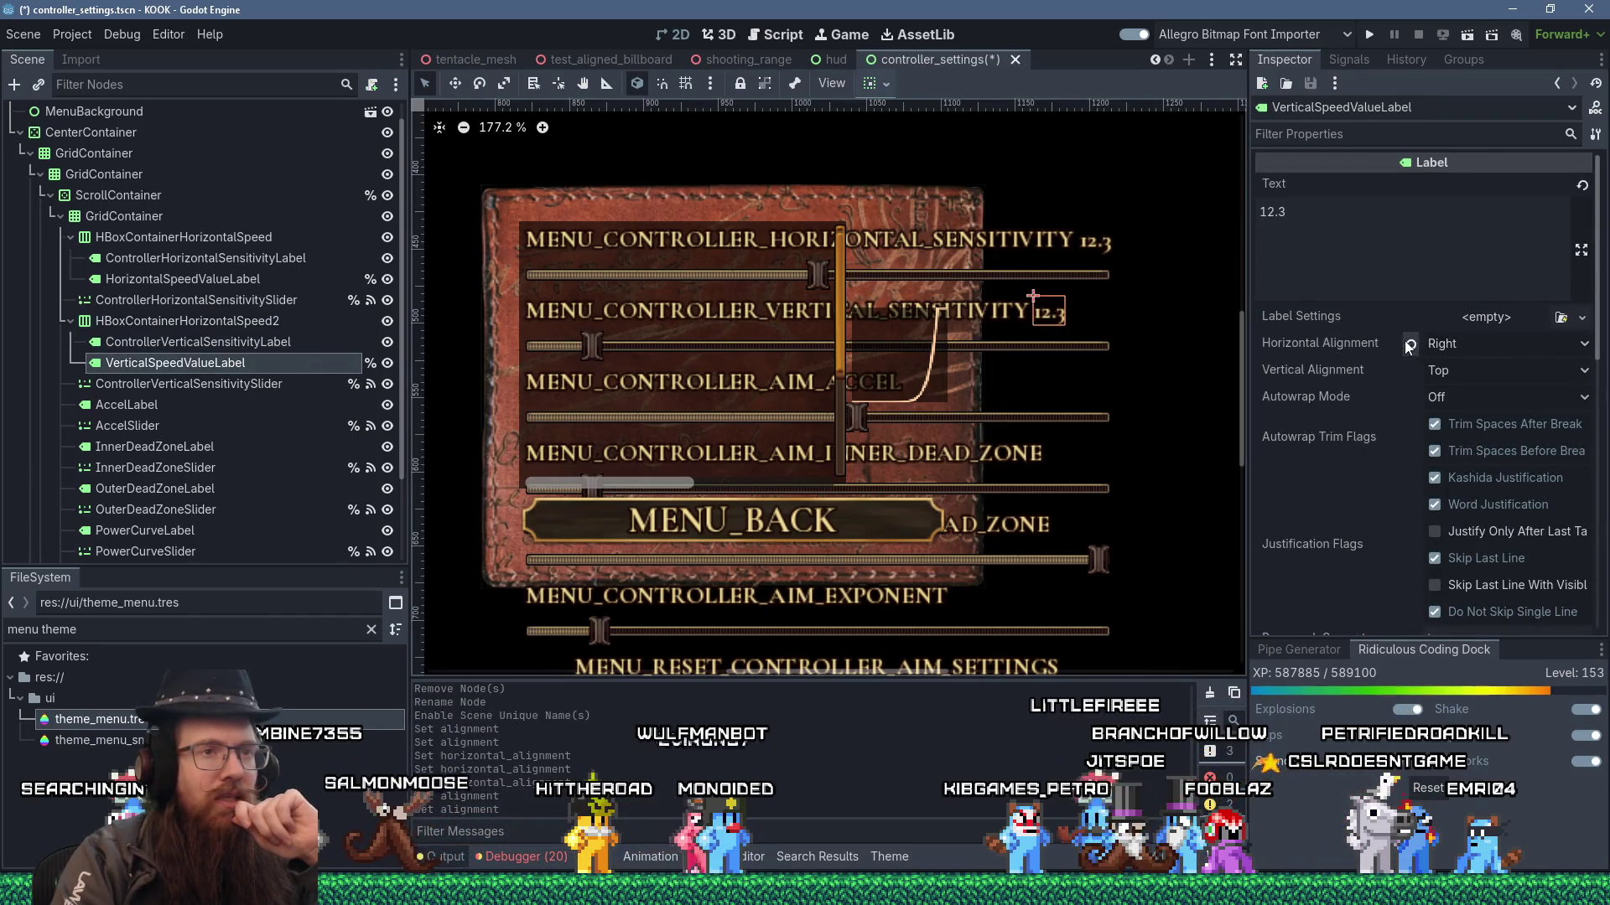
{"action": "left_click", "coordinate": [1457, 344]}
{"action": "left_click", "coordinate": [1465, 378]}
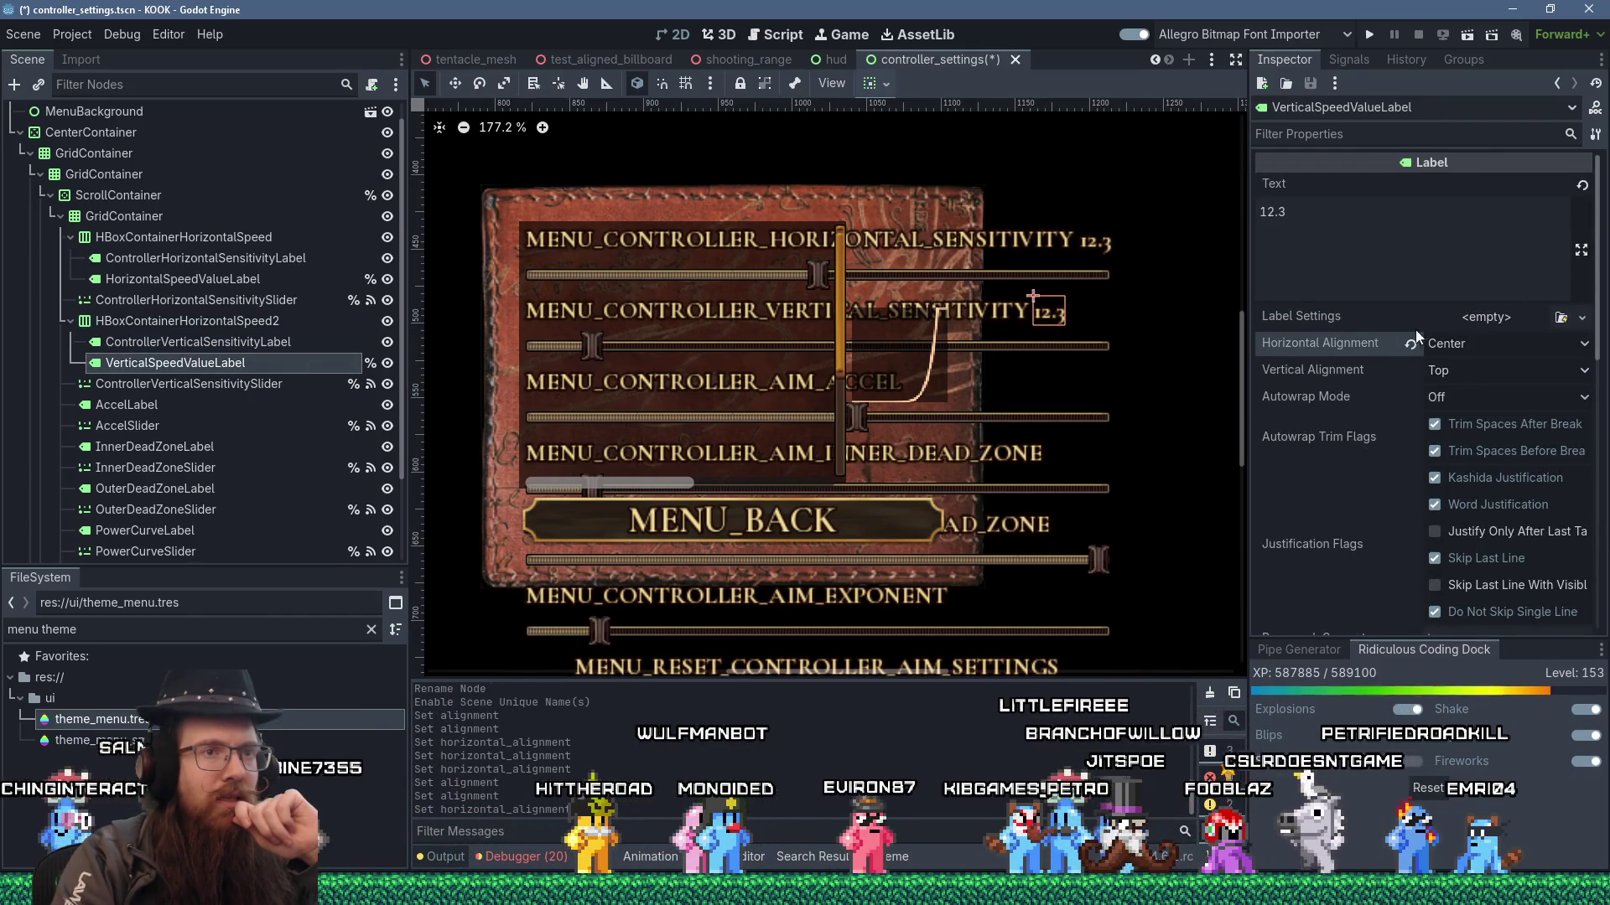
{"action": "left_click", "coordinate": [1414, 344]}
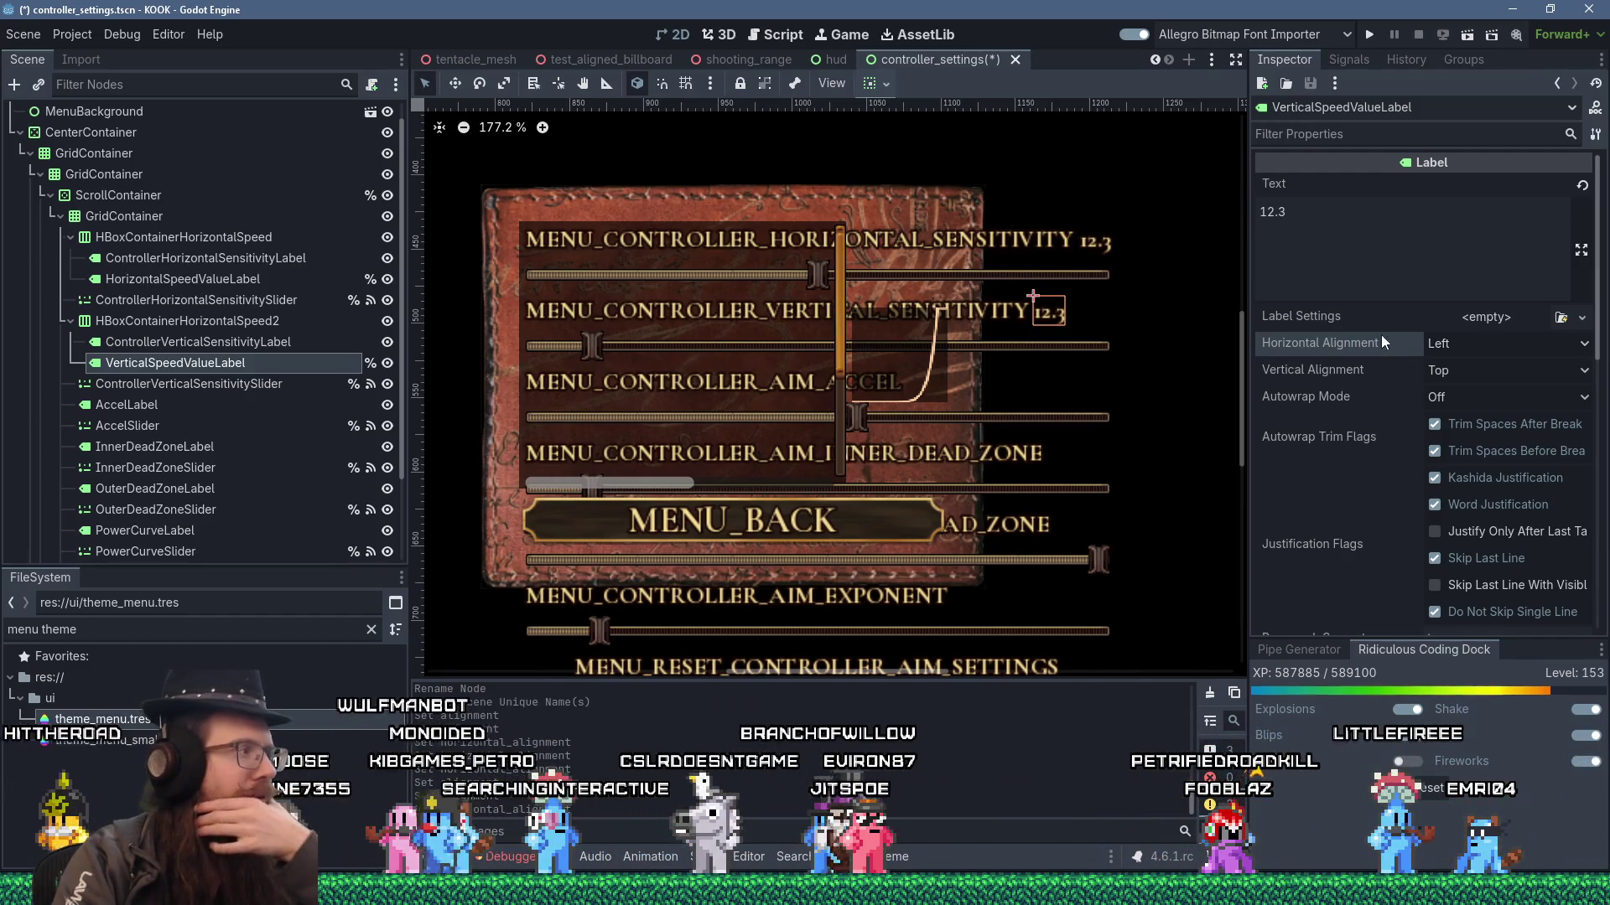
{"action": "left_click", "coordinate": [210, 319]}
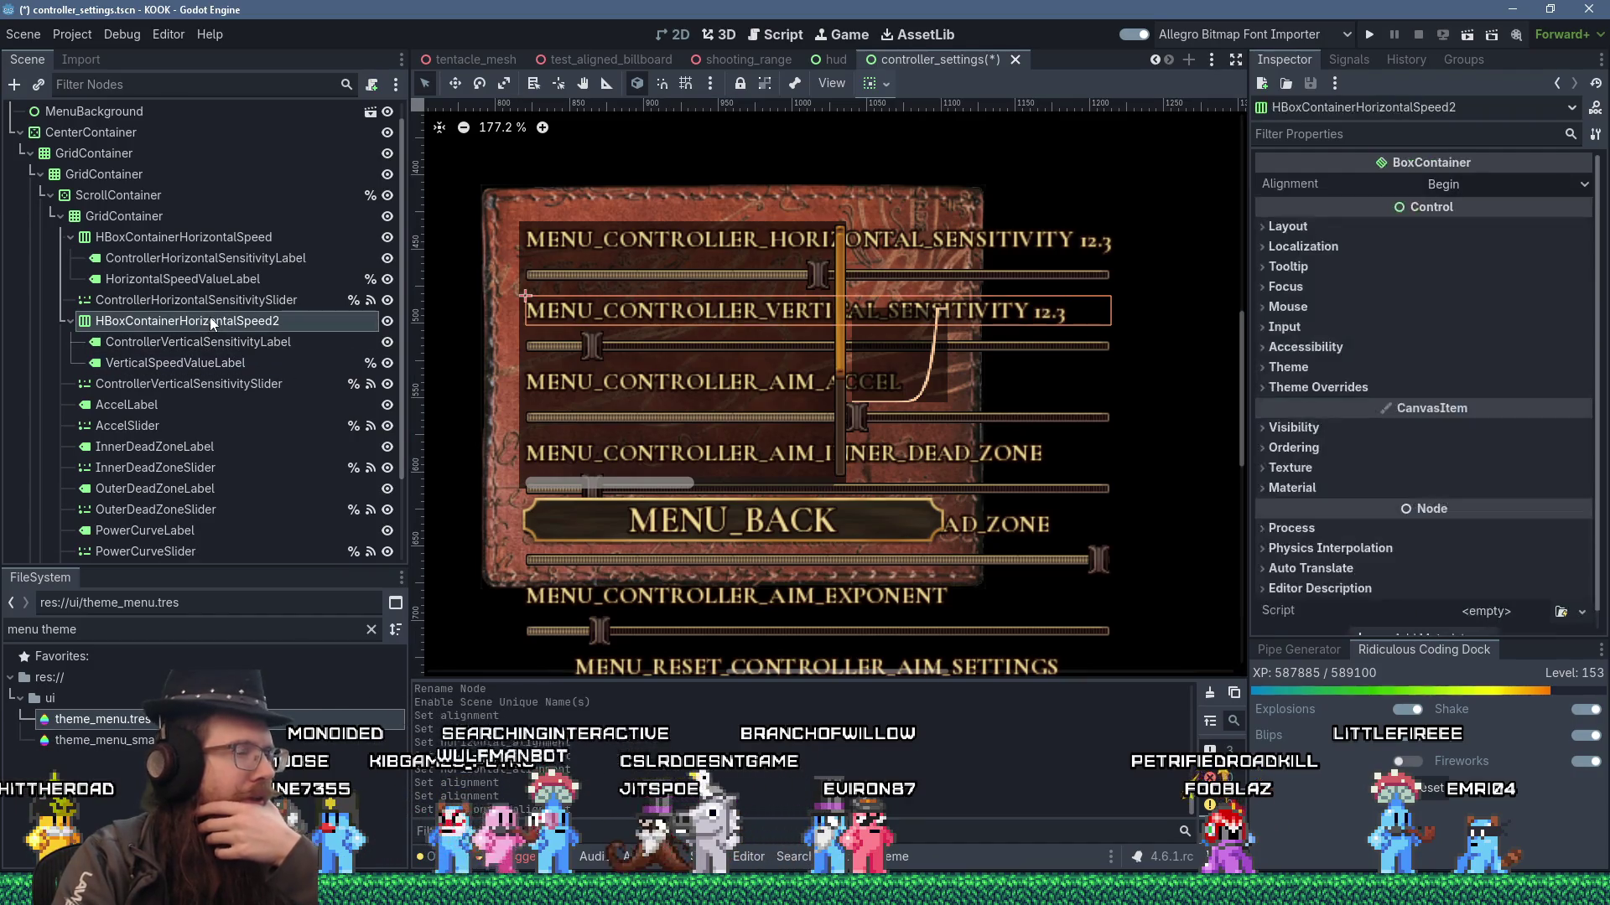
- Rename HBoxContainerHorizontalSpeed2 to HBoxContainerVerticalSpeed
{"action": "double_click", "coordinate": [248, 322]}
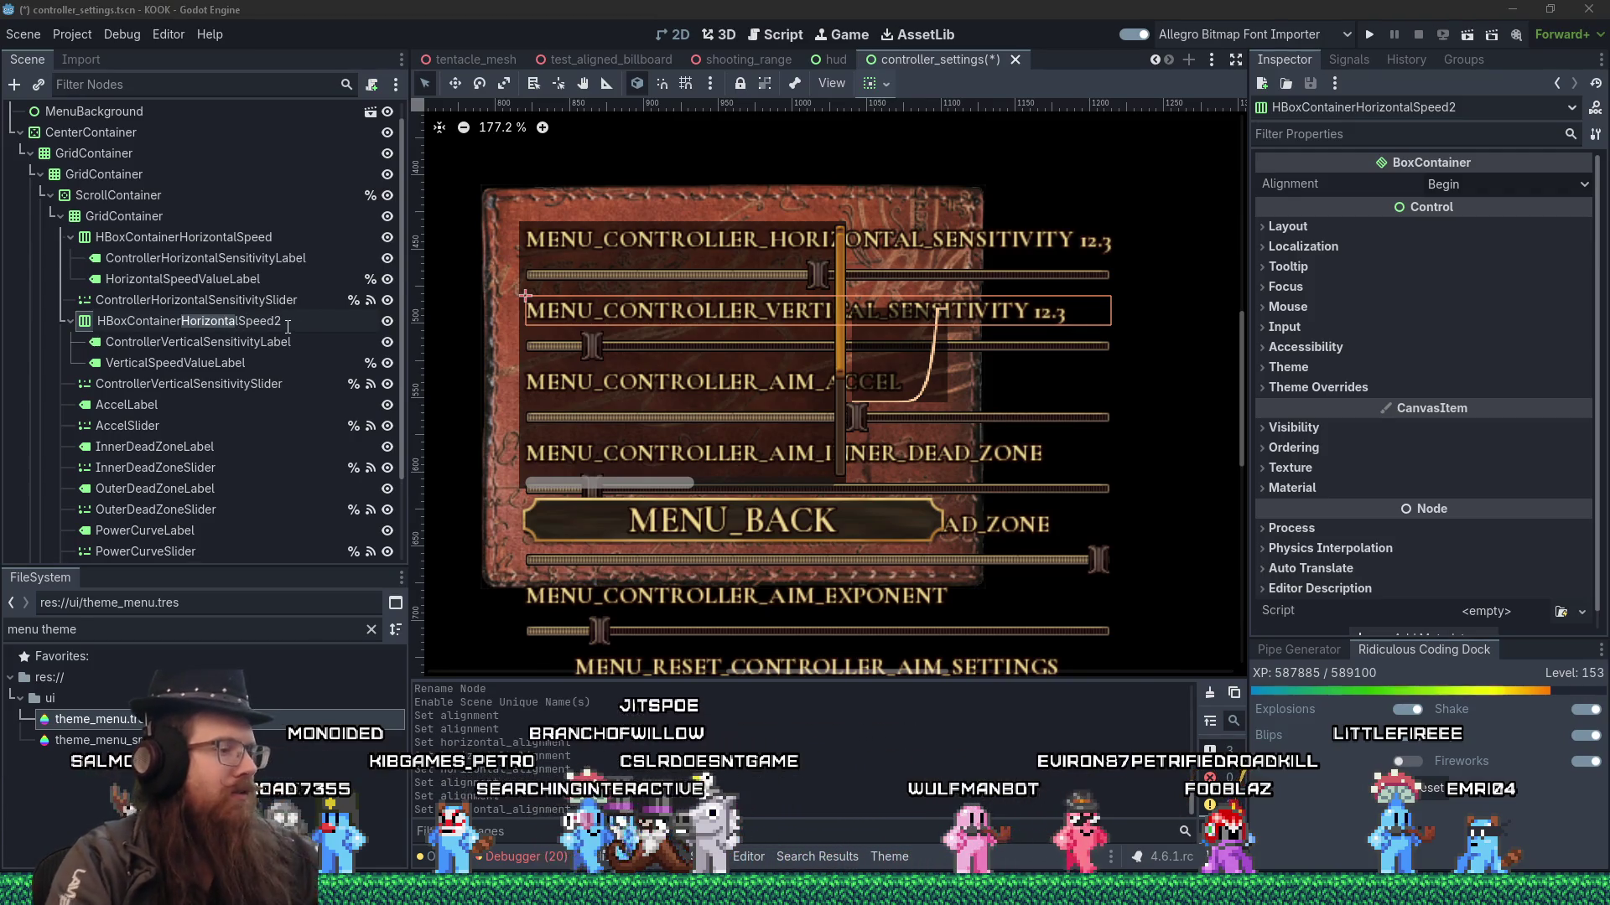
{"action": "key", "text": "BackSpace"}
{"action": "type", "text": "Vertical"}
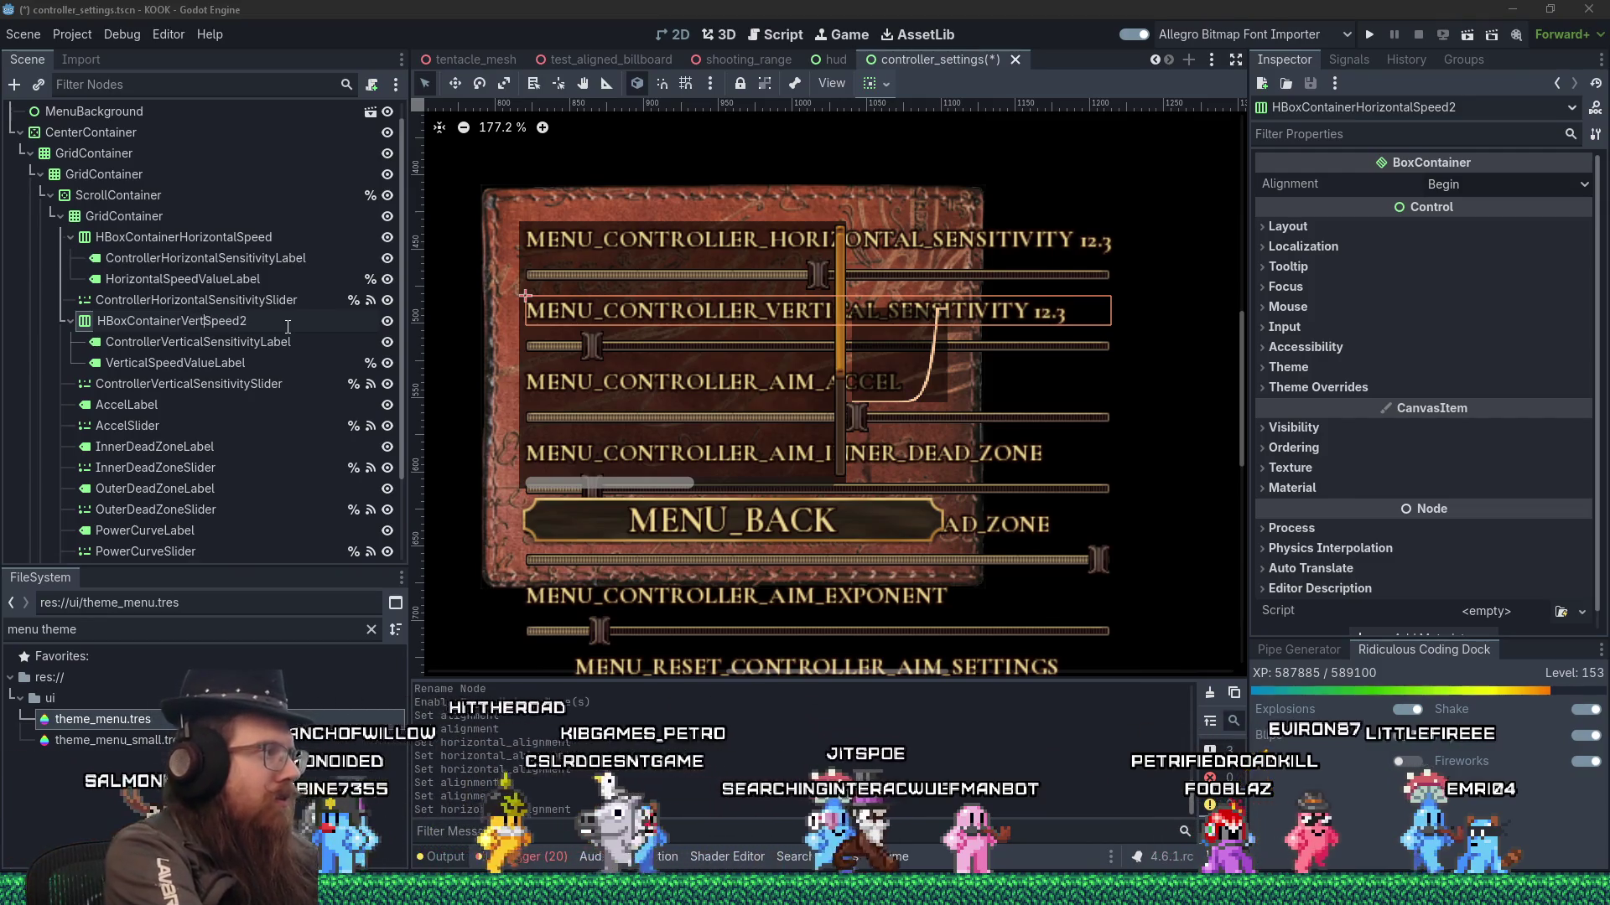
{"action": "key", "text": "End"}
{"action": "key", "text": "BackSpace"}
{"action": "key", "text": "Return"}
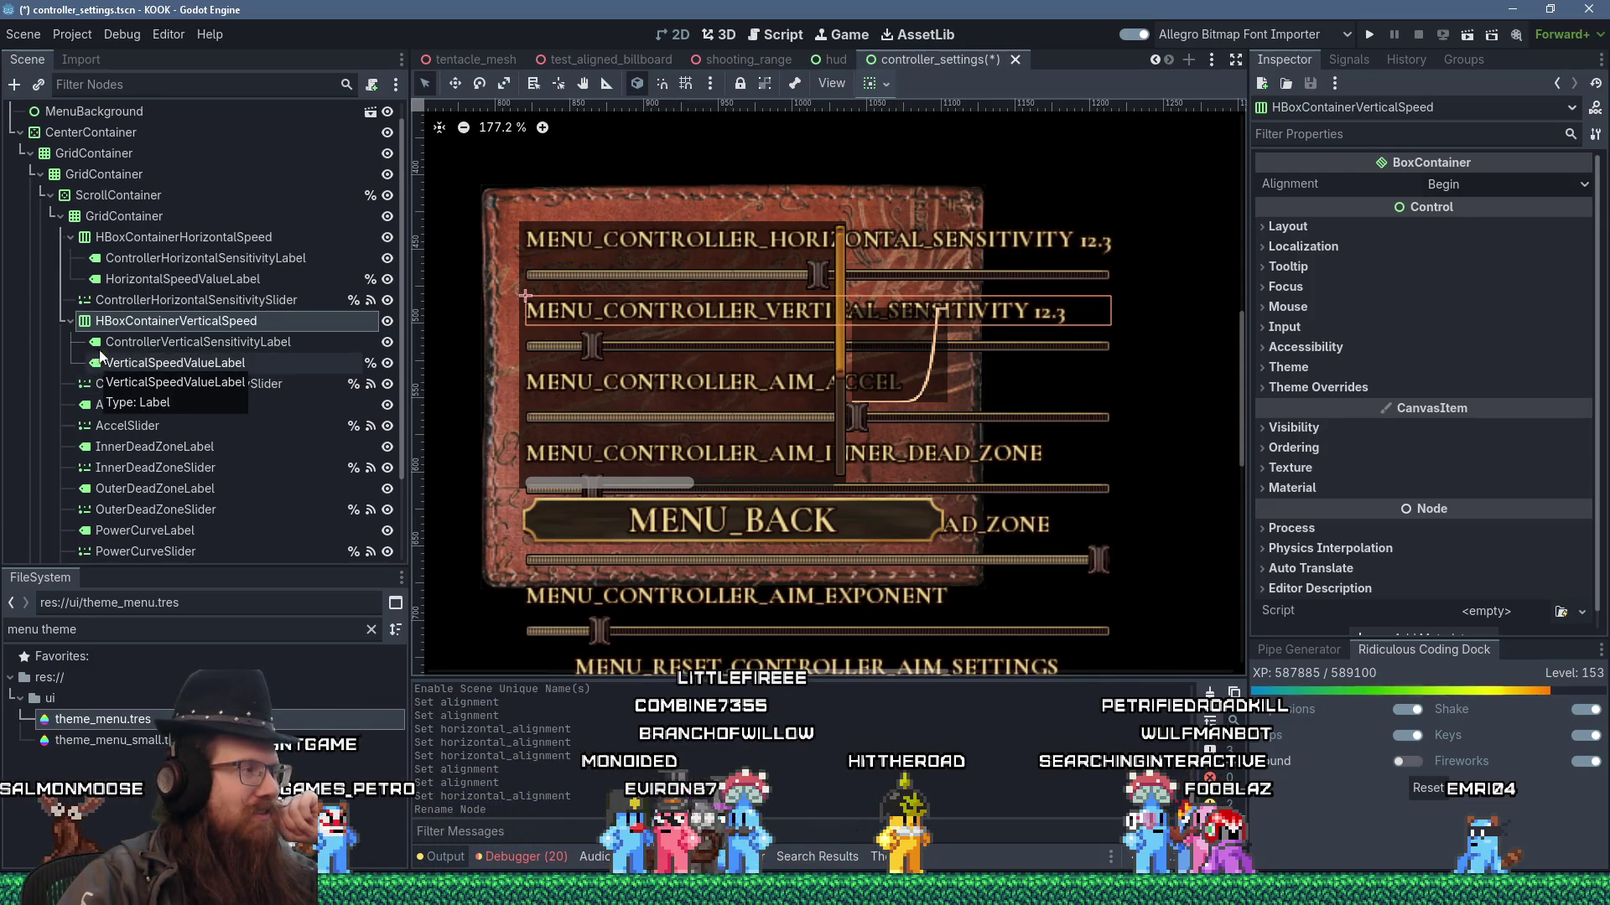
{"action": "left_click", "coordinate": [176, 343]}
{"action": "left_click", "coordinate": [175, 359]}
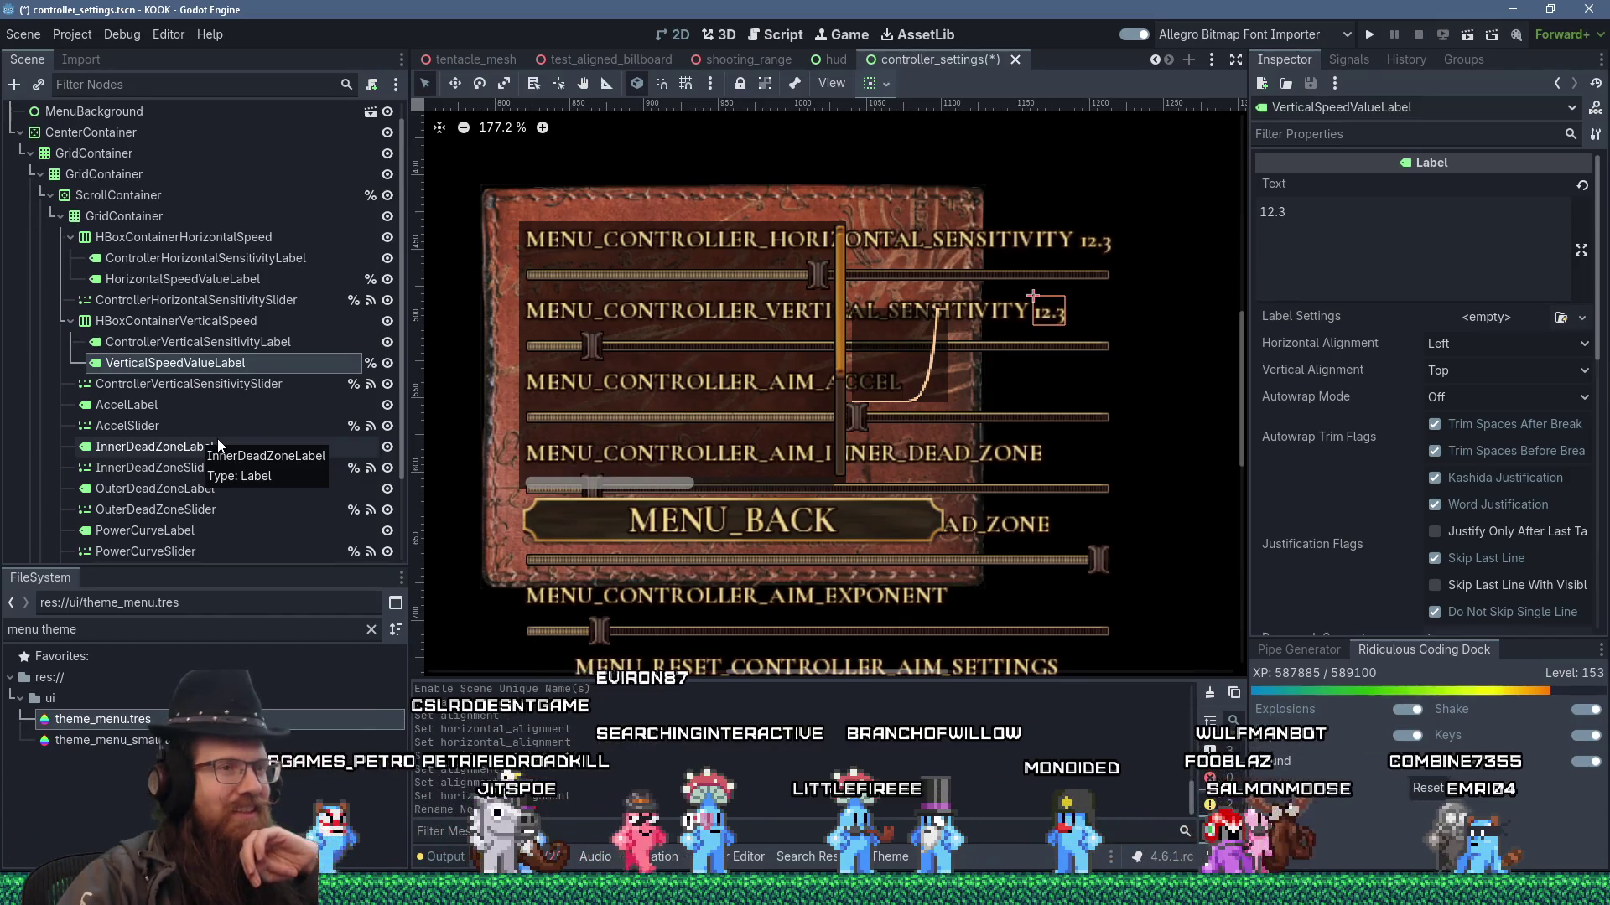
{"action": "left_click", "coordinate": [215, 326]}
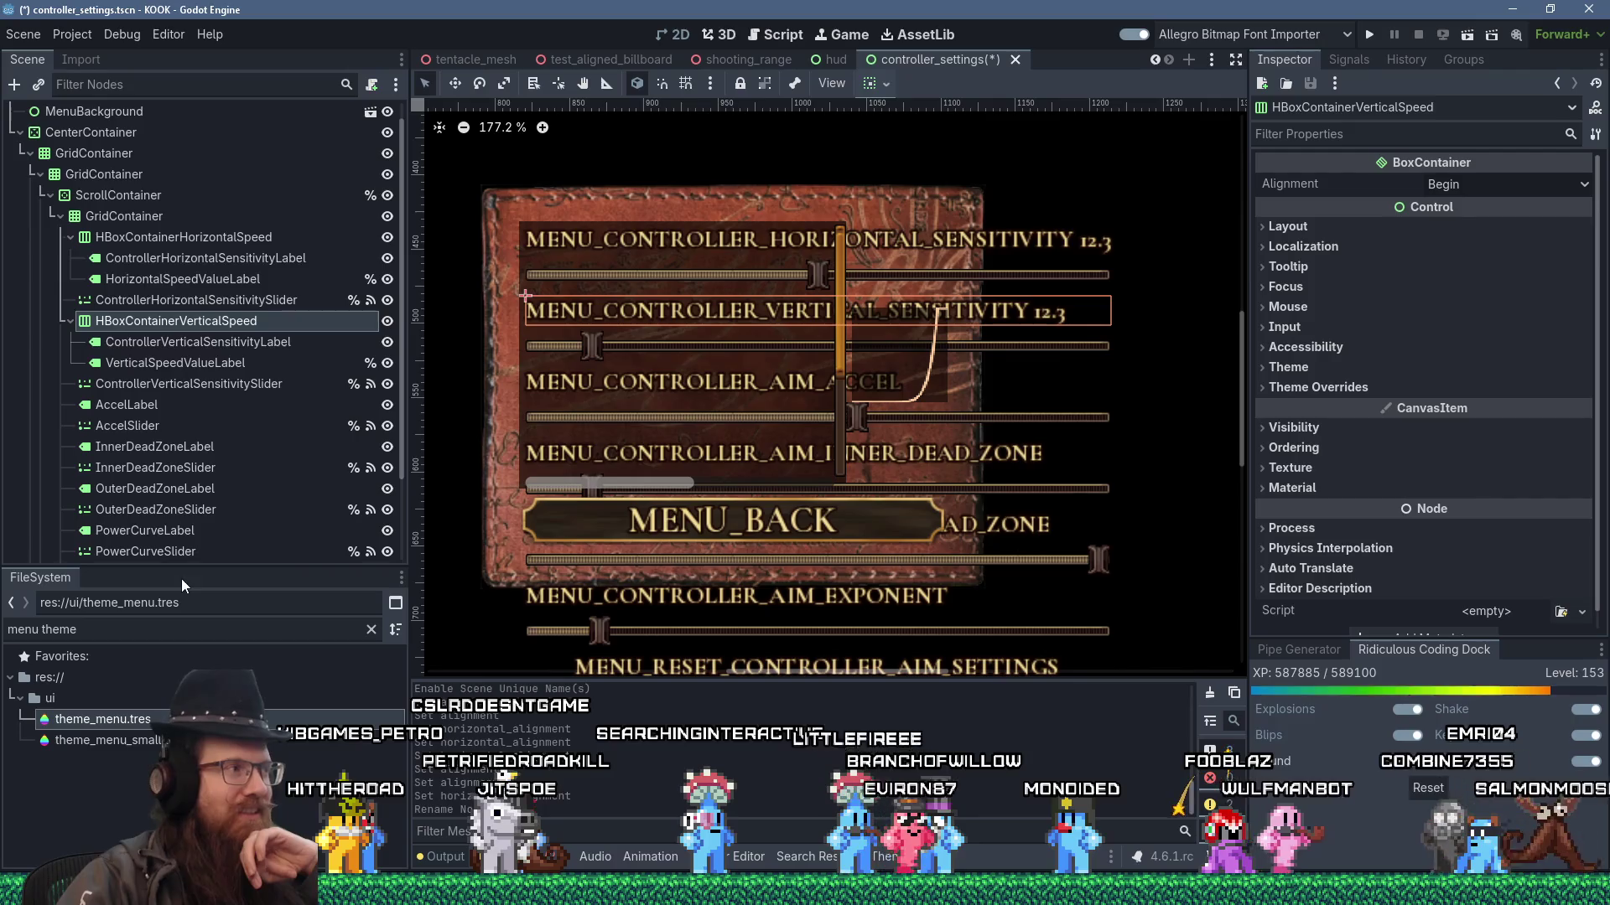
{"action": "mouse_move", "coordinate": [1174, 893]}
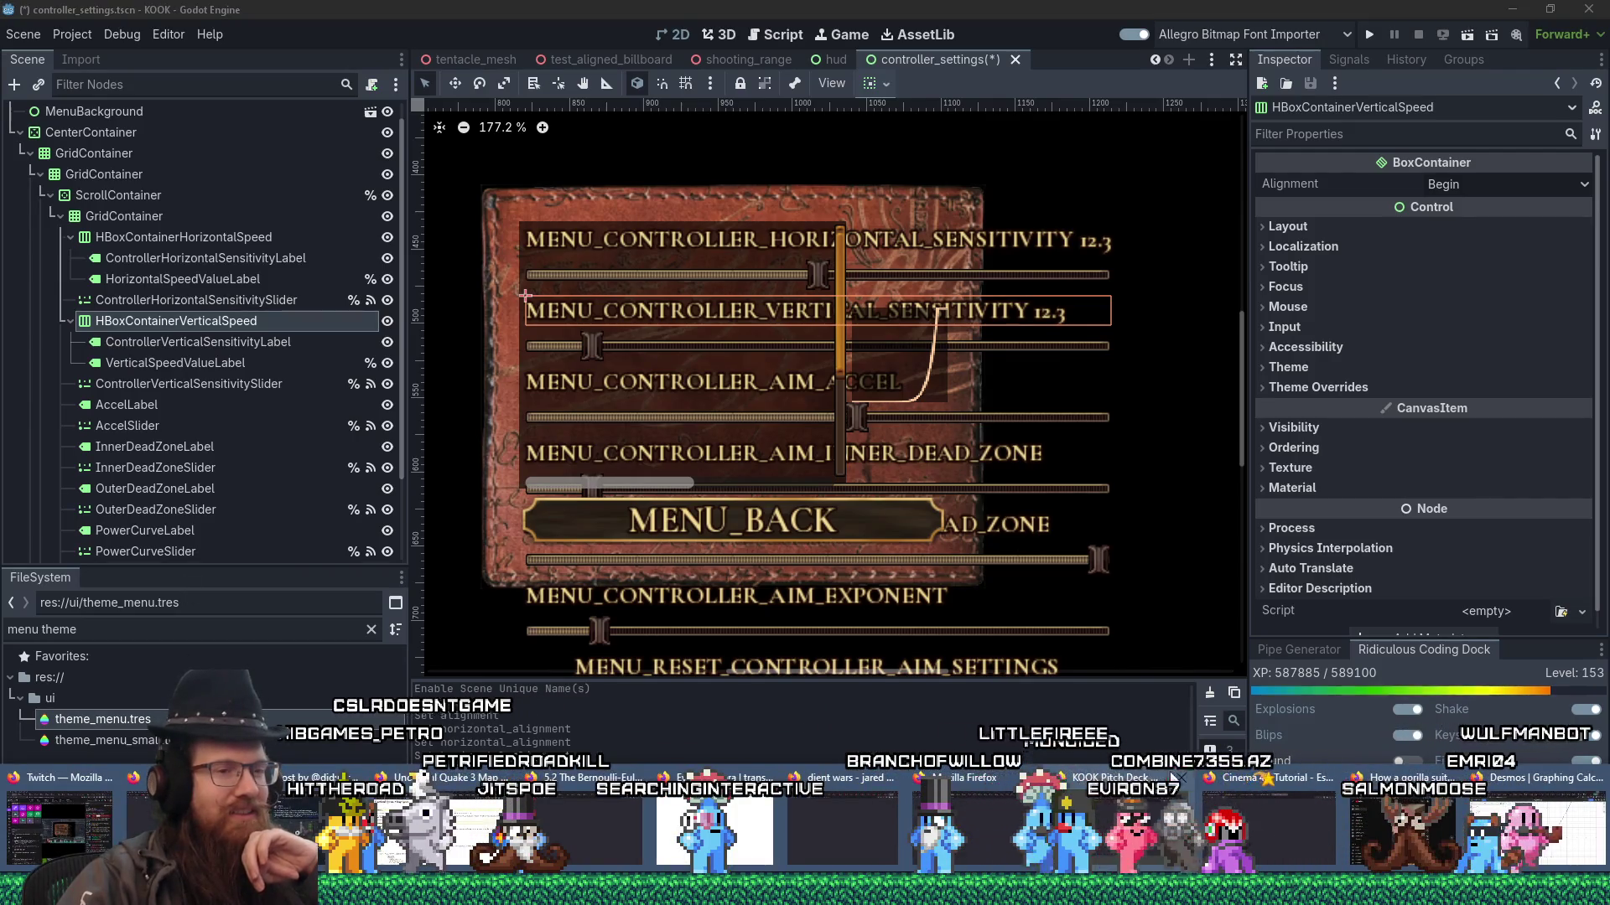
{"action": "left_click", "coordinate": [1534, 830]}
- Search Firefox for 'godot hbox align each element', then return to Godot's GridContainer
{"action": "left_click", "coordinate": [1564, 41]}
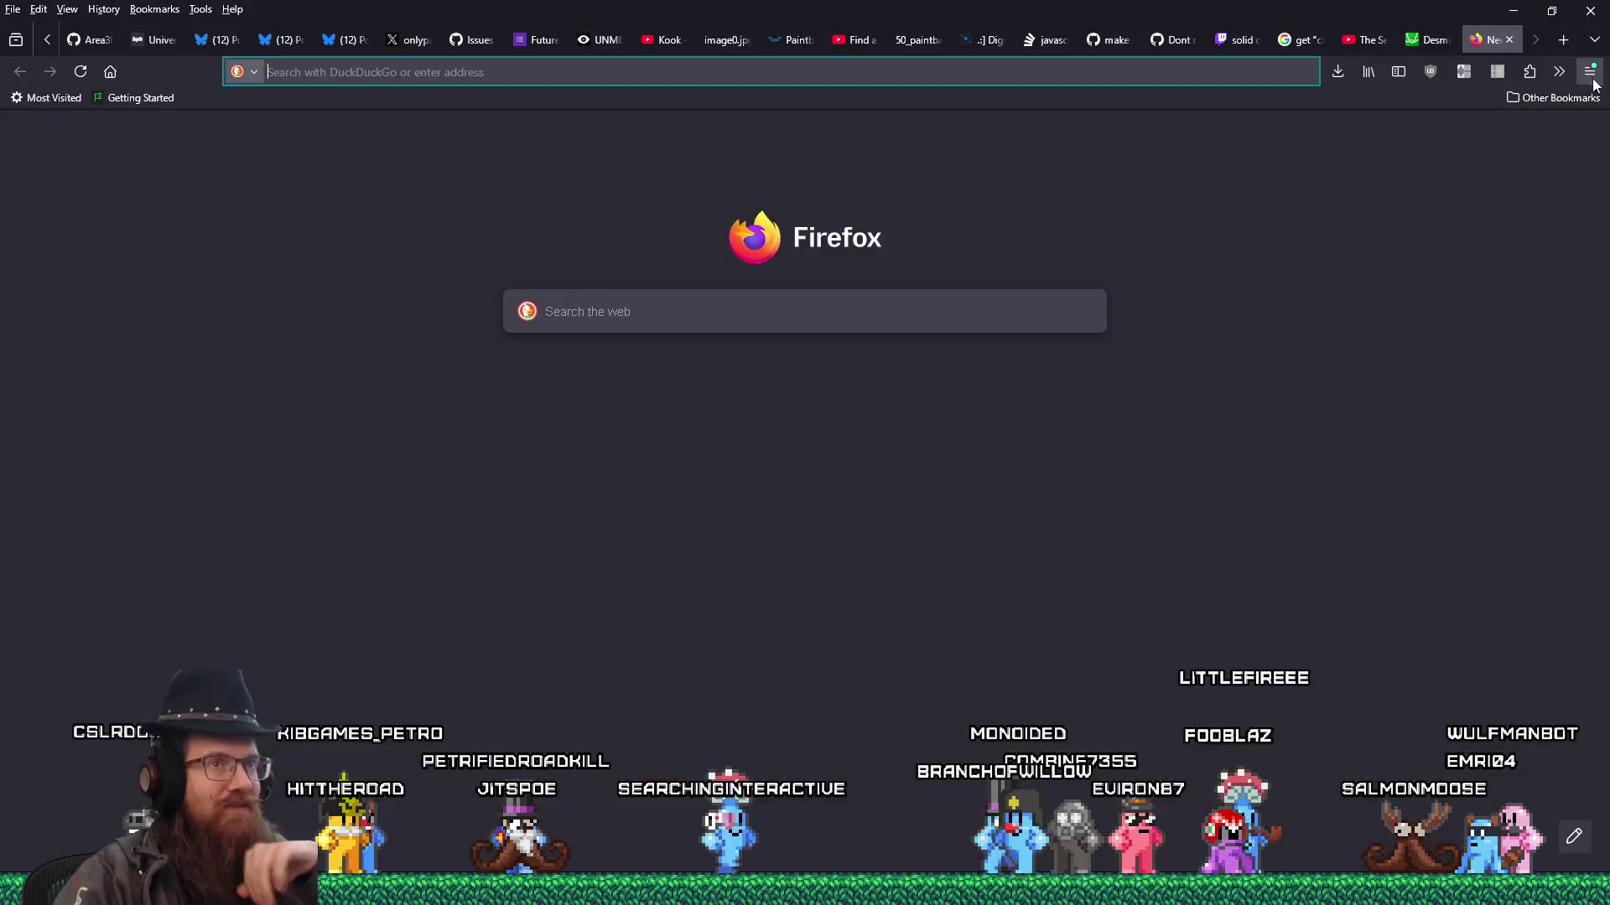
{"action": "type", "text": "godot h"}
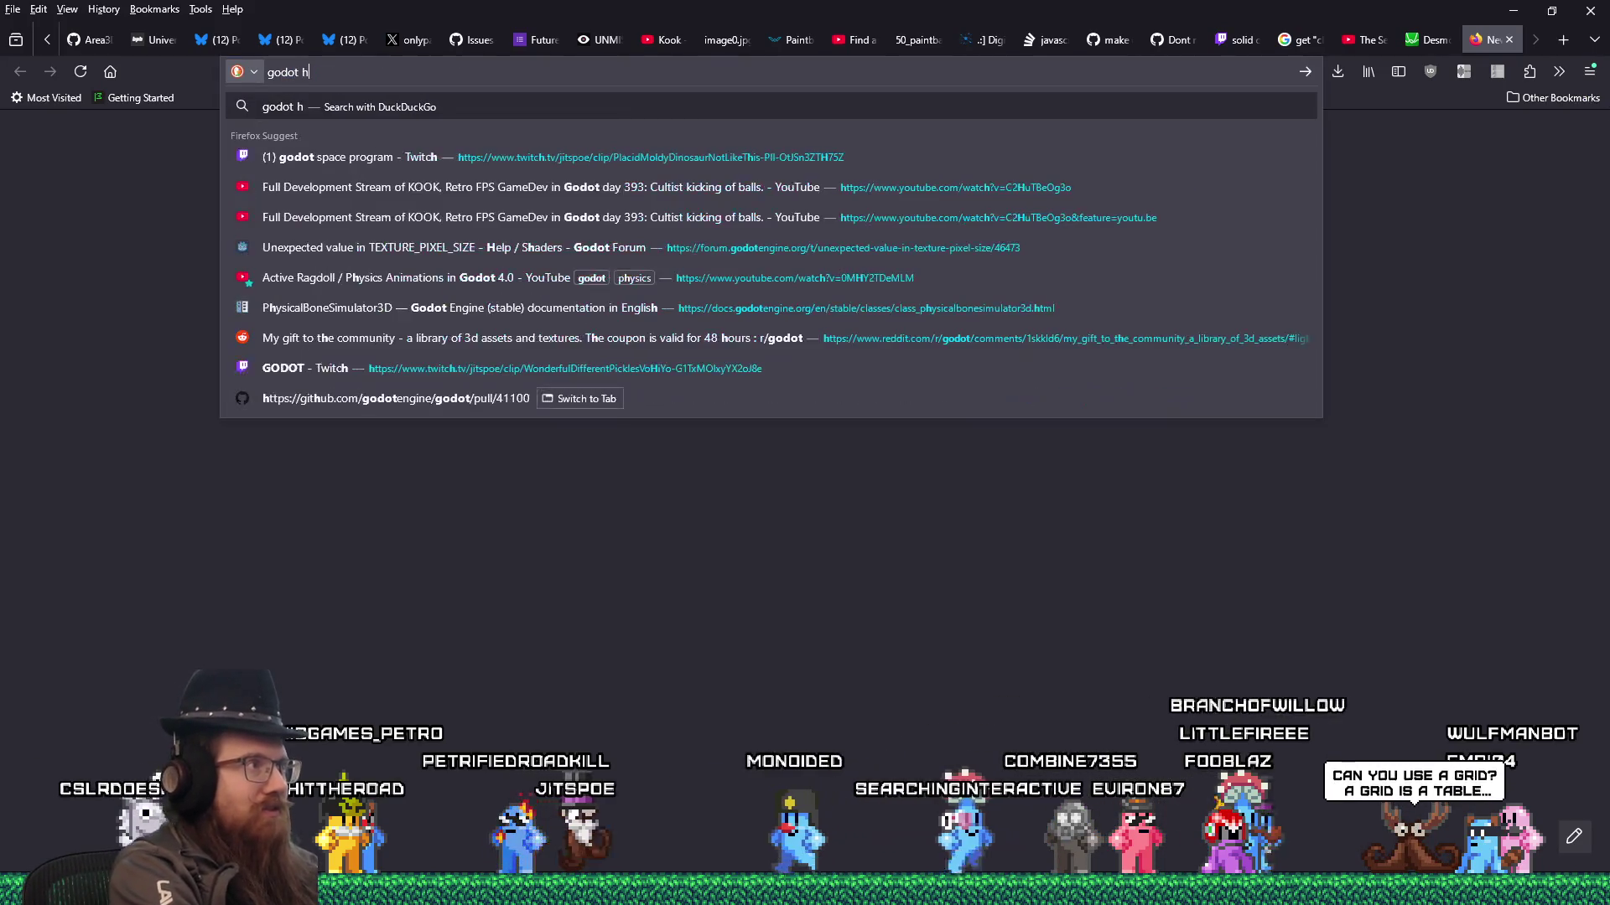
{"action": "type", "text": "box align ea"}
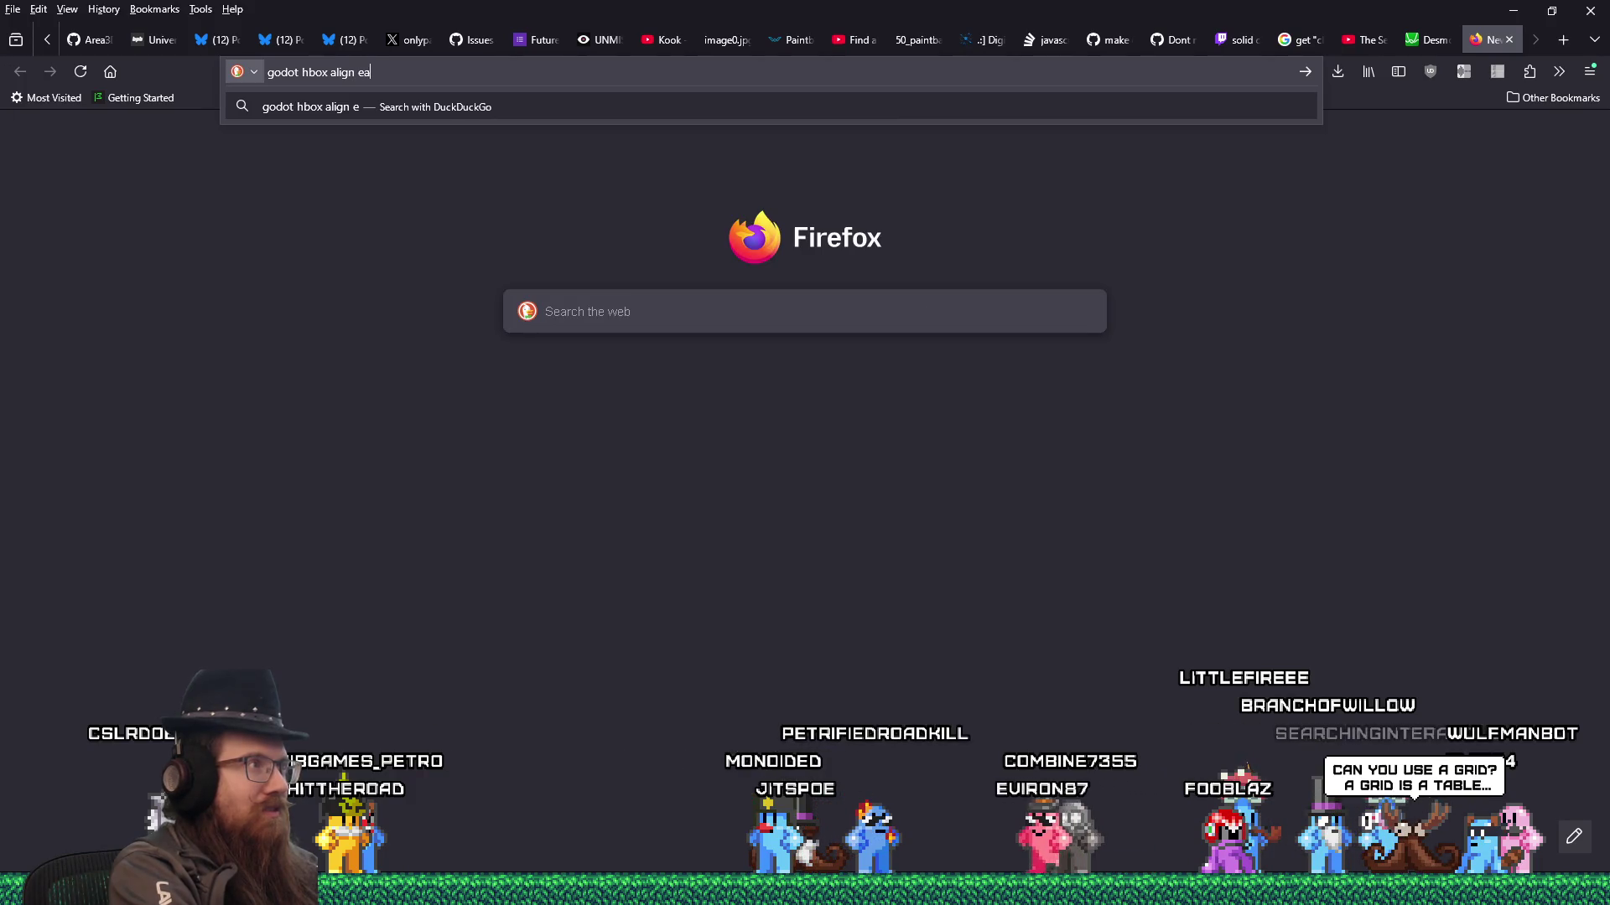
{"action": "type", "text": "ment"}
{"action": "key", "text": "Return"}
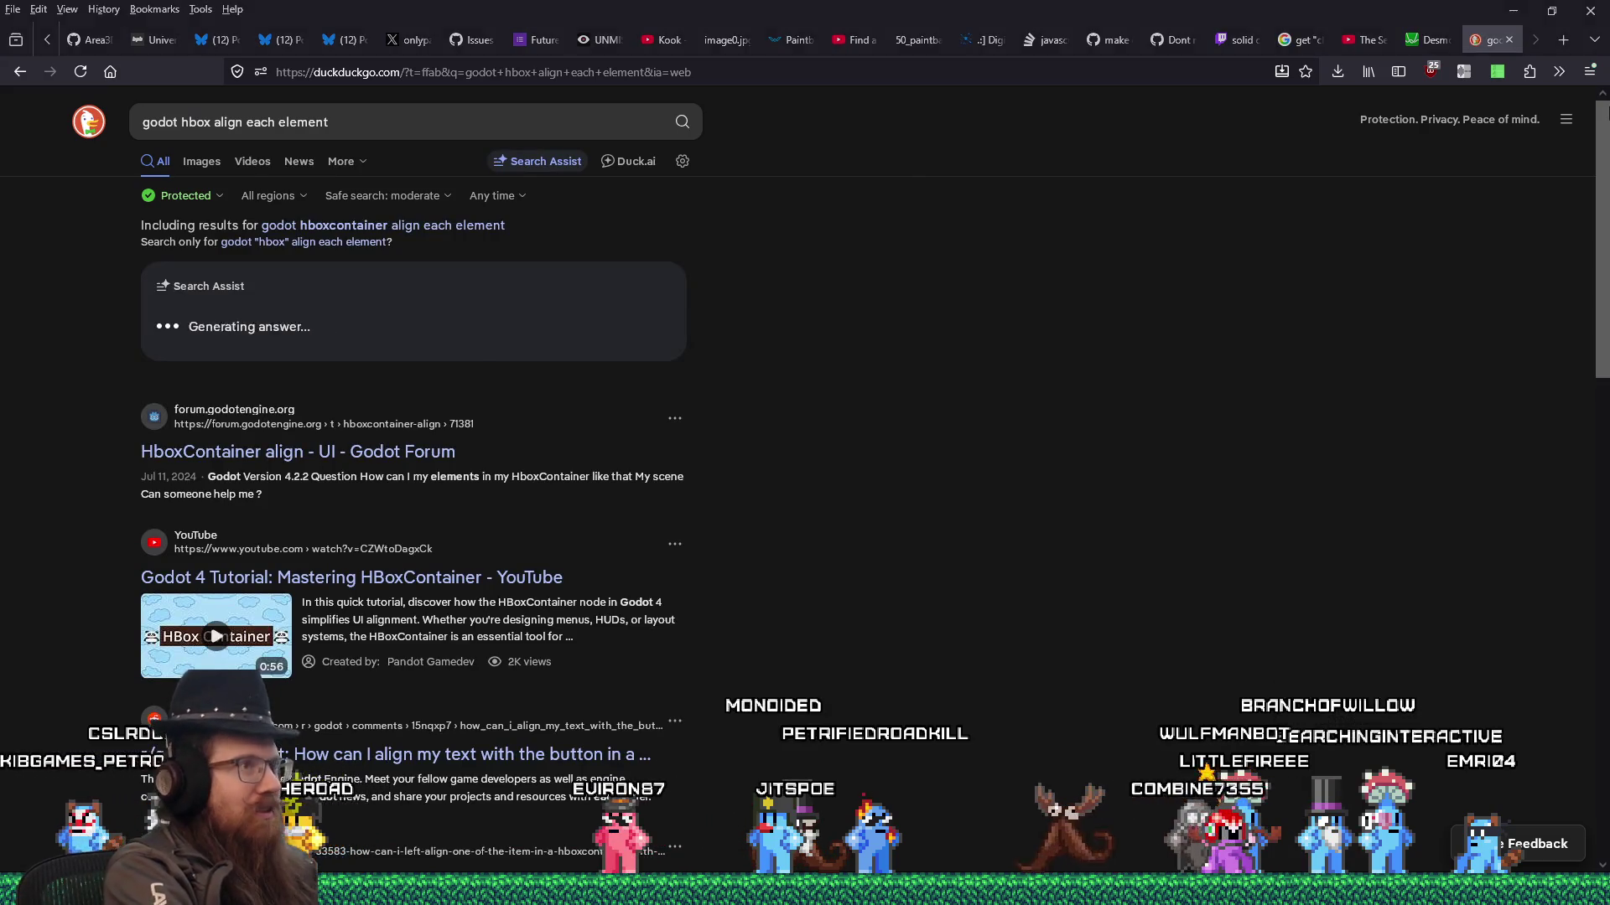
{"action": "key", "text": "alt+Tab"}
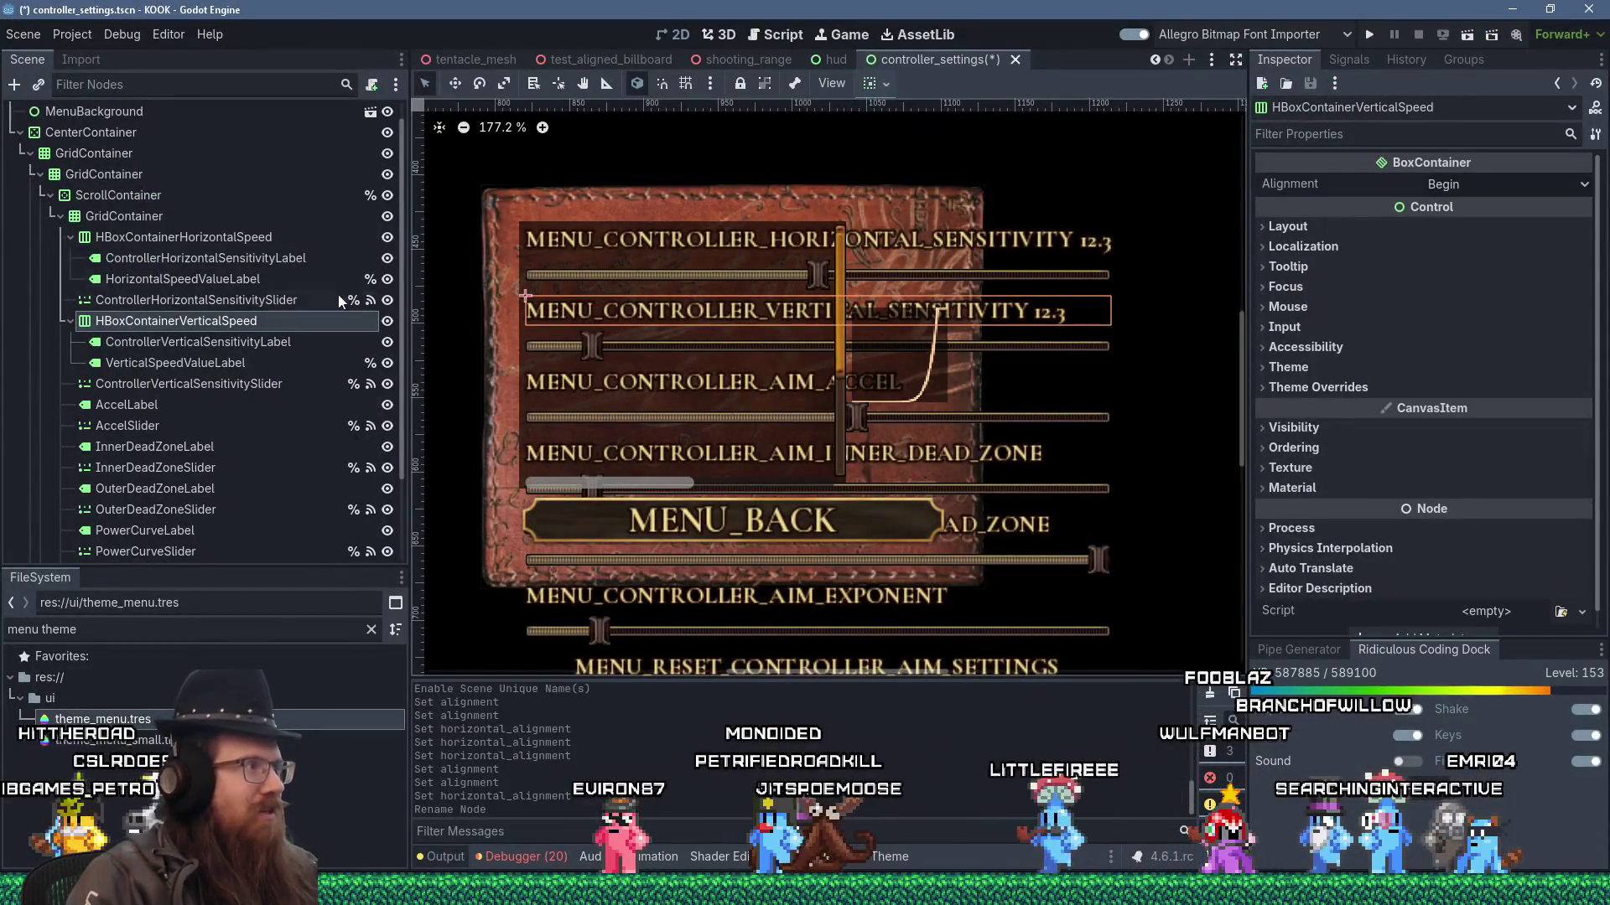
{"action": "left_click", "coordinate": [139, 223]}
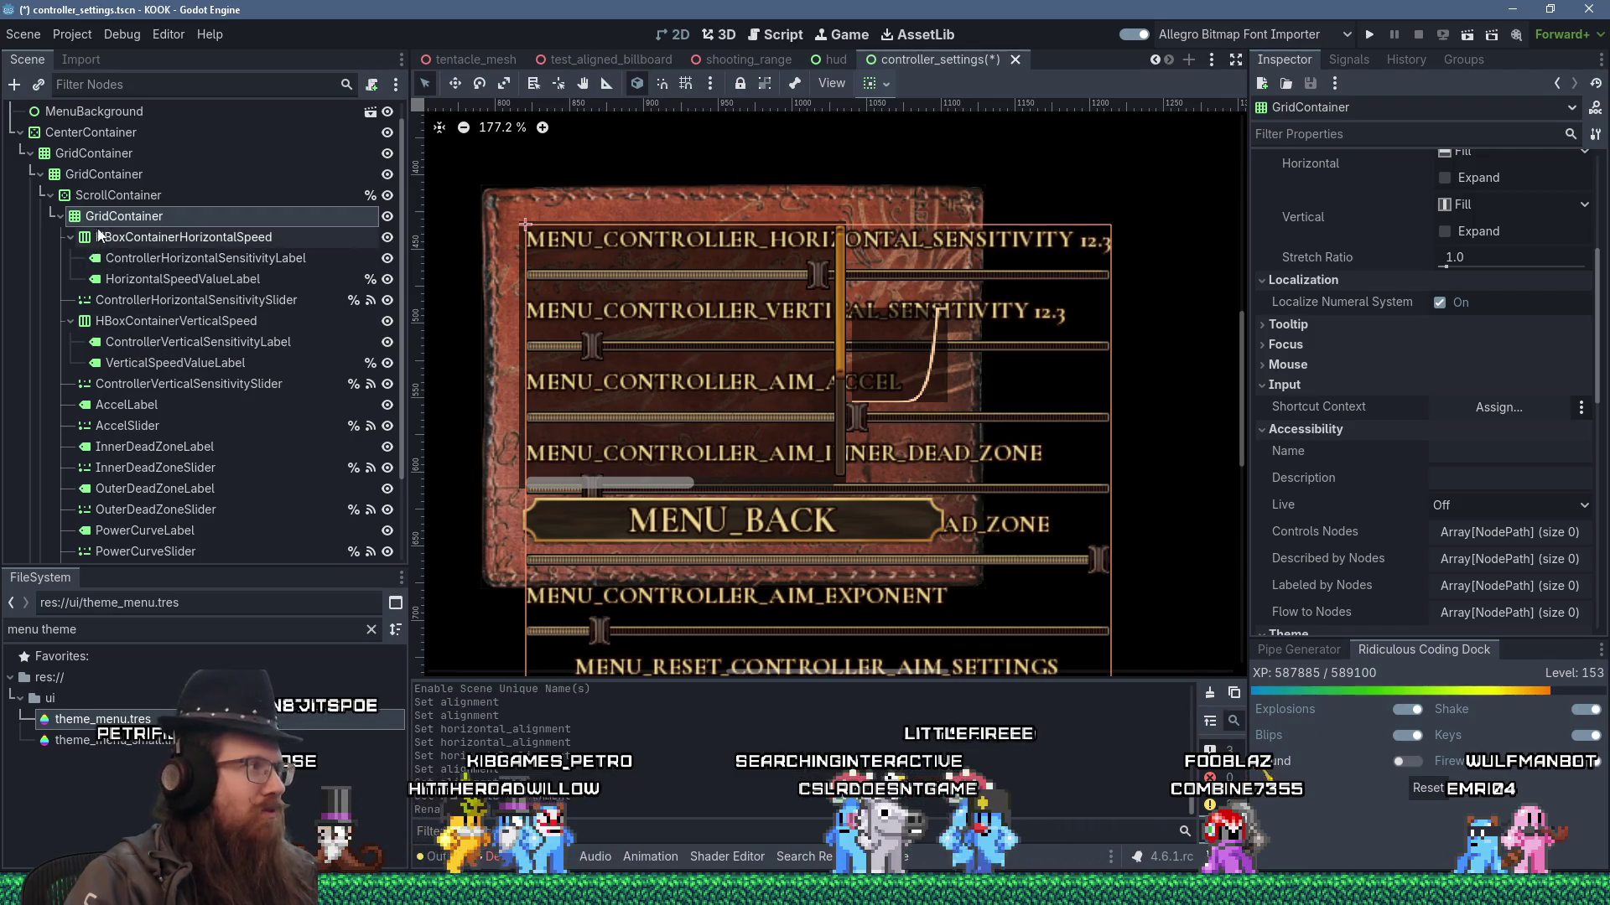
- Add a GridContainer node and place it right after the vertical sensitivity slider
{"action": "key", "text": "ctrl+a"}
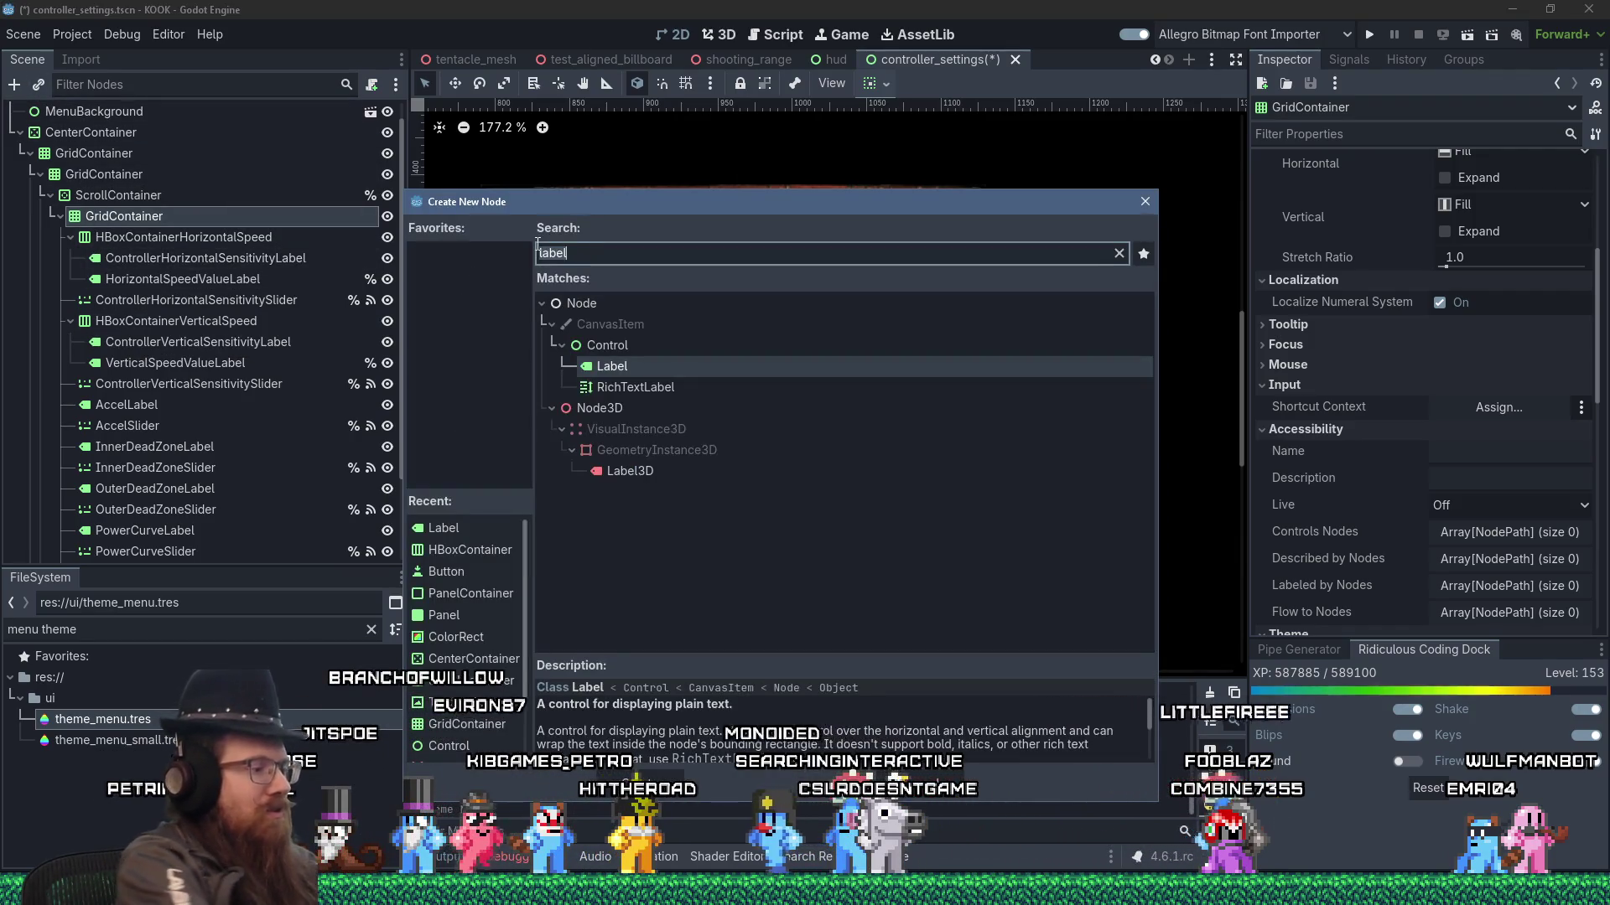
{"action": "type", "text": "gridcont"}
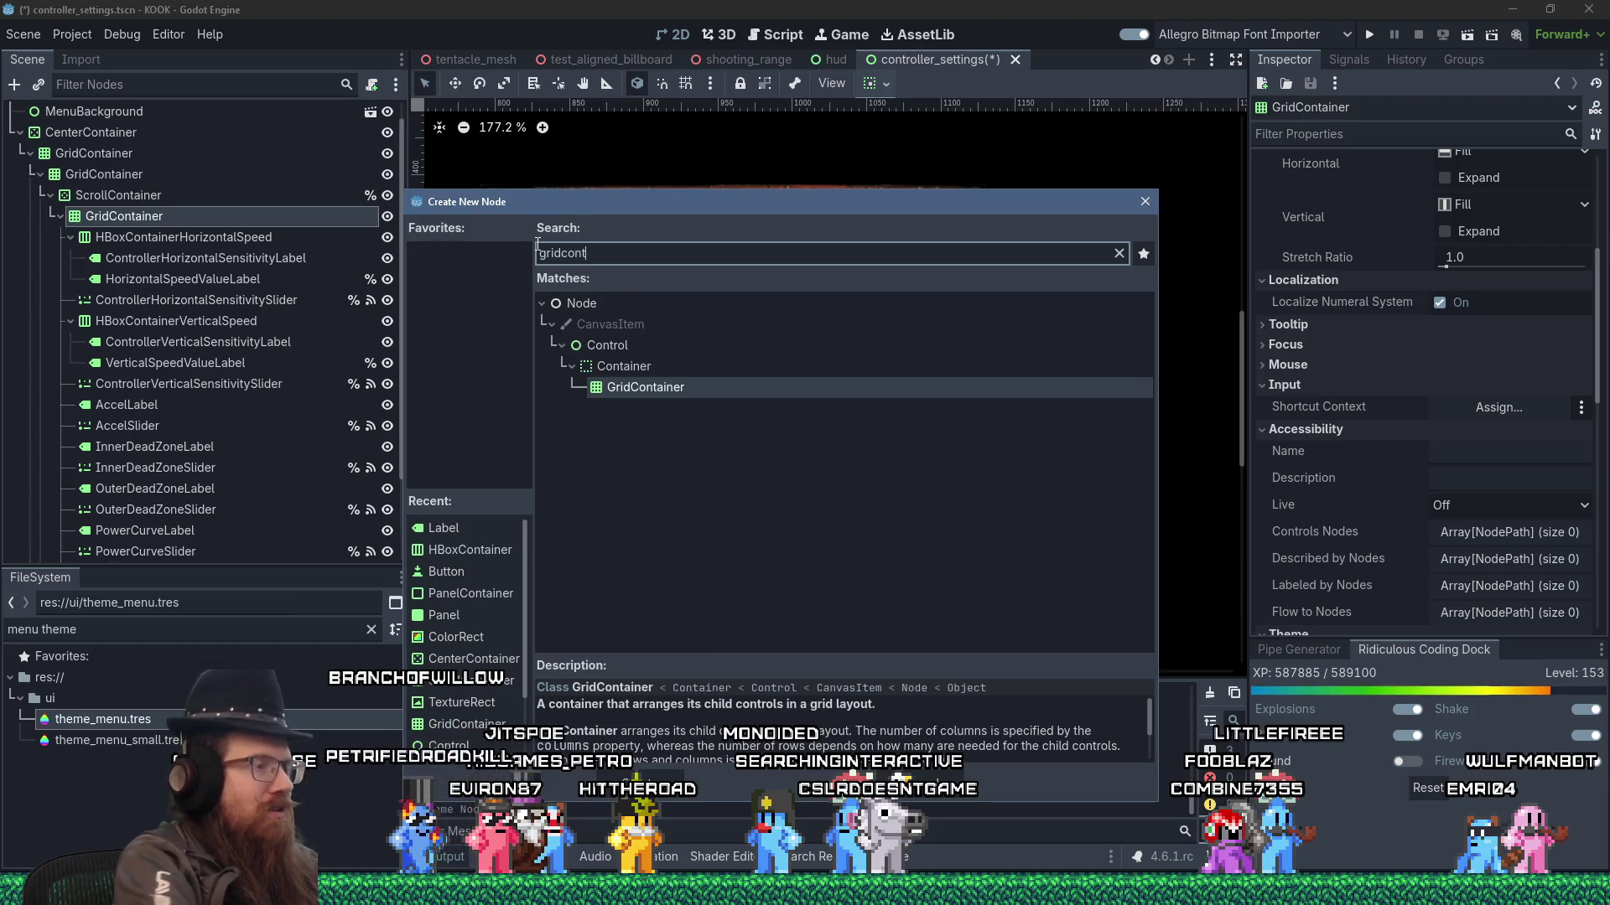
{"action": "double_click", "coordinate": [686, 388]}
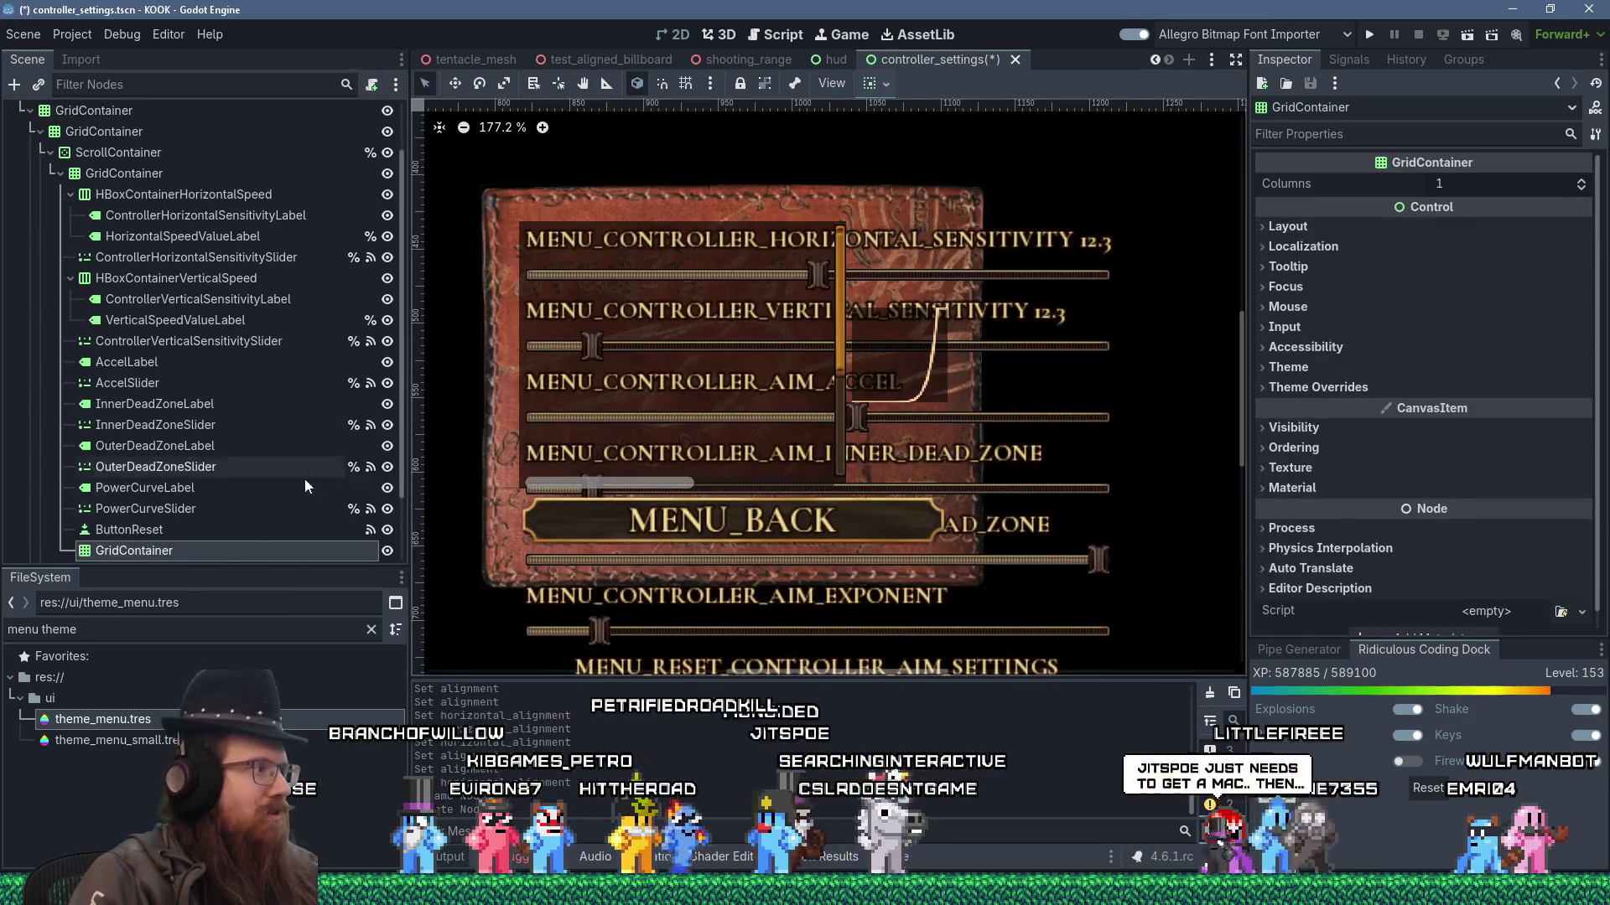
{"action": "mouse_move", "coordinate": [154, 559]}
{"action": "left_mouse_down"}
{"action": "mouse_move", "coordinate": [163, 402]}
{"action": "mouse_move", "coordinate": [144, 362]}
{"action": "left_mouse_up"}
- Copy VerticalSpeedValueLabel and paste the copy into the new GridContainer
{"action": "right_click", "coordinate": [150, 359]}
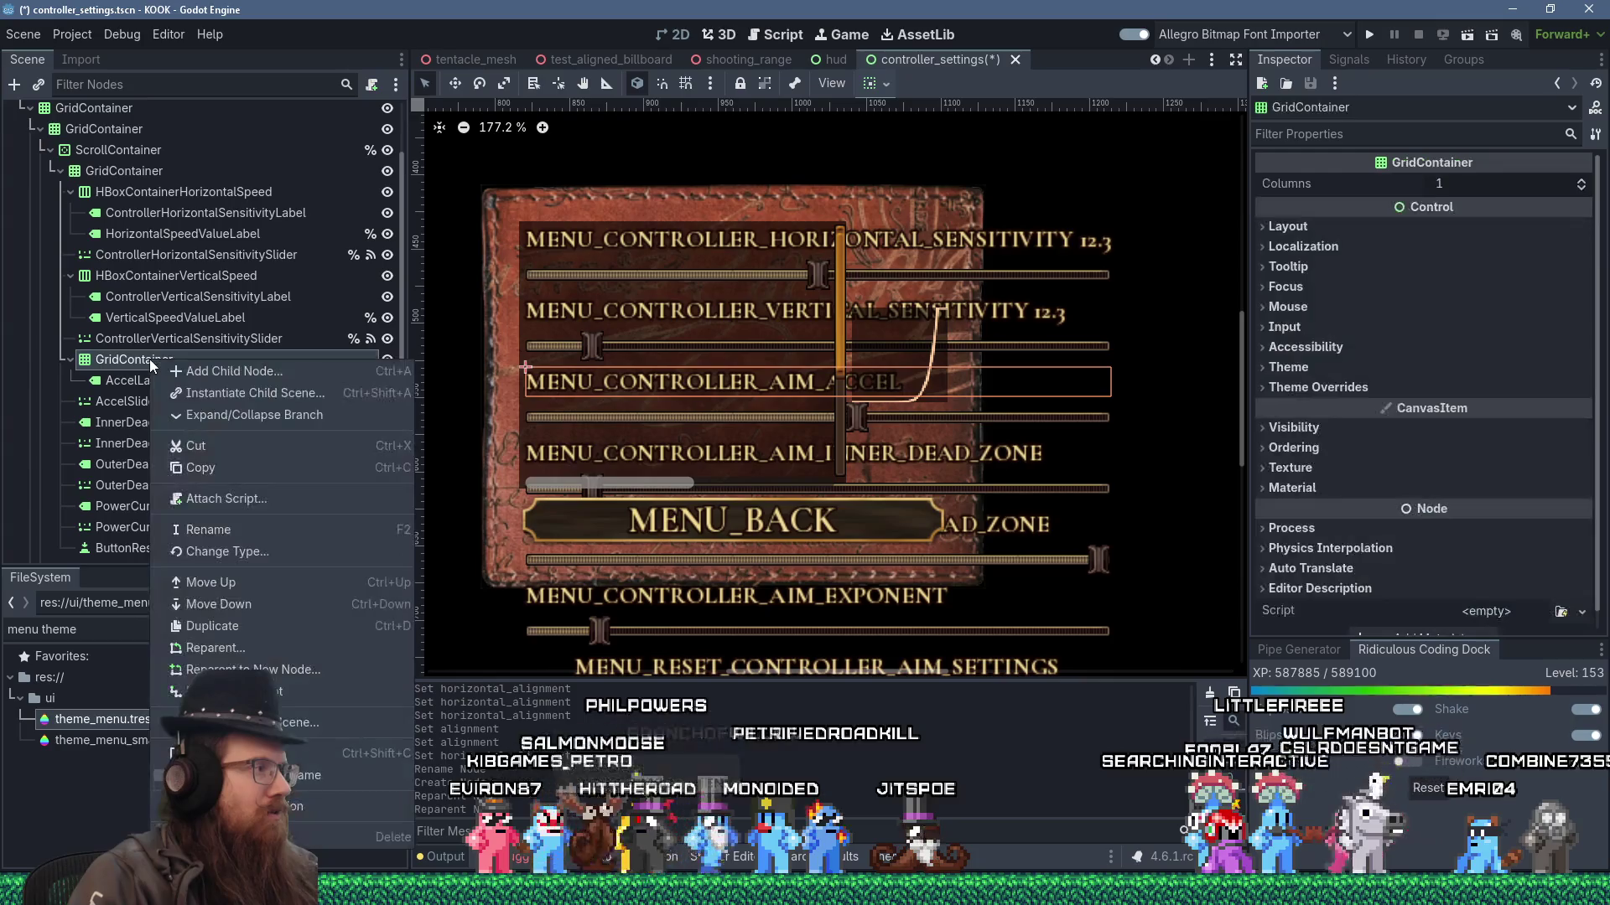
{"action": "left_click", "coordinate": [121, 319]}
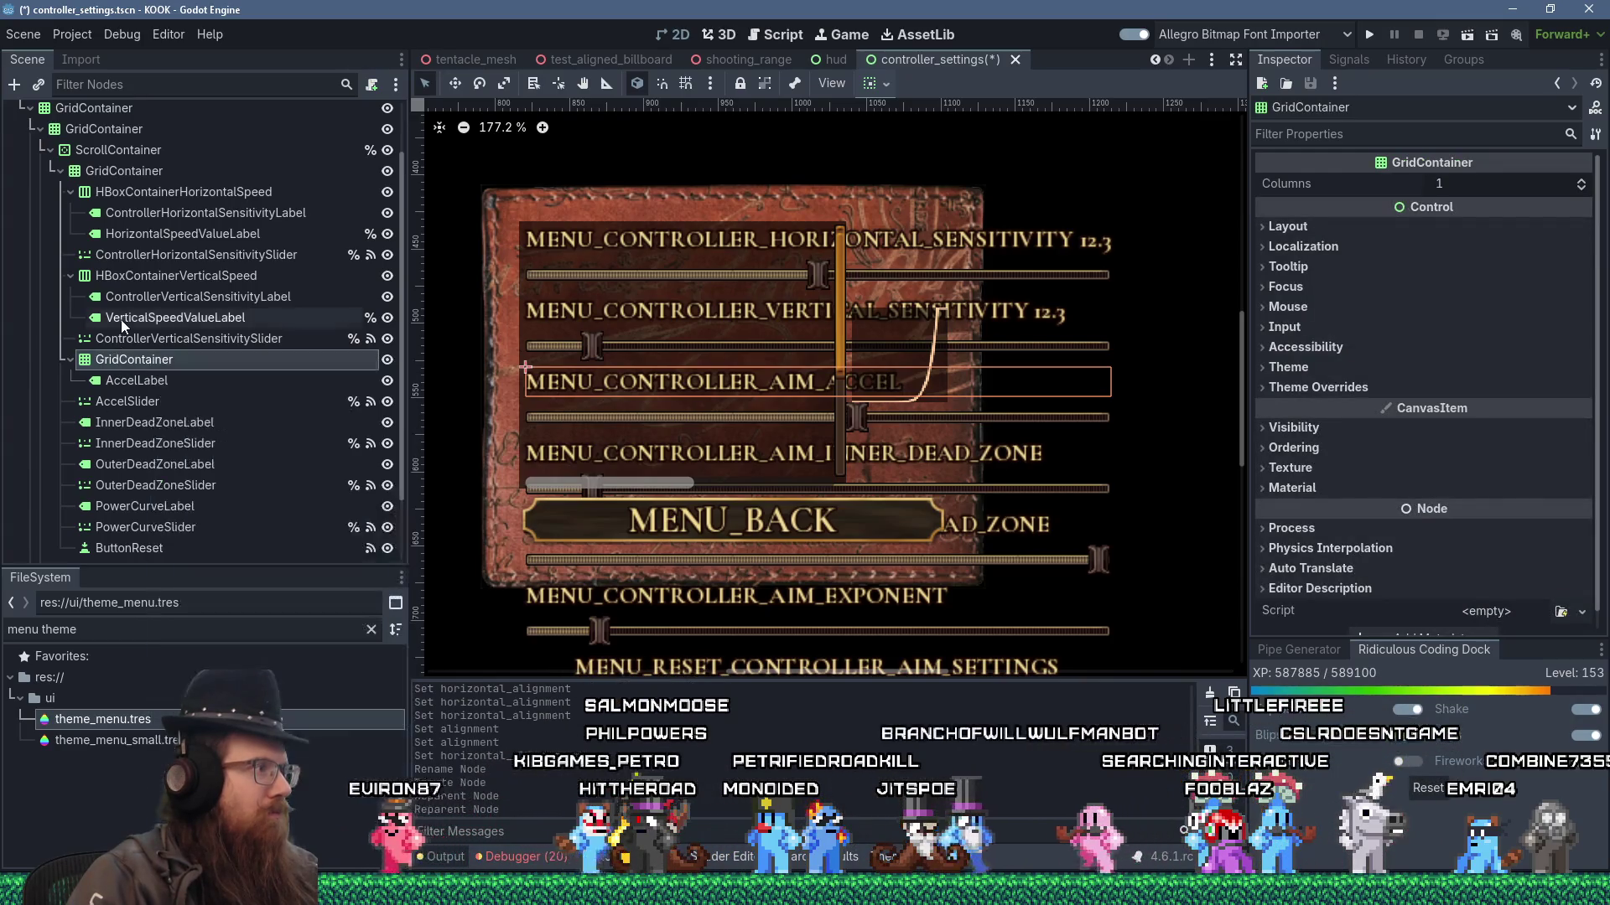
{"action": "right_click", "coordinate": [123, 319]}
{"action": "left_click", "coordinate": [117, 359]}
{"action": "left_click", "coordinate": [118, 359]}
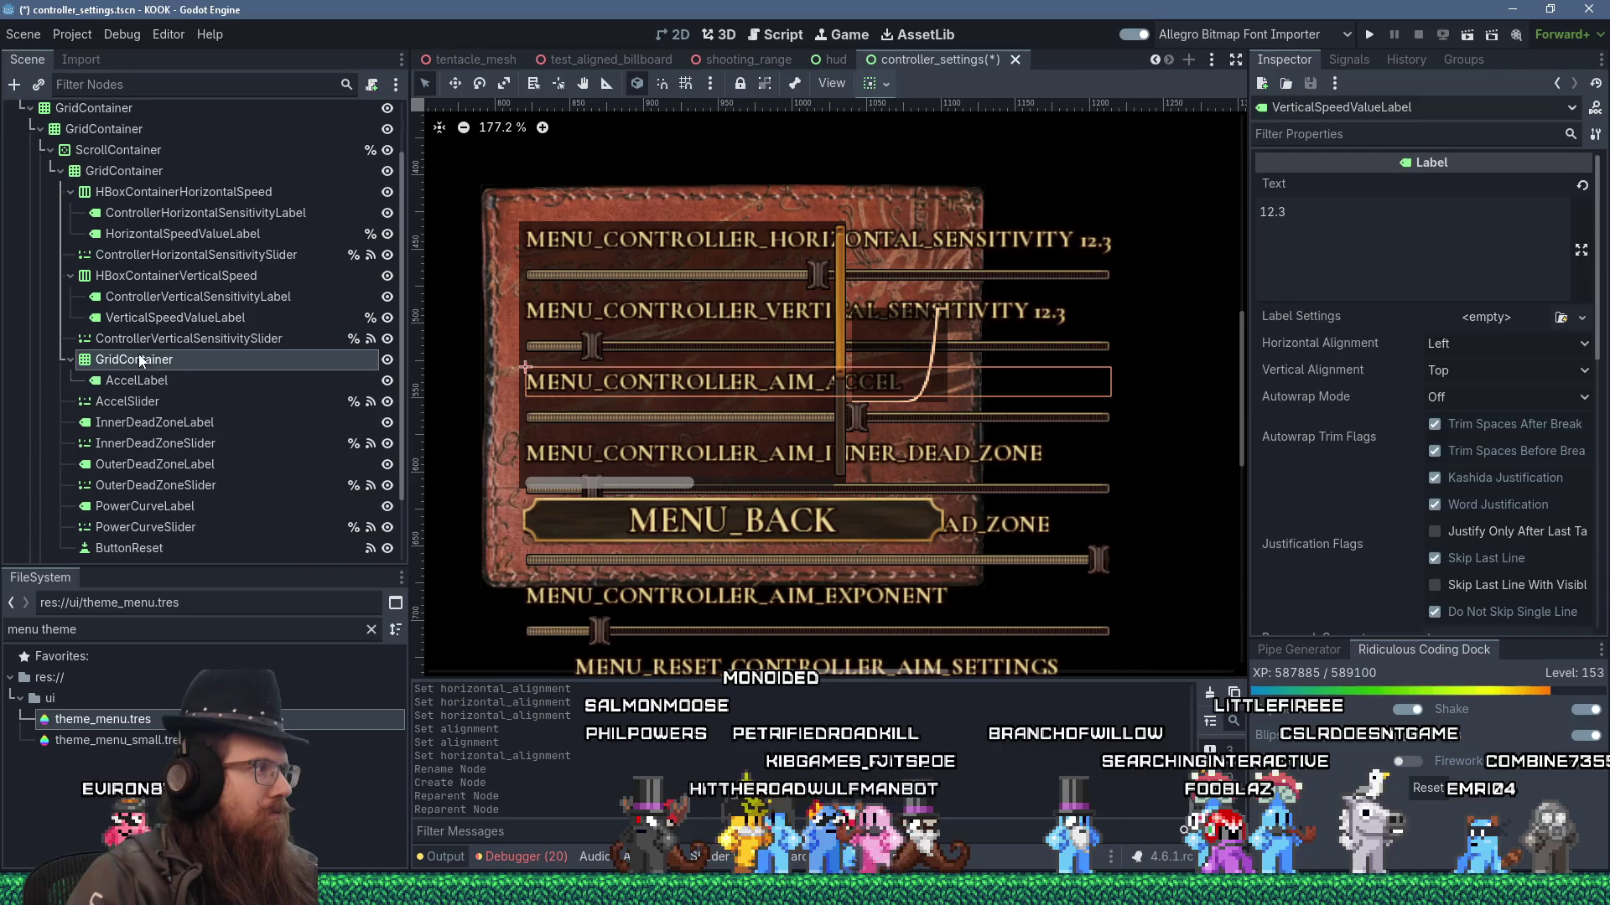
{"action": "right_click", "coordinate": [158, 359]}
{"action": "left_click", "coordinate": [206, 466]}
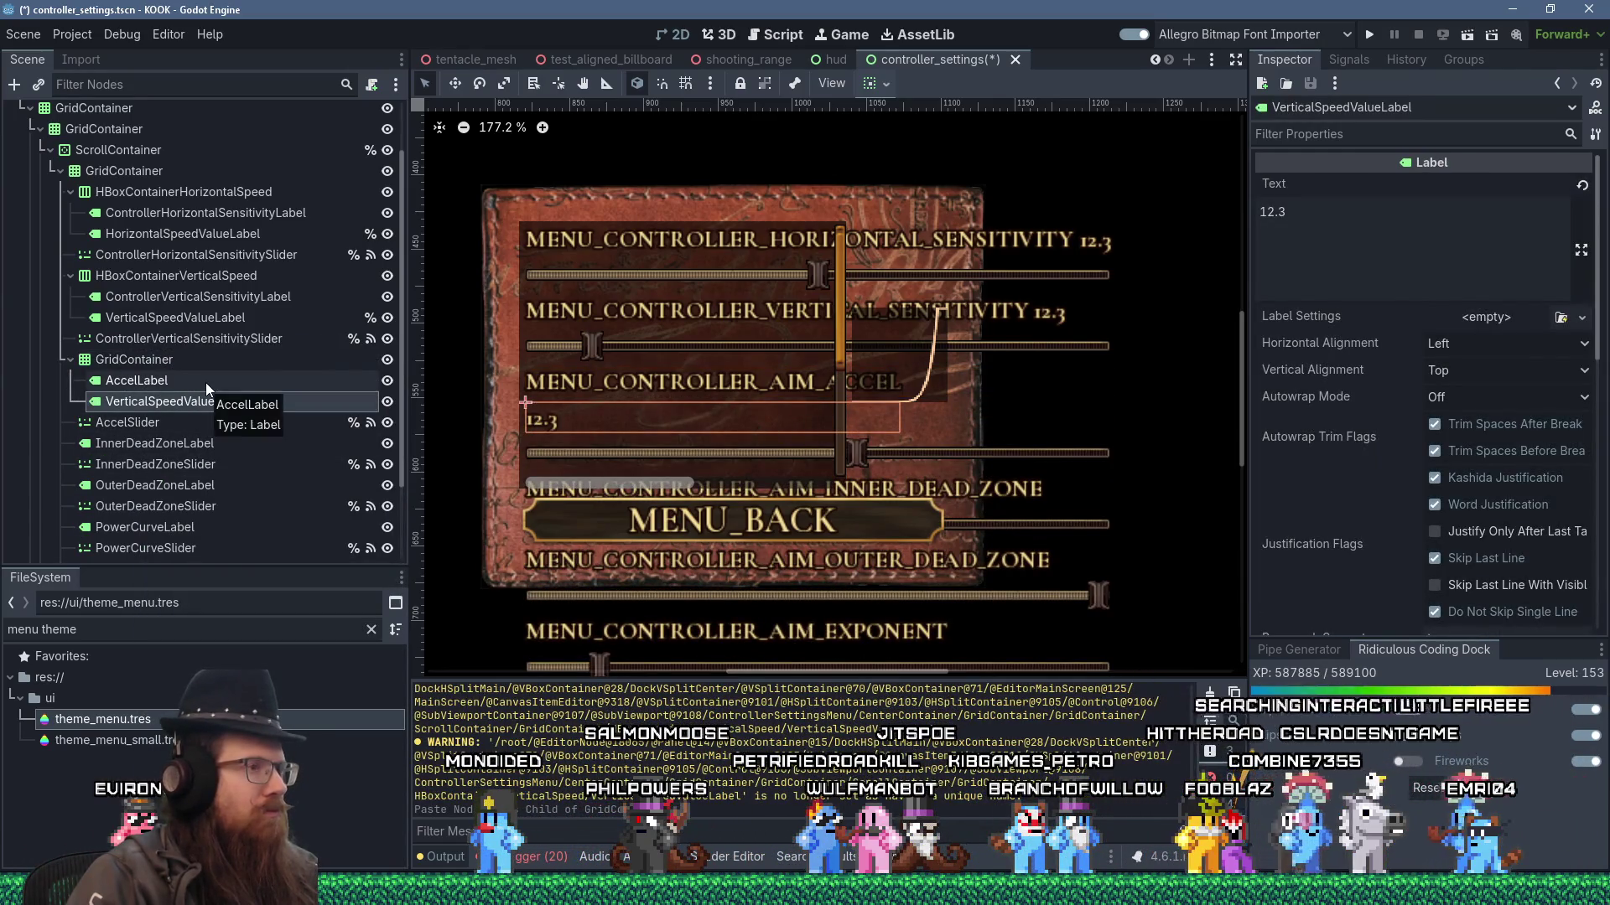
- Check the AIM_ACCEL and pasted labels, then set the GridContainer's Columns to 2
{"action": "left_click", "coordinate": [173, 383]}
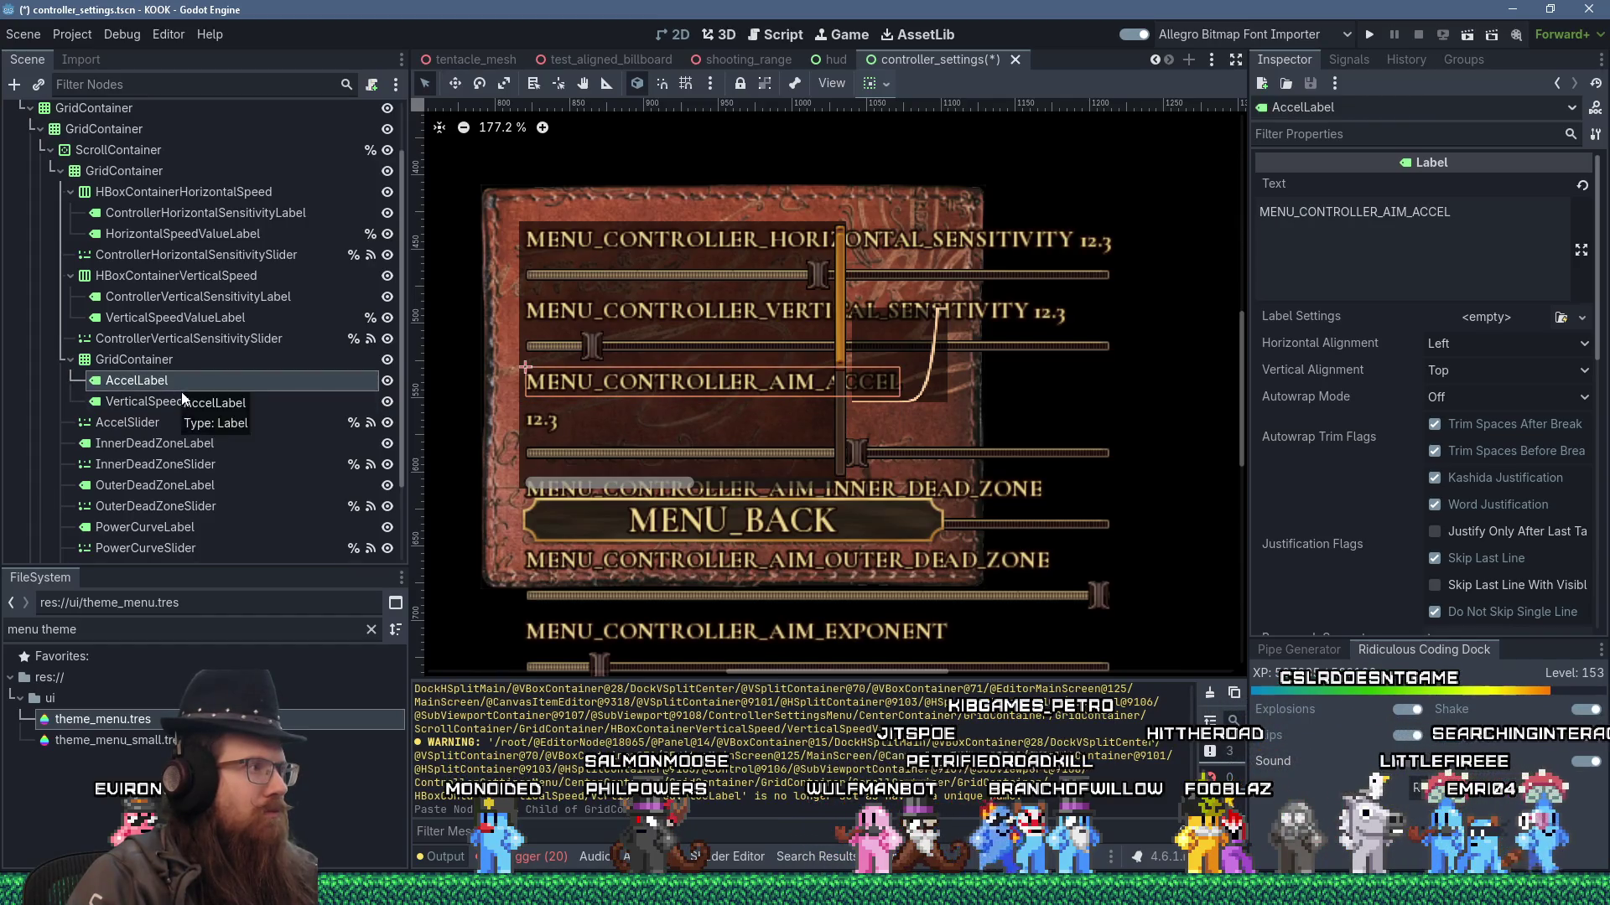
{"action": "left_click", "coordinate": [190, 399]}
{"action": "left_click", "coordinate": [177, 361]}
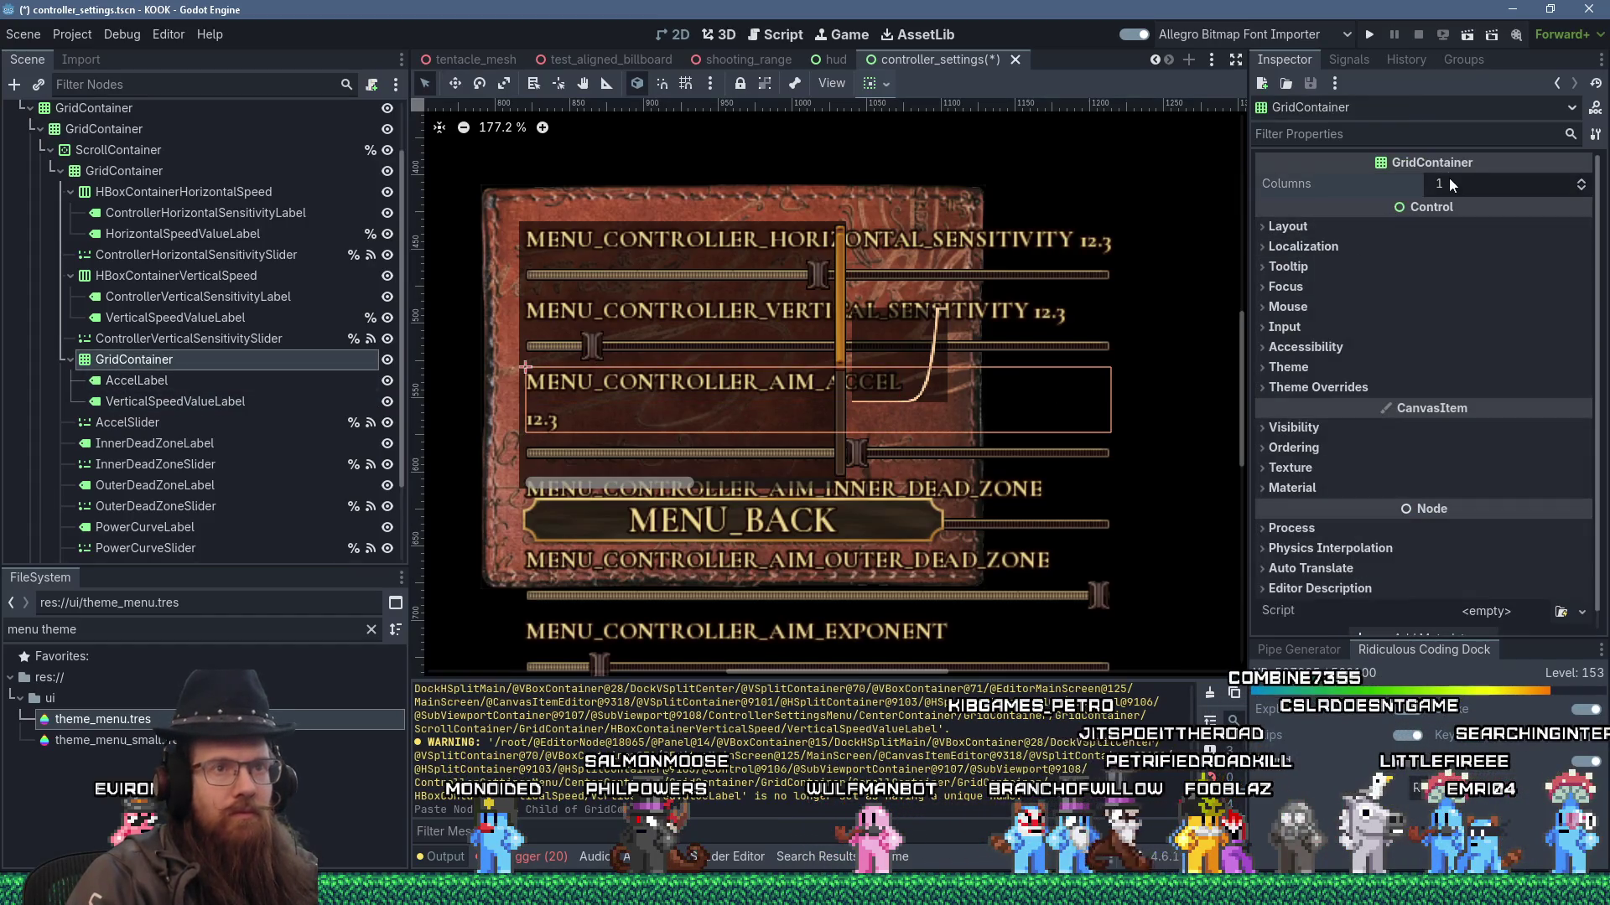
{"action": "left_click", "coordinate": [1449, 181]}
{"action": "type", "text": "2"}
{"action": "key", "text": "Return"}
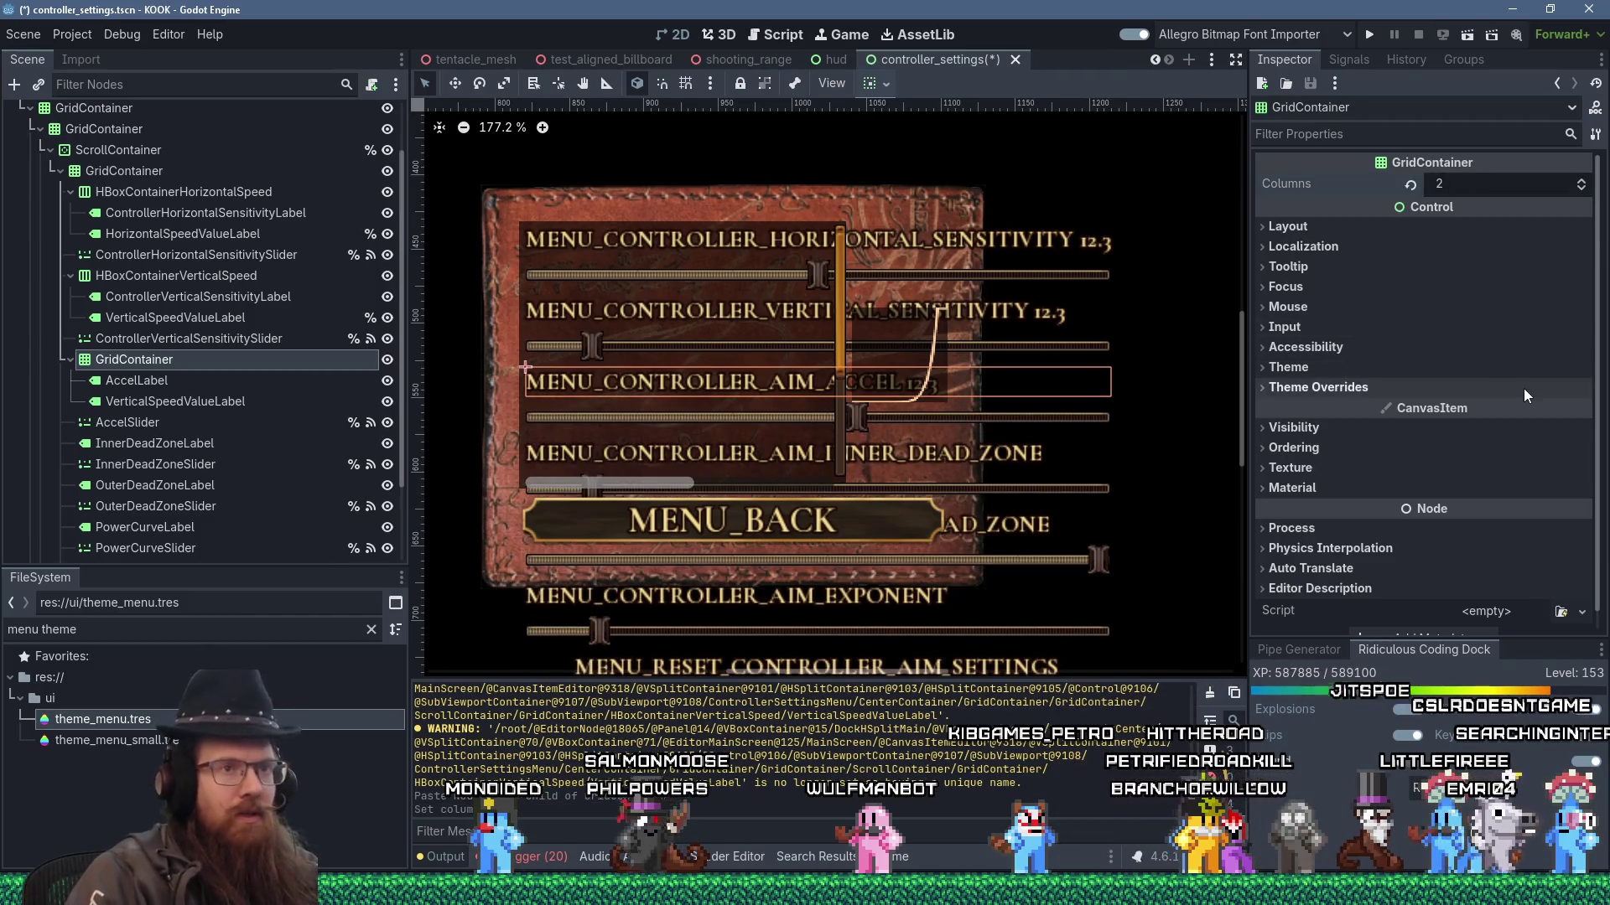
- Change VerticalSpeedValueLabel's Horizontal Alignment from Left to Right
{"action": "left_click", "coordinate": [1316, 227]}
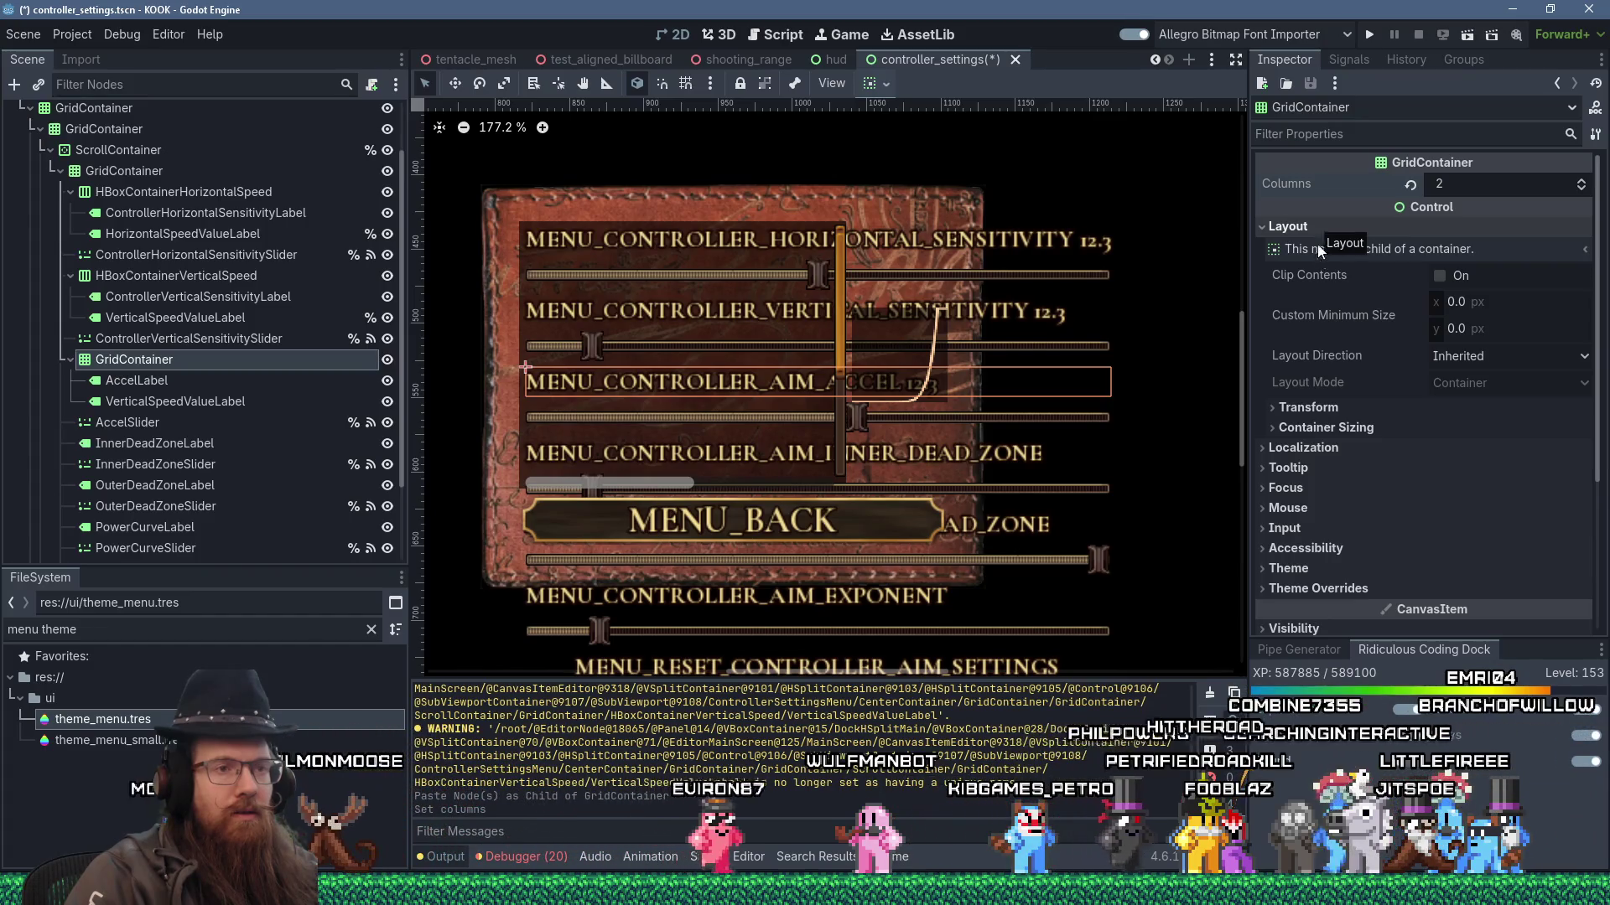
{"action": "left_click", "coordinate": [223, 402]}
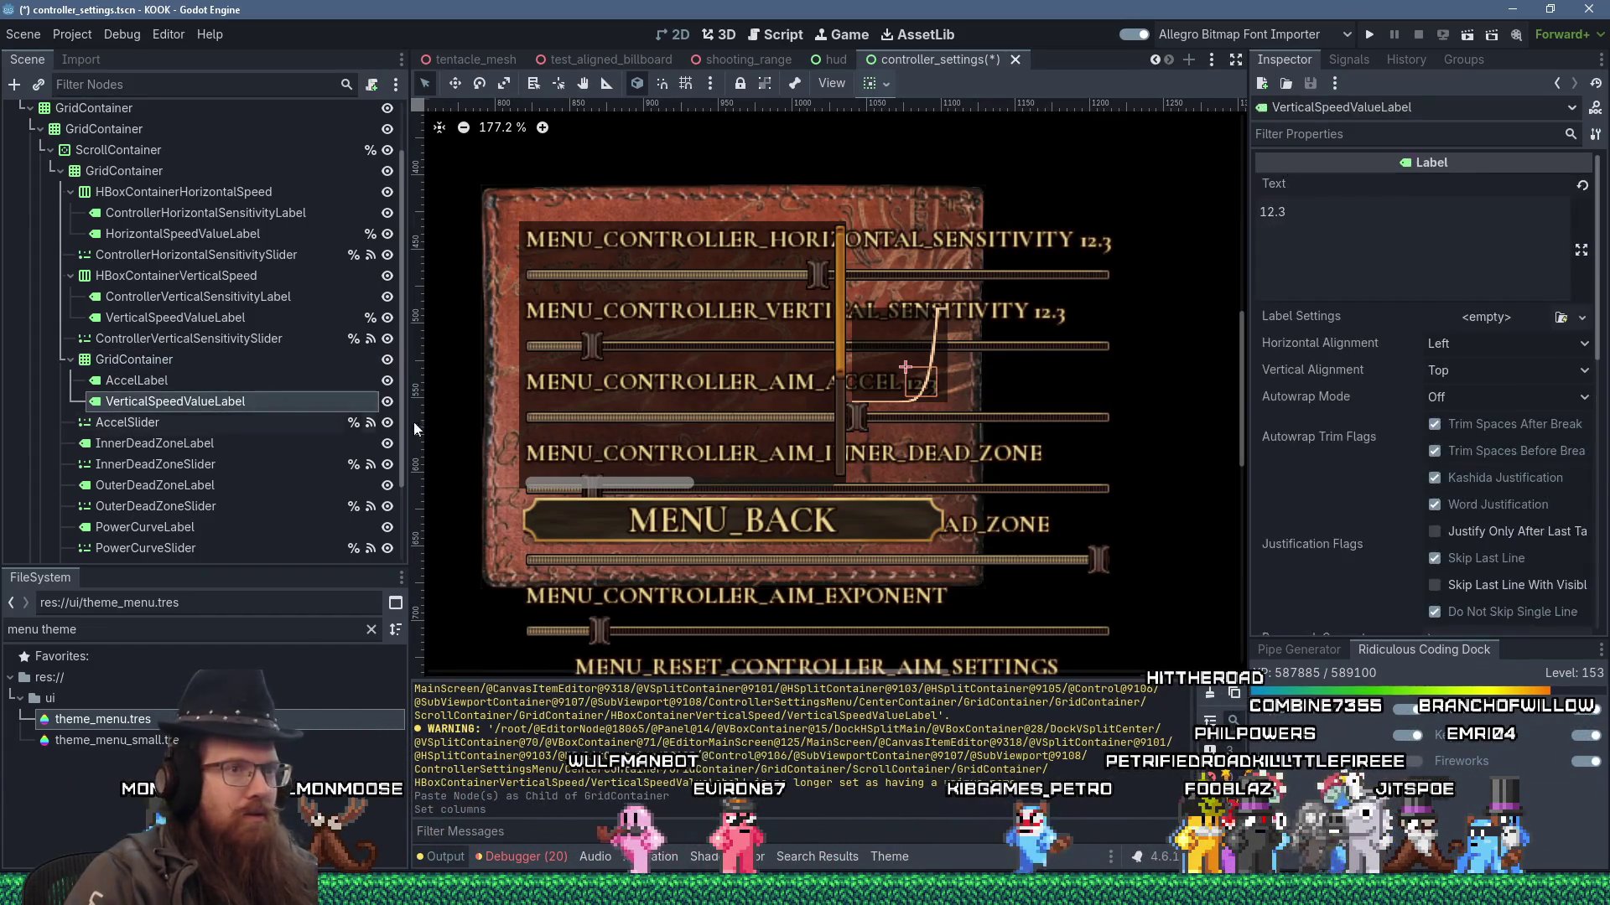
{"action": "left_click", "coordinate": [1498, 345]}
{"action": "left_click", "coordinate": [1481, 411]}
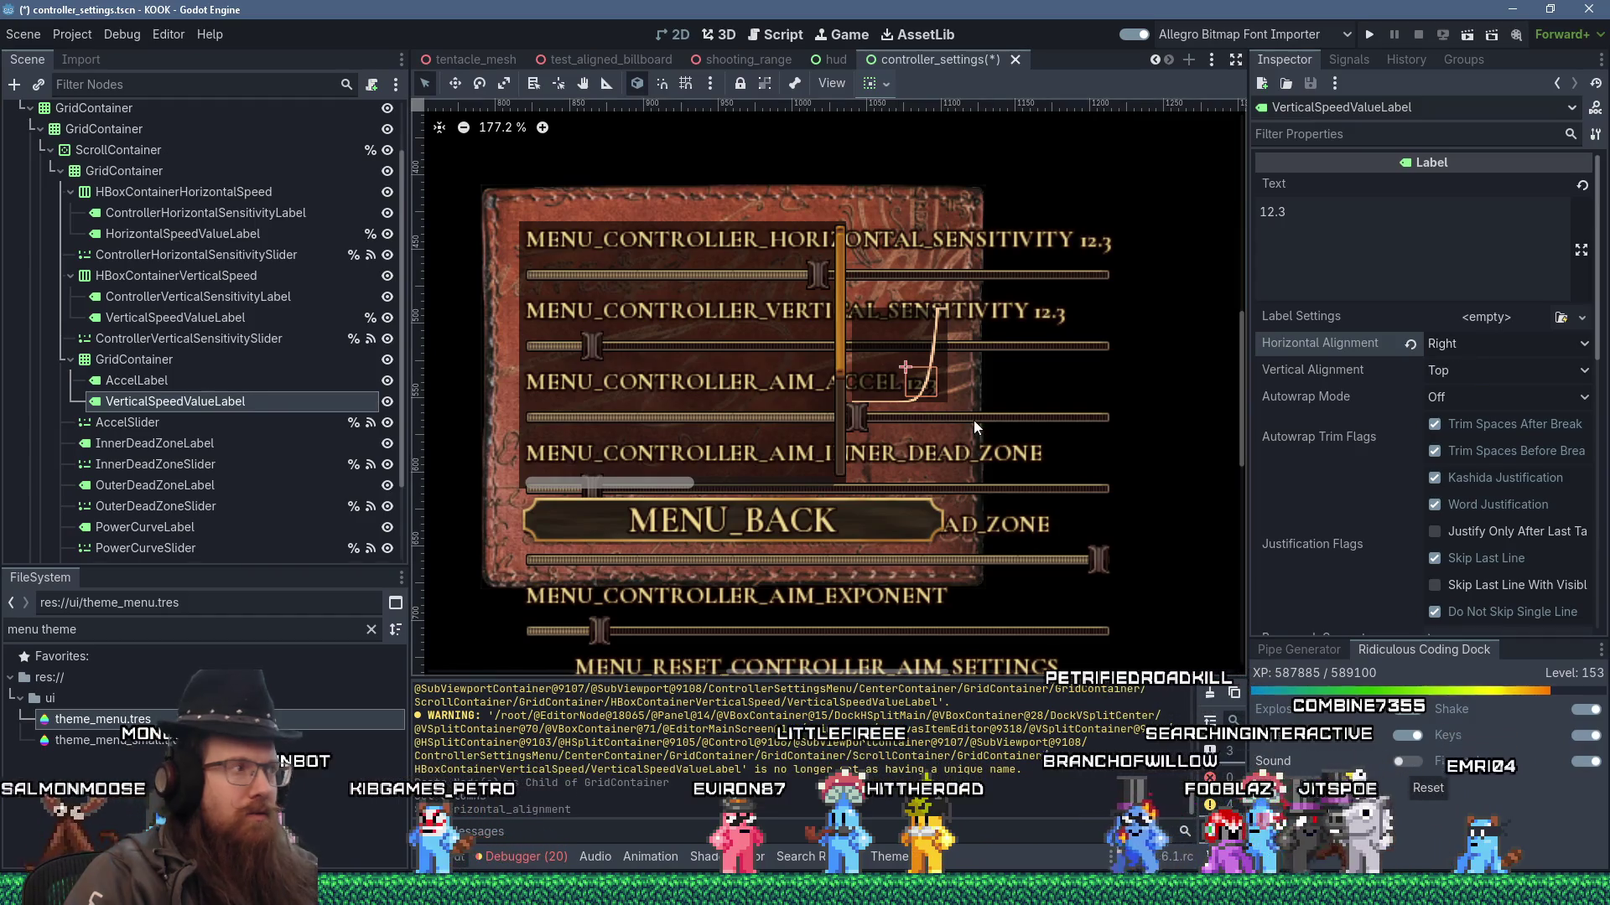
- Compare AccelLabel, the GridContainer and HBoxContainerVerticalSpeed settings in the Inspector
{"action": "left_click", "coordinate": [174, 382]}
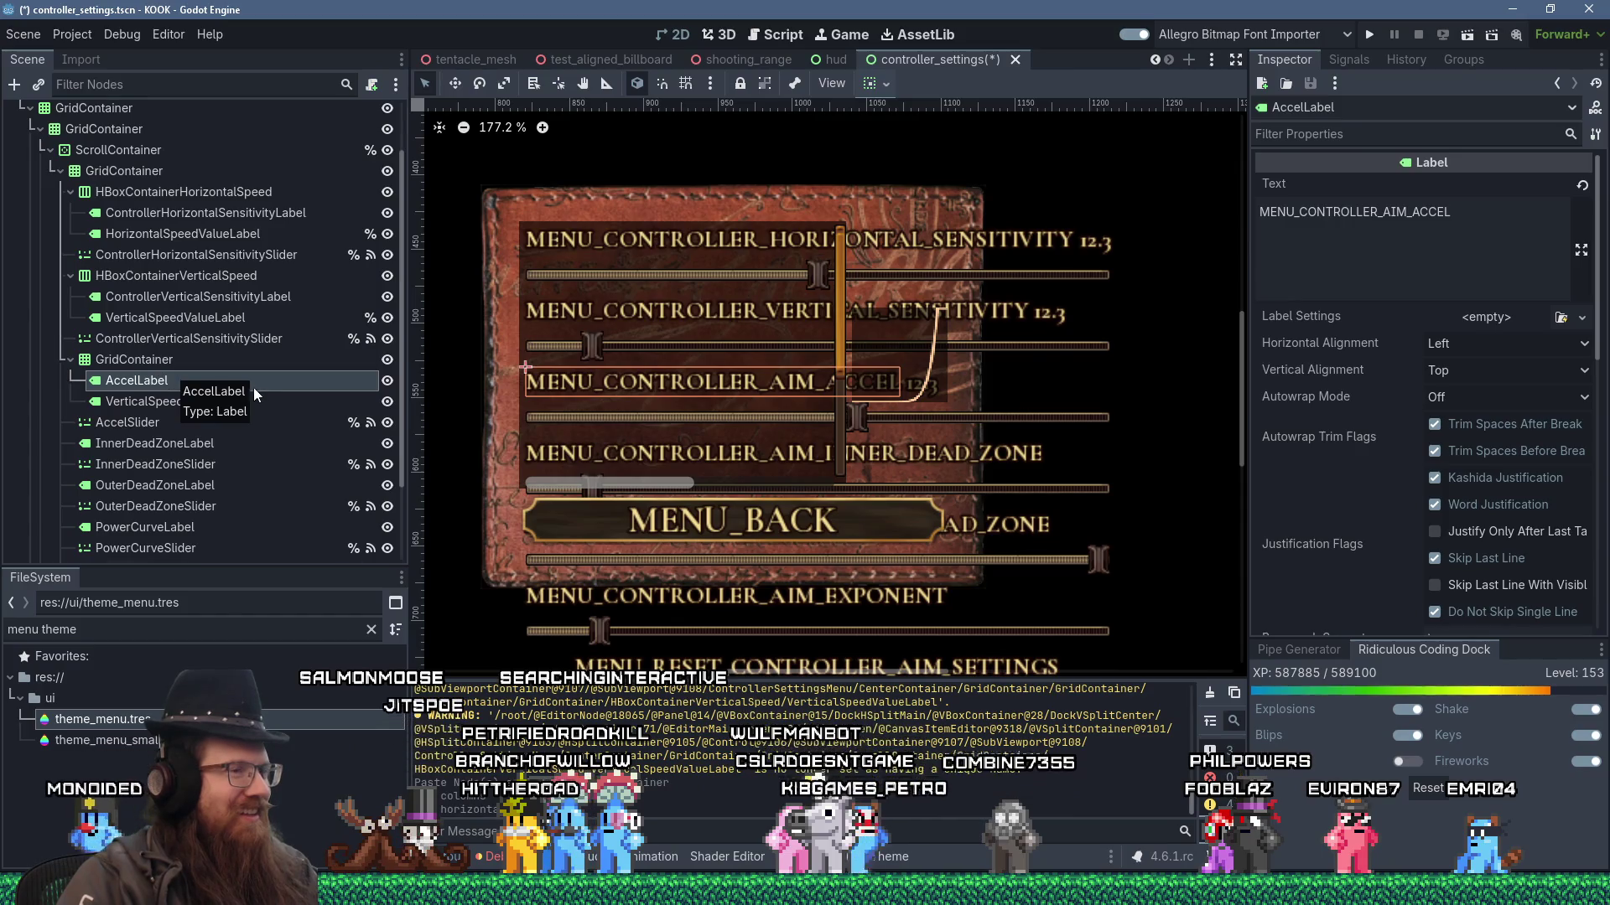
{"action": "left_click", "coordinate": [143, 404]}
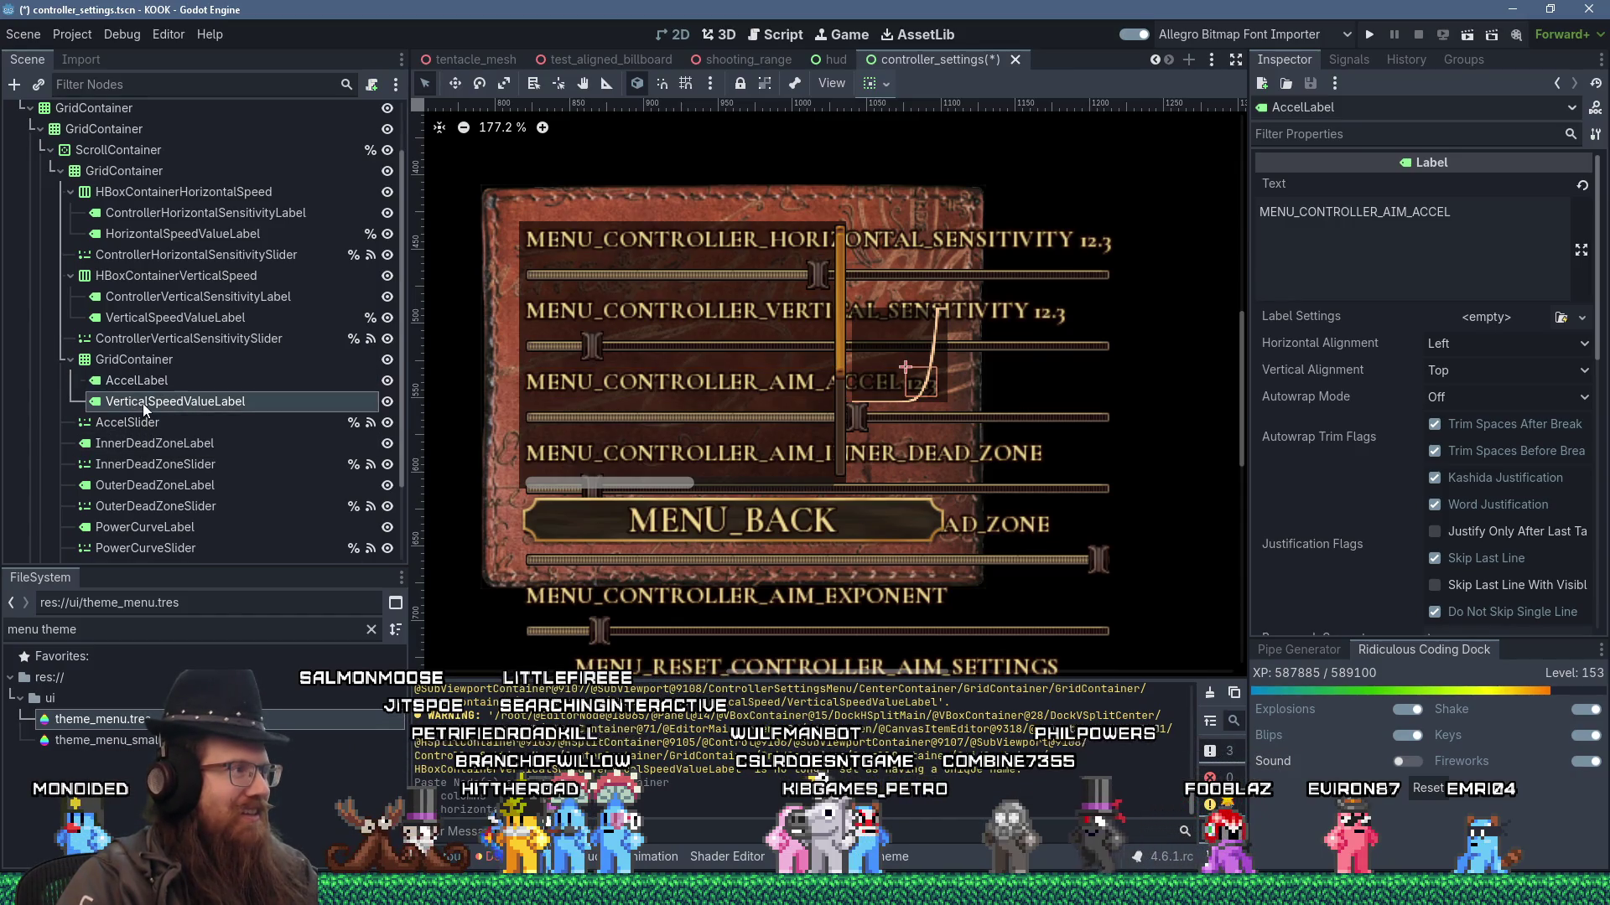
{"action": "left_click", "coordinate": [141, 360]}
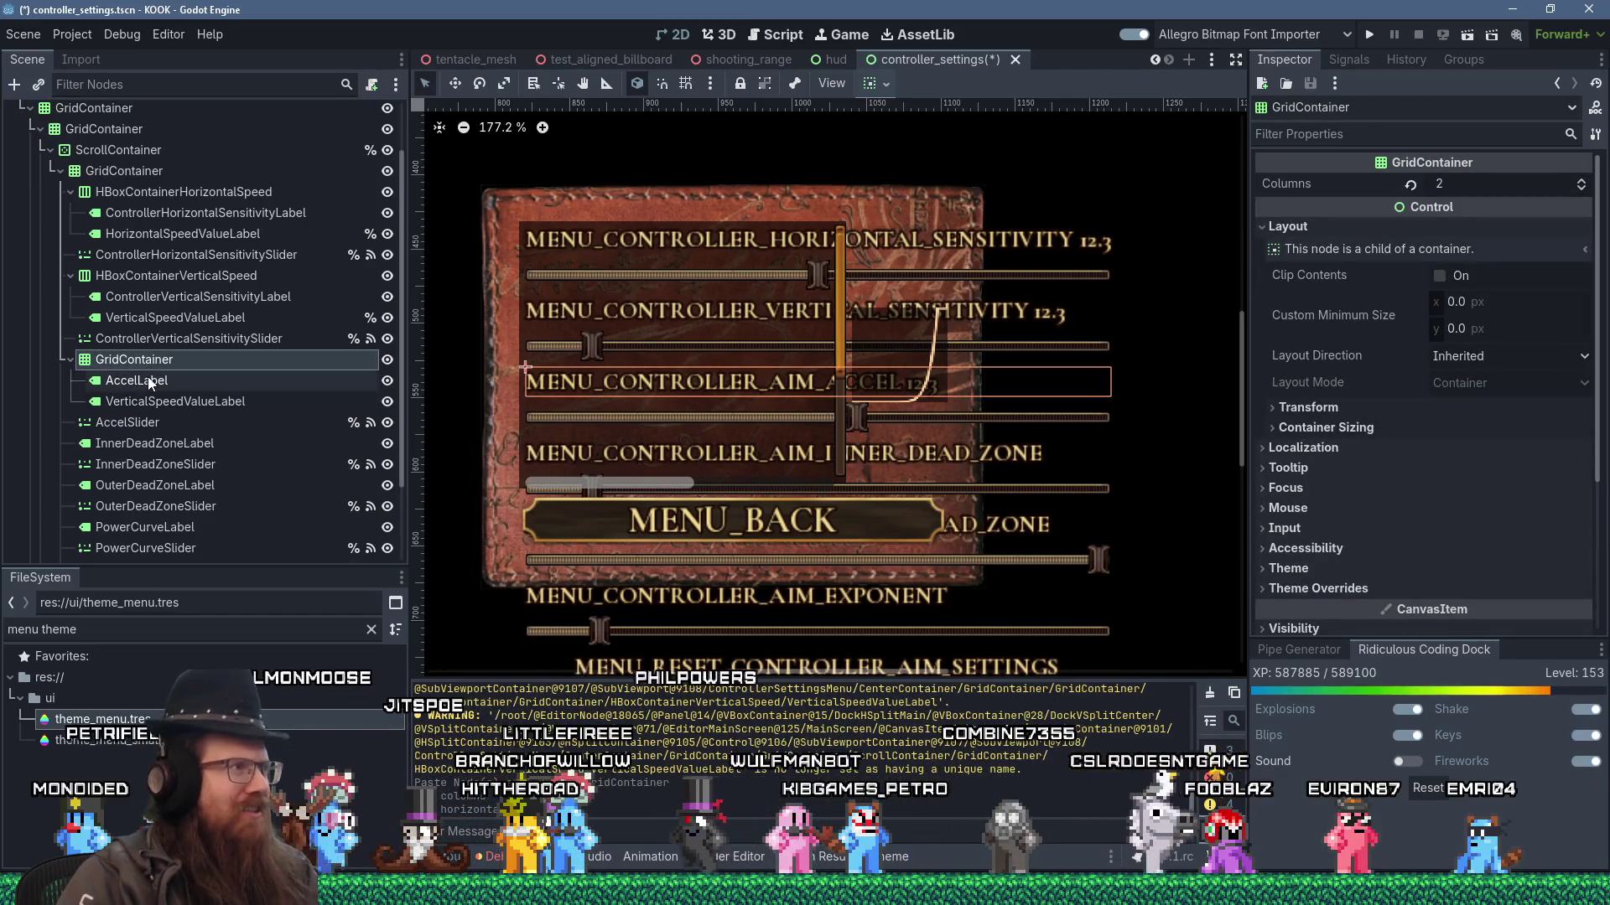
{"action": "left_click", "coordinate": [129, 279]}
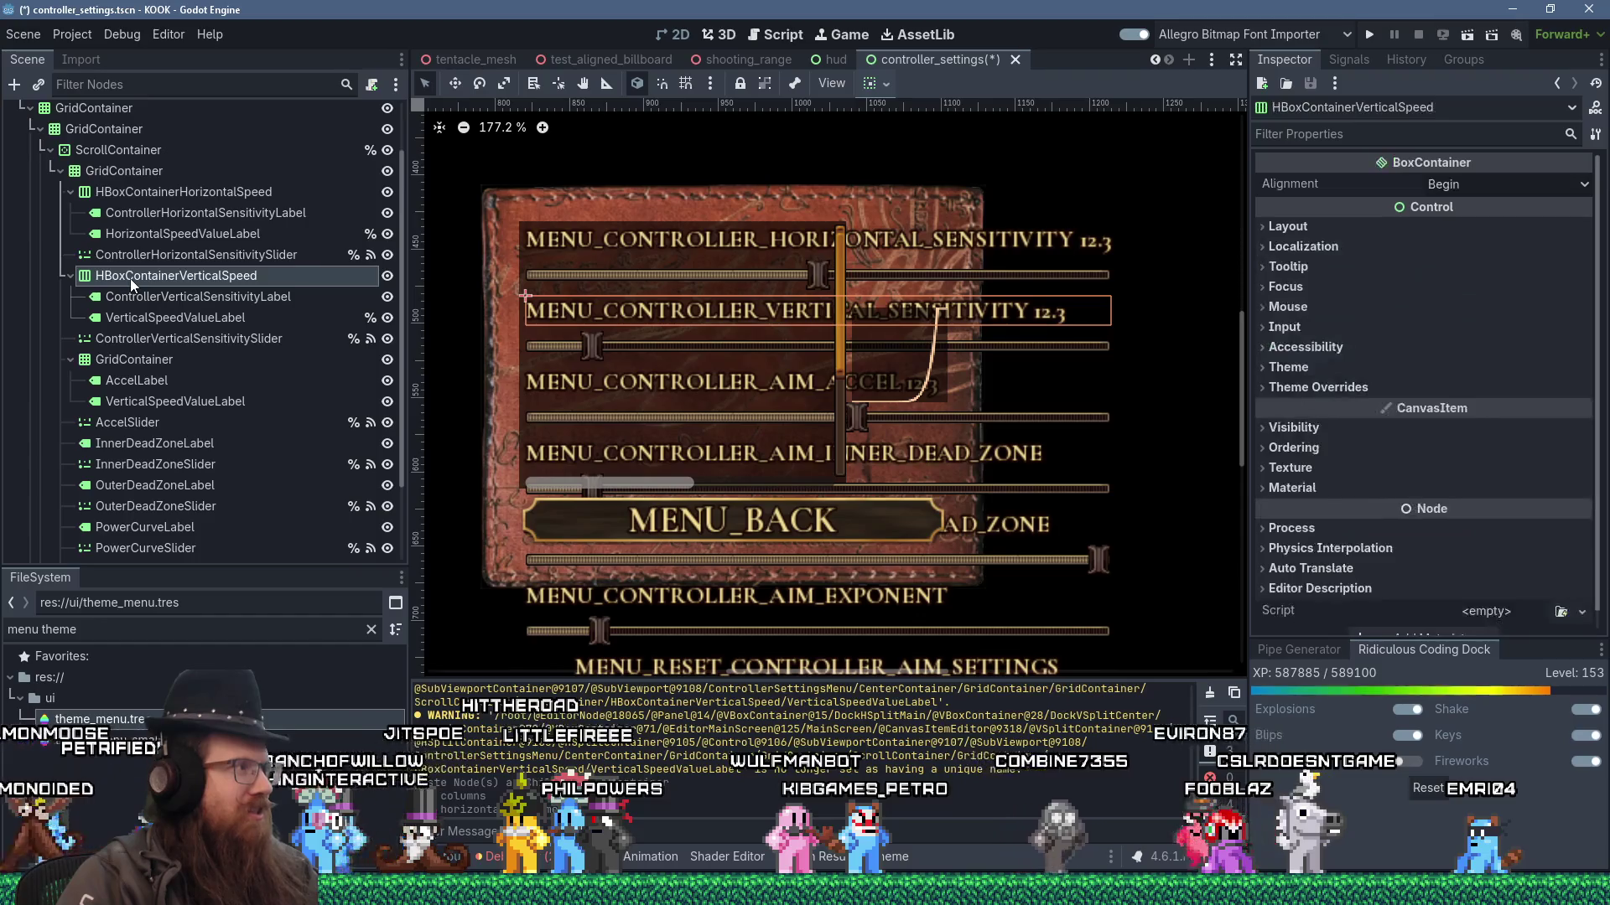
{"action": "left_click", "coordinate": [138, 360]}
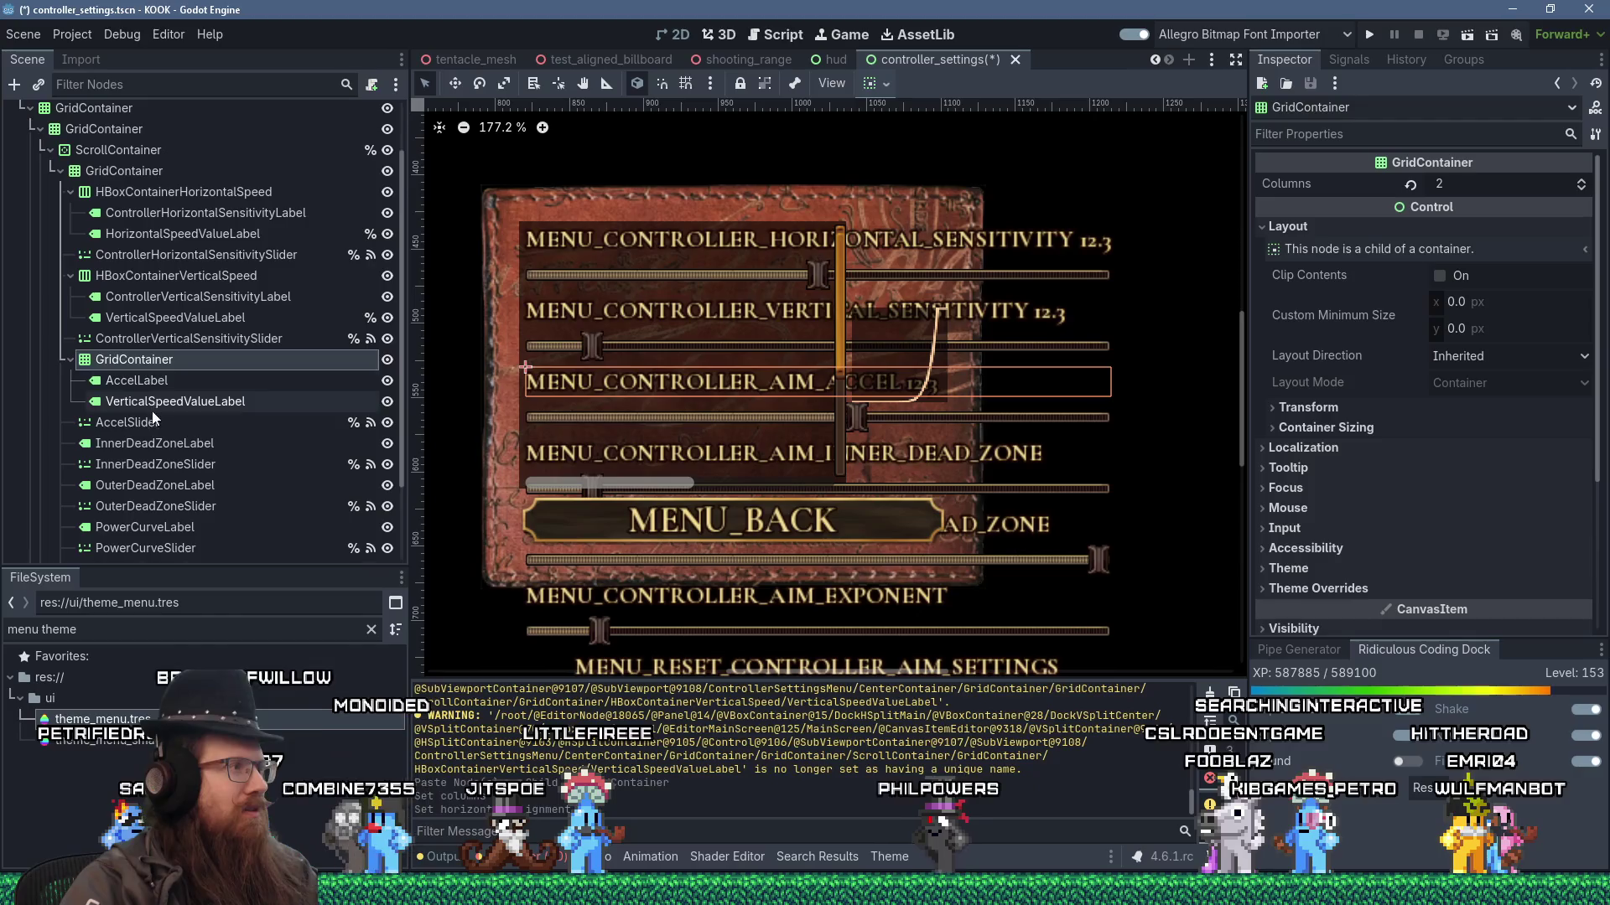
{"action": "left_click", "coordinate": [153, 406]}
{"action": "left_click", "coordinate": [158, 382]}
{"action": "left_click", "coordinate": [154, 367]}
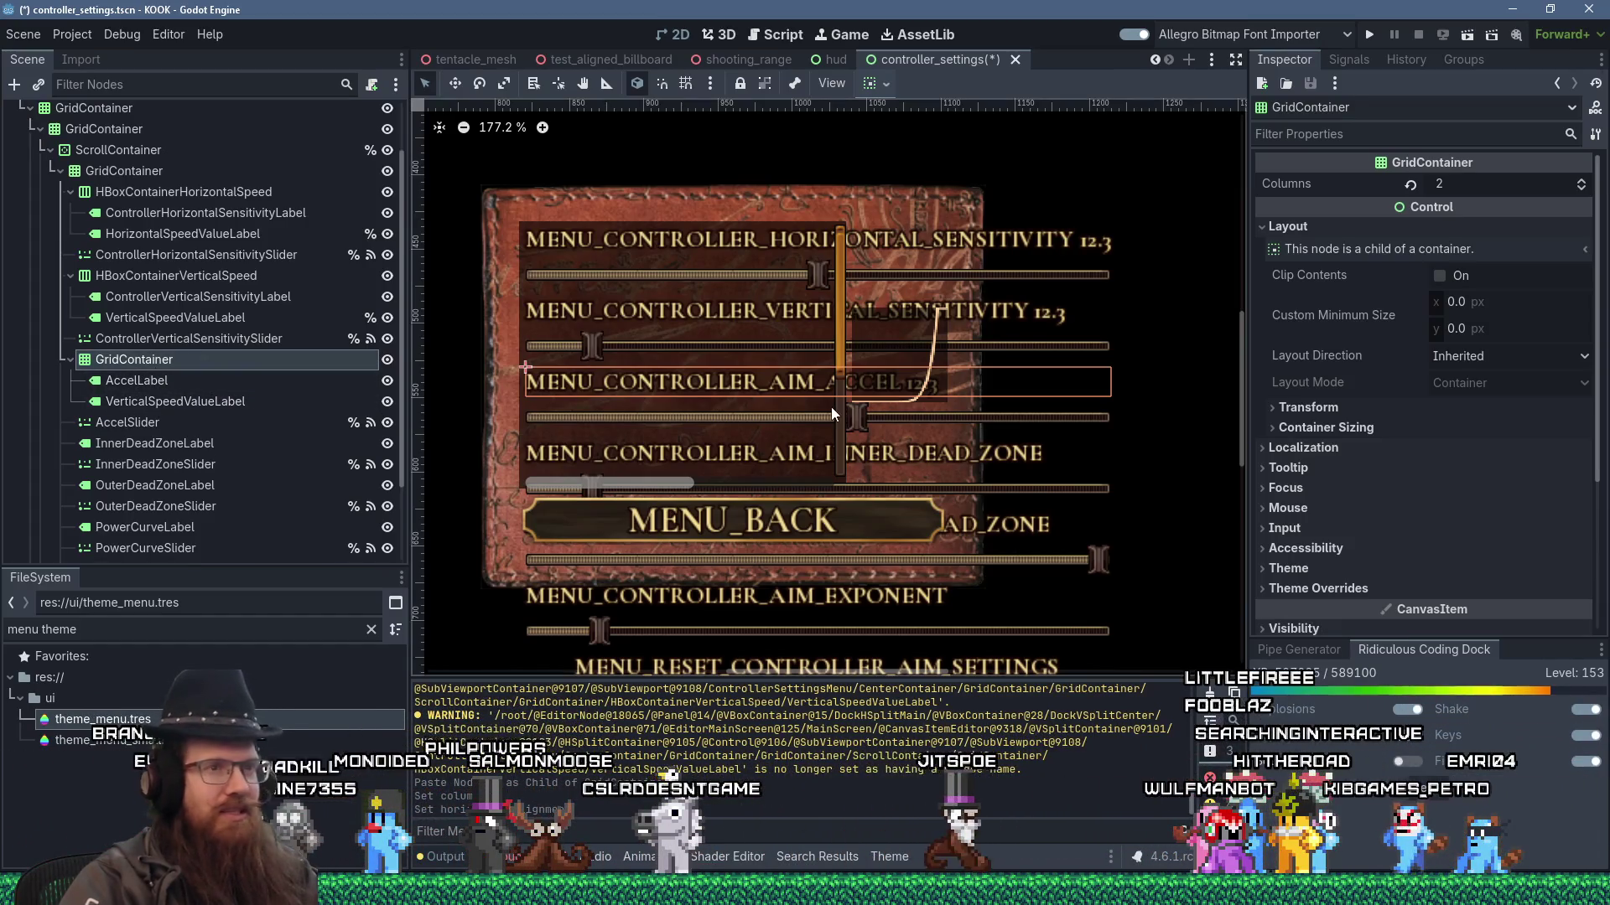
{"action": "scroll", "coordinate": [1344, 466], "scroll_direction": "down", "scroll_amount": 3}
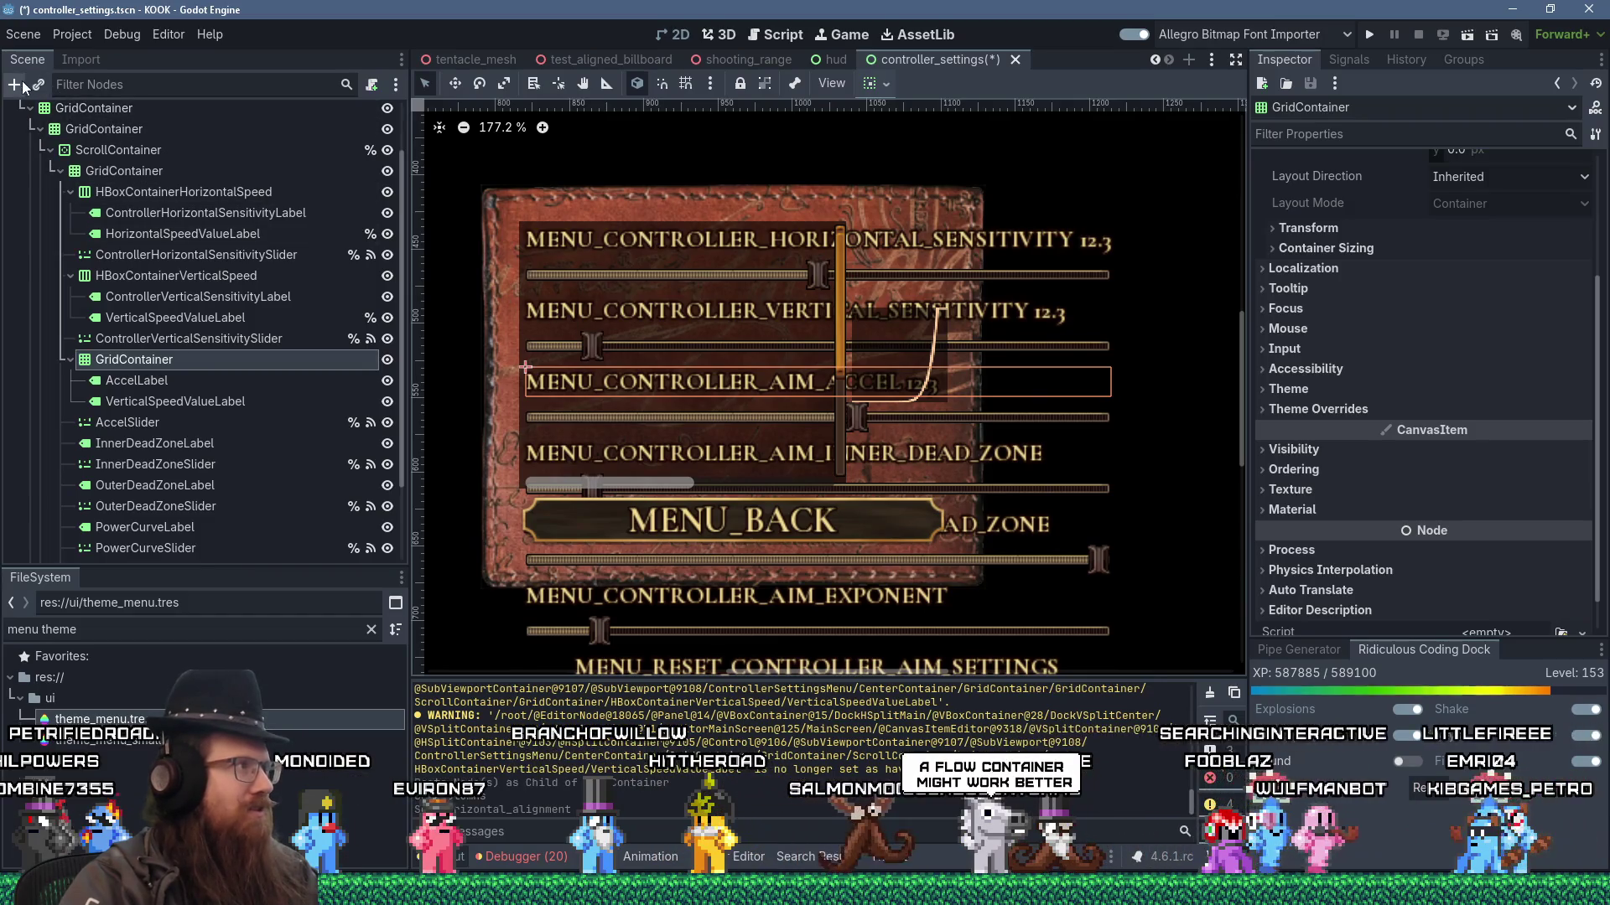
{"action": "left_click", "coordinate": [50, 170]}
{"action": "key", "text": "ctrl+a"}
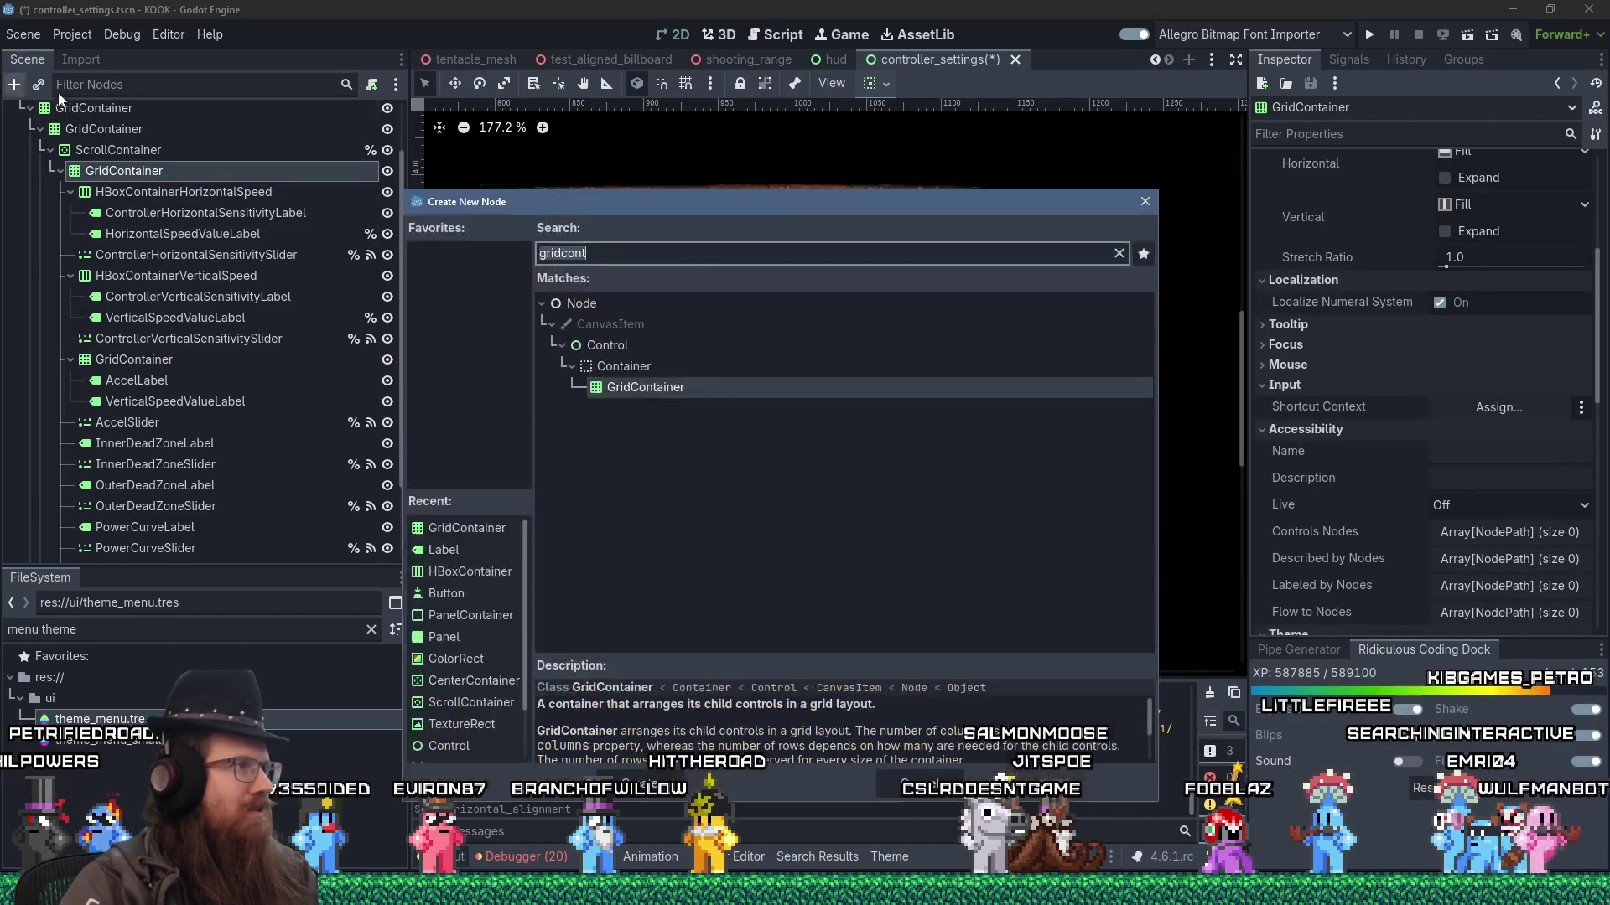
{"action": "type", "text": "flow"}
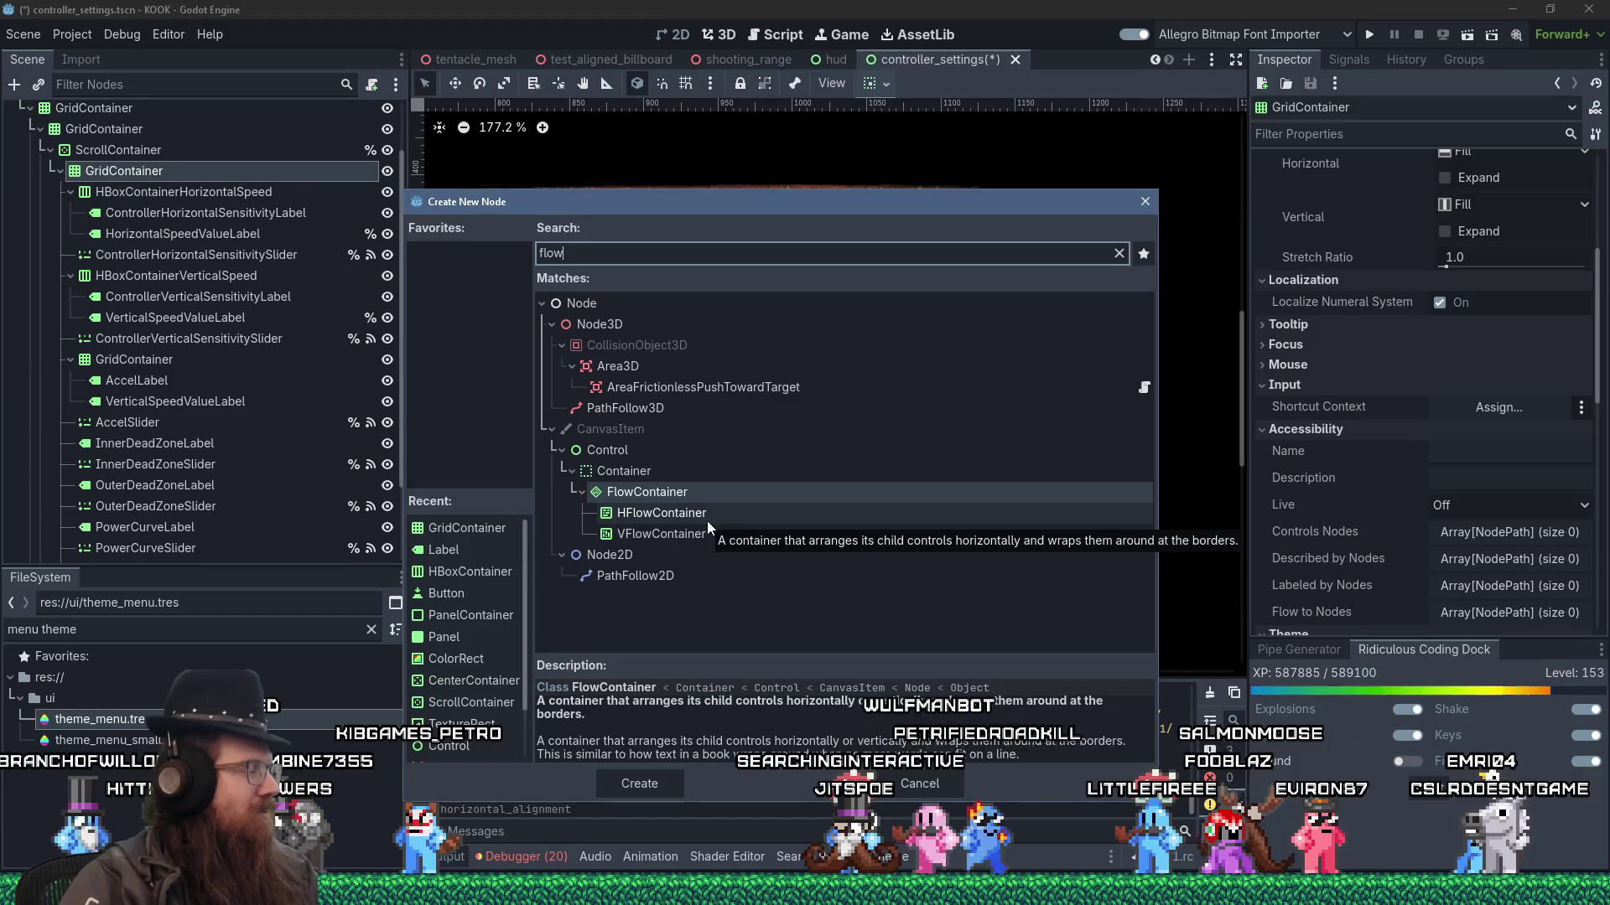
{"action": "left_click", "coordinate": [1143, 208]}
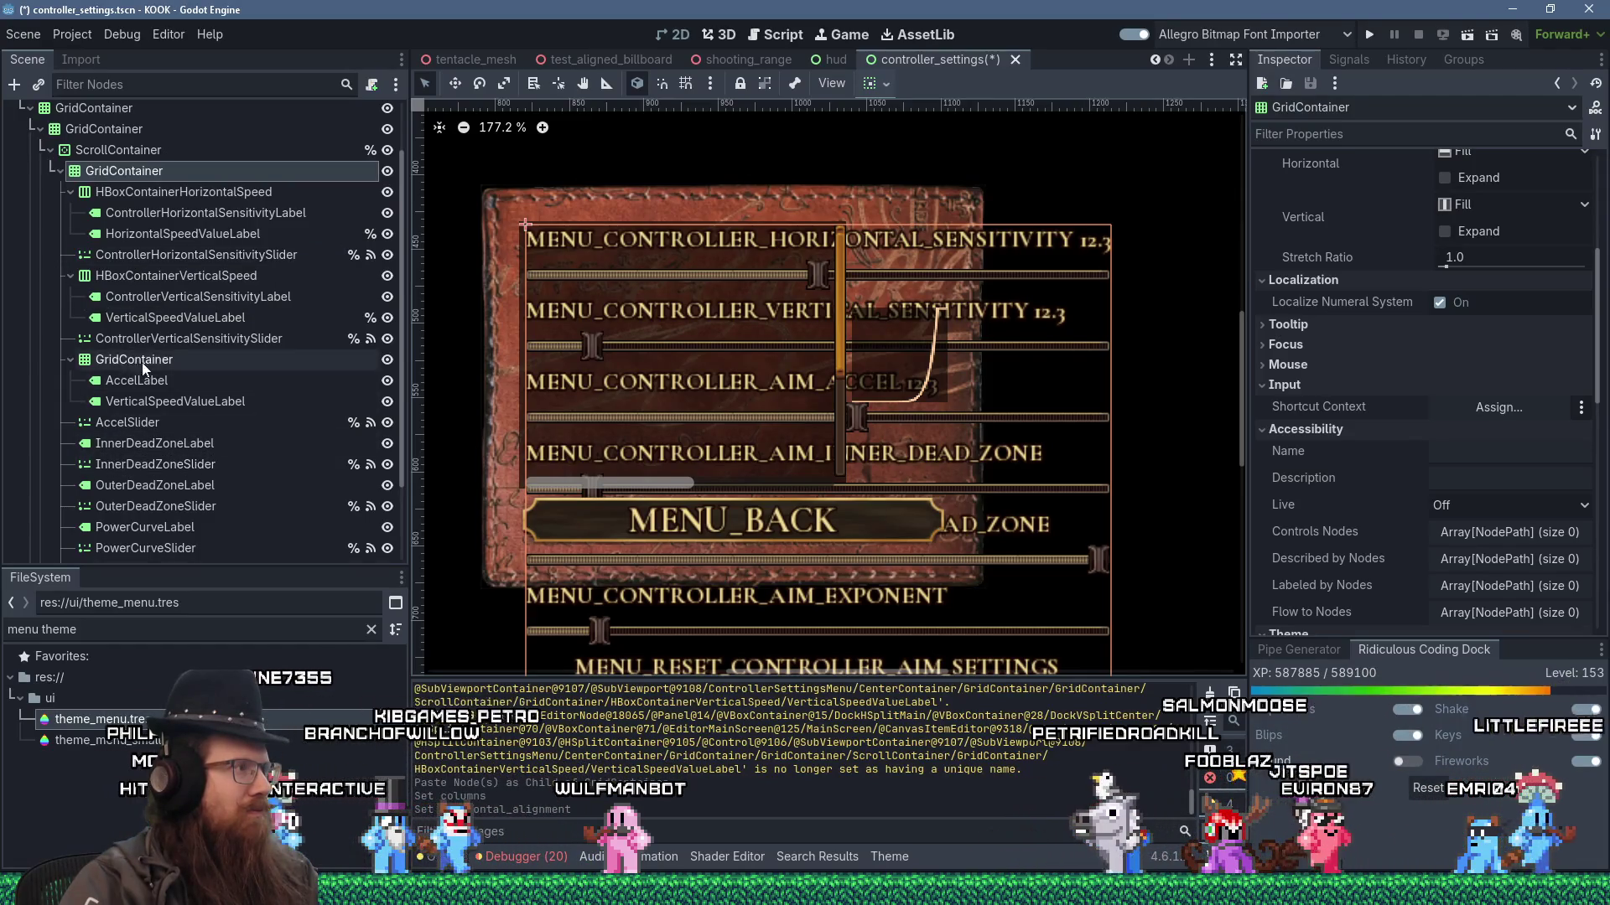
{"action": "left_click", "coordinate": [153, 381]}
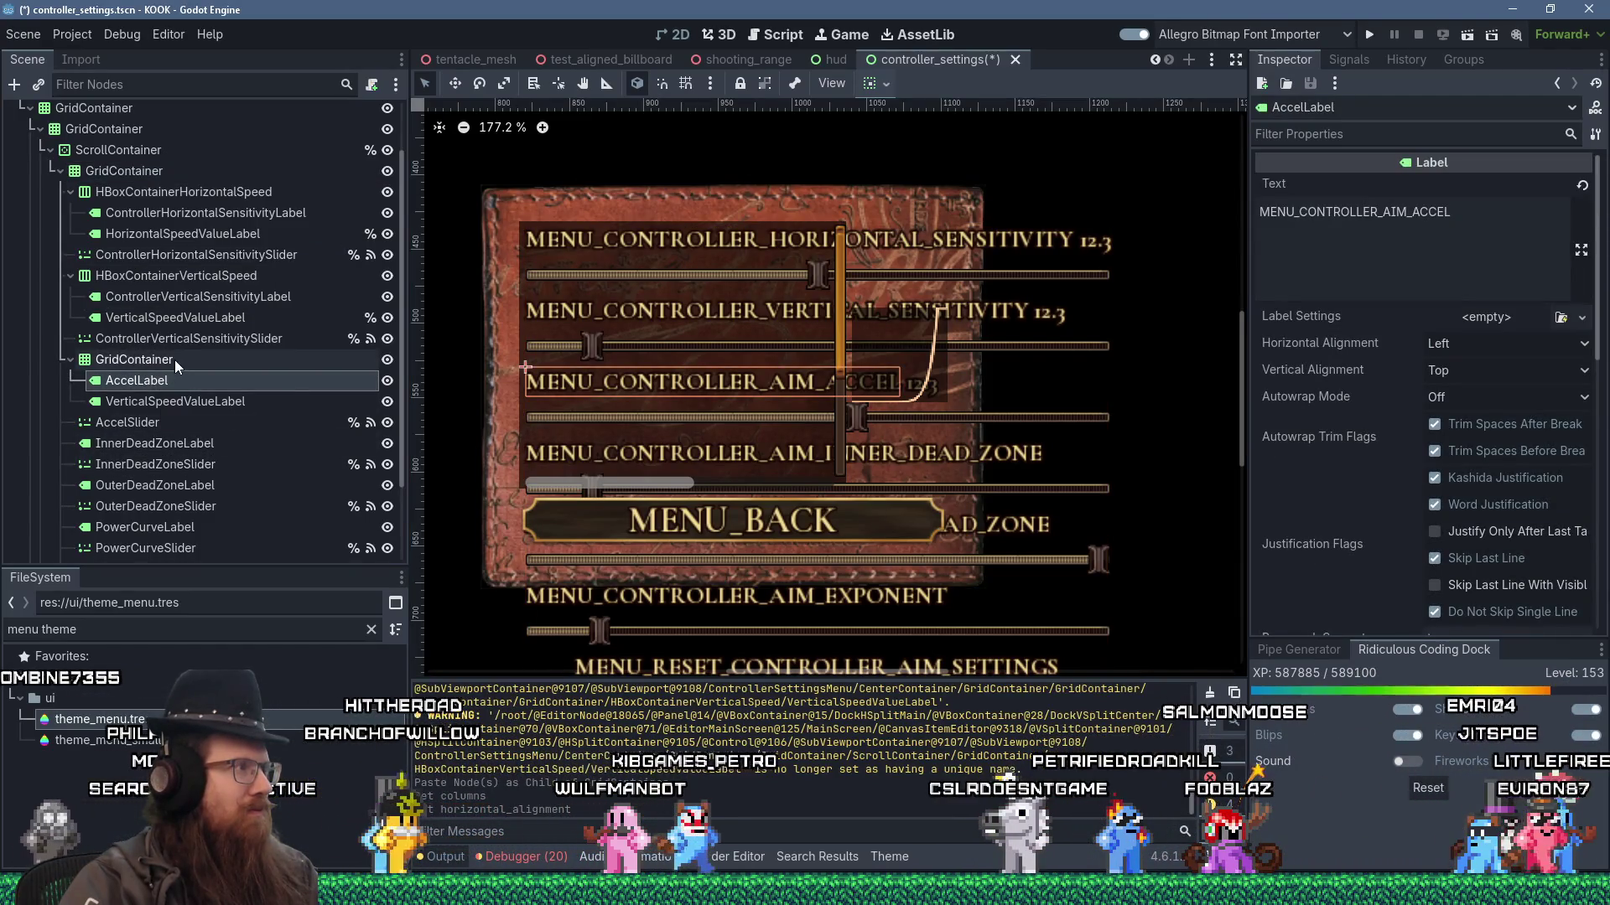
{"action": "left_click", "coordinate": [805, 894]}
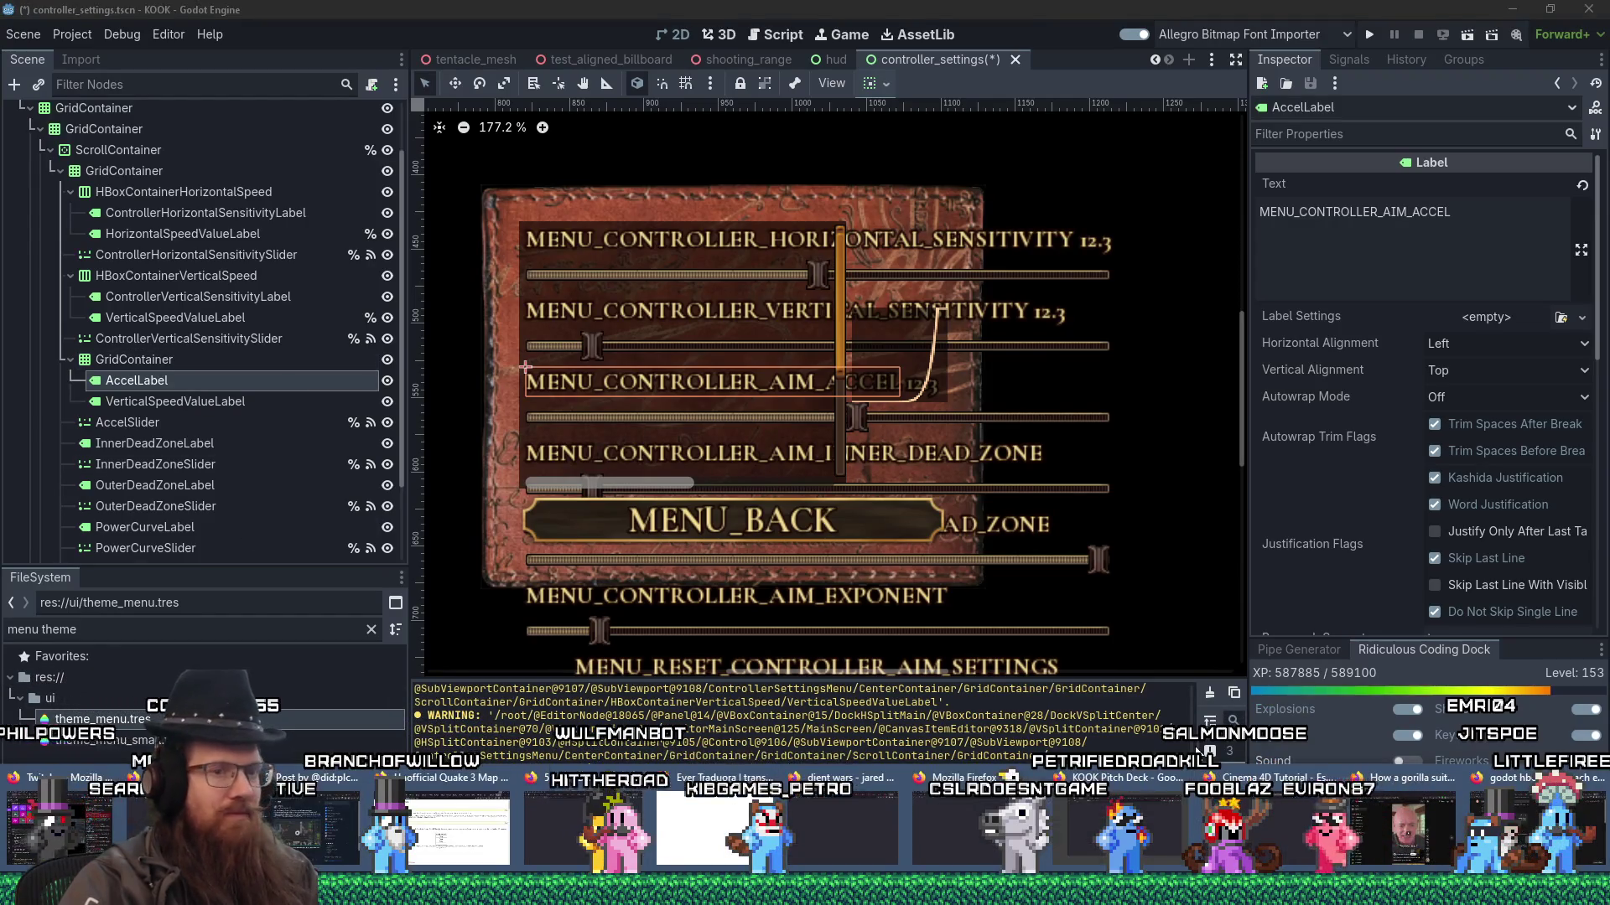
- Open the r/godot thread on aligning HBoxContainer text with a button, read the answers, return to Godot
{"action": "left_click", "coordinate": [1526, 826]}
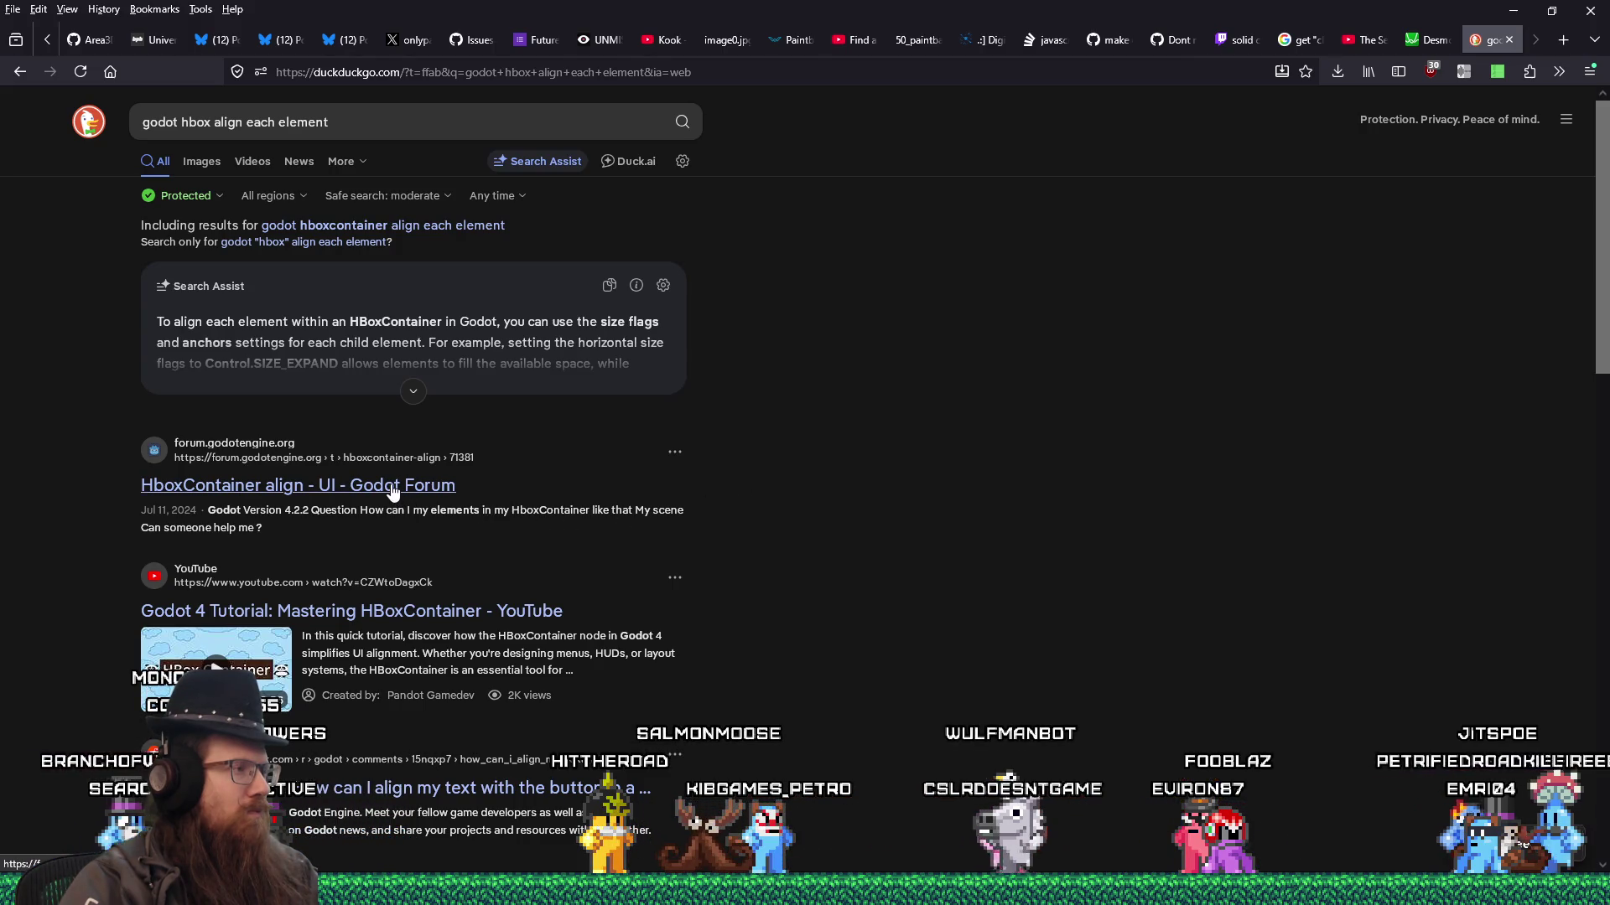
{"action": "scroll", "coordinate": [393, 491], "scroll_direction": "down", "scroll_amount": 2}
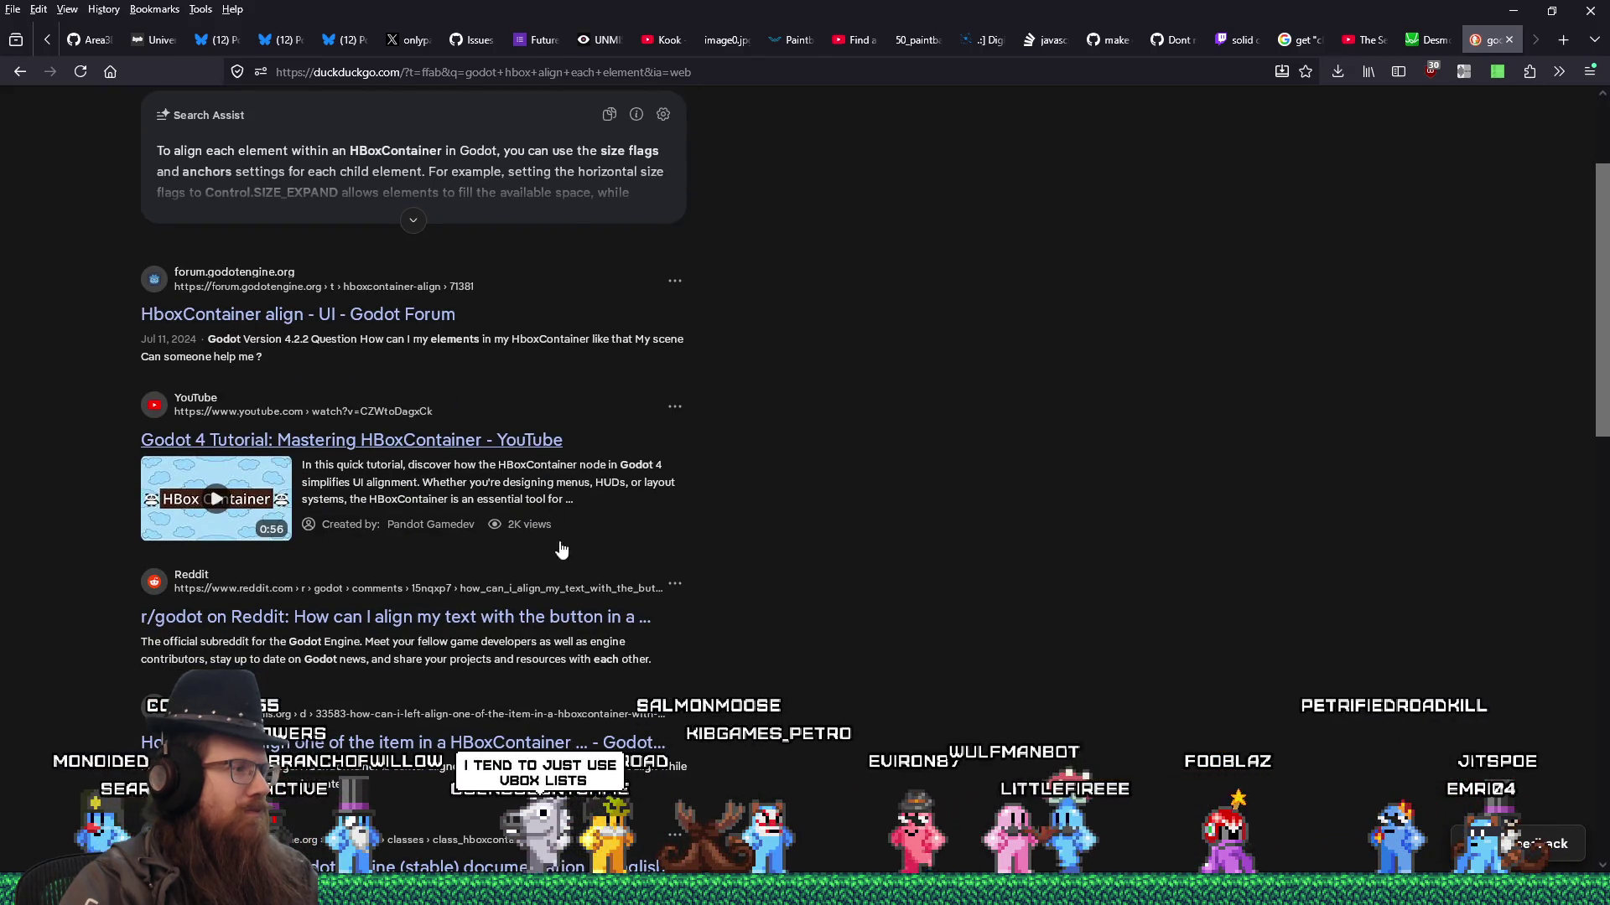
{"action": "left_click", "coordinate": [551, 618]}
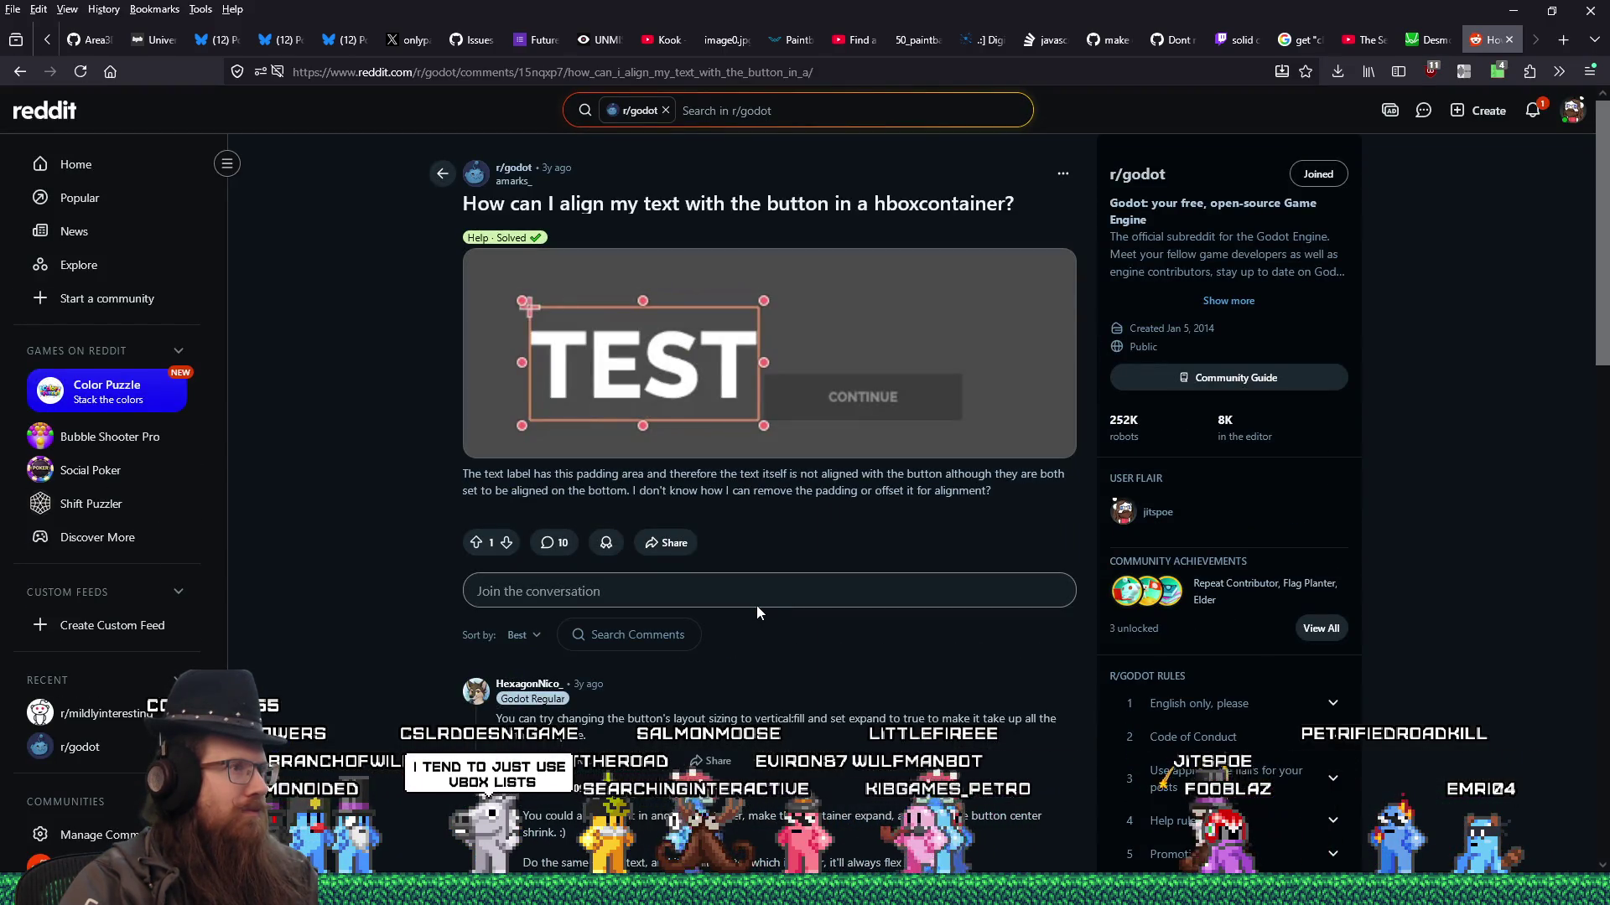
{"action": "scroll", "coordinate": [758, 605], "scroll_direction": "down", "scroll_amount": 2}
{"action": "scroll", "coordinate": [758, 606], "scroll_direction": "down", "scroll_amount": 1}
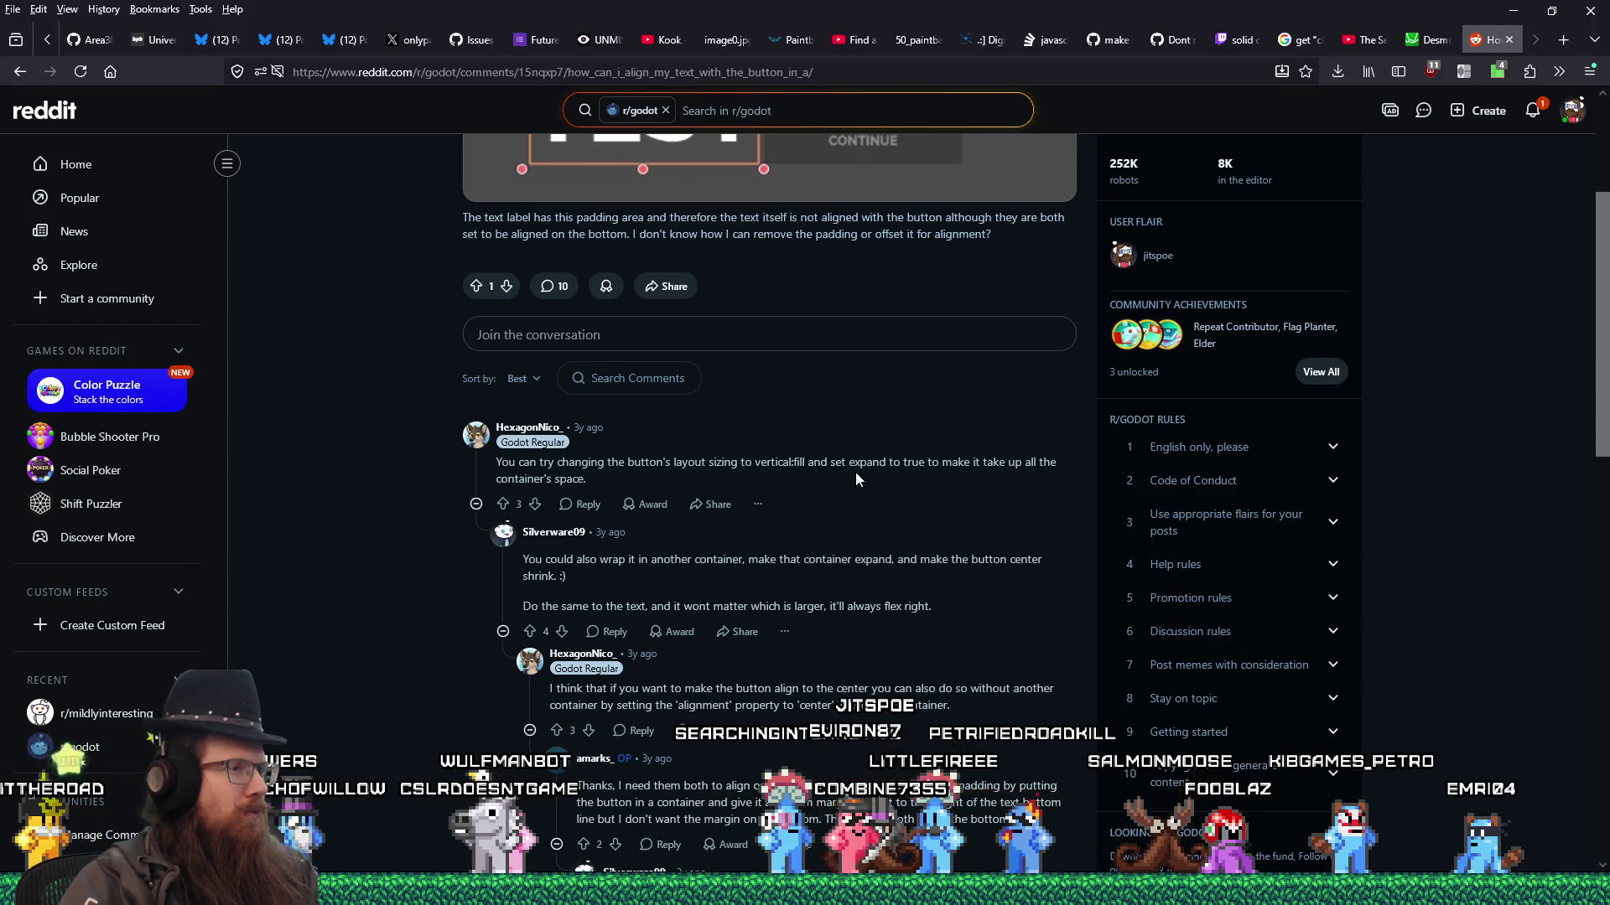
{"action": "key", "text": "alt+Tab"}
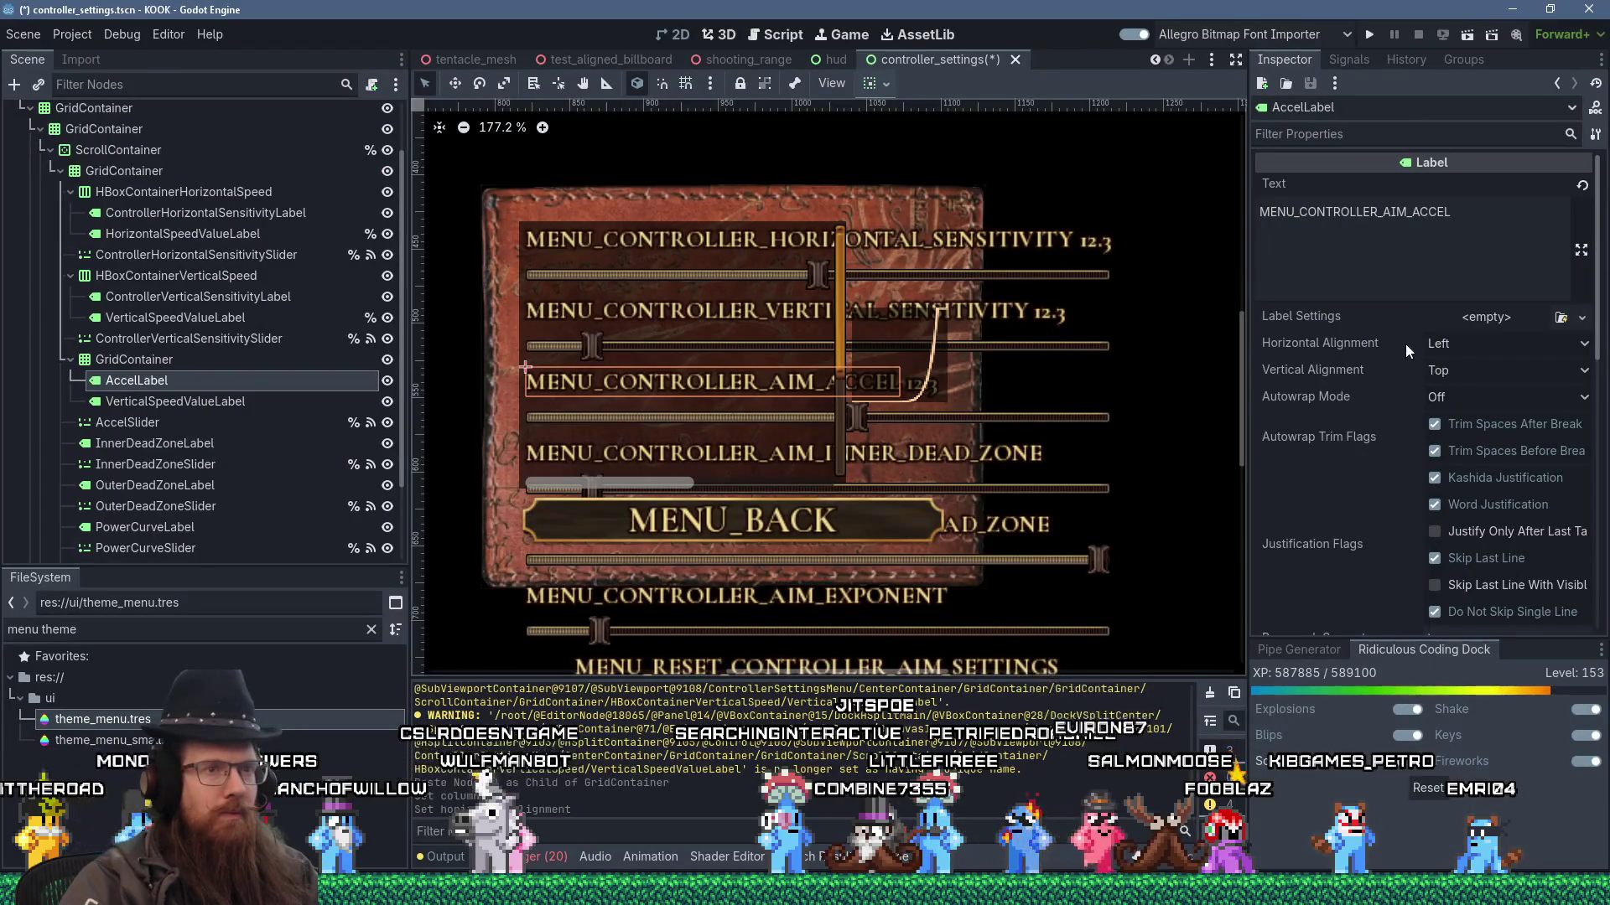
- Set VerticalSpeedValueLabel's Horizontal Alignment to Fill, keeping Vertical Alignment at Top
{"action": "left_click", "coordinate": [1450, 344]}
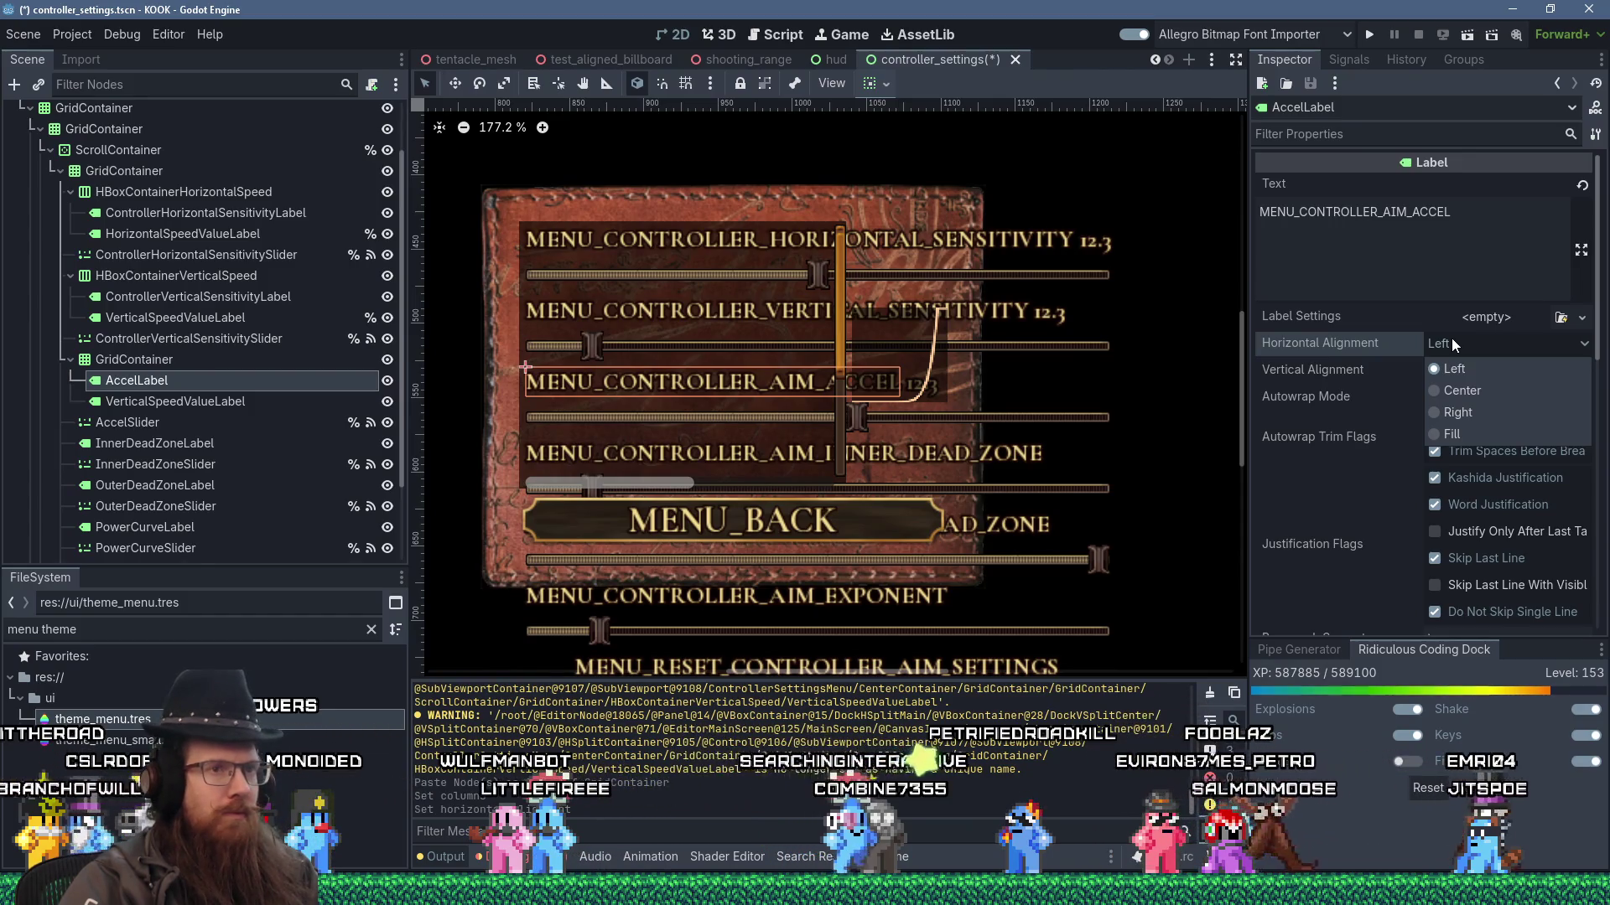
{"action": "left_click", "coordinate": [1451, 338]}
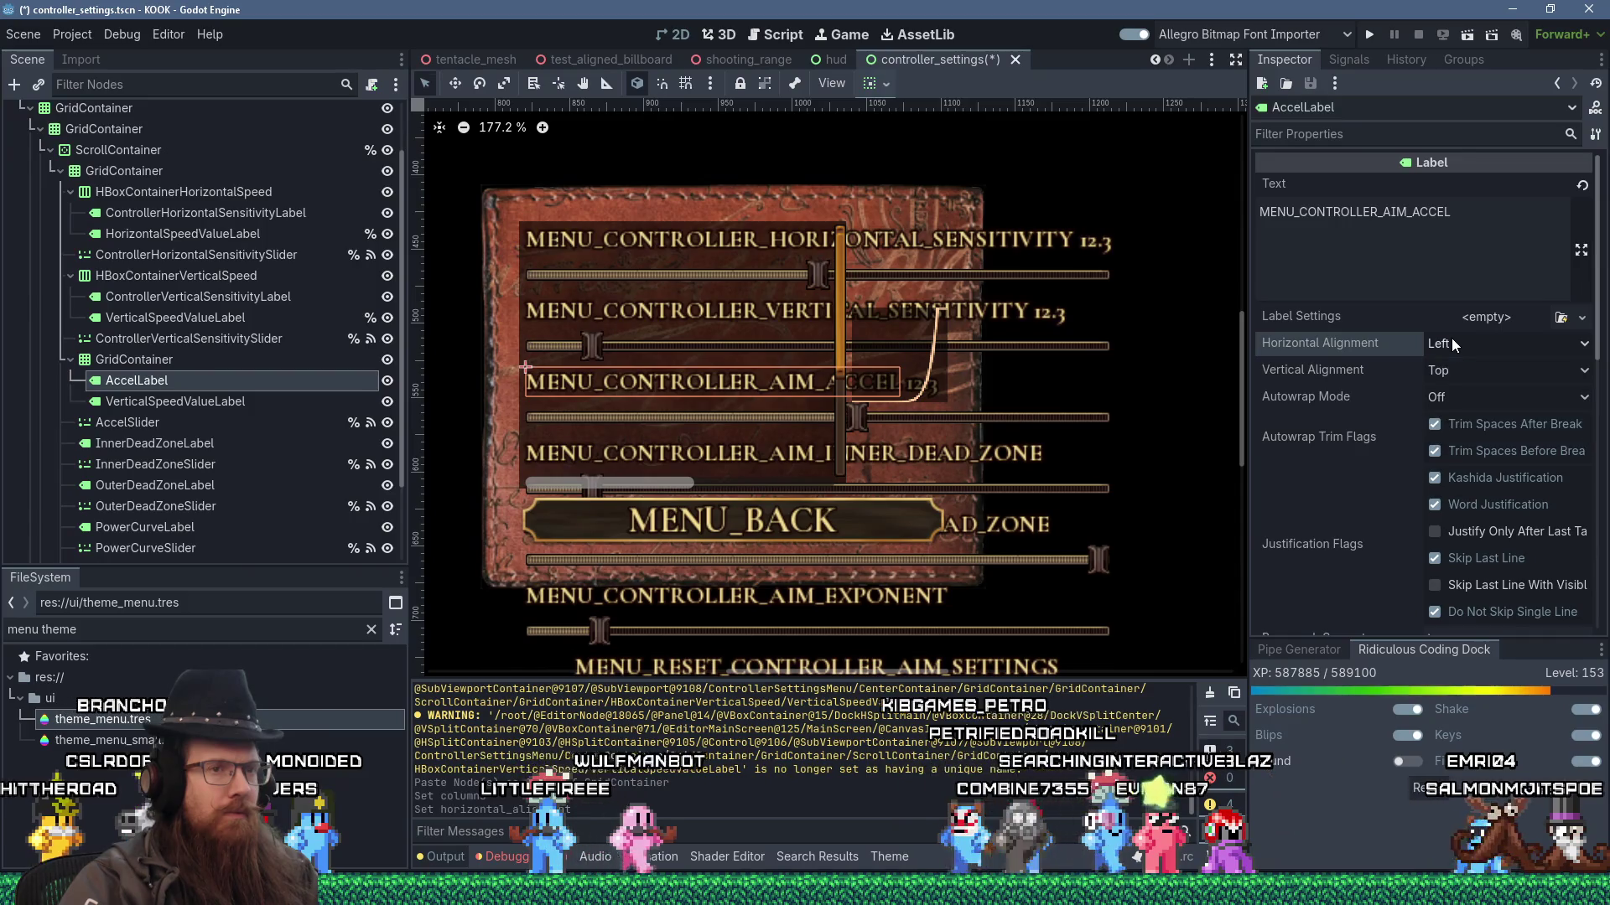
{"action": "left_click", "coordinate": [273, 400]}
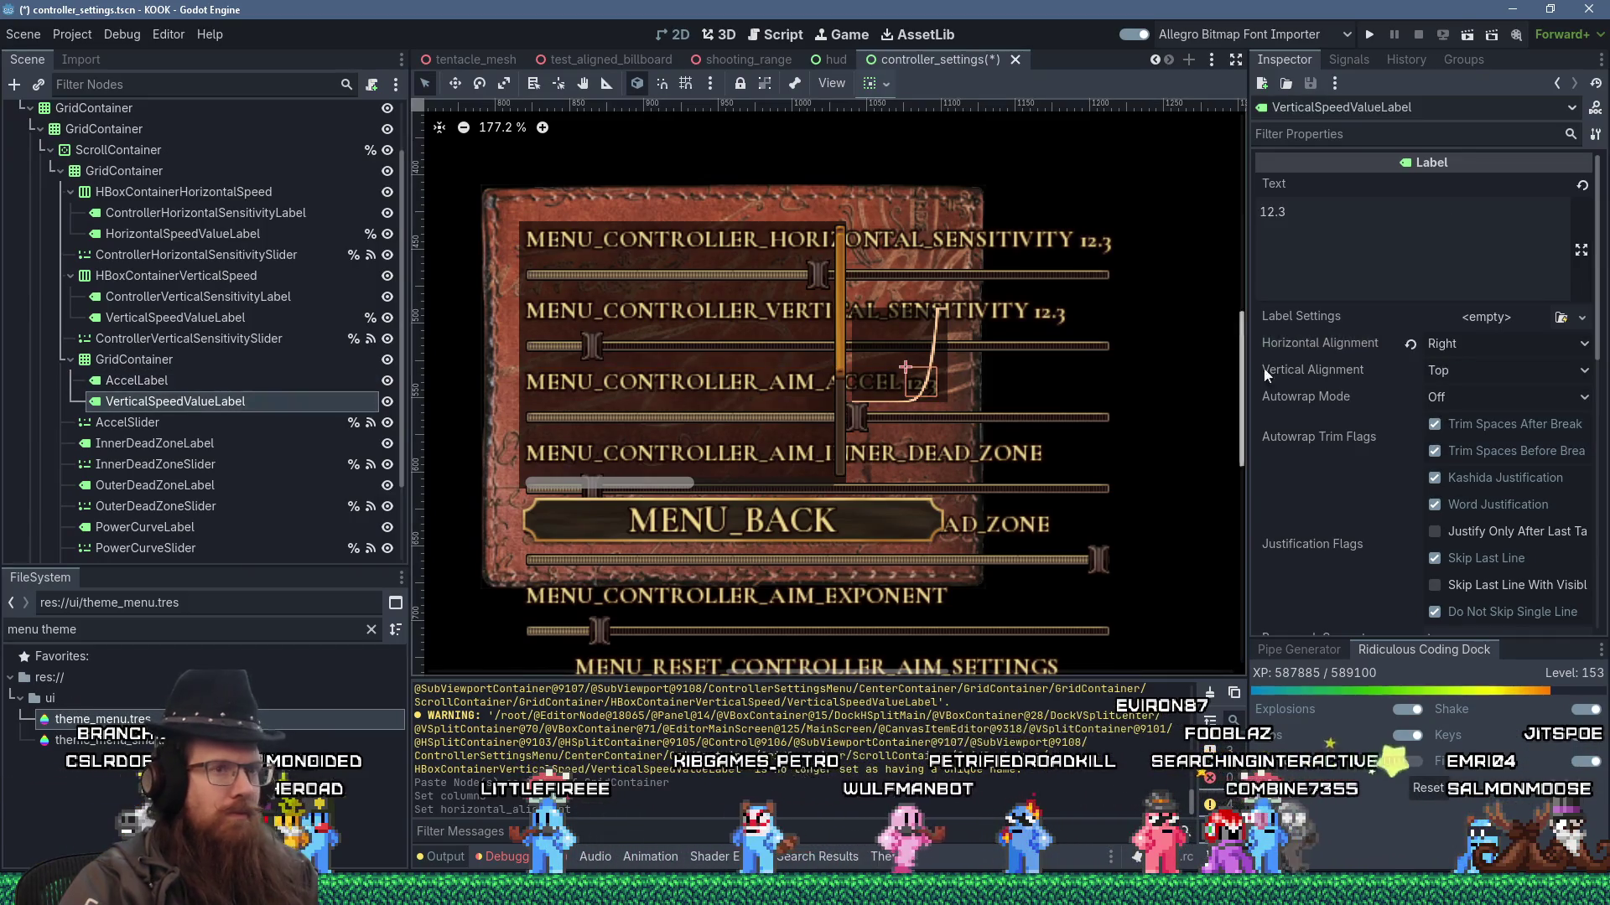
{"action": "left_click", "coordinate": [1457, 346]}
{"action": "left_click", "coordinate": [1474, 428]}
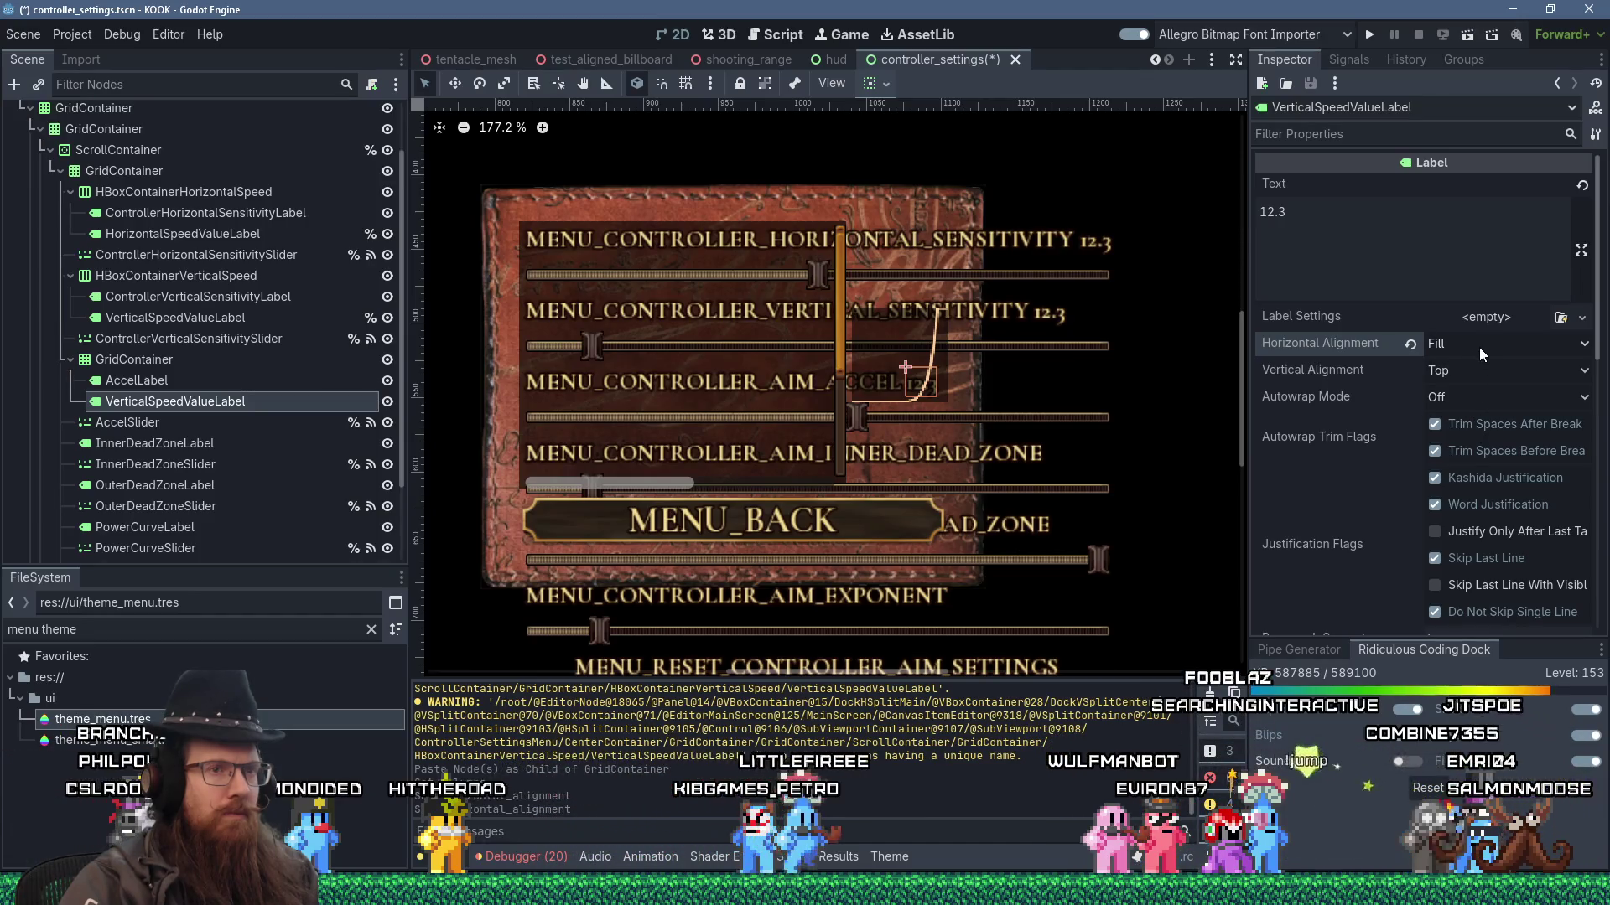
{"action": "left_click", "coordinate": [1490, 378]}
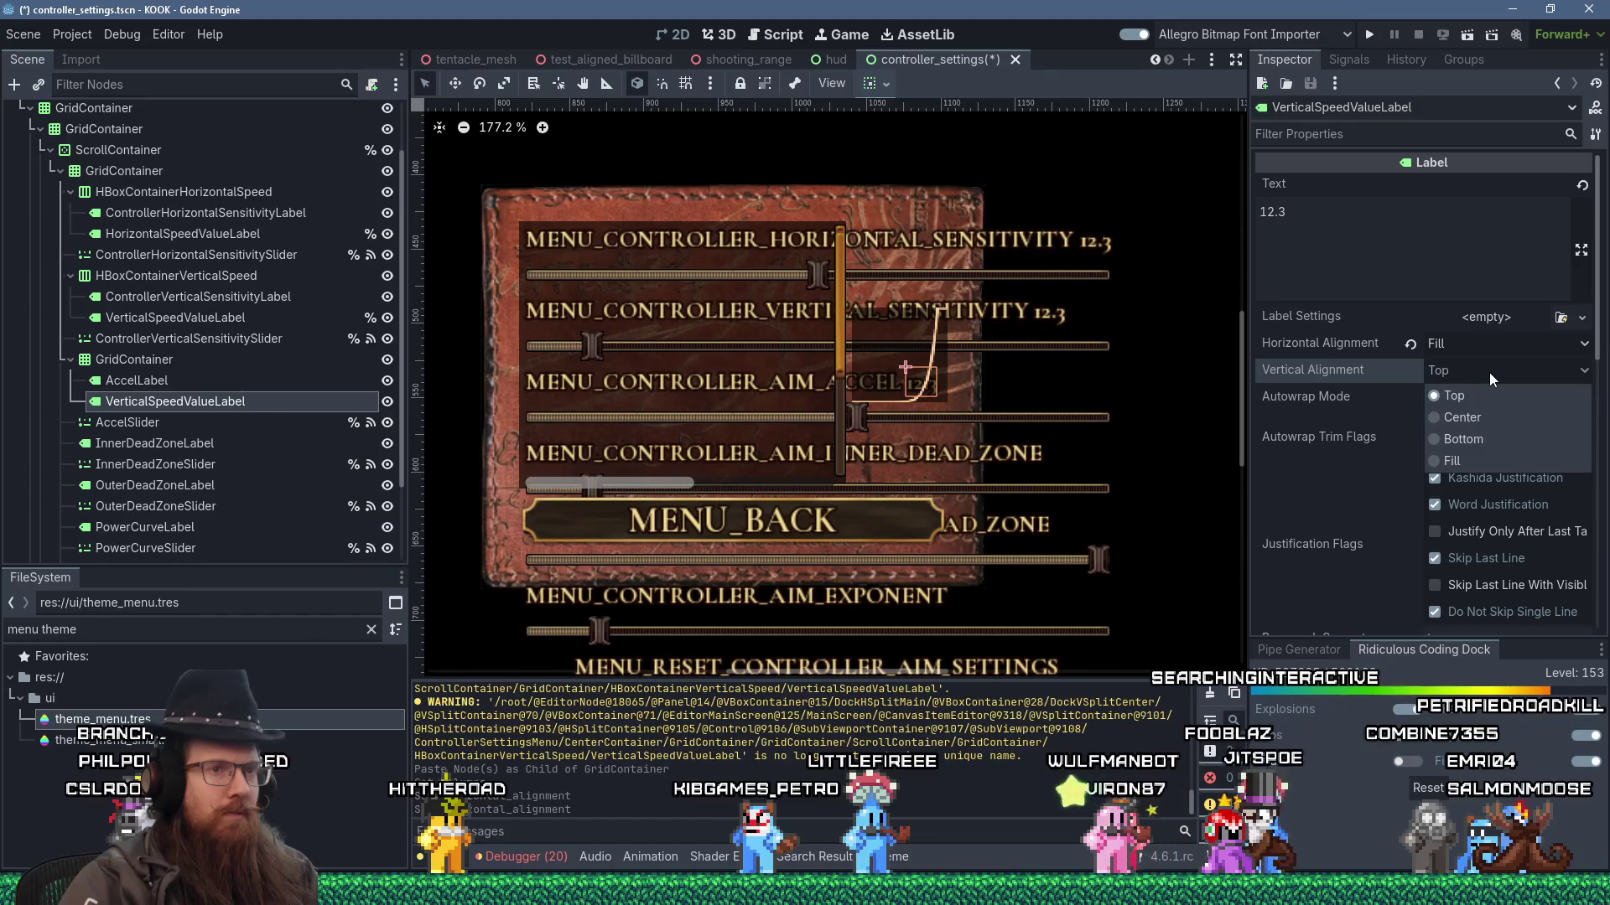
{"action": "left_click", "coordinate": [1489, 373]}
- Set AccelLabel's Horizontal Alignment to Fill, then select the GridContainer
{"action": "left_click", "coordinate": [137, 380]}
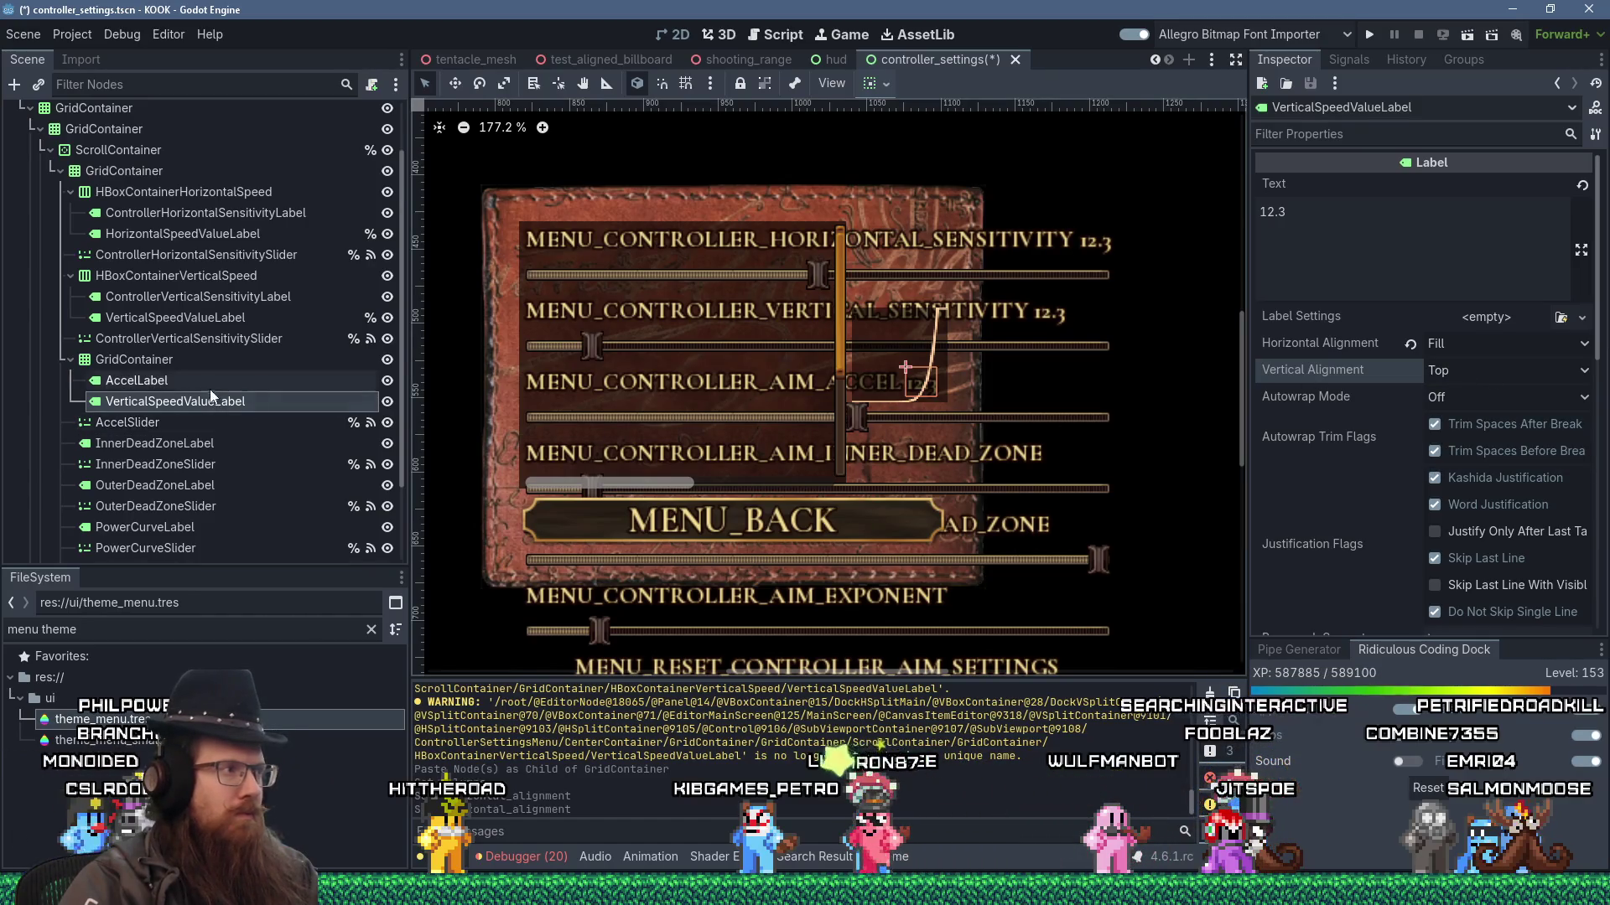
{"action": "left_click", "coordinate": [1463, 344]}
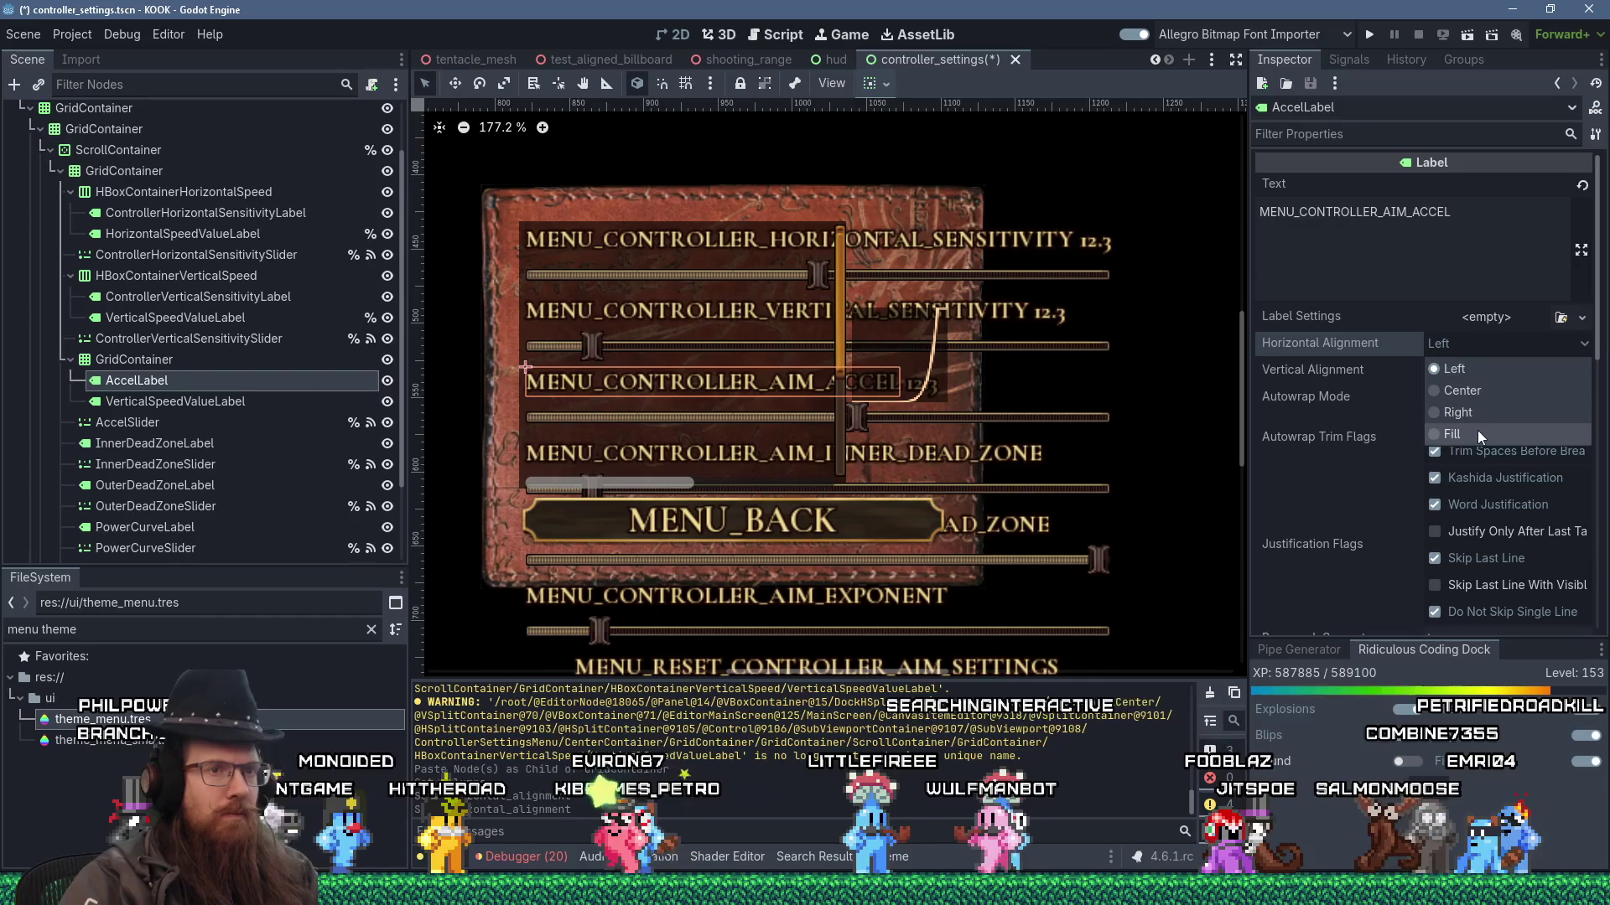
{"action": "left_click", "coordinate": [1478, 431]}
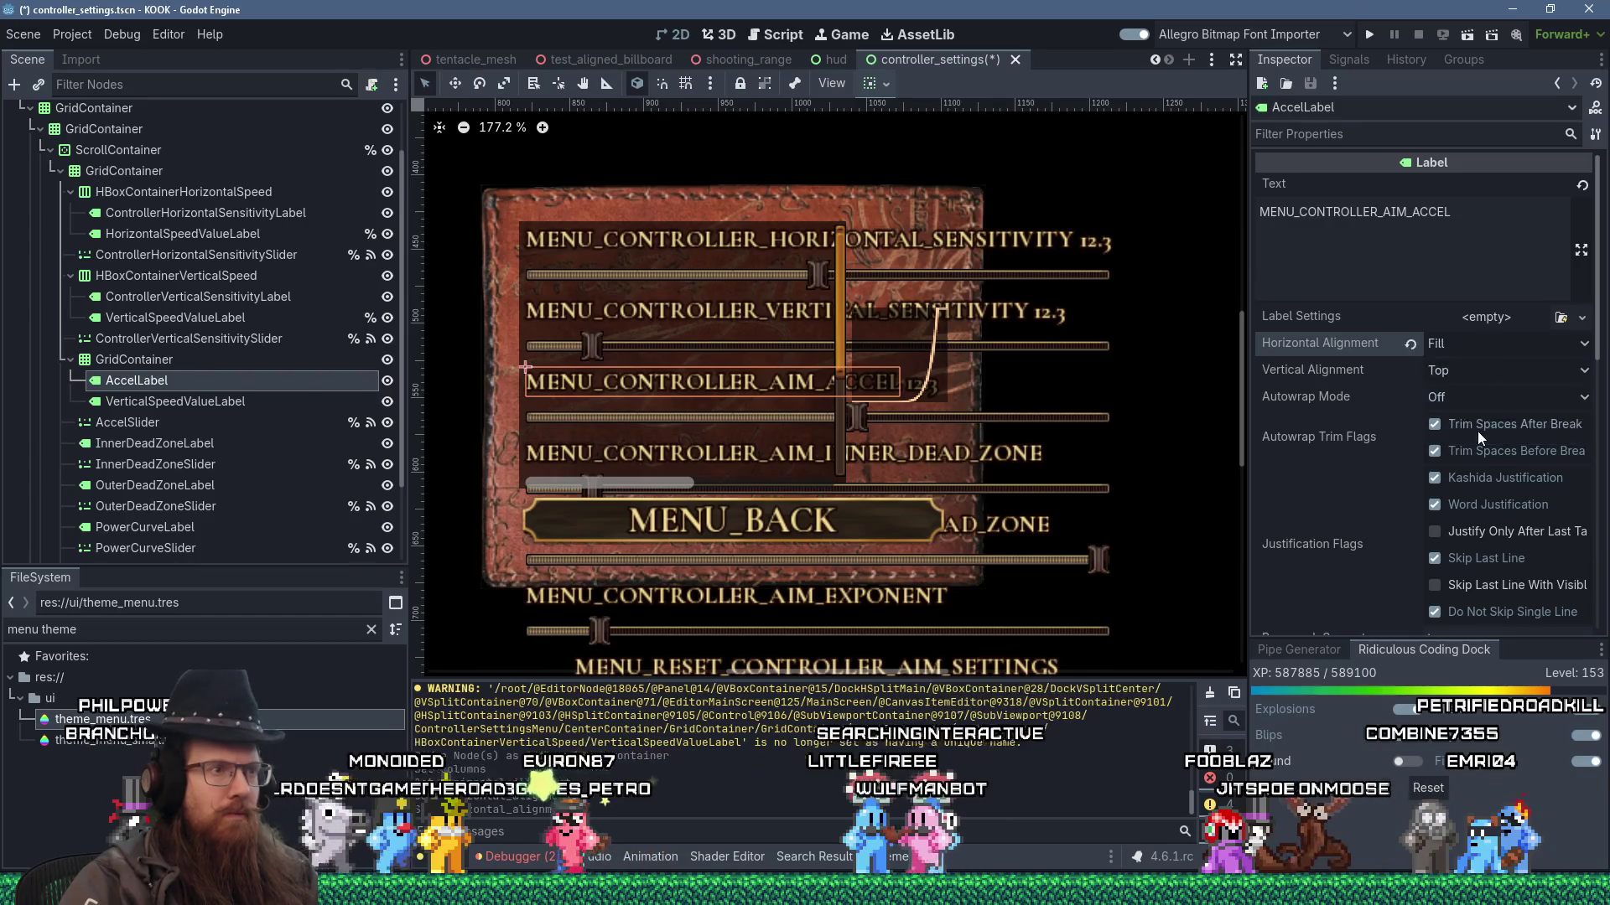
{"action": "left_click", "coordinate": [1468, 344]}
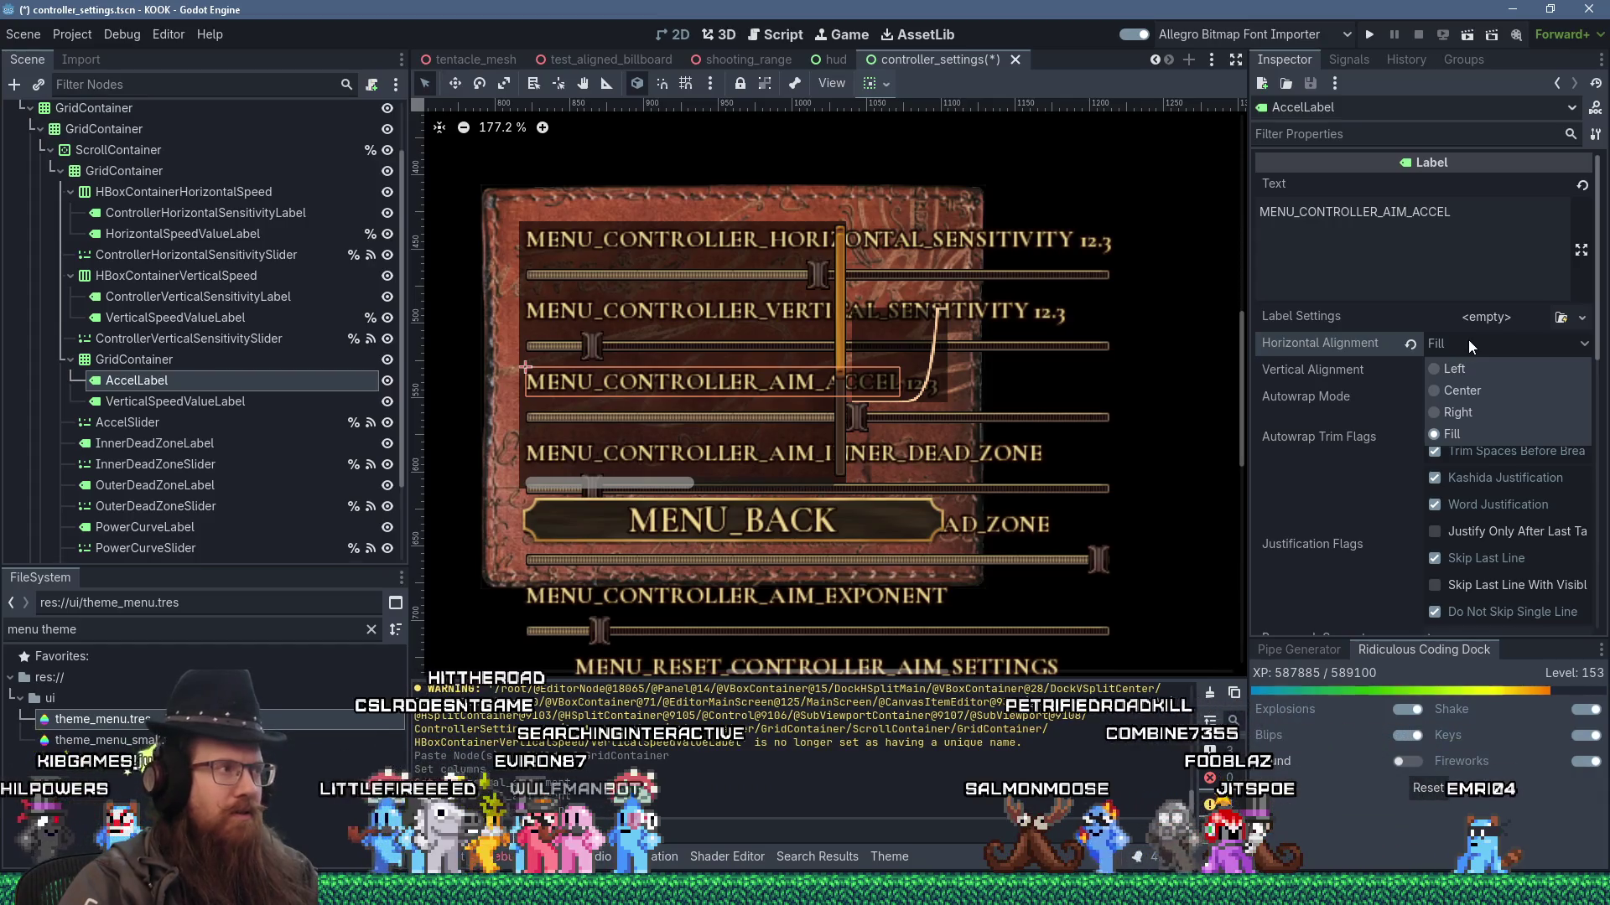
{"action": "left_click", "coordinate": [228, 369]}
{"action": "left_click", "coordinate": [191, 360]}
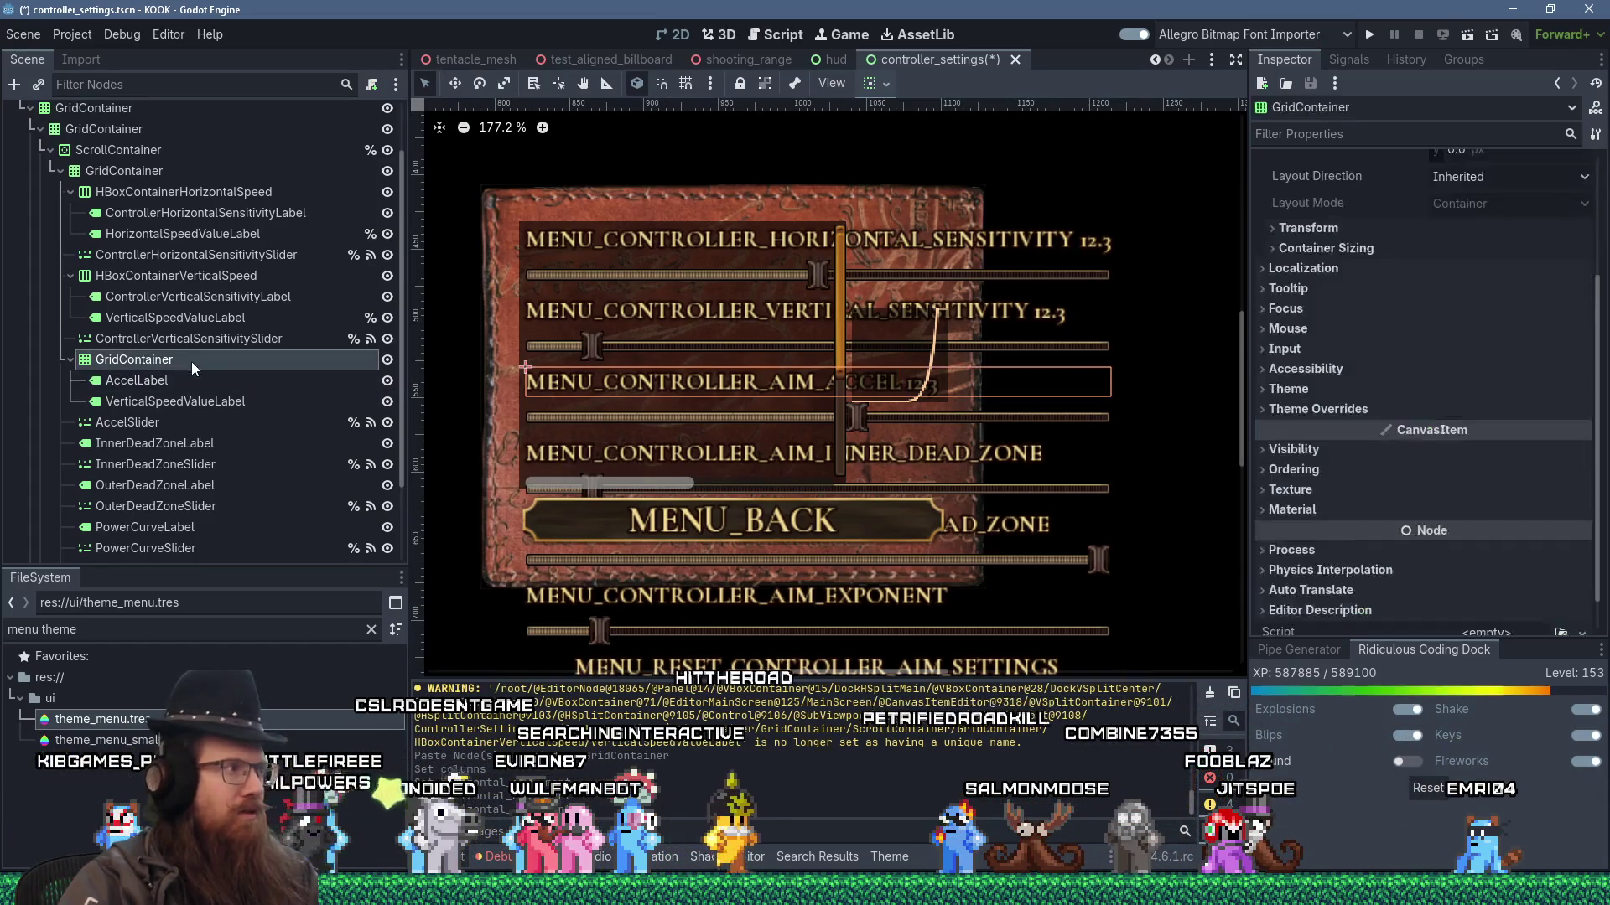
{"action": "scroll", "coordinate": [1382, 267], "scroll_direction": "up", "scroll_amount": 4}
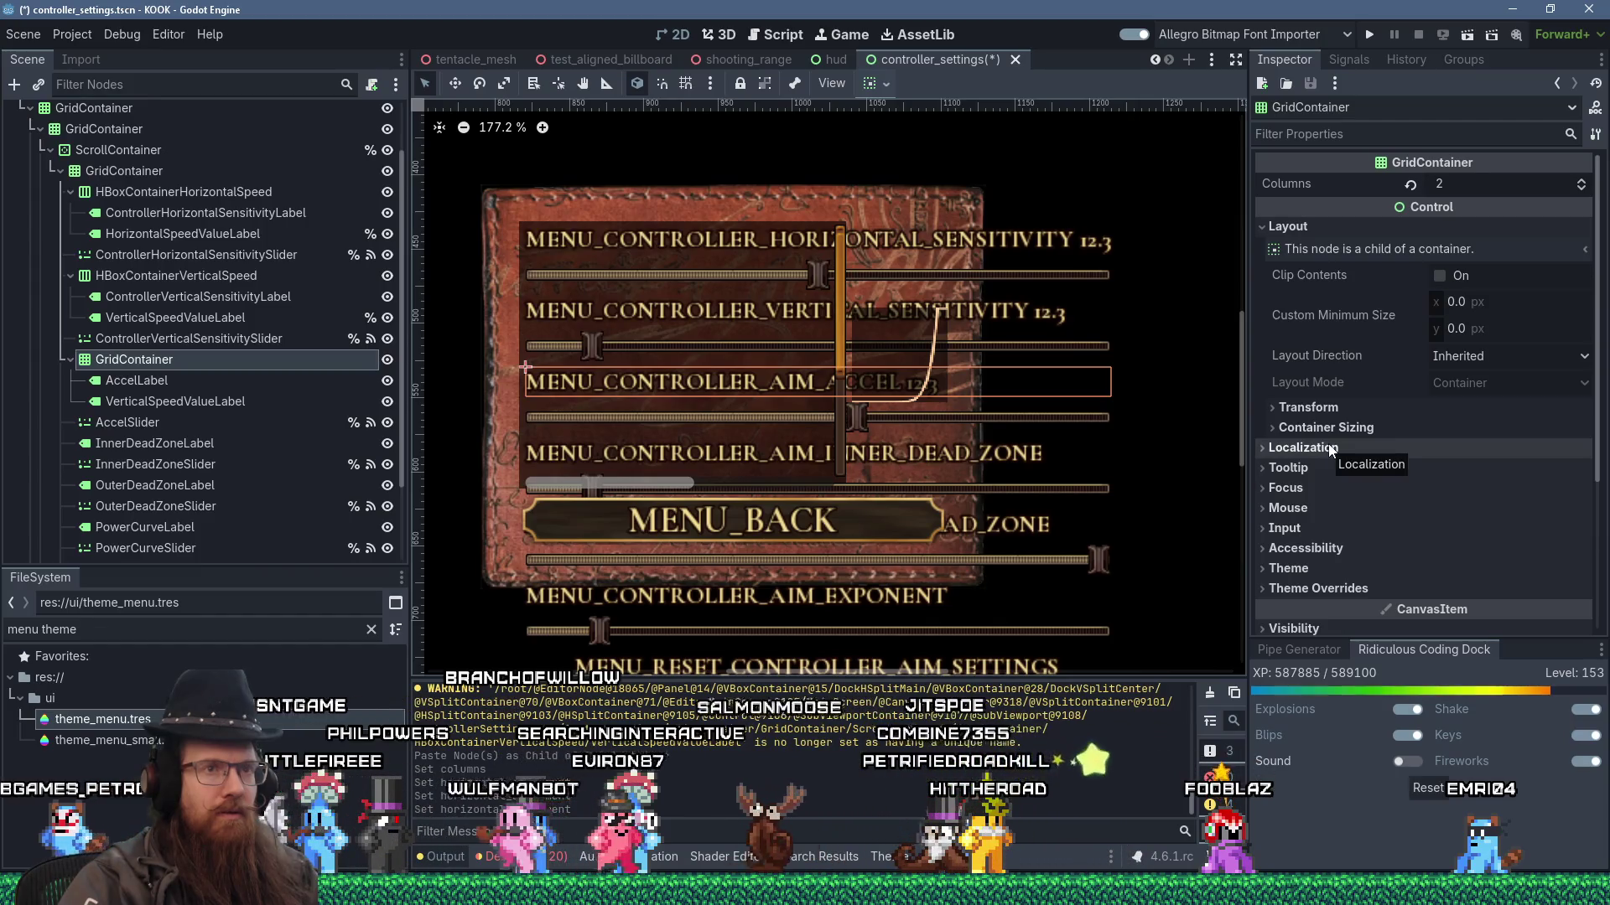
- Try horizontal and vertical Expand on the GridContainer, then undo the change
{"action": "left_click", "coordinate": [1341, 414]}
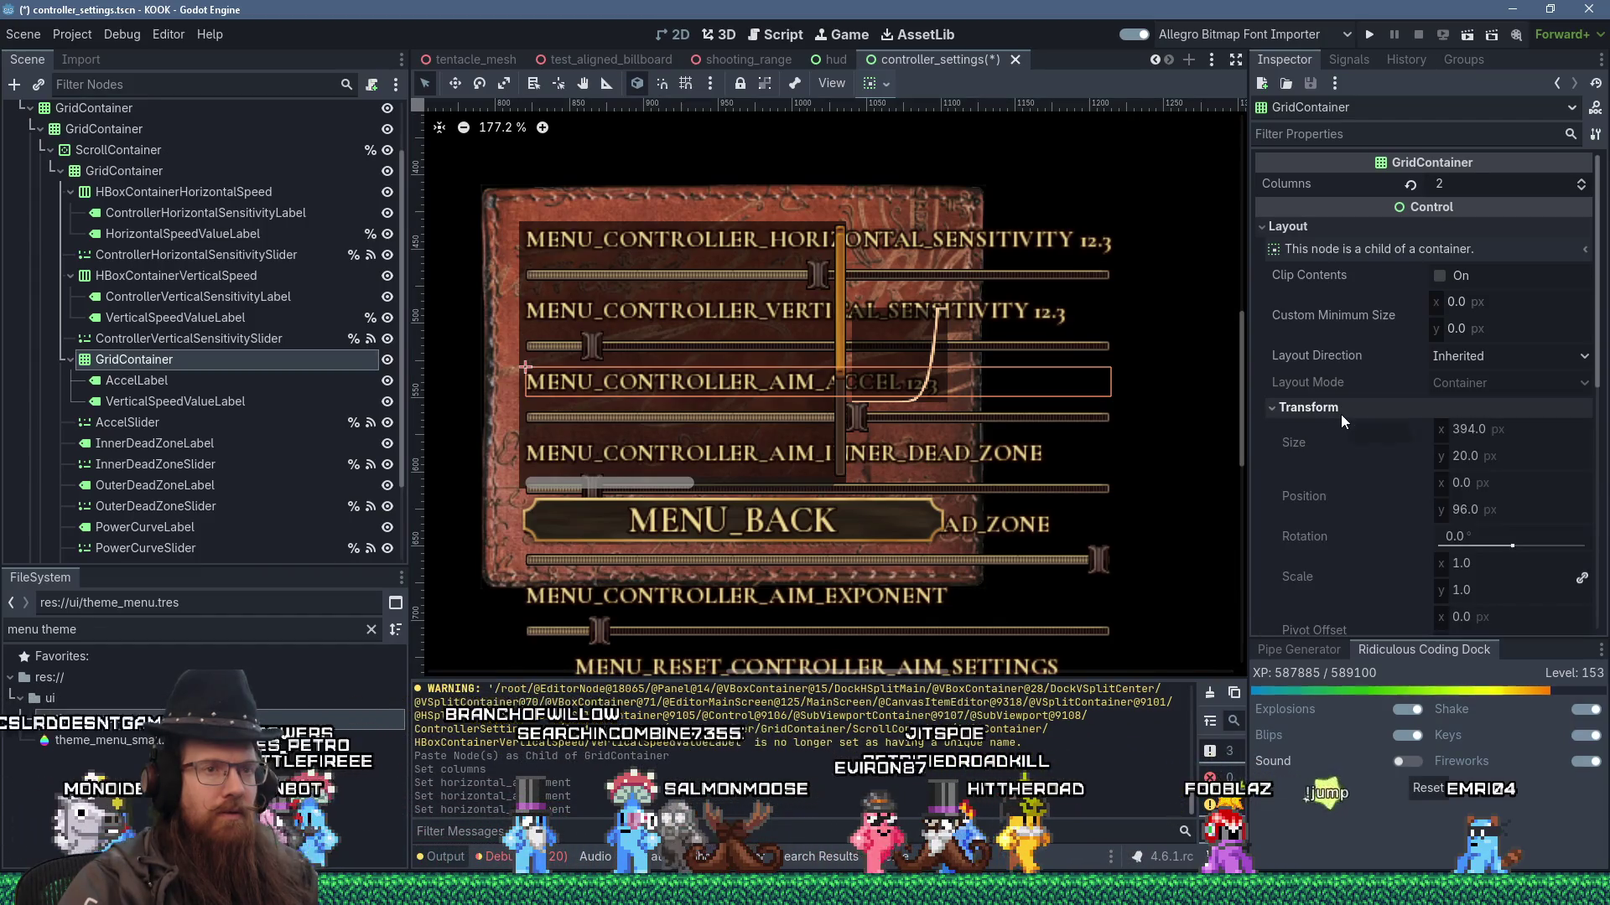
{"action": "left_click", "coordinate": [1340, 415]}
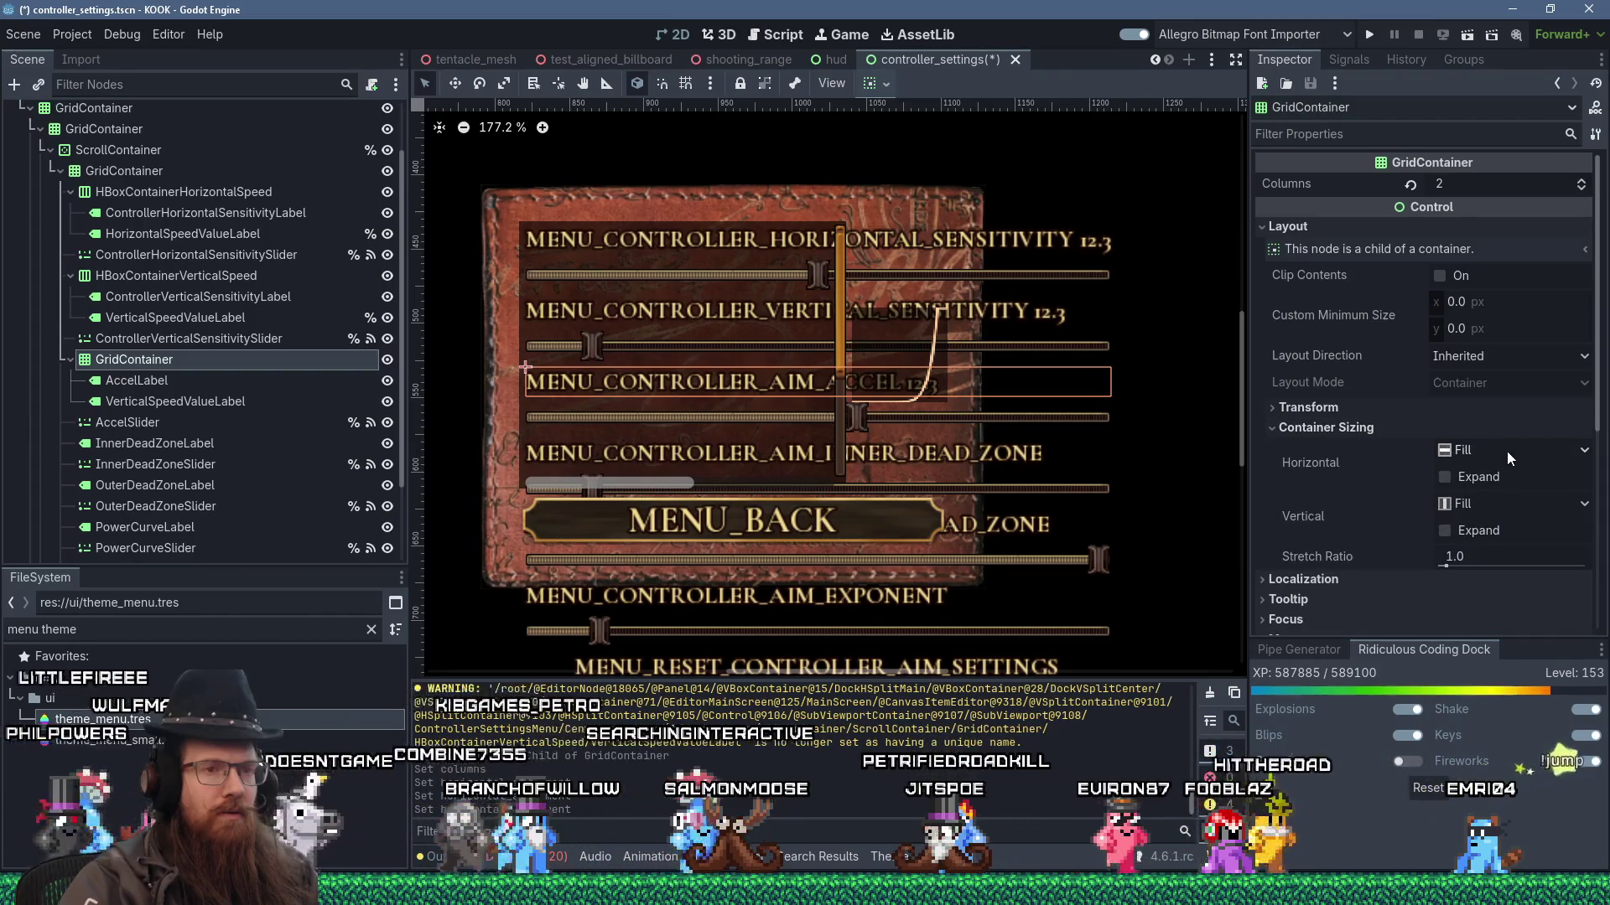
{"action": "left_click", "coordinate": [1499, 479]}
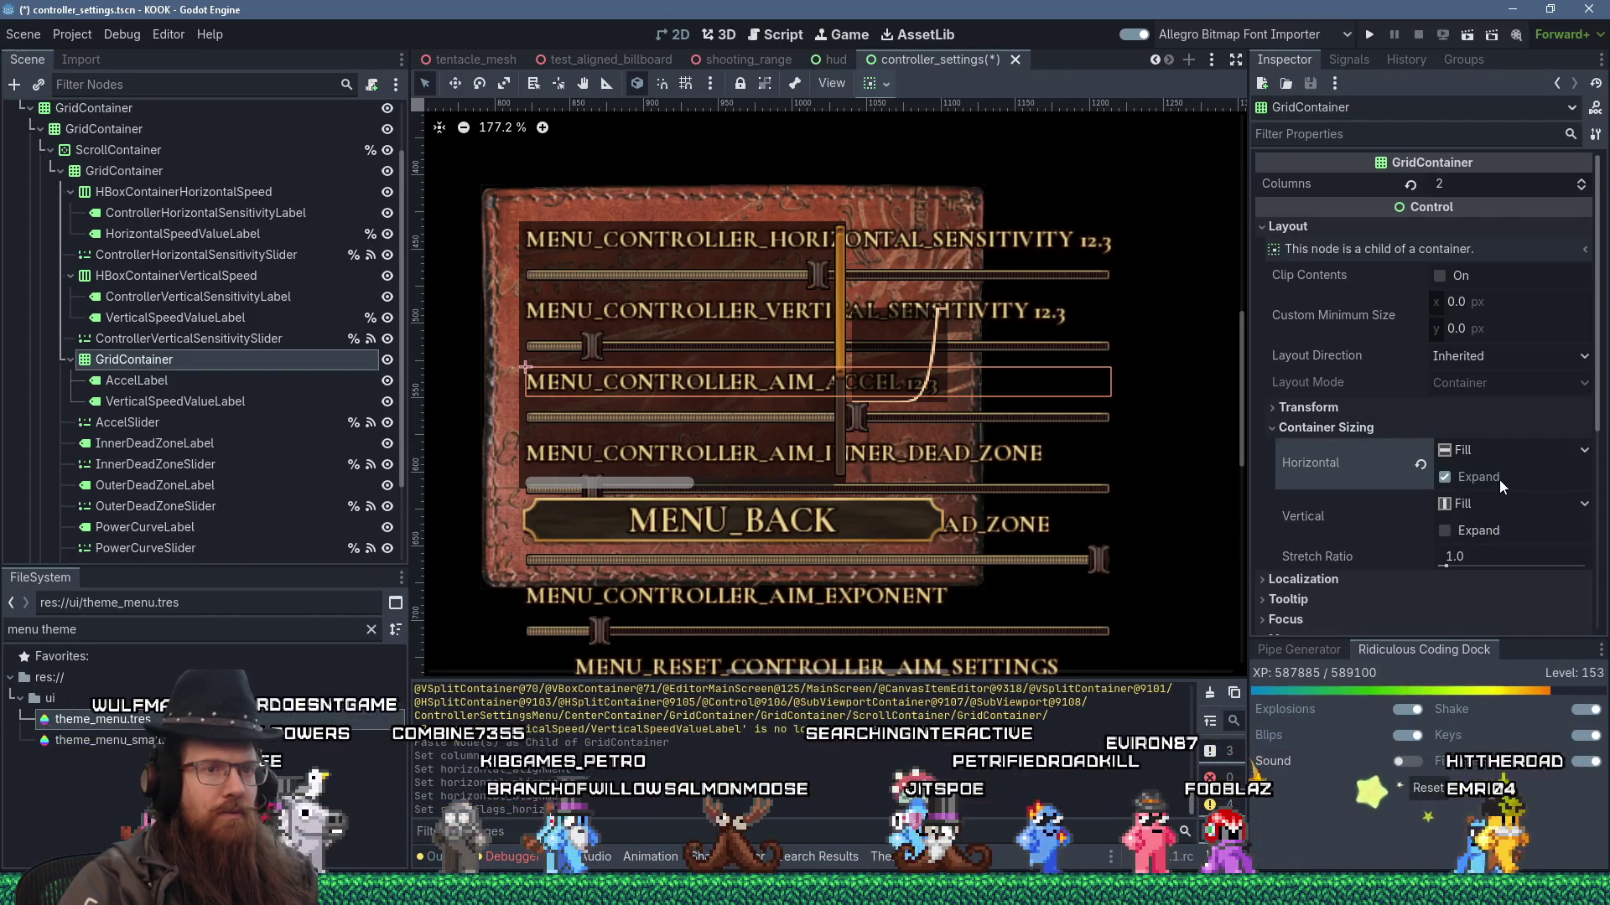
{"action": "left_click", "coordinate": [1466, 525]}
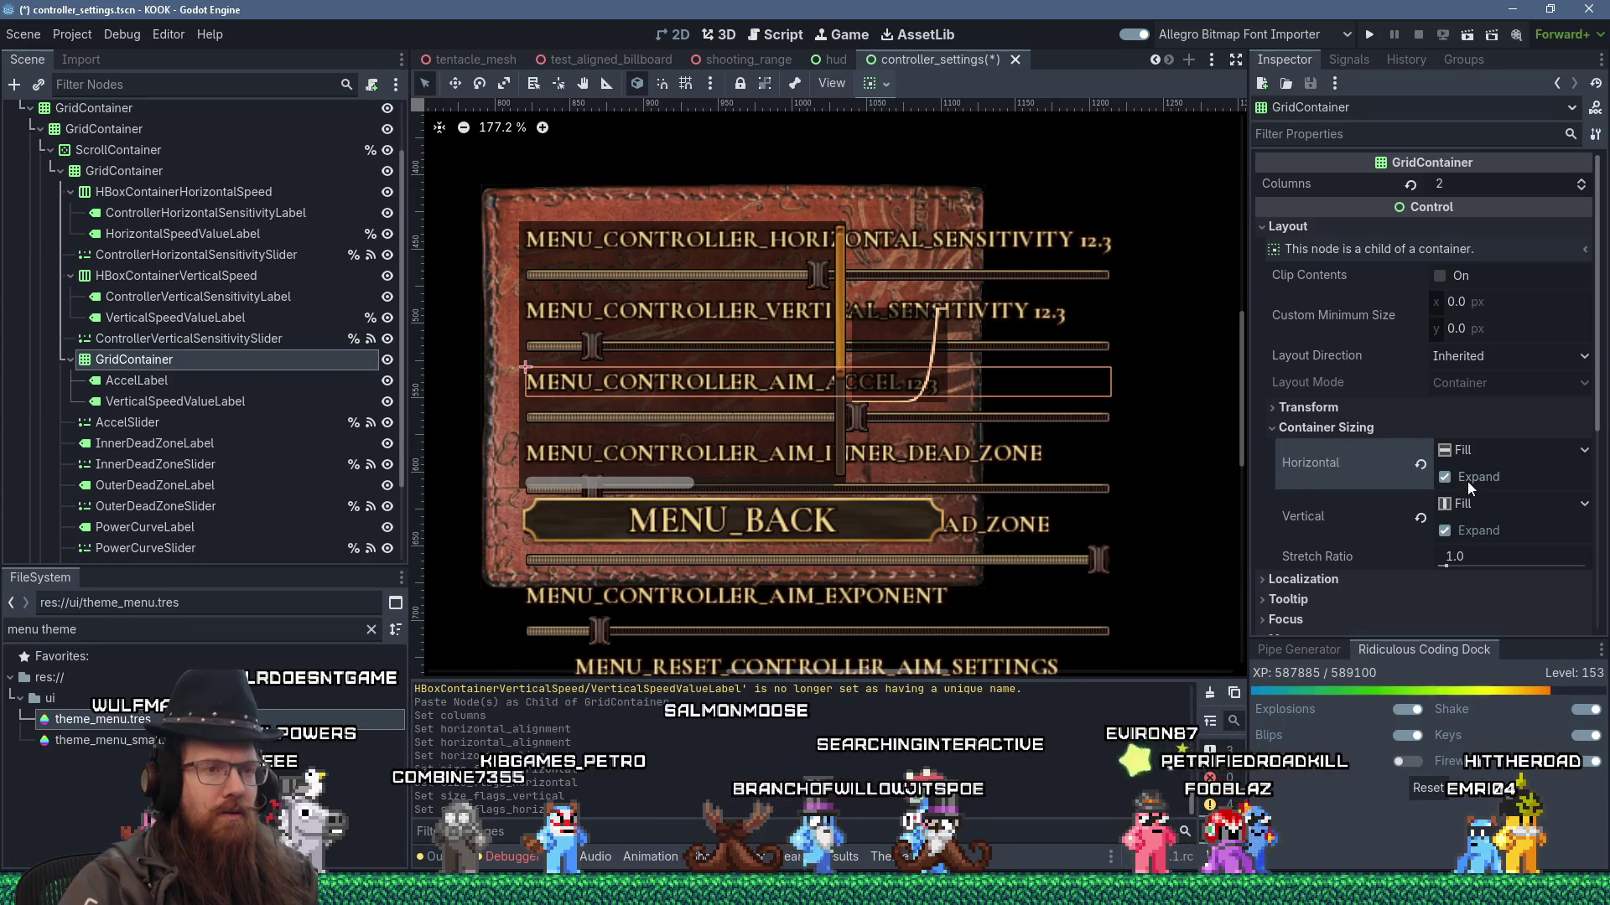
{"action": "left_click", "coordinate": [1482, 450]}
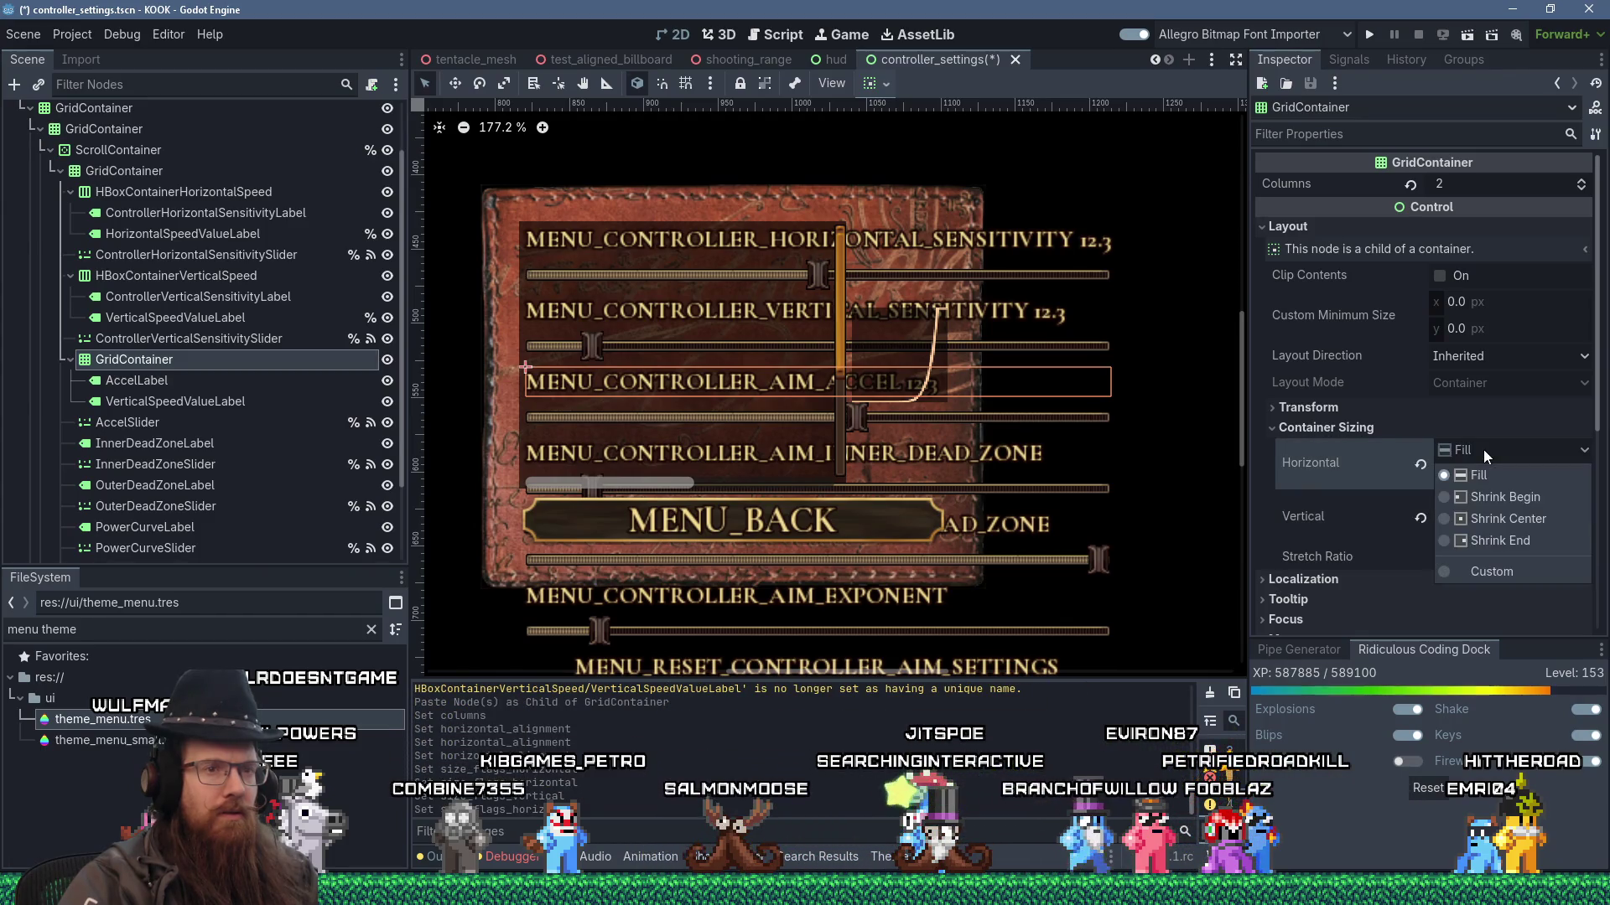
{"action": "left_click", "coordinate": [1484, 449]}
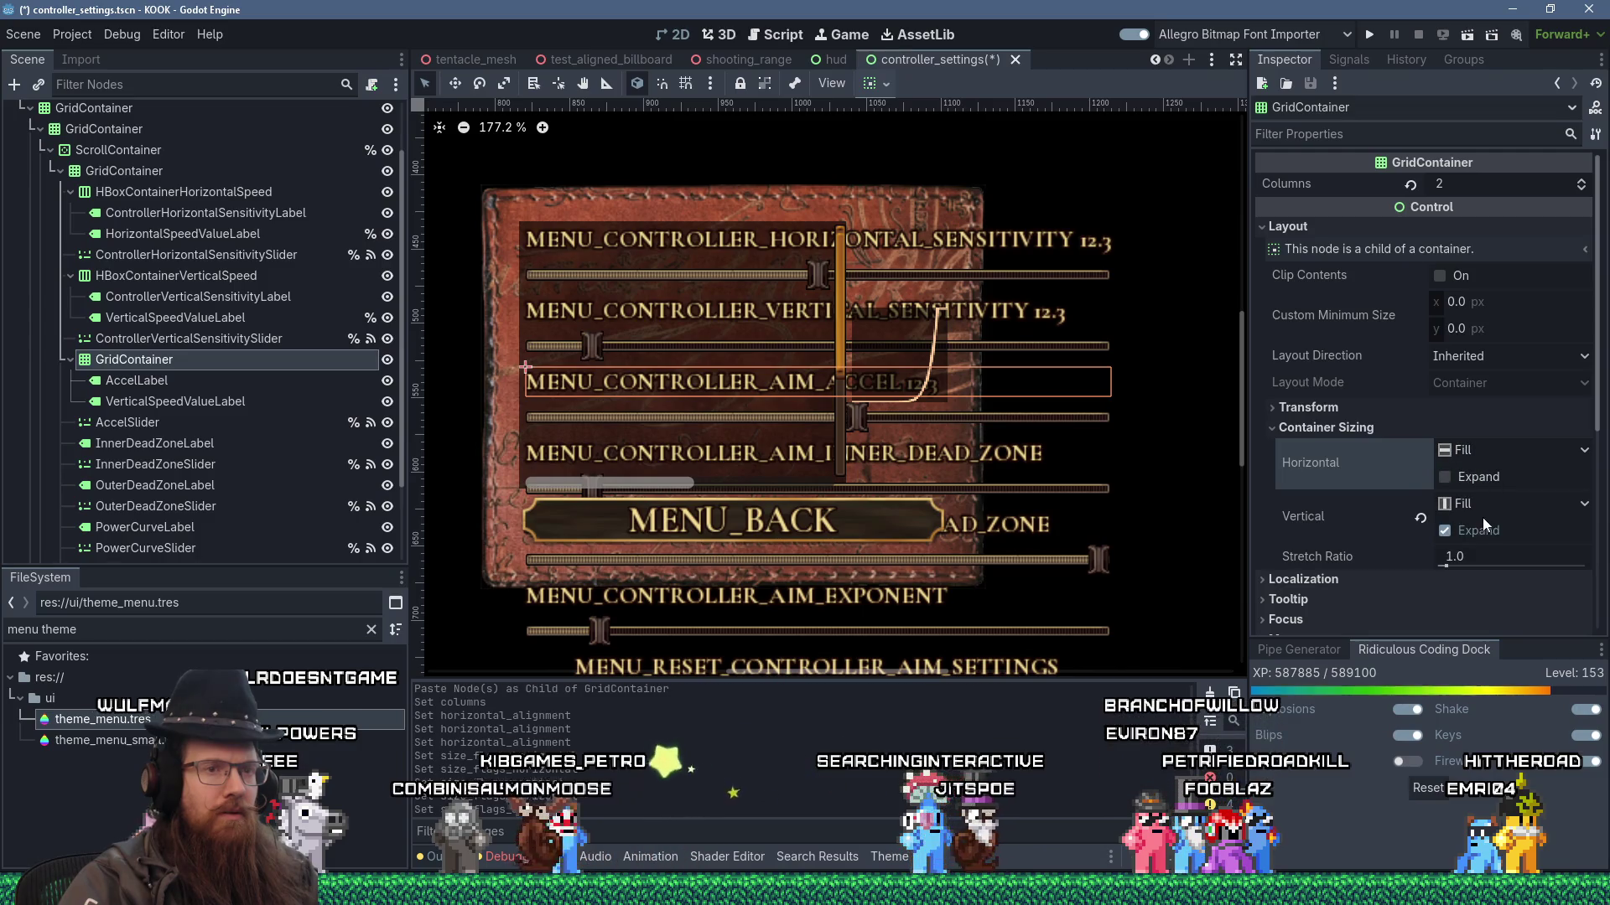
{"action": "key", "text": "ctrl+z"}
{"action": "key", "text": "ctrl+z"}
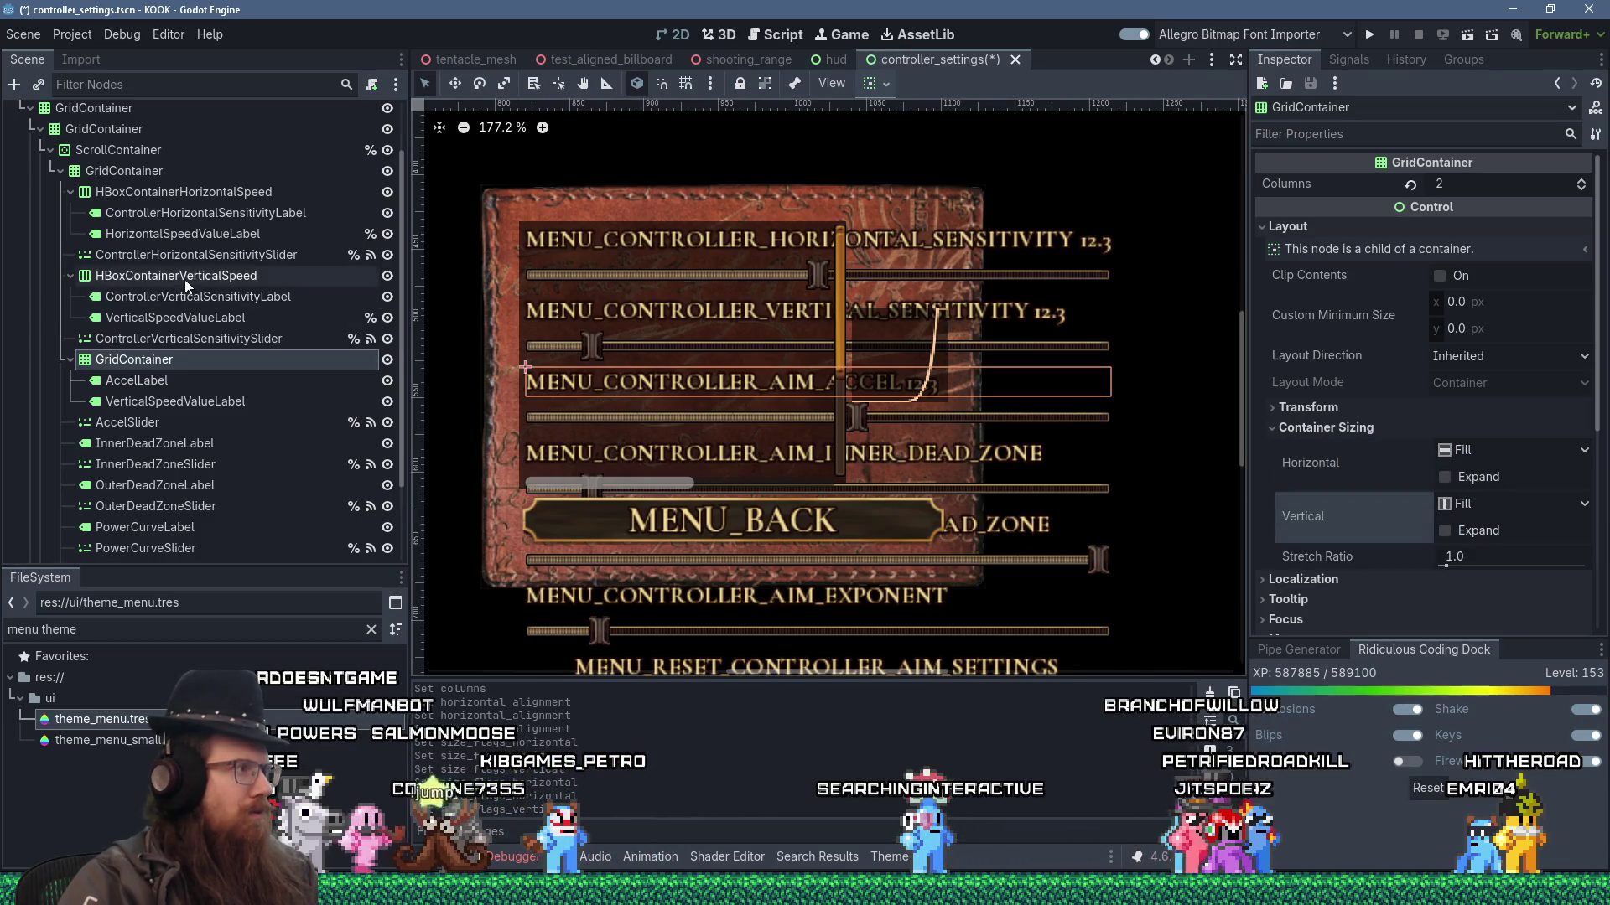
- Show HBoxContainerVerticalSpeed's Layout > Container Sizing options, then switch to the Reddit thread
{"action": "left_click", "coordinate": [184, 277]}
{"action": "left_click", "coordinate": [1285, 245]}
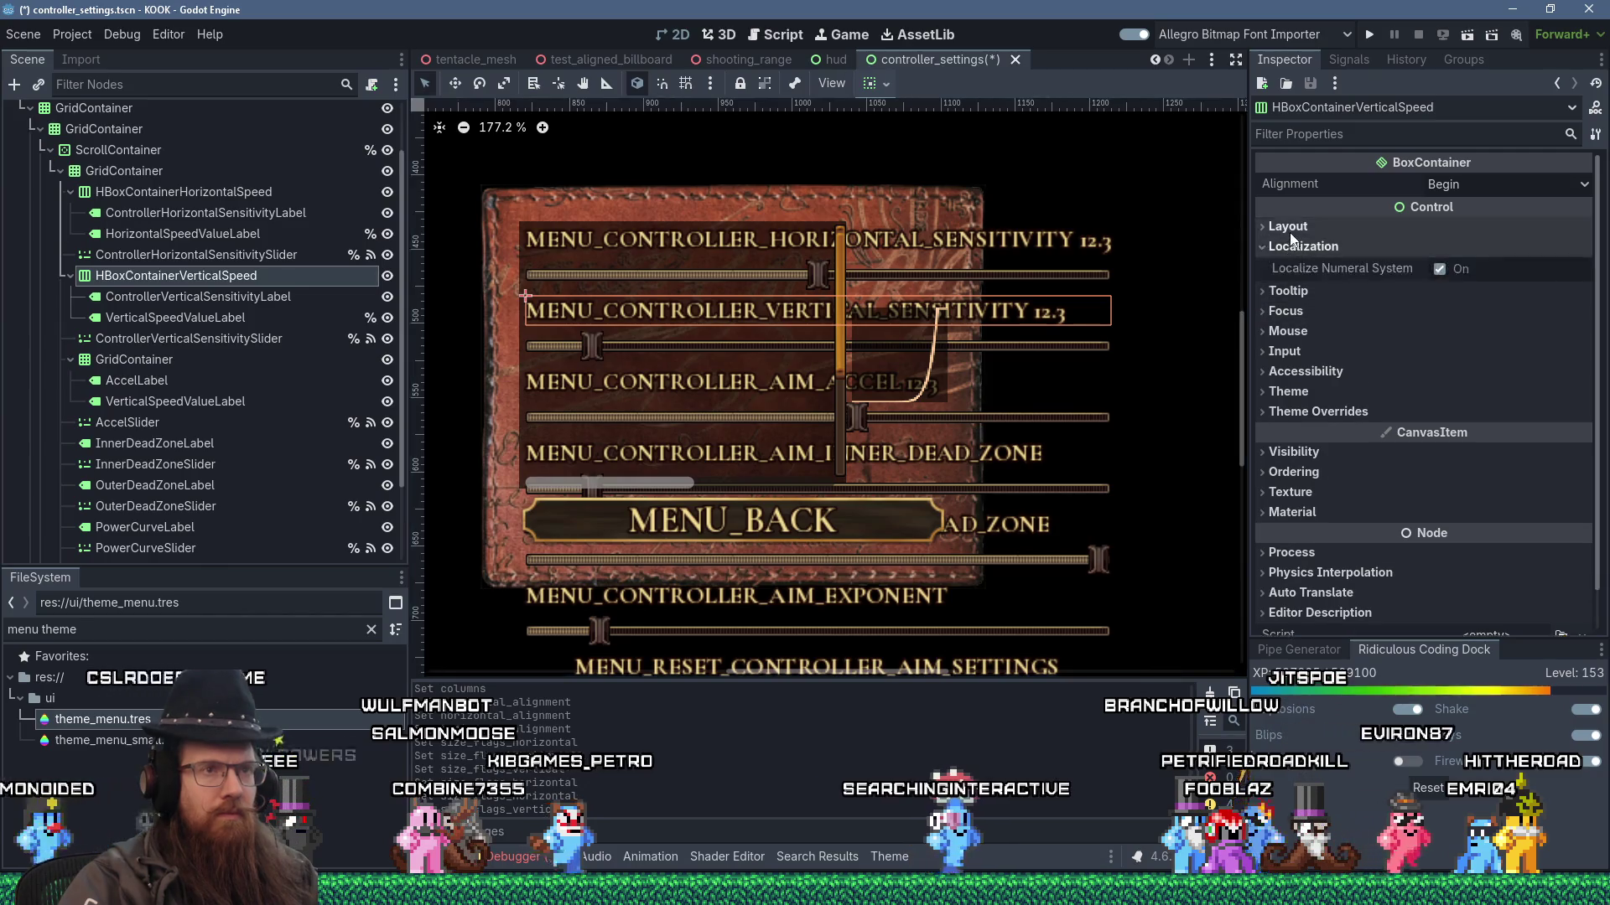
{"action": "left_click", "coordinate": [1289, 233]}
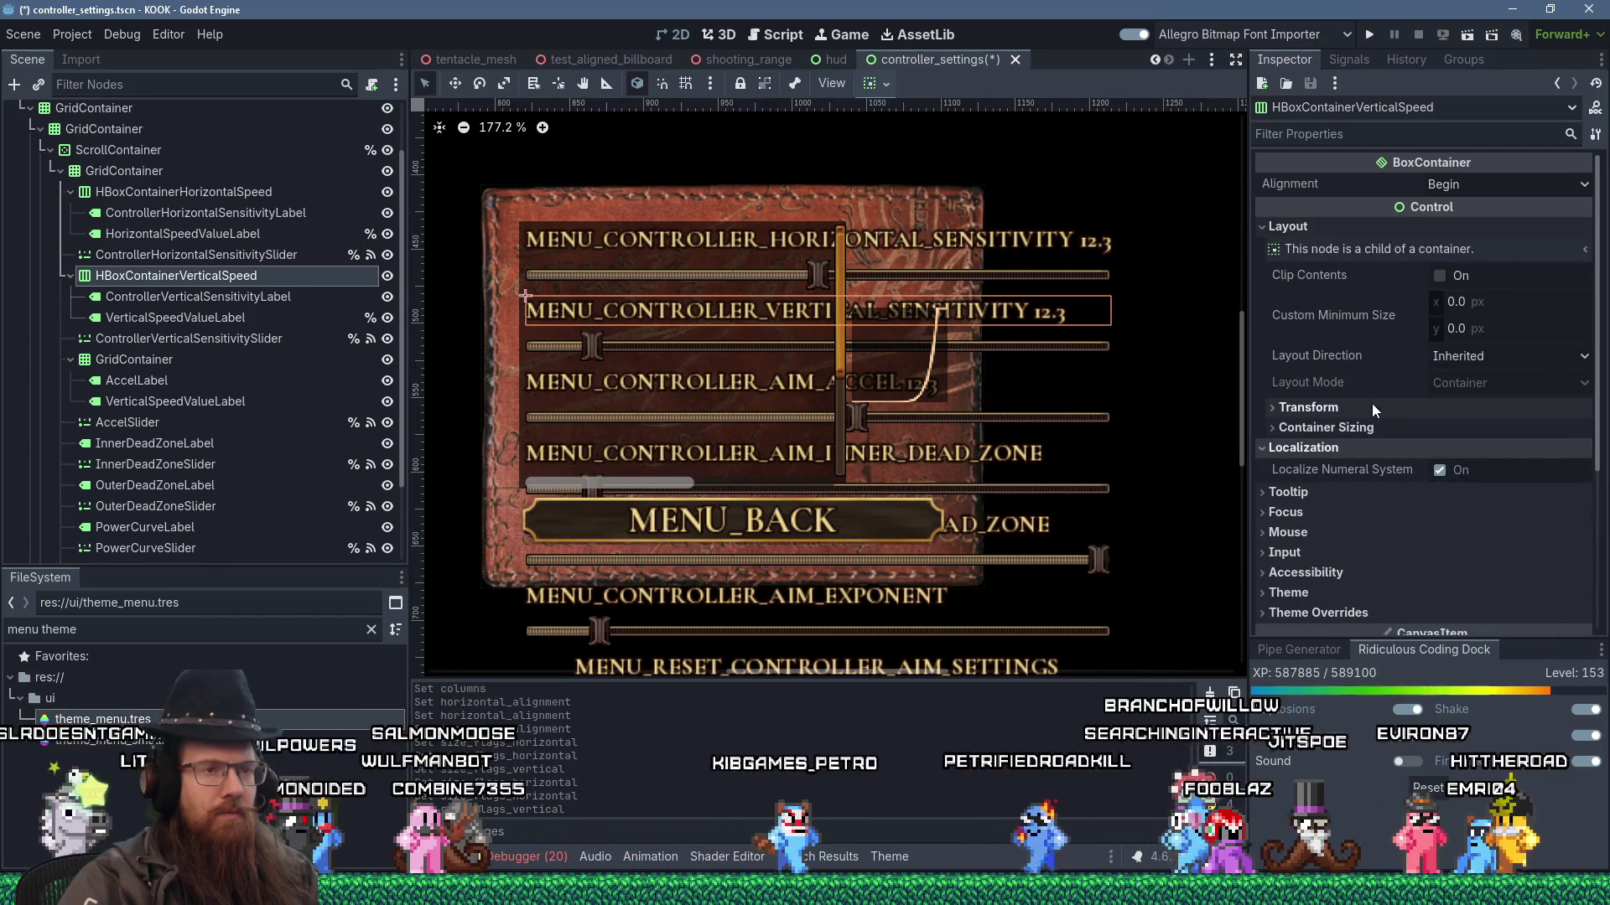
{"action": "left_click", "coordinate": [1372, 404]}
{"action": "left_click", "coordinate": [1372, 405]}
{"action": "left_click", "coordinate": [1379, 427]}
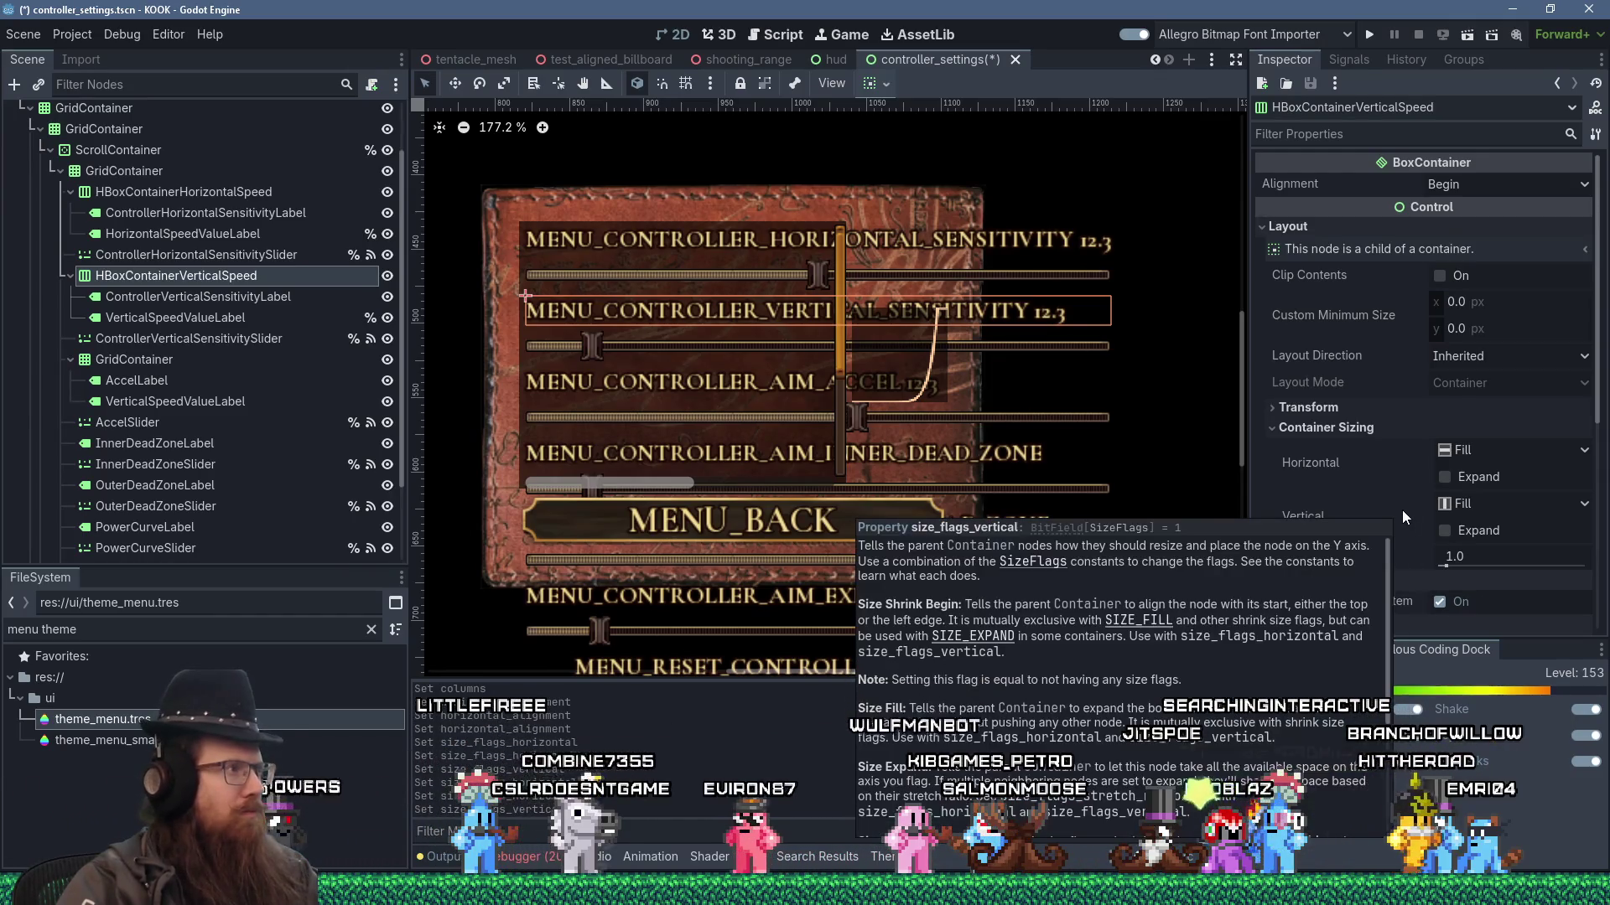
{"action": "key", "text": "alt+Tab"}
- Read through the thread's answers on HBoxContainer text alignment, then go back from Reddit
{"action": "scroll", "coordinate": [815, 503], "scroll_direction": "down", "scroll_amount": 1}
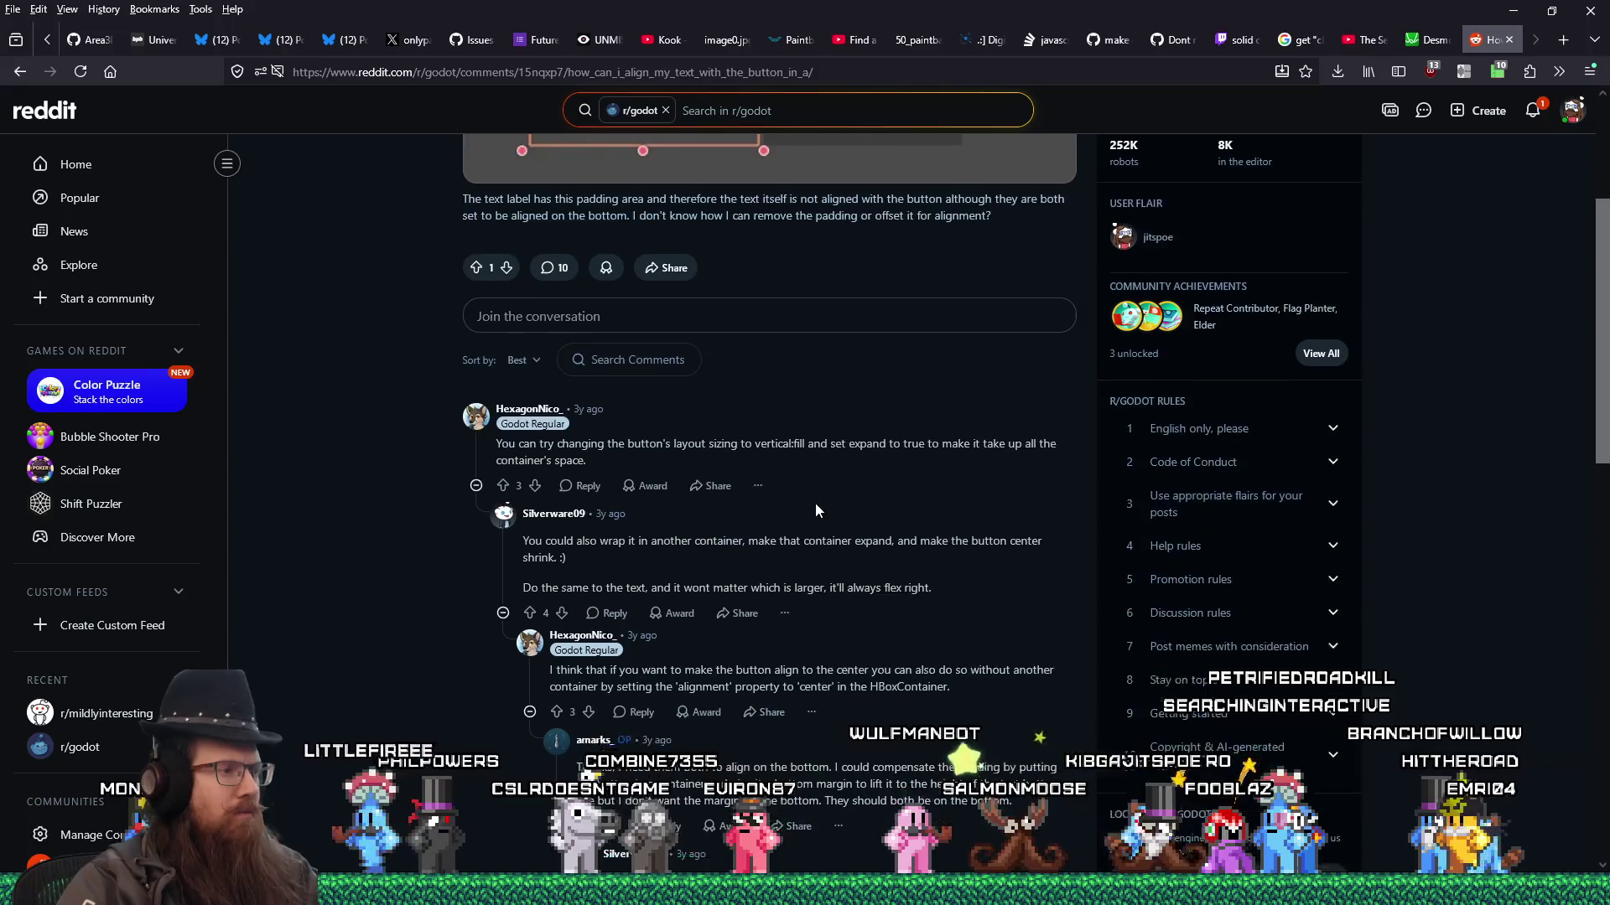
{"action": "scroll", "coordinate": [822, 491], "scroll_direction": "down", "scroll_amount": 2}
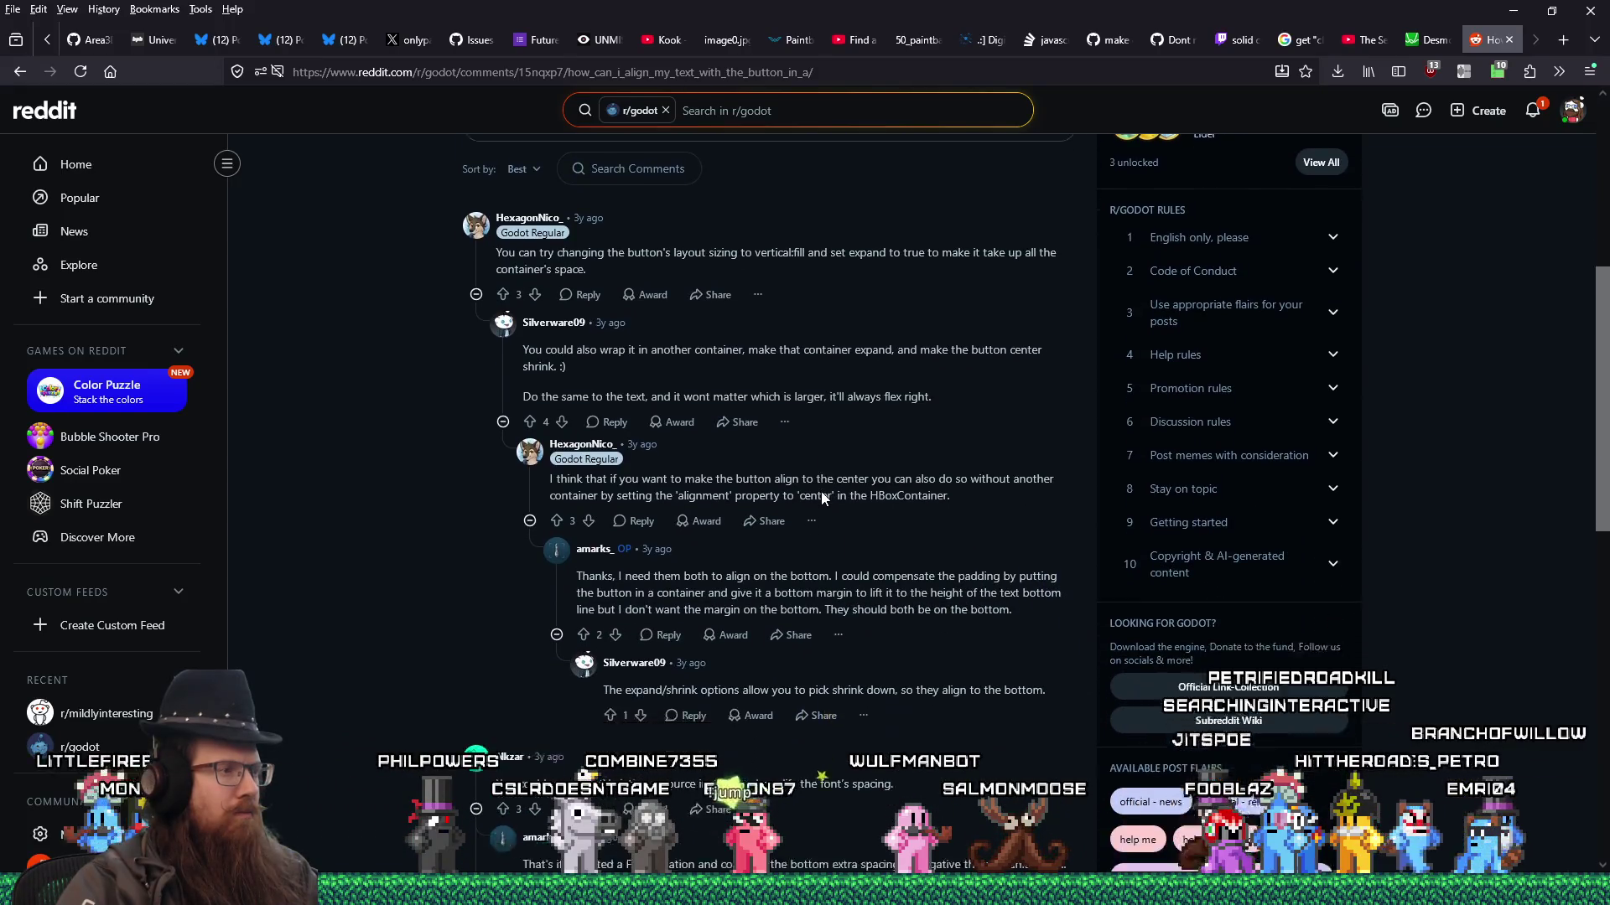
{"action": "scroll", "coordinate": [823, 492], "scroll_direction": "down", "scroll_amount": 3}
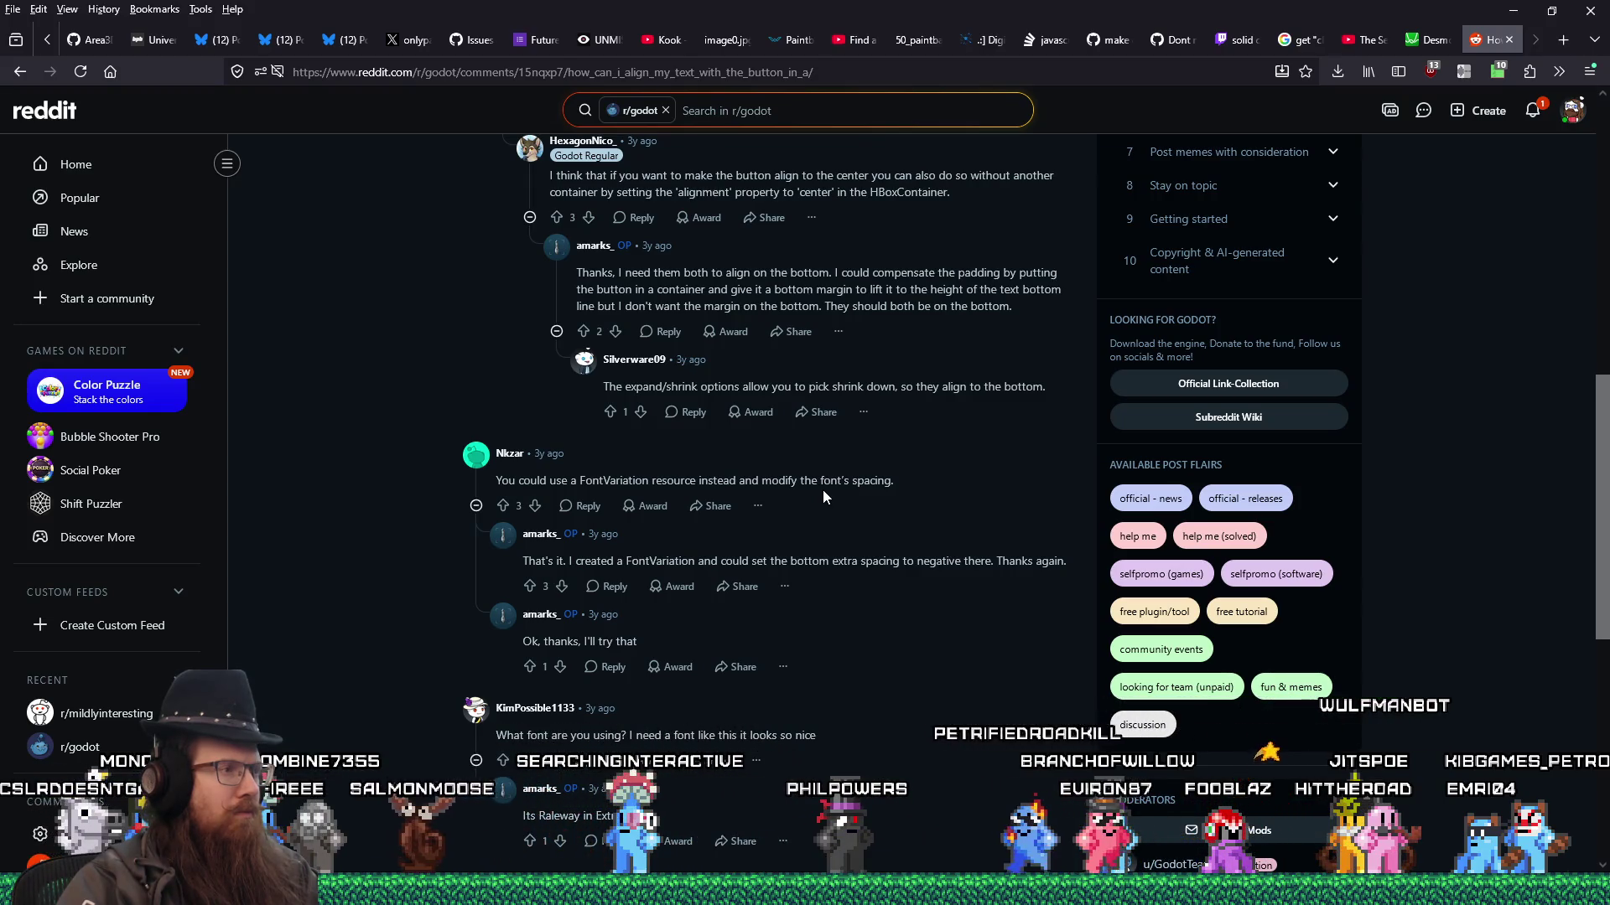
{"action": "scroll", "coordinate": [928, 508], "scroll_direction": "down", "scroll_amount": 1}
{"action": "scroll", "coordinate": [929, 509], "scroll_direction": "down", "scroll_amount": 5}
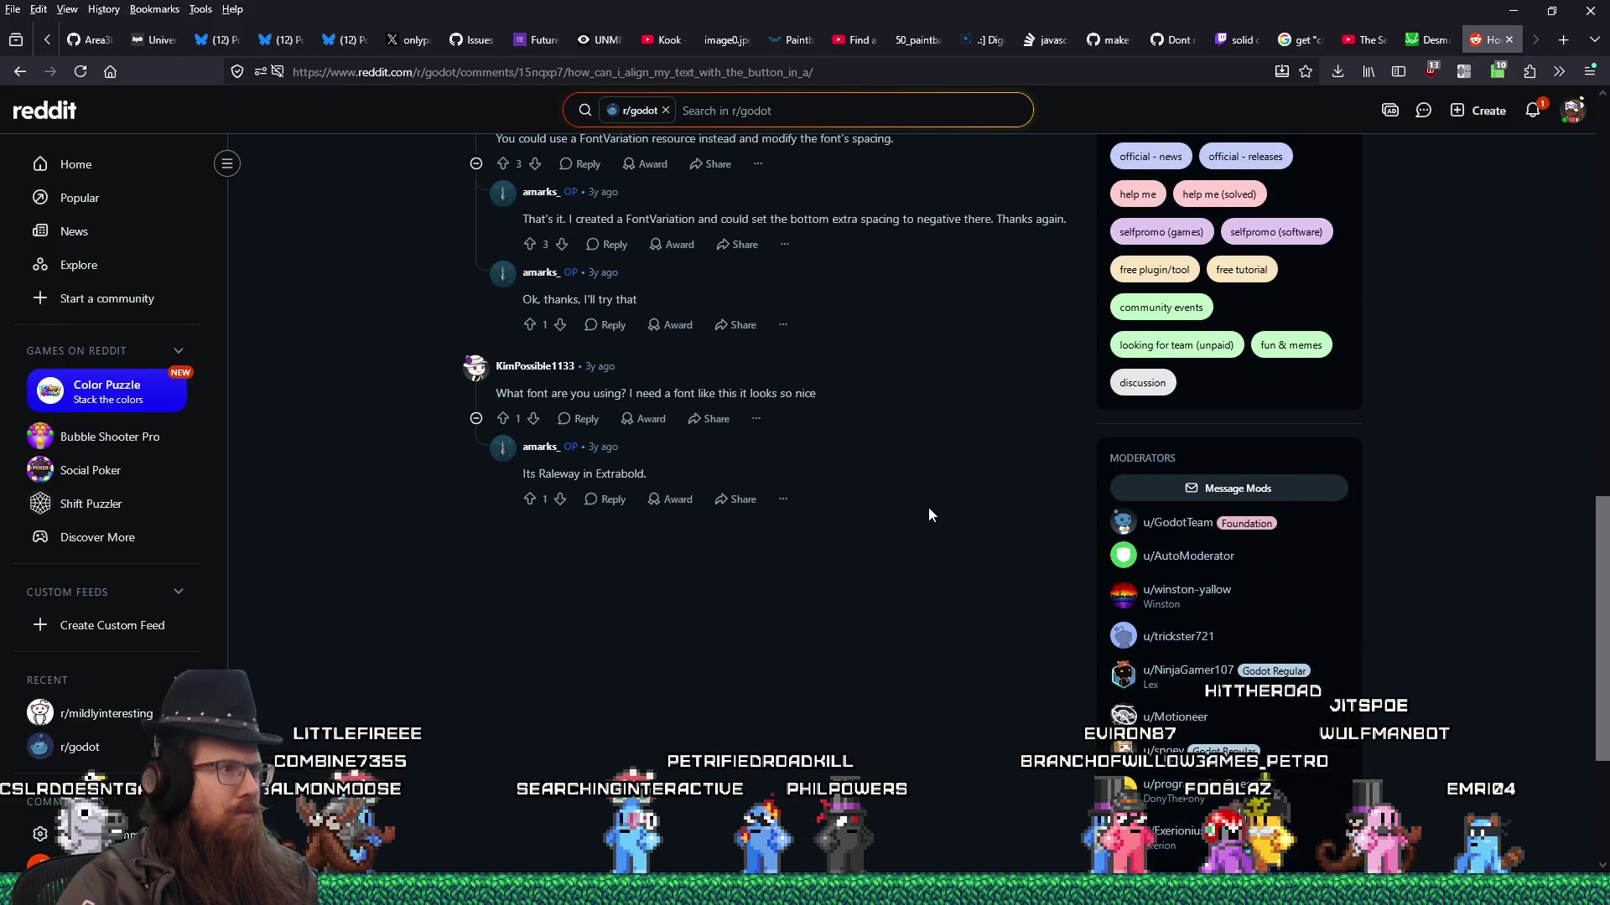
{"action": "scroll", "coordinate": [928, 509], "scroll_direction": "down", "scroll_amount": 1}
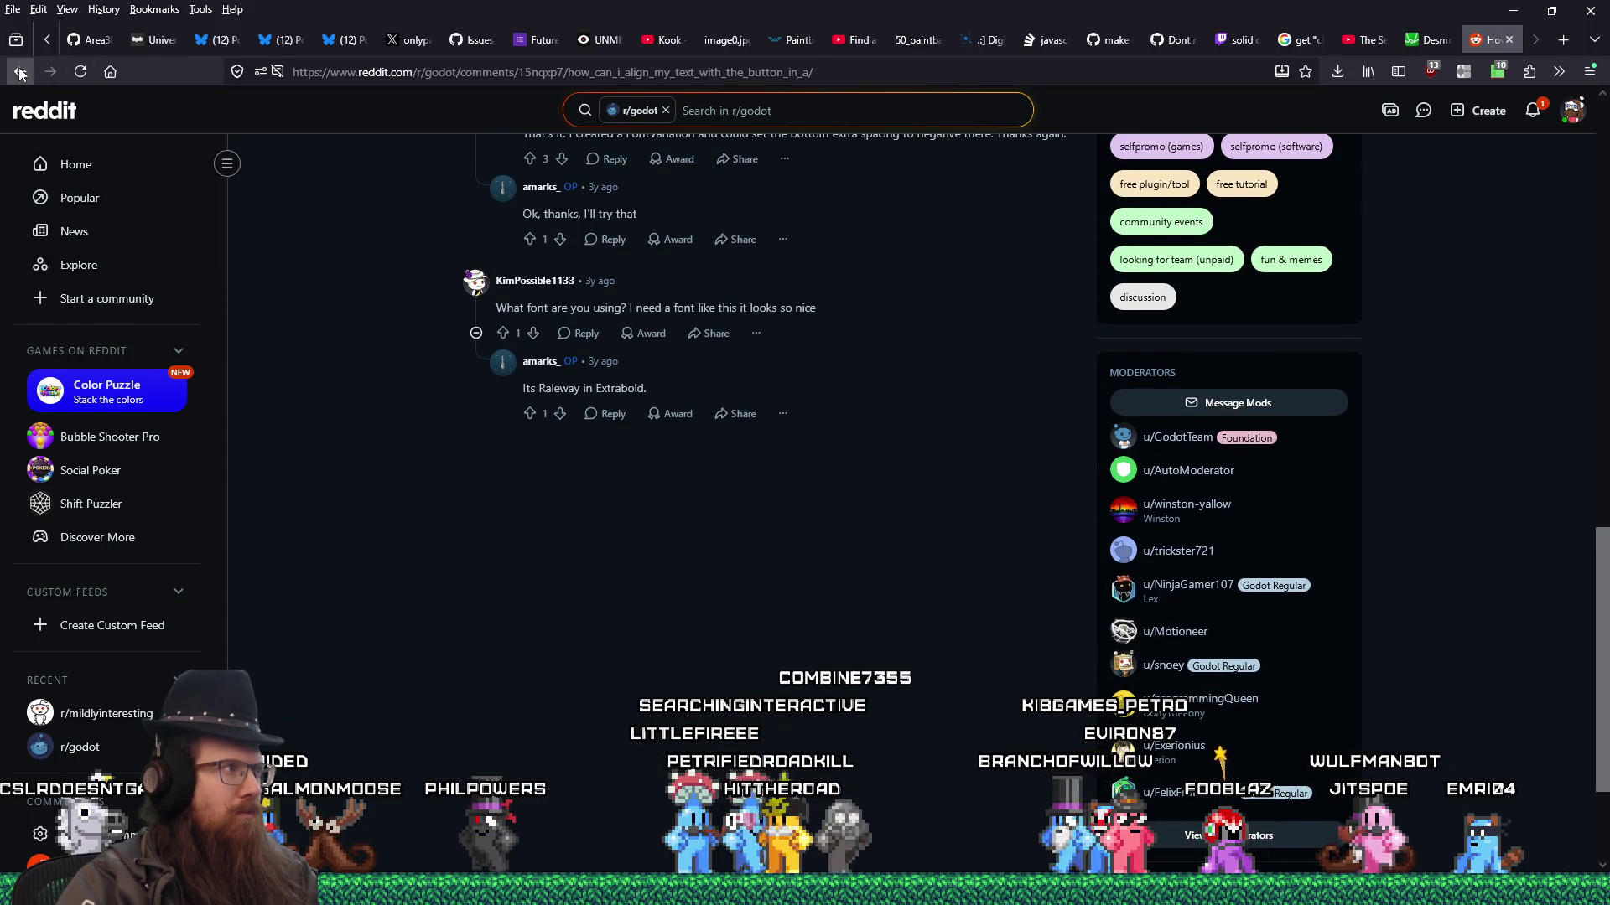
{"action": "scroll", "coordinate": [355, 379], "scroll_direction": "up", "scroll_amount": 10}
{"action": "scroll", "coordinate": [359, 381], "scroll_direction": "up", "scroll_amount": 4}
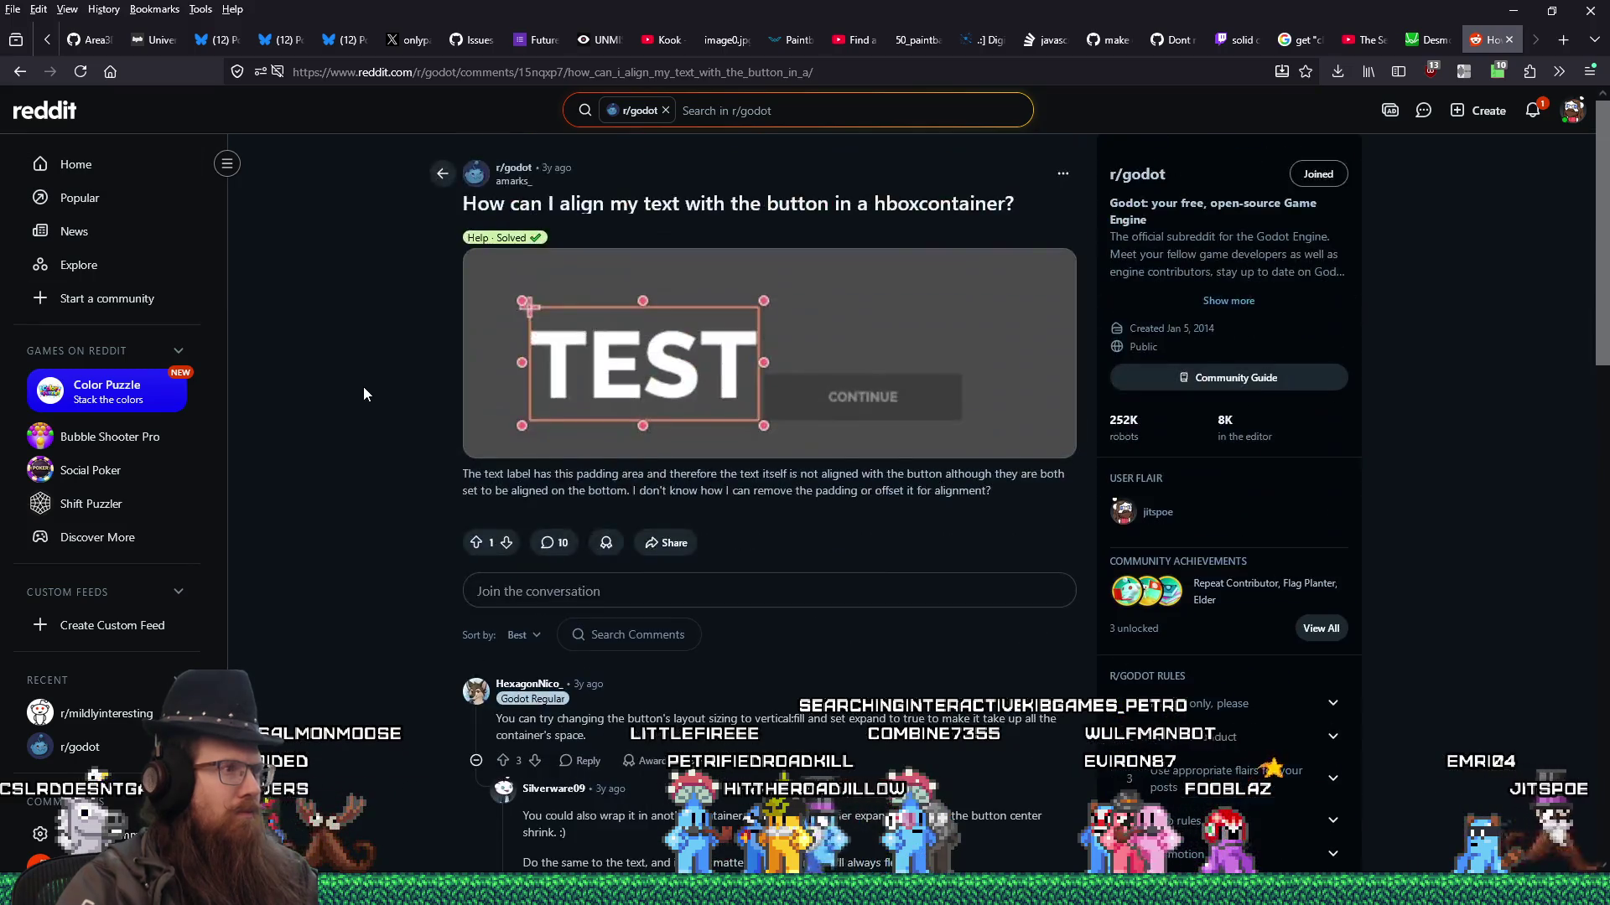
{"action": "left_click", "coordinate": [19, 73]}
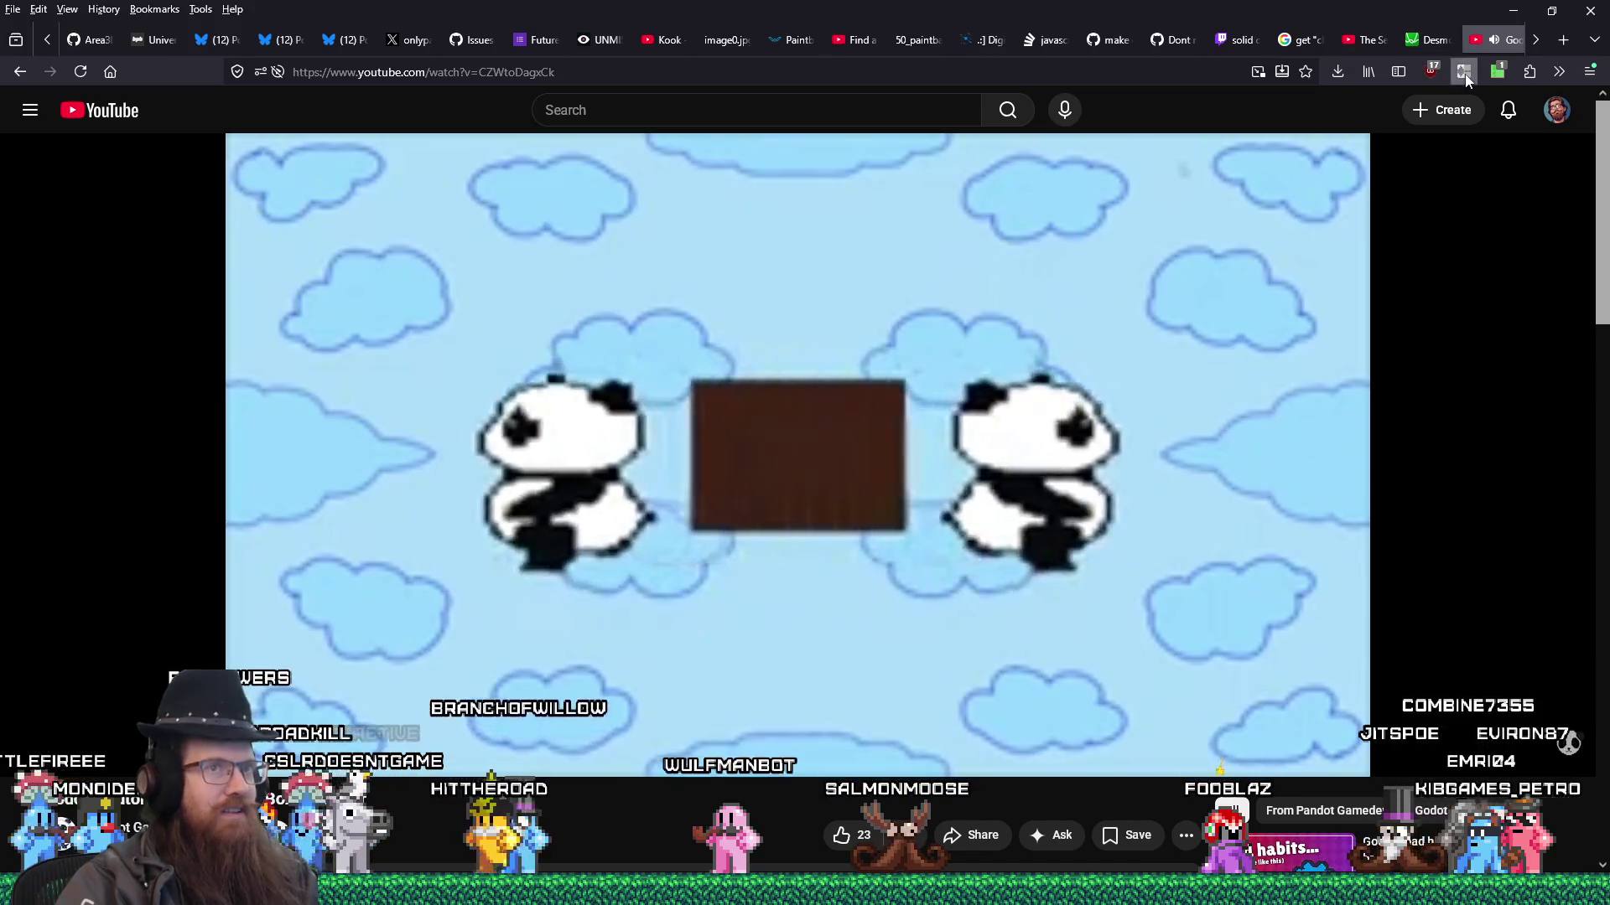
- Rewind the Mastering HBoxContainer tutorial to an earlier point and resume playback
{"action": "left_click", "coordinate": [1464, 71]}
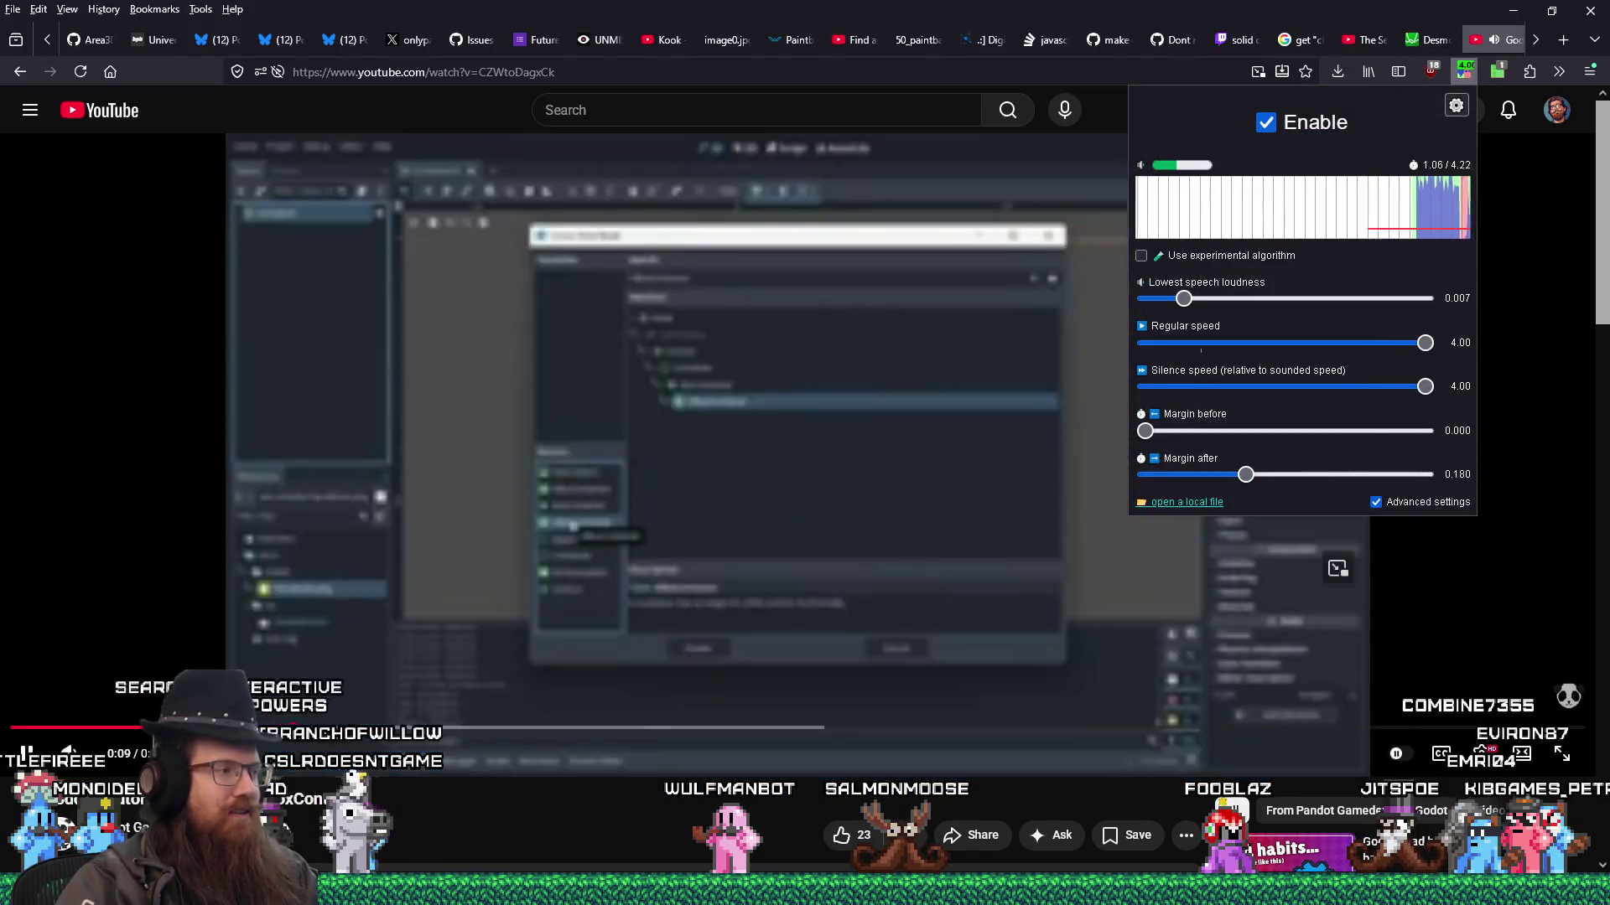
{"action": "left_click", "coordinate": [700, 607]}
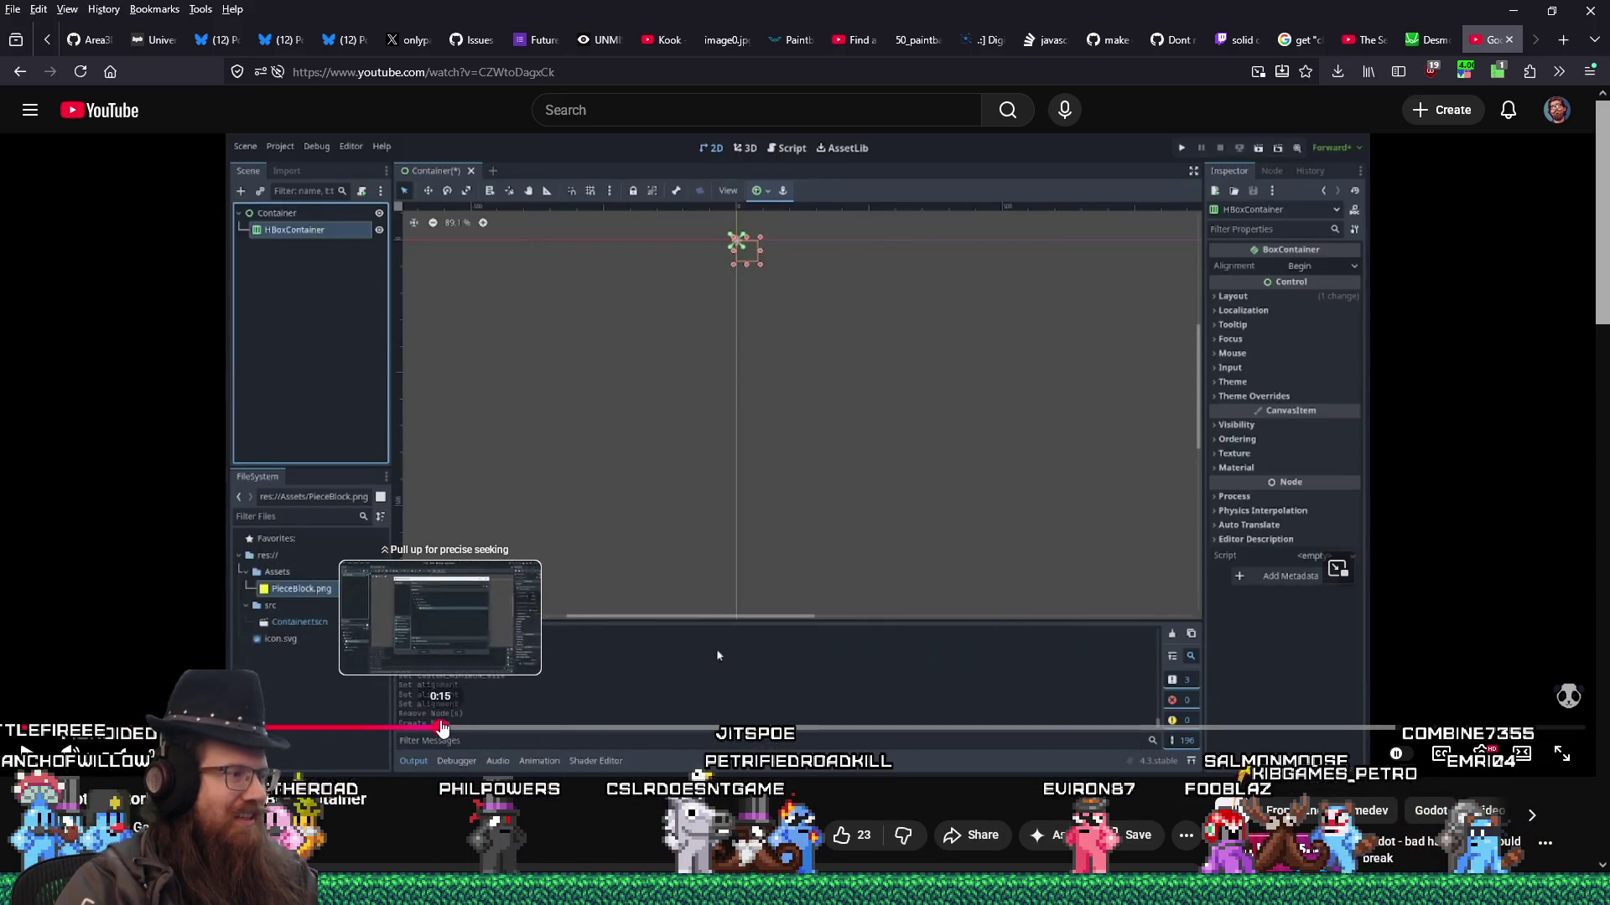
{"action": "left_click", "coordinate": [440, 728]}
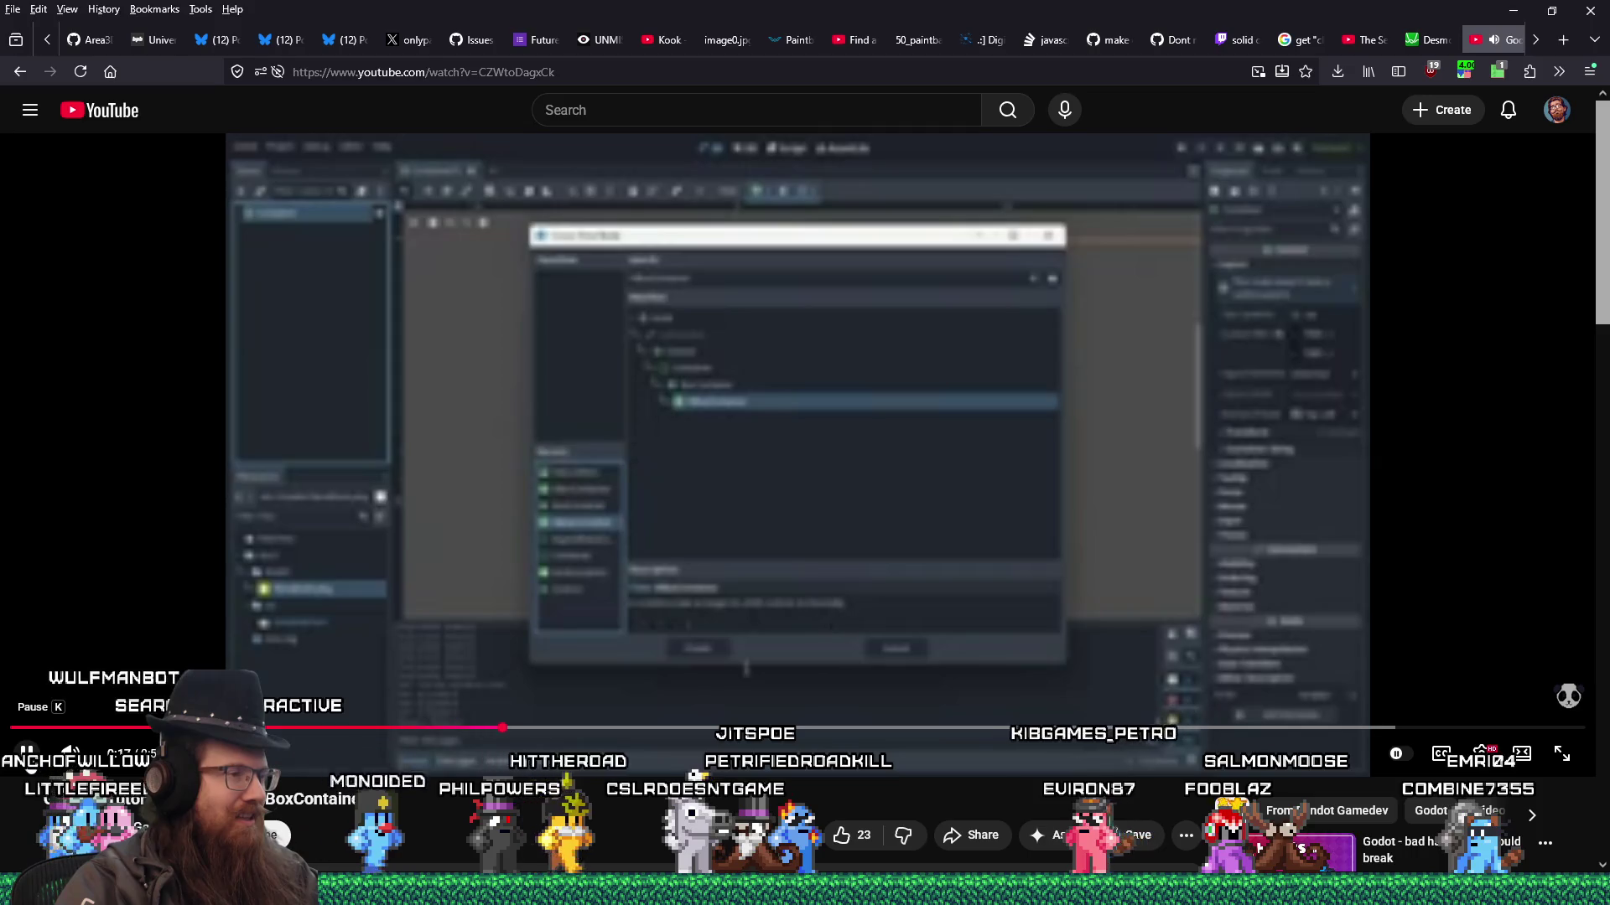
{"action": "key", "text": "Right"}
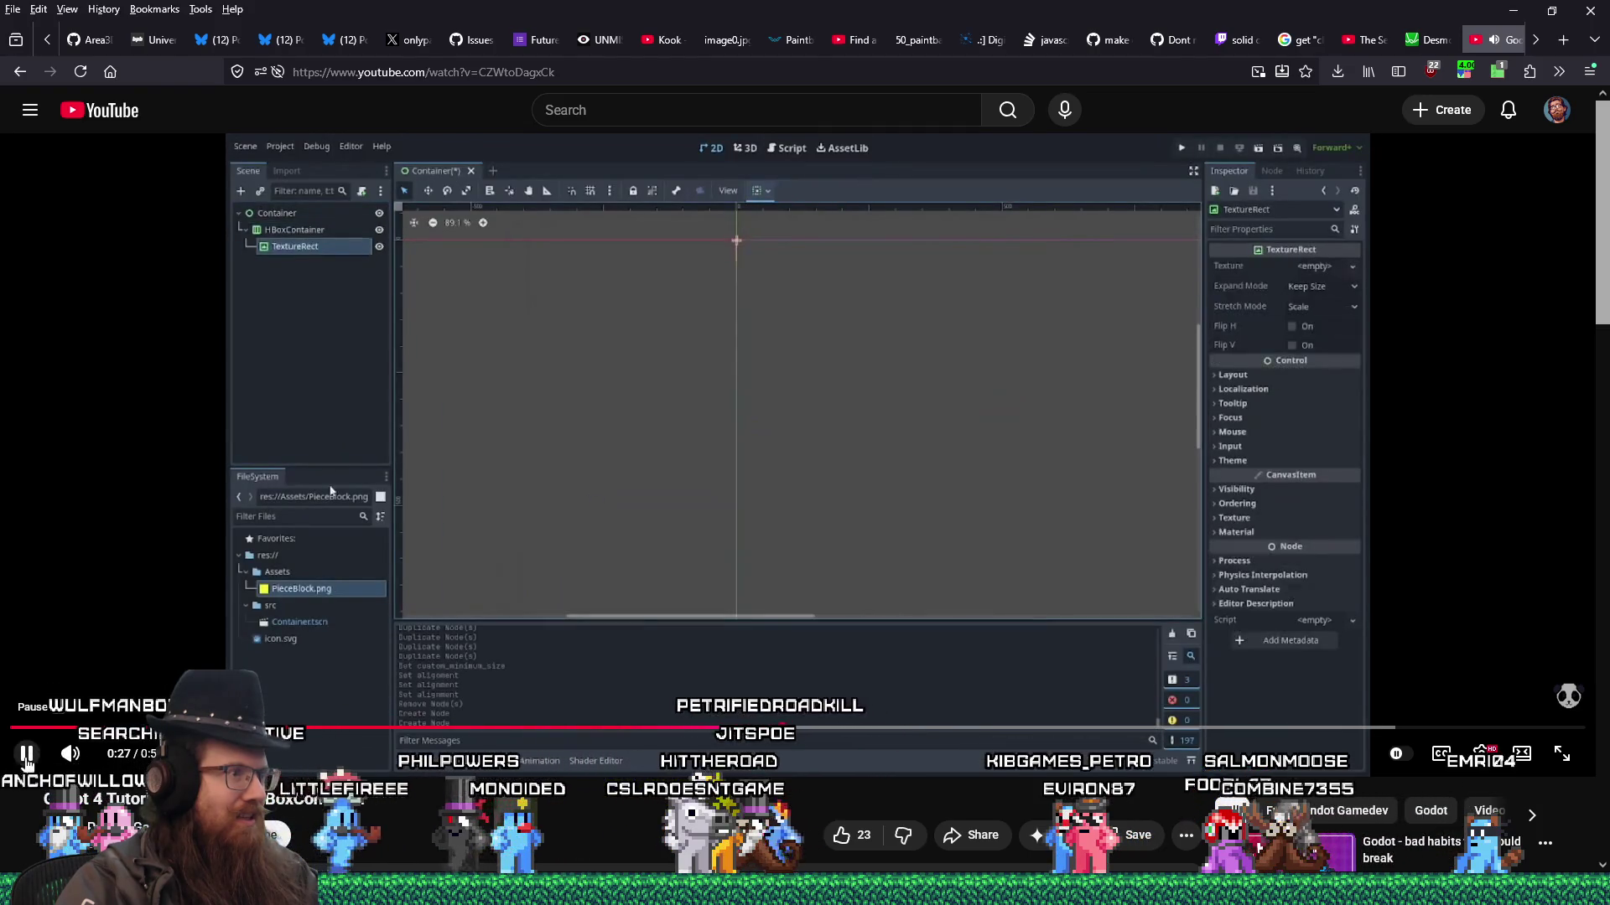
{"action": "left_click", "coordinate": [26, 752]}
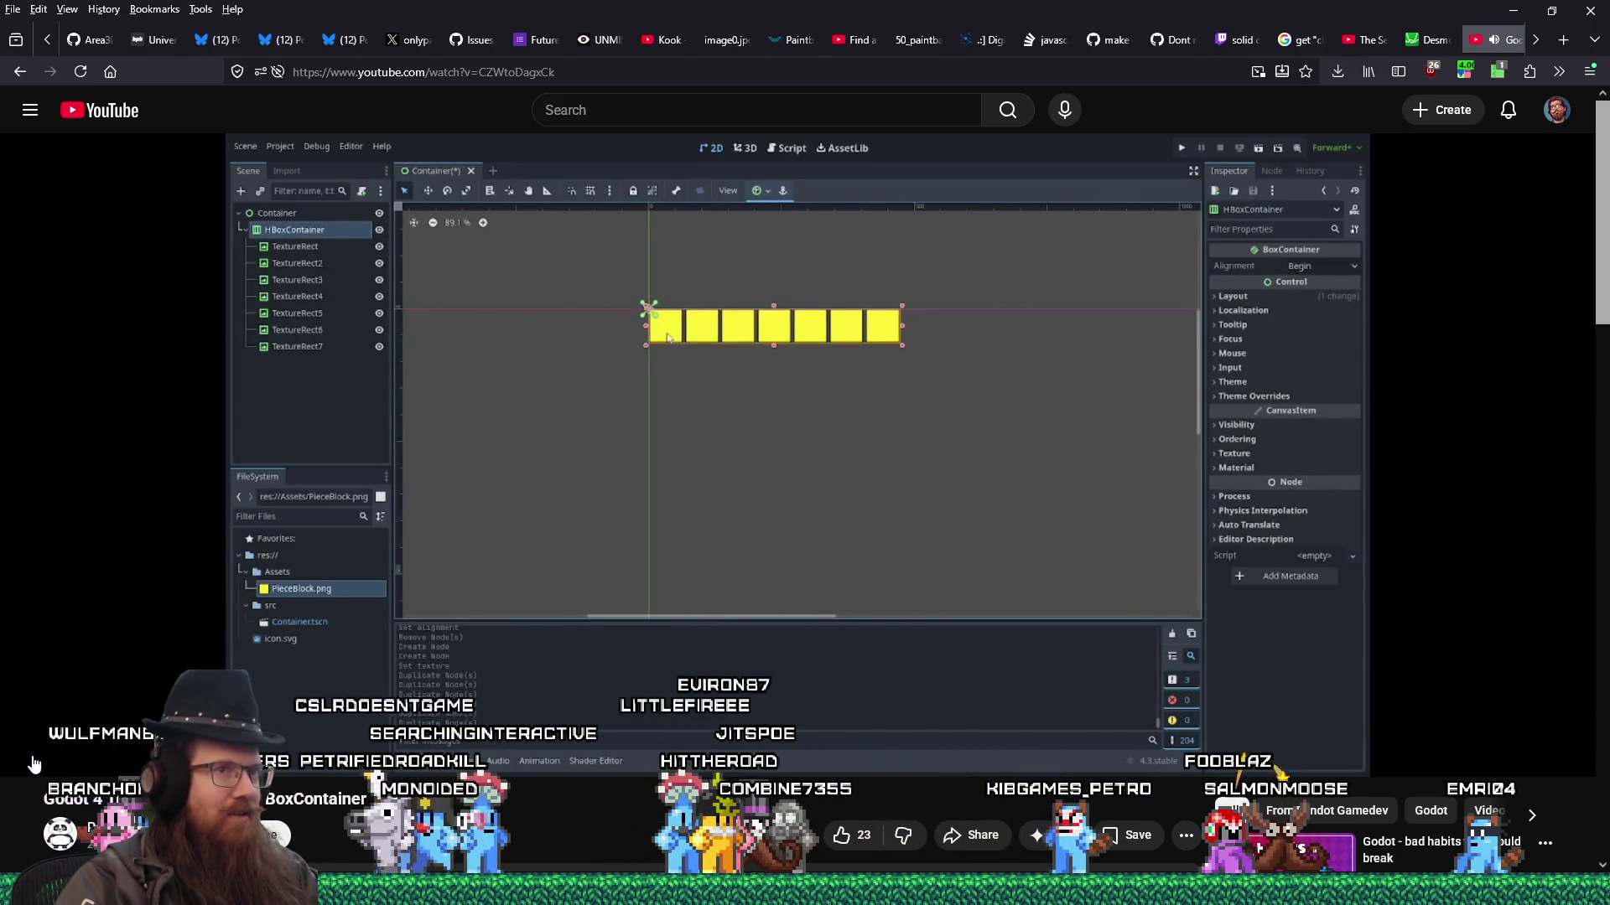
- Lower the regular playback speed to 2.00 and let the tutorial play to the end
{"action": "left_click", "coordinate": [1463, 72]}
{"action": "left_click_drag", "start_coordinate": [1426, 346], "coordinate": [1275, 343]}
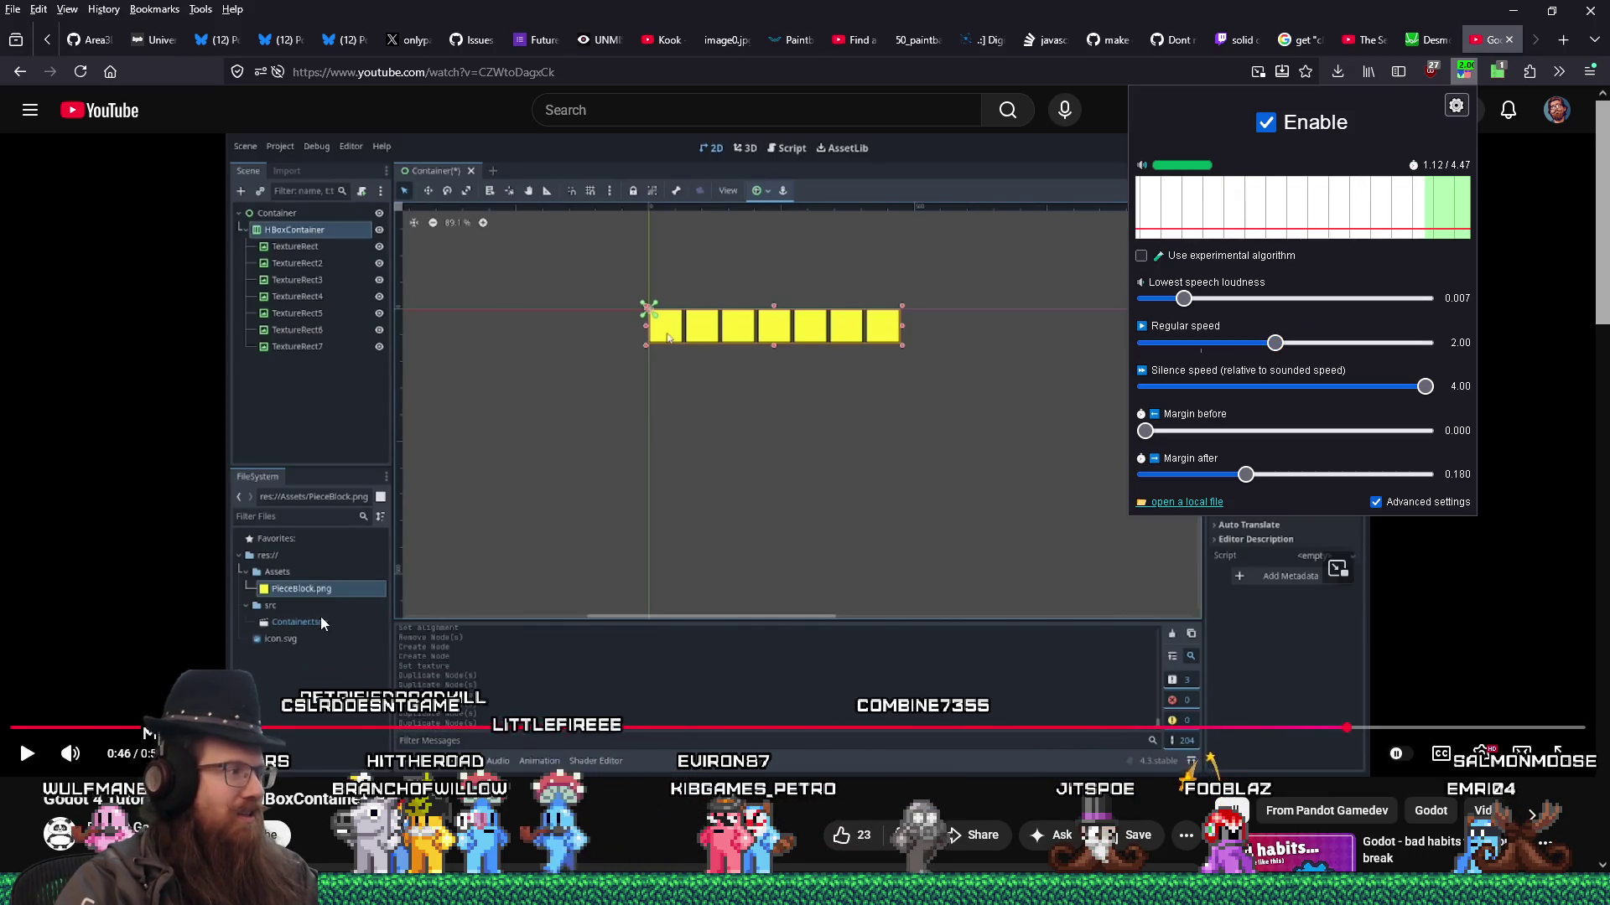
{"action": "left_click", "coordinate": [26, 757]}
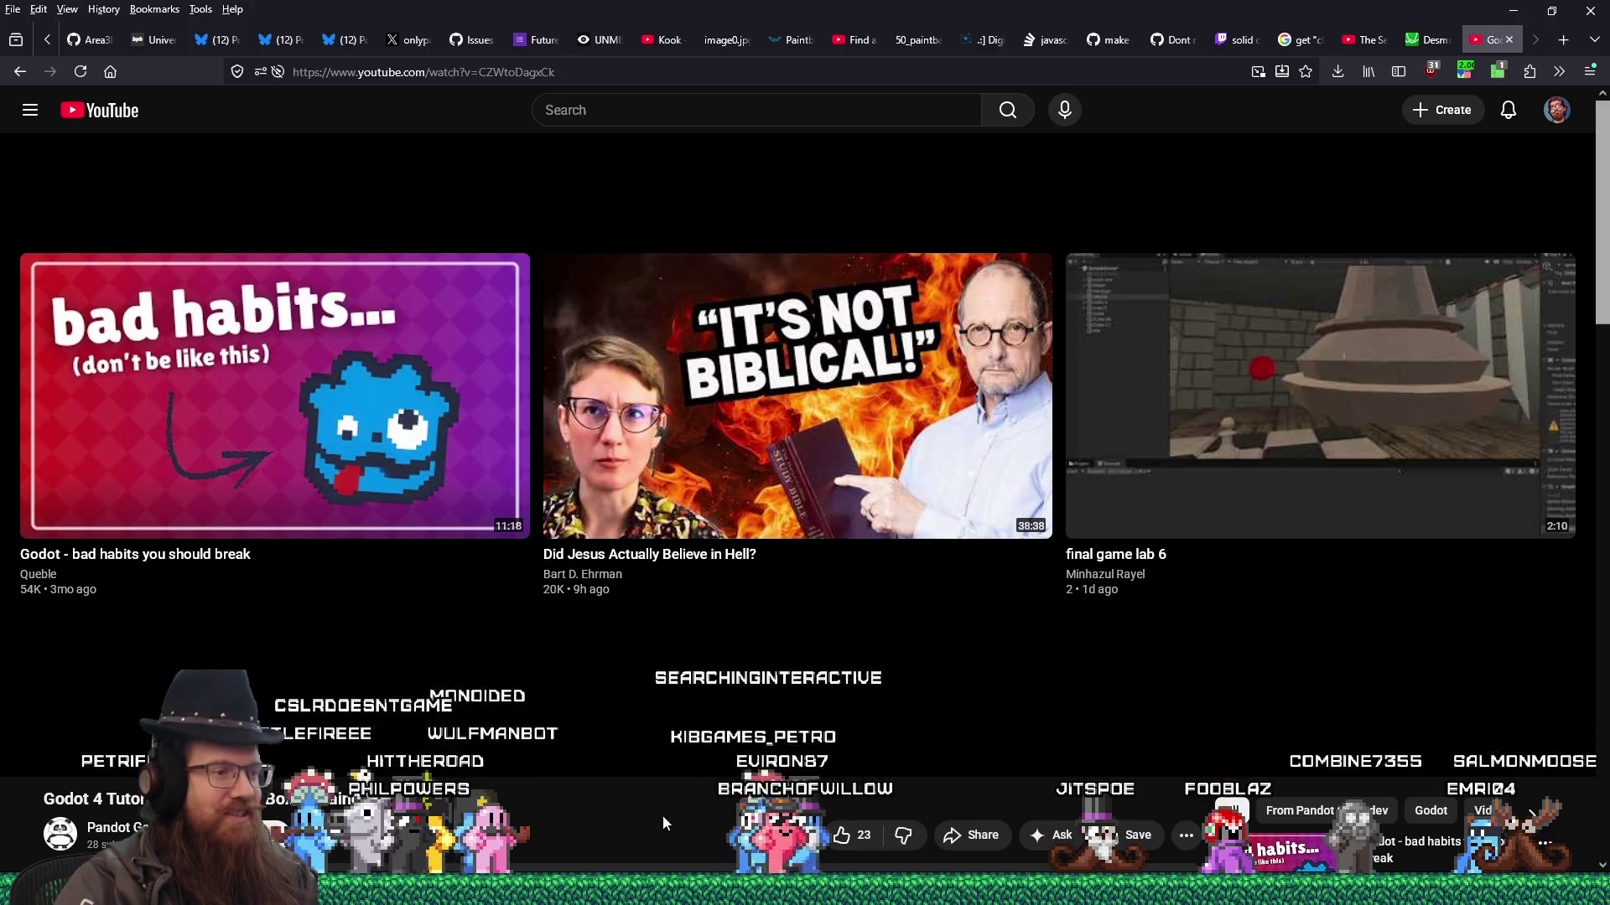
- Check the godotforums result, then open the Reddit post on left and right aligned labels
{"action": "scroll", "coordinate": [670, 834], "scroll_direction": "down", "scroll_amount": 5}
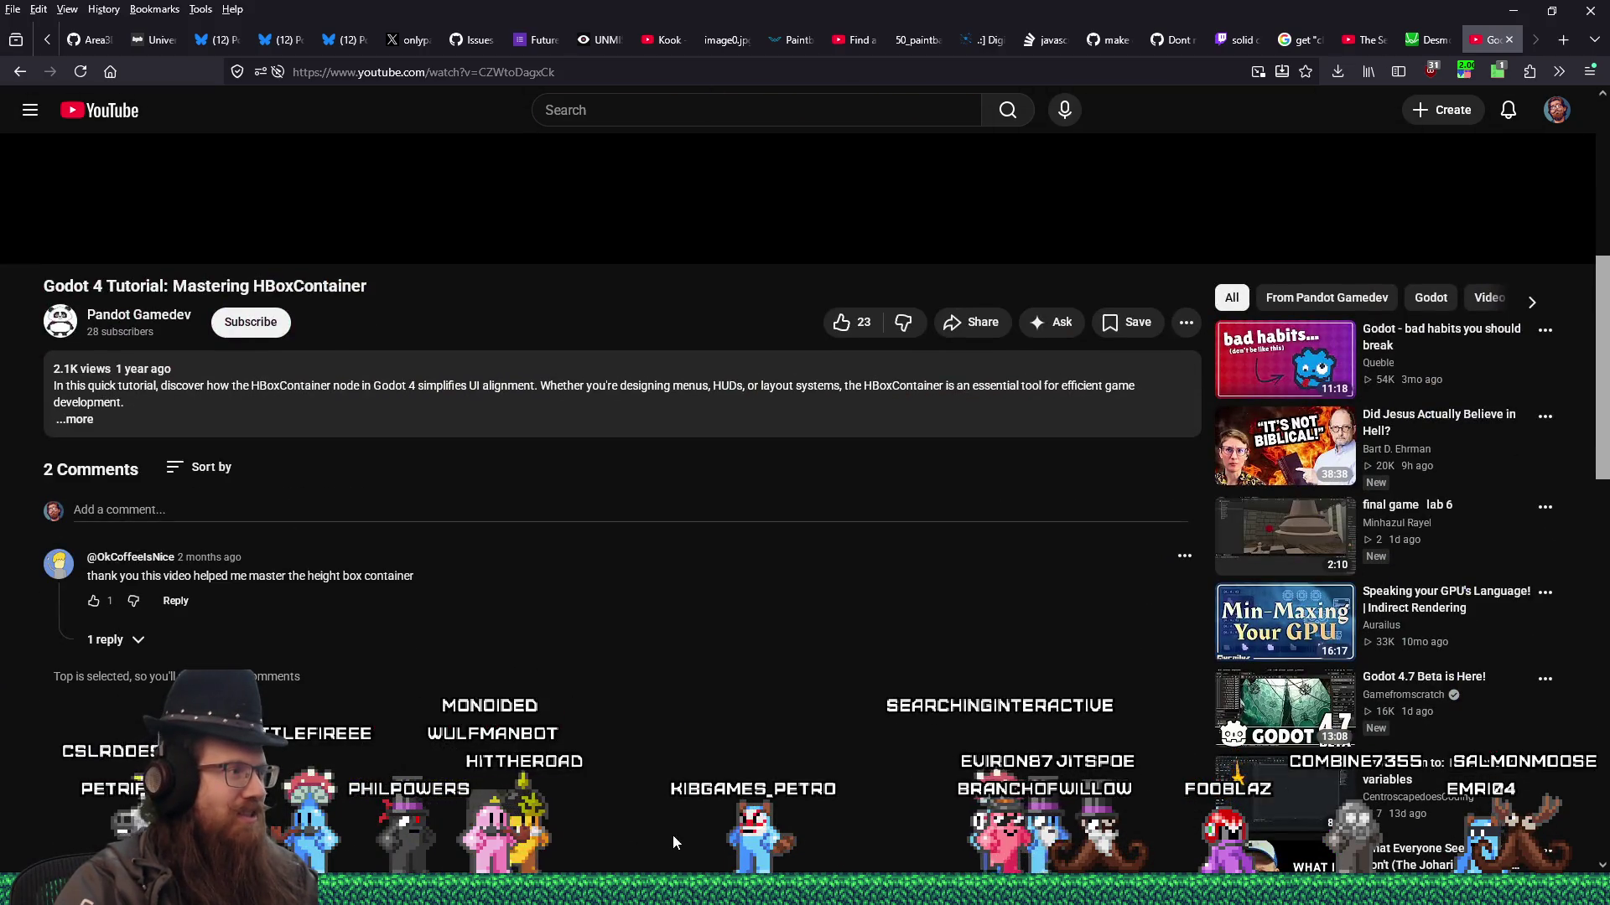
{"action": "scroll", "coordinate": [674, 832], "scroll_direction": "up", "scroll_amount": 4}
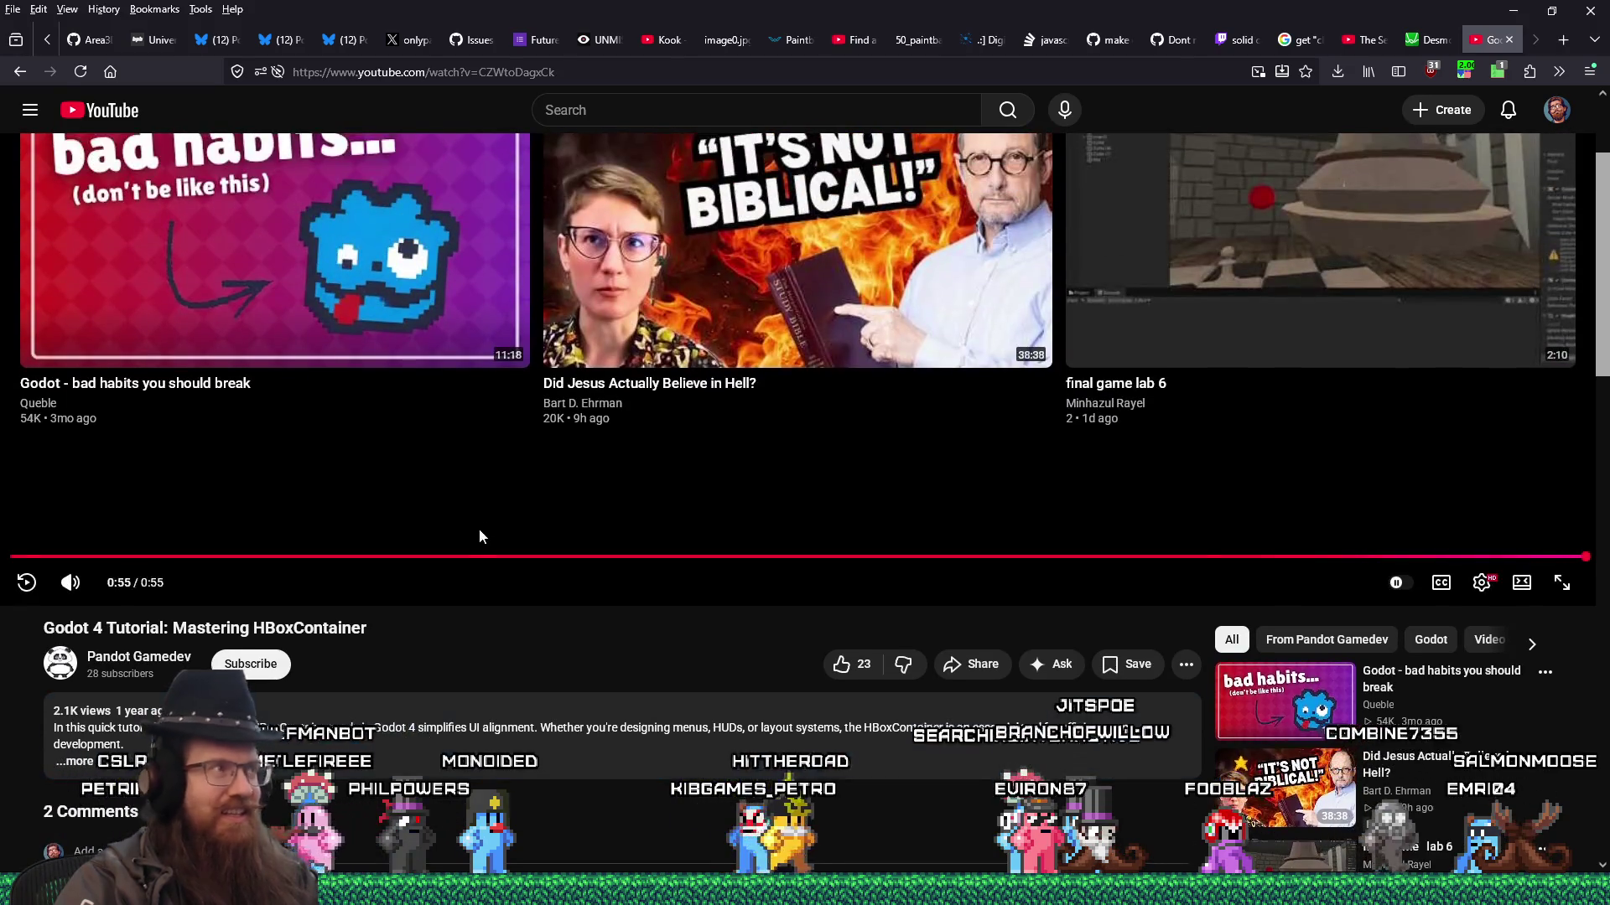
{"action": "left_click", "coordinate": [25, 70]}
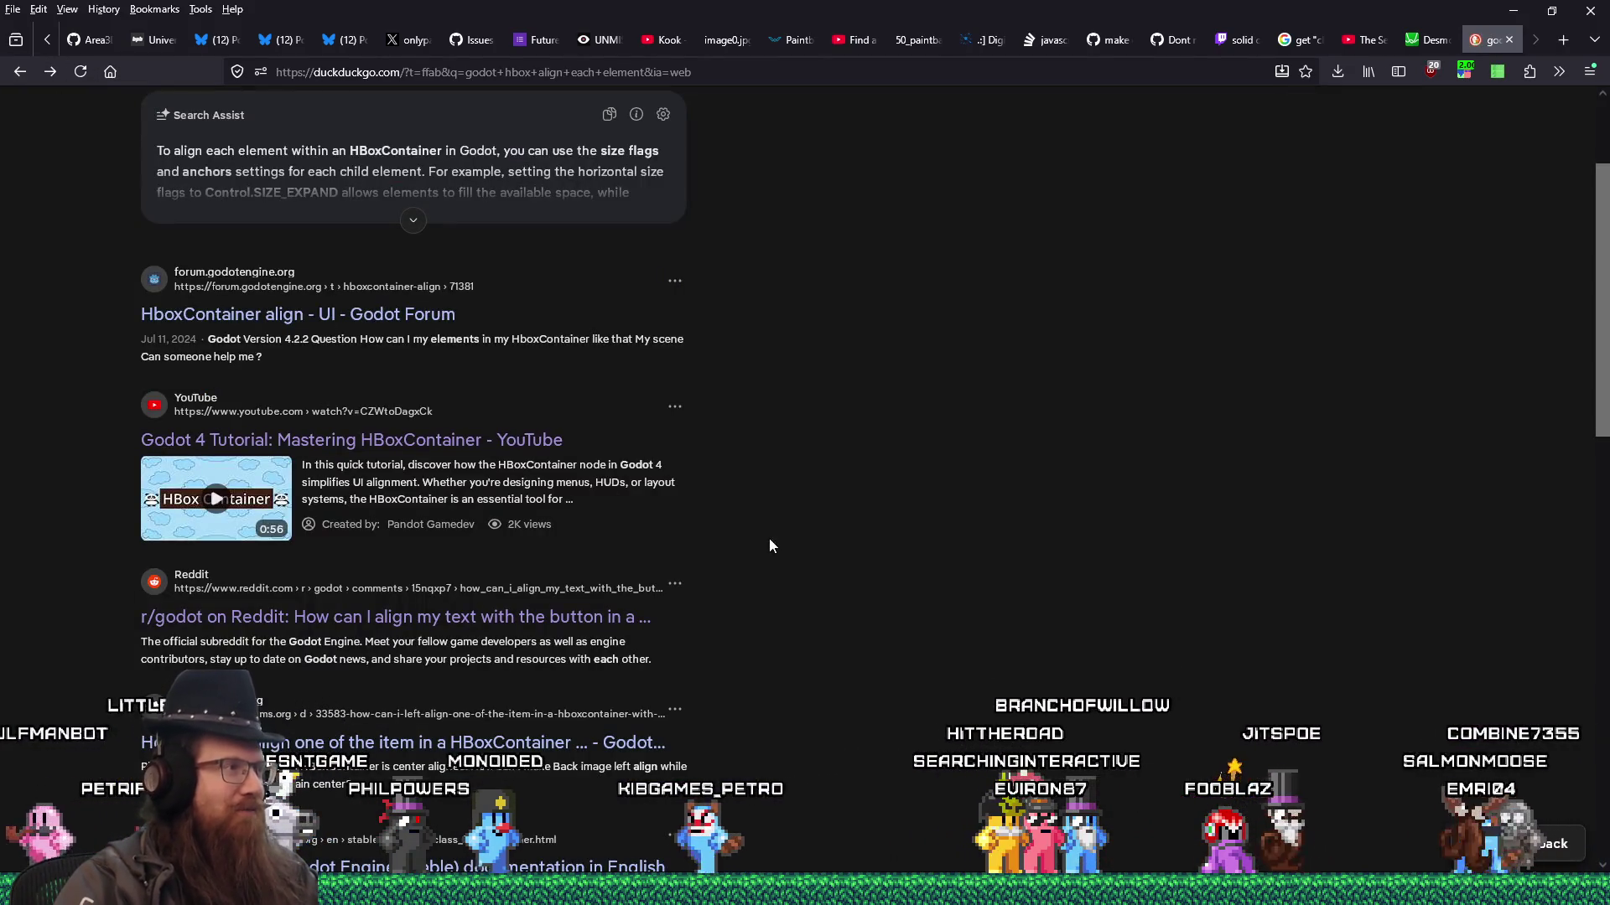
{"action": "scroll", "coordinate": [860, 551], "scroll_direction": "down", "scroll_amount": 3}
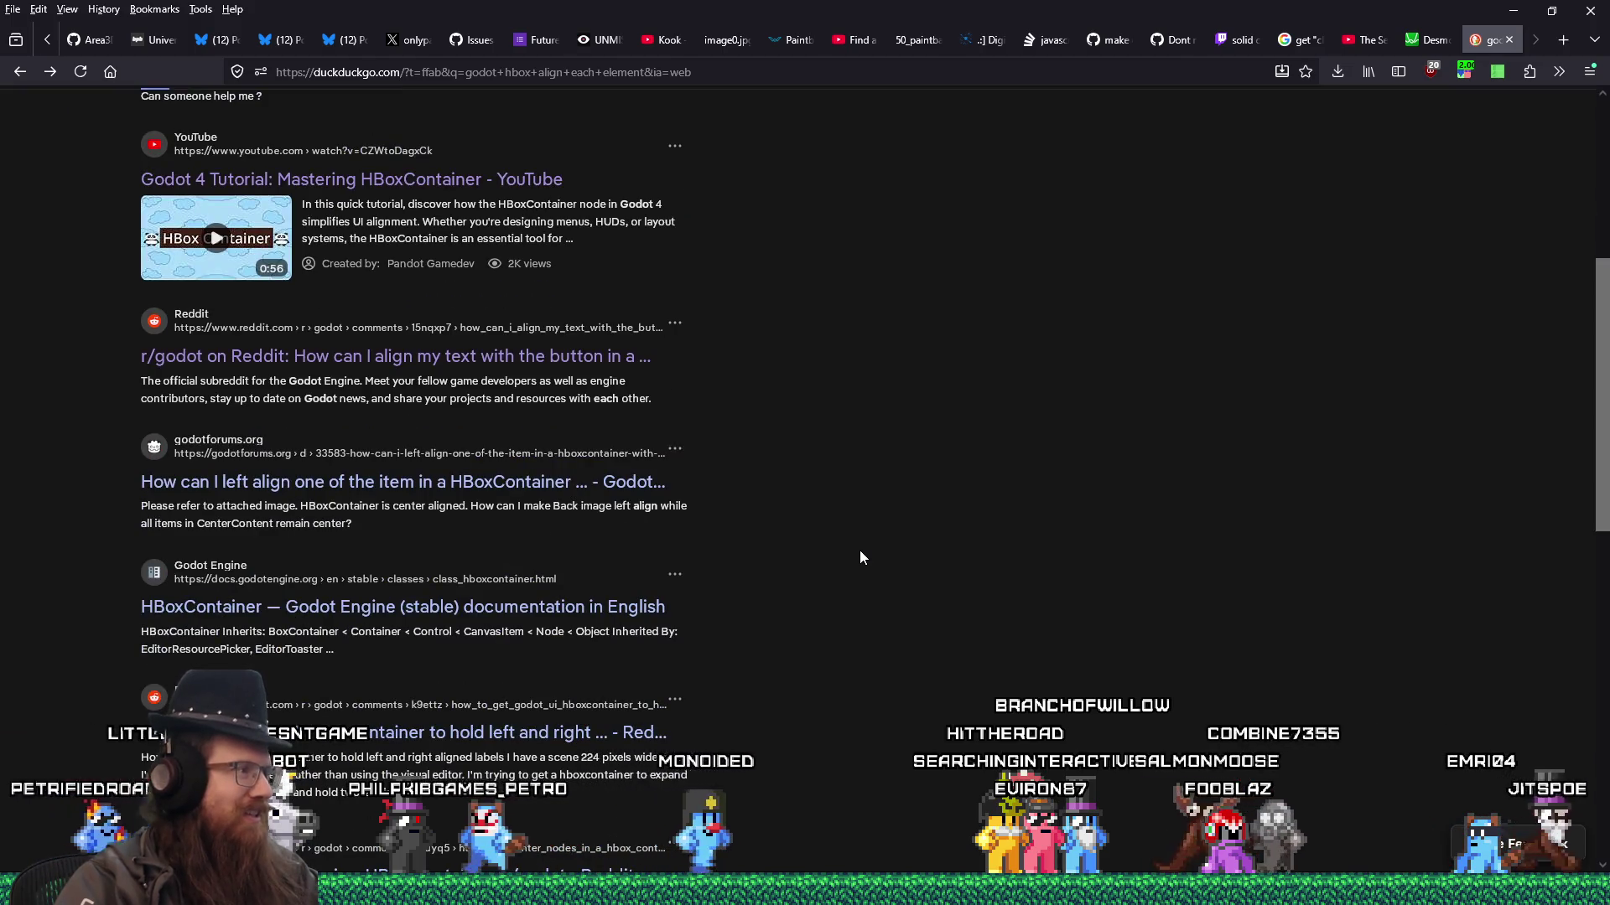
{"action": "left_click", "coordinate": [564, 494]}
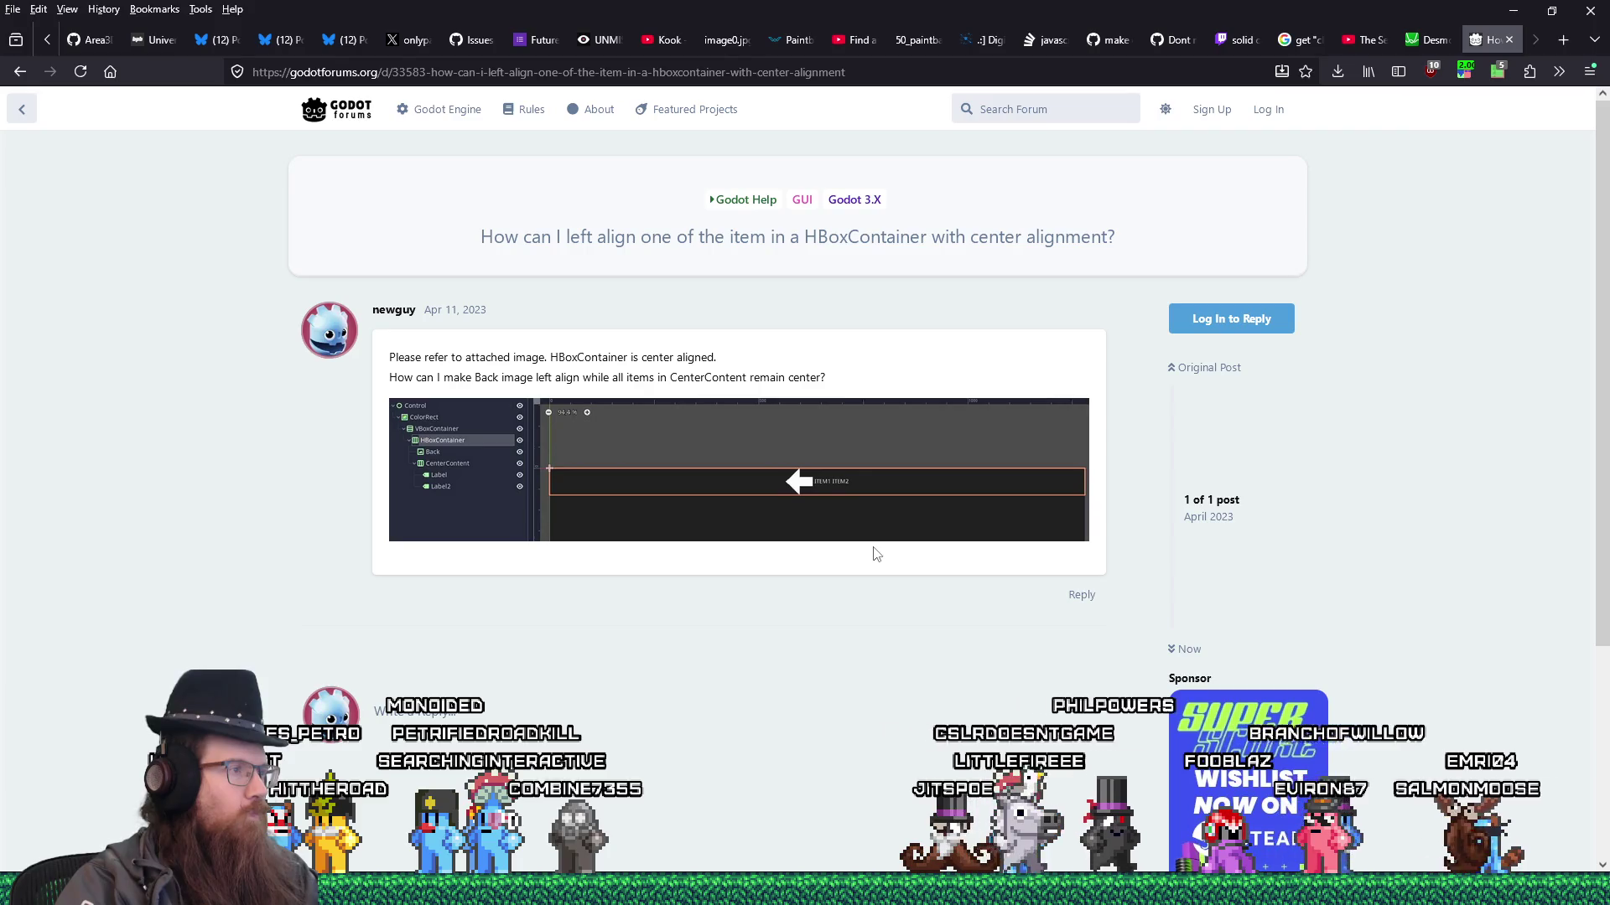
{"action": "left_click", "coordinate": [12, 70]}
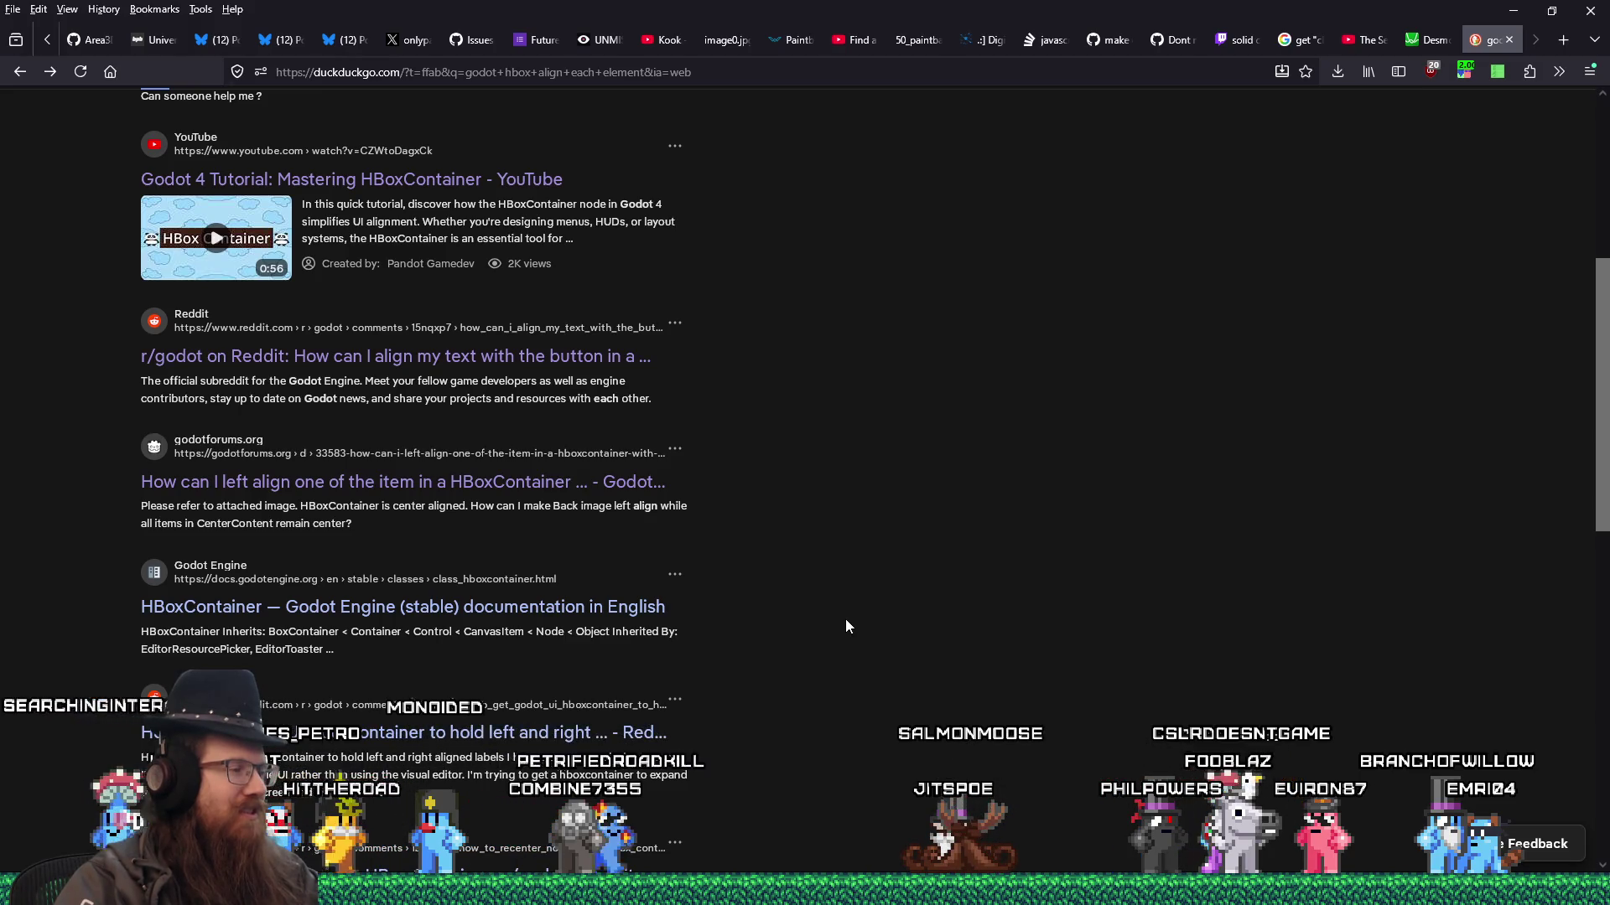
{"action": "left_click", "coordinate": [637, 732]}
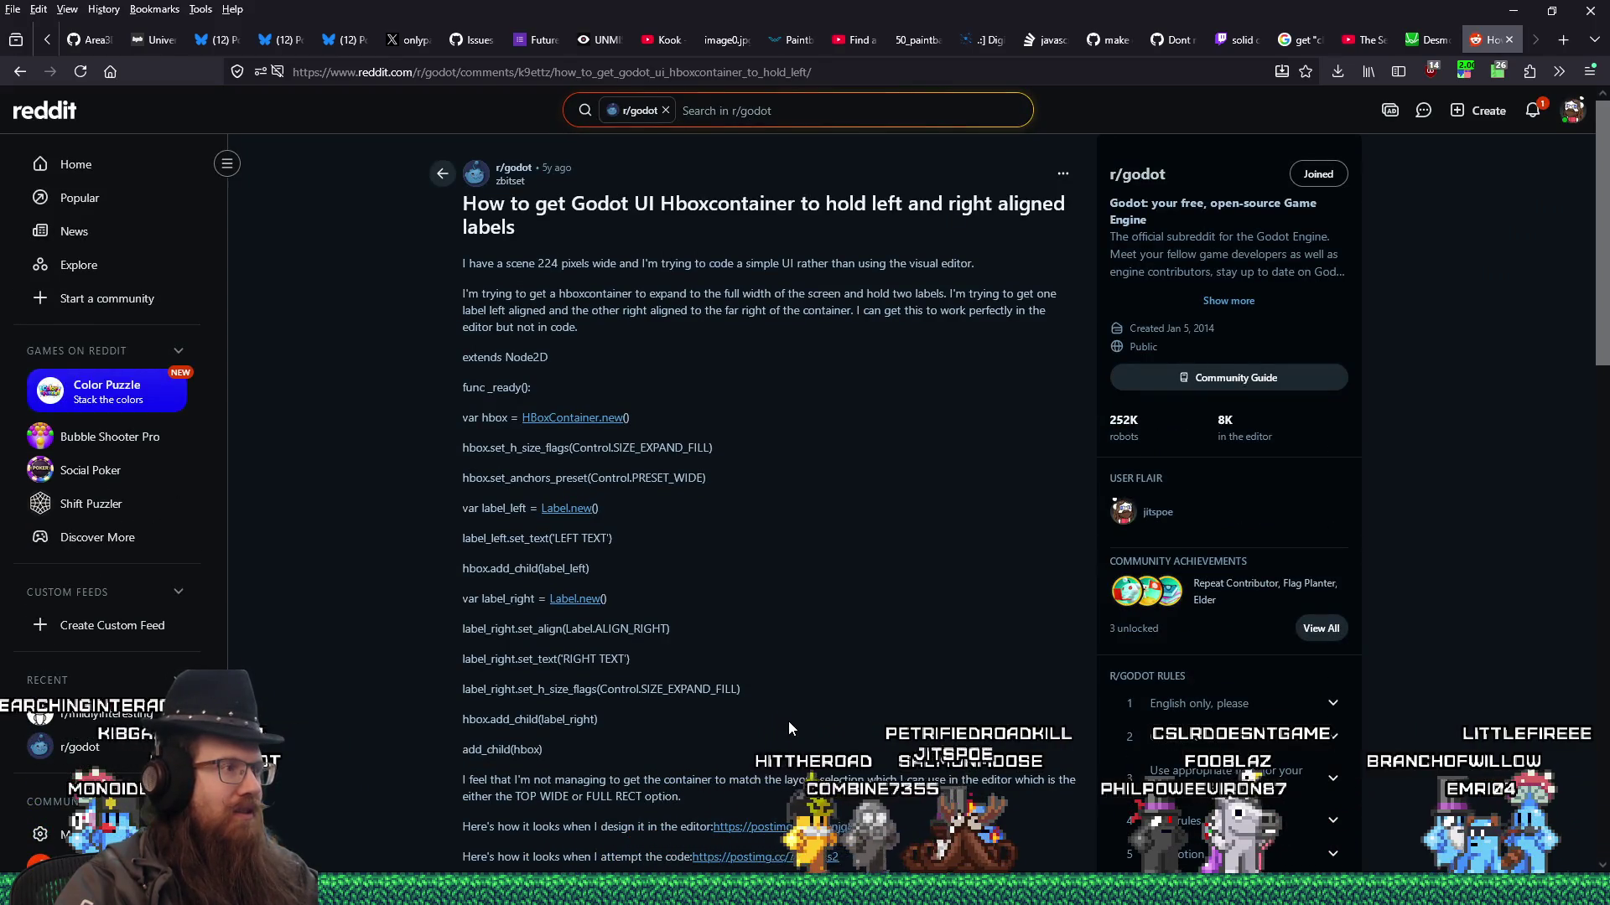
- Leave the Reddit thread and draw the top edge of the first settings-row box in Paint
{"action": "scroll", "coordinate": [789, 727], "scroll_direction": "down", "scroll_amount": 5}
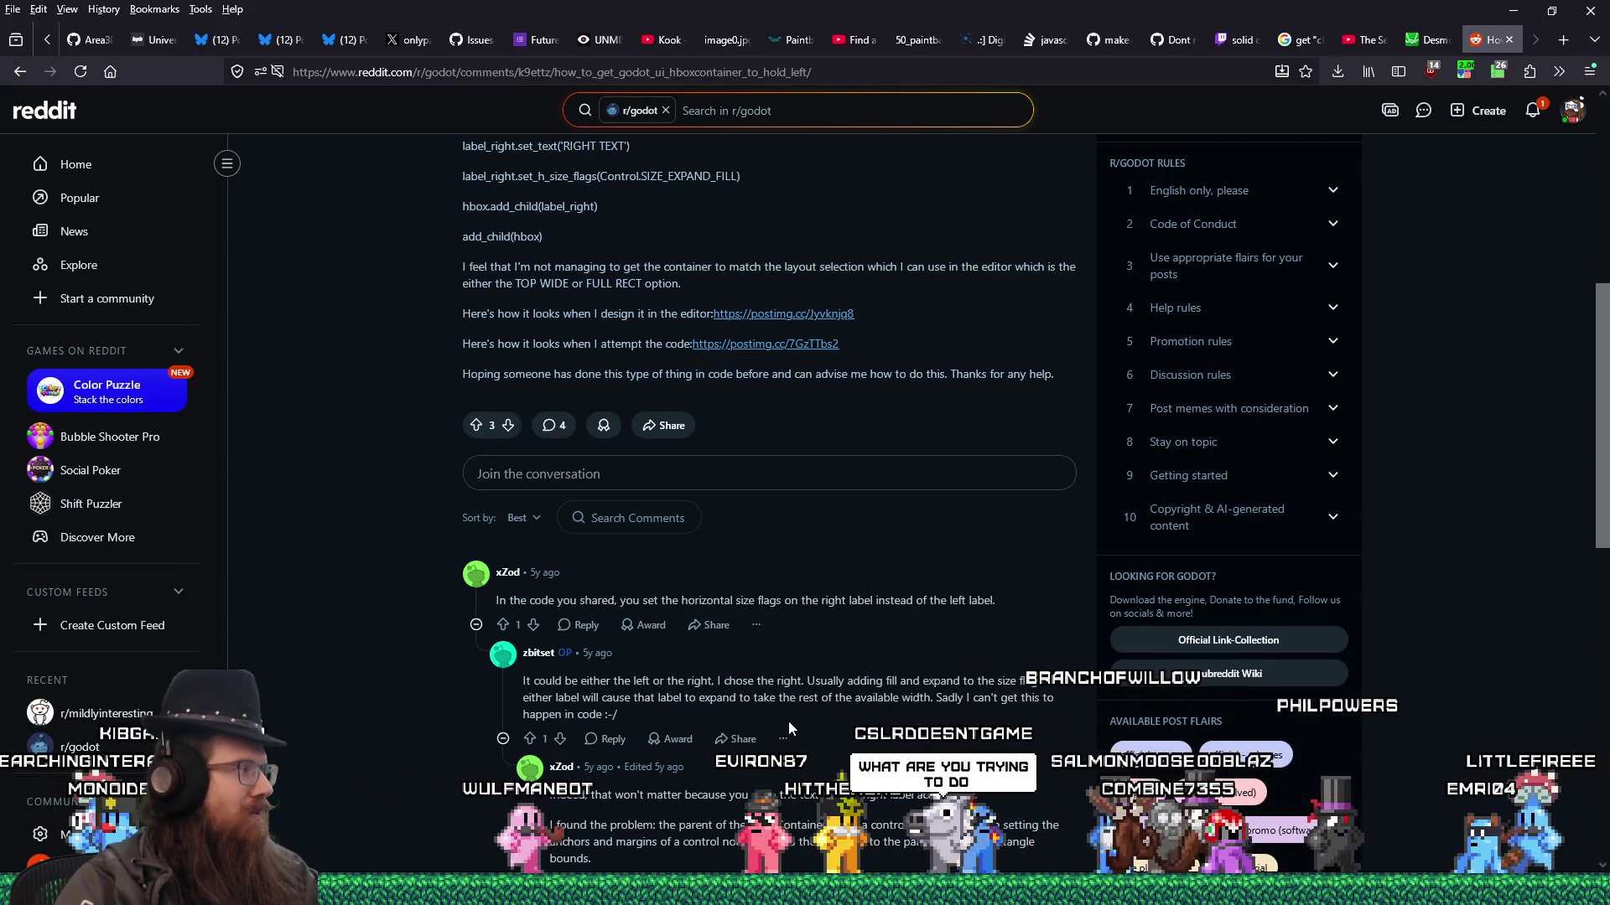
{"action": "key", "text": "alt+Tab"}
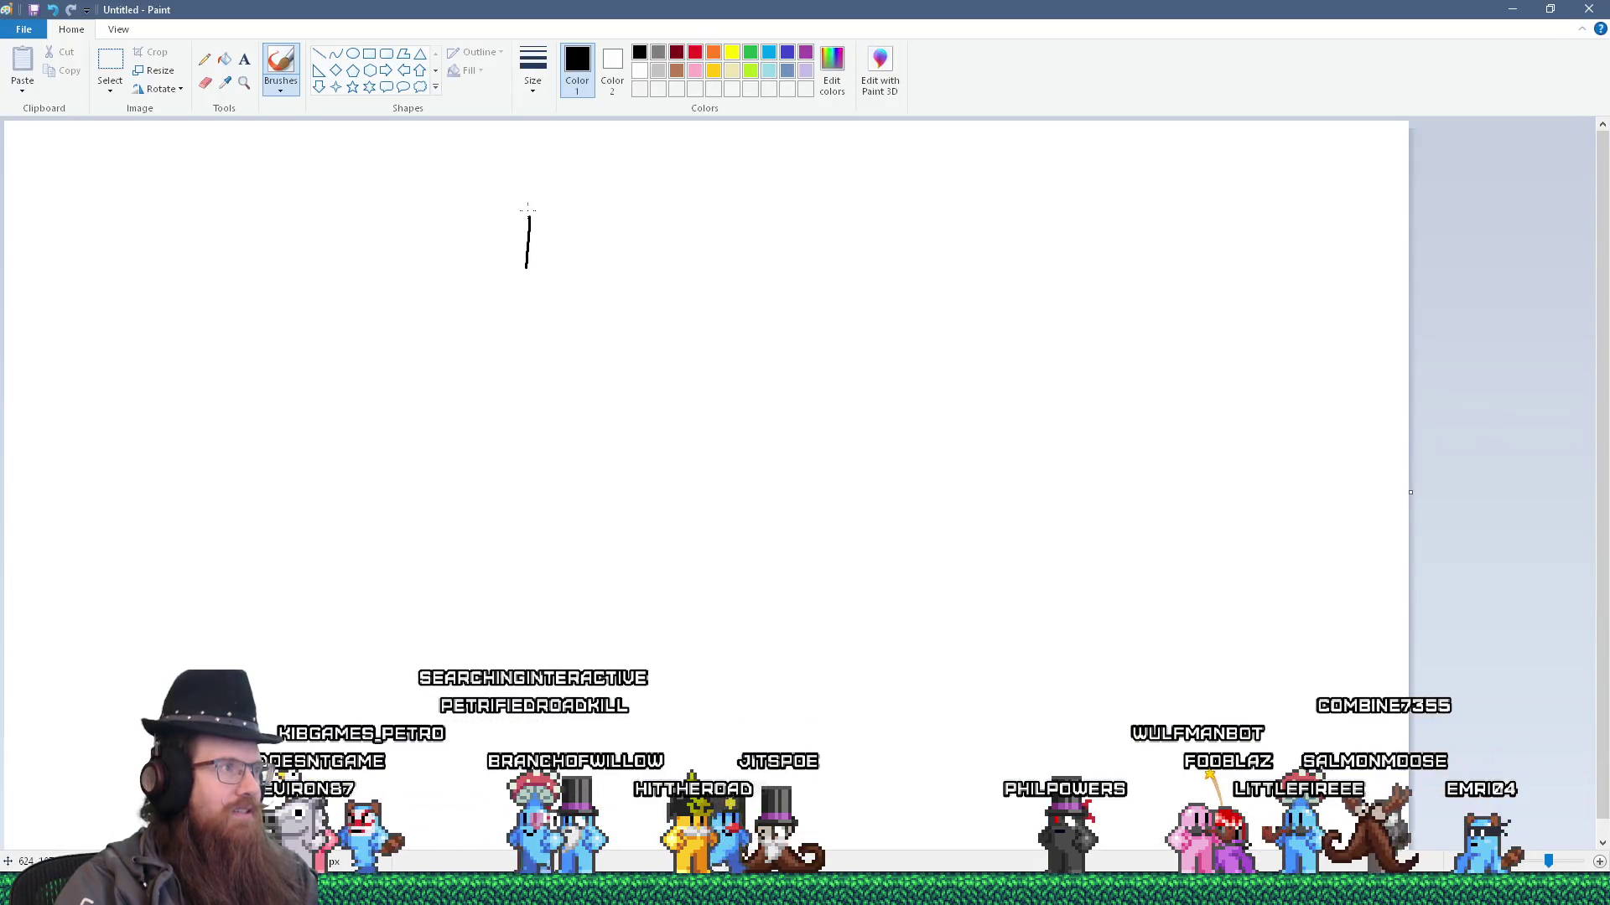
{"action": "mouse_move", "coordinate": [528, 210]}
{"action": "left_mouse_down"}
{"action": "mouse_move", "coordinate": [1114, 187]}
{"action": "mouse_move", "coordinate": [1136, 200]}
{"action": "left_mouse_up"}
- Sketch two row boxes with dividers, label scribbles and the number 12 at the row end
{"action": "left_click_drag", "start_coordinate": [575, 274], "coordinate": [1107, 275]}
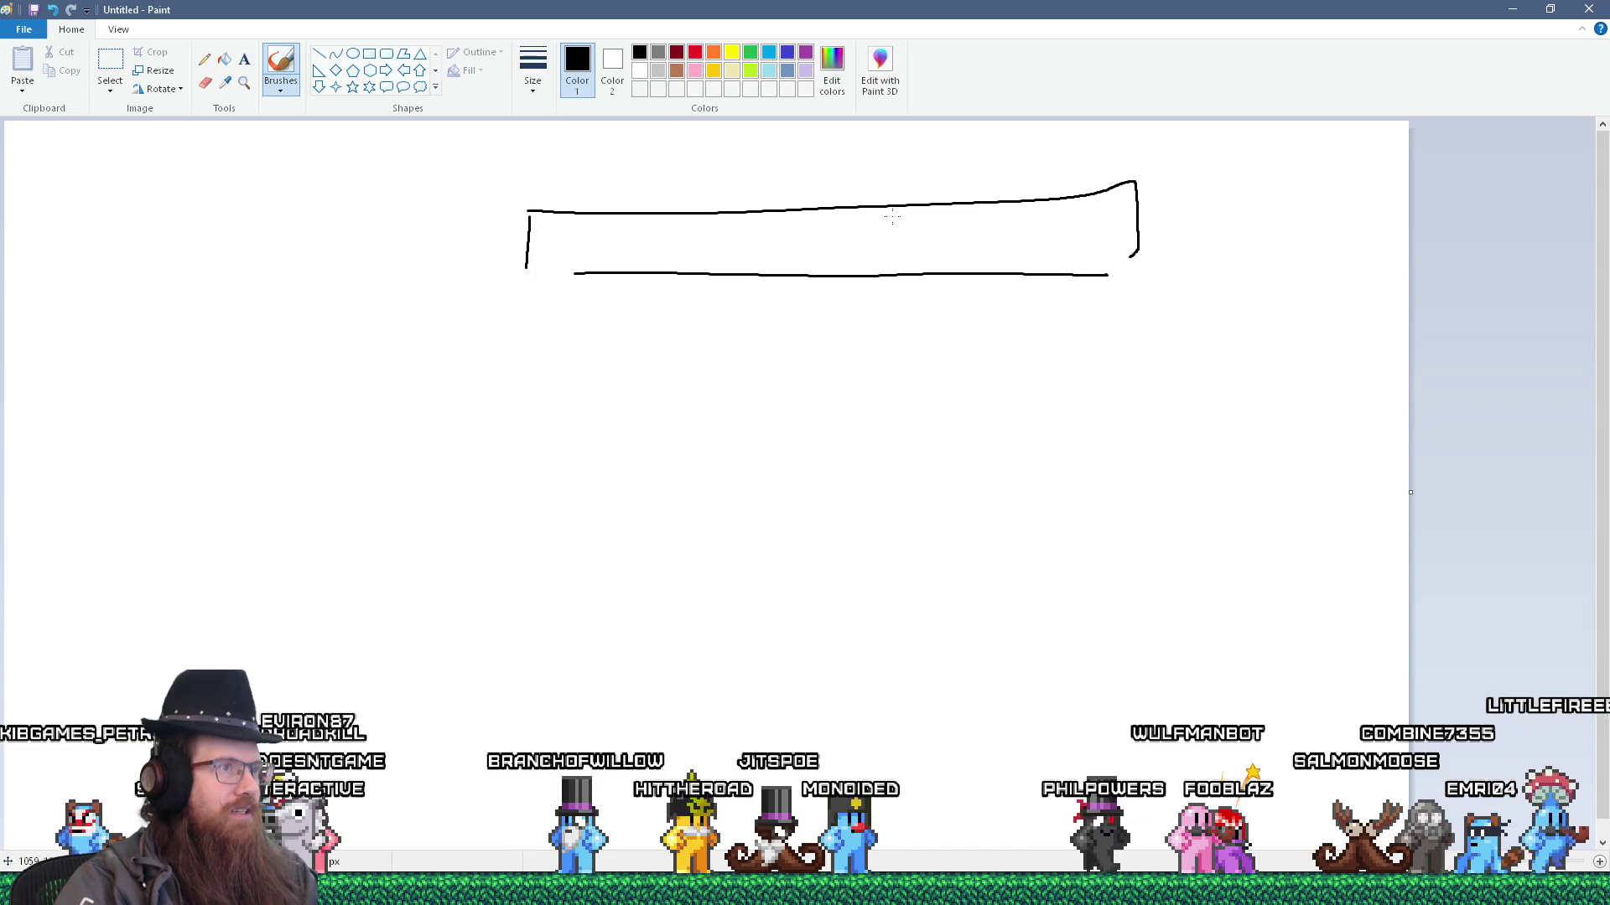
{"action": "left_click_drag", "start_coordinate": [893, 217], "coordinate": [892, 260]}
{"action": "left_click_drag", "start_coordinate": [562, 254], "coordinate": [648, 253]}
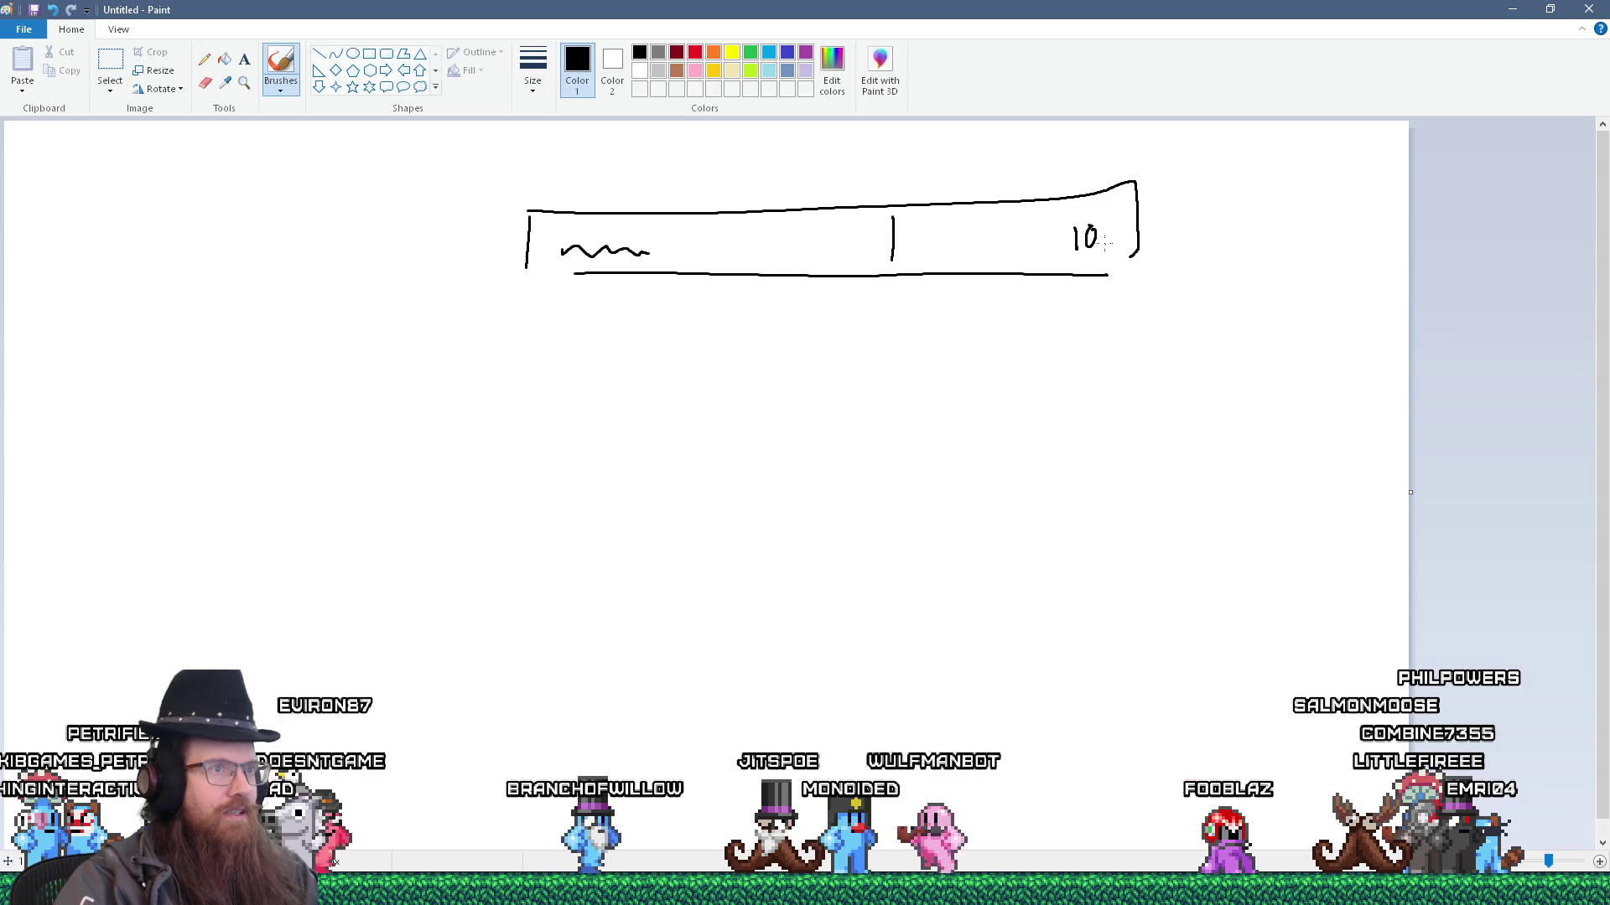
{"action": "mouse_move", "coordinate": [528, 339]}
{"action": "left_mouse_down"}
{"action": "mouse_move", "coordinate": [539, 435]}
{"action": "mouse_move", "coordinate": [844, 343]}
{"action": "mouse_move", "coordinate": [1151, 338]}
{"action": "mouse_move", "coordinate": [1121, 384]}
{"action": "left_mouse_up"}
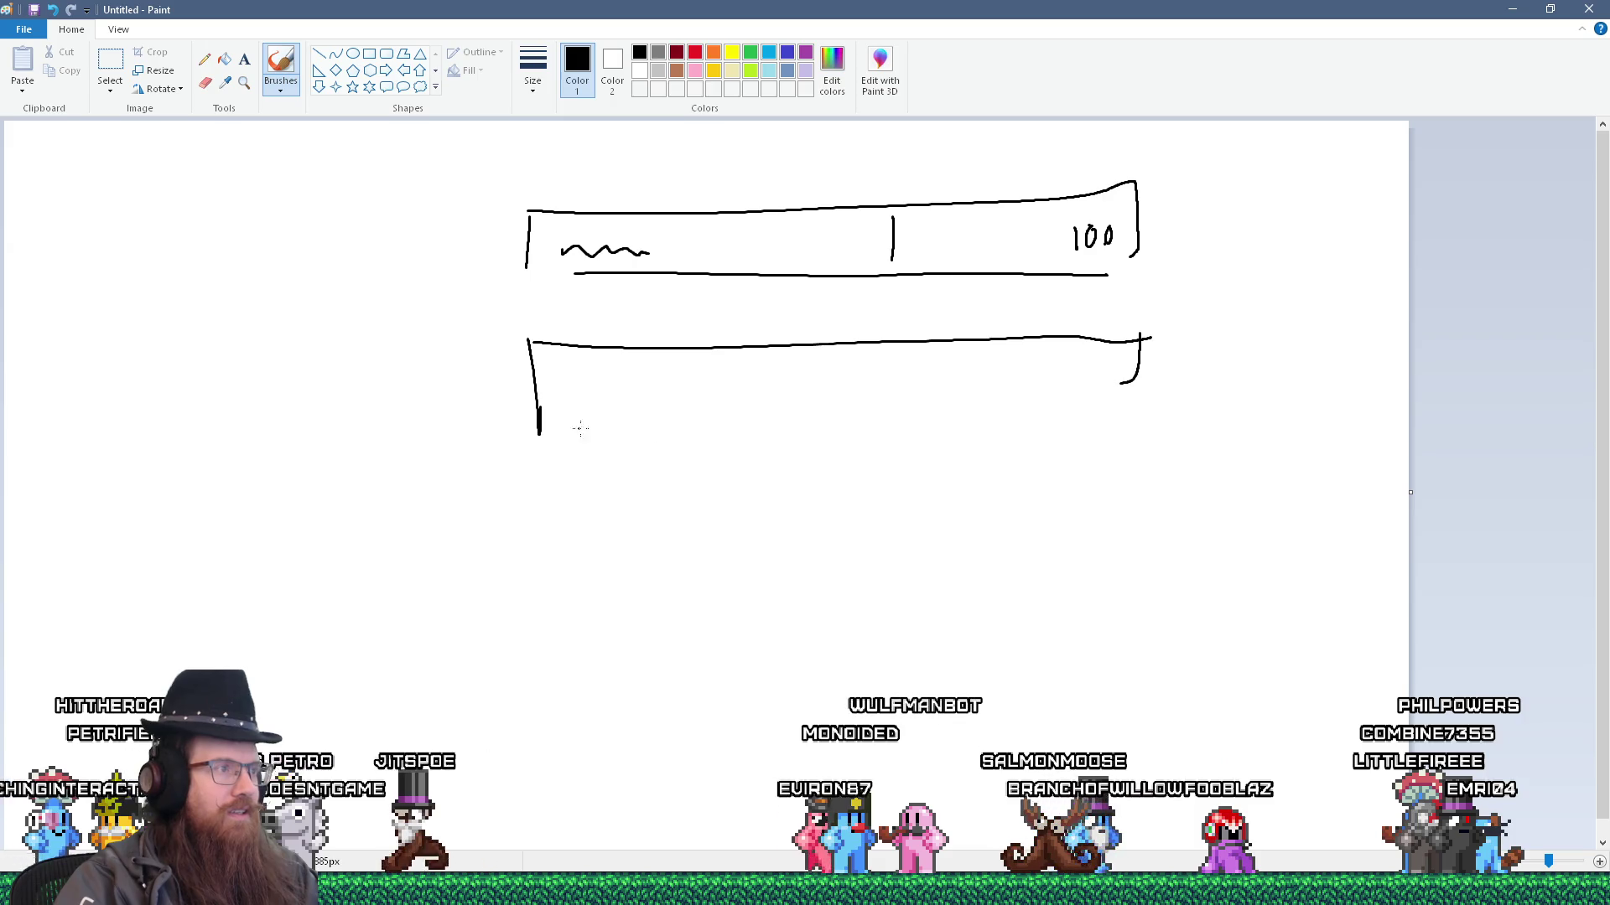
{"action": "left_click_drag", "start_coordinate": [531, 407], "coordinate": [965, 408]}
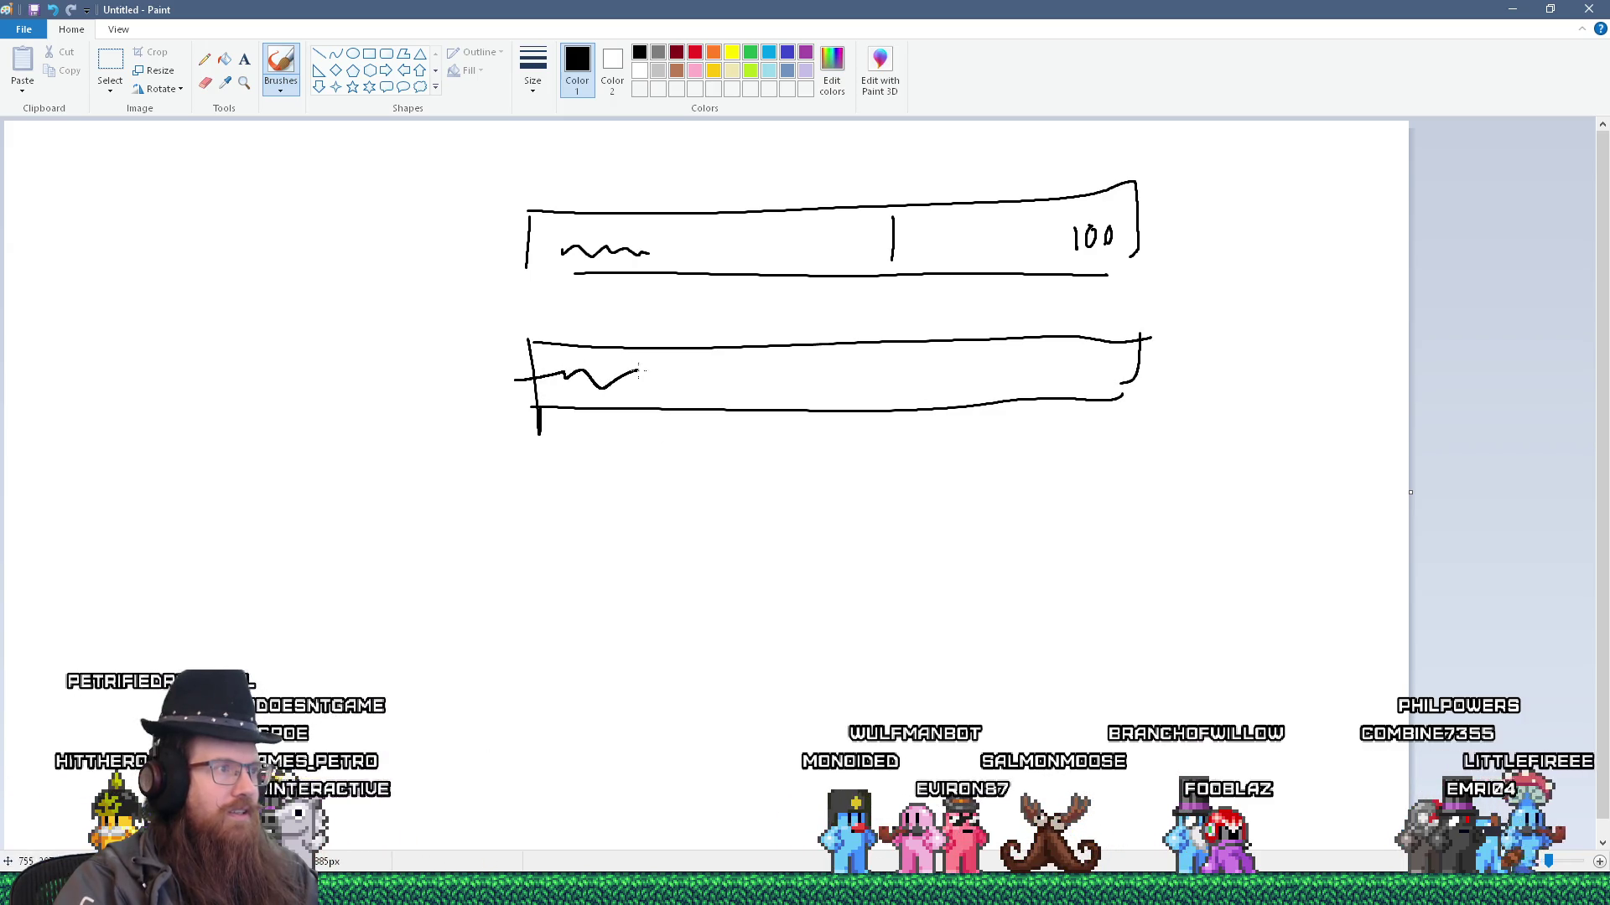
{"action": "left_click_drag", "start_coordinate": [895, 357], "coordinate": [895, 388]}
{"action": "left_click_drag", "start_coordinate": [1084, 362], "coordinate": [1084, 383]}
{"action": "left_click_drag", "start_coordinate": [1093, 366], "coordinate": [1117, 385]}
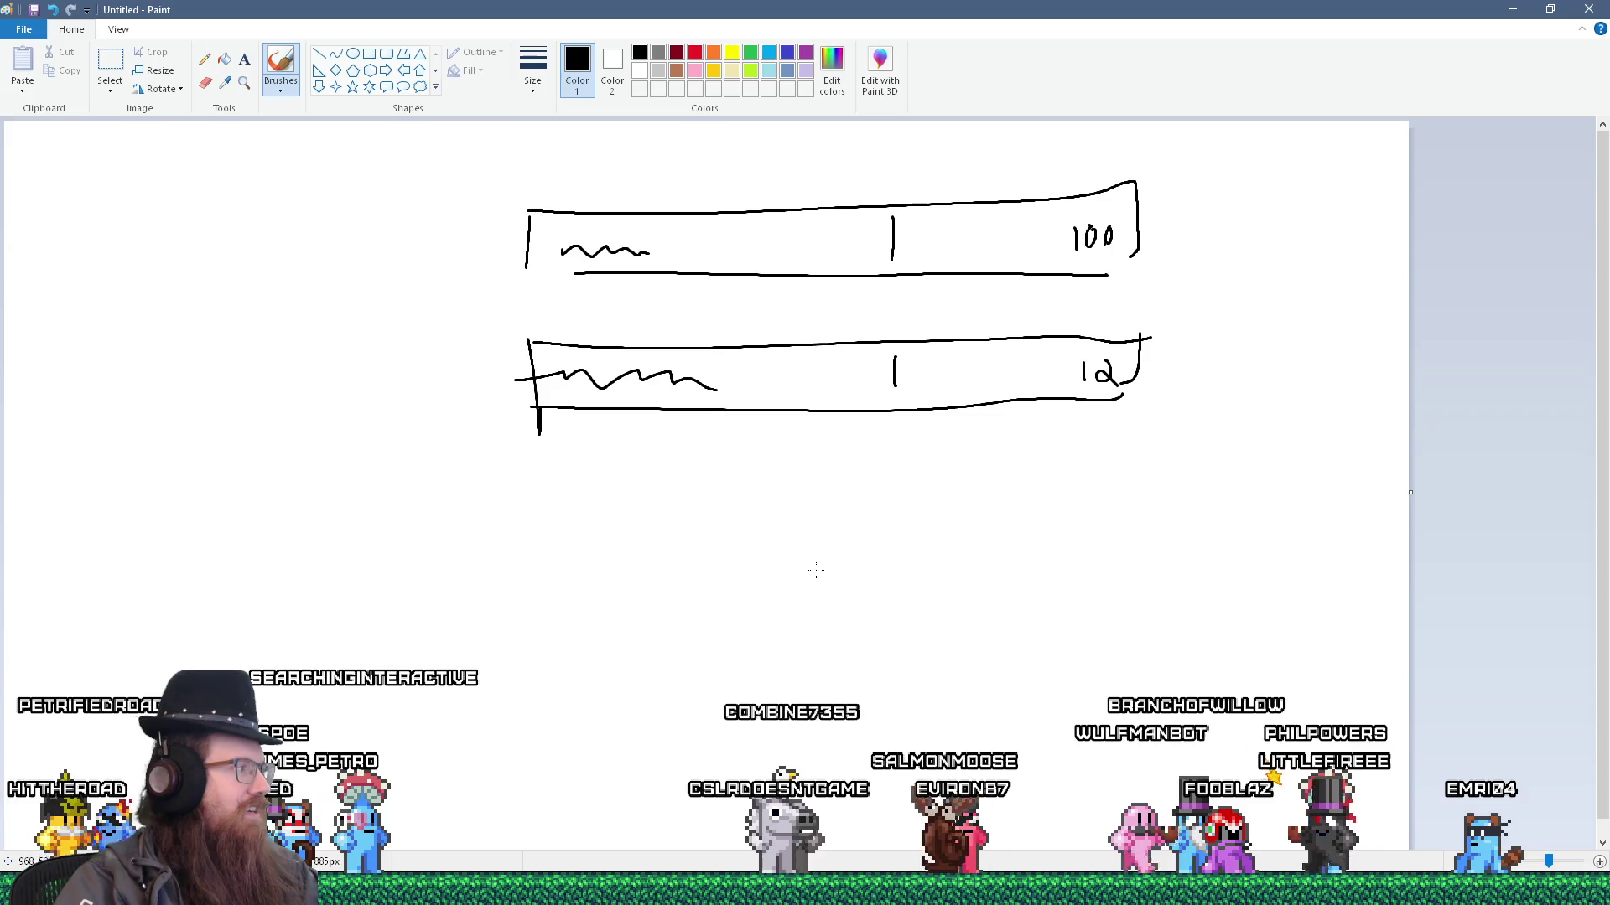
- Add arrows marking the expanding space between label and number, then return to Godot
{"action": "key", "text": "alt+Tab"}
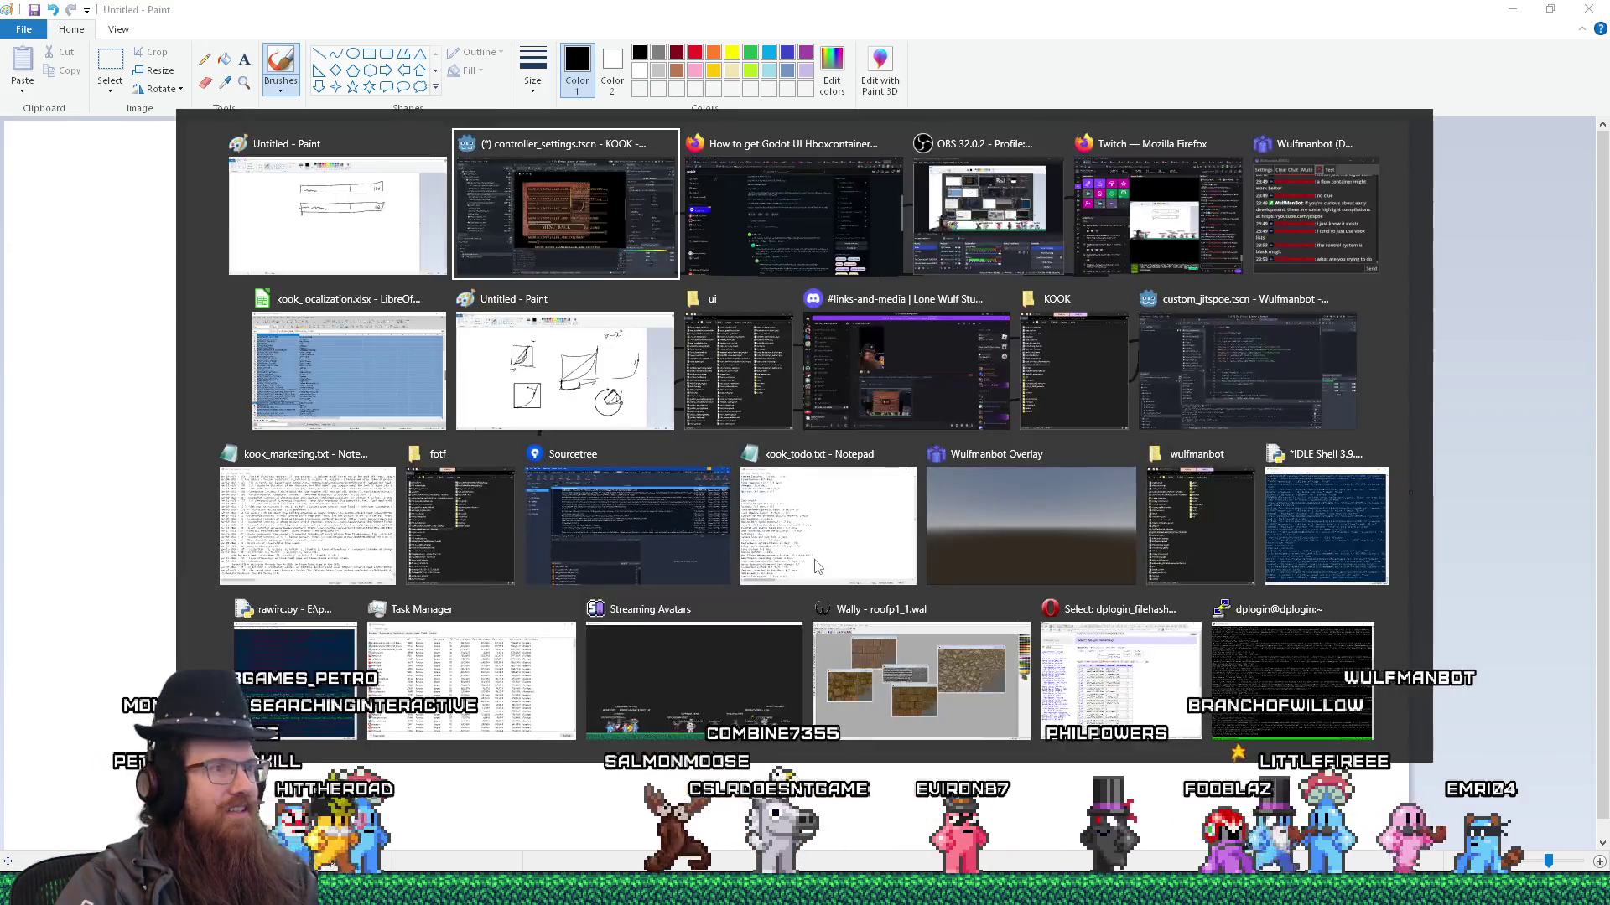
{"action": "key", "text": "alt+shift+Tab"}
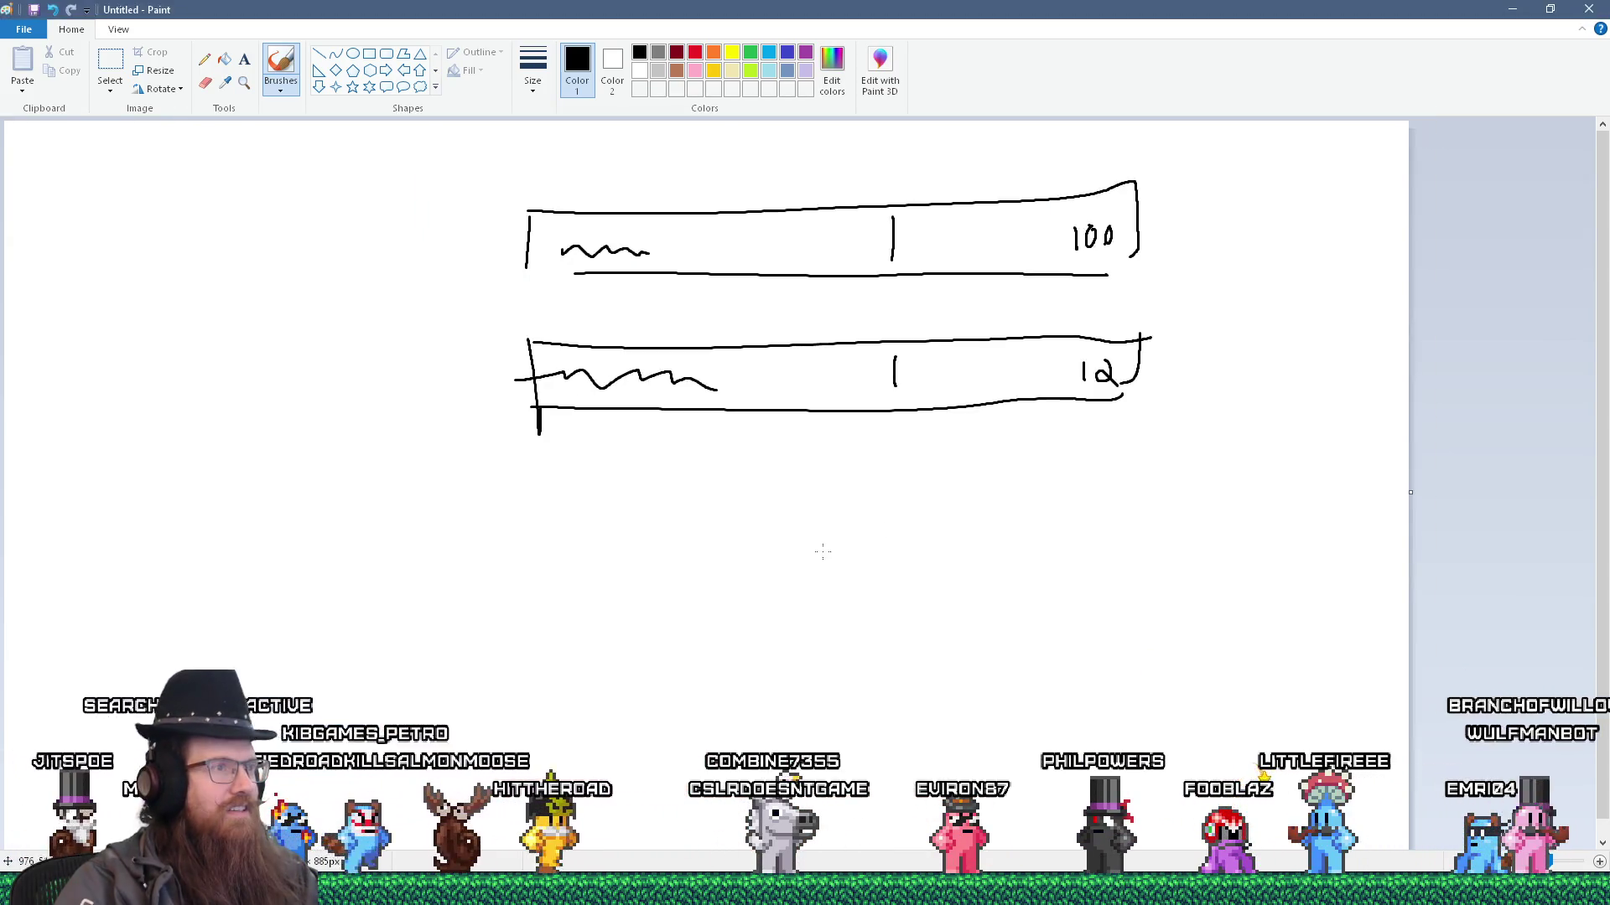
{"action": "mouse_move", "coordinate": [691, 304]}
{"action": "left_mouse_down"}
{"action": "mouse_move", "coordinate": [616, 303]}
{"action": "mouse_move", "coordinate": [662, 314]}
{"action": "left_mouse_up"}
{"action": "left_click_drag", "start_coordinate": [1083, 295], "coordinate": [1090, 310]}
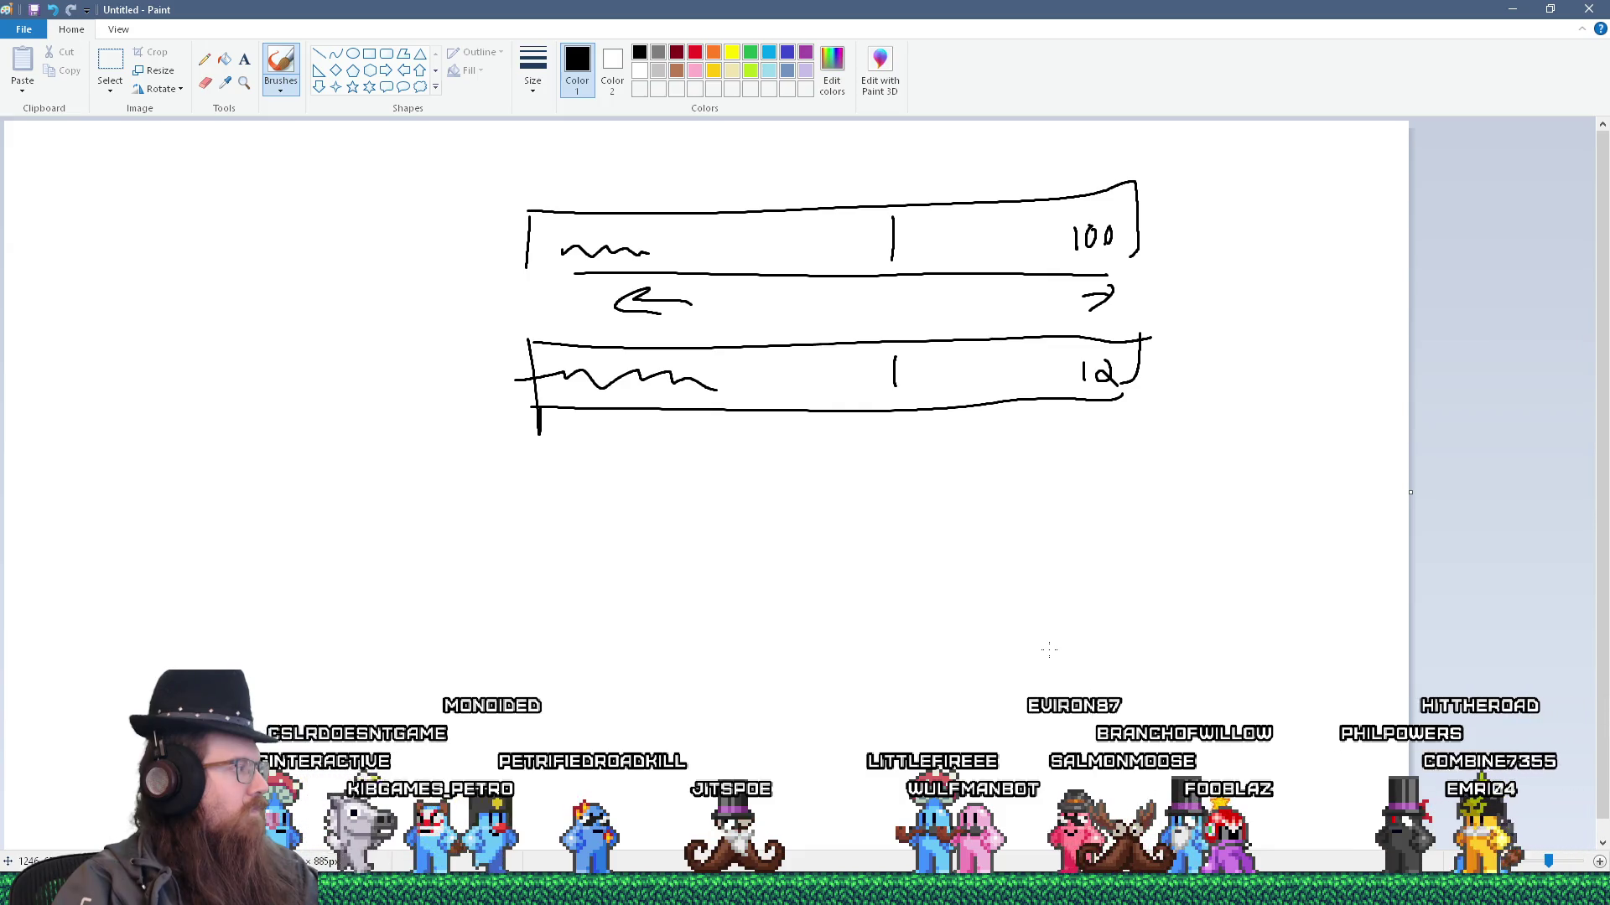
{"action": "key", "text": "alt+Tab"}
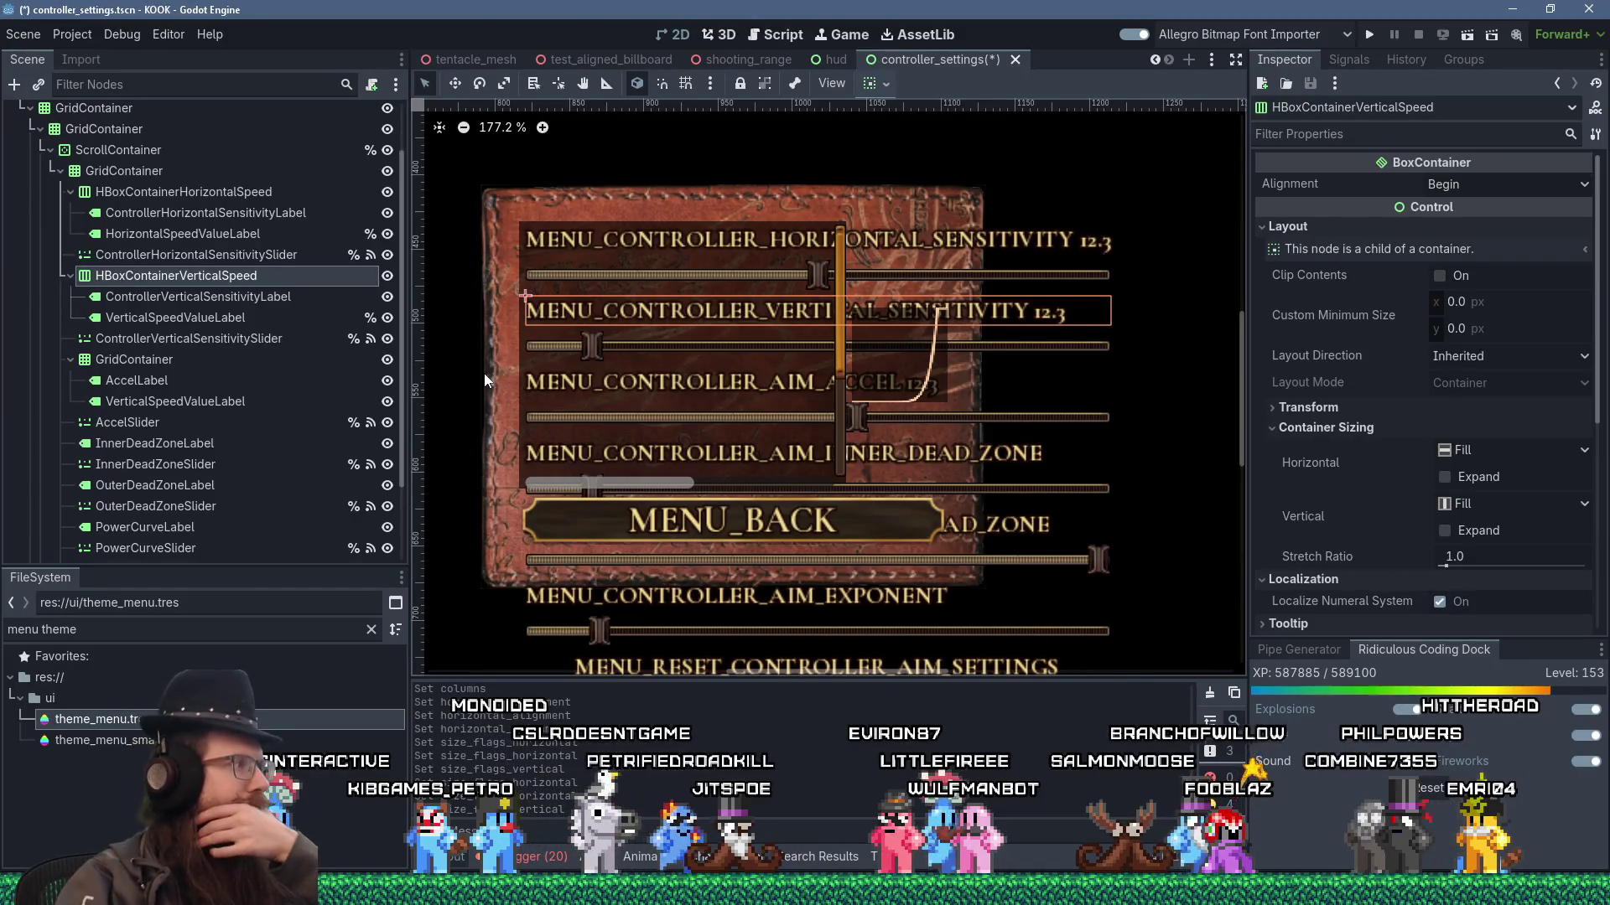
- Add a Control child to HBoxContainerVerticalSpeed and move VerticalSpeedValueLabel inside it
{"action": "left_click", "coordinate": [209, 299]}
{"action": "left_click", "coordinate": [193, 281]}
{"action": "left_click", "coordinate": [14, 84]}
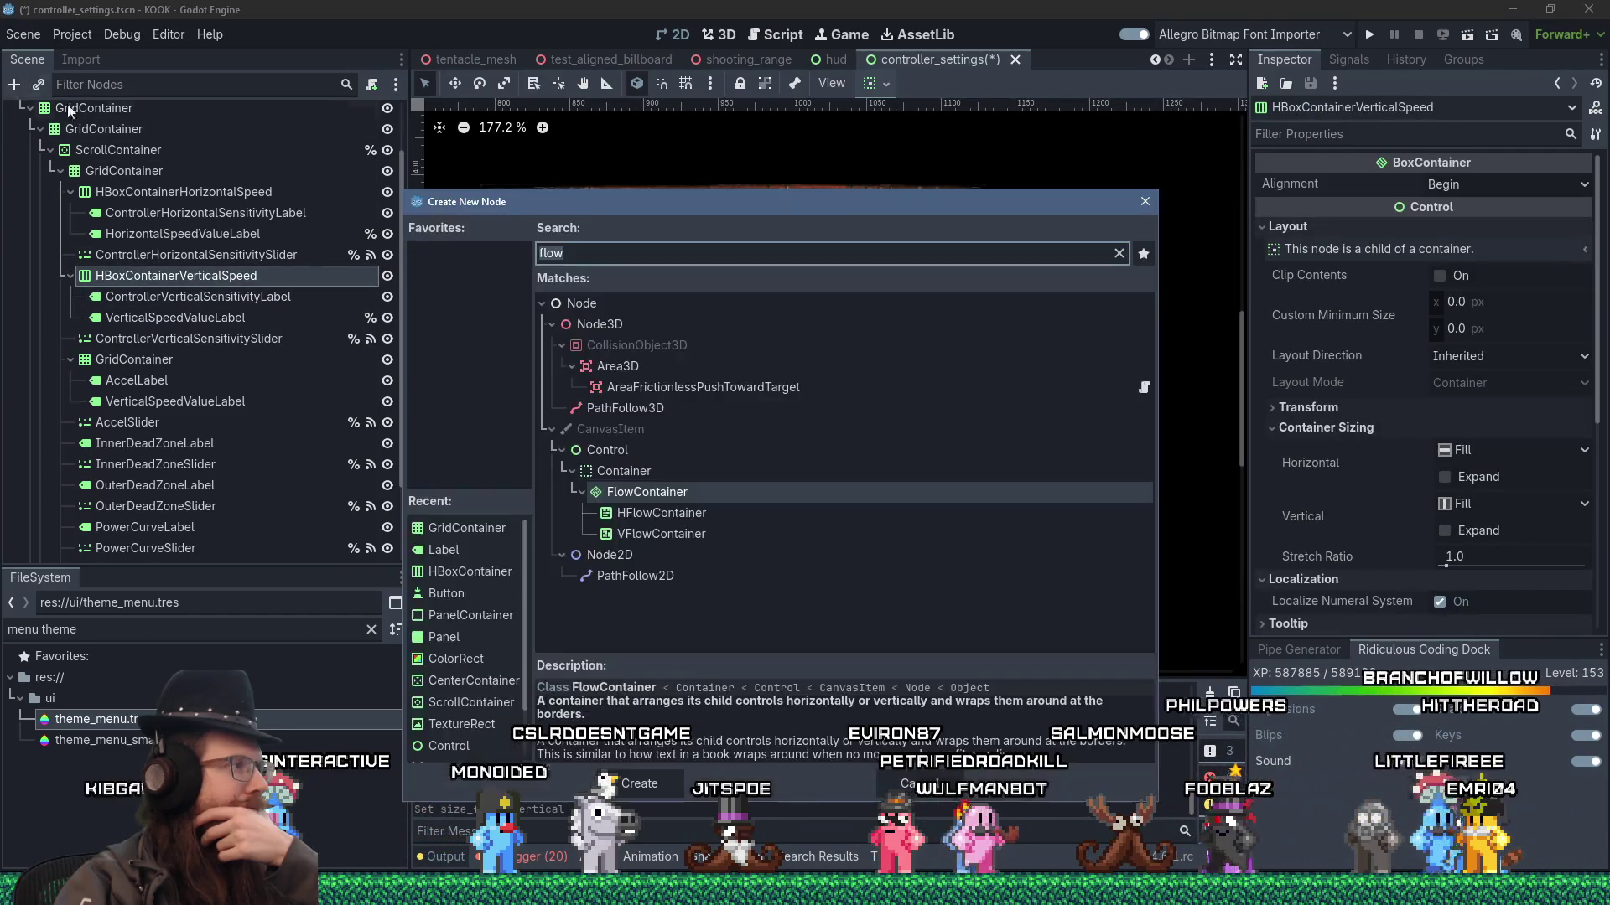
{"action": "double_click", "coordinate": [634, 449]}
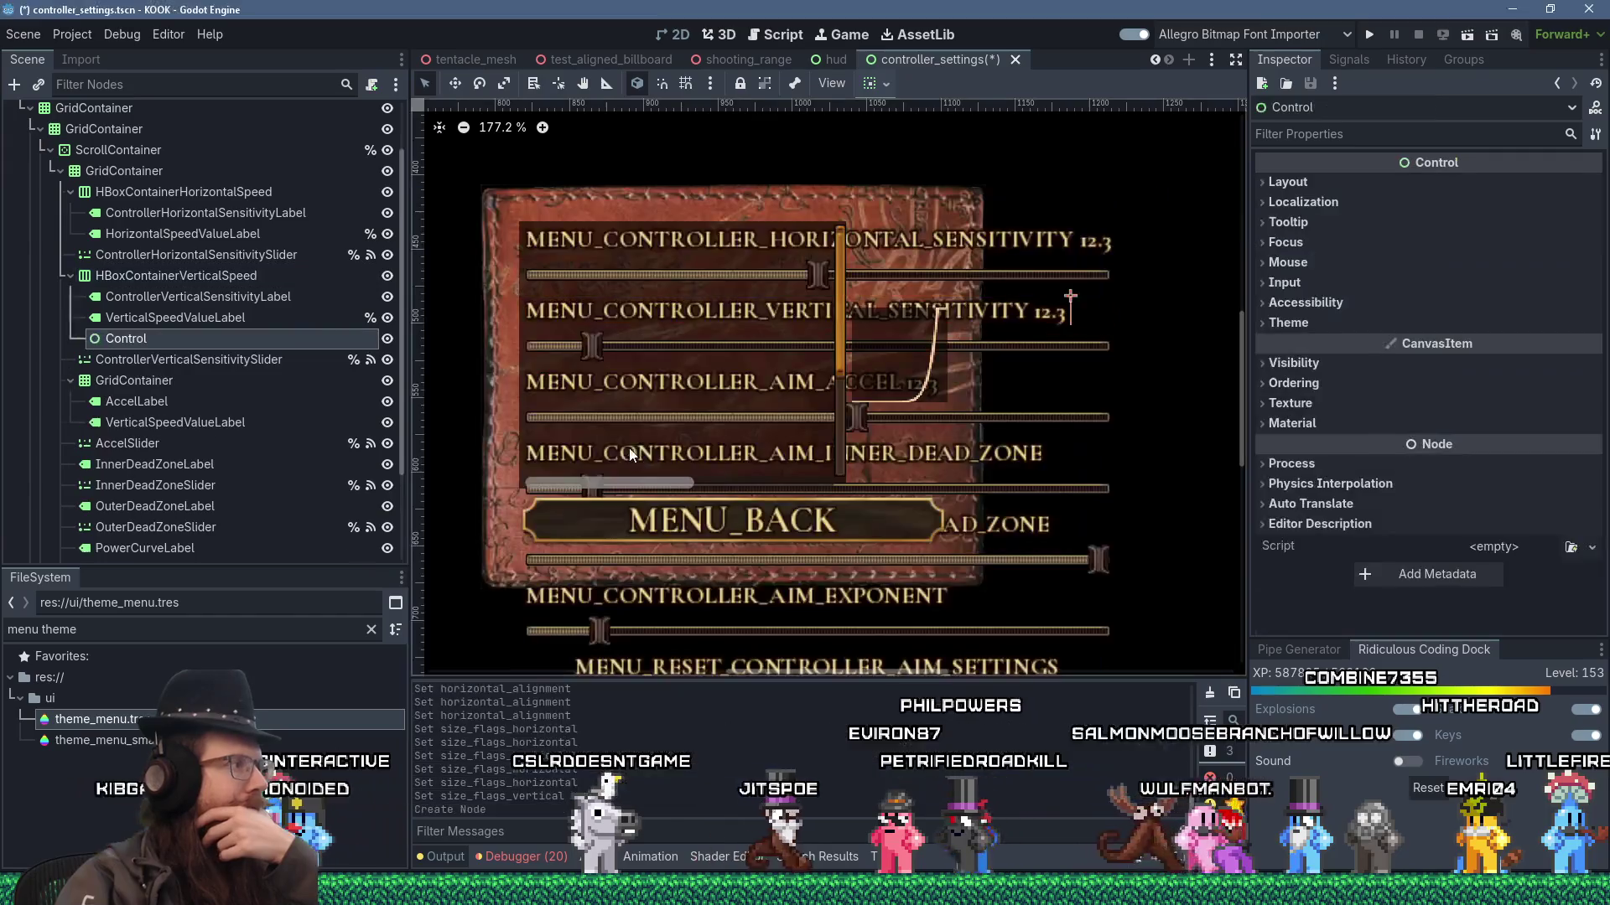
{"action": "mouse_move", "coordinate": [151, 337]}
{"action": "left_mouse_down"}
{"action": "mouse_move", "coordinate": [179, 319]}
{"action": "mouse_move", "coordinate": [123, 318]}
{"action": "left_mouse_up"}
- Set the new Control's horizontal container sizing to Fill with Expand enabled
{"action": "left_click", "coordinate": [124, 320]}
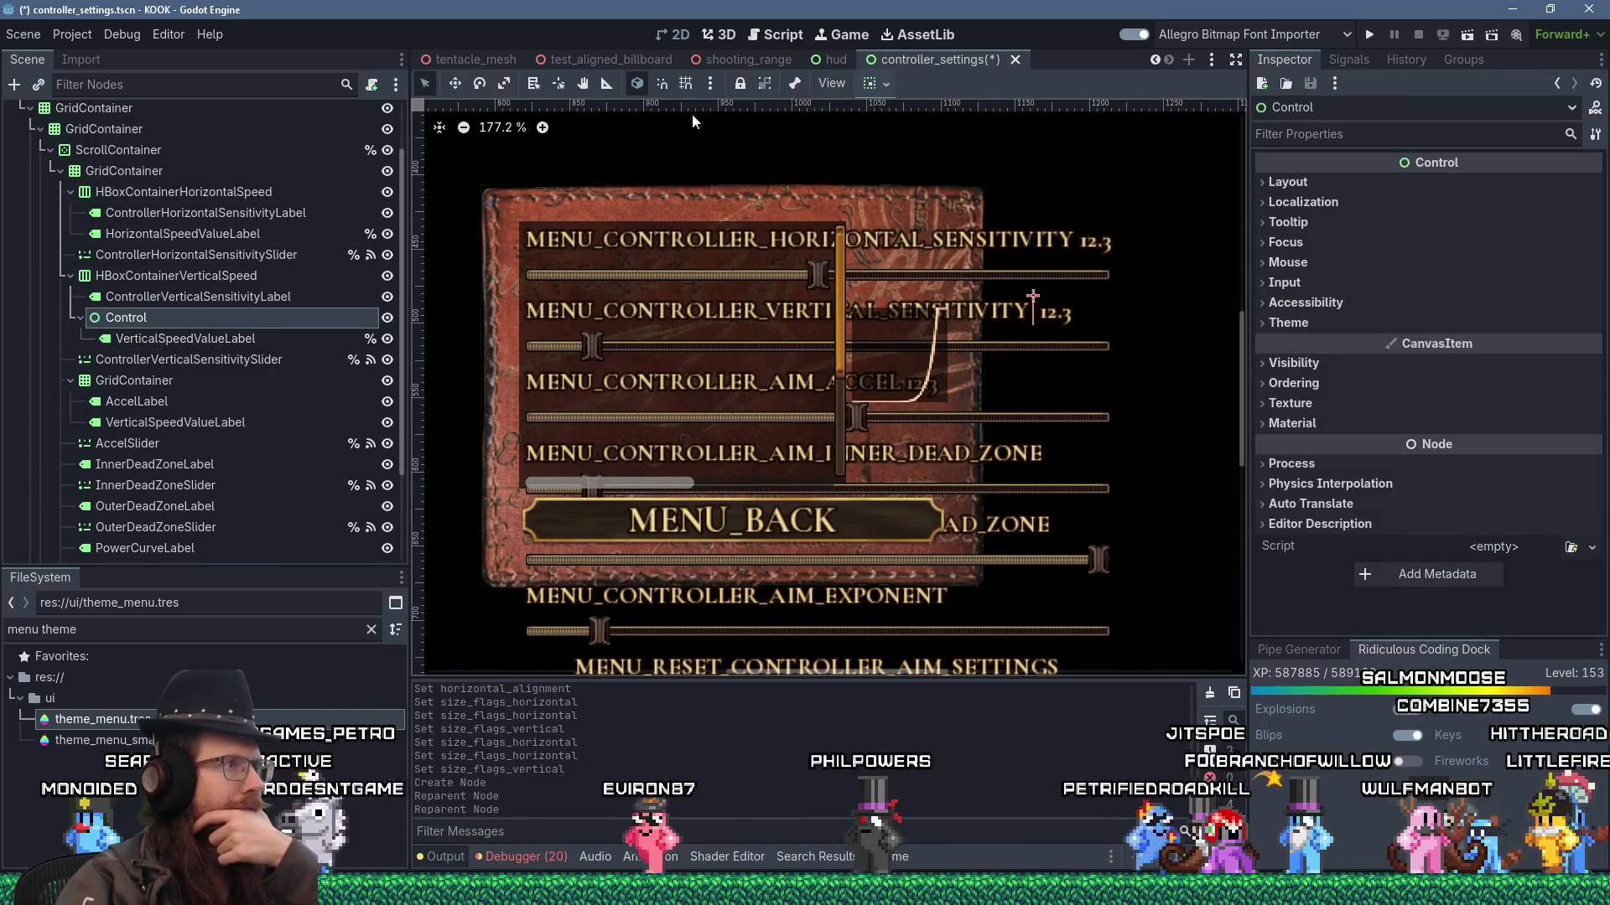
{"action": "left_click", "coordinate": [882, 83]}
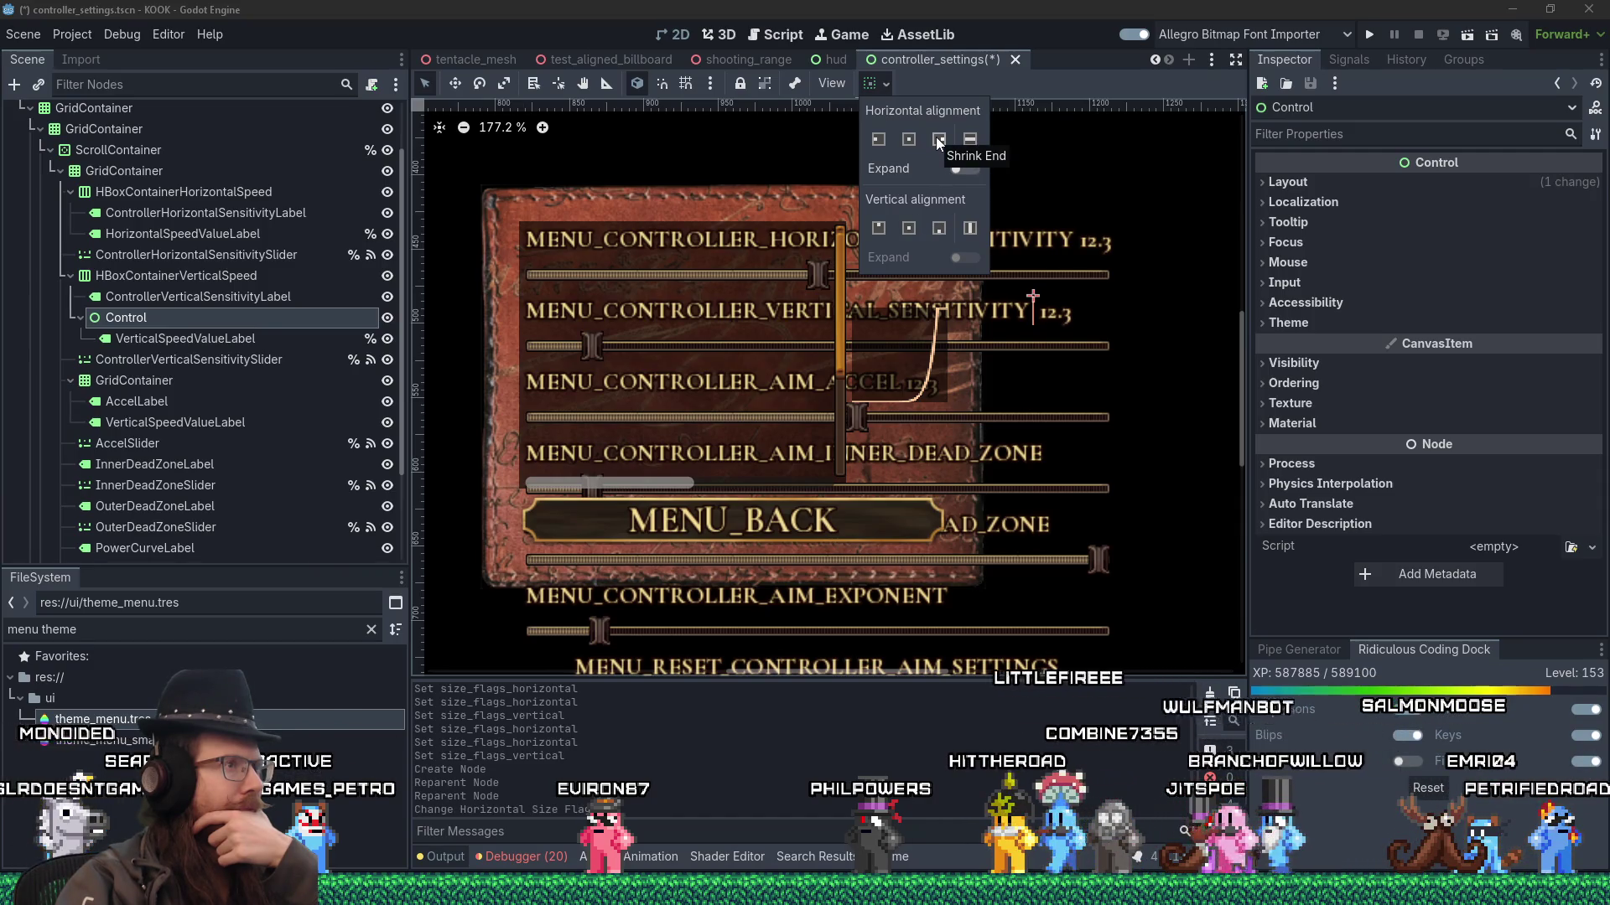
{"action": "left_click", "coordinate": [883, 84]}
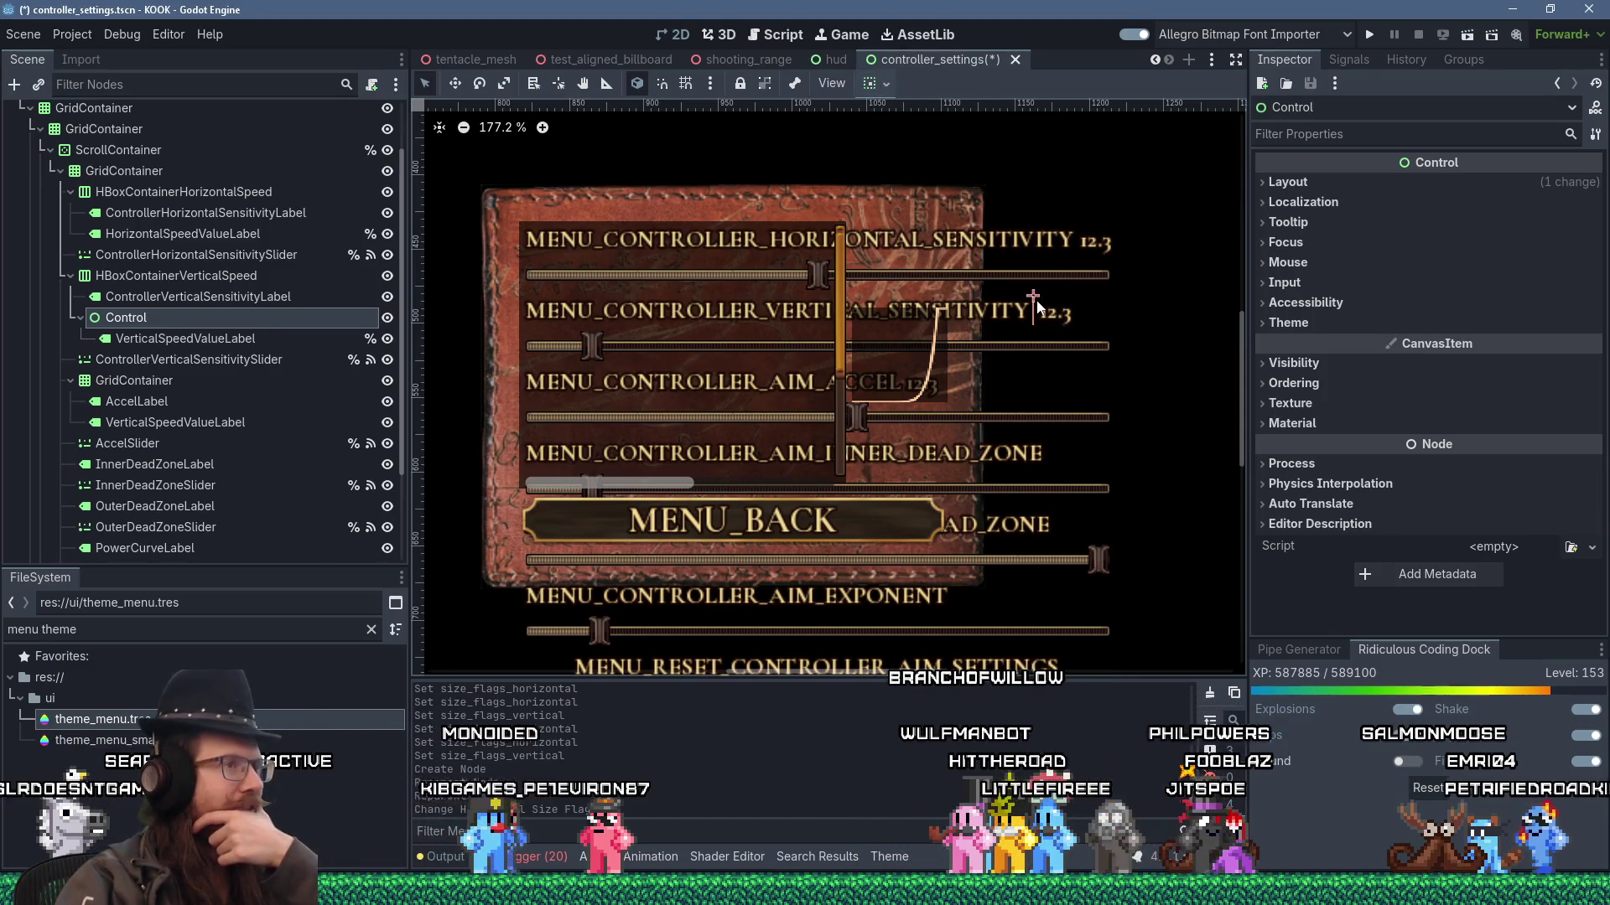
{"action": "left_click", "coordinate": [885, 84]}
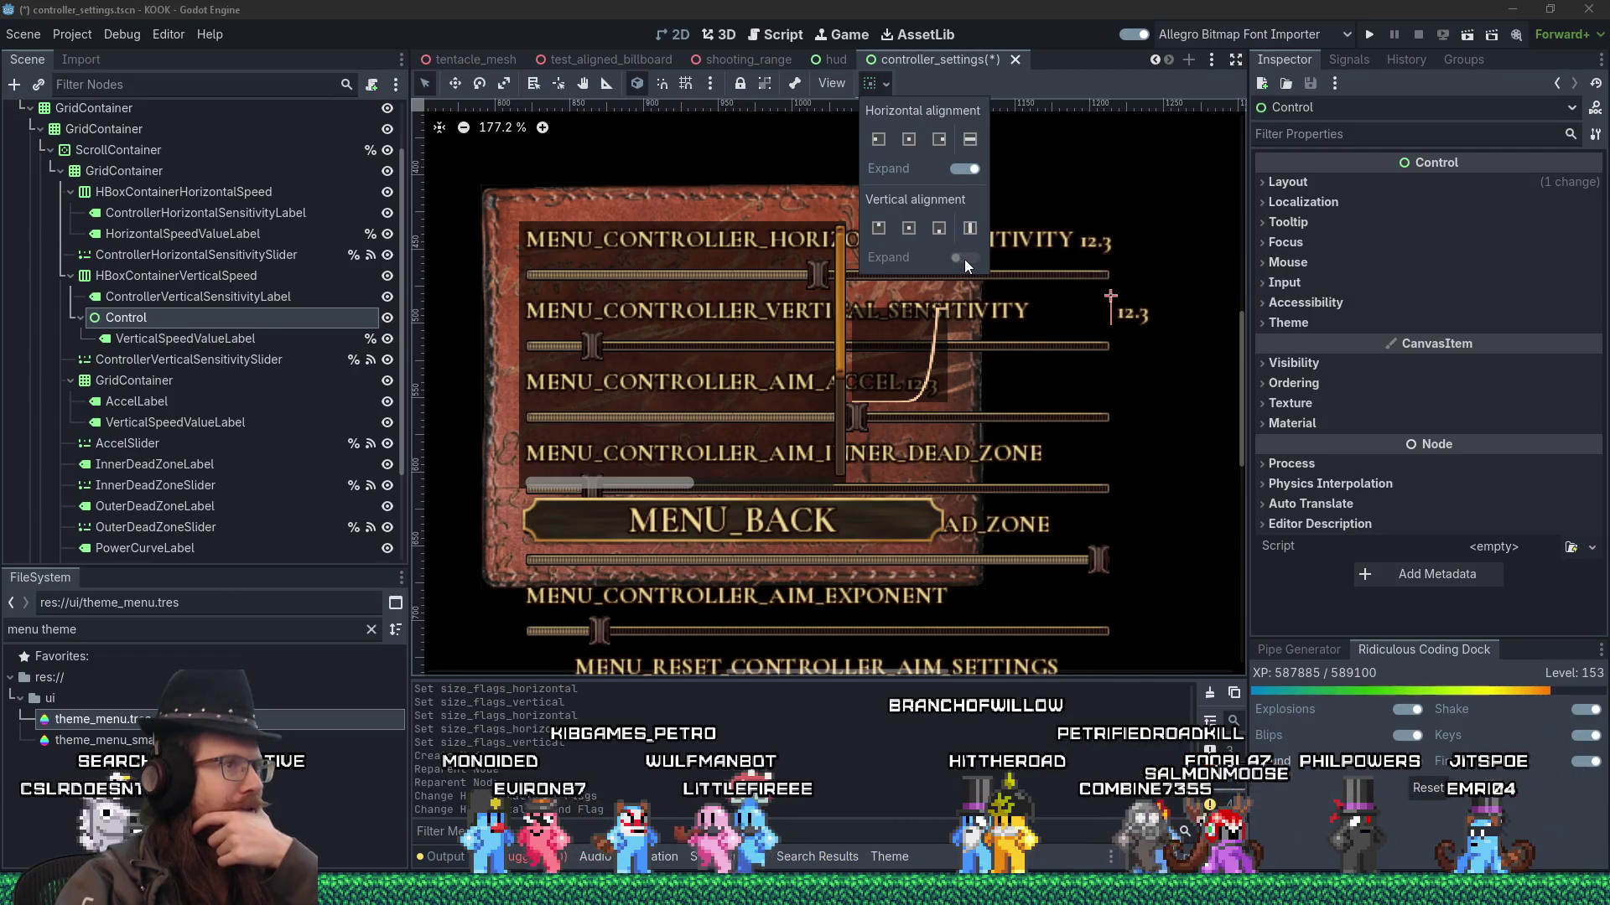
{"action": "left_click", "coordinate": [969, 139]}
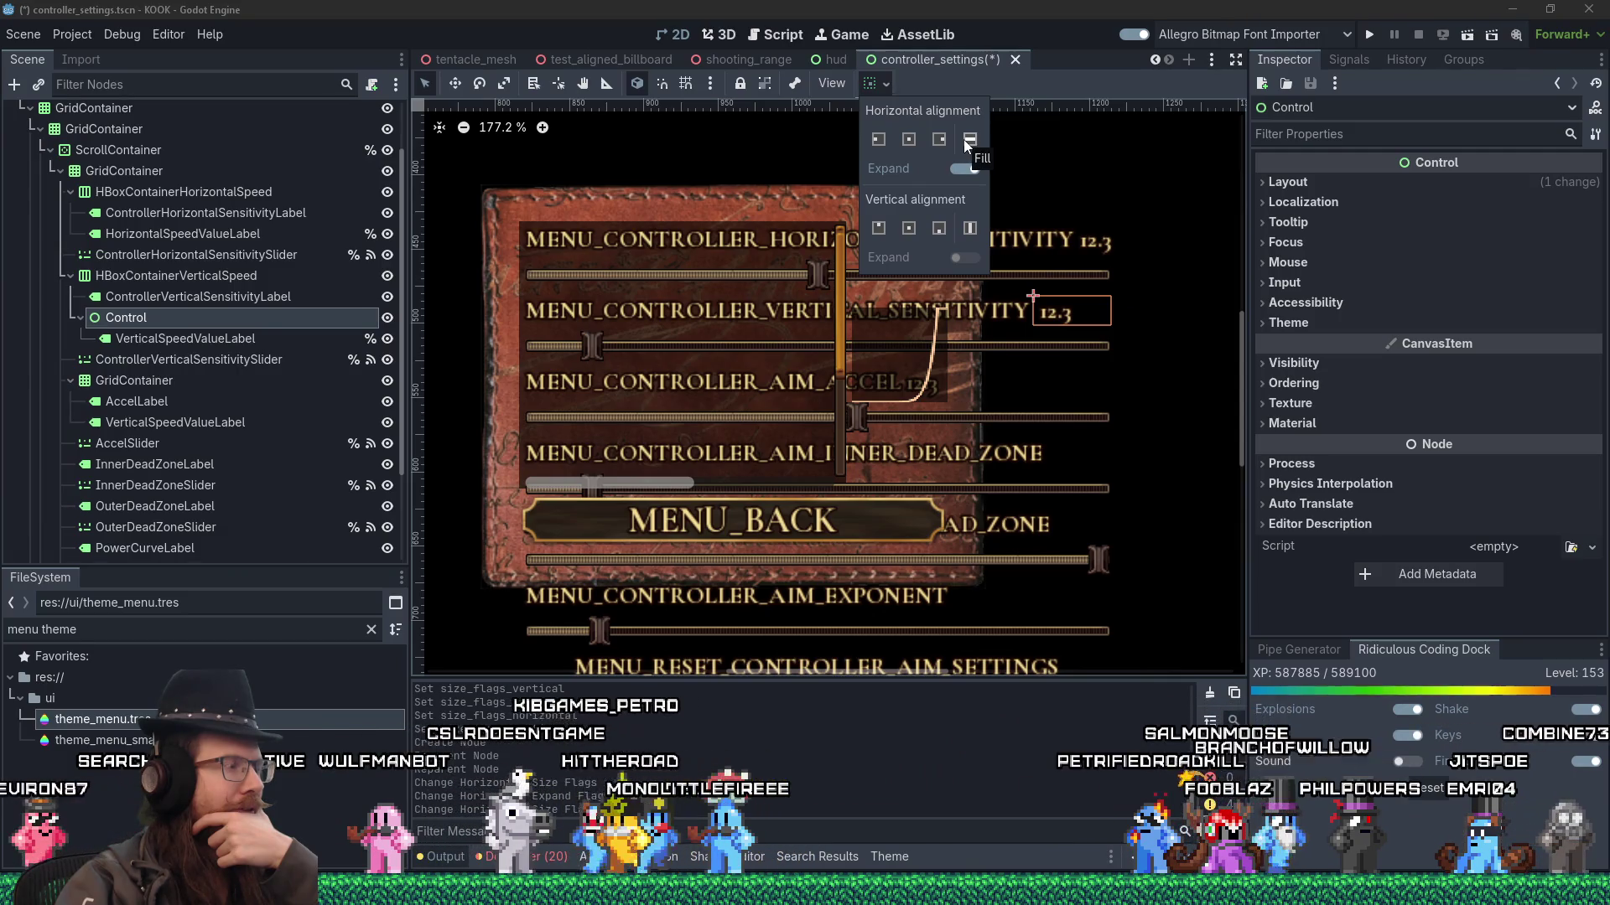
{"action": "left_click", "coordinate": [245, 336]}
{"action": "left_click", "coordinate": [250, 339]}
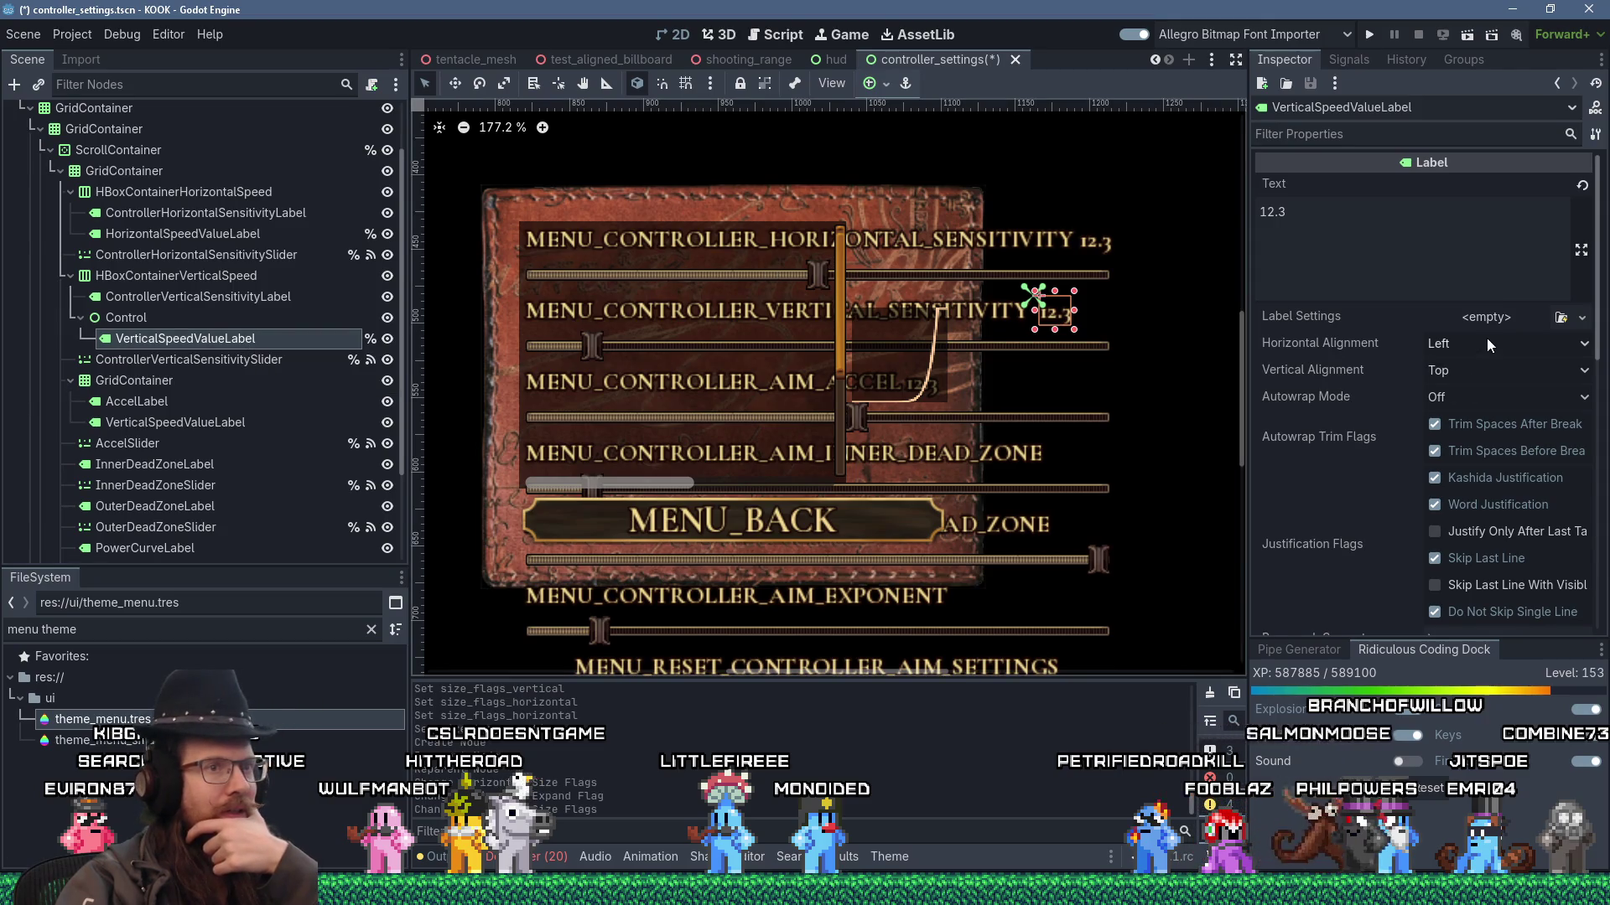
- Set VerticalSpeedValueLabel's Horizontal Alignment to Right and nudge its position
{"action": "left_click", "coordinate": [1486, 343]}
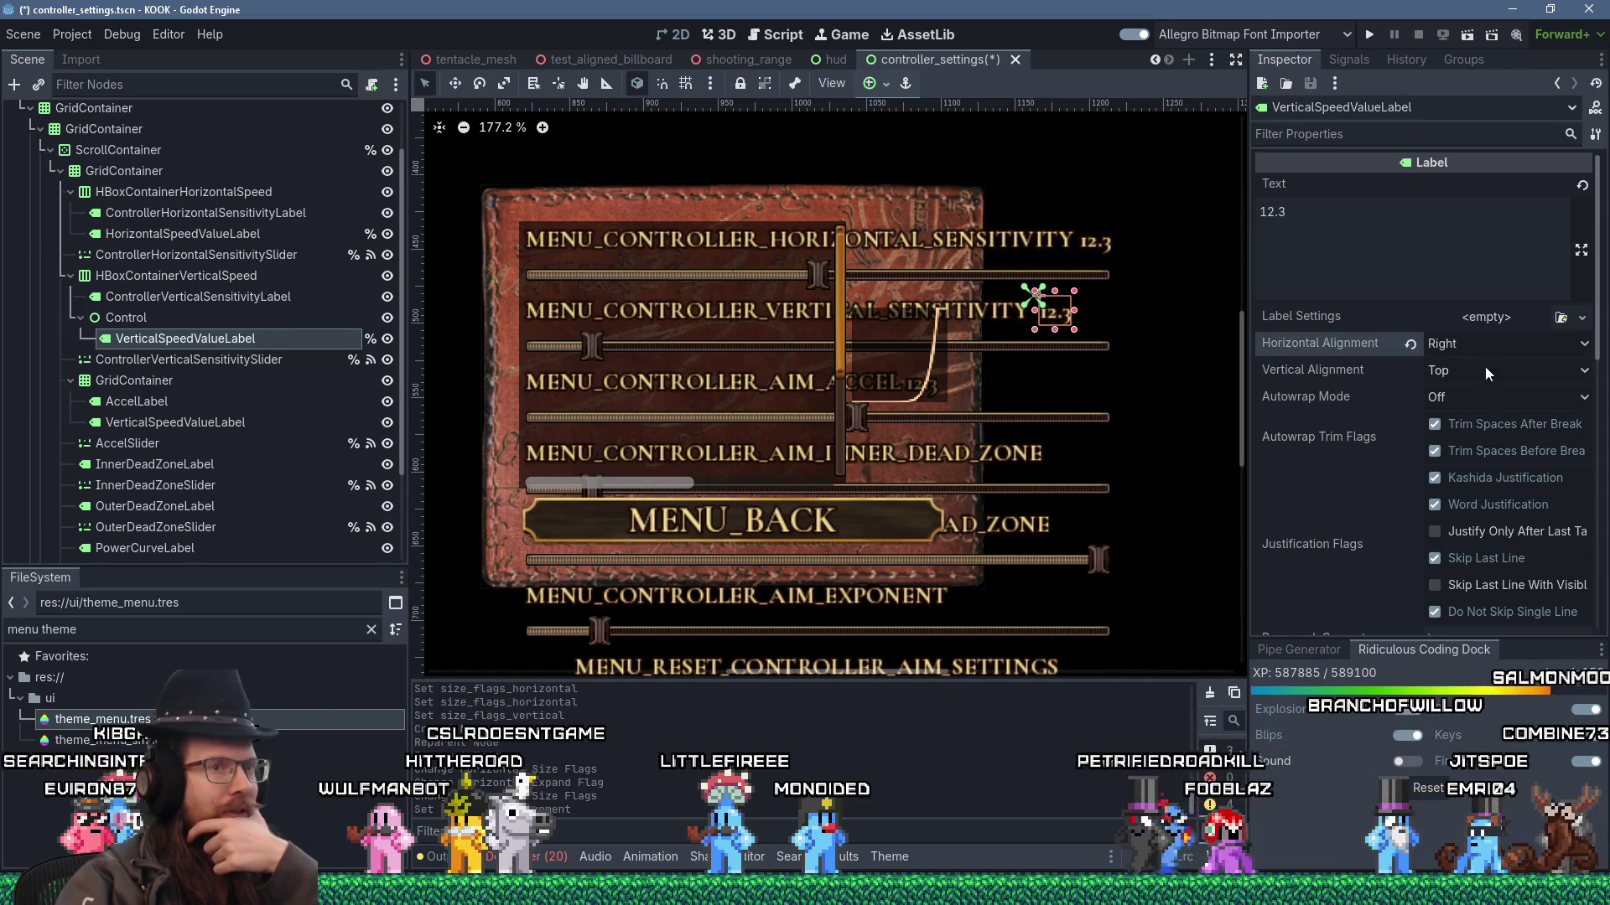
{"action": "left_click", "coordinate": [303, 320]}
{"action": "left_click", "coordinate": [298, 339]}
{"action": "left_click", "coordinate": [293, 311]}
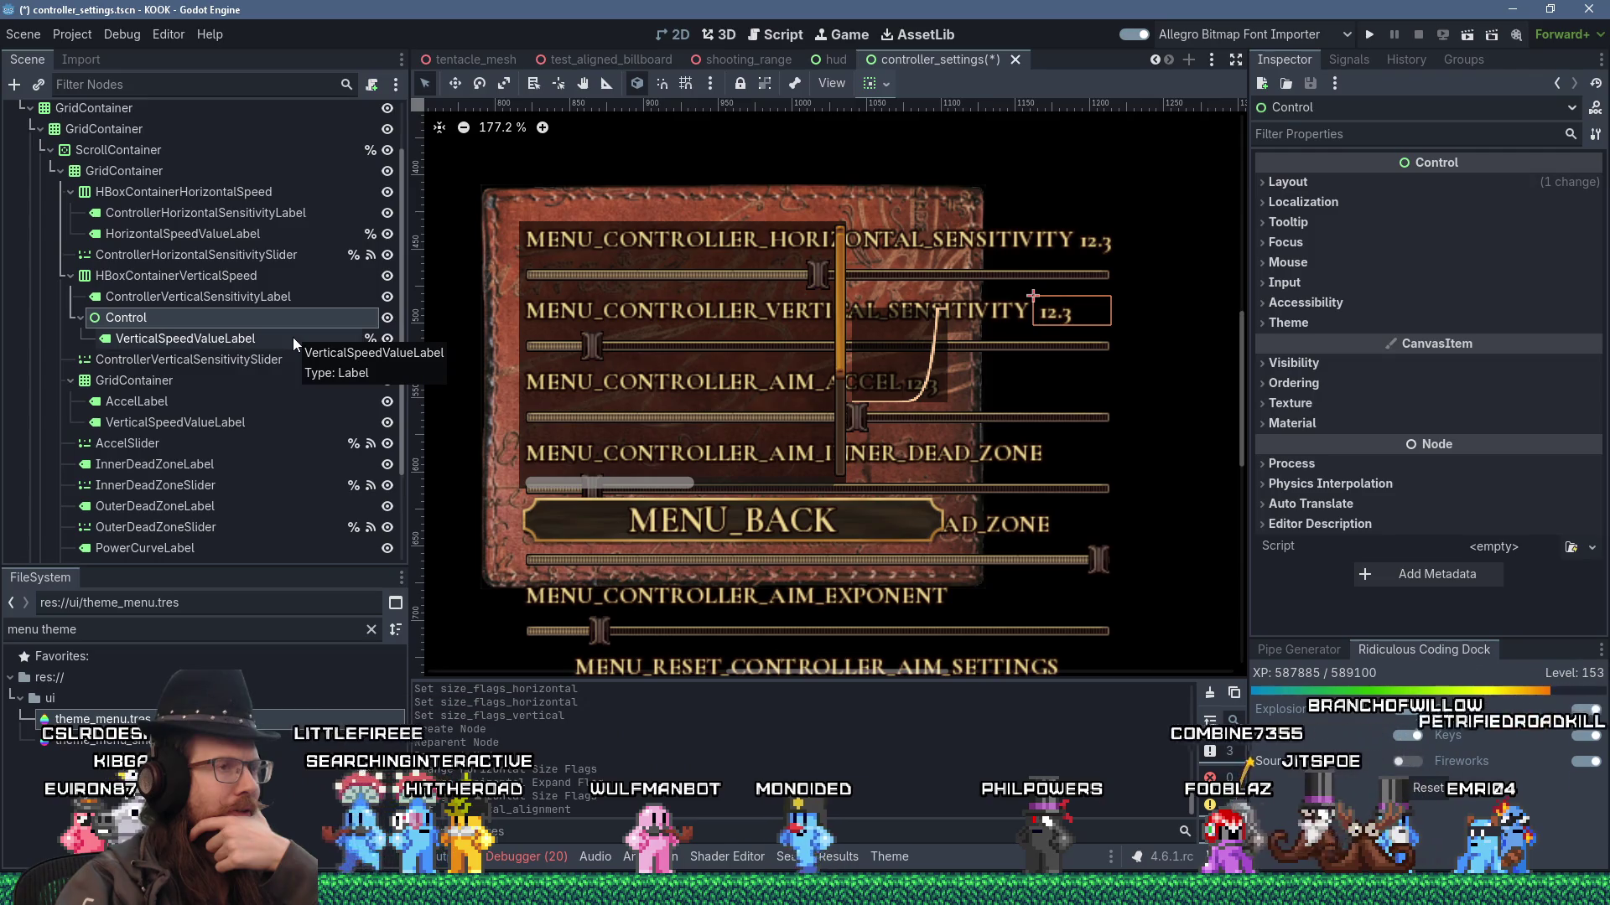
{"action": "left_click", "coordinate": [293, 337]}
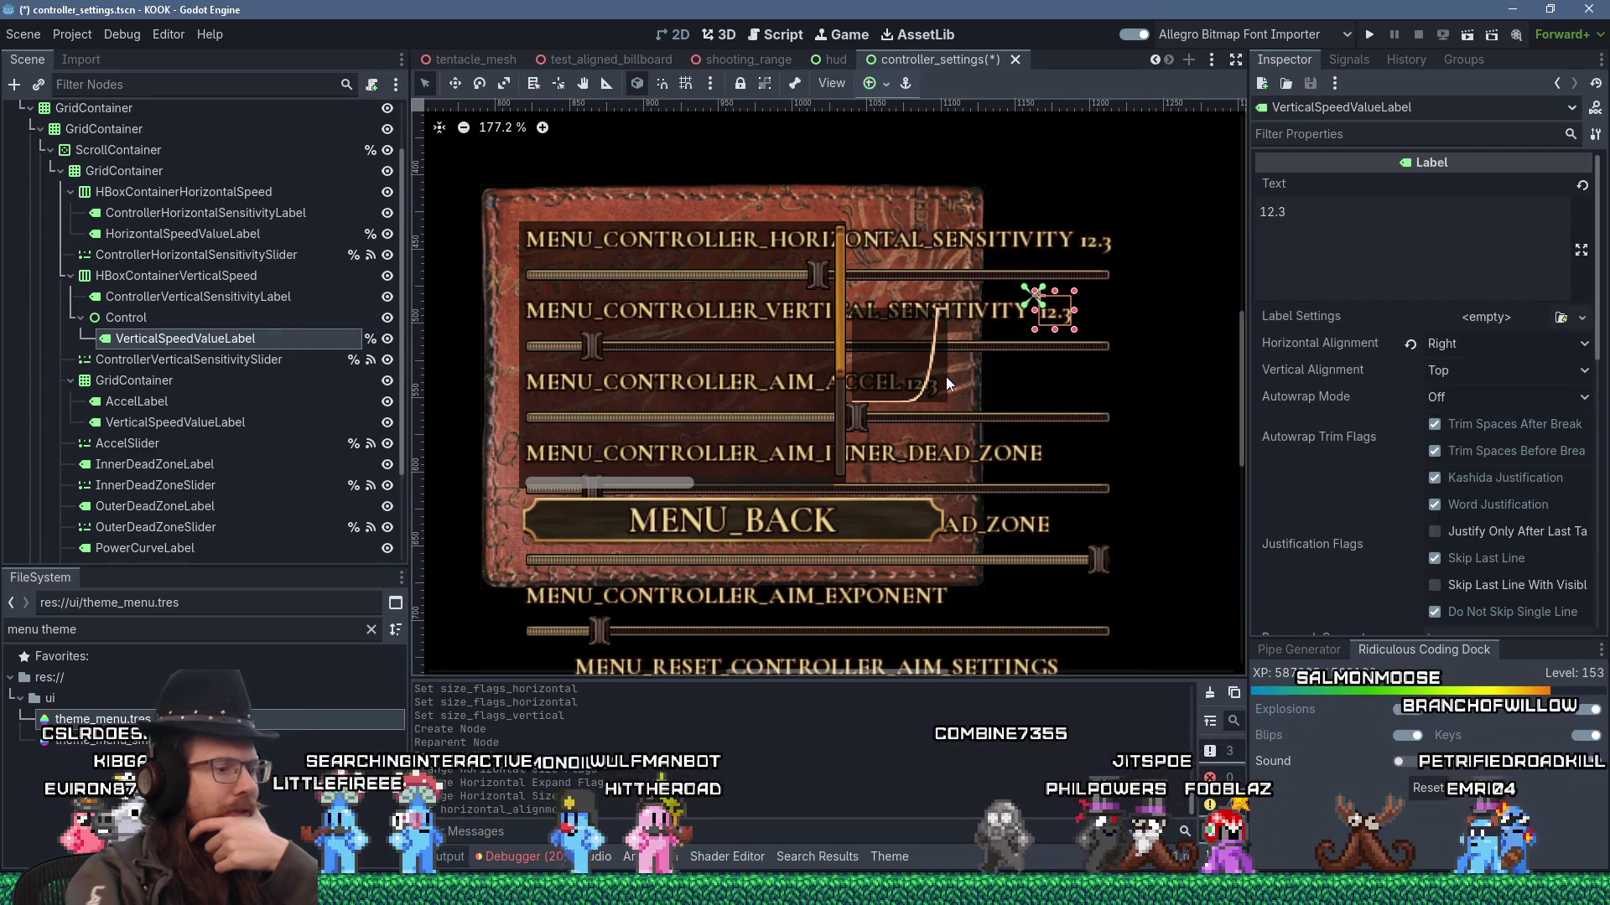
{"action": "key", "text": "shift+Right"}
{"action": "key", "text": "shift+Right"}
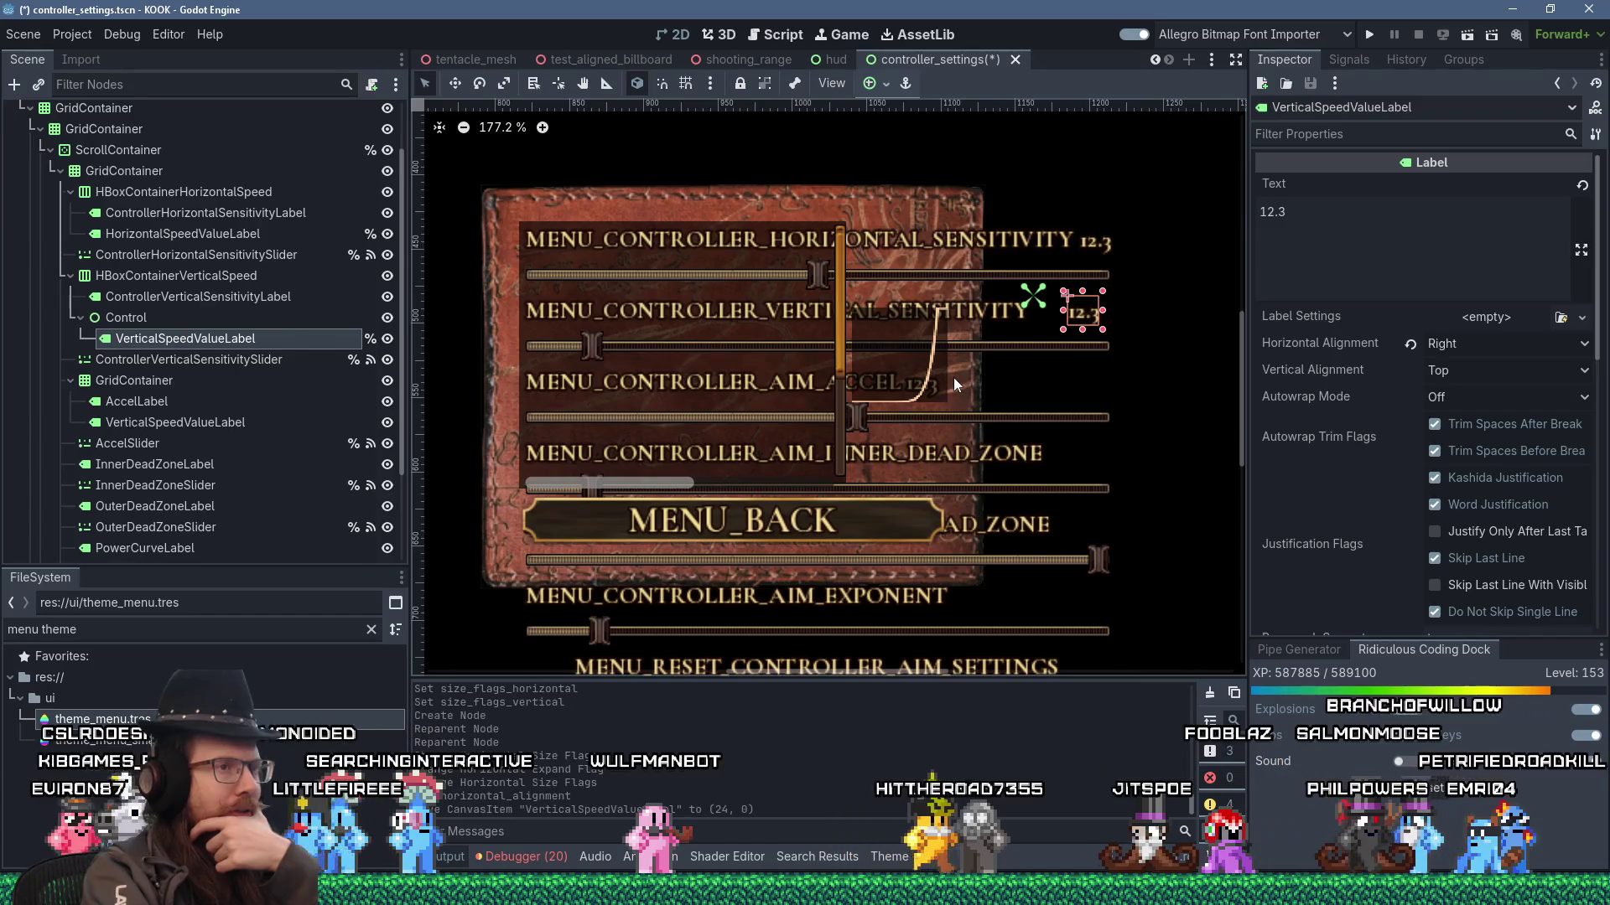
{"action": "key", "text": "Left"}
{"action": "key", "text": "Left"}
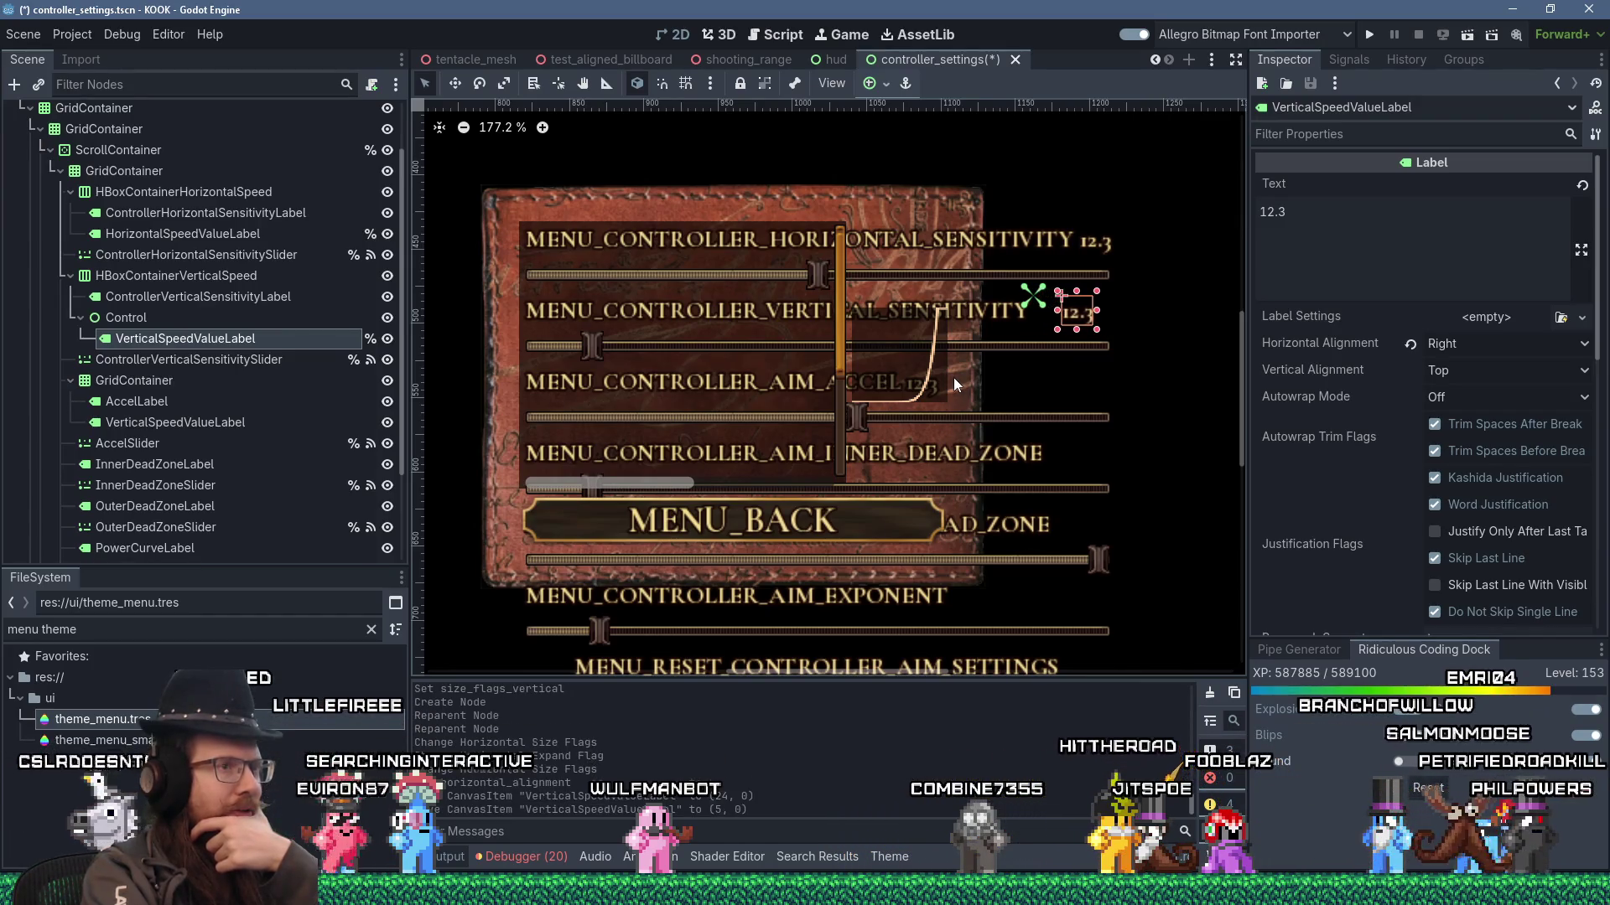
- Apply a right-side anchor preset to the value label and run the project
{"action": "left_click", "coordinate": [191, 324]}
{"action": "left_click", "coordinate": [199, 345]}
{"action": "left_click", "coordinate": [190, 318]}
{"action": "left_click", "coordinate": [190, 339]}
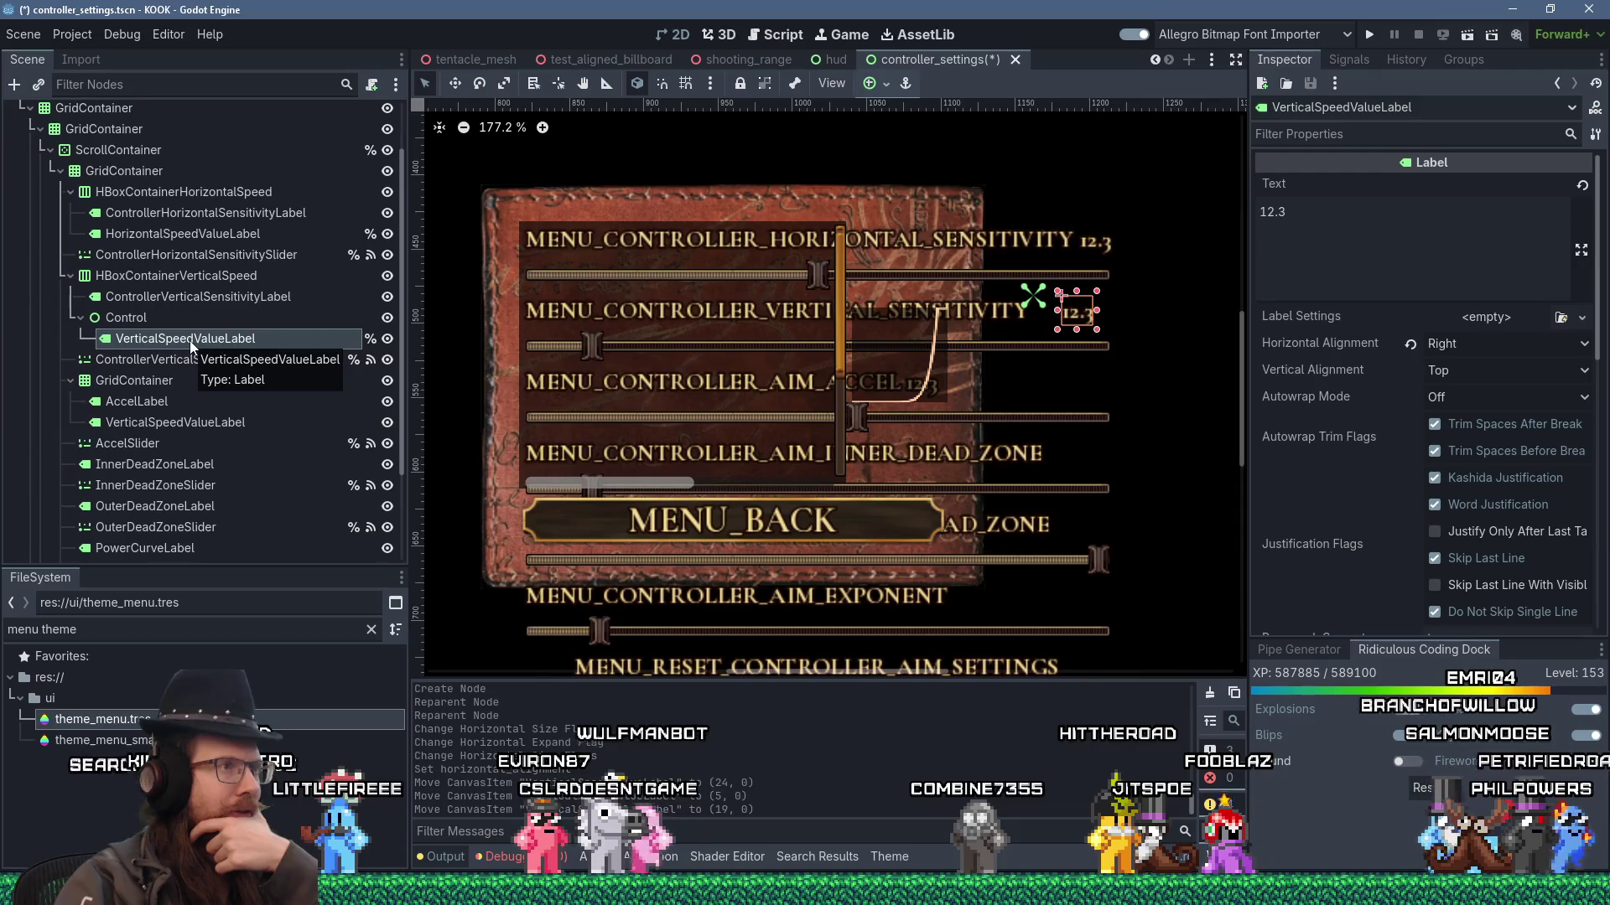
{"action": "left_click", "coordinate": [884, 82]}
{"action": "left_click", "coordinate": [939, 169]}
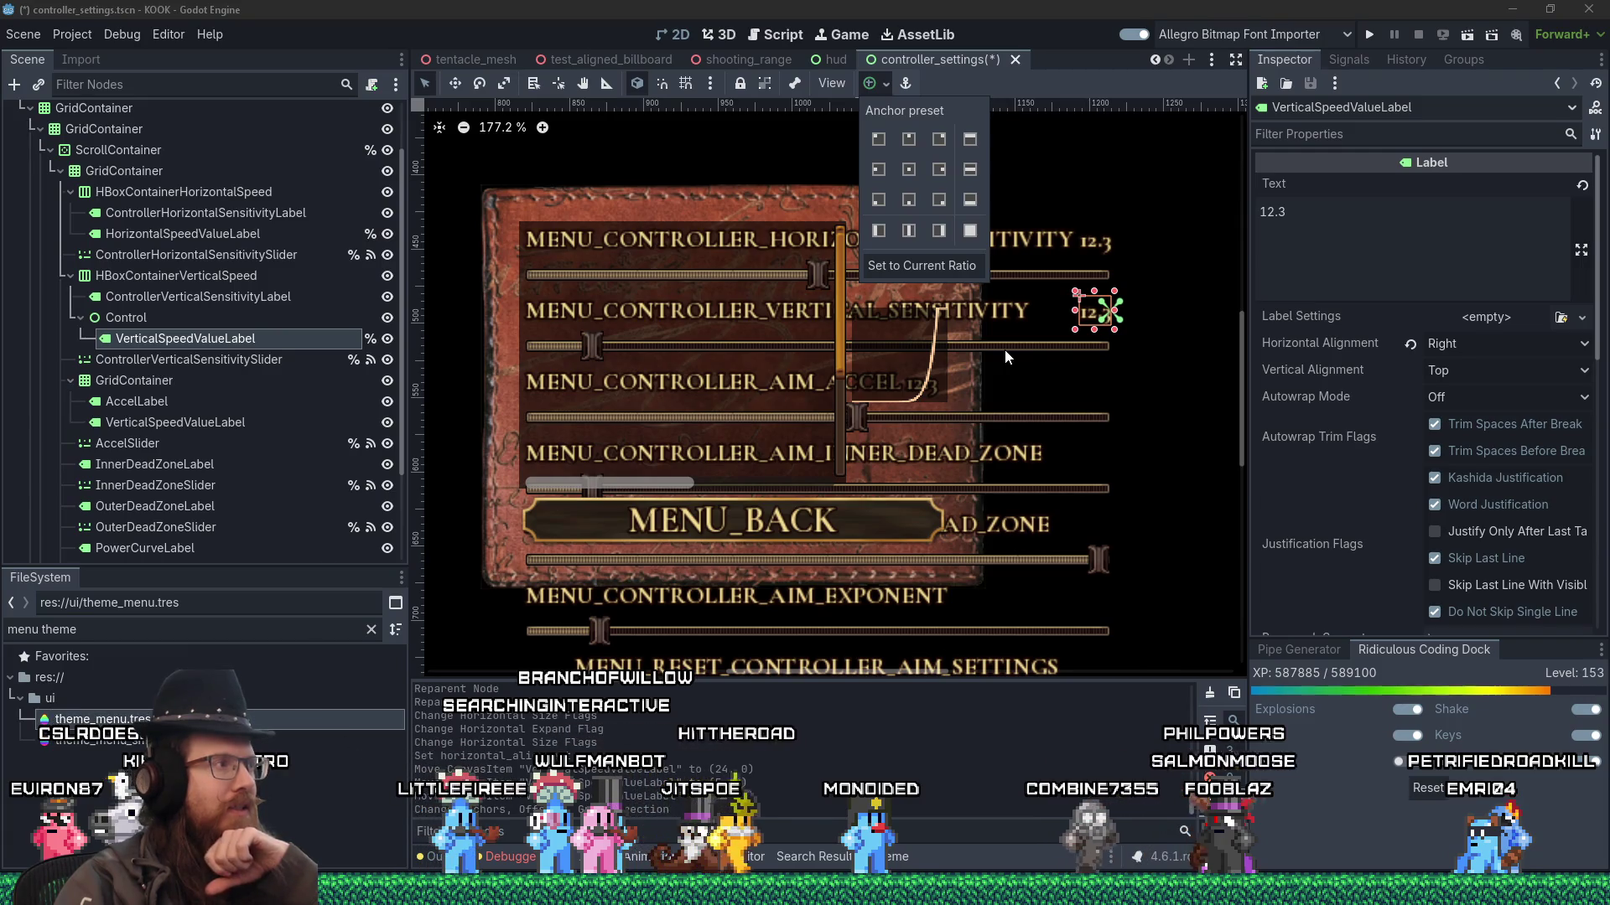
{"action": "left_click", "coordinate": [133, 322]}
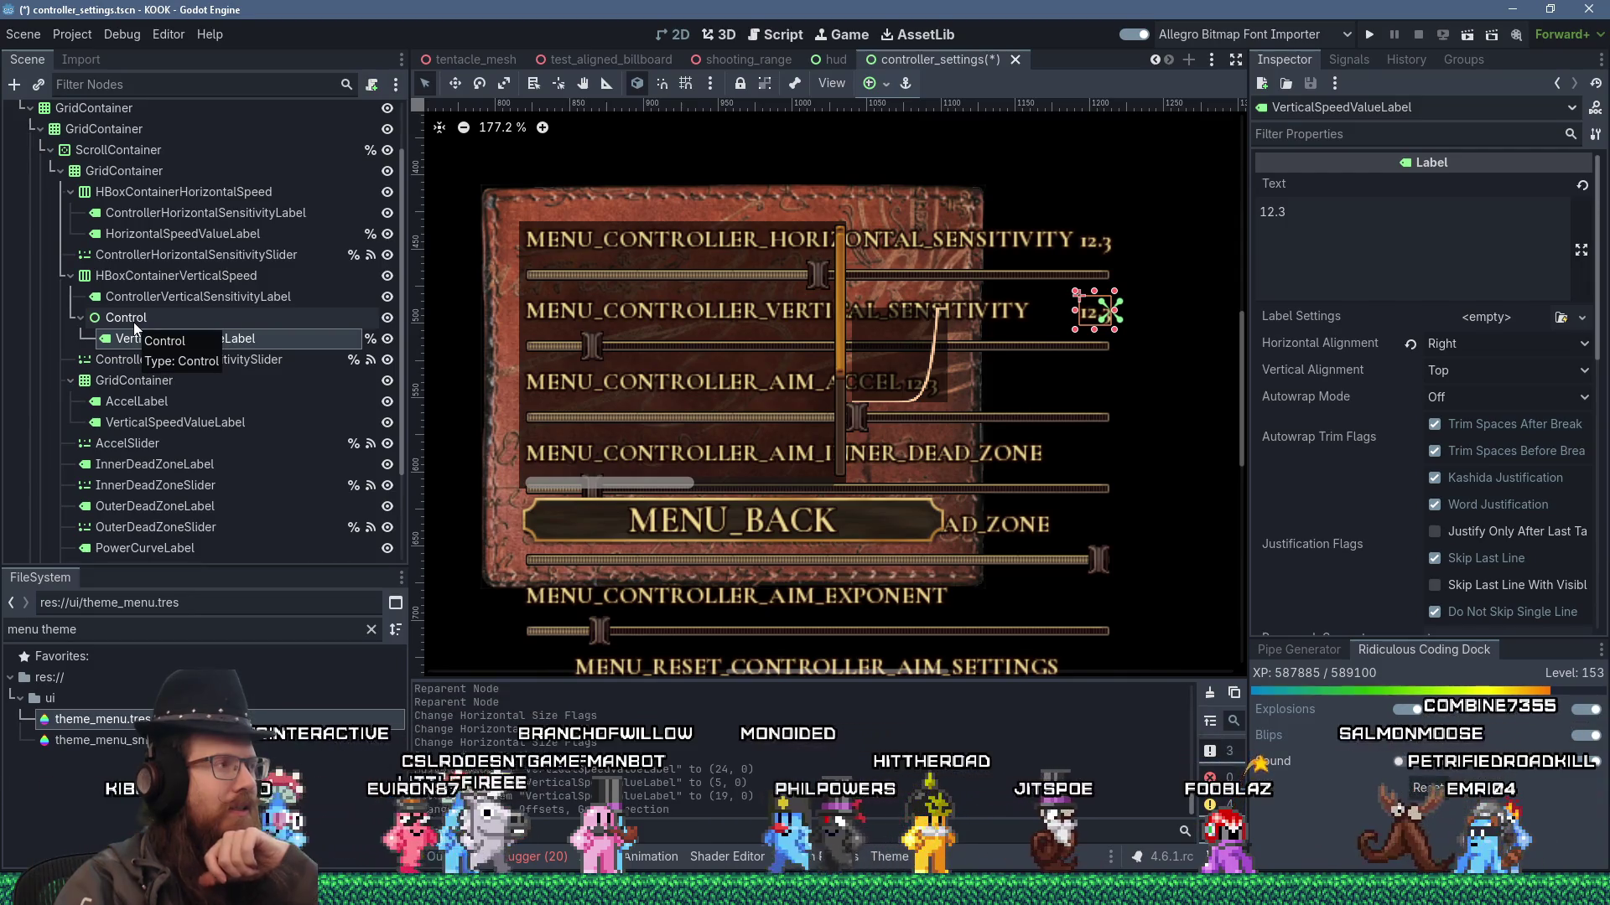
{"action": "left_click", "coordinate": [1369, 35]}
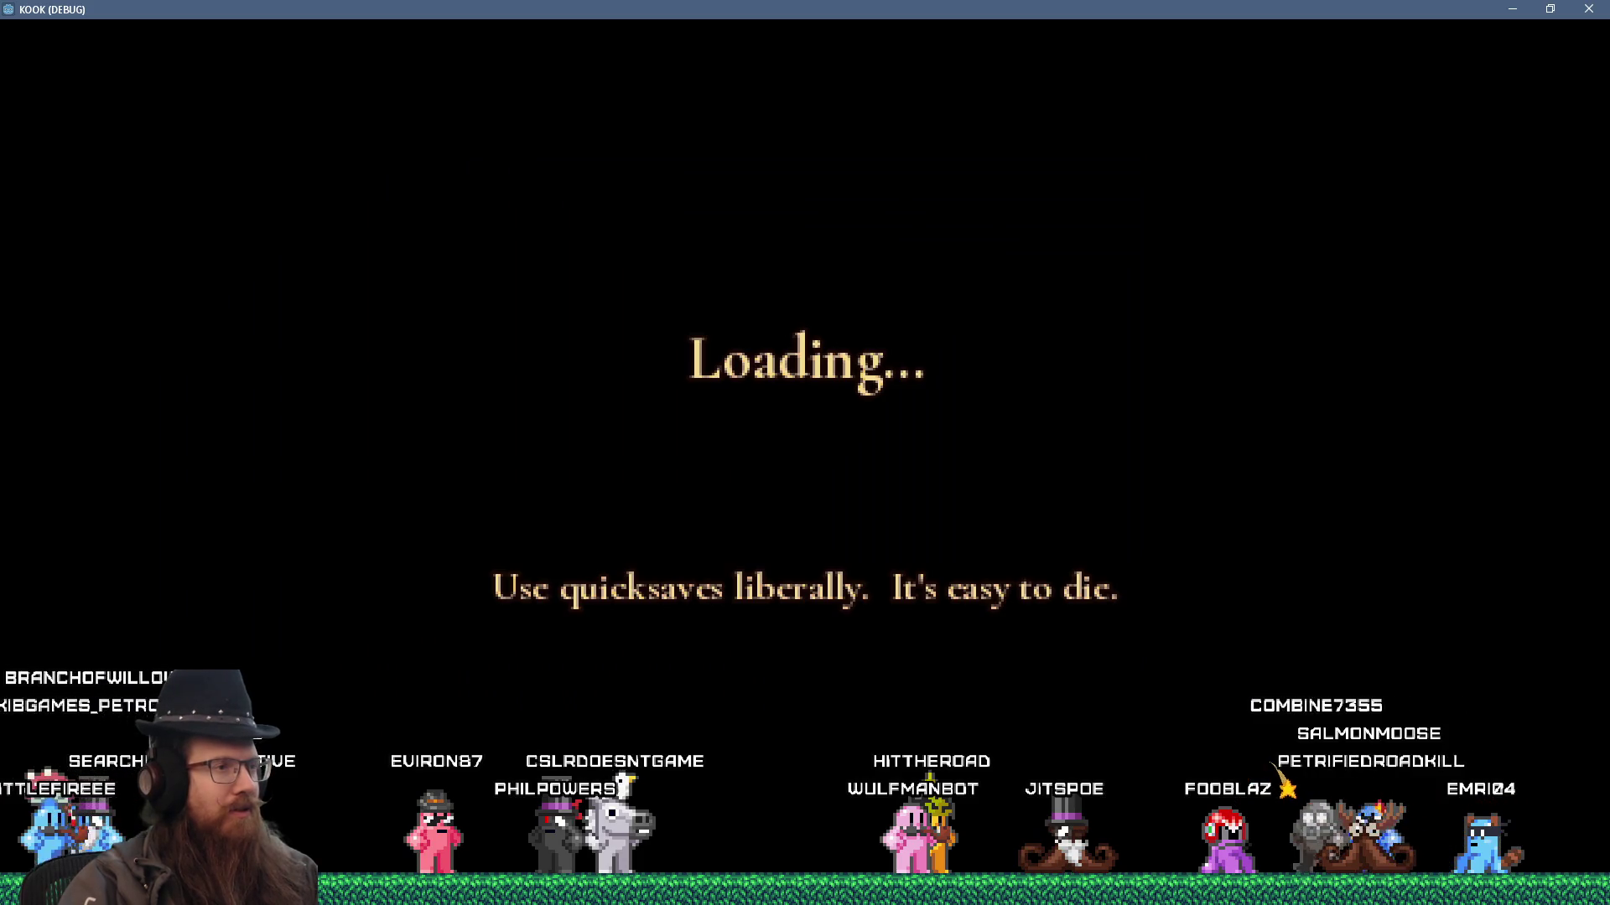
- In the running game, open Settings > Controls and scroll to check Vertical Stick Sensitivity's 12.3 at the row's right end
{"action": "key", "text": "Escape"}
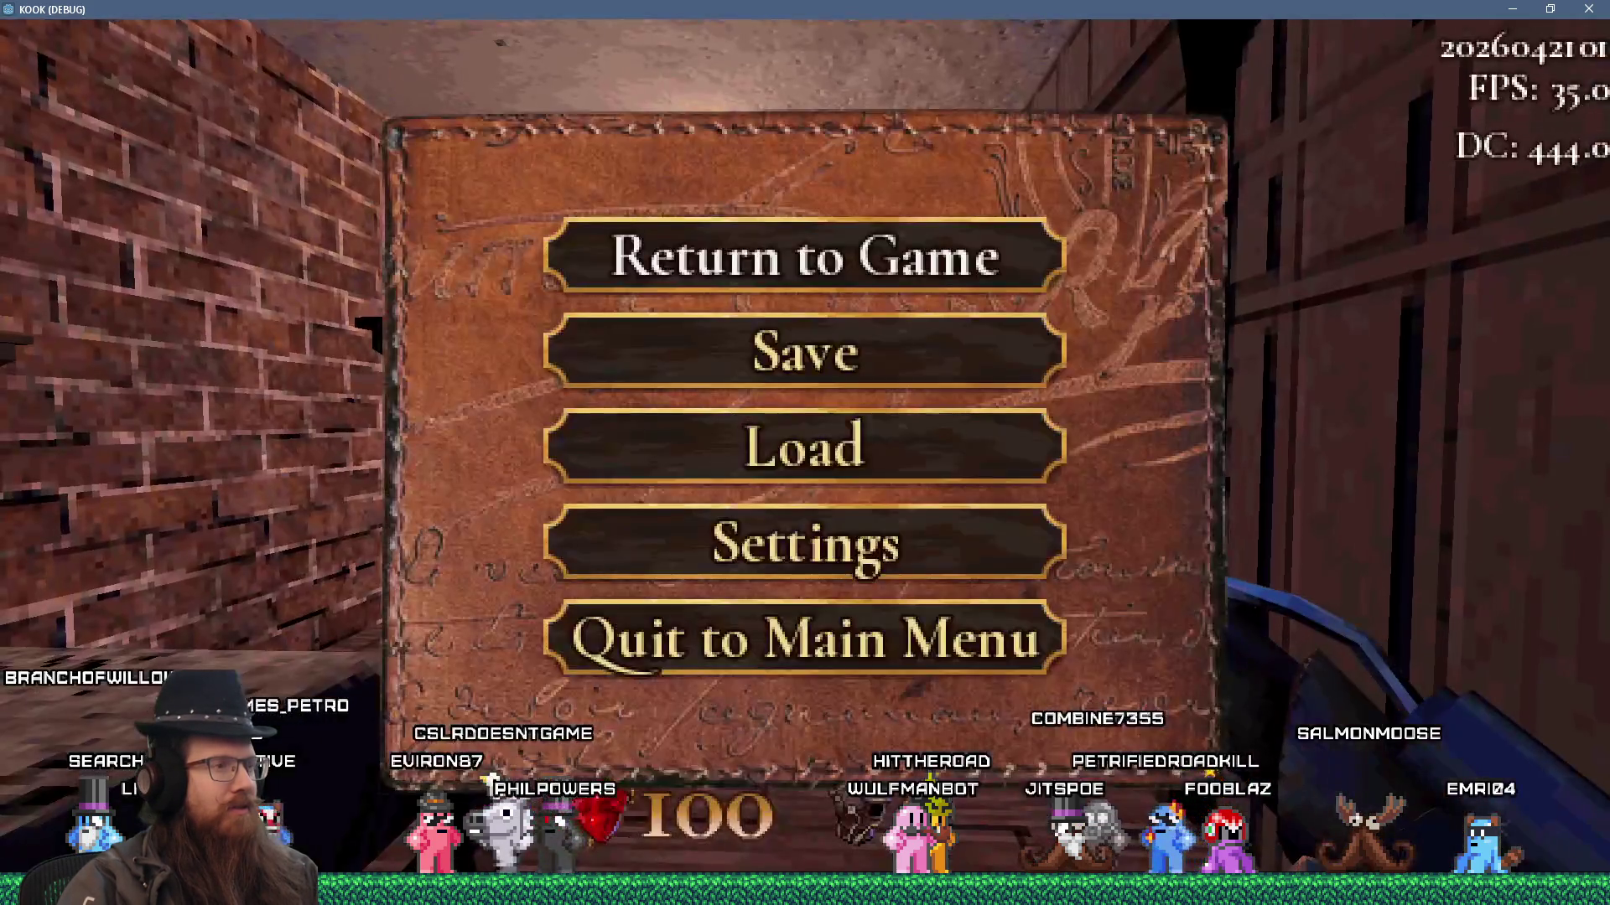
{"action": "left_click", "coordinate": [834, 541]}
{"action": "left_click", "coordinate": [834, 540]}
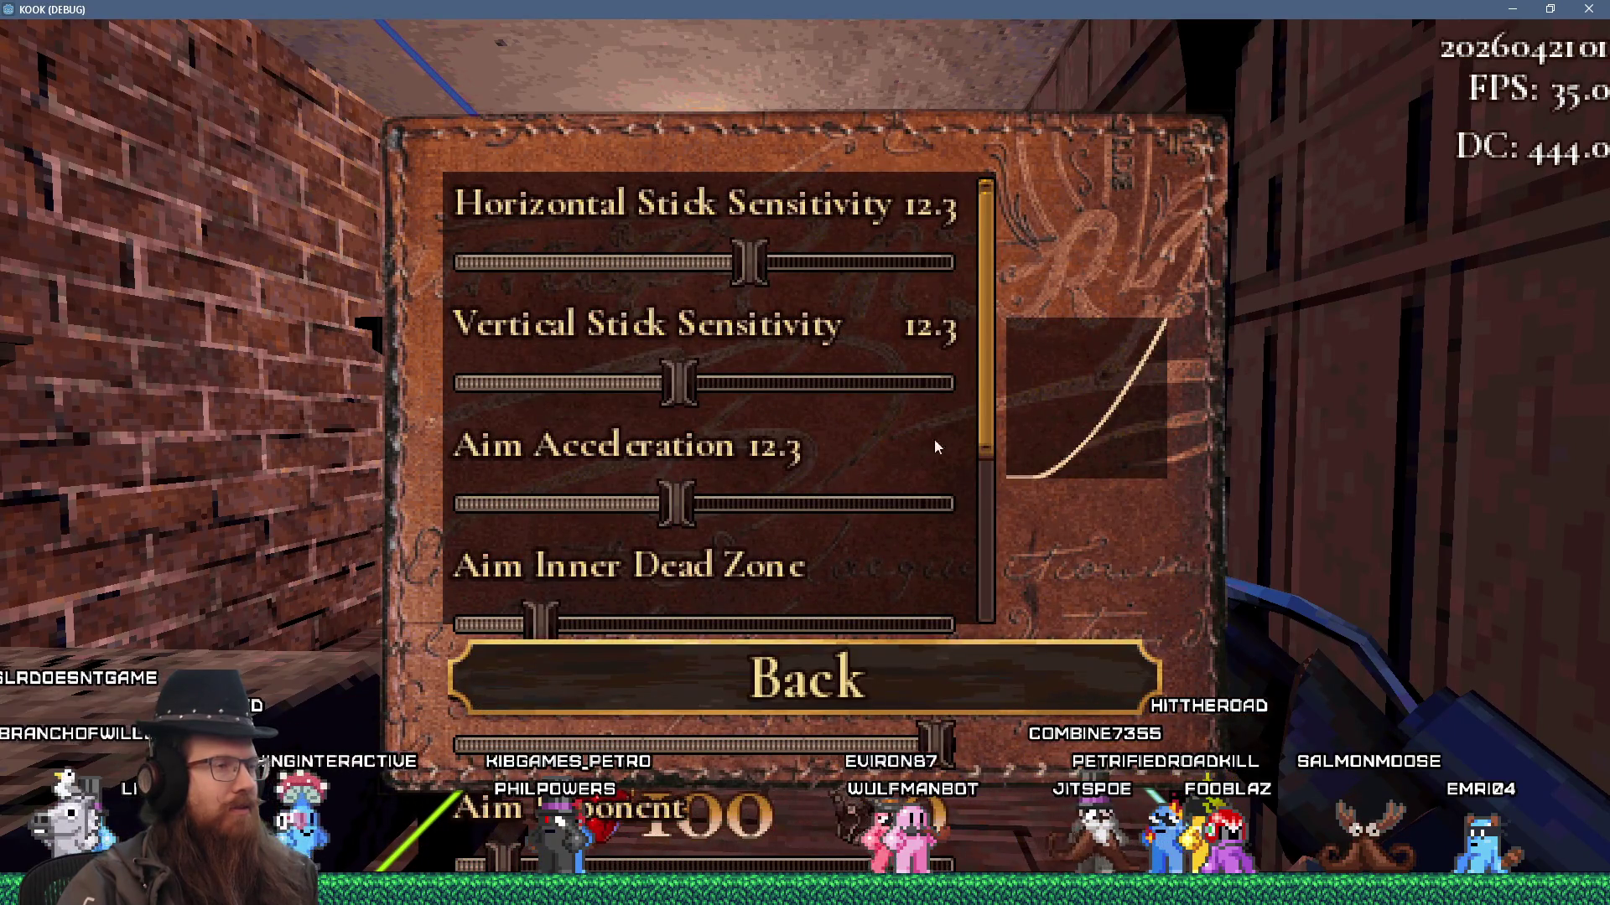
{"action": "scroll", "coordinate": [989, 389], "scroll_direction": "down", "scroll_amount": 1}
{"action": "scroll", "coordinate": [981, 436], "scroll_direction": "down", "scroll_amount": 3}
{"action": "scroll", "coordinate": [983, 315], "scroll_direction": "up", "scroll_amount": 3}
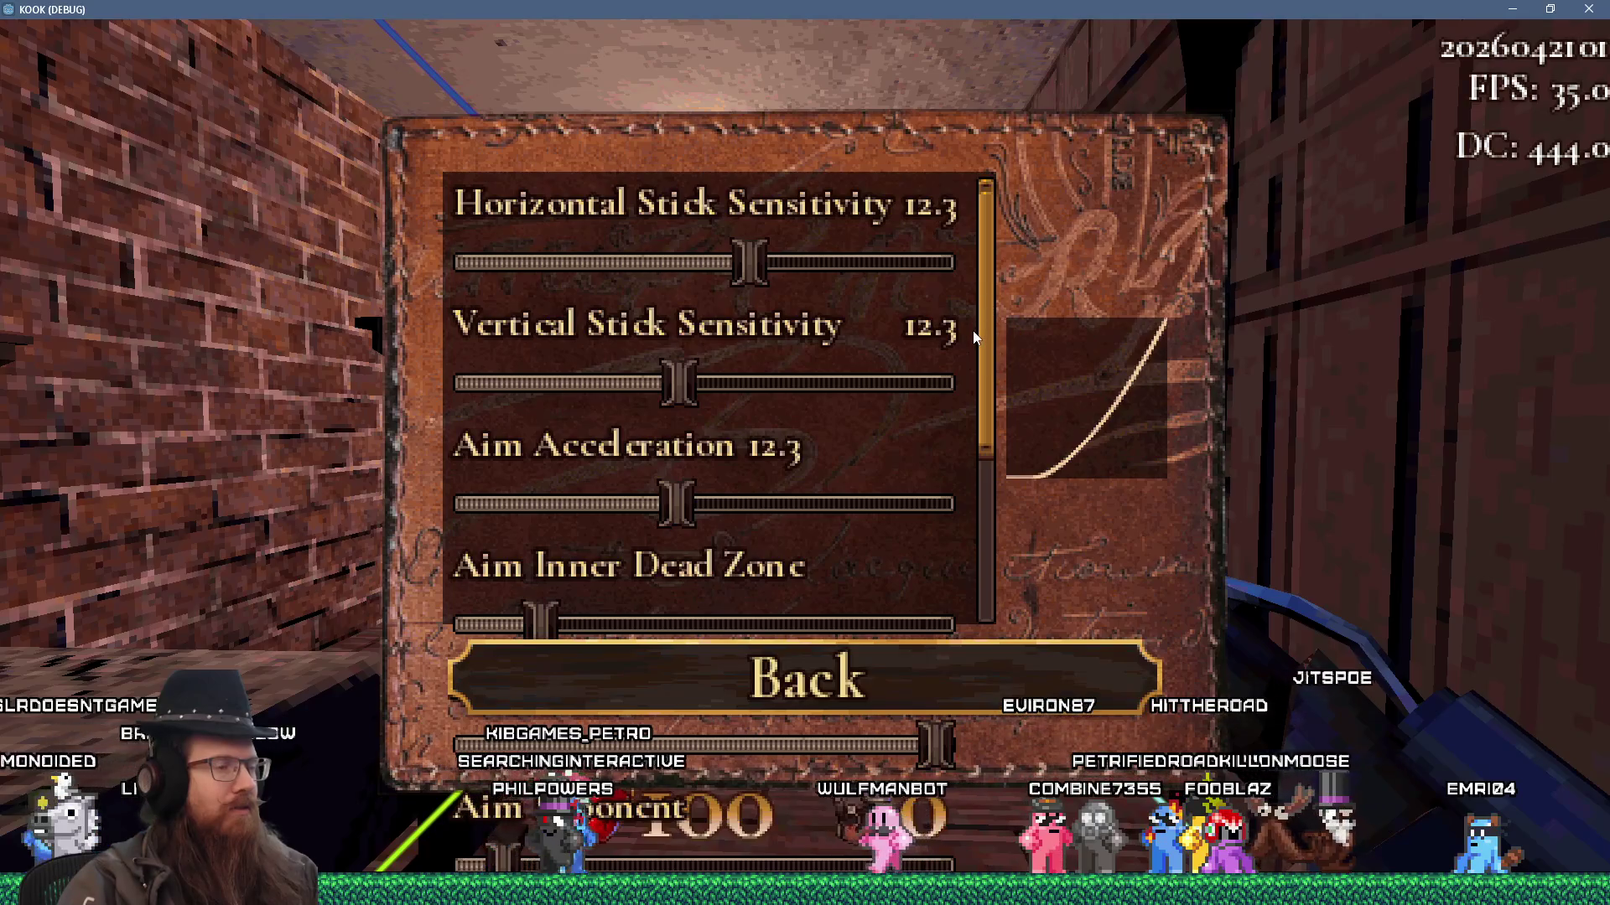
{"action": "scroll", "coordinate": [973, 377], "scroll_direction": "down", "scroll_amount": 2}
{"action": "scroll", "coordinate": [960, 511], "scroll_direction": "down", "scroll_amount": 2}
{"action": "scroll", "coordinate": [963, 319], "scroll_direction": "up", "scroll_amount": 4}
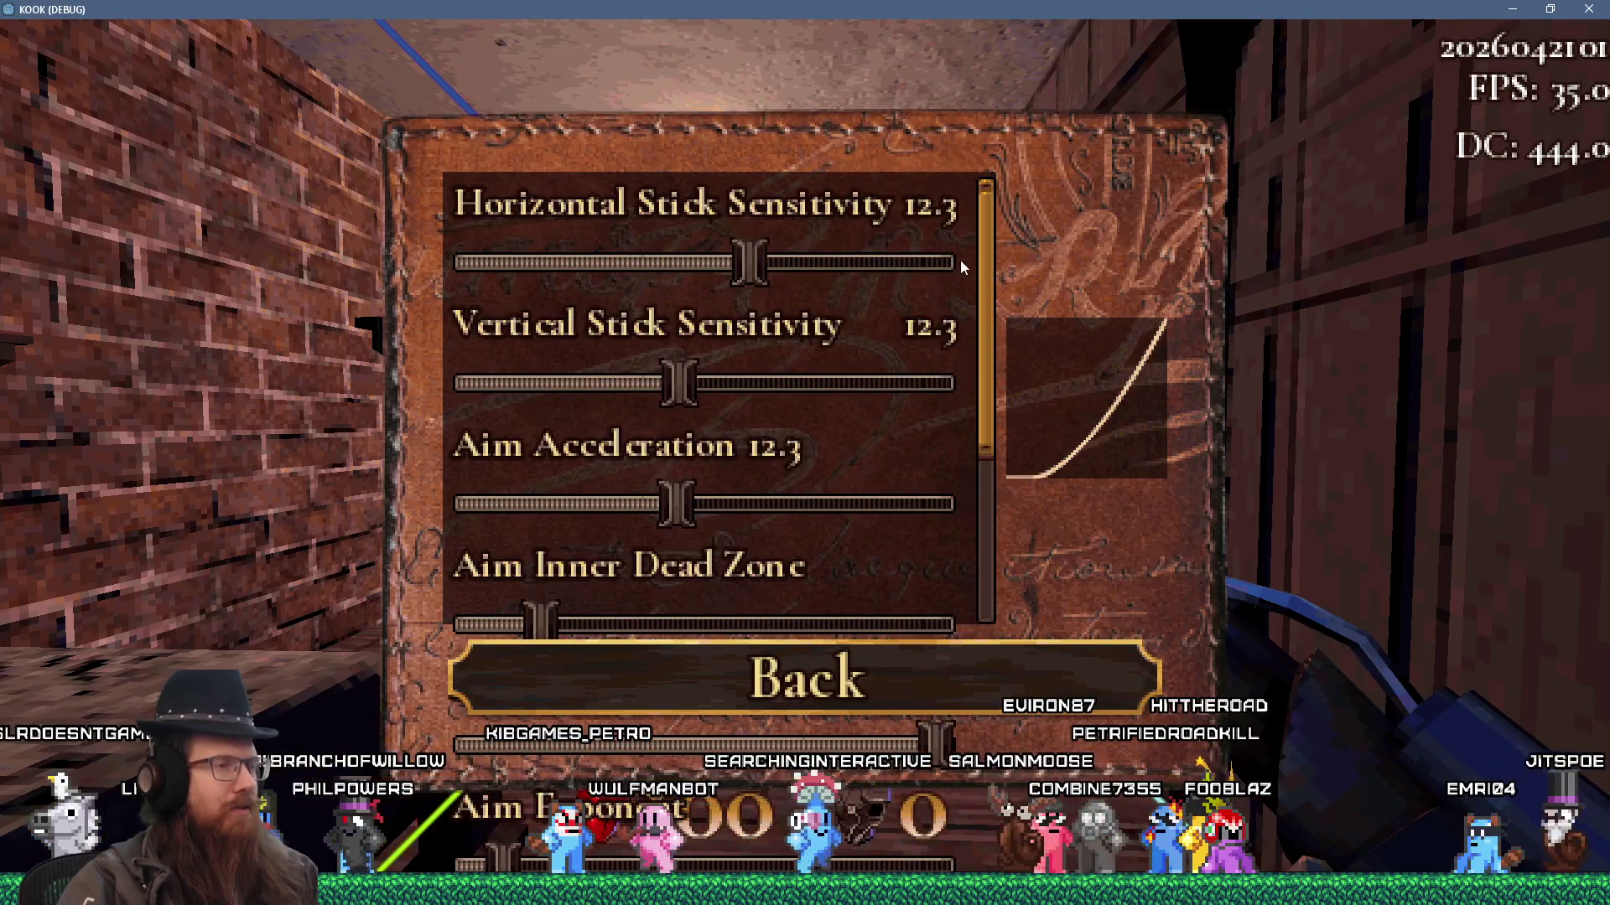